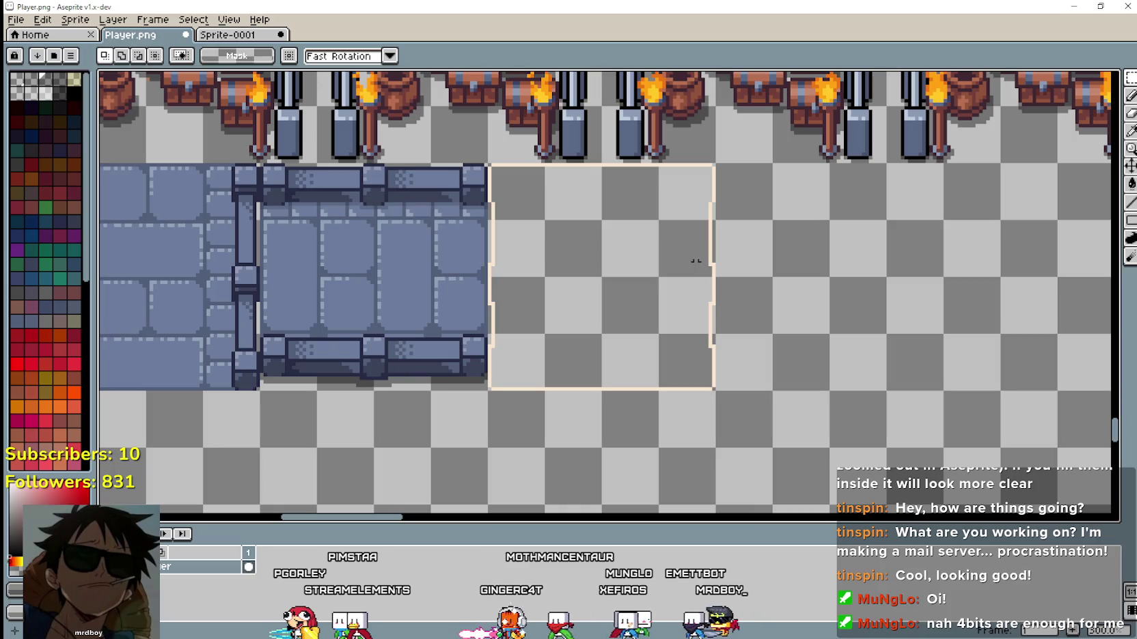
Pick a tile colour and draw a vertical line along the empty tile outline's edge.
click(1131, 131)
scroll(489, 264, up, 1)
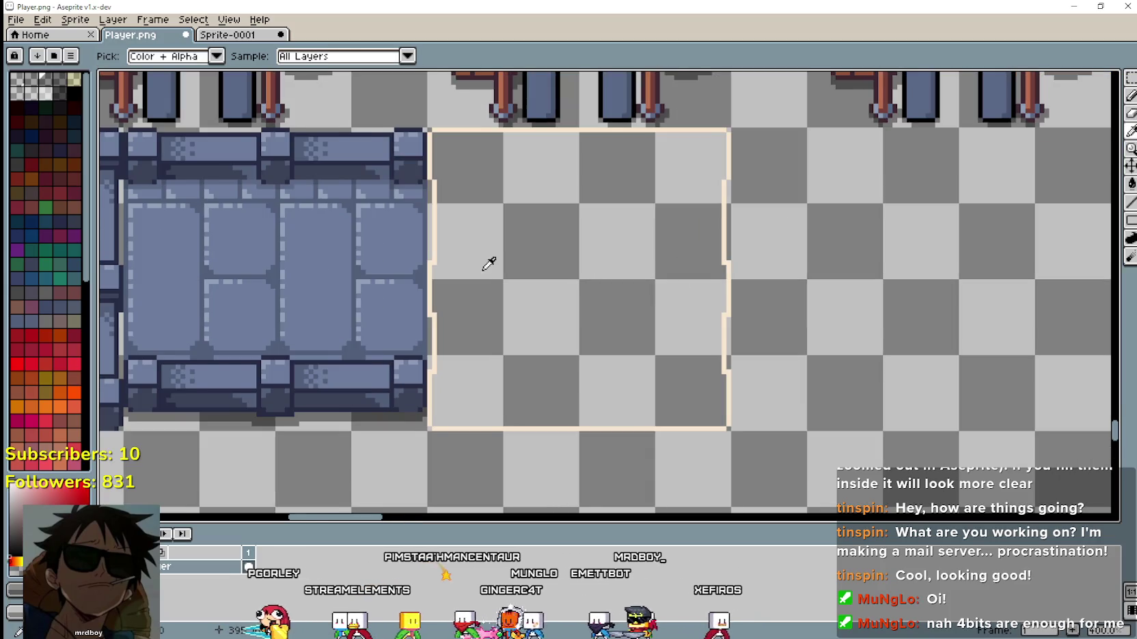
drag(489, 264, 568, 279)
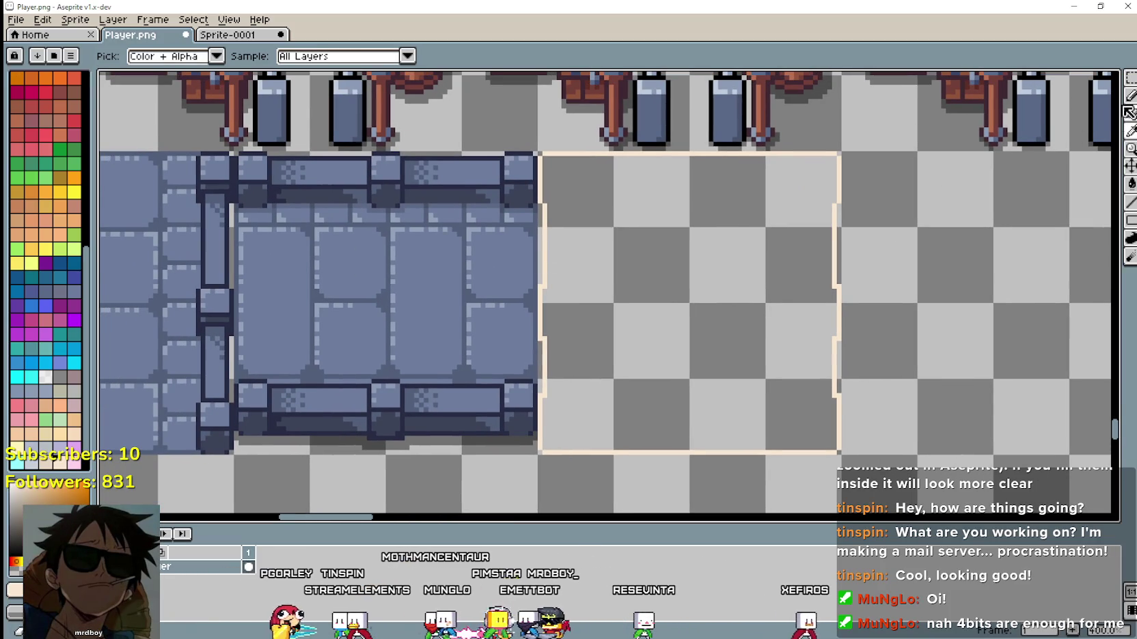
click(1131, 202)
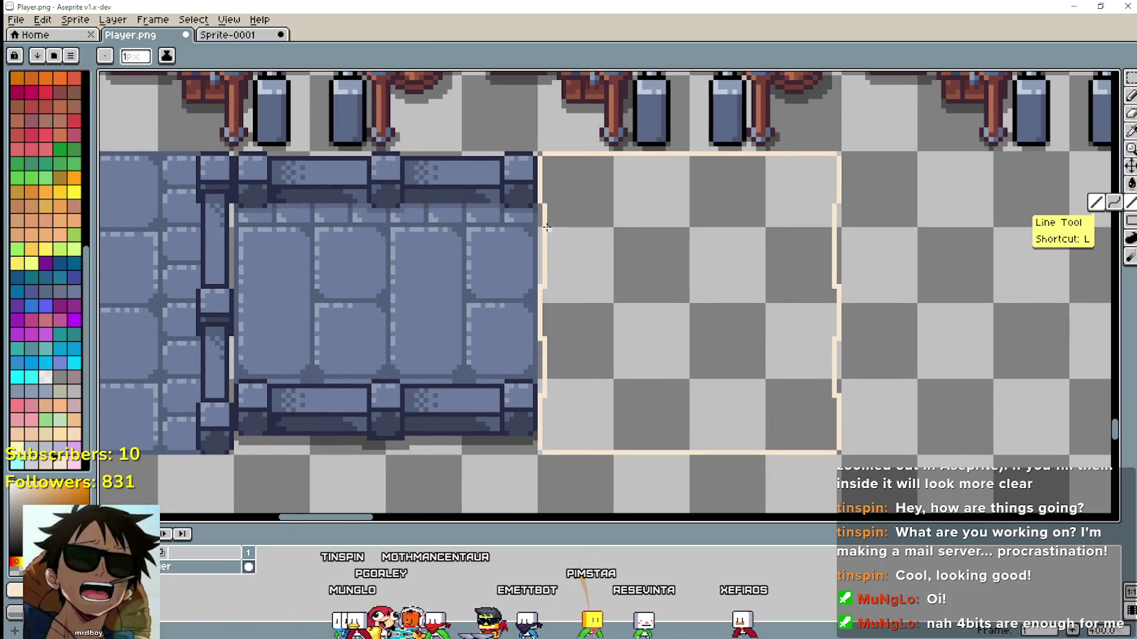
drag(541, 209, 544, 256)
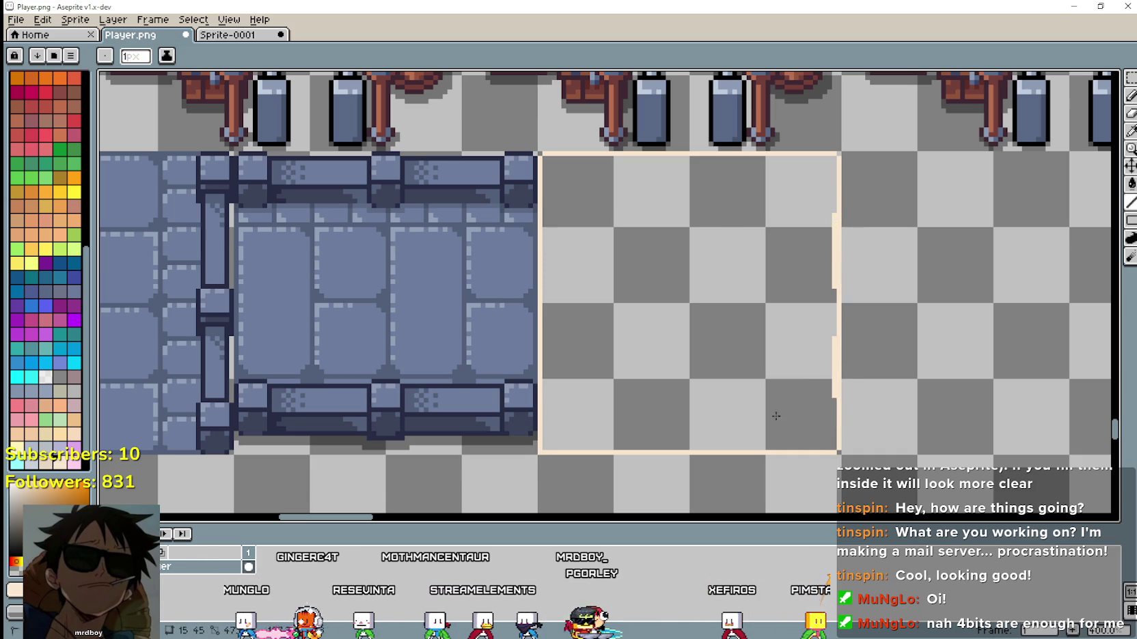
Zoom out to show the whole sheet and return to Godot.
scroll(831, 423, down, 3)
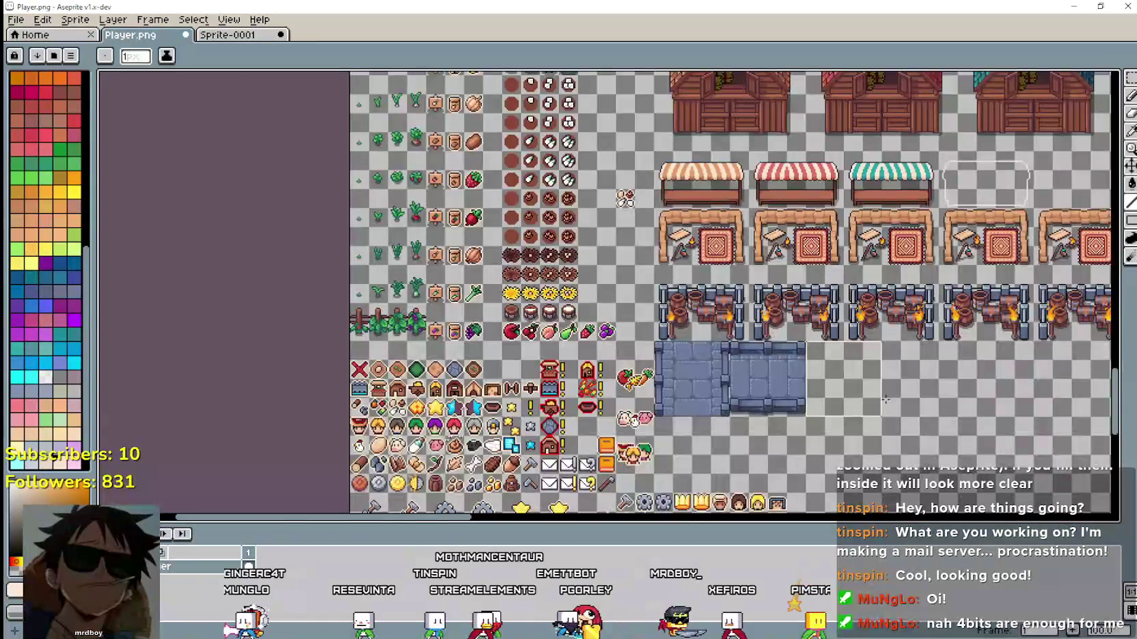
scroll(888, 402, down, 1)
key(alt+Tab)
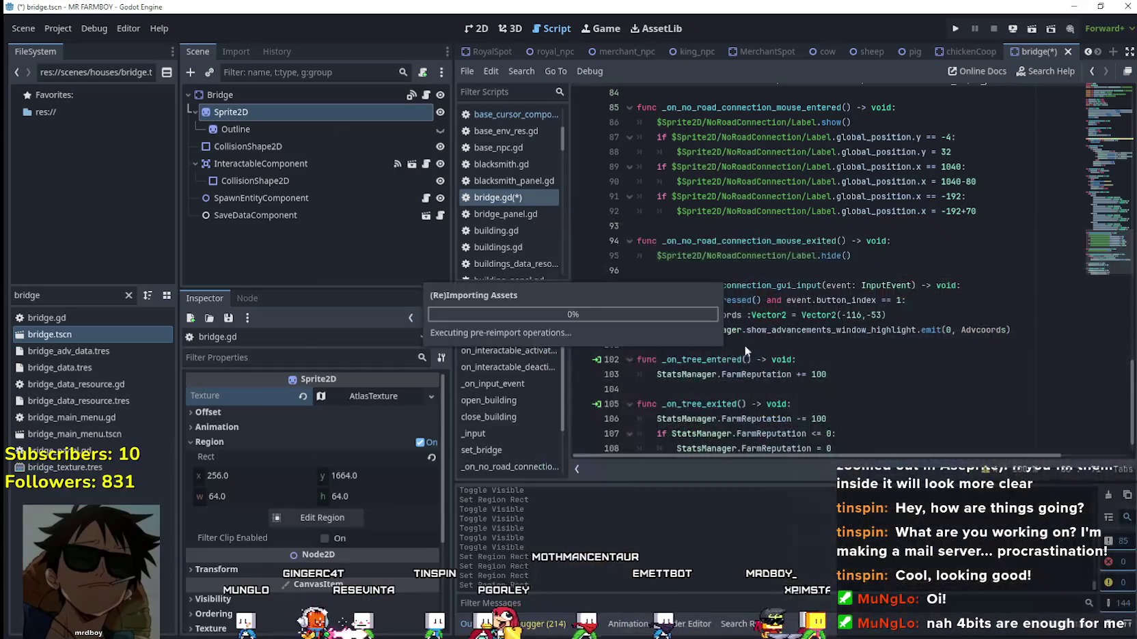
Save the bridge.gd script.
scroll(880, 357, down, 1)
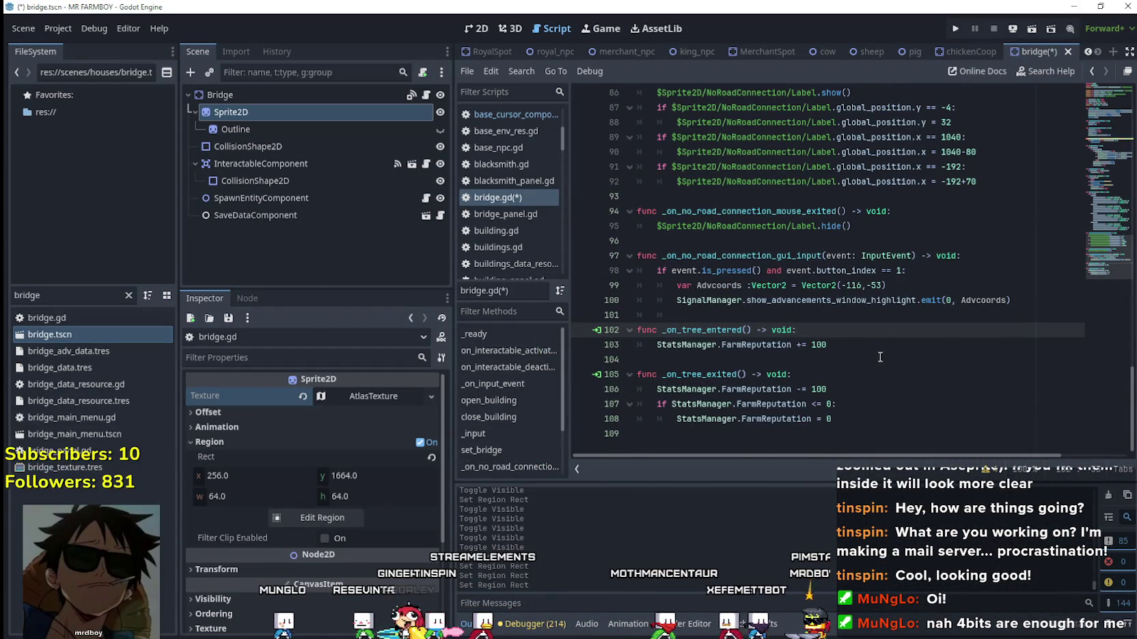
scroll(880, 357, up, 8)
click(896, 347)
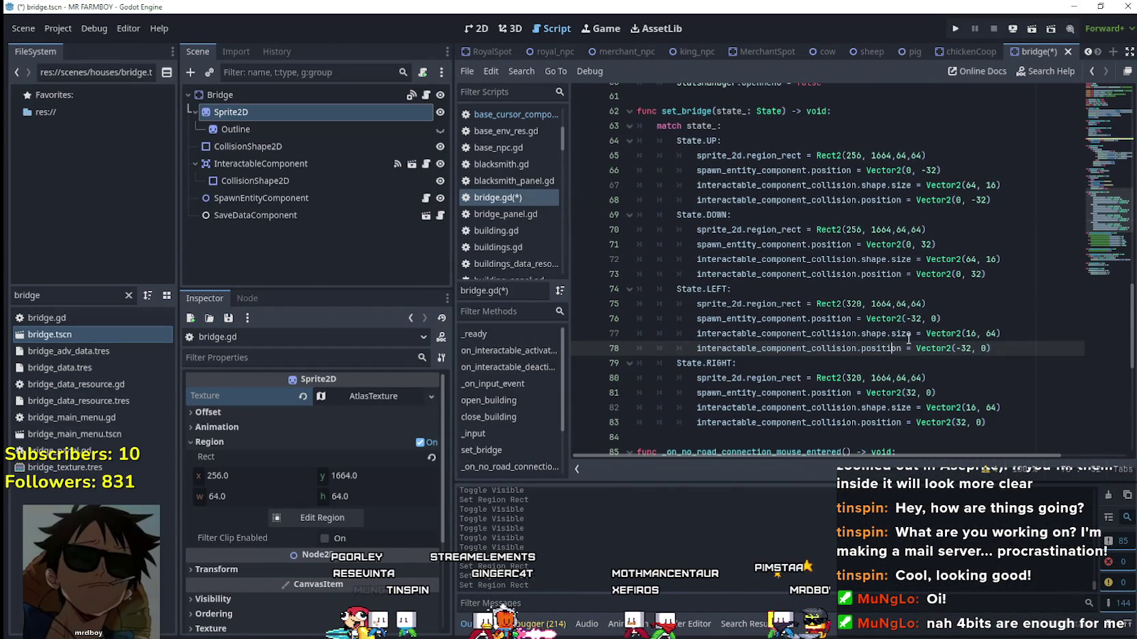
key(ctrl+s)
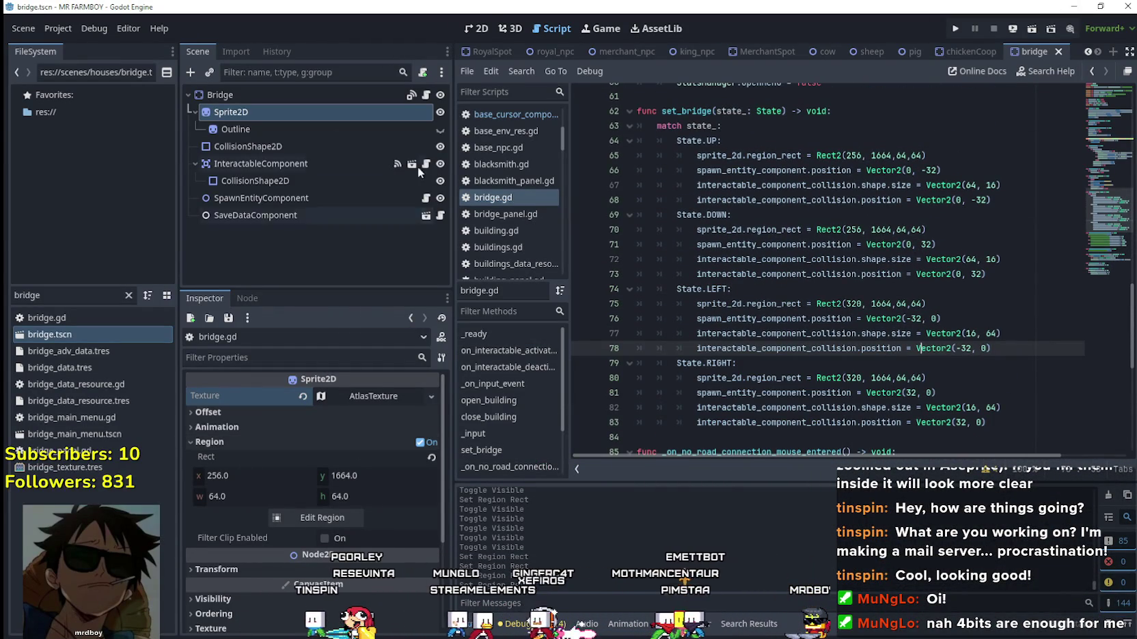
Show the bridge scene in the 2D view and select the FileSystem filter text.
click(478, 28)
drag(41, 295, 5, 294)
double_click(48, 299)
Filter for 'merchan', open MerchantSpot.tscn and select its AnimatedSprite2D.
text(merchan)
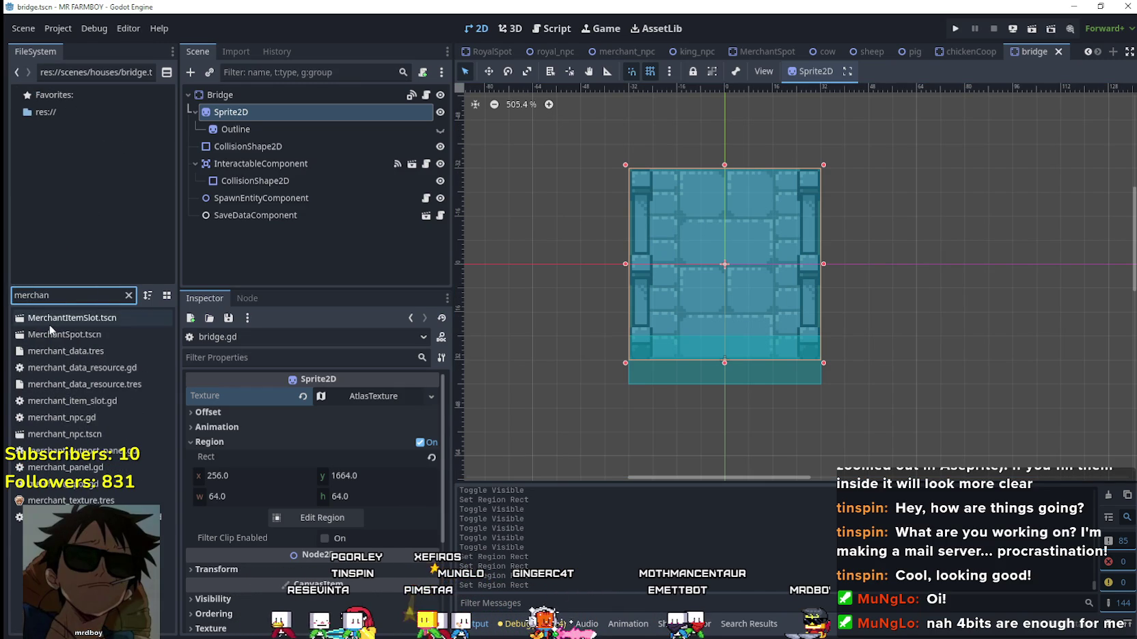
double_click(65, 334)
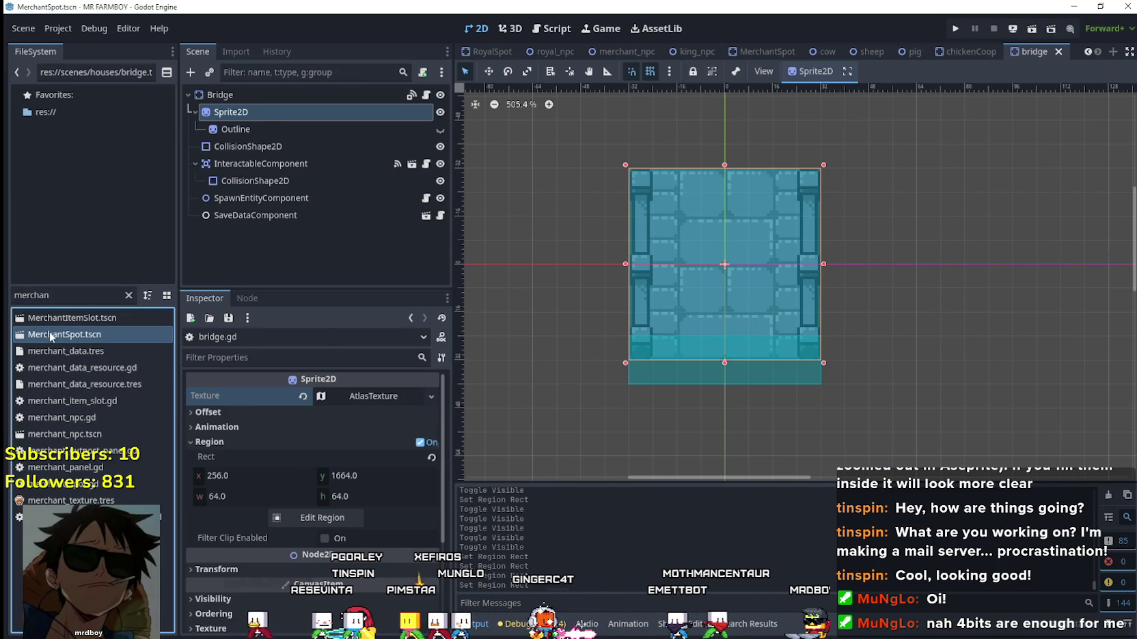
click(344, 131)
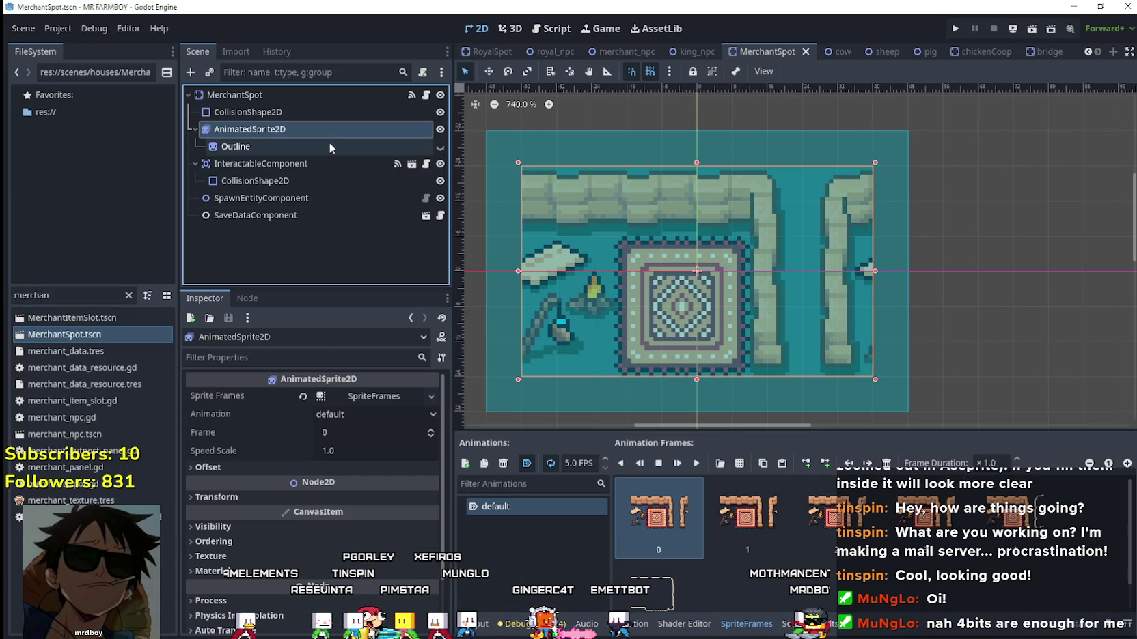
Delete all default animation frames and bring up the sprite-sheet file picker.
scroll(697, 567, down, 1)
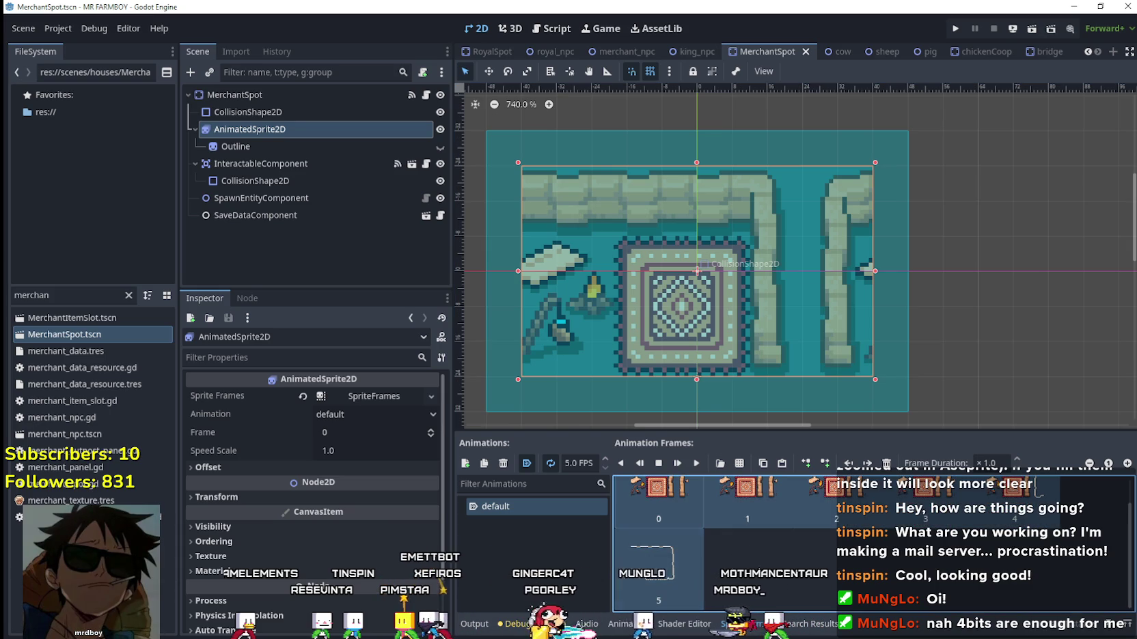
scroll(820, 581, up, 1)
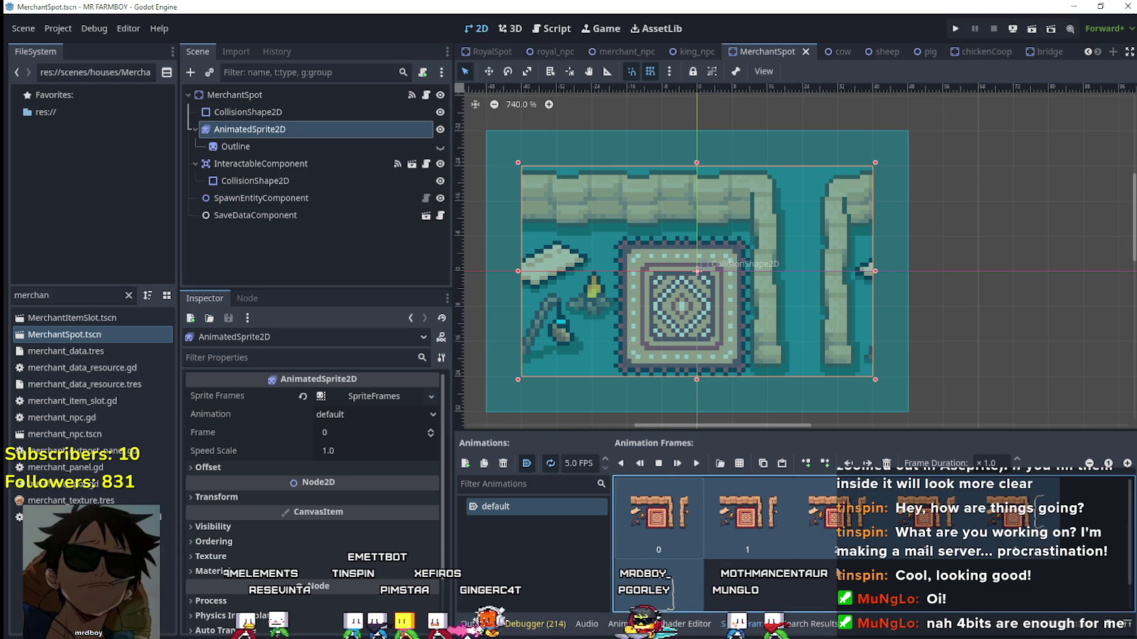
key(Delete)
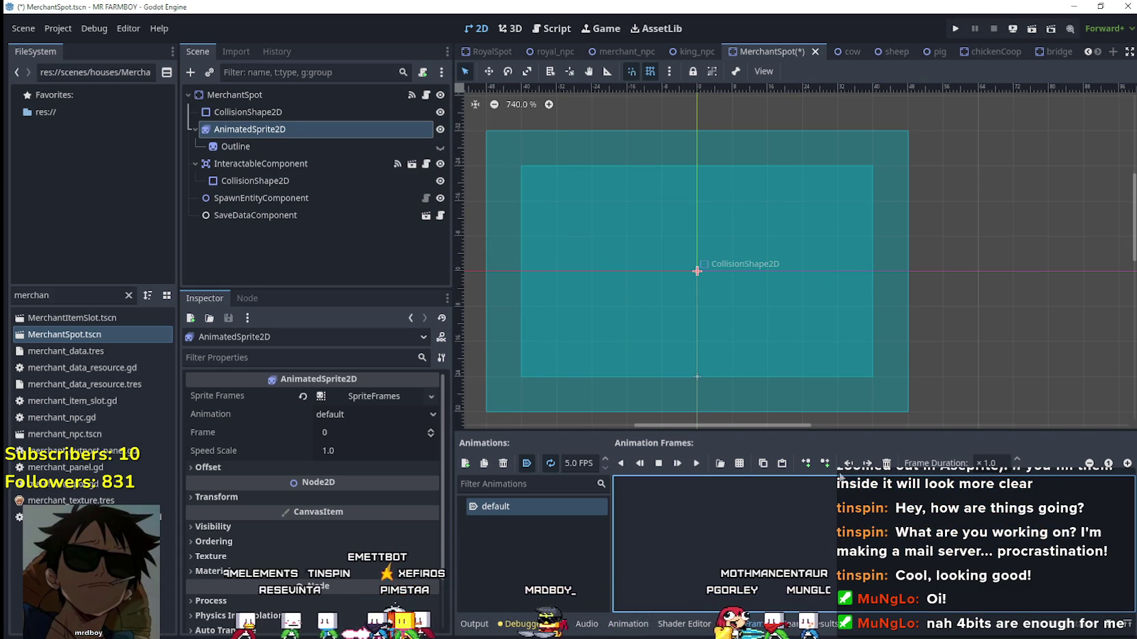
click(721, 463)
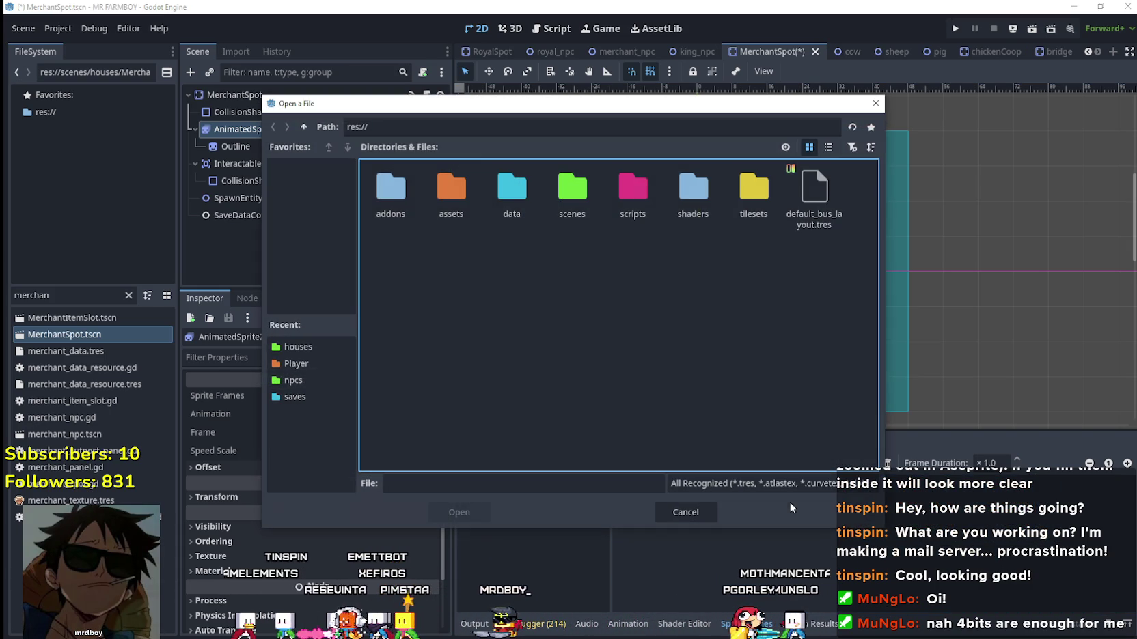
Load assets/Game/Player/Player.png into the frame-slicing dialog.
double_click(437, 188)
double_click(409, 186)
double_click(405, 190)
click(397, 192)
click(459, 512)
Scroll the sheet down to the market stalls and switch to Aseprite.
scroll(378, 405, down, 10)
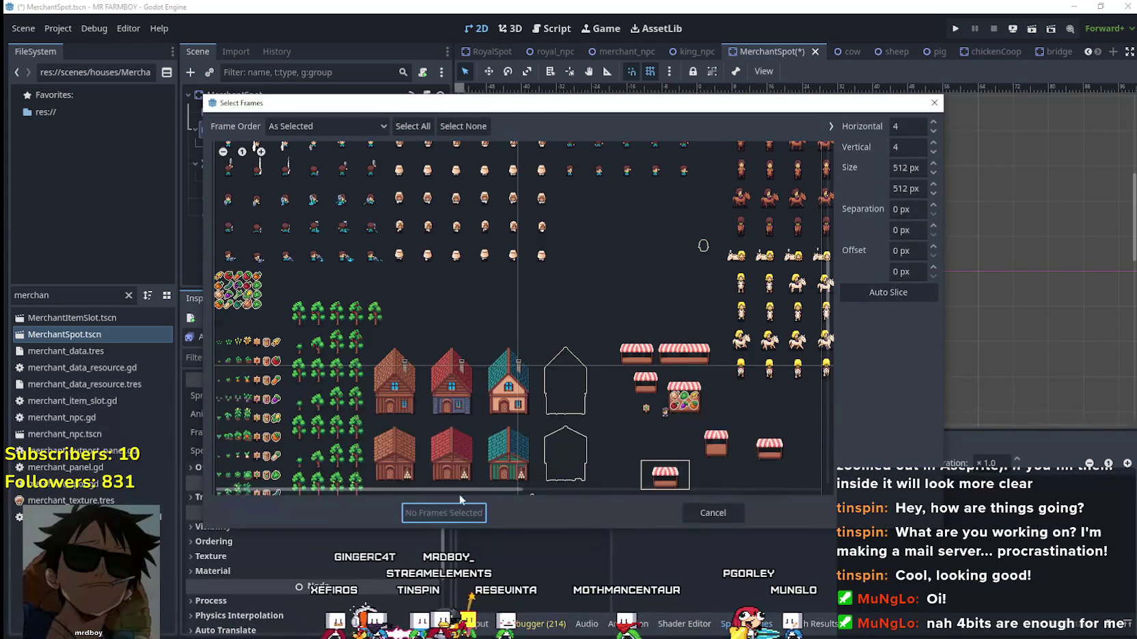
scroll(488, 458, down, 3)
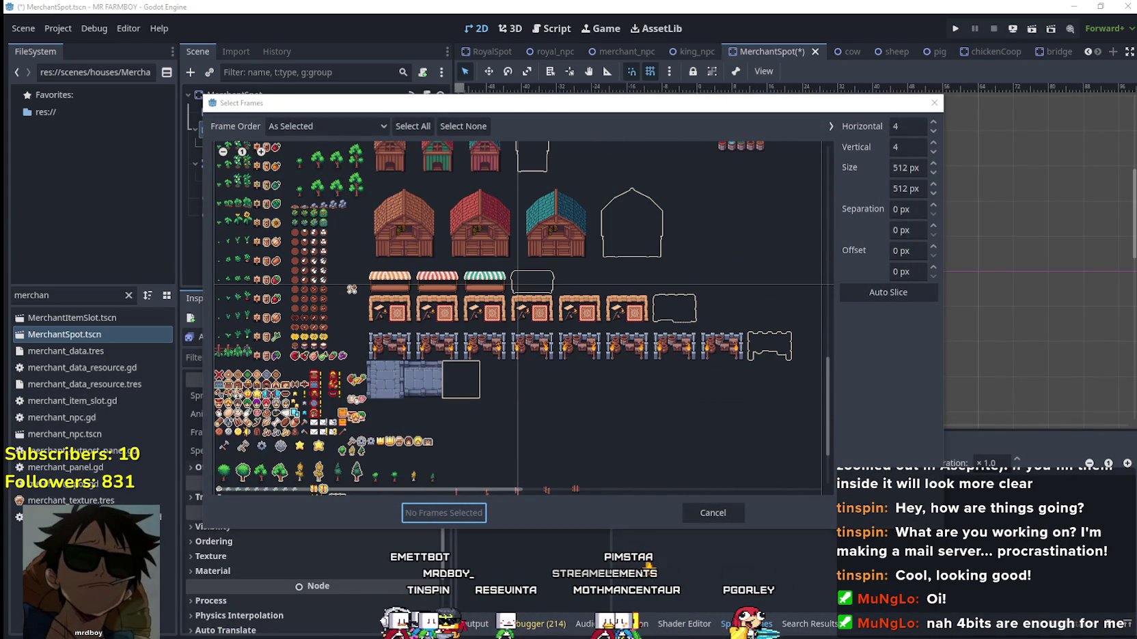
key(alt+Tab)
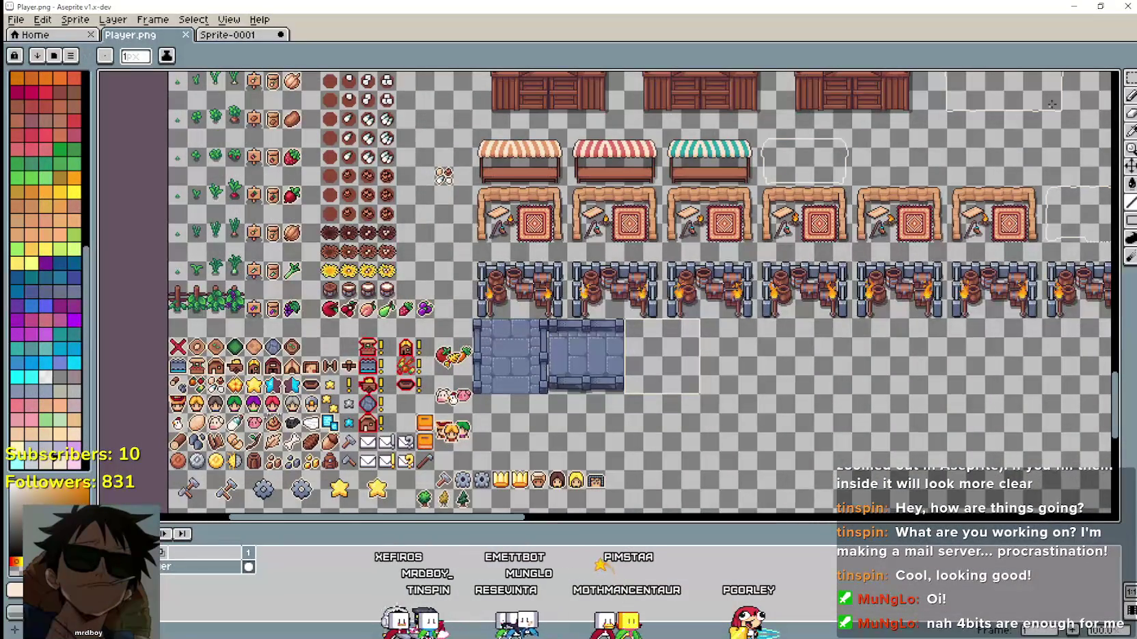
Measure the first market stall with a rectangular marquee in Aseprite, then return to Godot.
click(1128, 81)
scroll(478, 239, up, 1)
drag(472, 242, 667, 124)
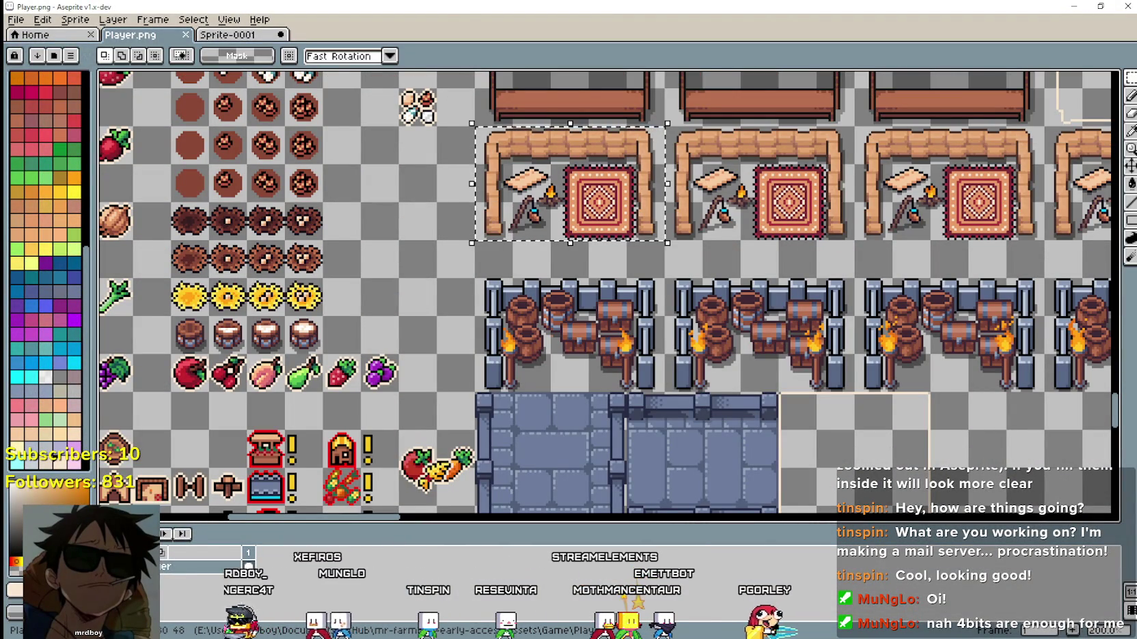
key(alt+Tab)
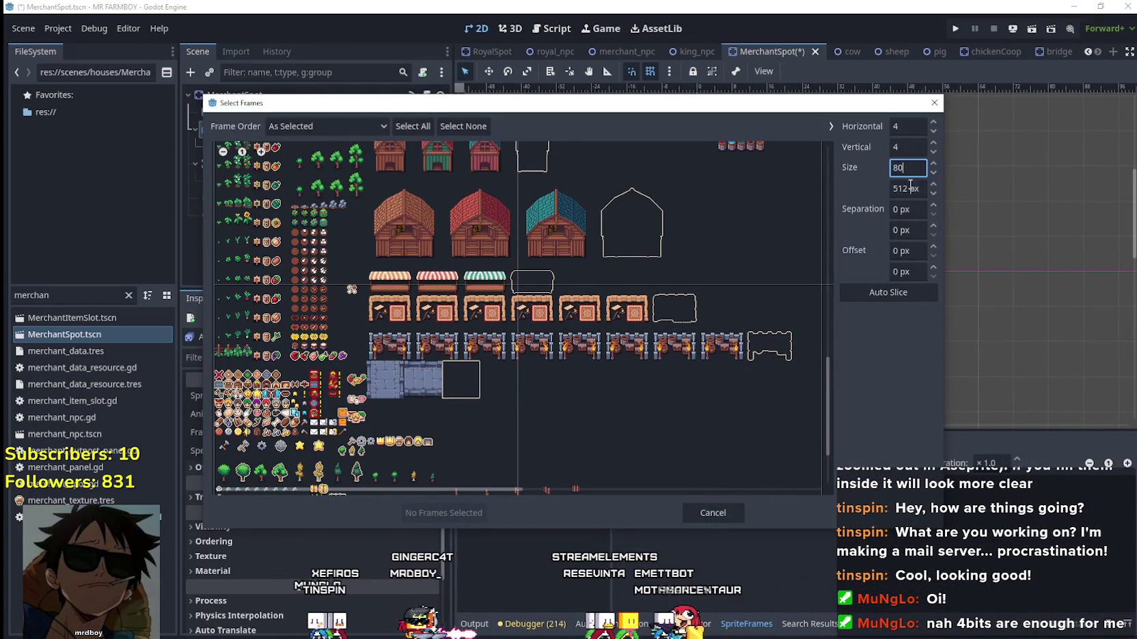
Set the frame size to 80×48 px and raise the horizontal offset to 16.
click(909, 189)
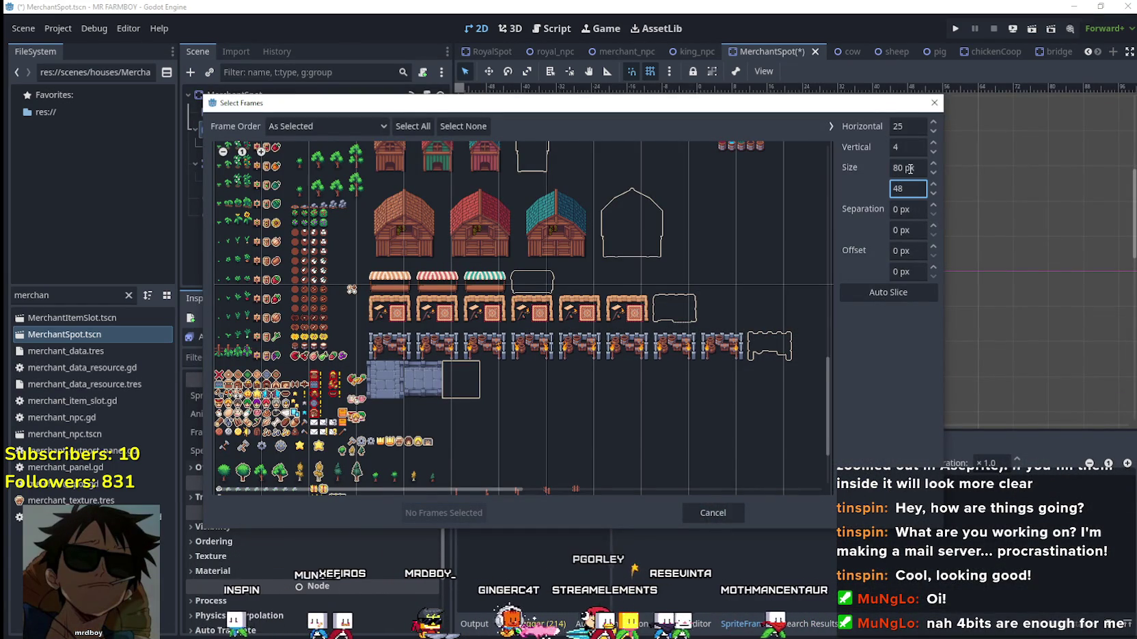
click(910, 169)
scroll(406, 303, down, 3)
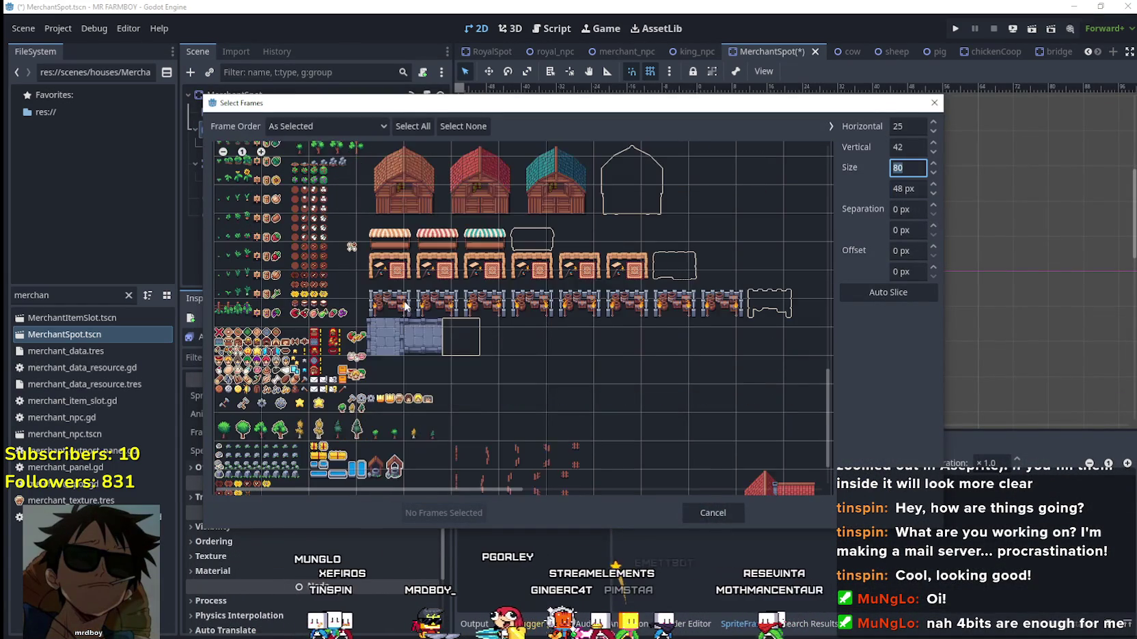
click(933, 248)
click(933, 249)
click(933, 249)
click(934, 248)
click(933, 249)
click(933, 248)
click(933, 248)
click(933, 249)
click(933, 248)
click(933, 248)
click(933, 248)
click(934, 249)
click(934, 249)
click(934, 249)
click(933, 249)
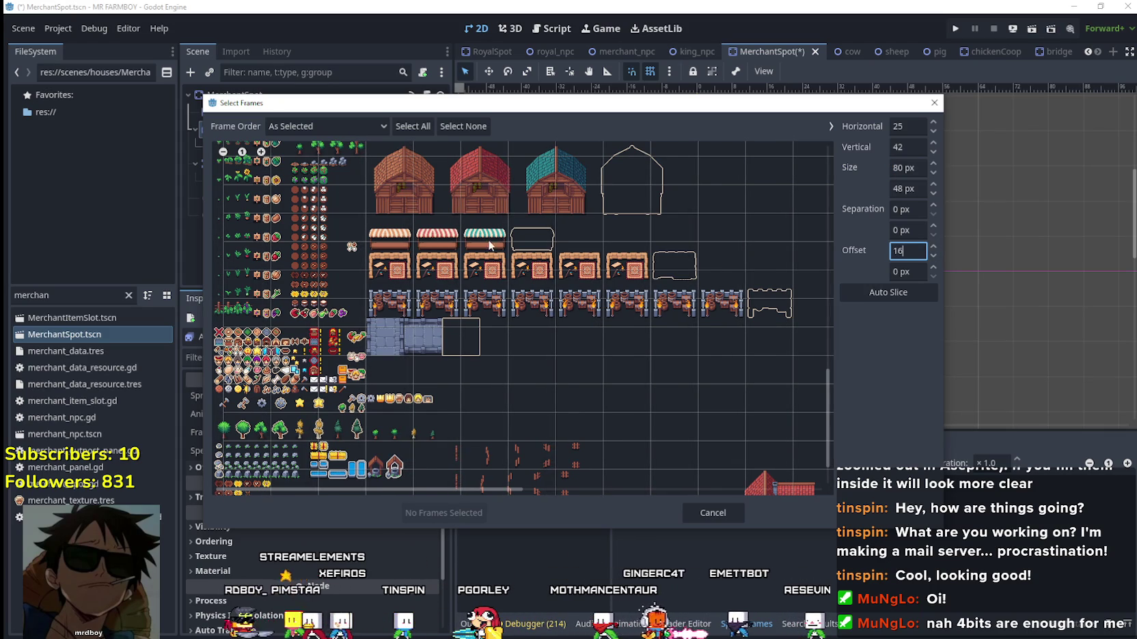
Zoom into the sheet to inspect the stalls, leaving the frame order unchanged.
scroll(324, 178, up, 5)
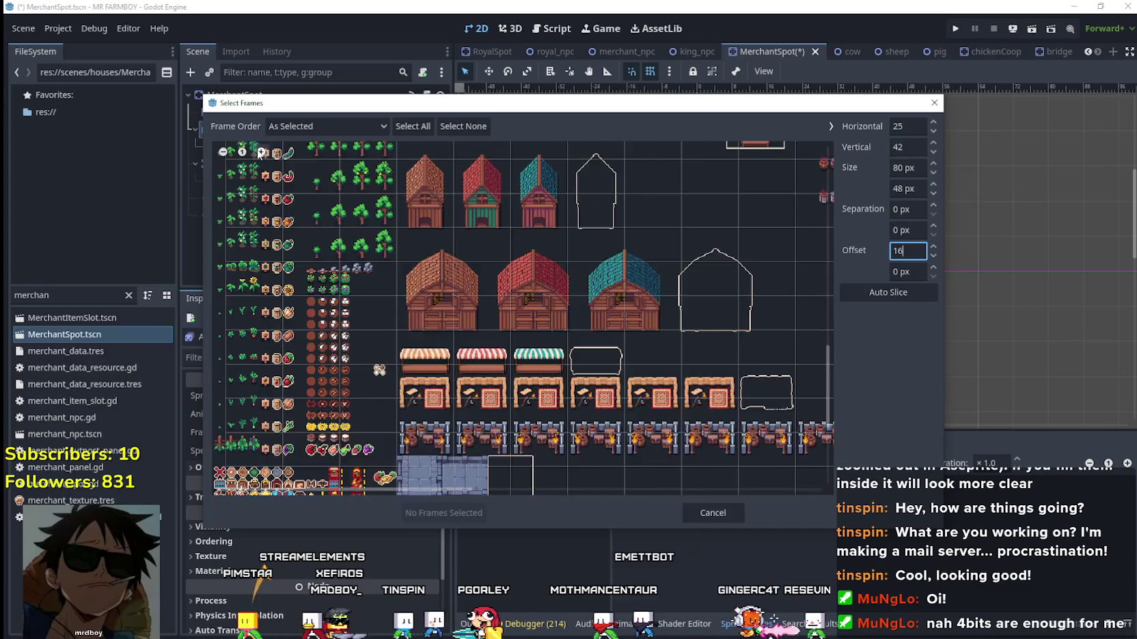
scroll(269, 157, down, 3)
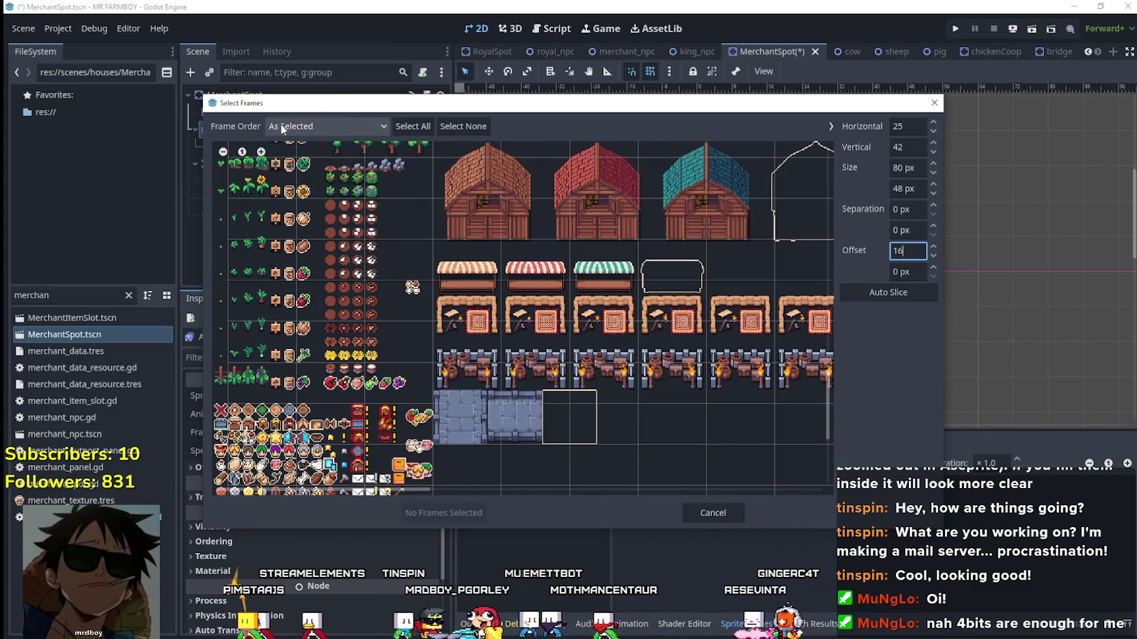
click(261, 152)
click(261, 152)
scroll(744, 298, down, 2)
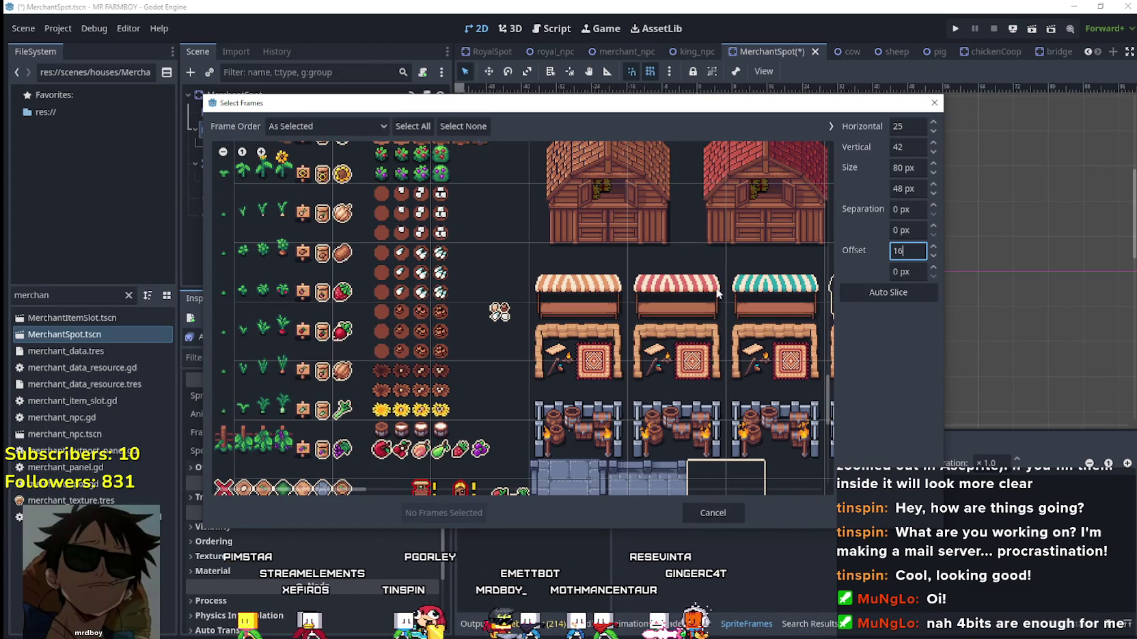
click(340, 123)
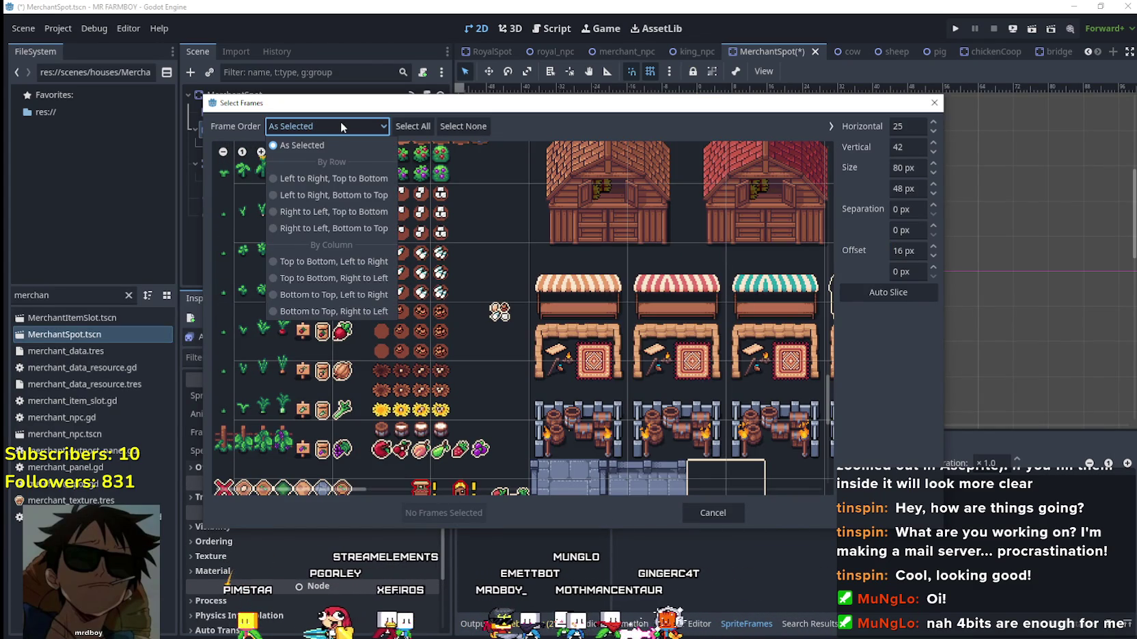
click(340, 122)
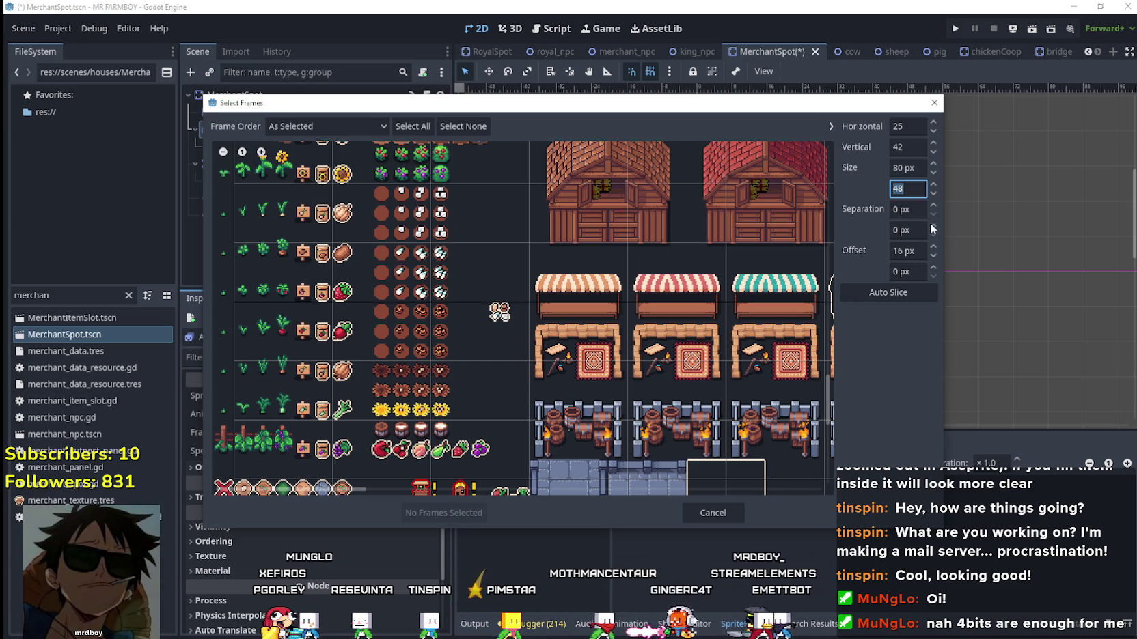
Set the vertical slicing offset to 16 px.
click(933, 268)
click(933, 268)
click(933, 268)
click(933, 268)
click(934, 268)
click(933, 268)
click(933, 267)
click(933, 268)
click(933, 268)
click(933, 267)
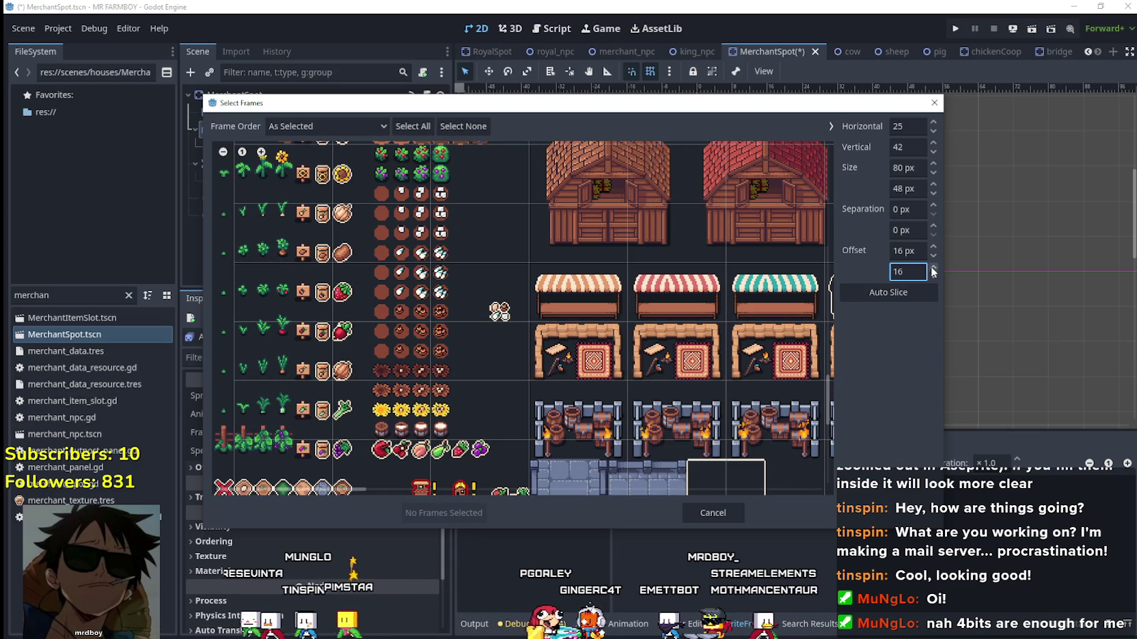
Select the six rug-and-tools stall frames and add them to the default animation.
scroll(494, 466, down, 1)
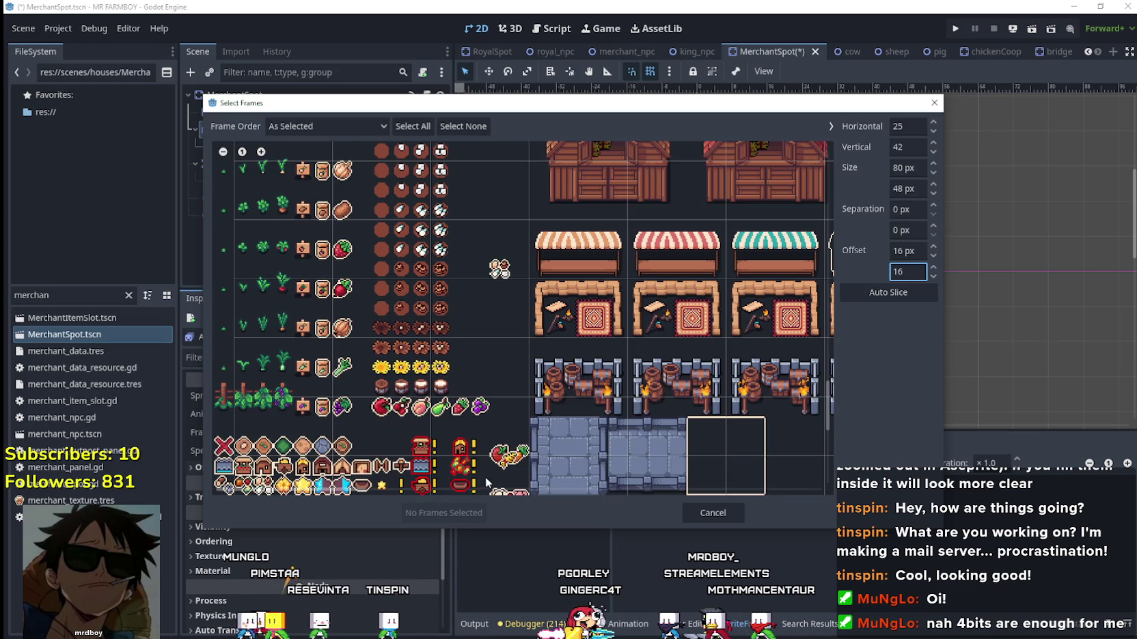
mouse_move(334, 489)
mouse_down()
mouse_move(464, 489)
mouse_move(392, 489)
mouse_up()
drag(356, 311, 745, 314)
drag(419, 490, 493, 488)
click(534, 308)
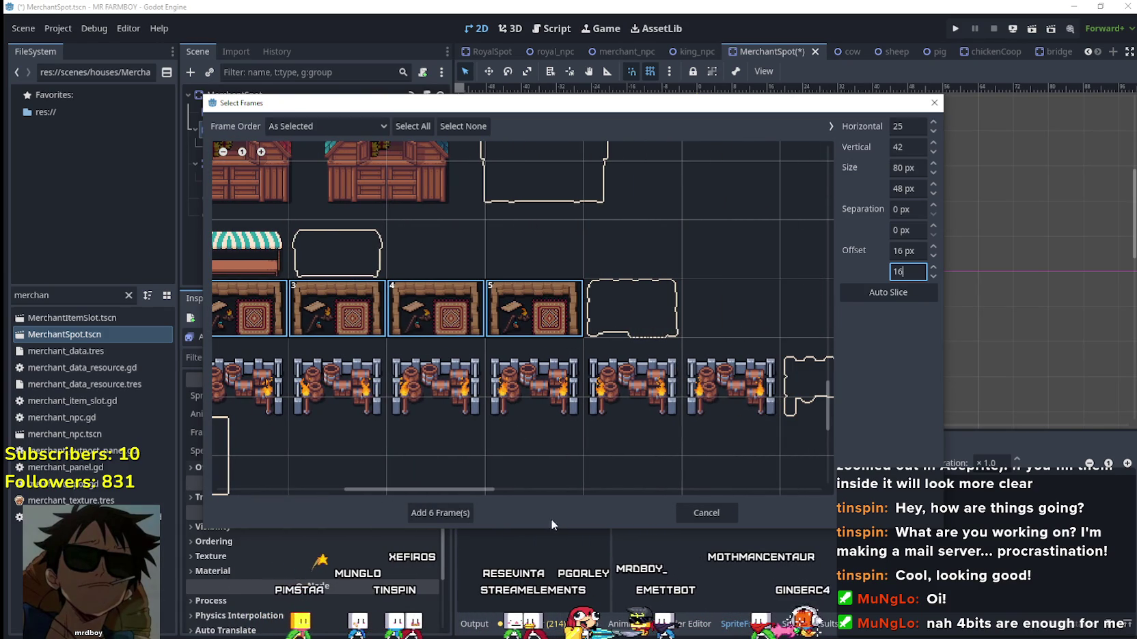
click(440, 512)
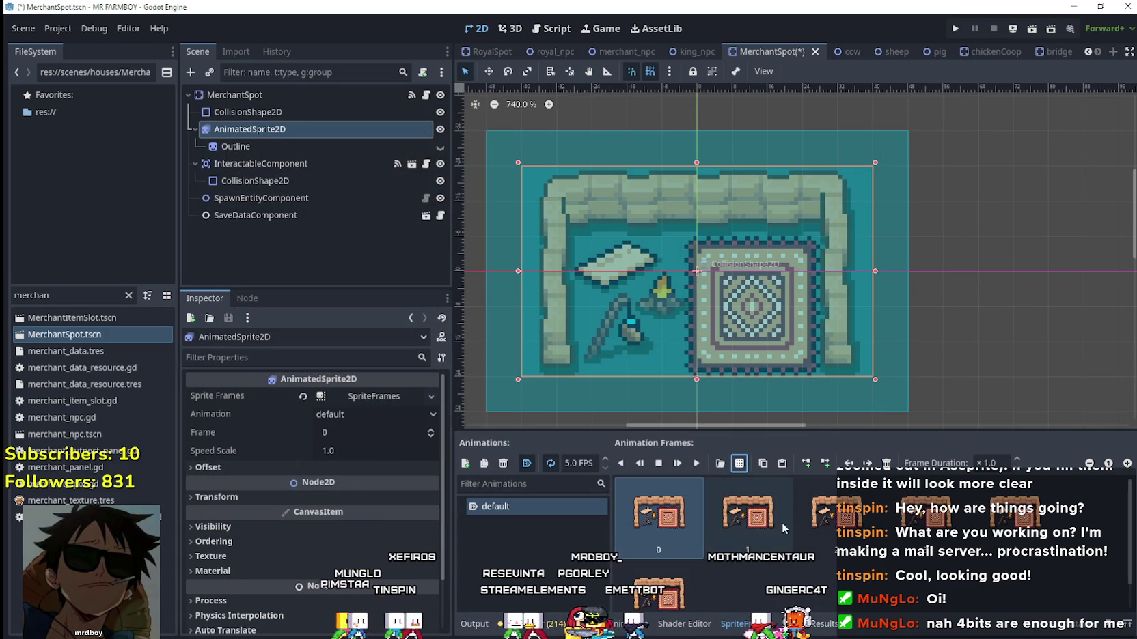
Preview the stall animation, save, and give the Outline sprite an atlas texture.
click(697, 463)
key(ctrl+s)
click(338, 145)
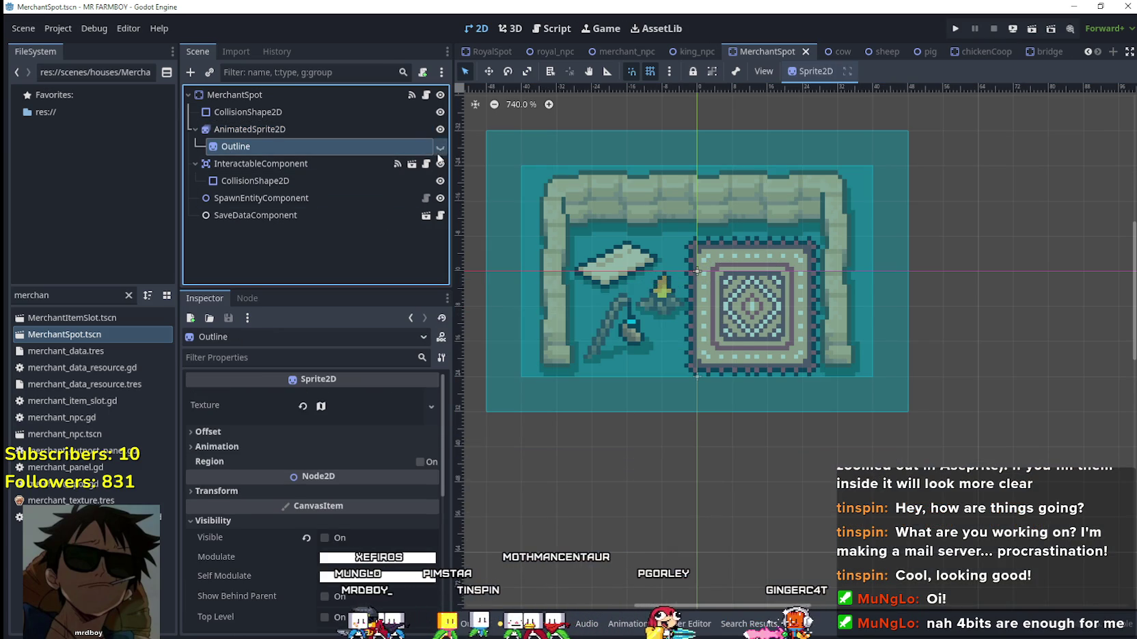
drag(438, 158, 369, 406)
click(387, 448)
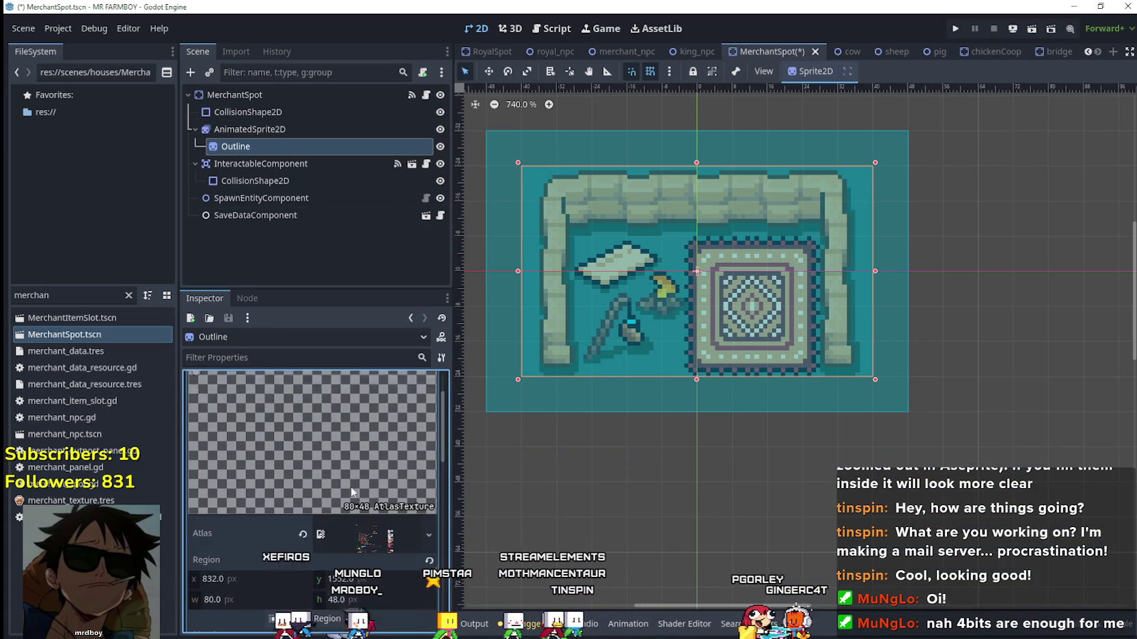
Set the Outline's region to the 80×48 stall outline at 736, 1552.
scroll(351, 487, down, 3)
click(324, 552)
scroll(618, 332, down, 4)
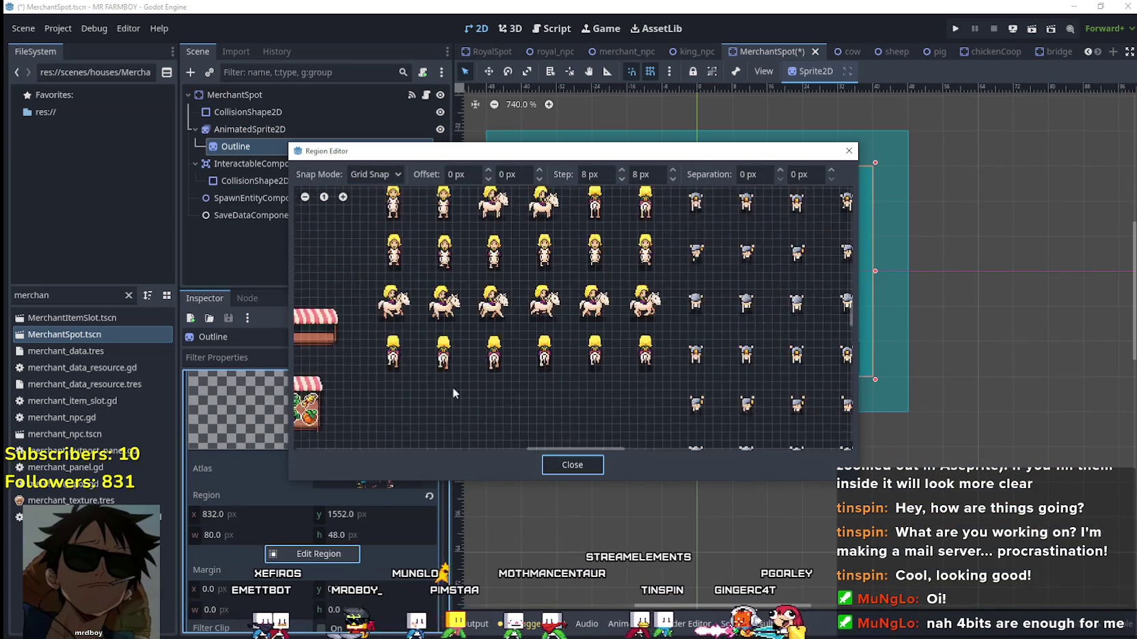
scroll(444, 393, down, 2)
scroll(765, 193, up, 4)
scroll(676, 380, up, 5)
drag(629, 360, 695, 326)
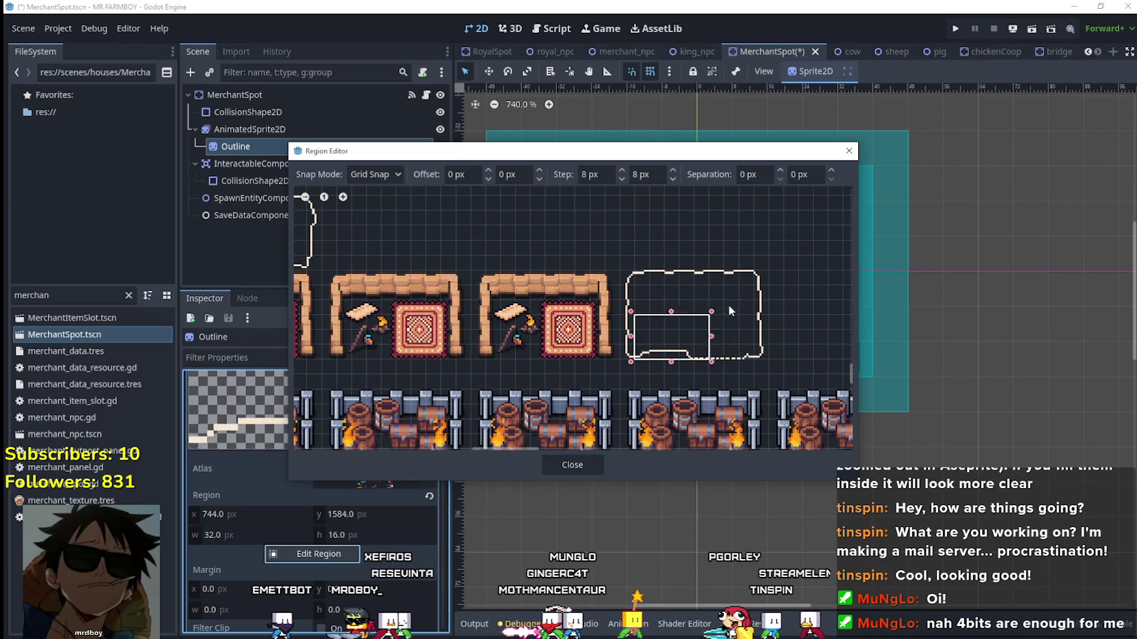
mouse_move(618, 360)
mouse_down()
mouse_move(776, 282)
mouse_move(764, 276)
mouse_up()
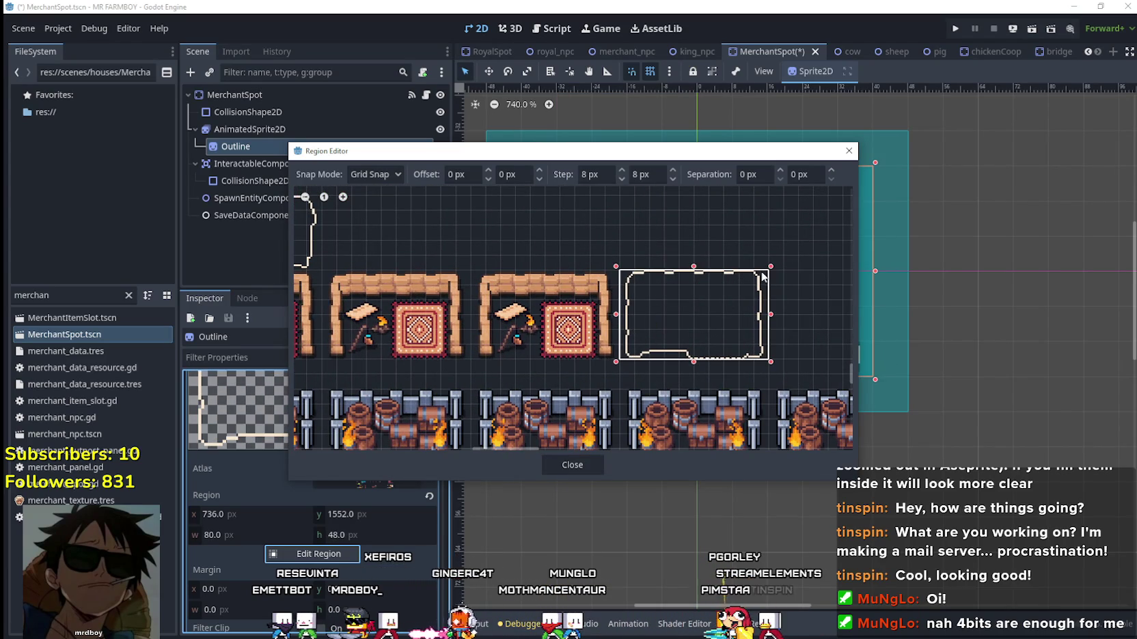
click(568, 468)
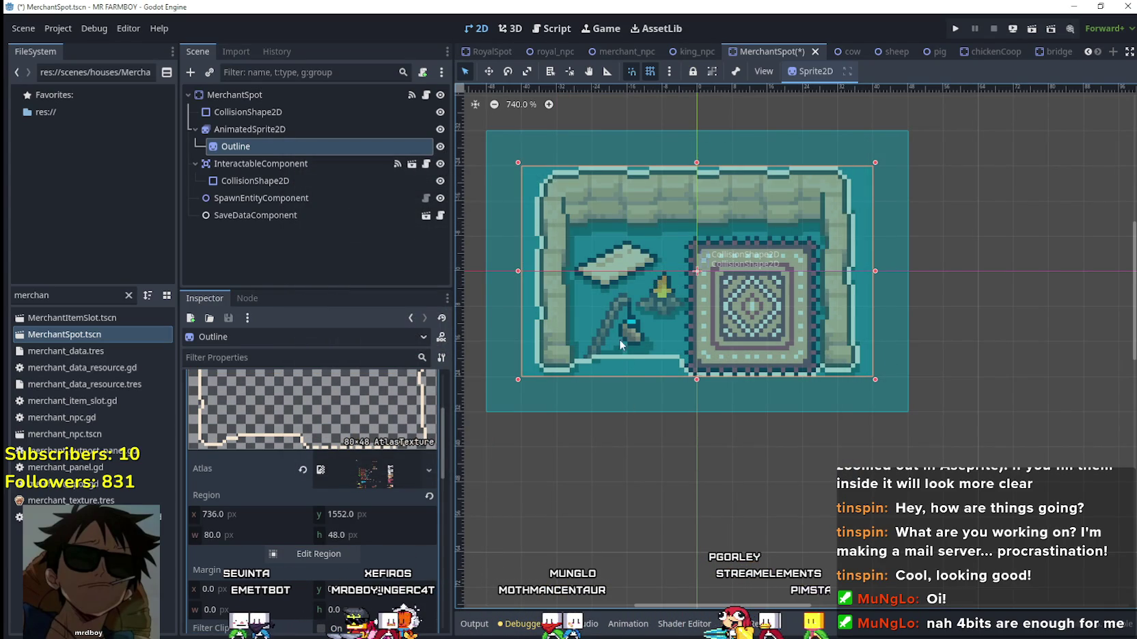
Save the scene, hide the Outline sprite and select the filter text.
key(ctrl+s)
click(440, 146)
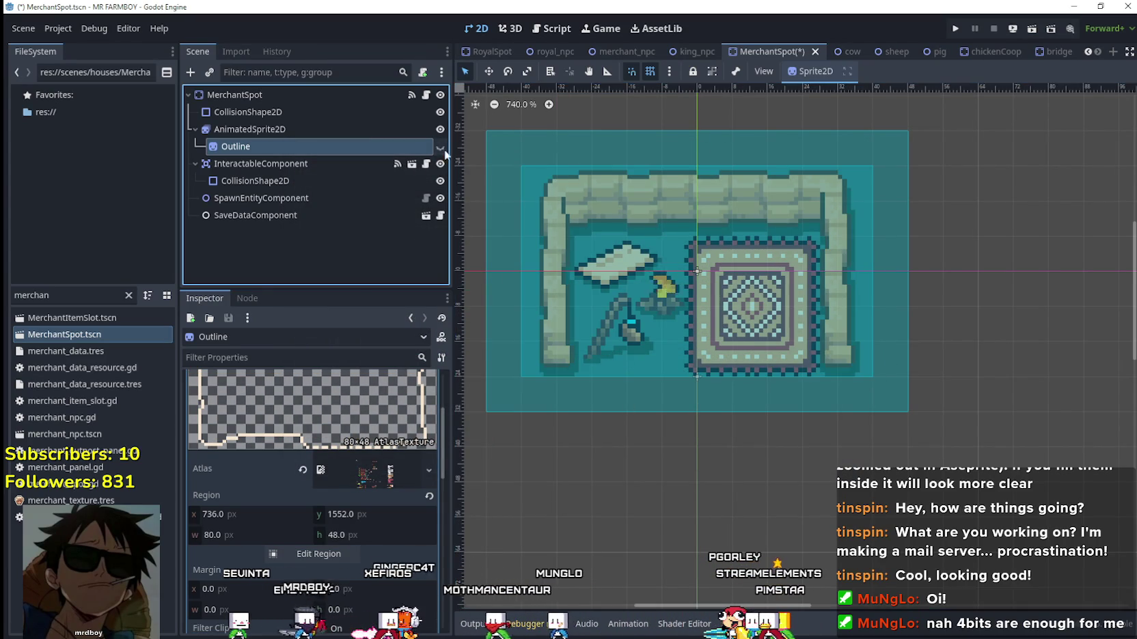
double_click(31, 295)
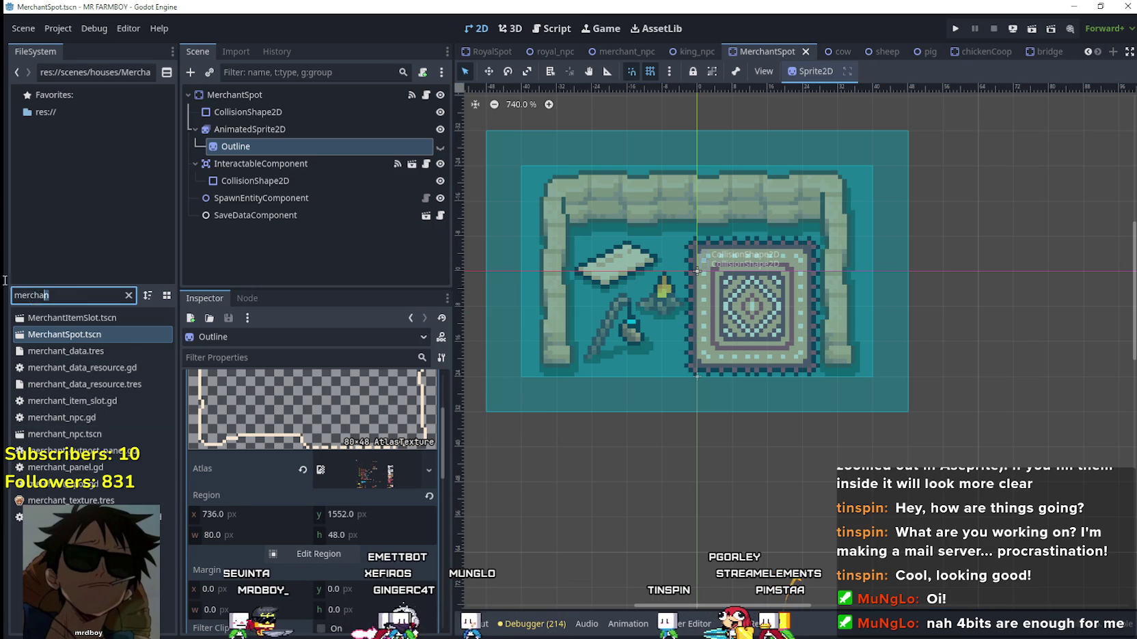
Open RoyalSpot.tscn via the 'royal' filter and start adding sprite-sheet frames to its AnimatedSprite2D.
text(royal)
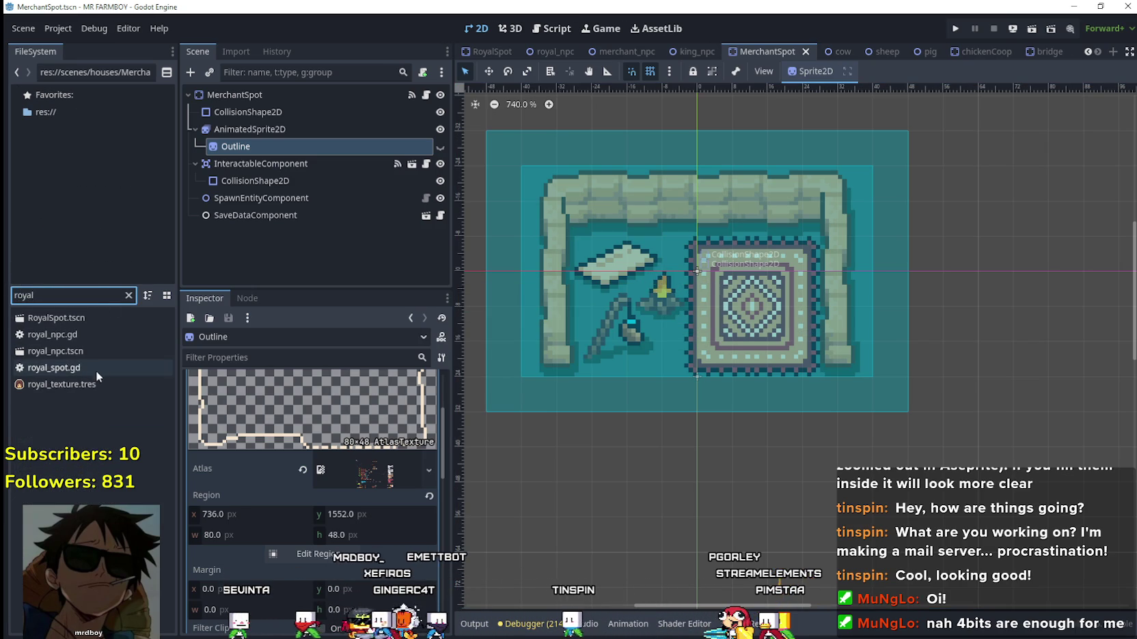
double_click(58, 319)
click(323, 124)
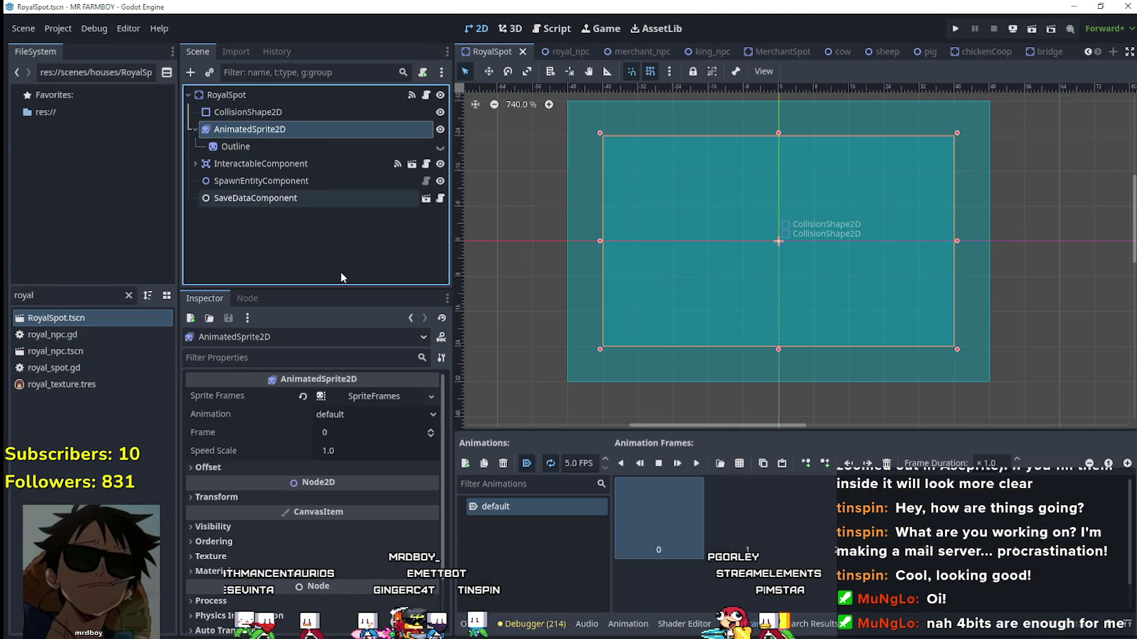
click(821, 582)
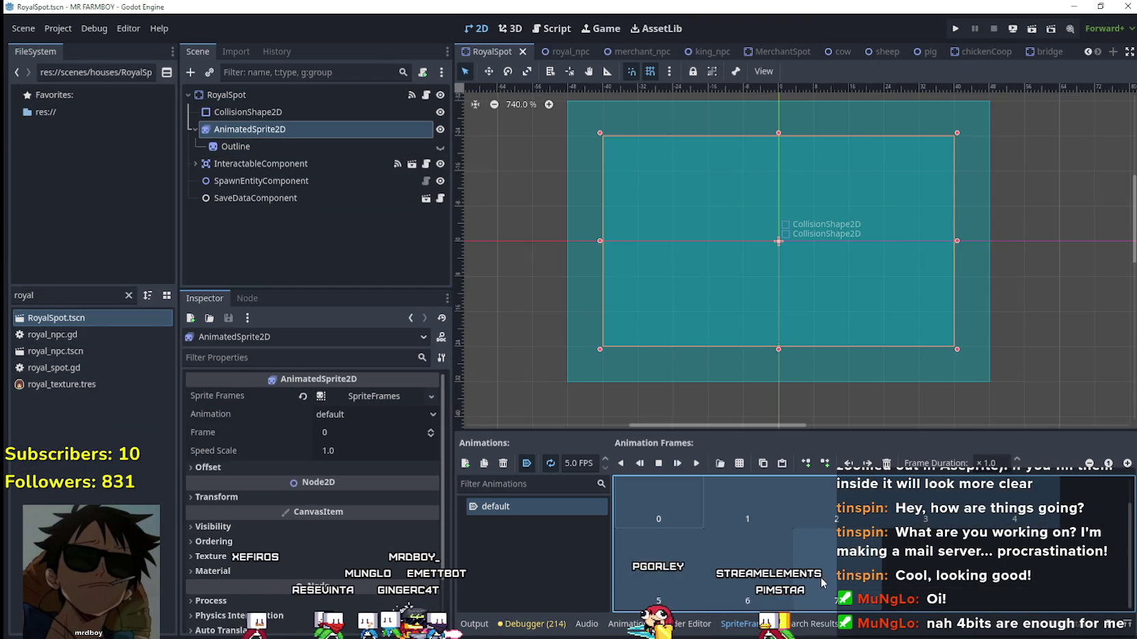
click(714, 463)
Load the sprite sheet into the frame picker and zoom in on the stall rows.
click(379, 191)
double_click(379, 191)
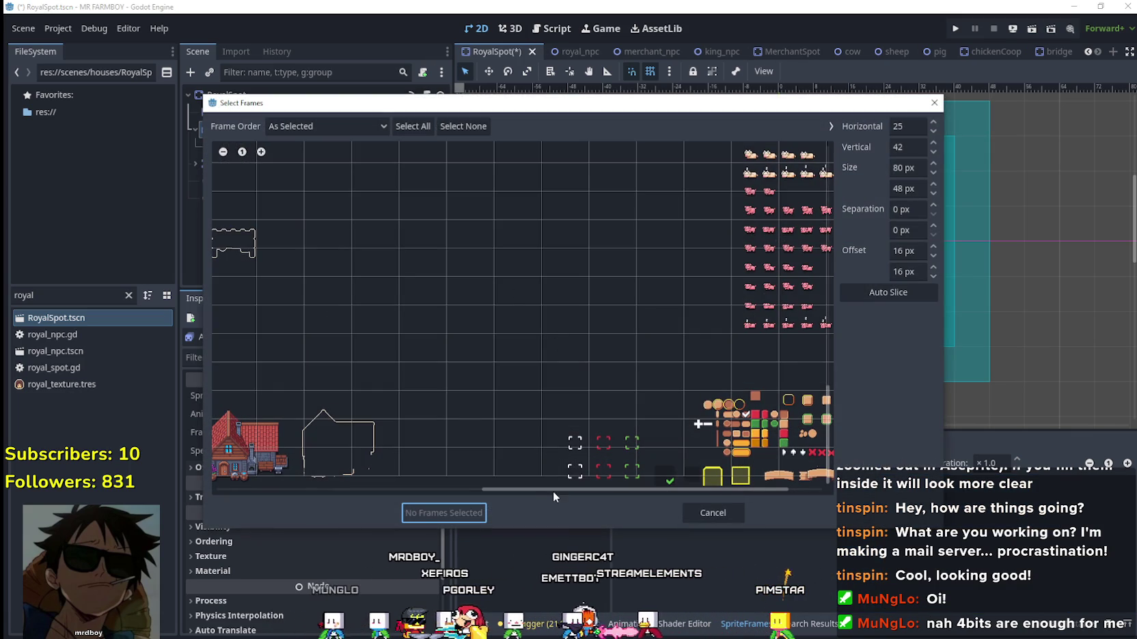
scroll(321, 469, up, 3)
scroll(321, 469, left, 3)
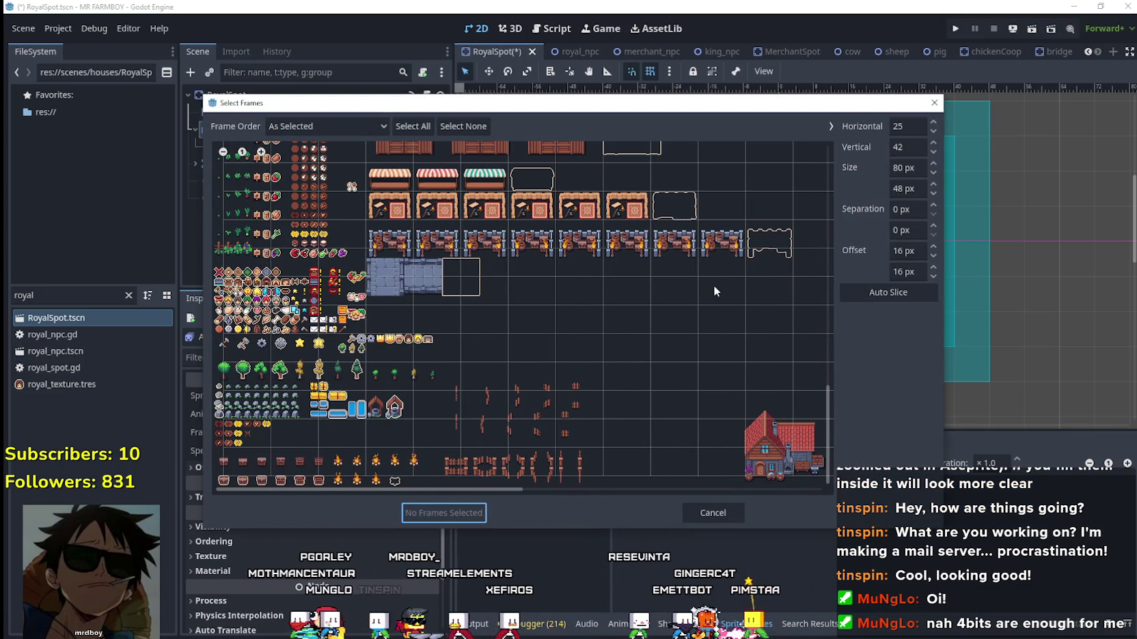
scroll(477, 246, up, 1)
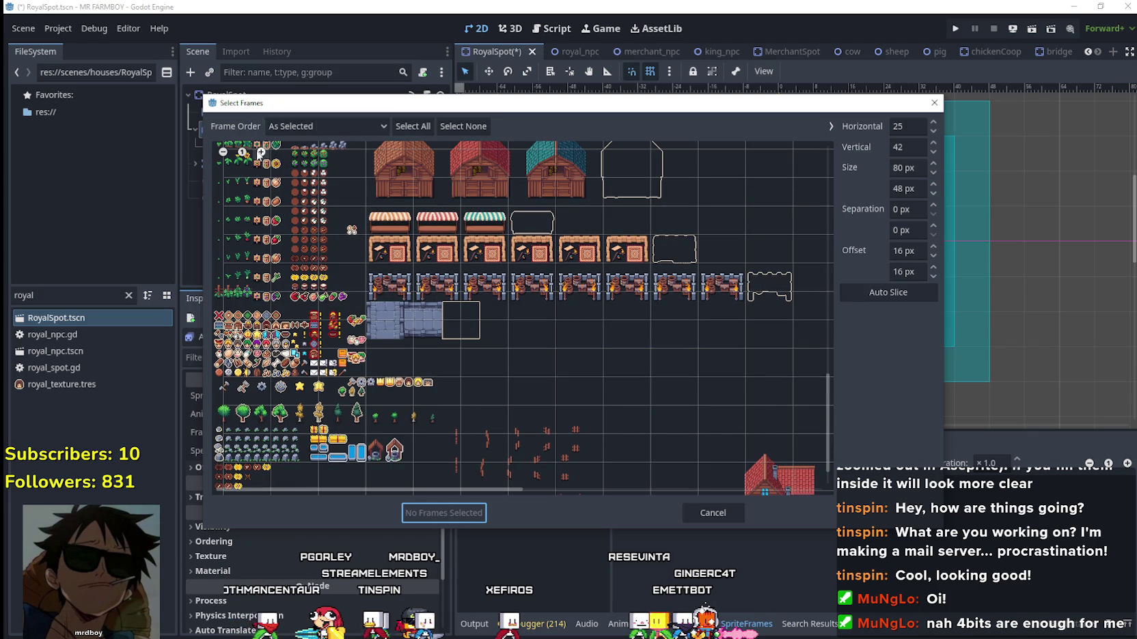
scroll(261, 152, up, 1)
scroll(261, 151, up, 1)
scroll(665, 403, down, 3)
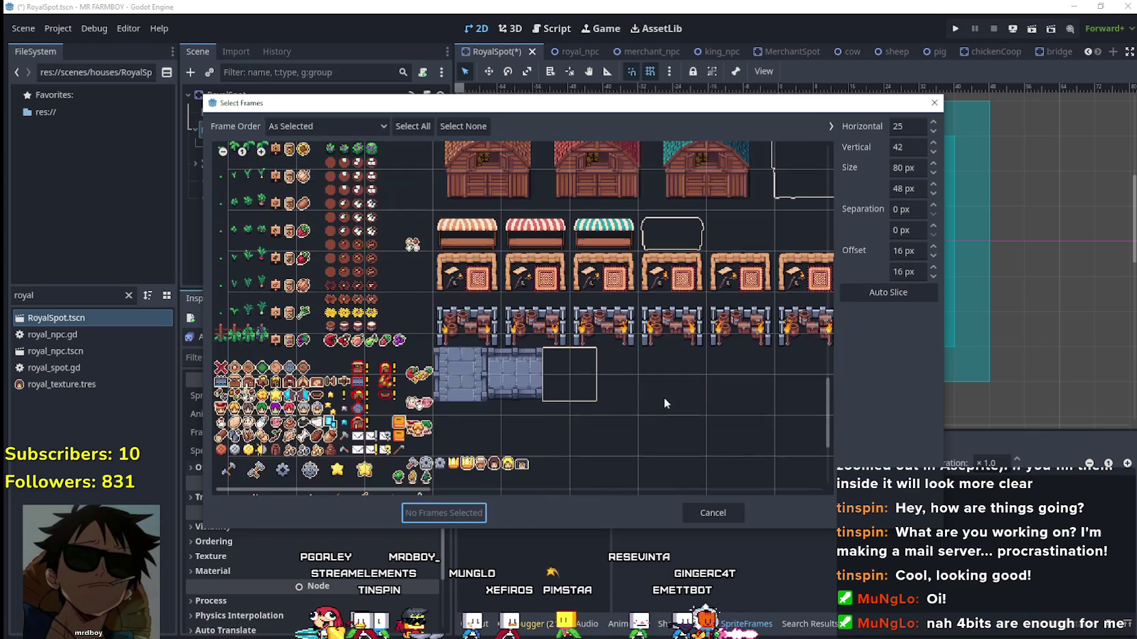
click(261, 151)
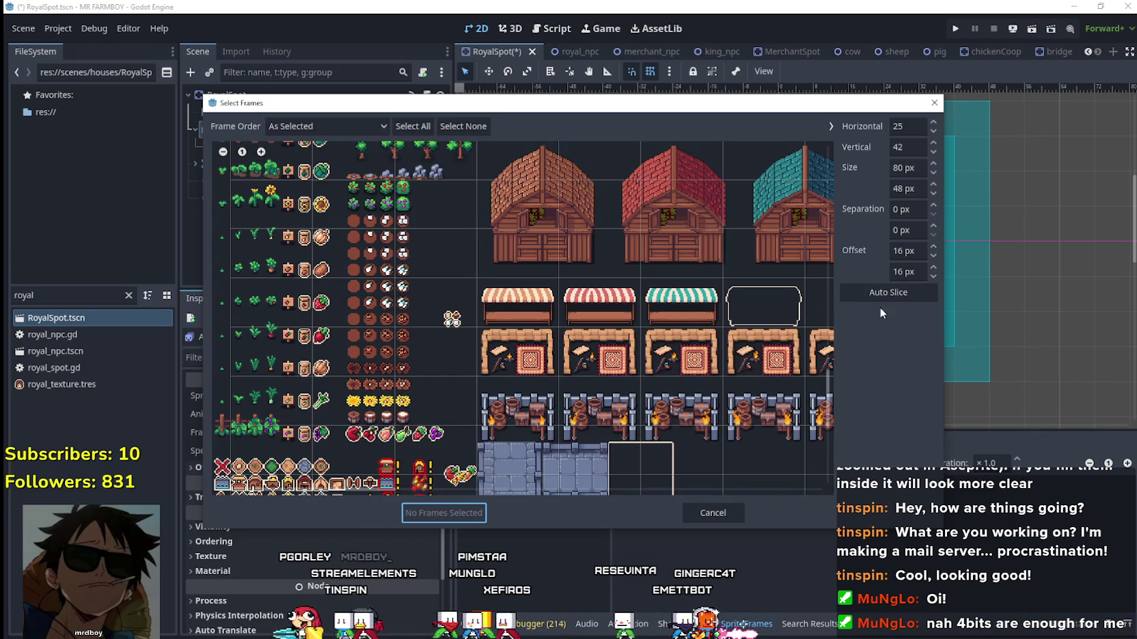
scroll(659, 395, down, 3)
drag(355, 491, 418, 491)
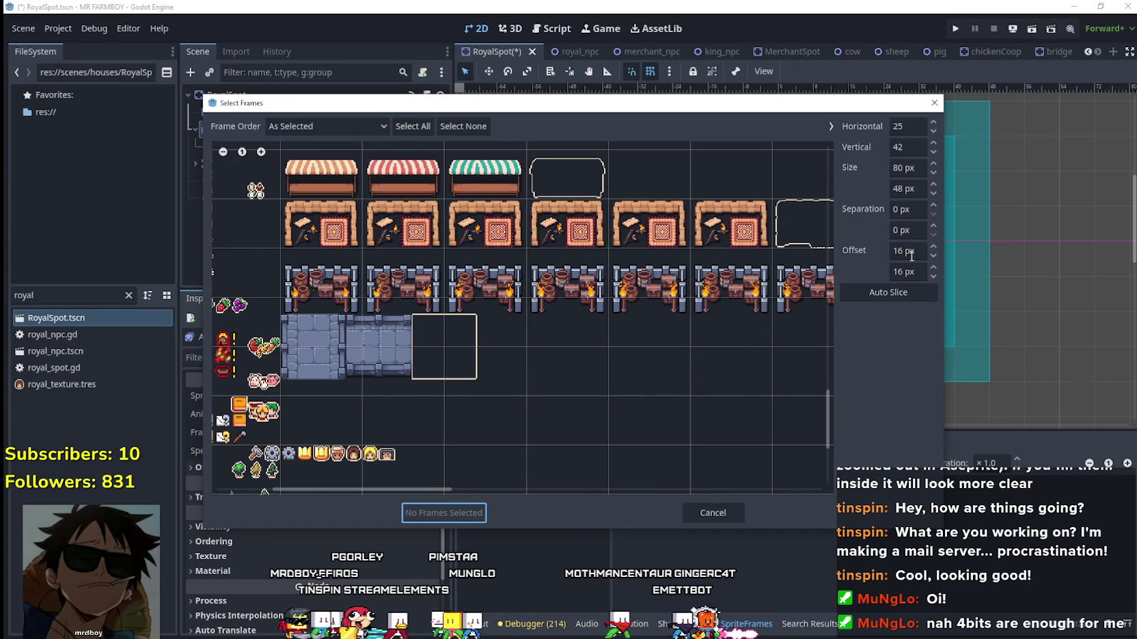
Raise the vertical slicing offset to 32.
click(933, 267)
click(933, 267)
click(934, 268)
click(933, 268)
click(934, 268)
click(934, 267)
click(934, 268)
click(934, 268)
click(934, 268)
click(934, 268)
click(934, 268)
click(934, 268)
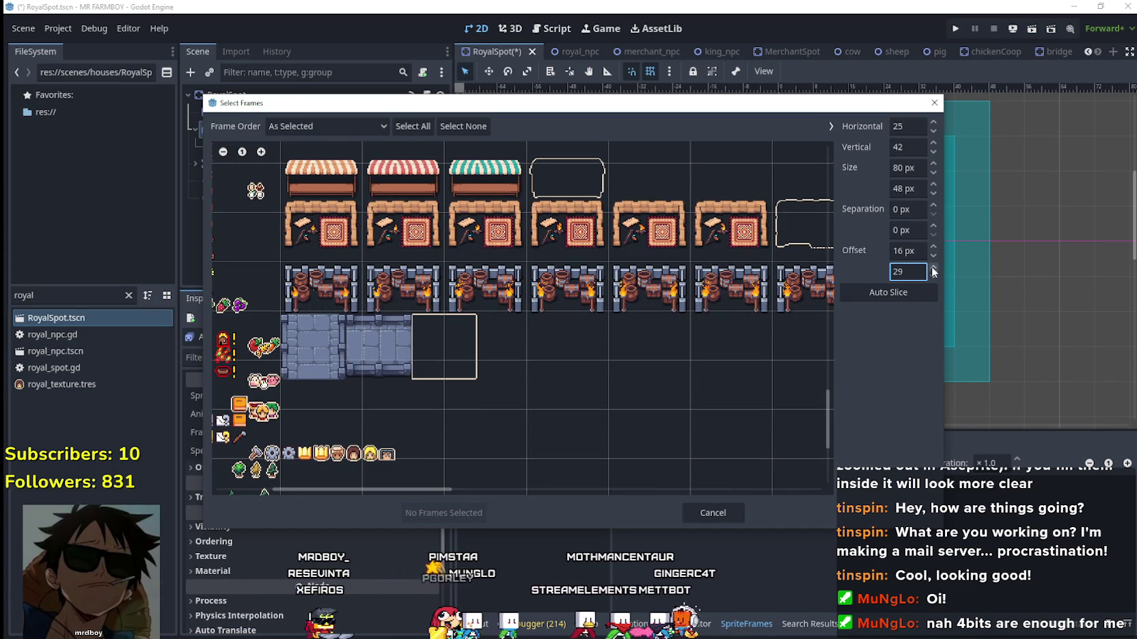
click(933, 268)
click(933, 268)
click(934, 268)
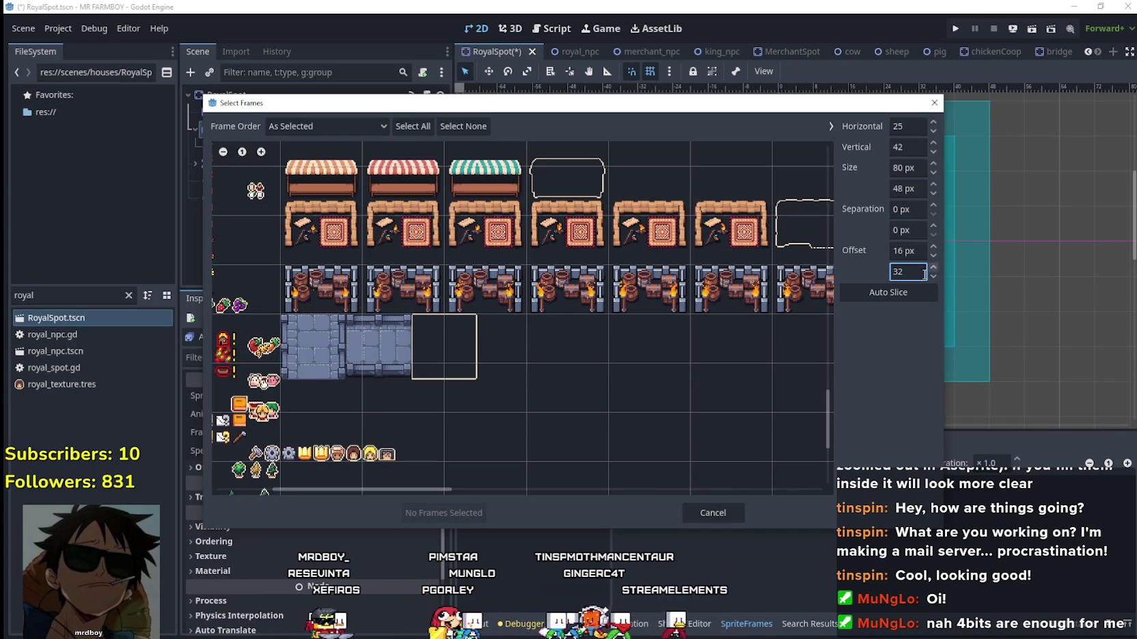
Select the seven barrel-and-torch stall frames and add them to the default animation.
drag(408, 489, 480, 492)
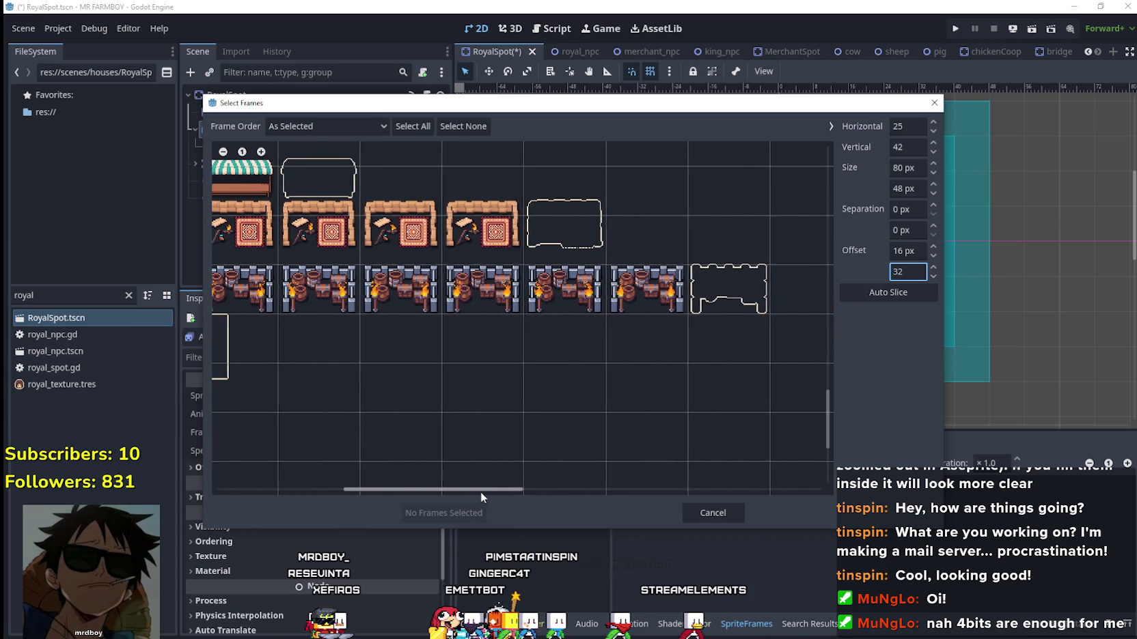
scroll(480, 492, left, 5)
drag(280, 293, 793, 290)
drag(378, 489, 448, 489)
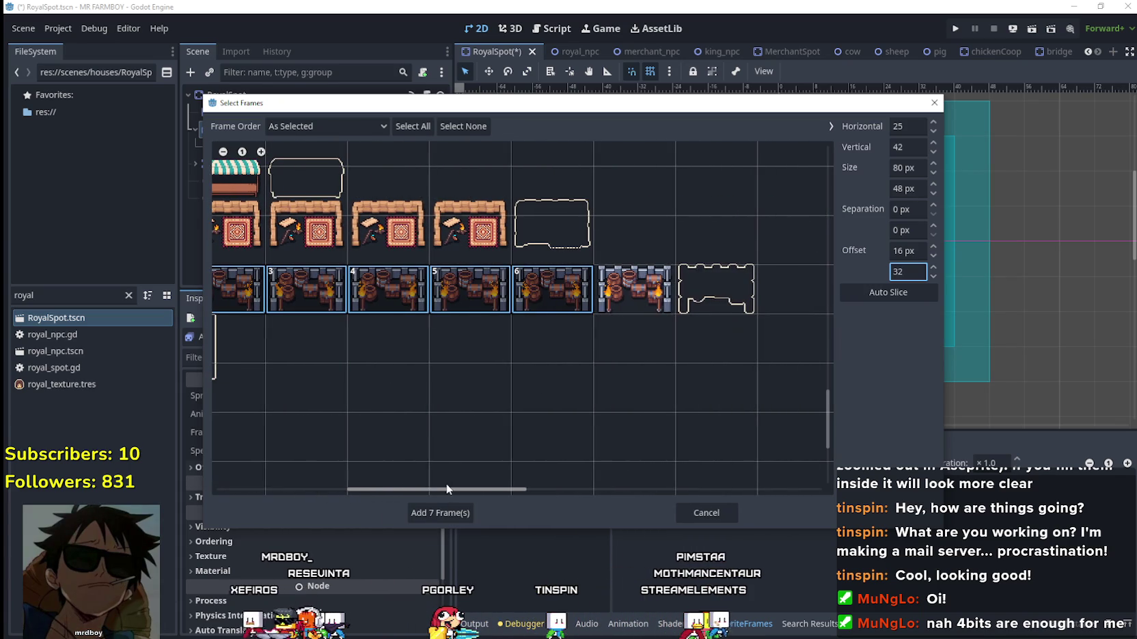
click(430, 513)
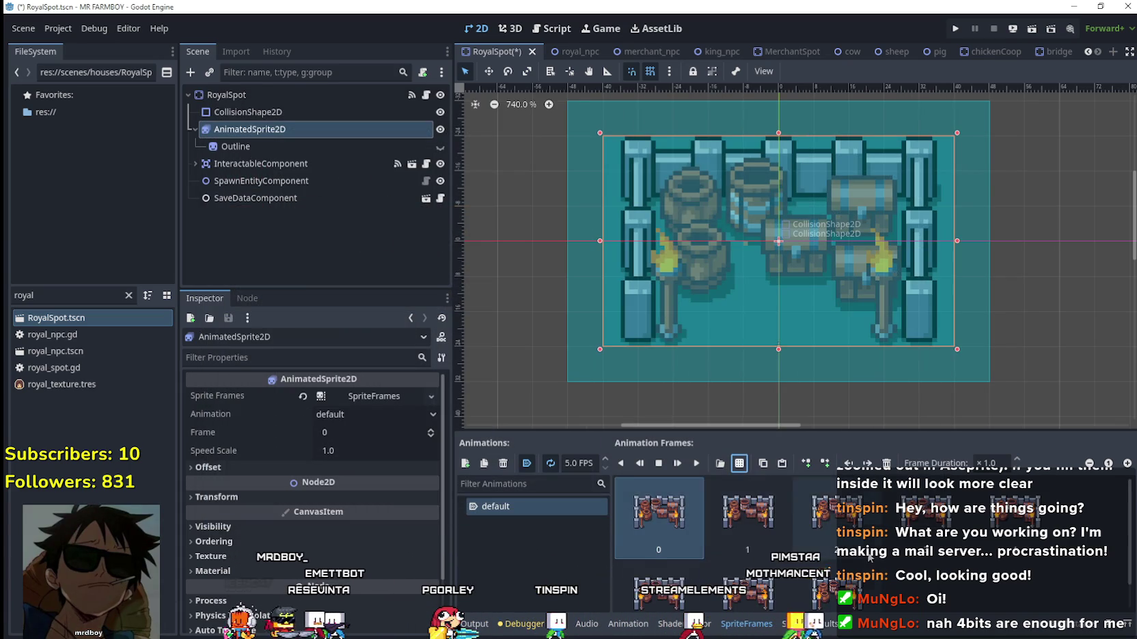
Preview the RoyalSpot animation, then select the Outline sprite.
click(696, 463)
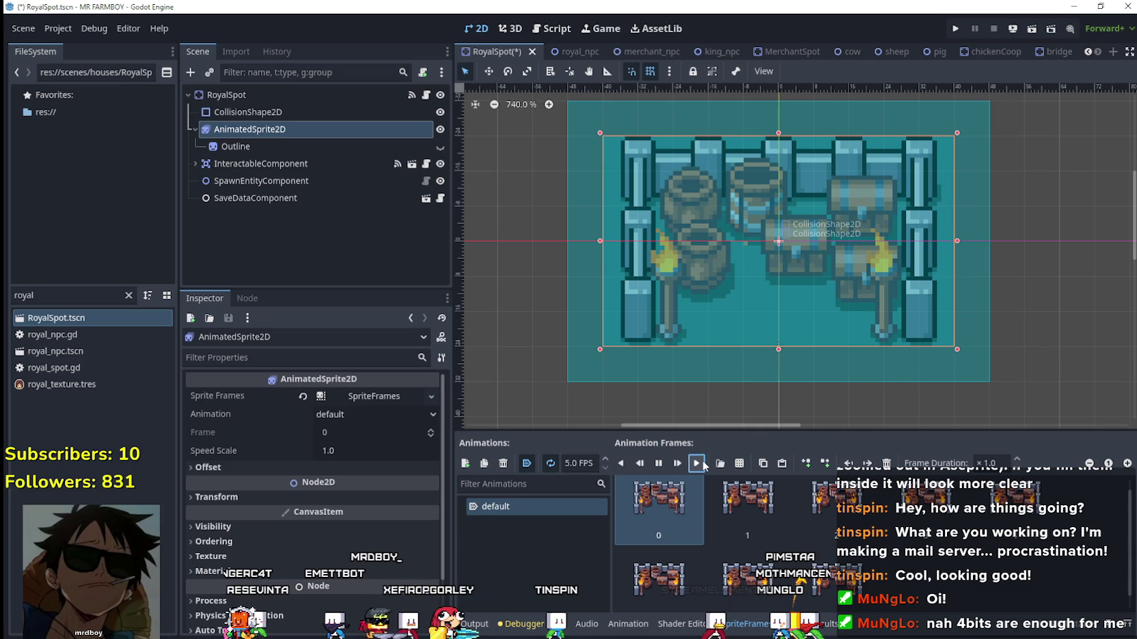
click(657, 463)
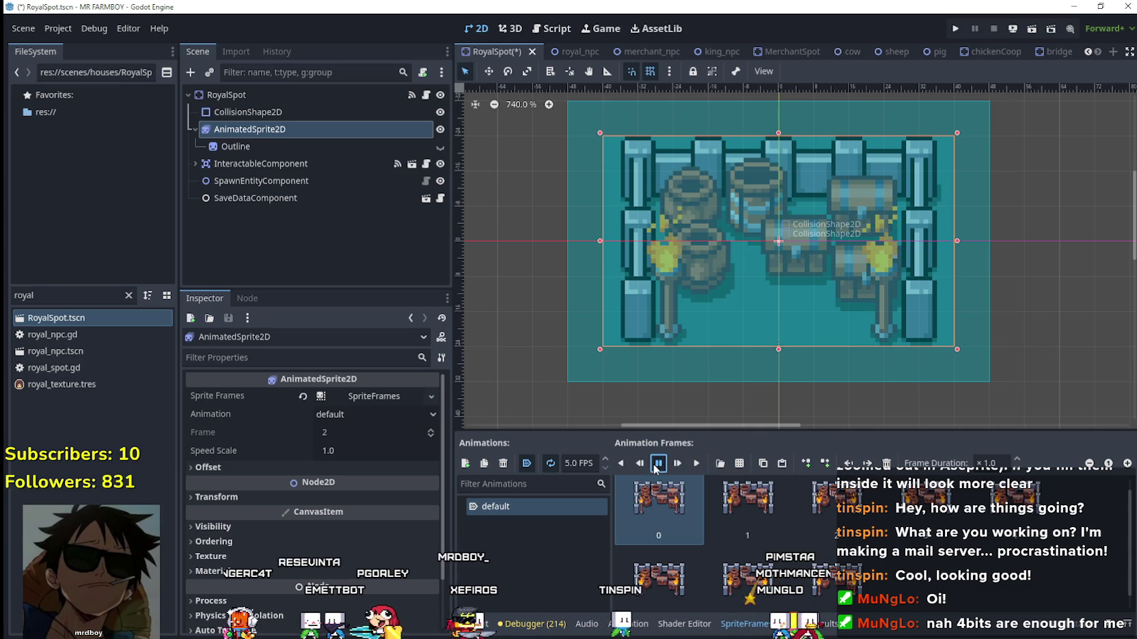
click(267, 146)
Drag a new texture region around the Outline's stall outline shape.
click(352, 406)
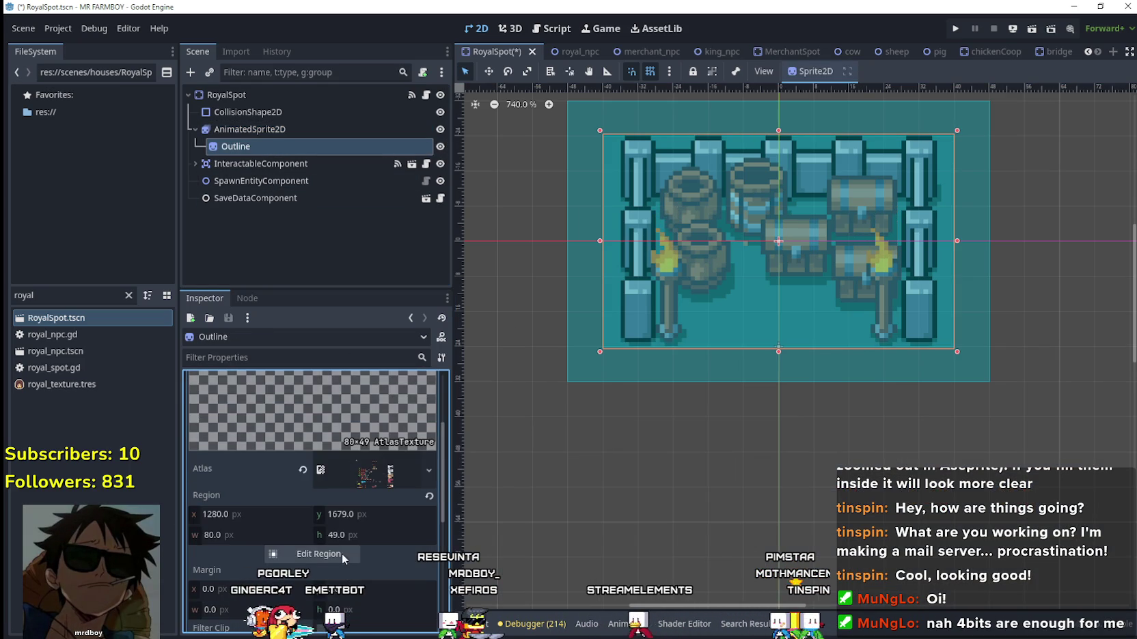
click(342, 552)
scroll(355, 334, down, 3)
scroll(527, 267, up, 3)
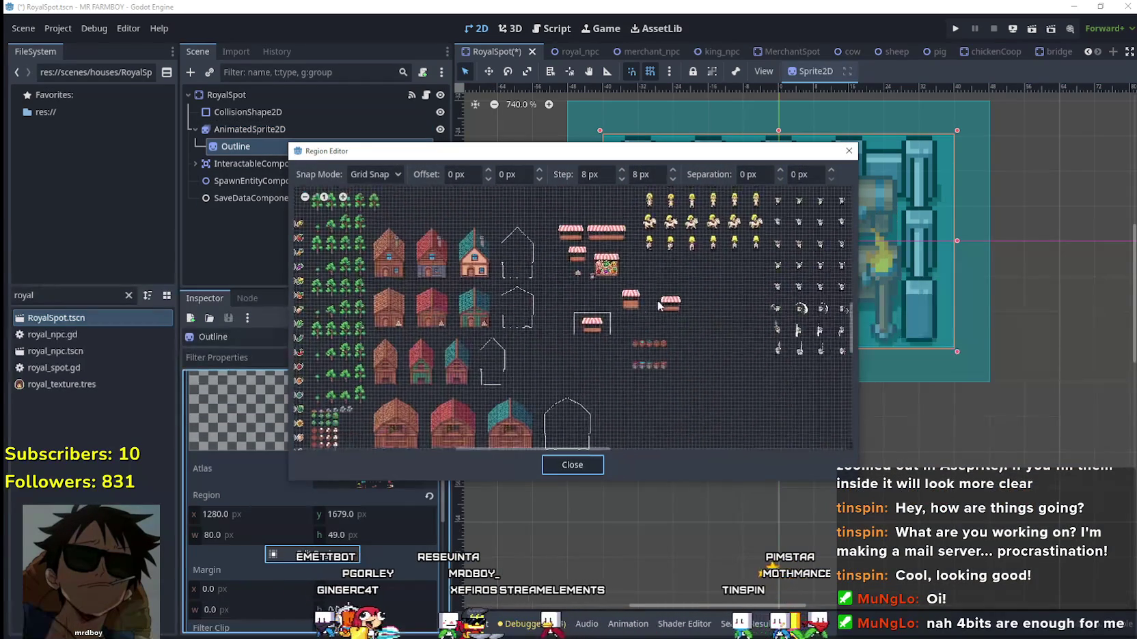
scroll(591, 374, up, 5)
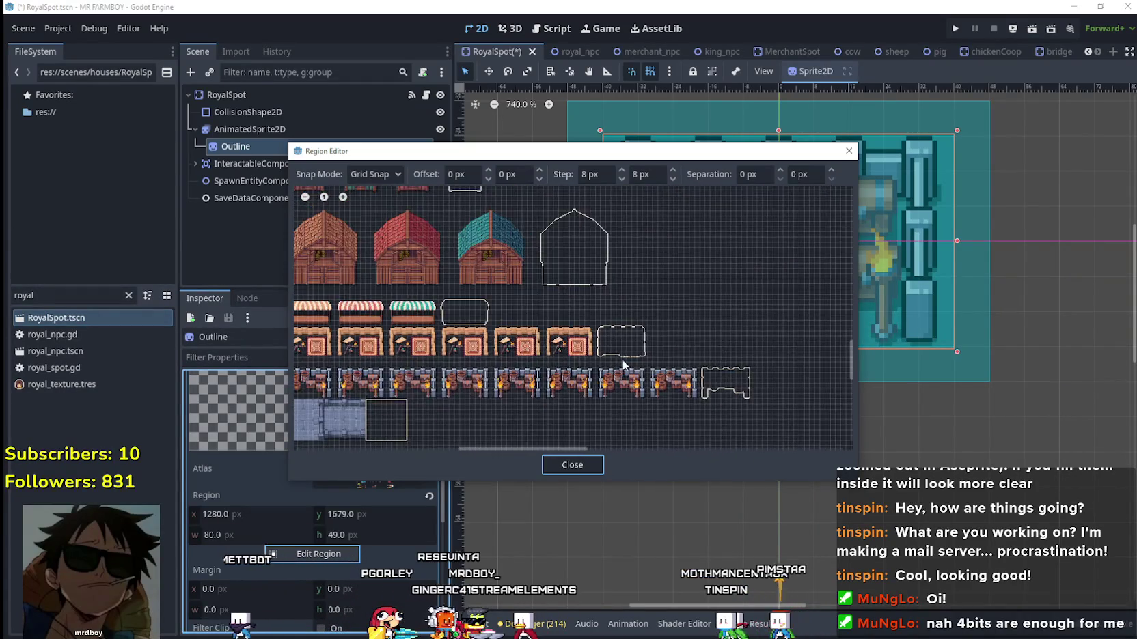
scroll(552, 371, up, 2)
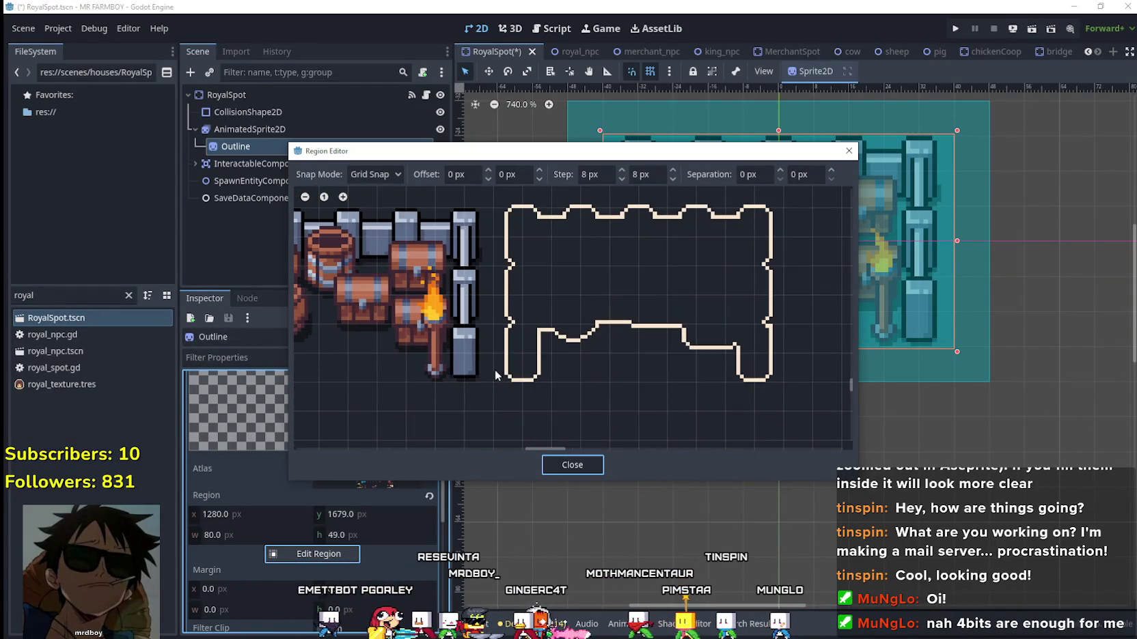
mouse_move(492, 384)
mouse_down()
mouse_move(759, 380)
mouse_move(777, 213)
mouse_up()
Switch to Pixel Snap, extend the top edge one pixel to 896, 1615, 80×49, and save.
scroll(664, 301, up, 3)
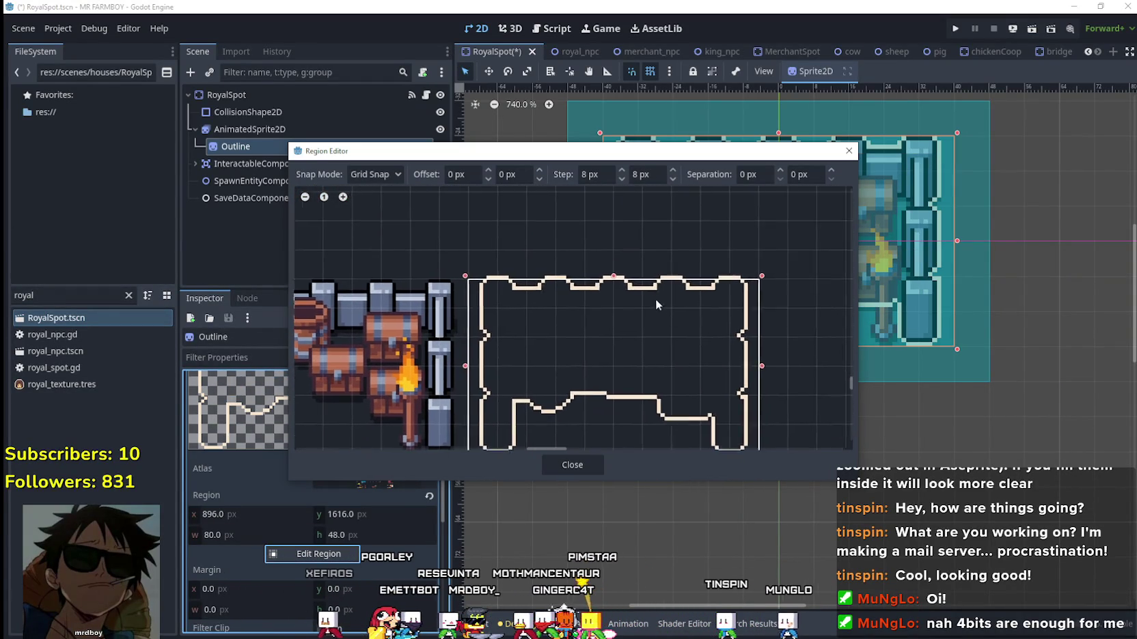
click(373, 174)
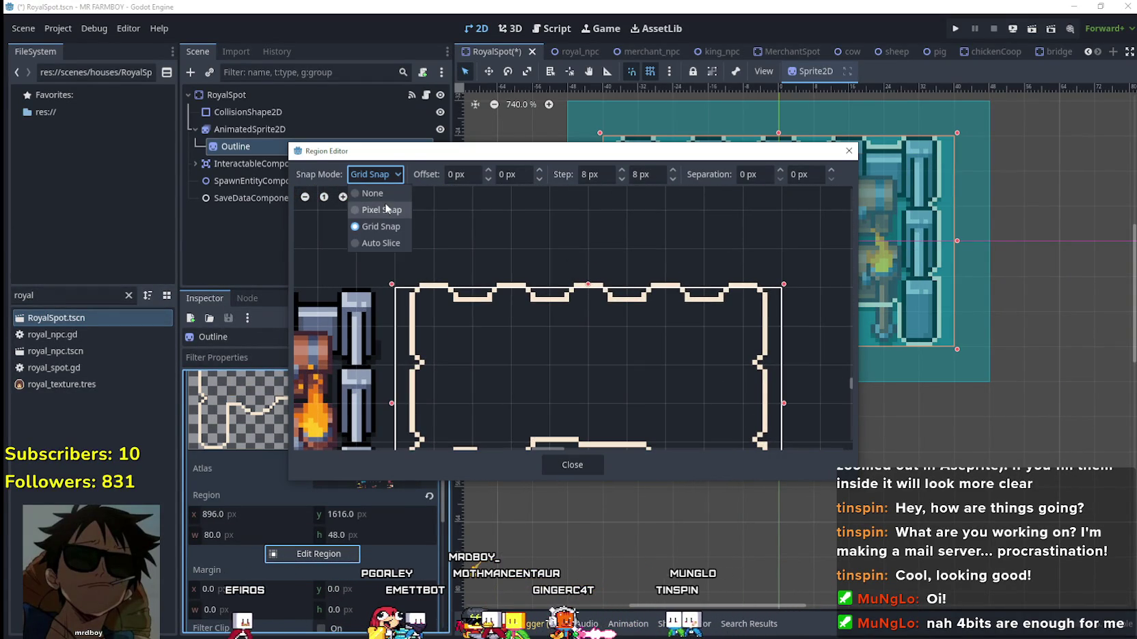
click(379, 208)
scroll(584, 290, up, 2)
drag(585, 289, 587, 292)
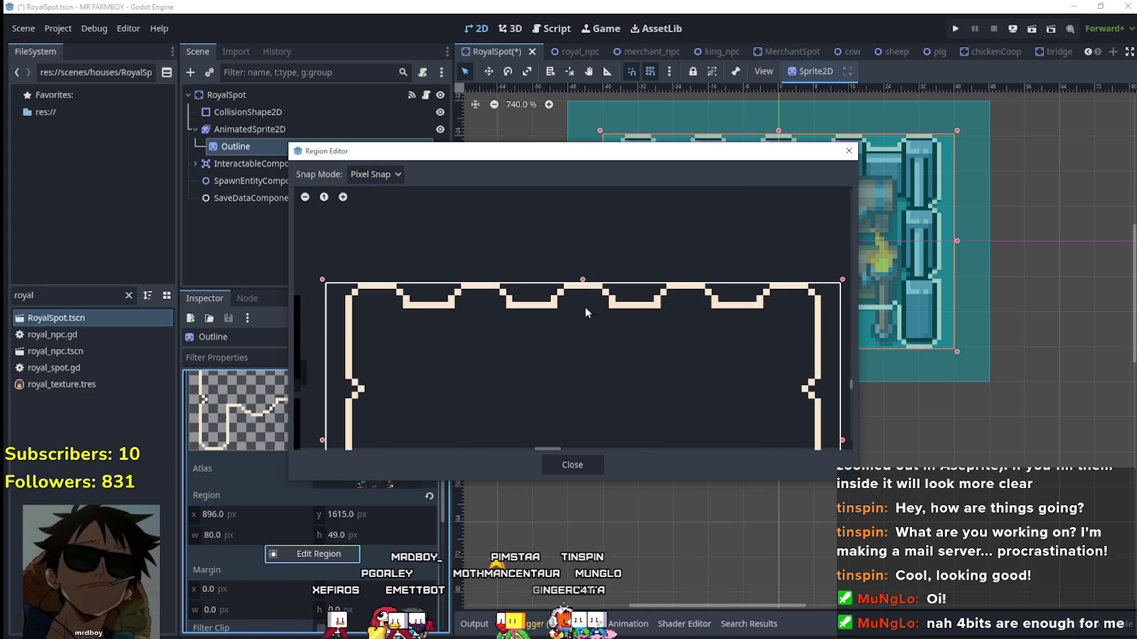
click(576, 467)
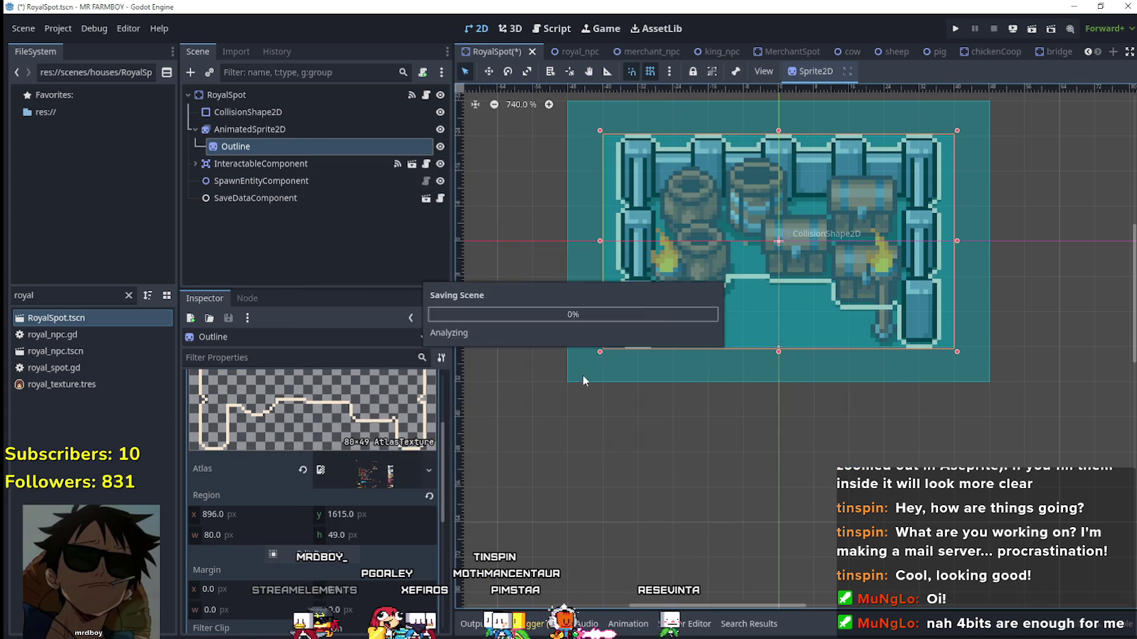
key(ctrl+s)
Collapse the texture details, resave the scene, and clear the file filter.
scroll(727, 385, down, 2)
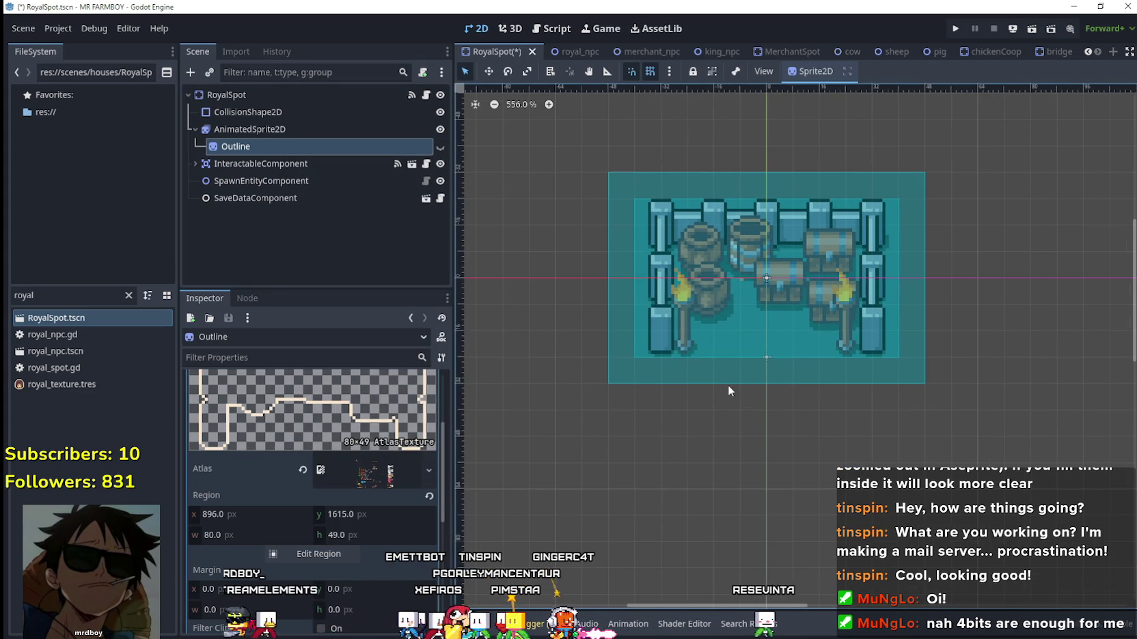
key(ctrl+s)
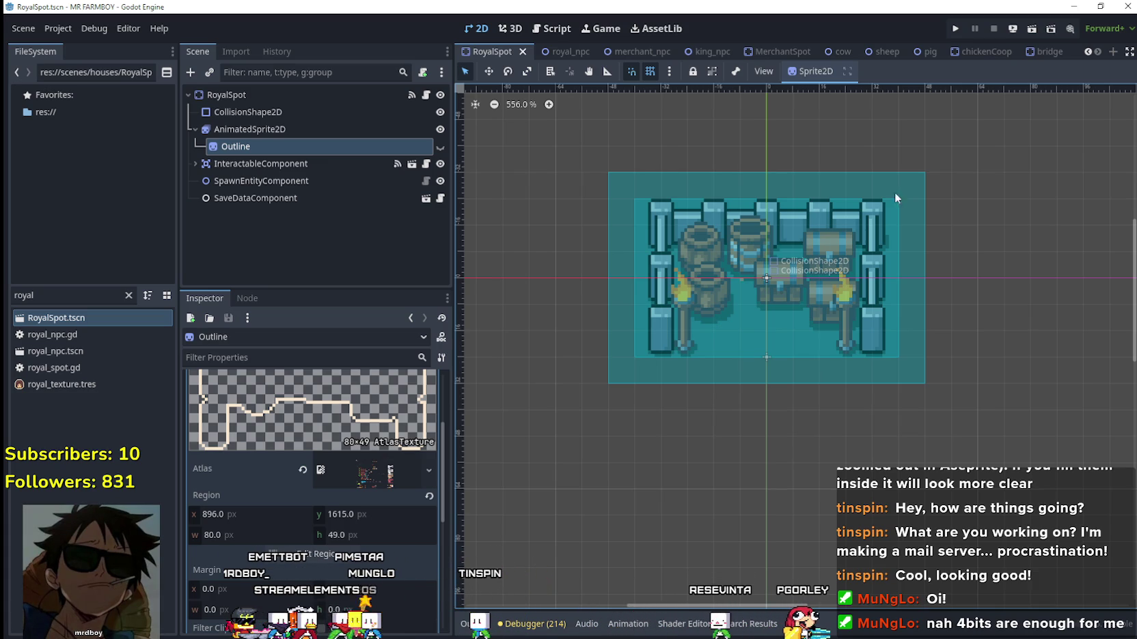
scroll(336, 455, up, 3)
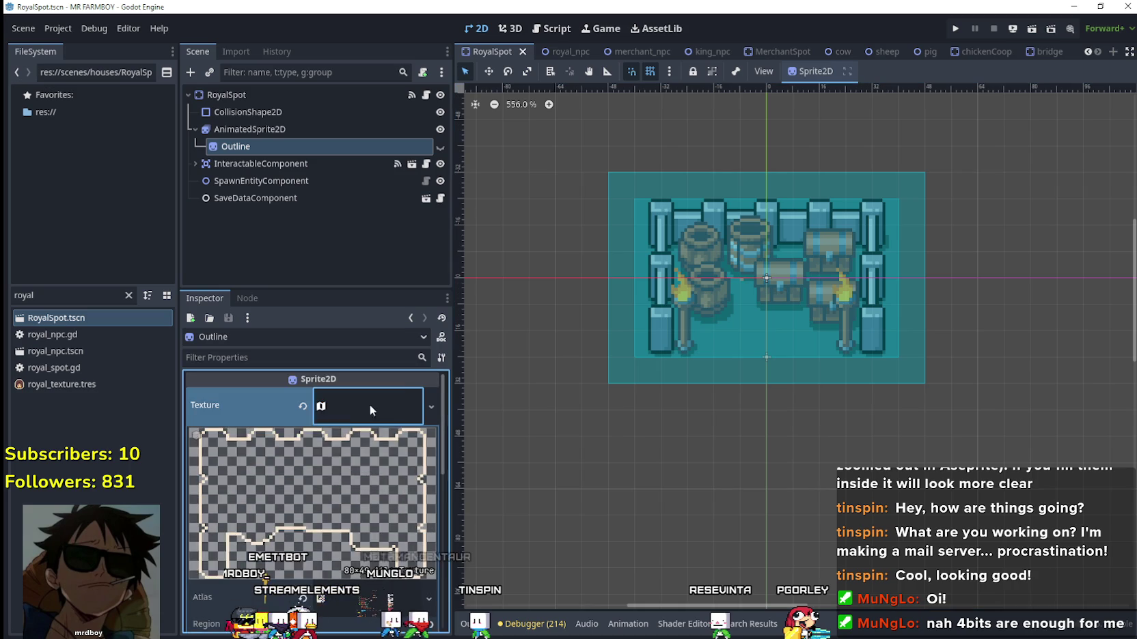
click(370, 405)
key(ctrl+s)
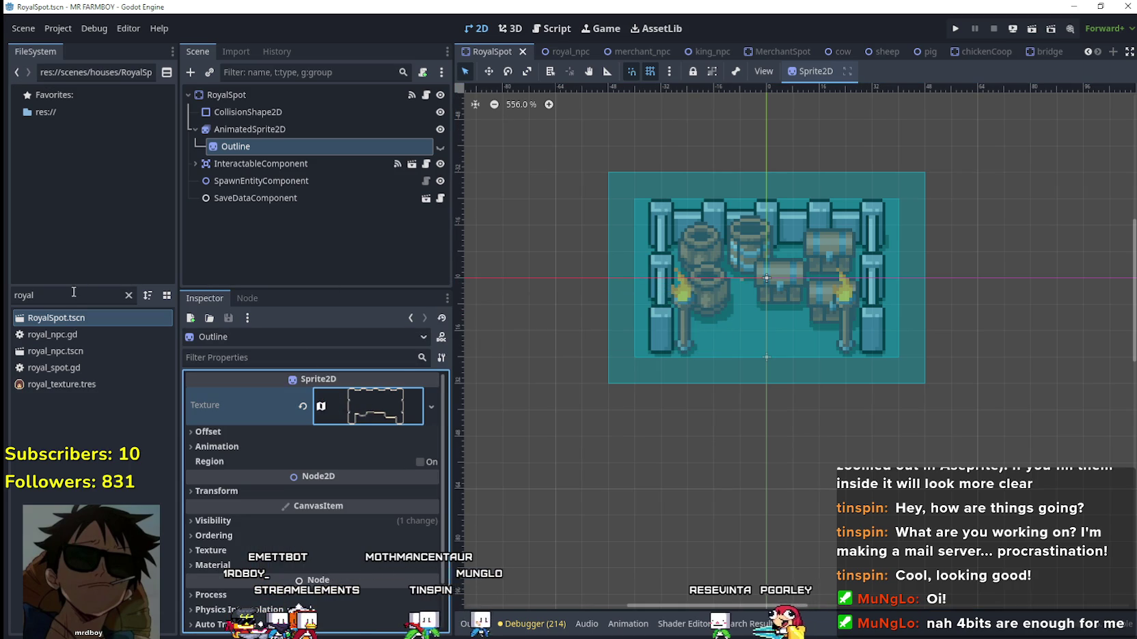
click(128, 295)
Check the sprite sheet in Aseprite, then filter the FileSystem for 'merchant'.
key(alt+Tab)
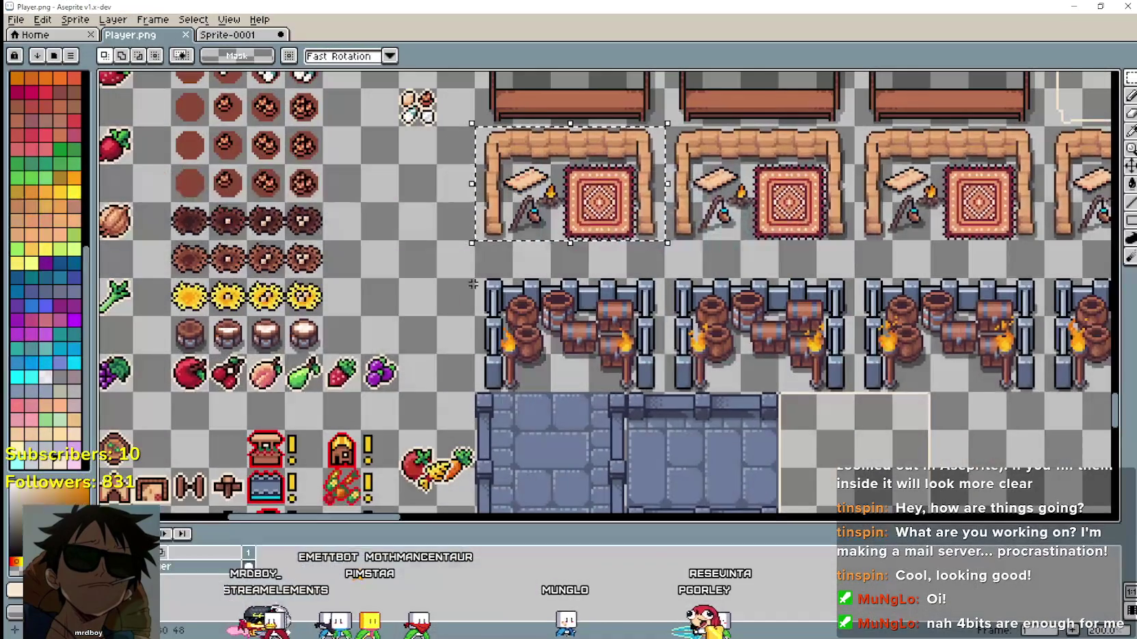
scroll(623, 323, down, 3)
scroll(624, 322, up, 1)
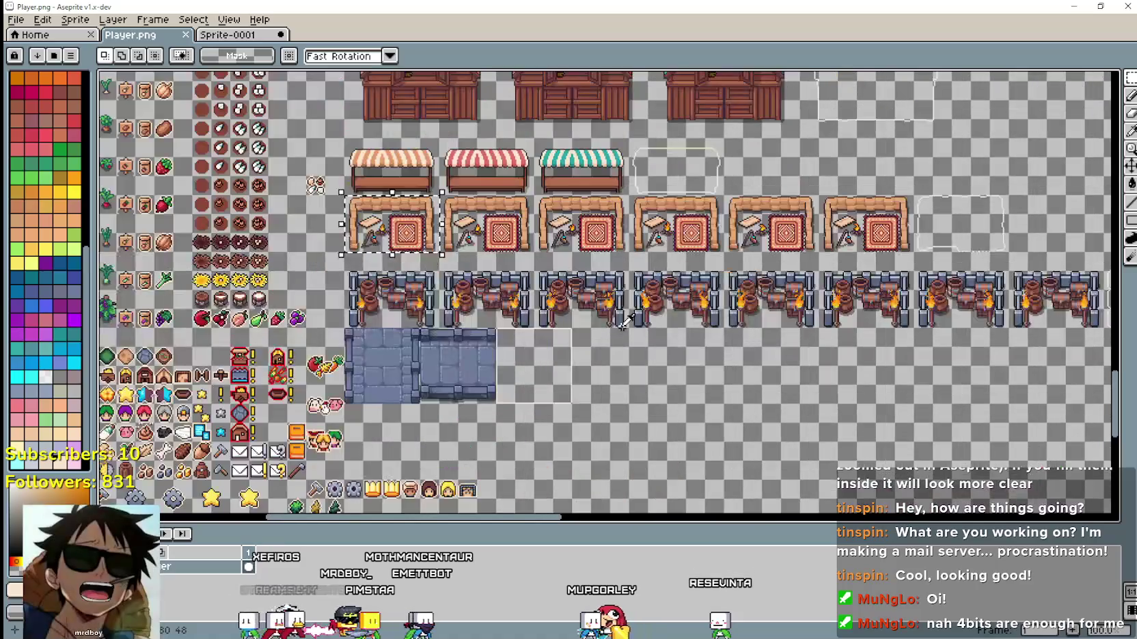
key(alt+Tab)
text(merchant)
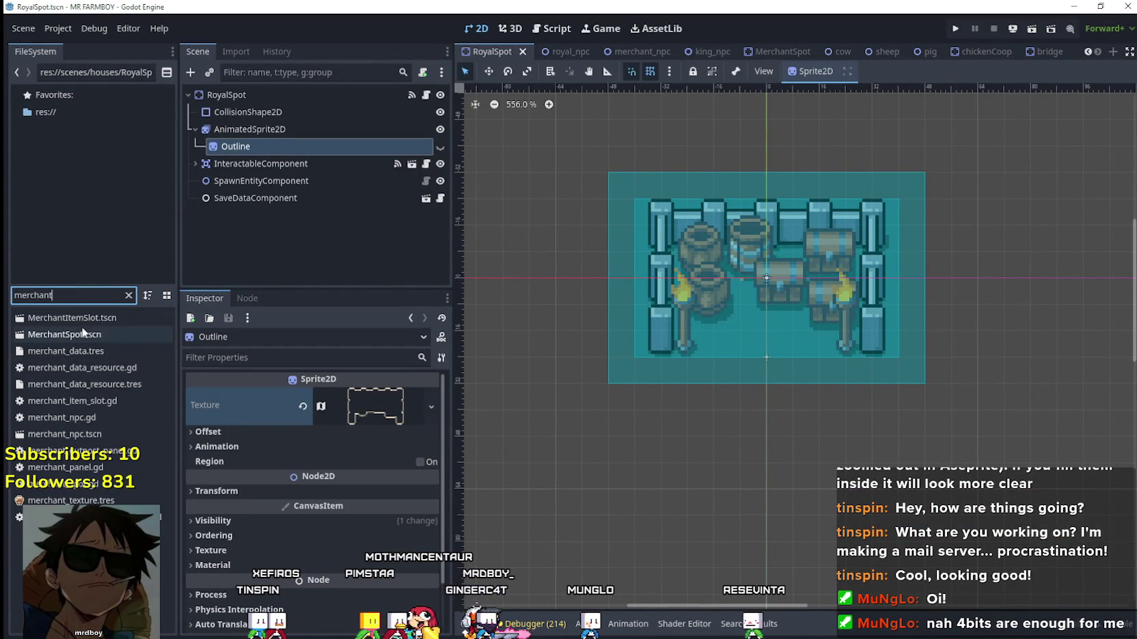
Filter the FileSystem for 'market' and open the Market_1 scene.
key(ctrl+a)
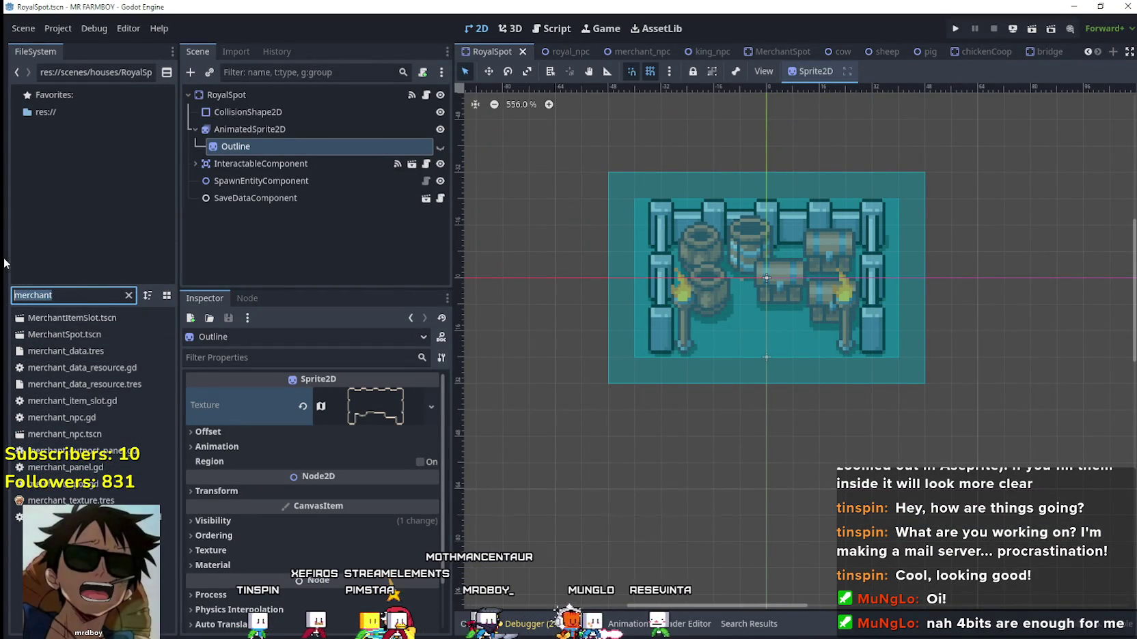
text(market)
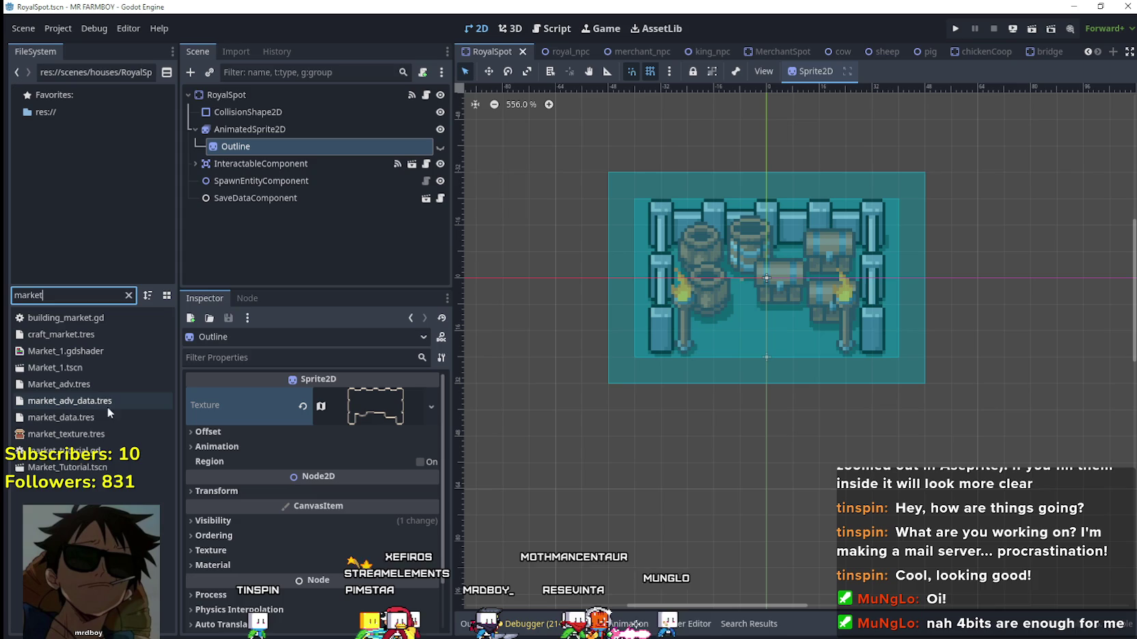
double_click(89, 366)
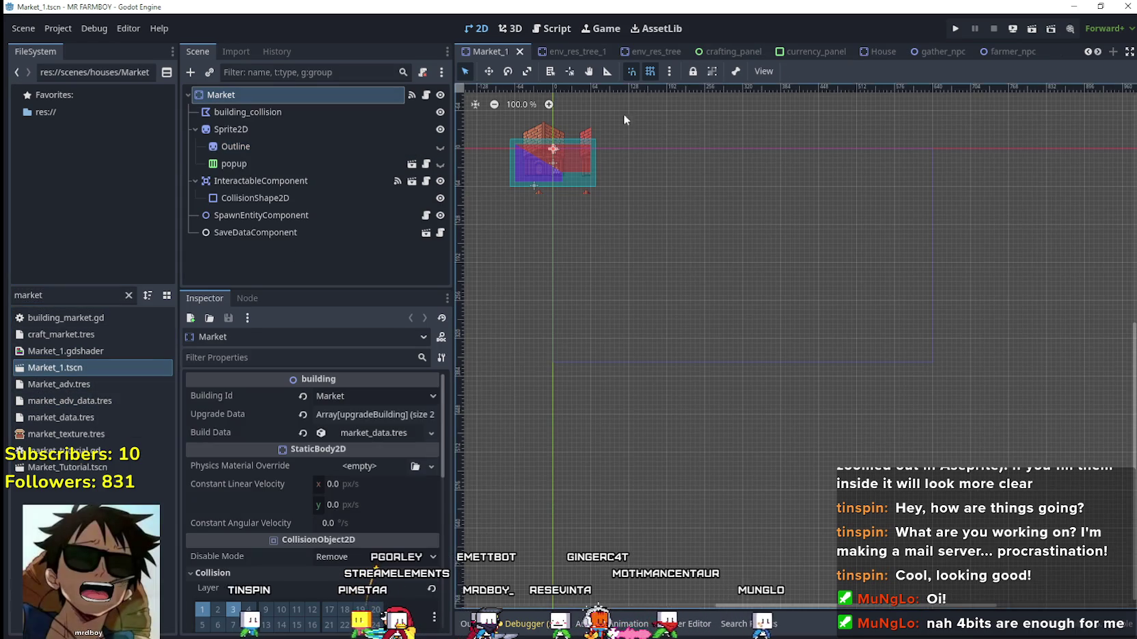
scroll(520, 145, up, 10)
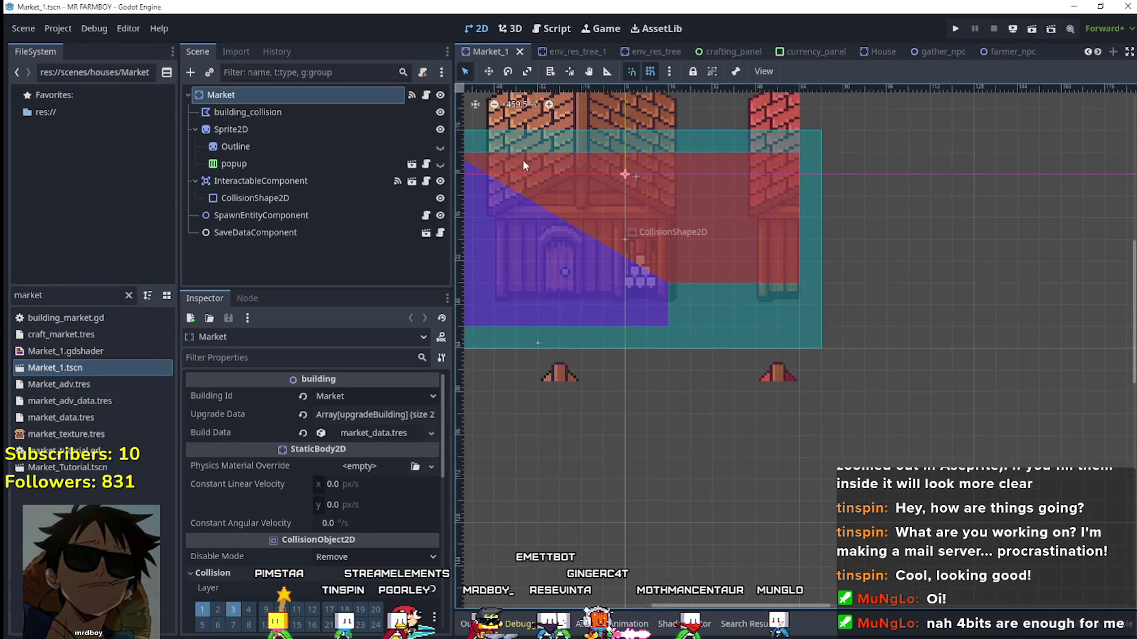
Open the Sprite2D's texture region editor with snapping set to the 8 px grid.
click(321, 130)
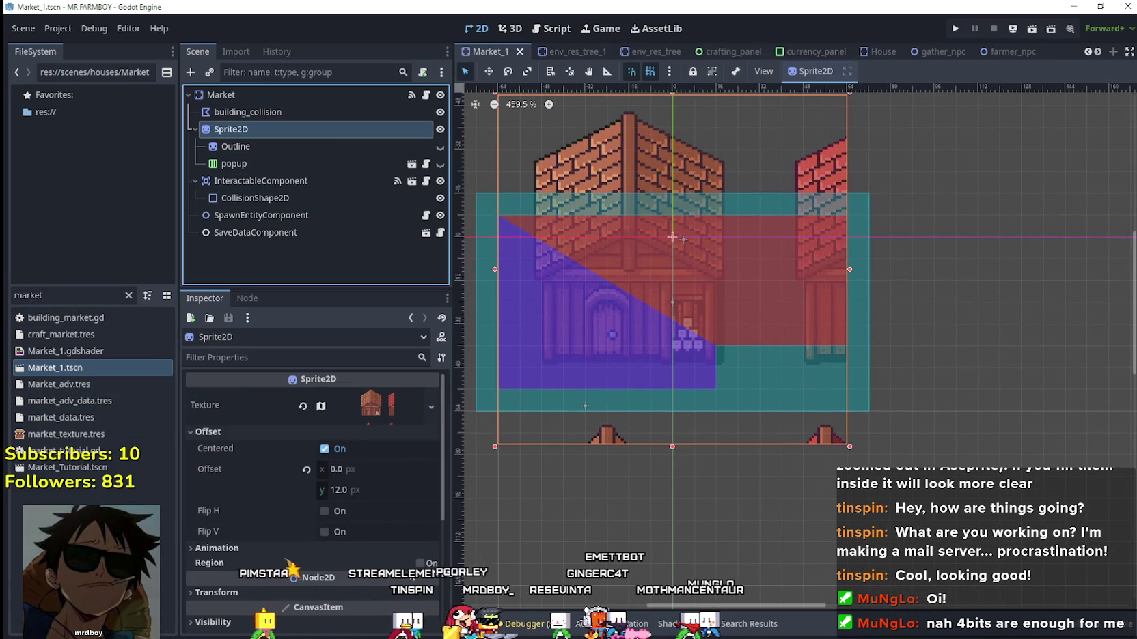
click(383, 417)
scroll(301, 522, down, 3)
click(319, 522)
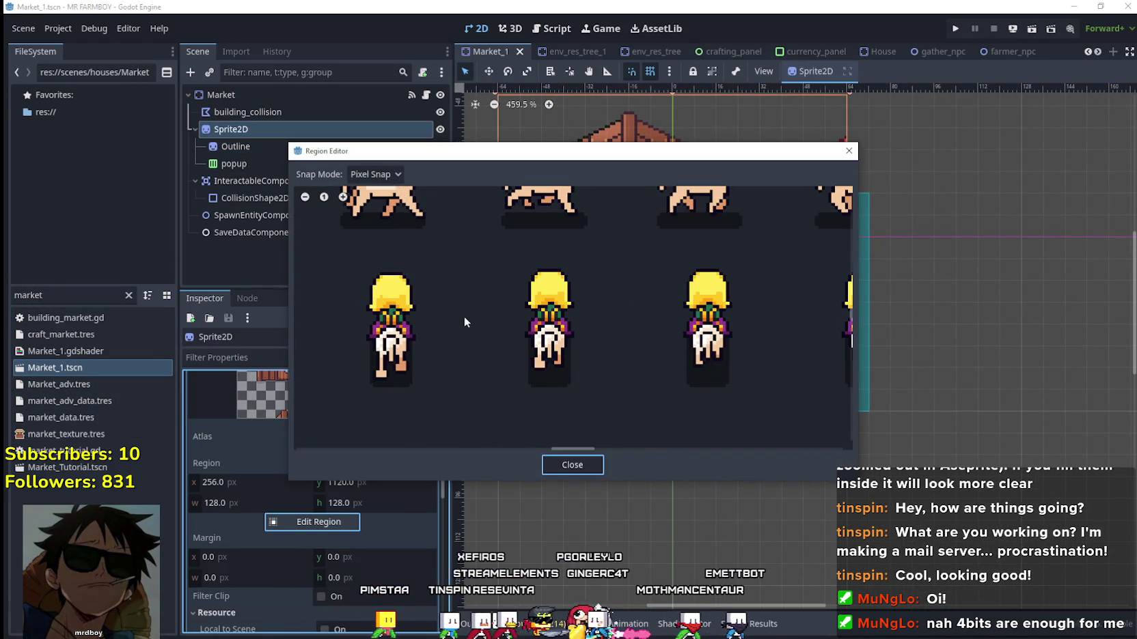
click(375, 174)
click(384, 224)
Set the Sprite2D region to the orange-striped stall at 256, 1504, 80×48.
scroll(432, 385, down, 5)
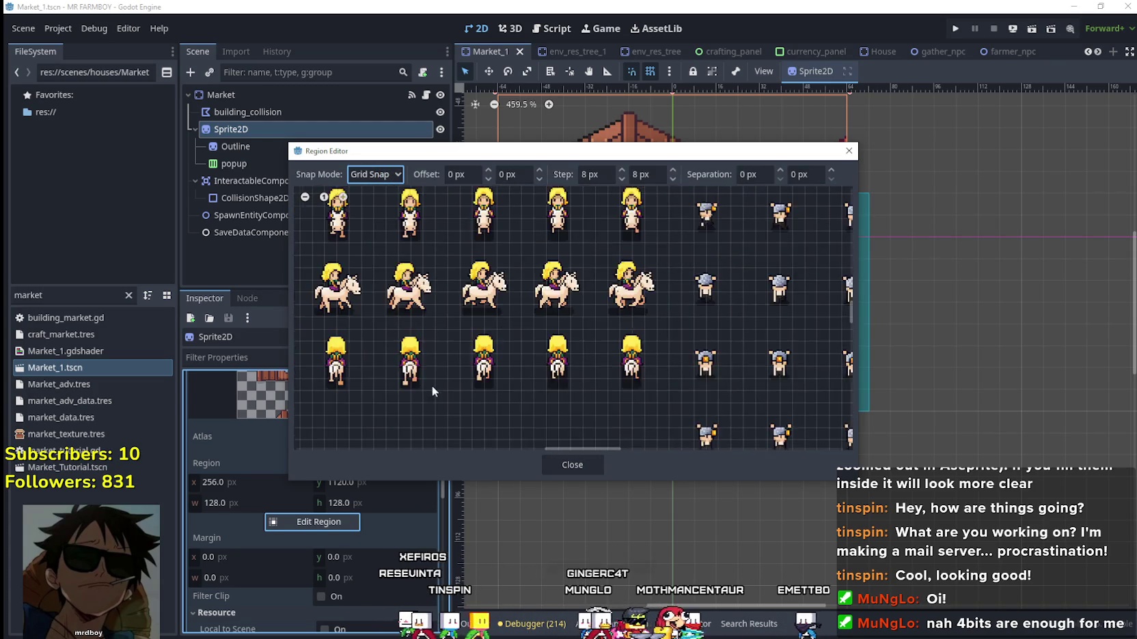
scroll(420, 395, down, 5)
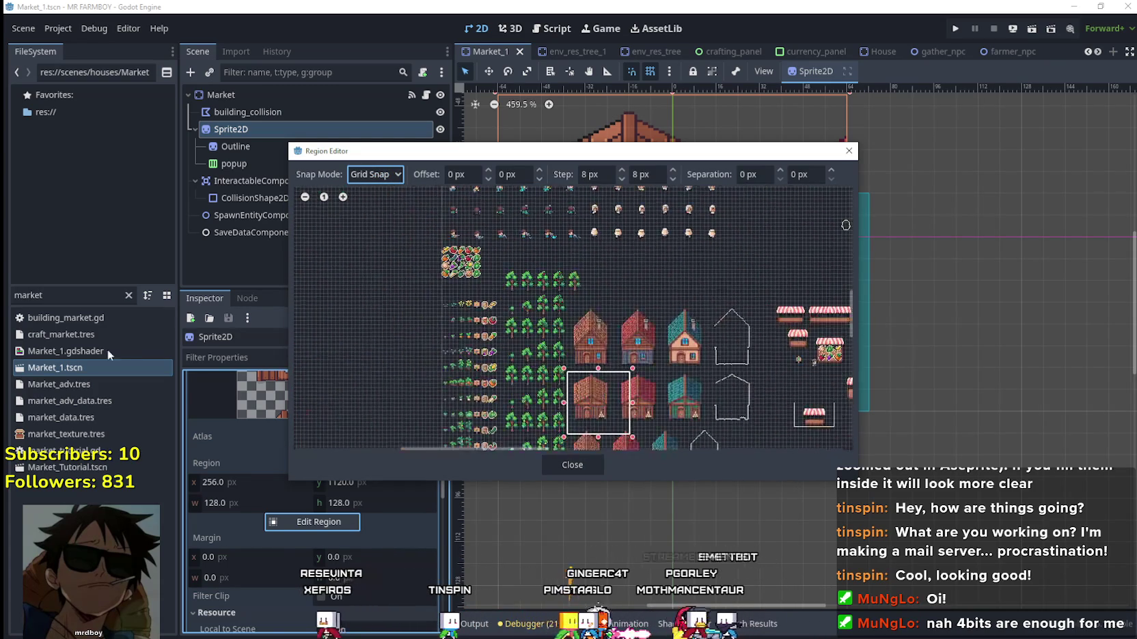
scroll(713, 415, up, 5)
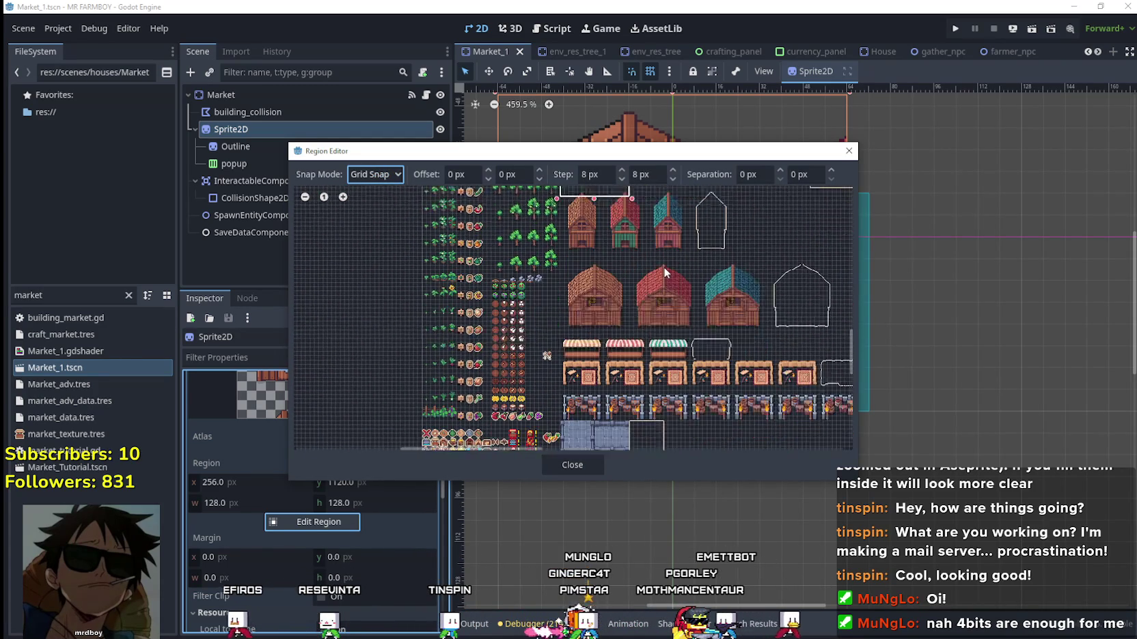
scroll(603, 357, up, 8)
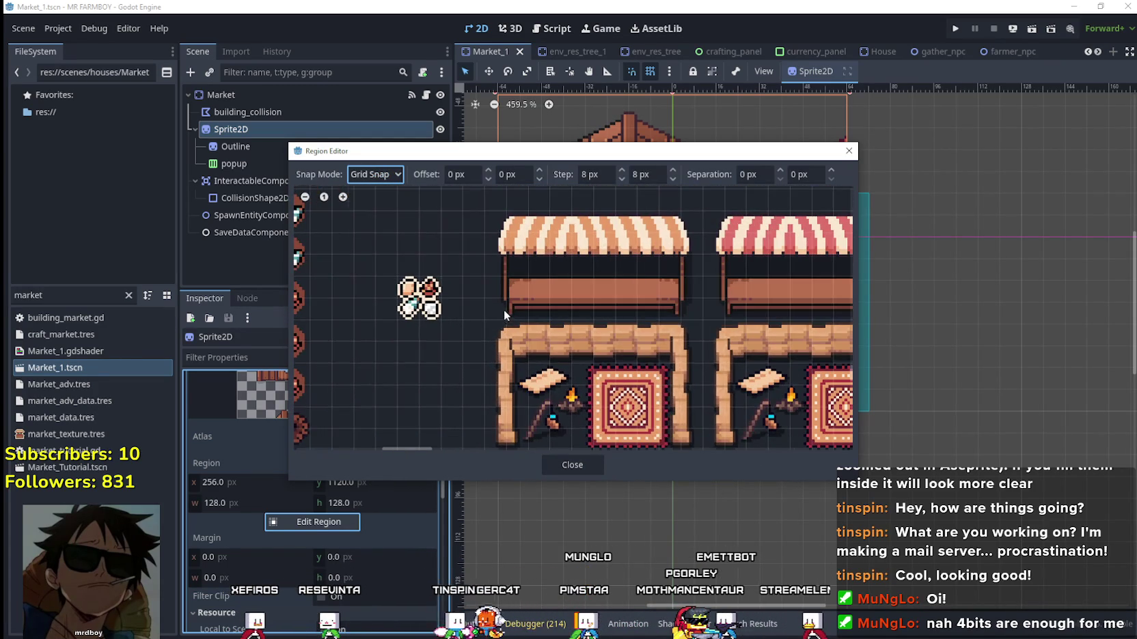
drag(488, 309, 692, 208)
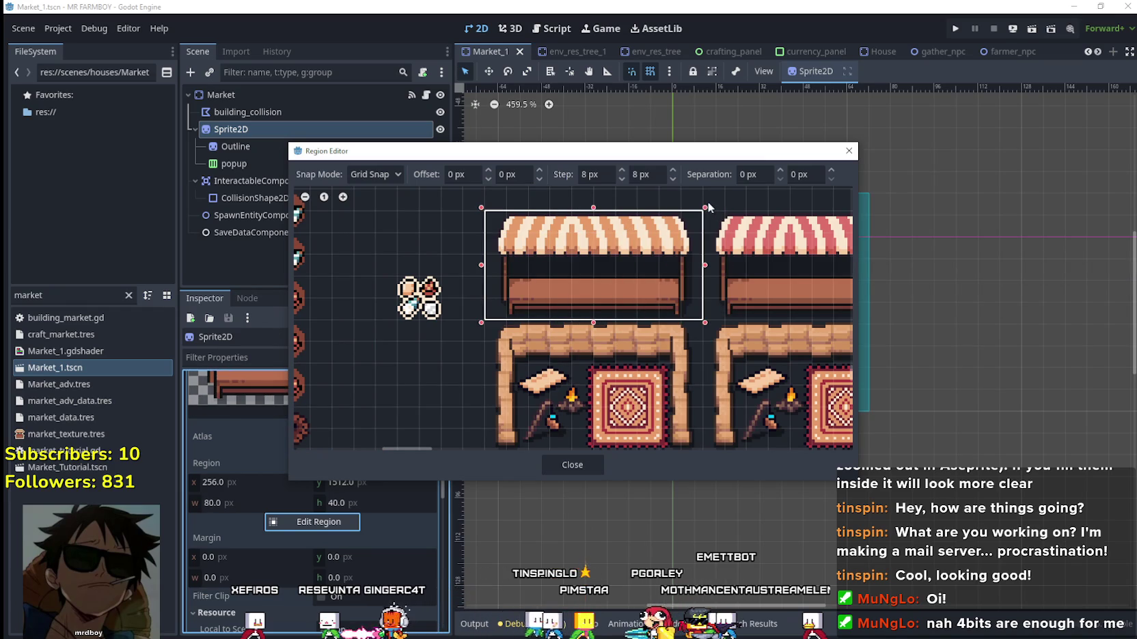
scroll(615, 274, up, 3)
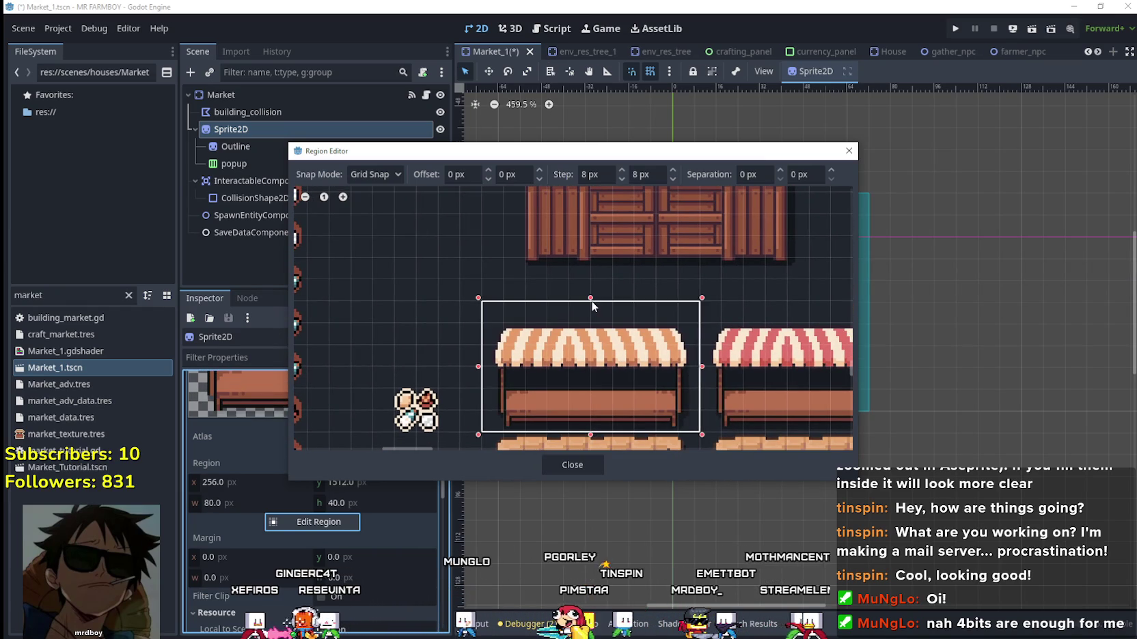
scroll(595, 316, down, 3)
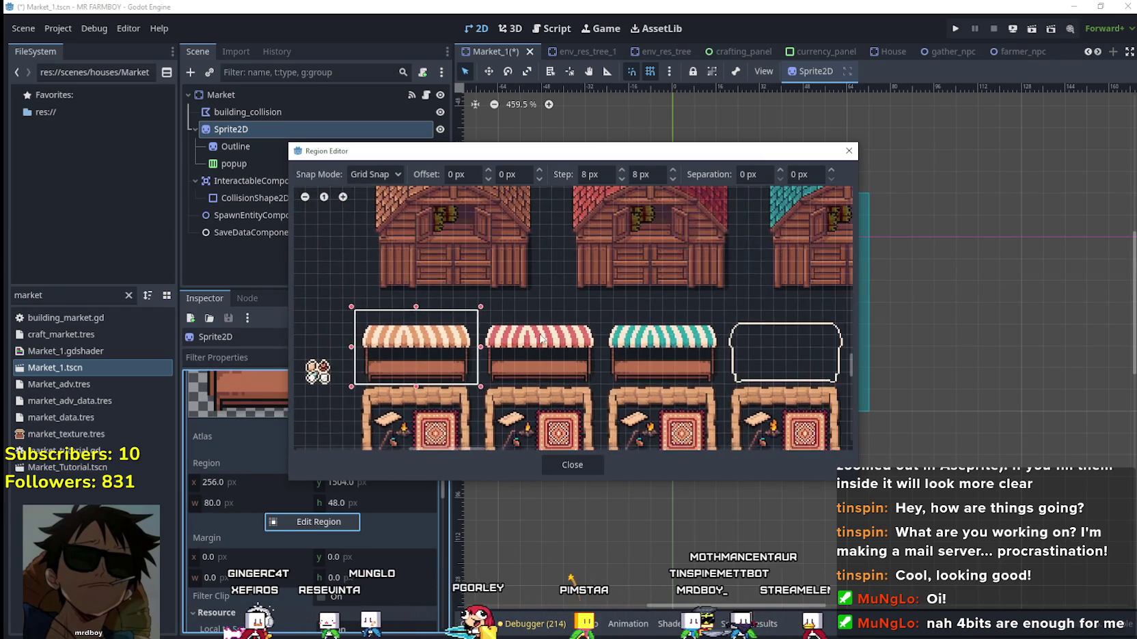
scroll(517, 351, up, 2)
scroll(517, 350, down, 4)
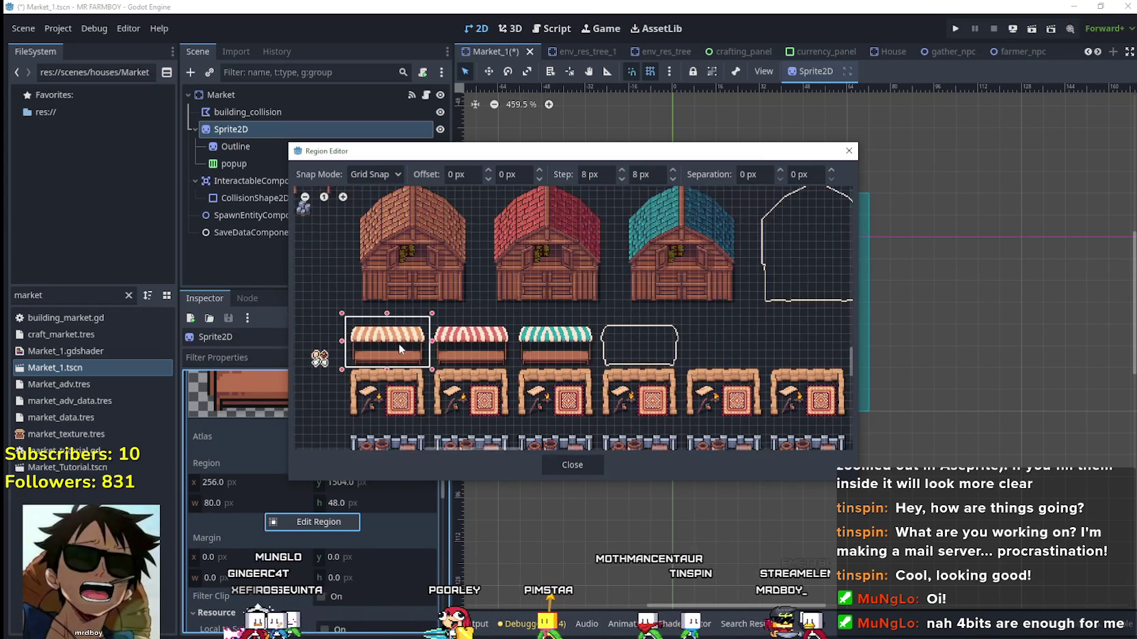
scroll(493, 321, up, 1)
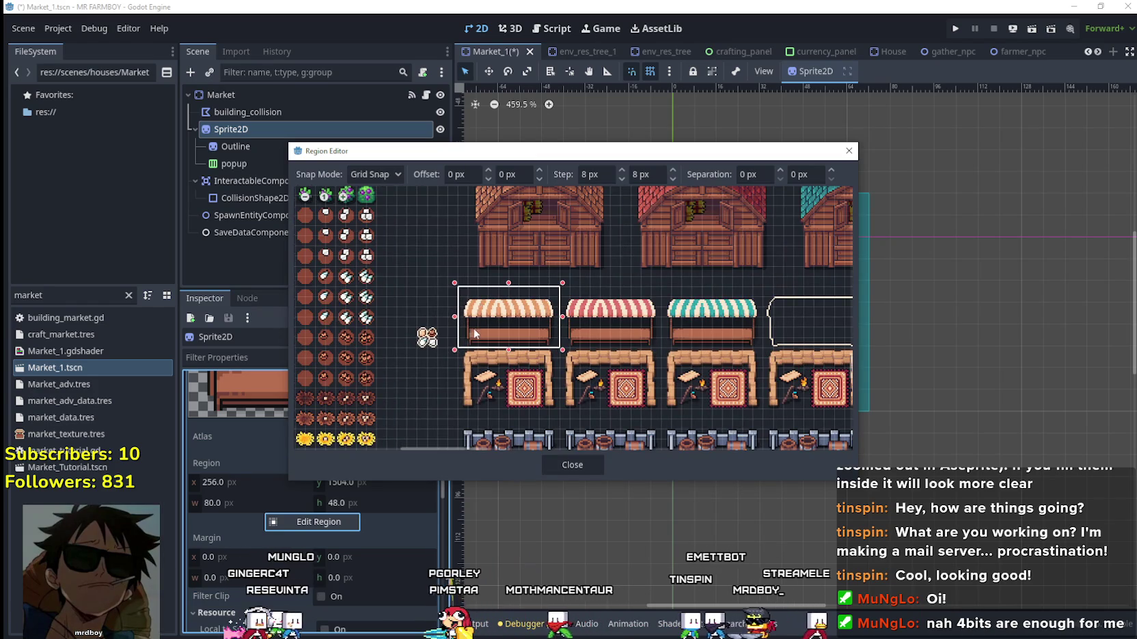
scroll(481, 320, up, 2)
scroll(591, 427, right, 2)
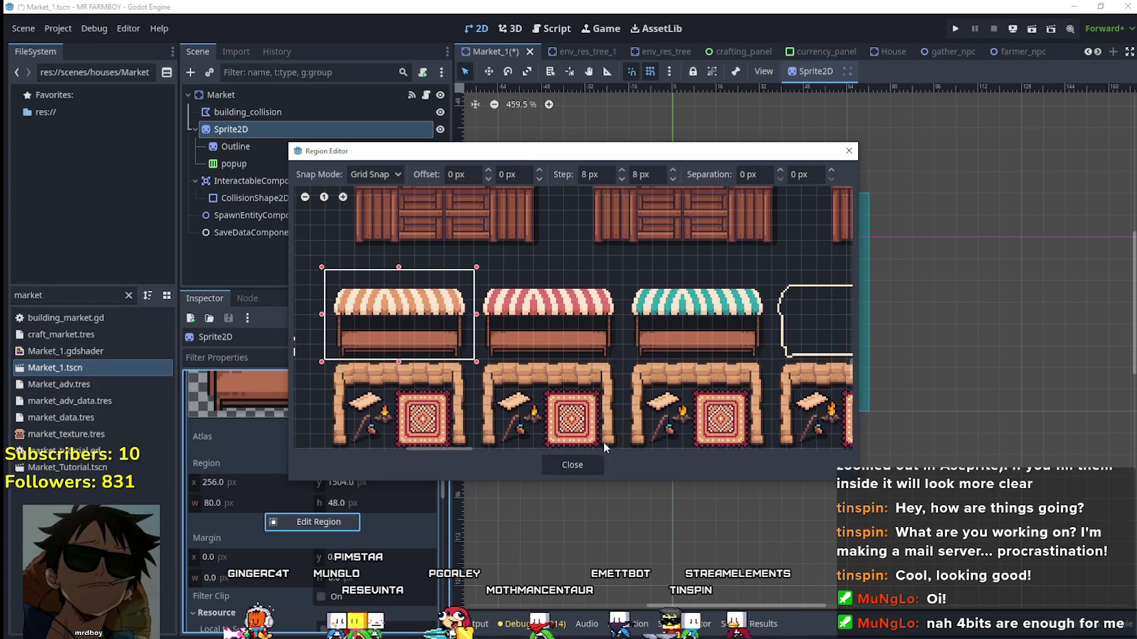
click(591, 459)
Drag the stall sprite up so its centre sits on the scene origin.
scroll(673, 266, down, 3)
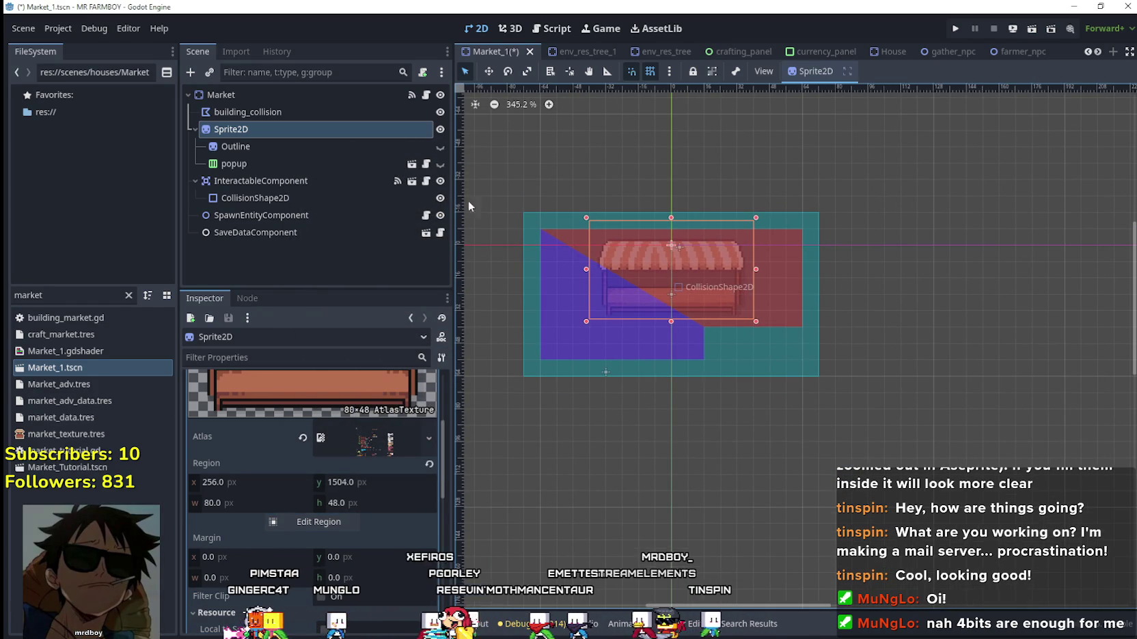
scroll(406, 461, up, 3)
scroll(407, 462, up, 2)
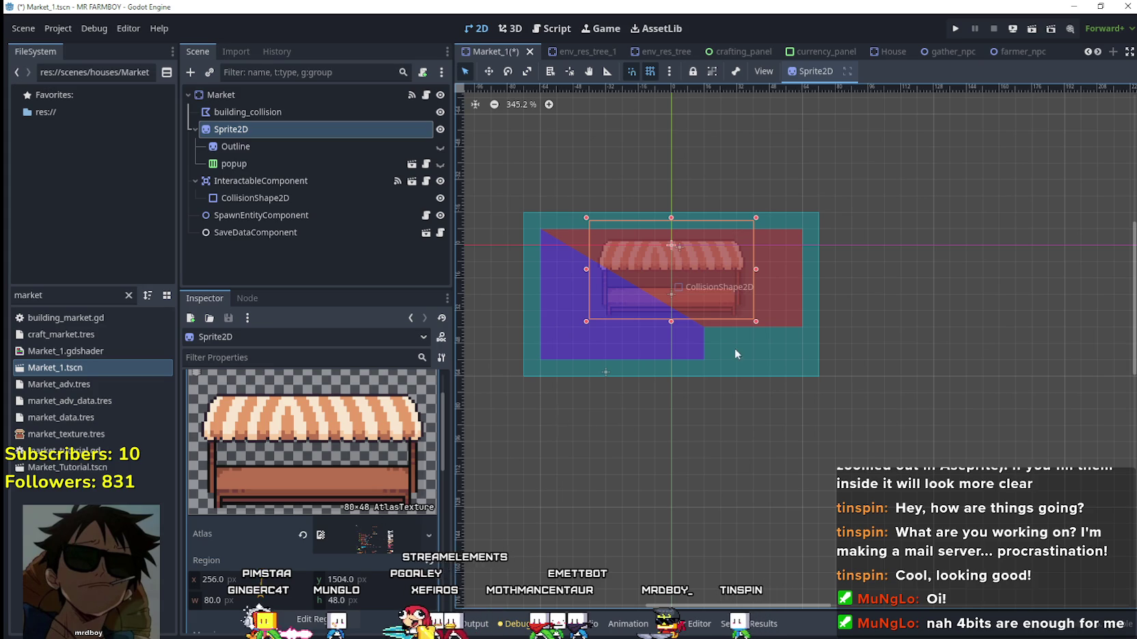
scroll(726, 327, up, 1)
scroll(393, 504, down, 7)
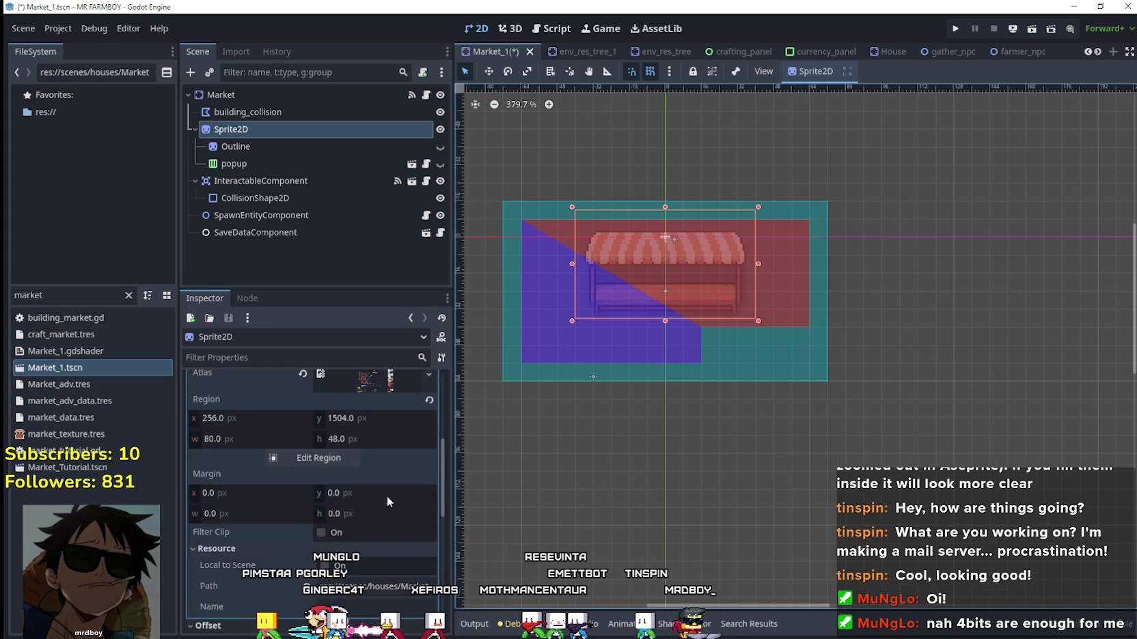
scroll(387, 496, down, 4)
drag(628, 340, 628, 313)
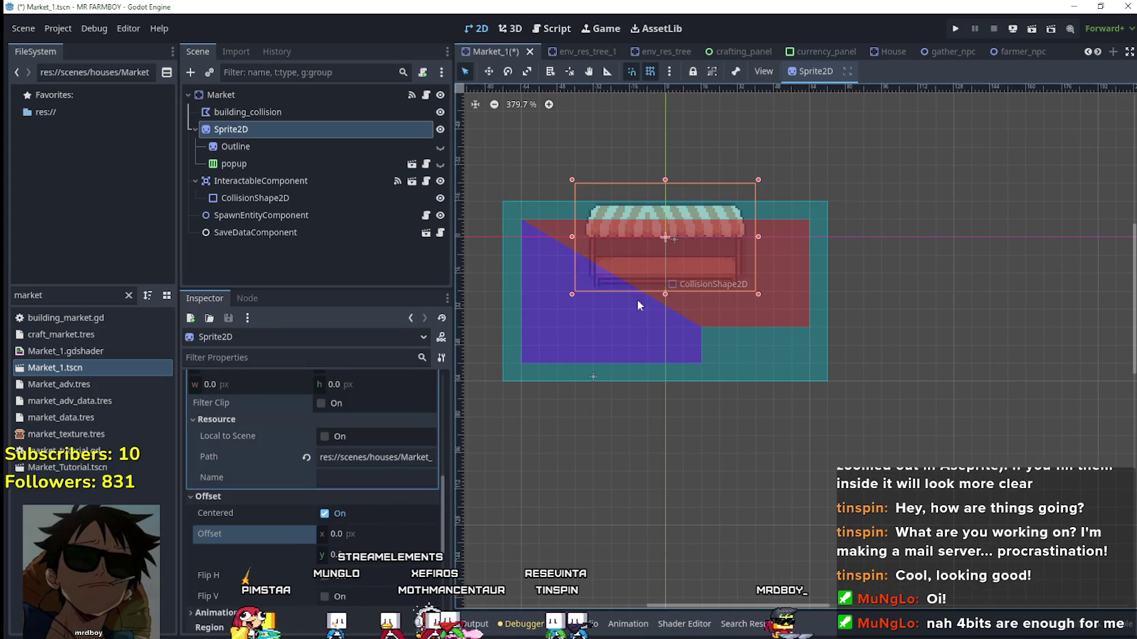
scroll(628, 253, up, 4)
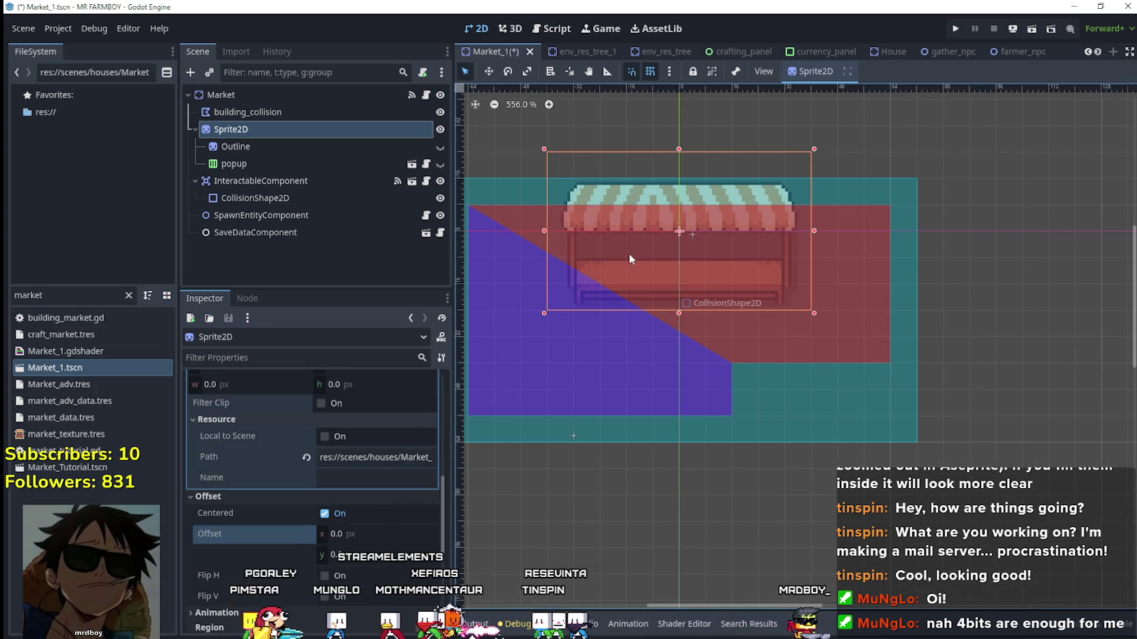
click(278, 145)
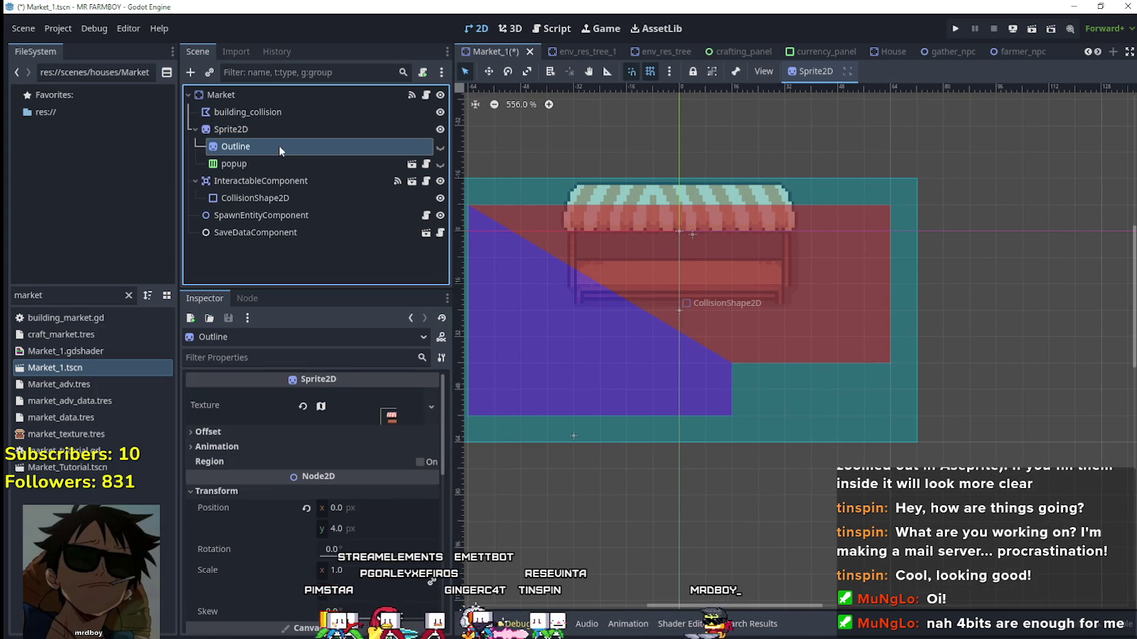
Make the Outline sprite visible and set its region to the stall outline frame (496, 1504, 80×48).
click(440, 148)
scroll(367, 517, down, 3)
scroll(375, 481, up, 2)
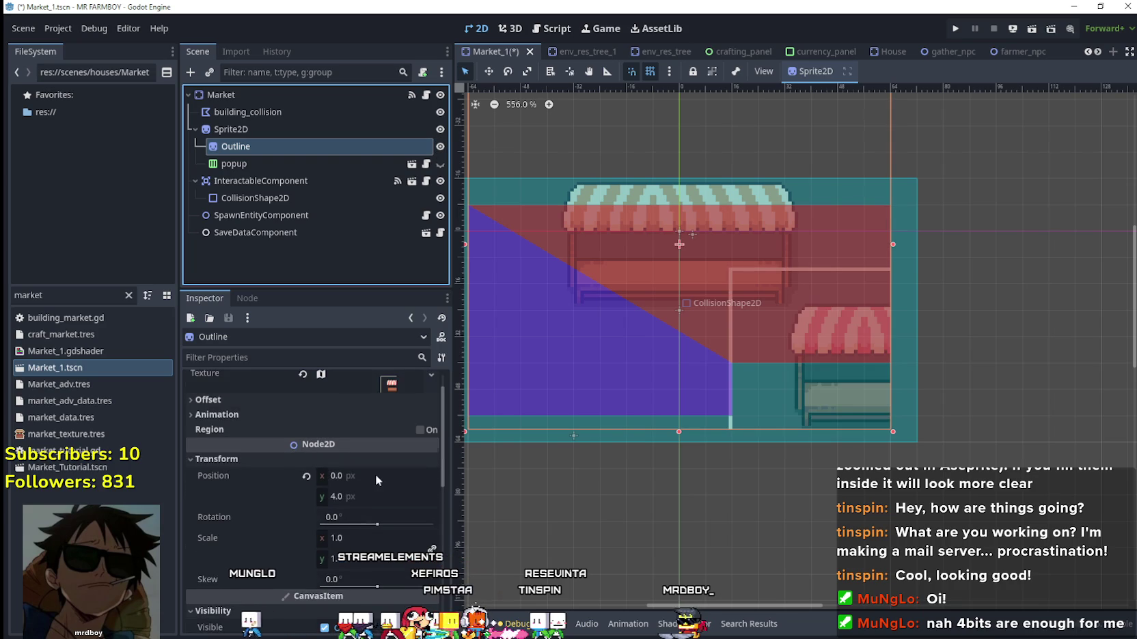
click(373, 383)
click(322, 537)
scroll(633, 346, down, 3)
scroll(700, 236, up, 3)
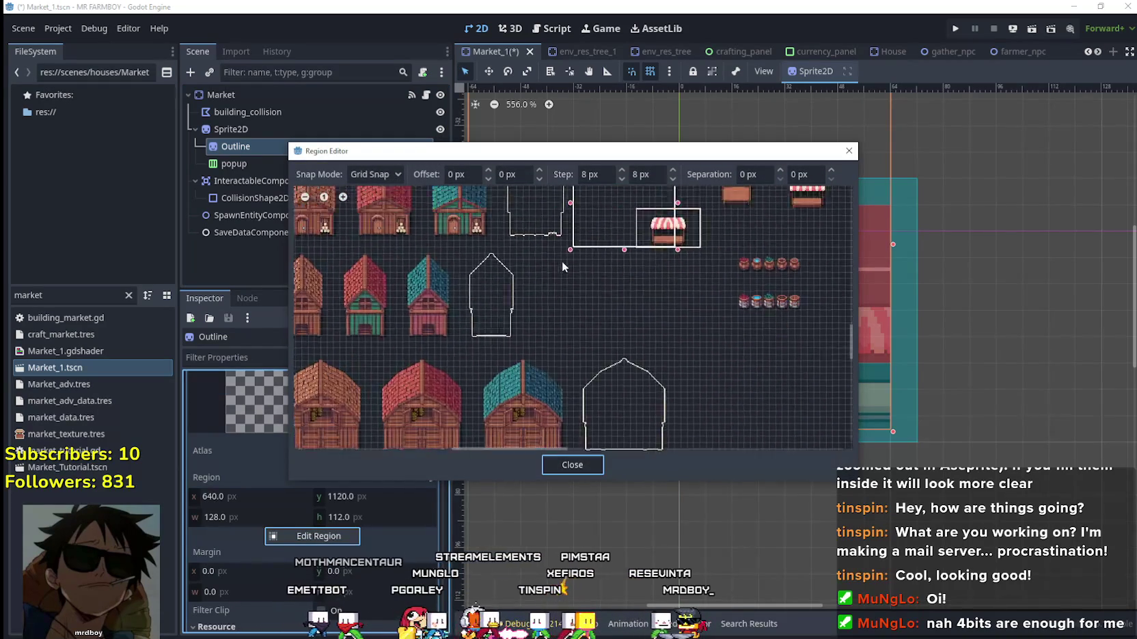
scroll(660, 339, up, 5)
scroll(659, 337, up, 4)
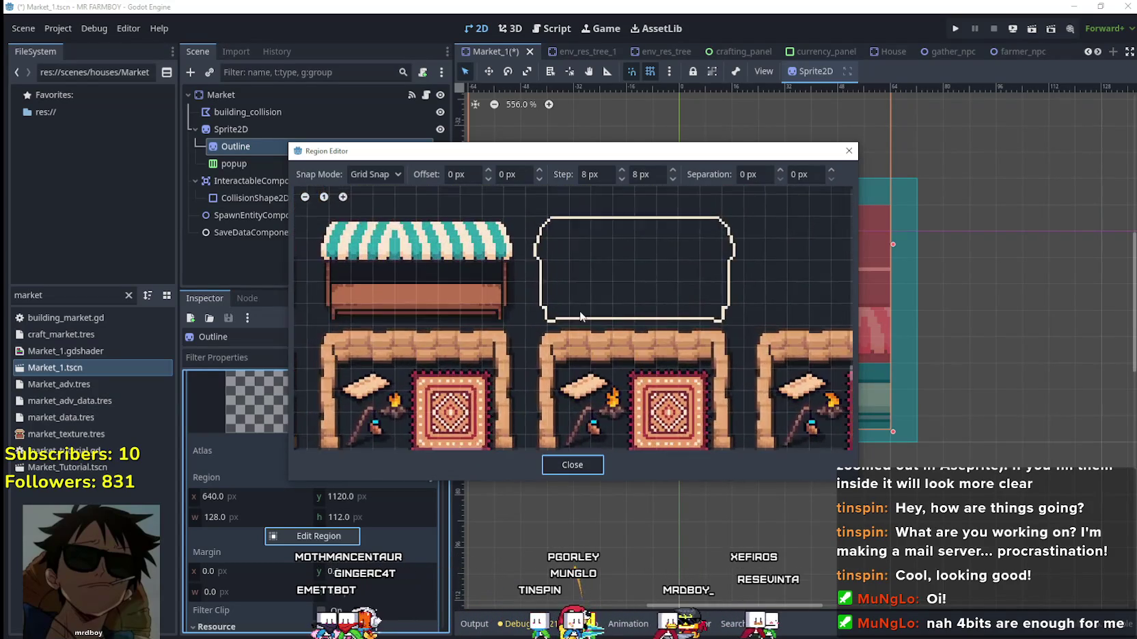
drag(470, 382, 751, 217)
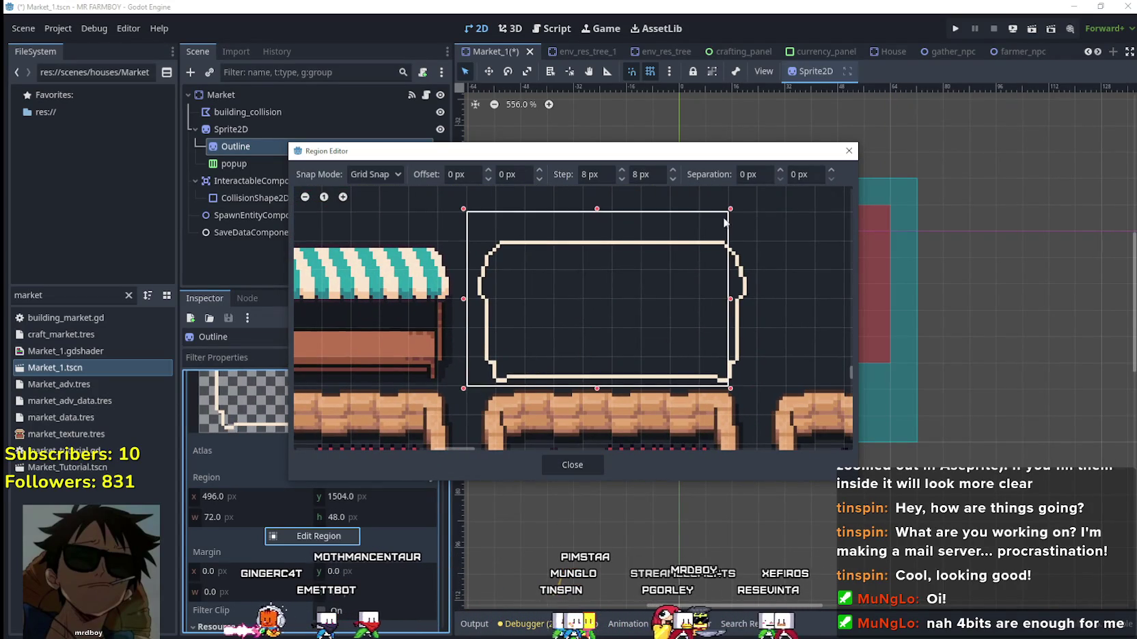
scroll(616, 331, down, 3)
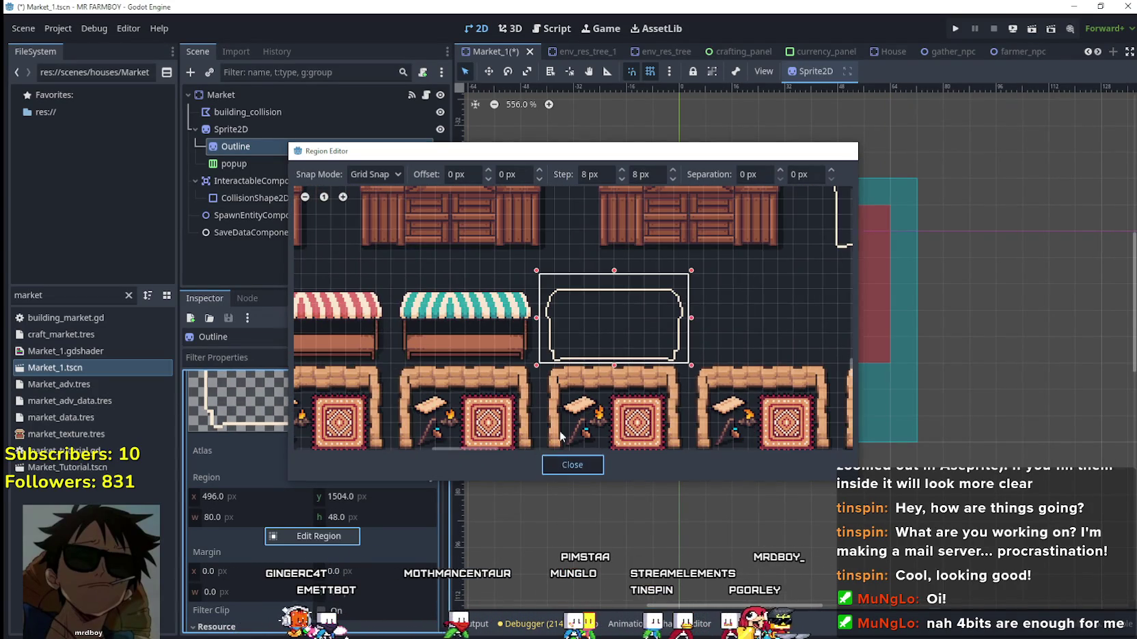
click(573, 464)
Reset the Outline's position to 0,0 and toggle its visibility to compare.
scroll(387, 540, down, 3)
scroll(387, 563, down, 2)
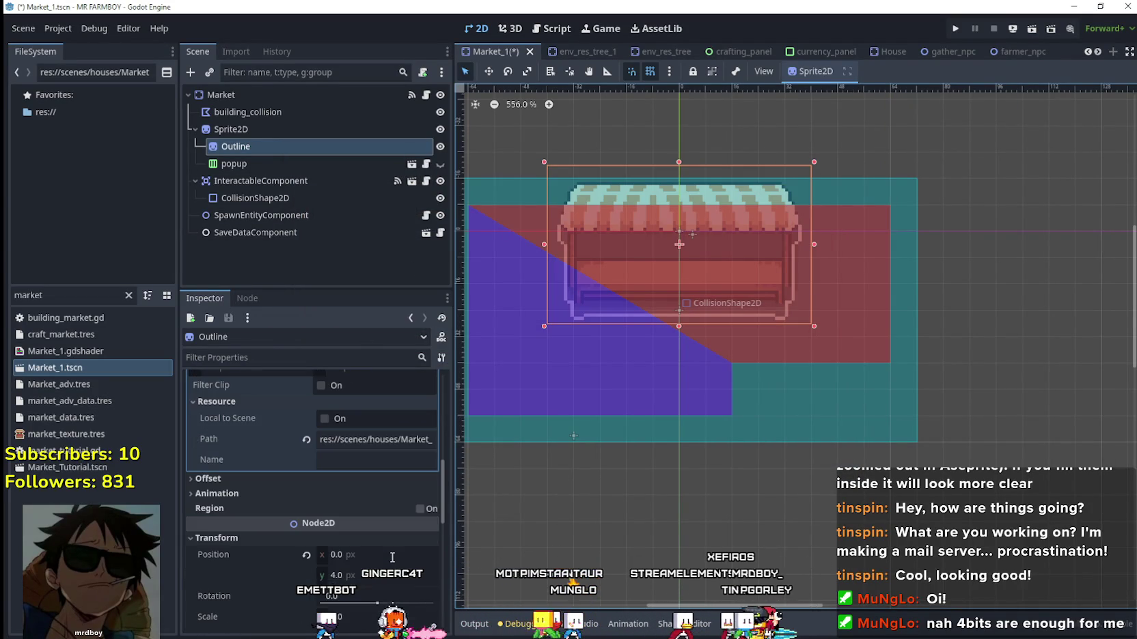
click(307, 556)
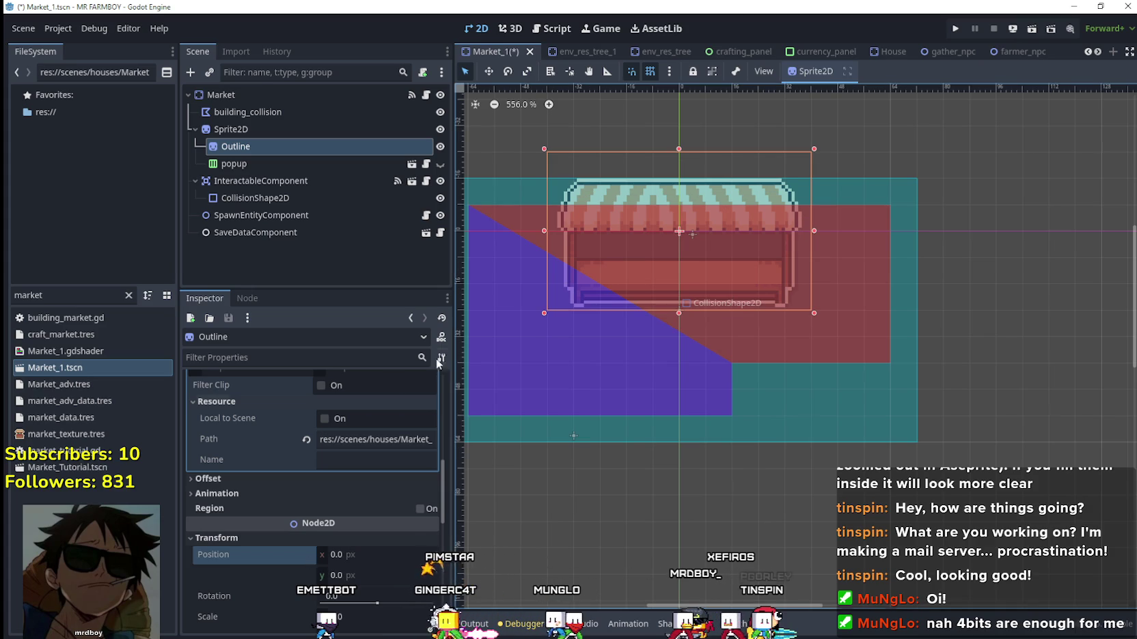
scroll(383, 478, up, 10)
click(406, 422)
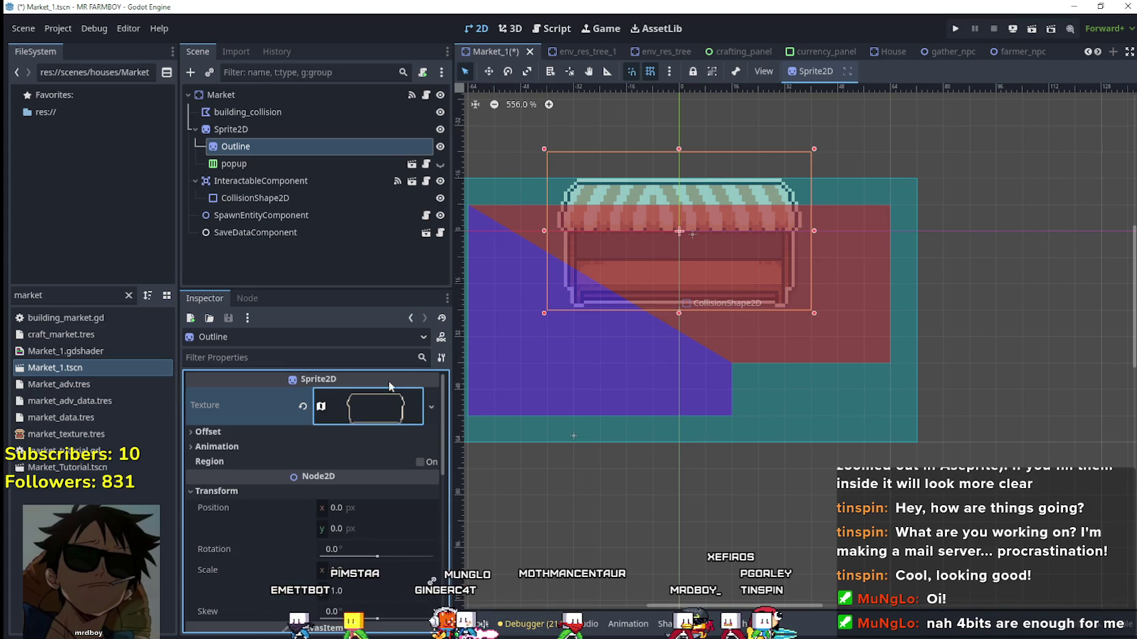
click(440, 147)
click(440, 146)
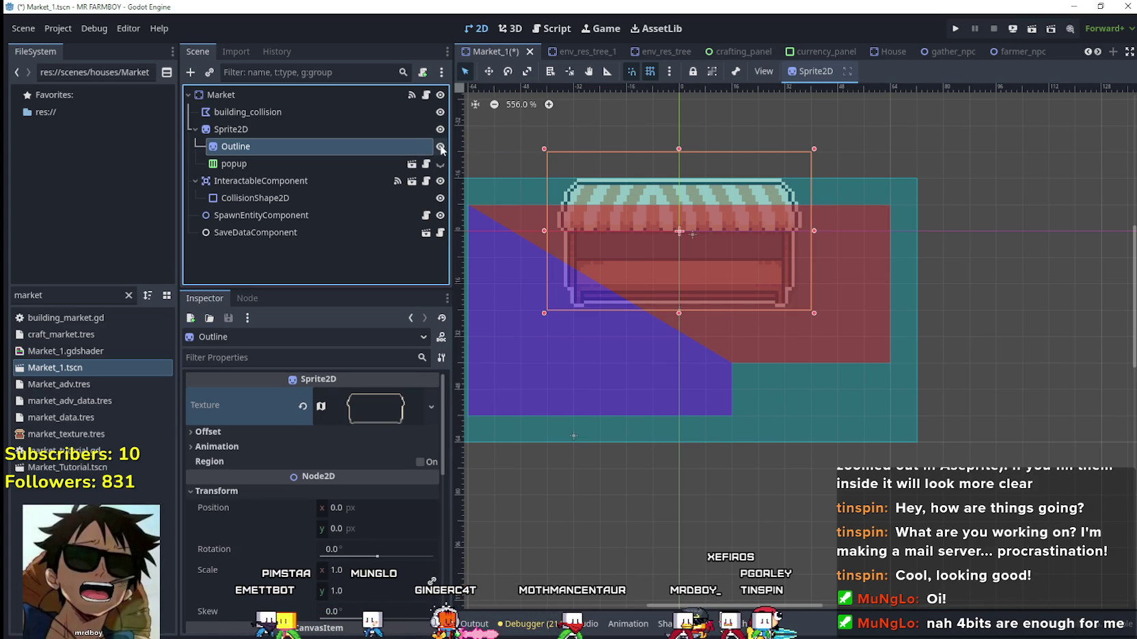
click(329, 159)
click(332, 146)
click(333, 109)
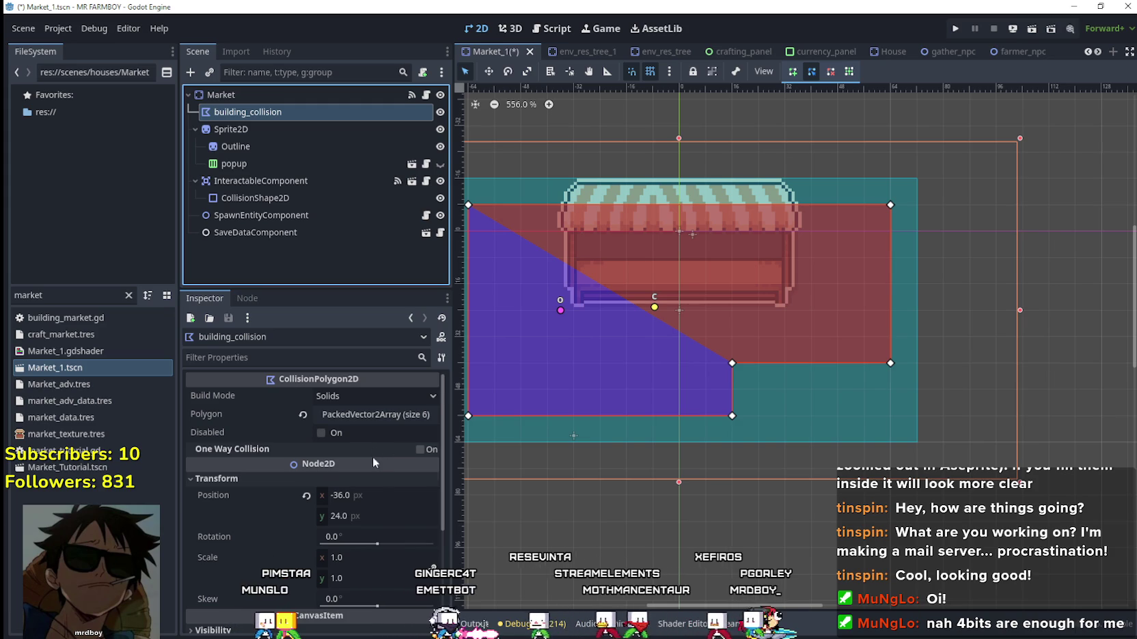
Change building_collision's node type to CollisionShape2D.
scroll(383, 472, down, 2)
scroll(407, 502, down, 3)
scroll(405, 497, up, 5)
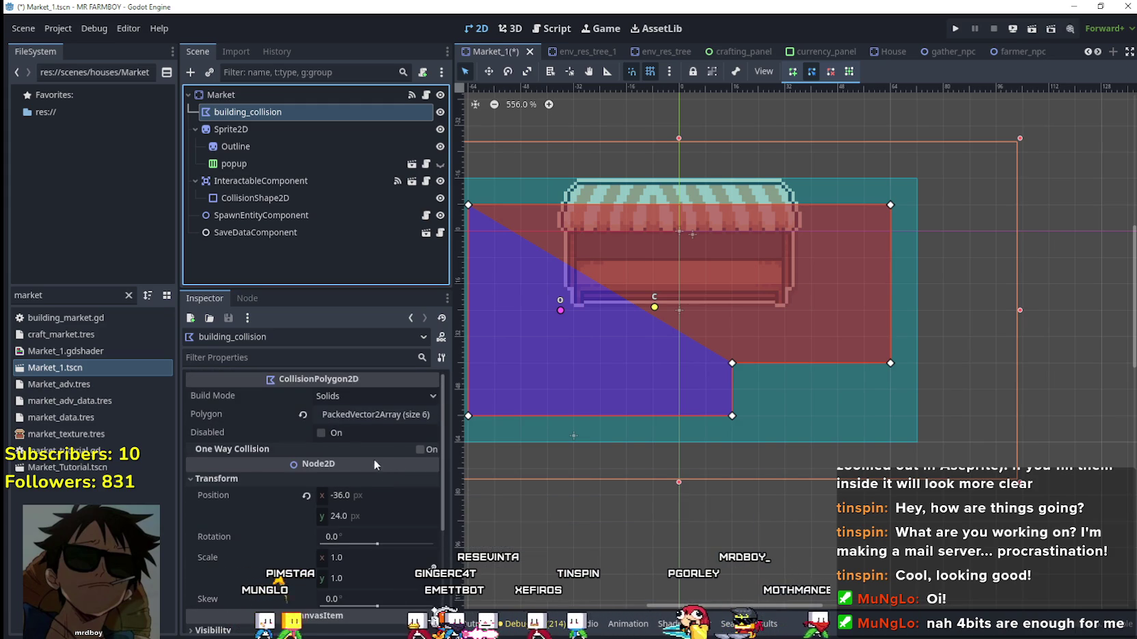
right_click(268, 111)
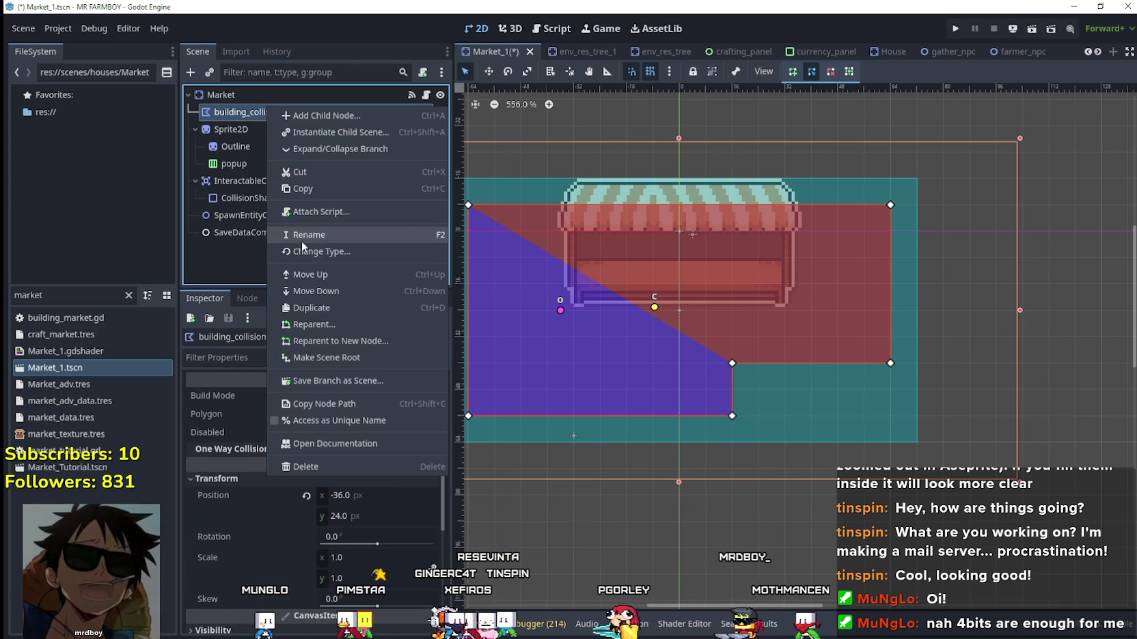
click(339, 253)
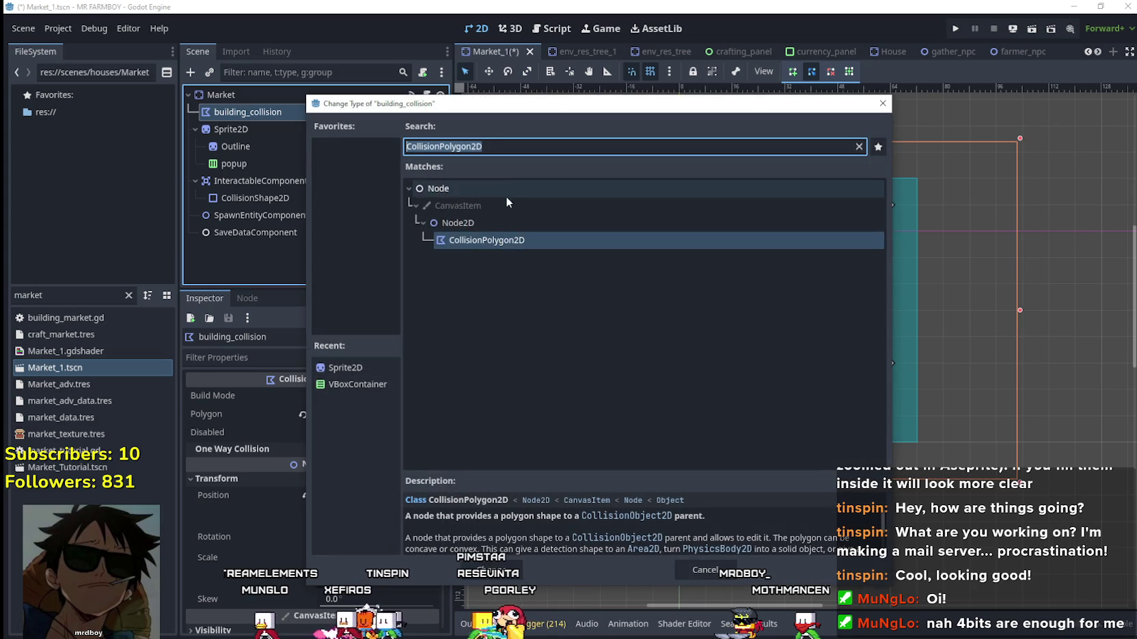
text(collis)
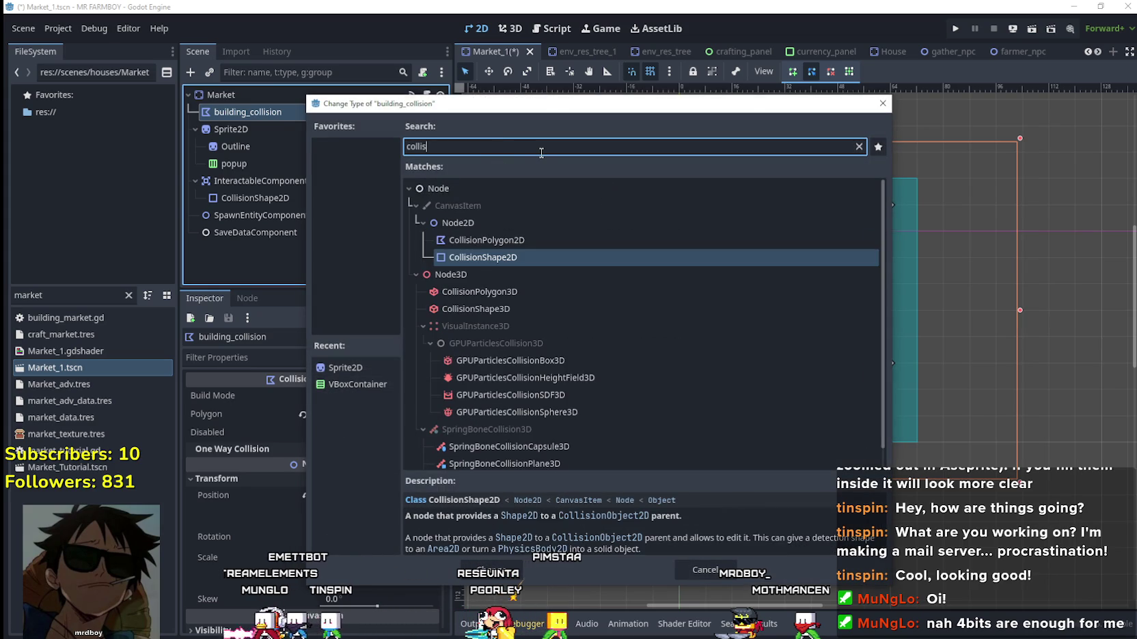
click(488, 570)
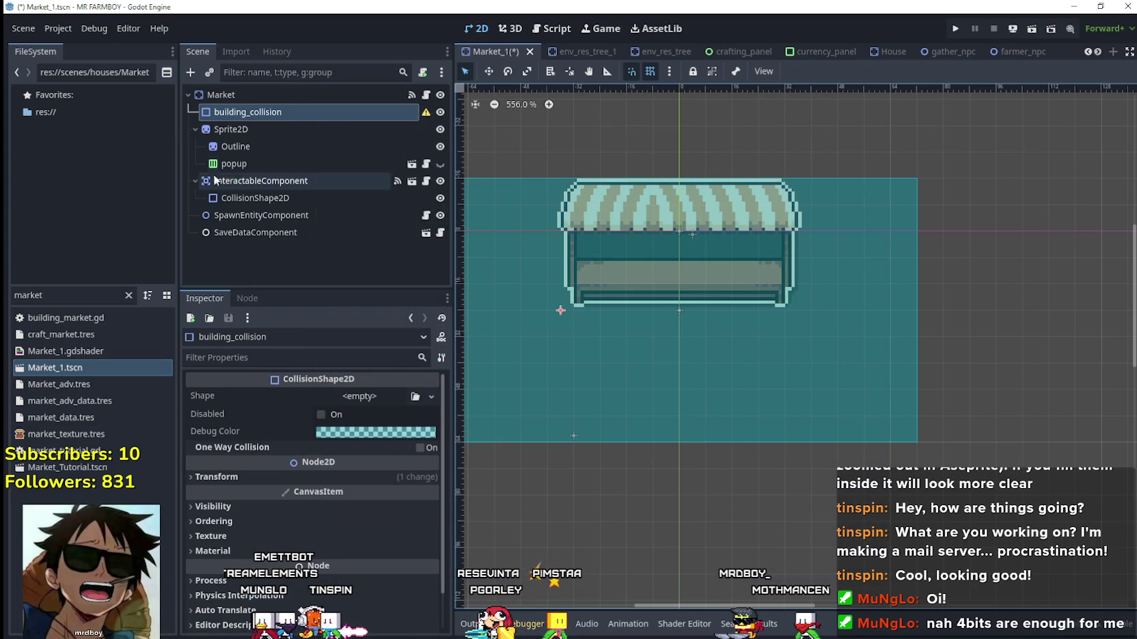
Give building_collision a RectangleShape2D shape and reset its position to 0,0.
click(360, 395)
click(384, 496)
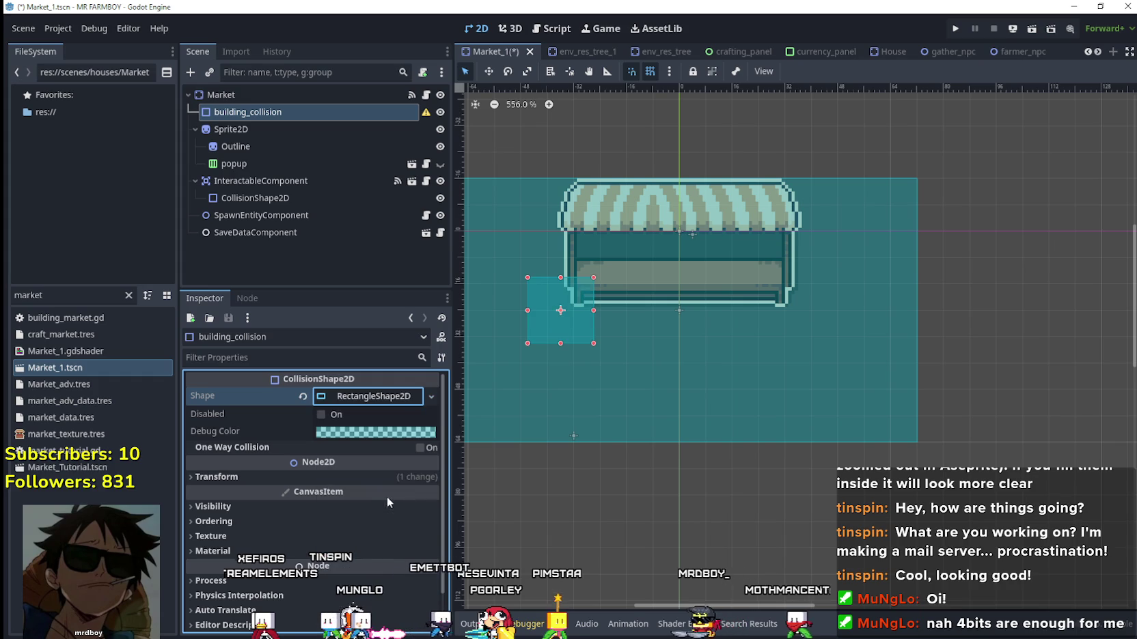
click(374, 396)
scroll(632, 288, up, 3)
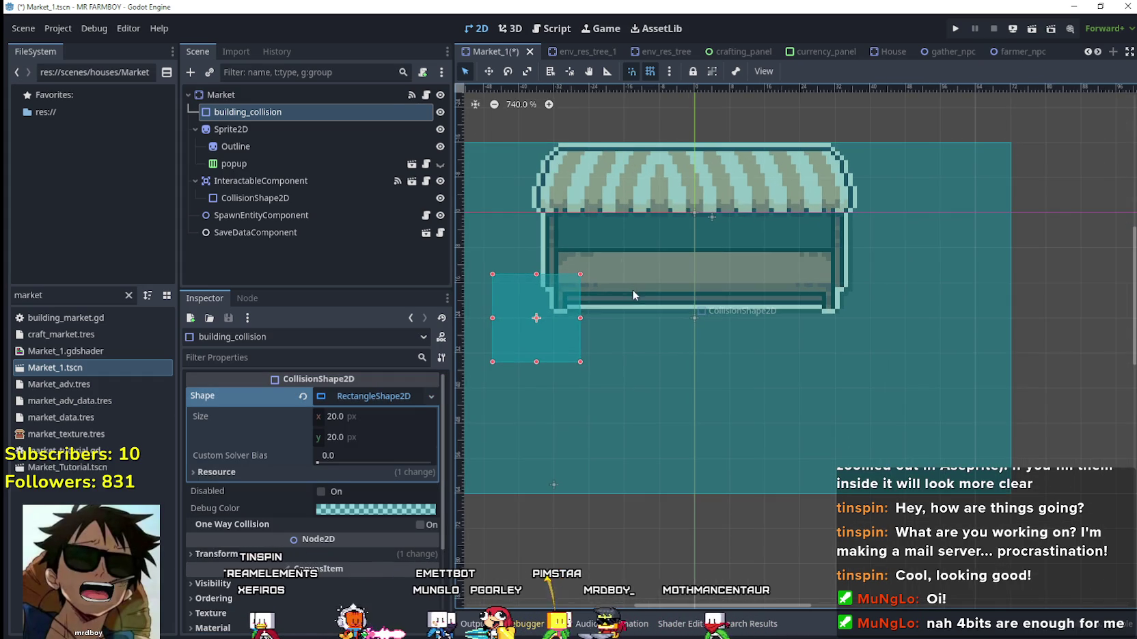
scroll(335, 596, down, 2)
click(333, 434)
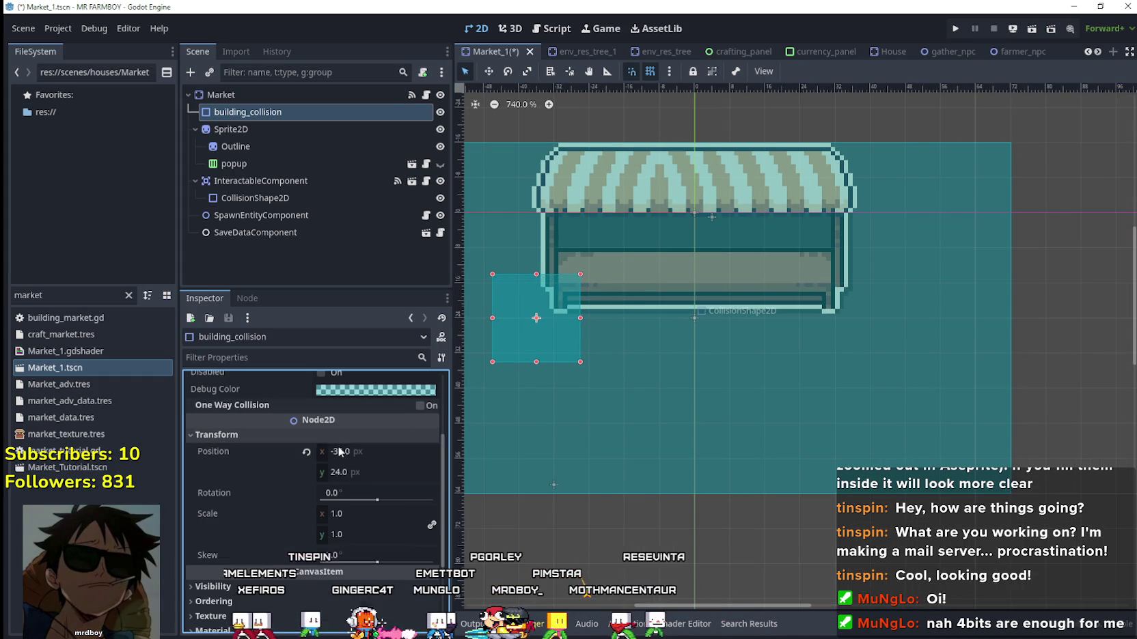
click(306, 451)
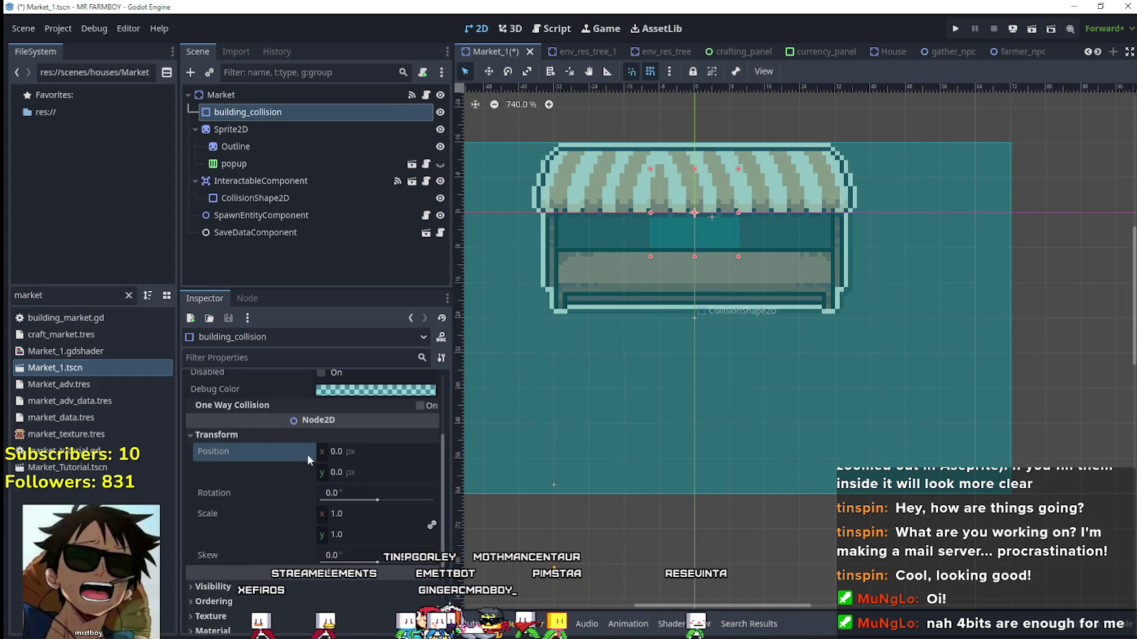
Resize the collision rectangle so it covers the market stall sprite.
scroll(695, 230, up, 4)
scroll(675, 255, down, 3)
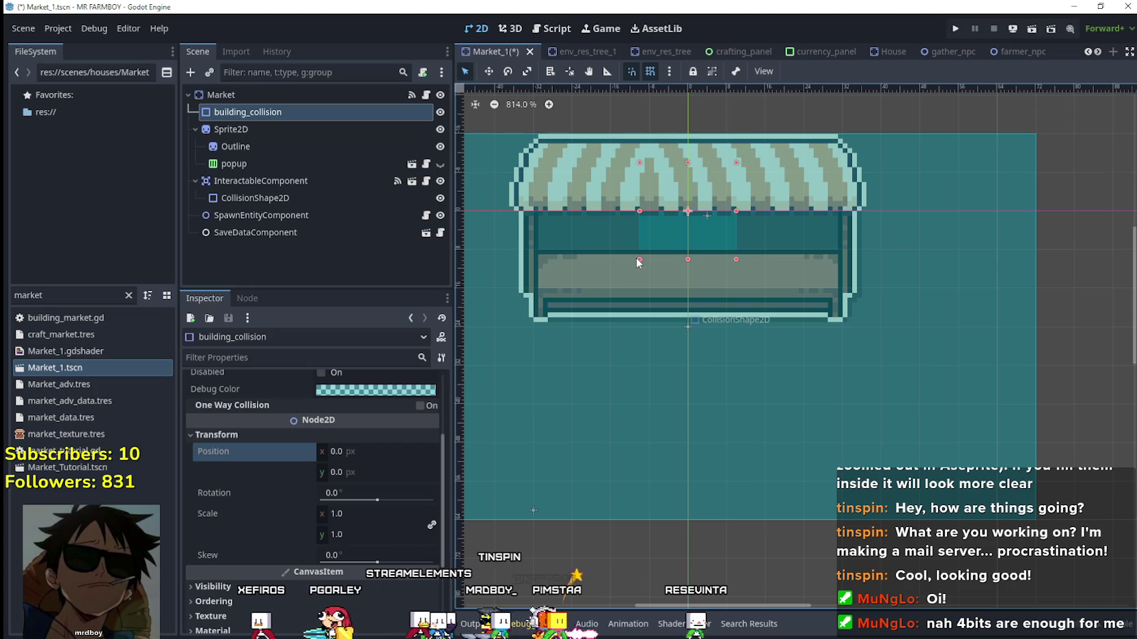
drag(638, 259, 533, 327)
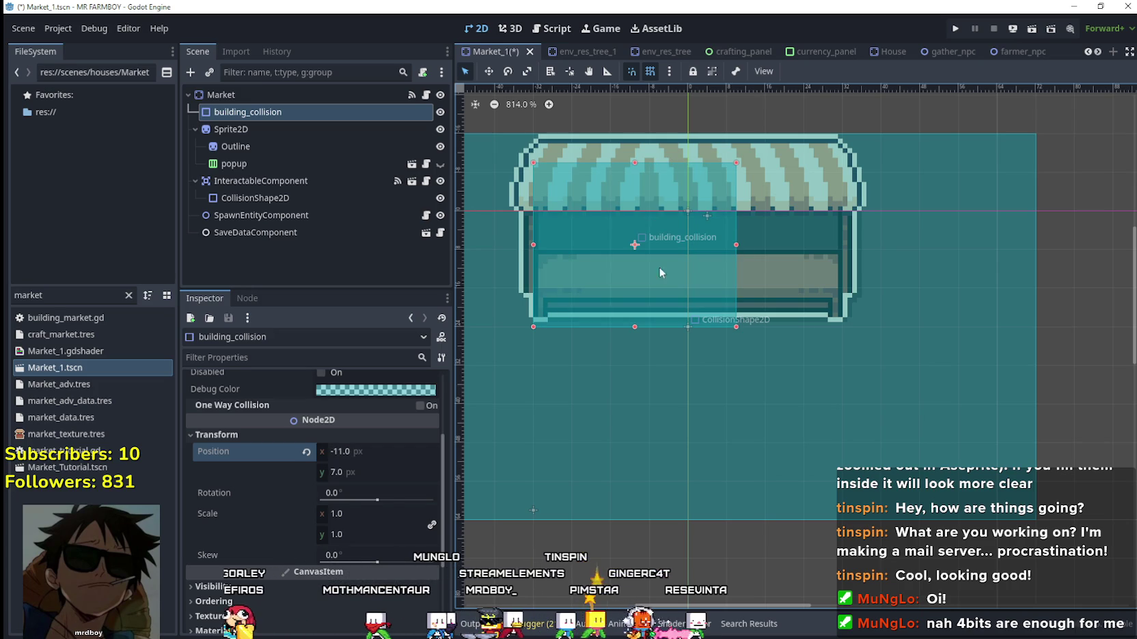
drag(736, 246, 872, 255)
drag(534, 244, 512, 245)
scroll(672, 259, down, 2)
scroll(689, 275, up, 2)
scroll(681, 235, up, 3)
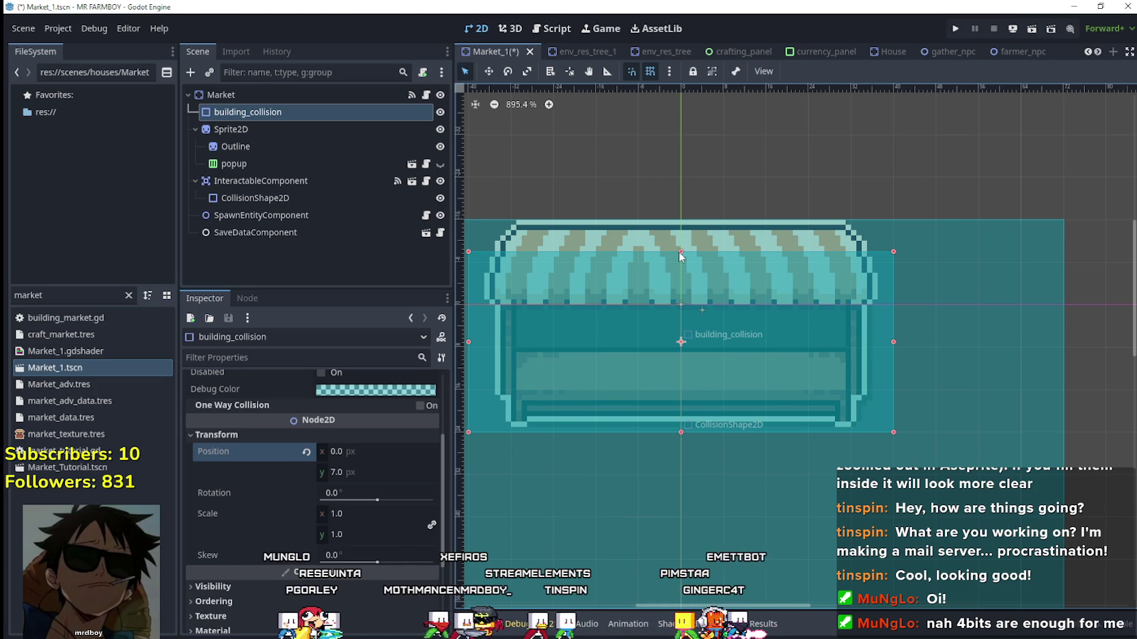
drag(680, 252, 679, 305)
scroll(679, 369, down, 4)
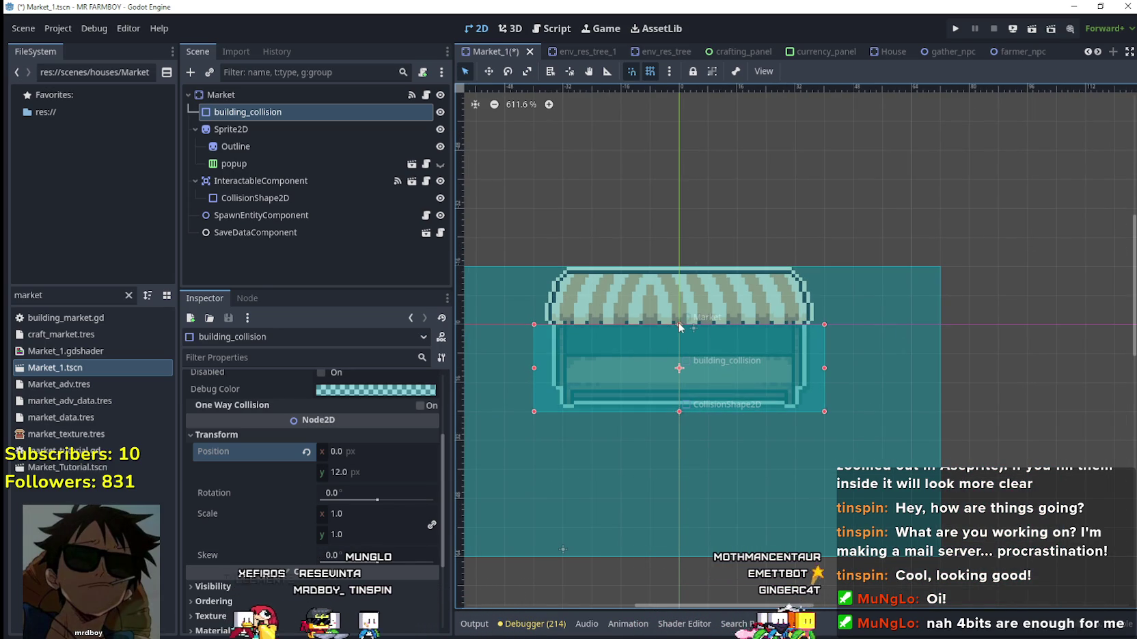
drag(680, 324, 680, 314)
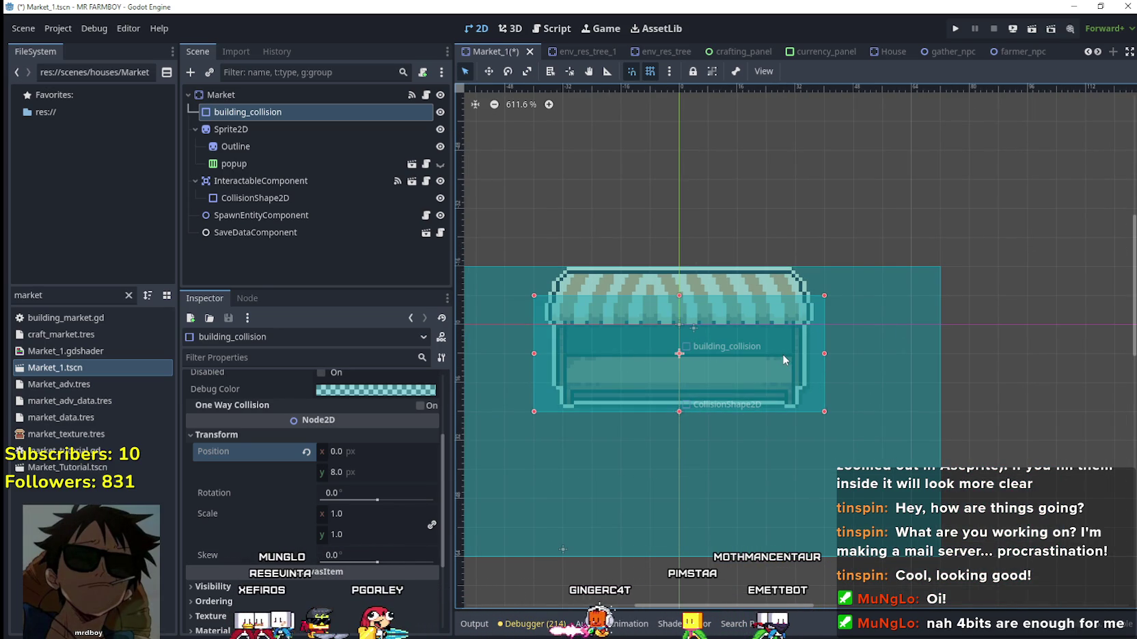
scroll(780, 352, up, 3)
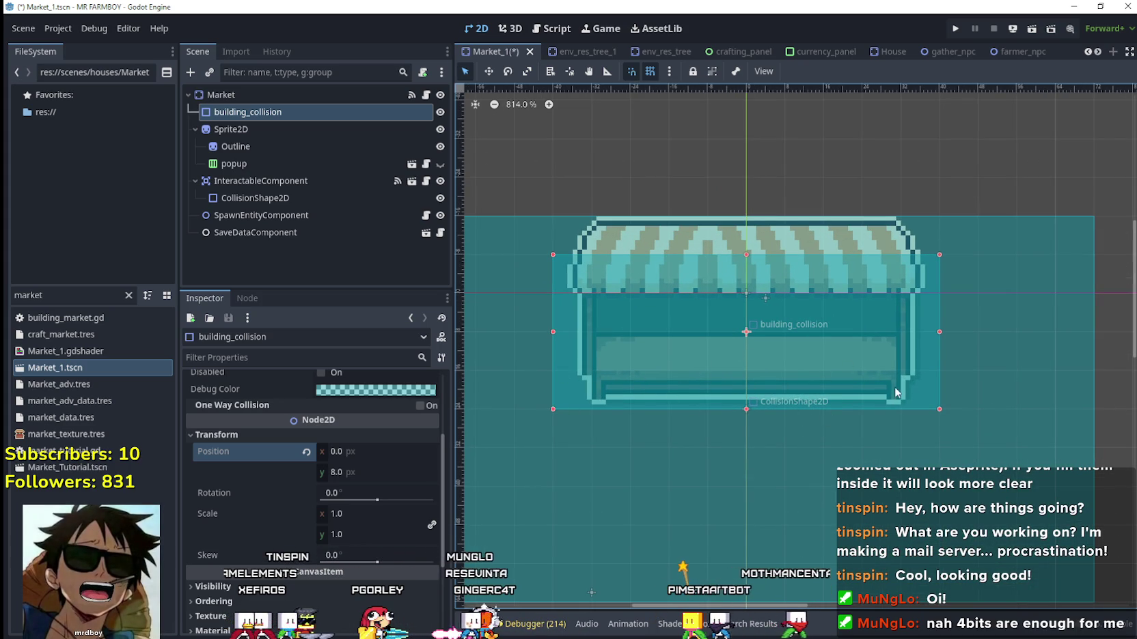
scroll(847, 375, down, 5)
scroll(730, 358, down, 1)
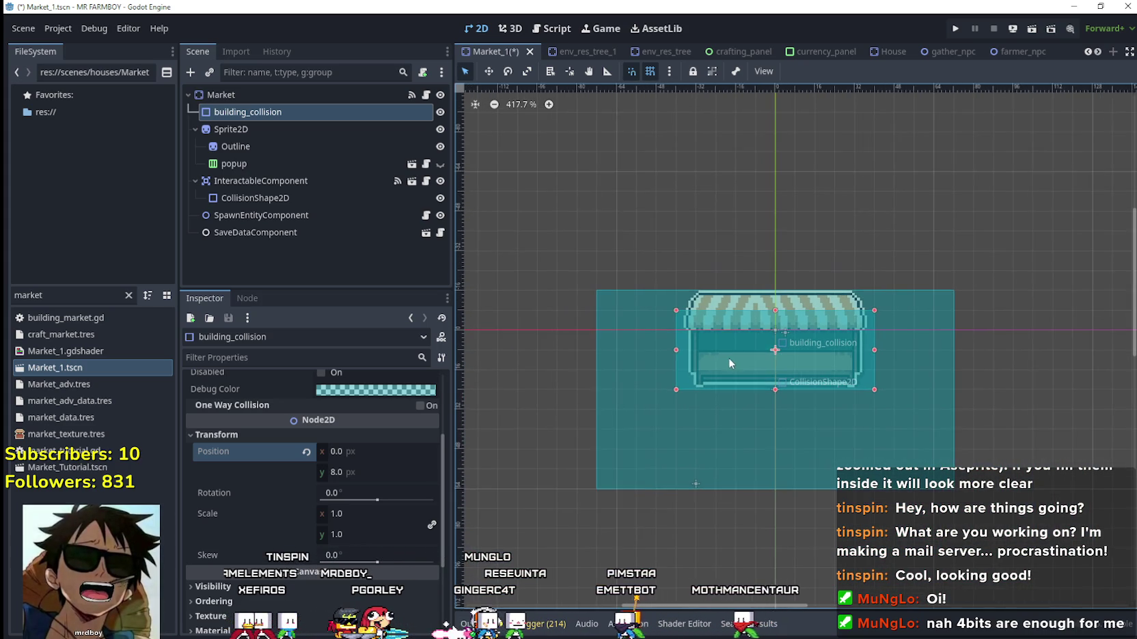
Move the InteractableComponent's collision rectangle over the stall and resize it around the sprite, at -4, 7.
click(899, 508)
click(934, 468)
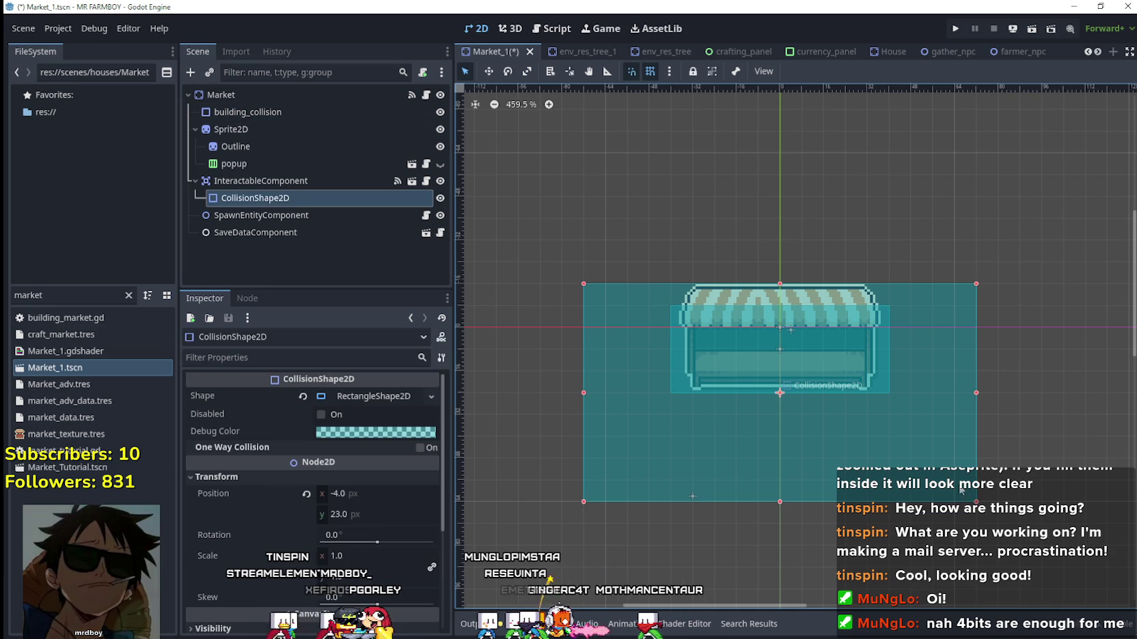
drag(934, 468, 942, 359)
scroll(948, 349, up, 5)
mouse_move(991, 300)
mouse_down()
mouse_move(854, 311)
mouse_move(886, 316)
mouse_up()
scroll(795, 330, down, 2)
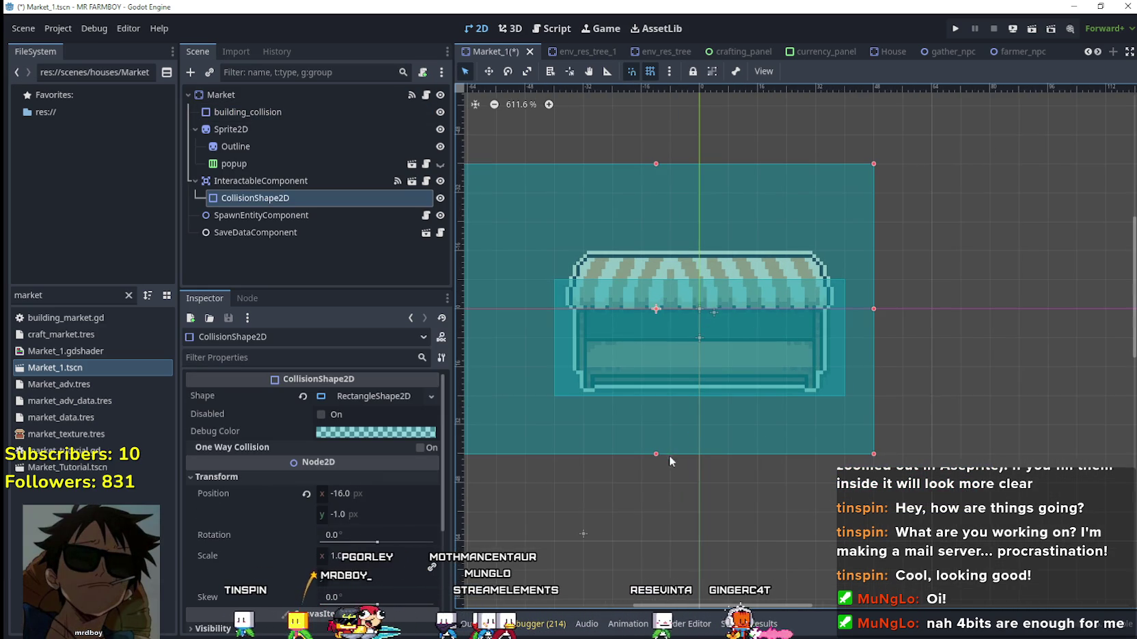
drag(654, 455, 664, 417)
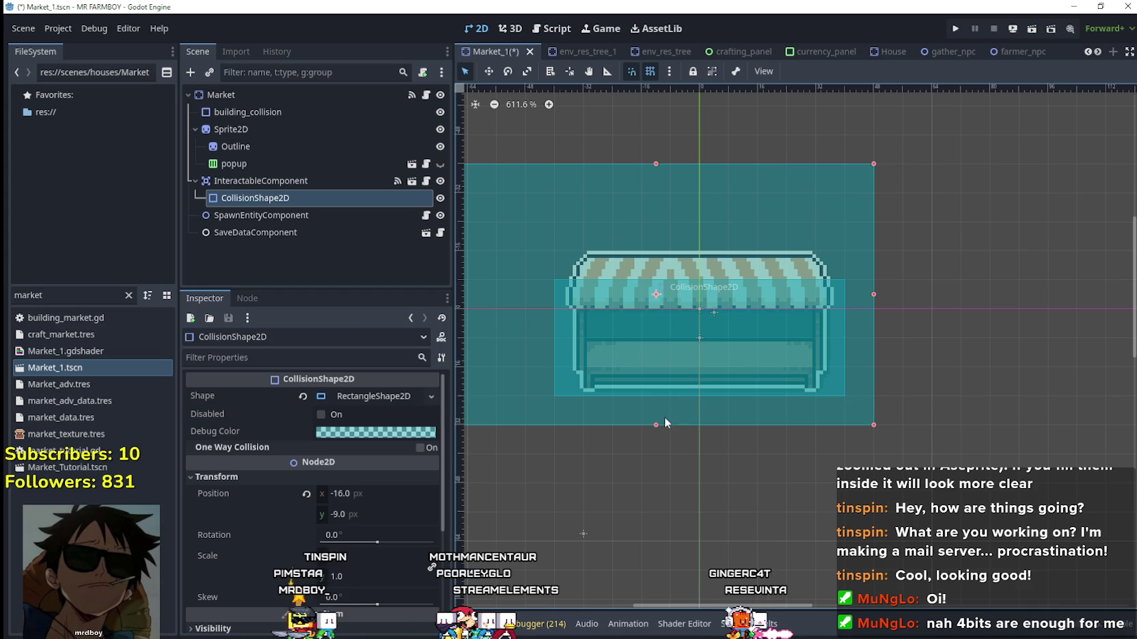
scroll(581, 317, left, 3)
drag(578, 305, 673, 311)
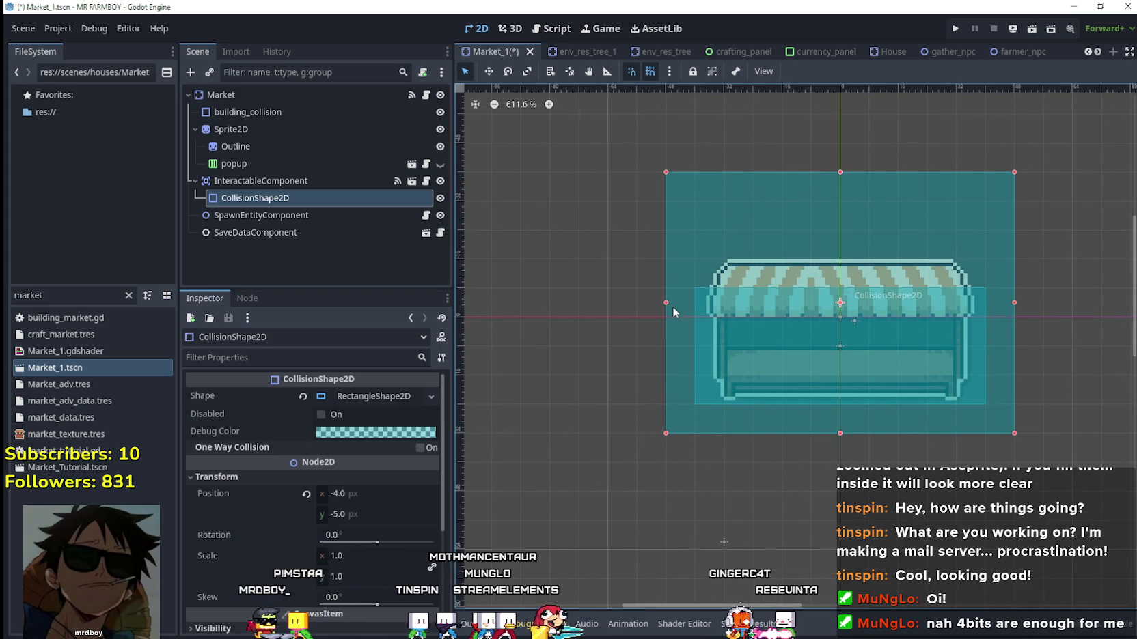
drag(832, 199, 835, 245)
scroll(907, 375, up, 3)
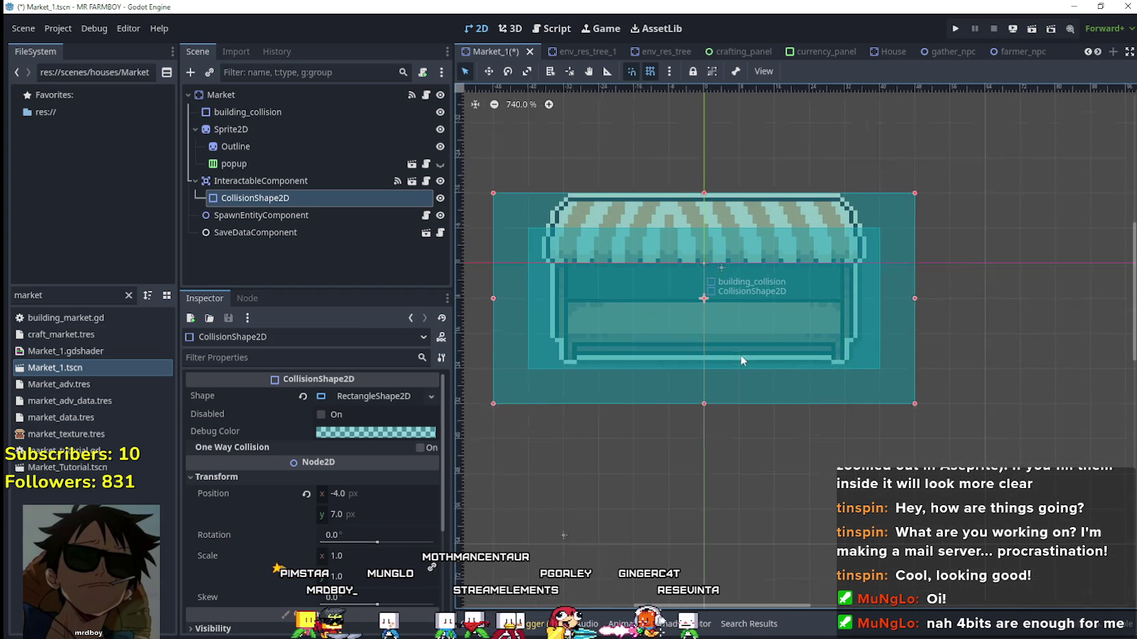
click(315, 216)
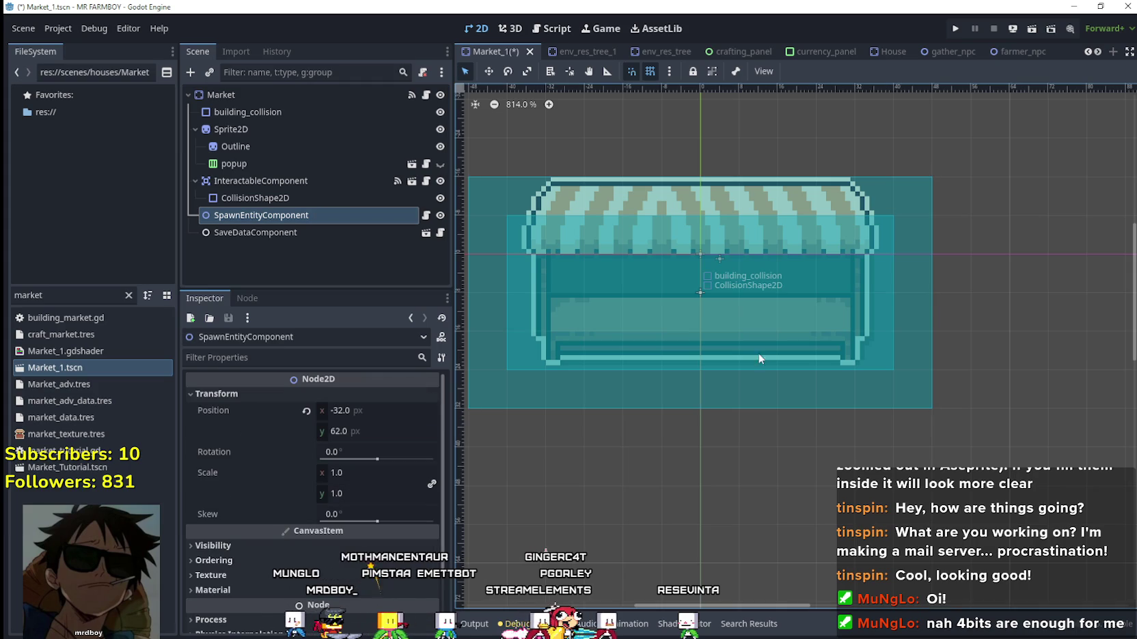
Move SpawnEntityComponent to (0, 32), just below the stall.
scroll(708, 347, down, 2)
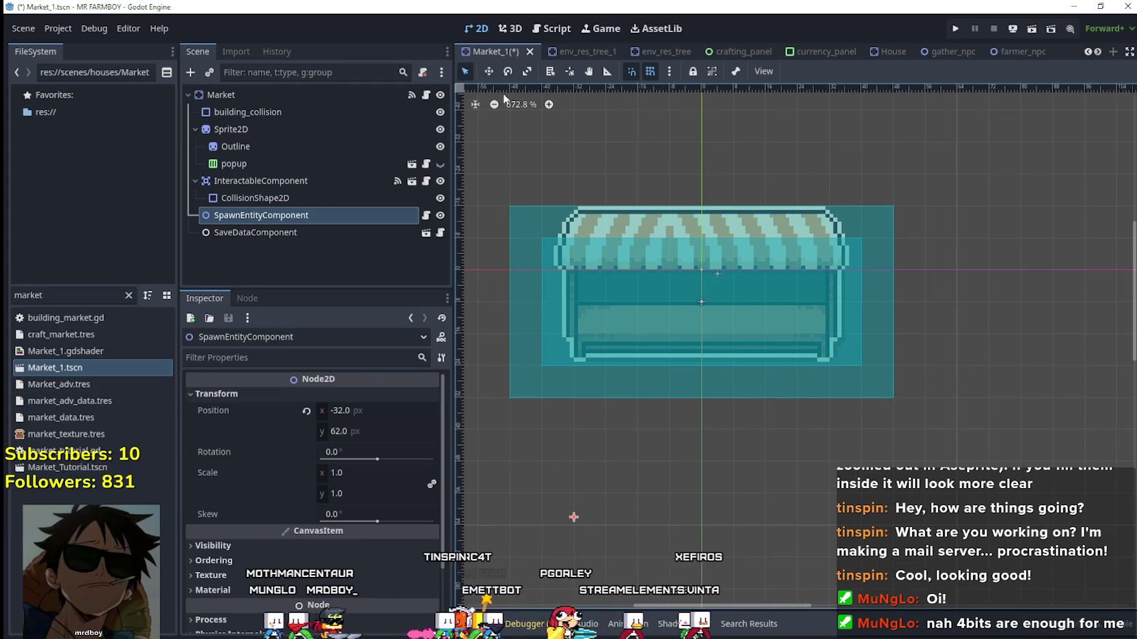
click(489, 71)
drag(550, 535, 683, 397)
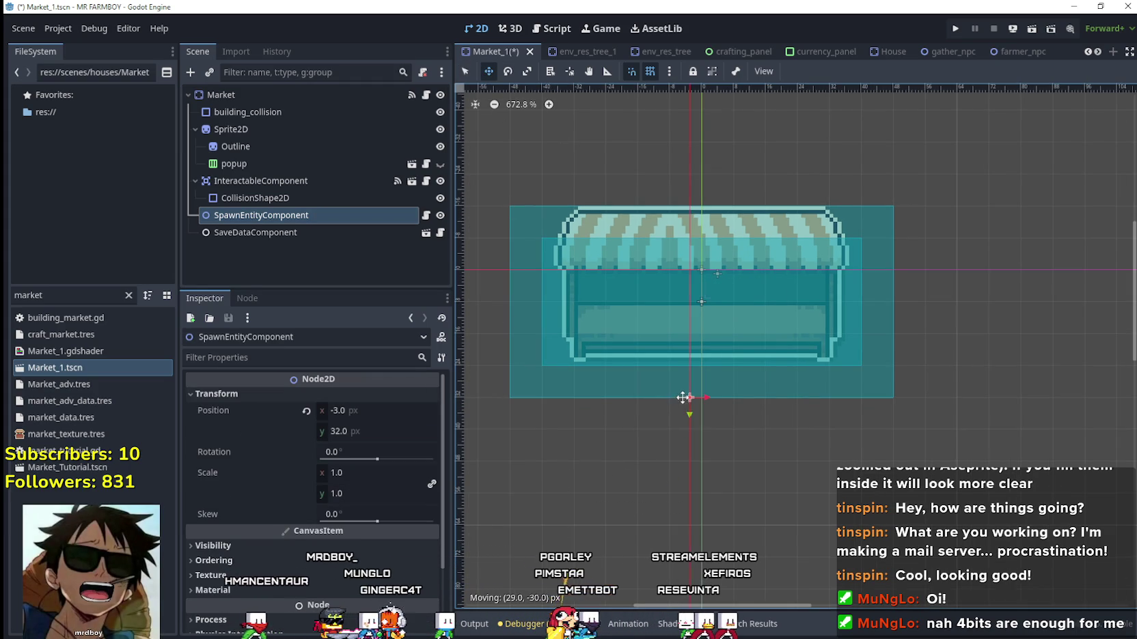
scroll(704, 388, up, 4)
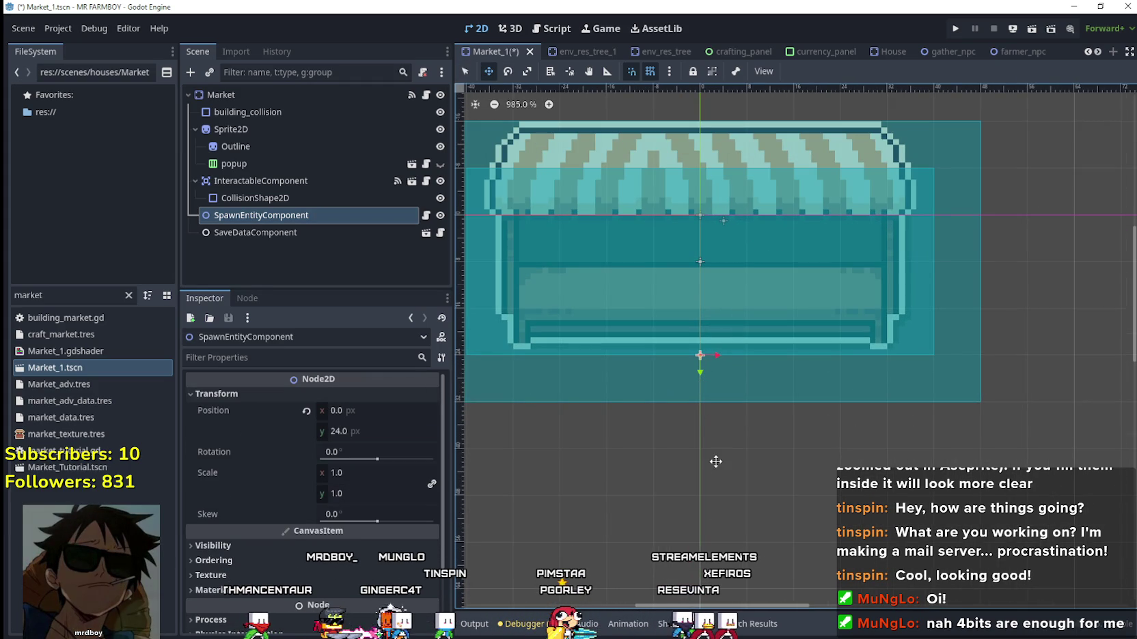
scroll(708, 427, down, 4)
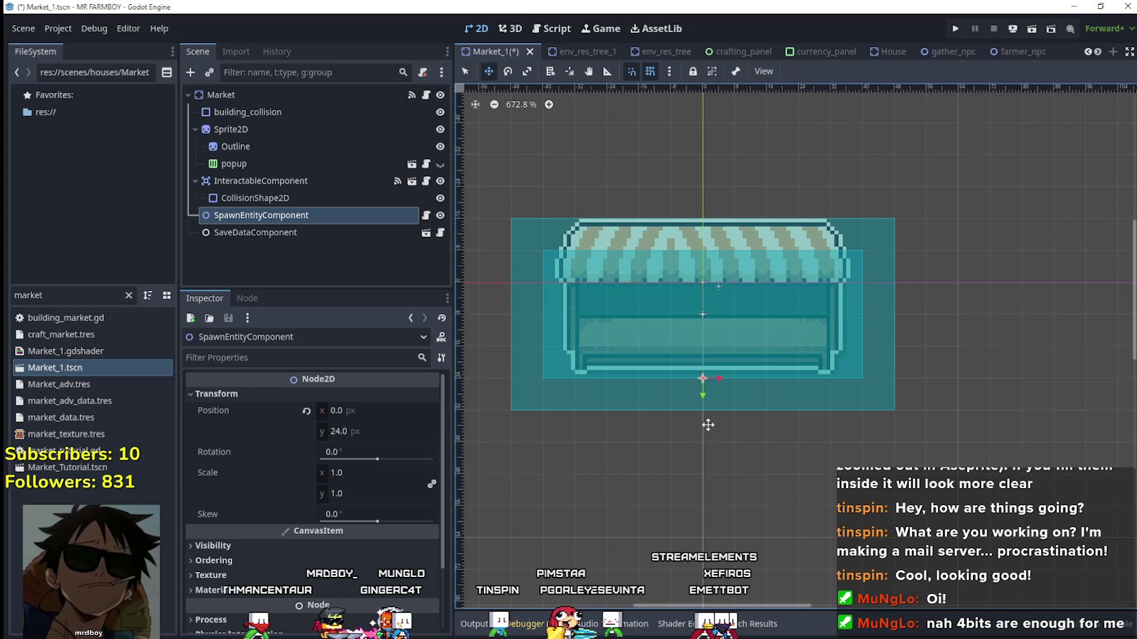
scroll(714, 407, up, 4)
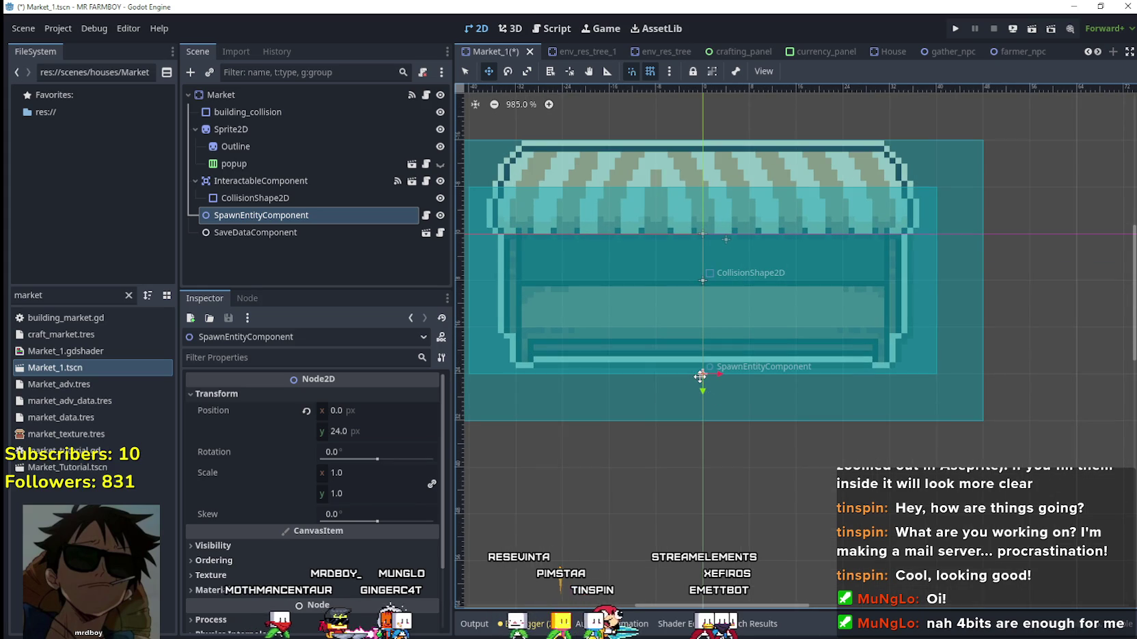
scroll(751, 464, down, 5)
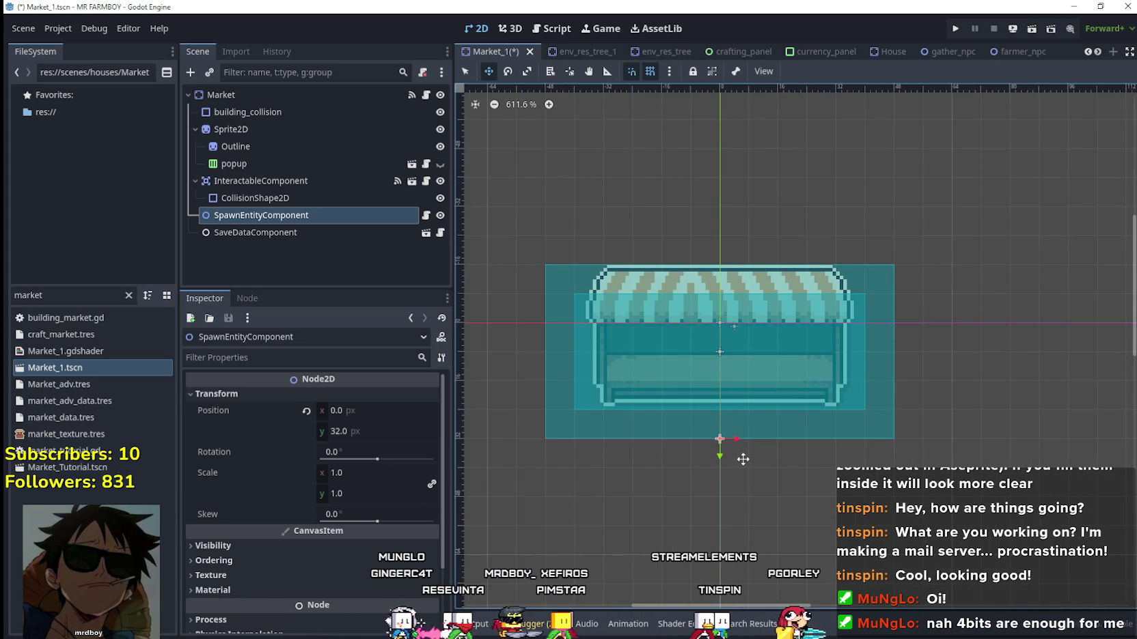
Hide the Outline sprite and open the Market's vegetable_shop_new.gd script.
click(440, 146)
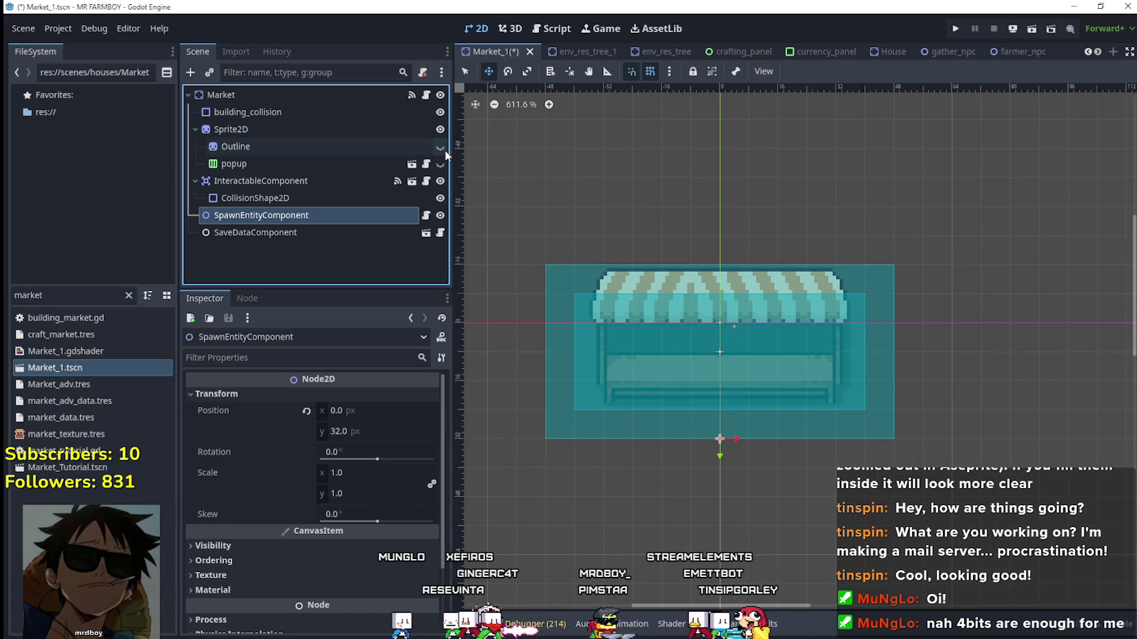
click(426, 94)
double_click(748, 137)
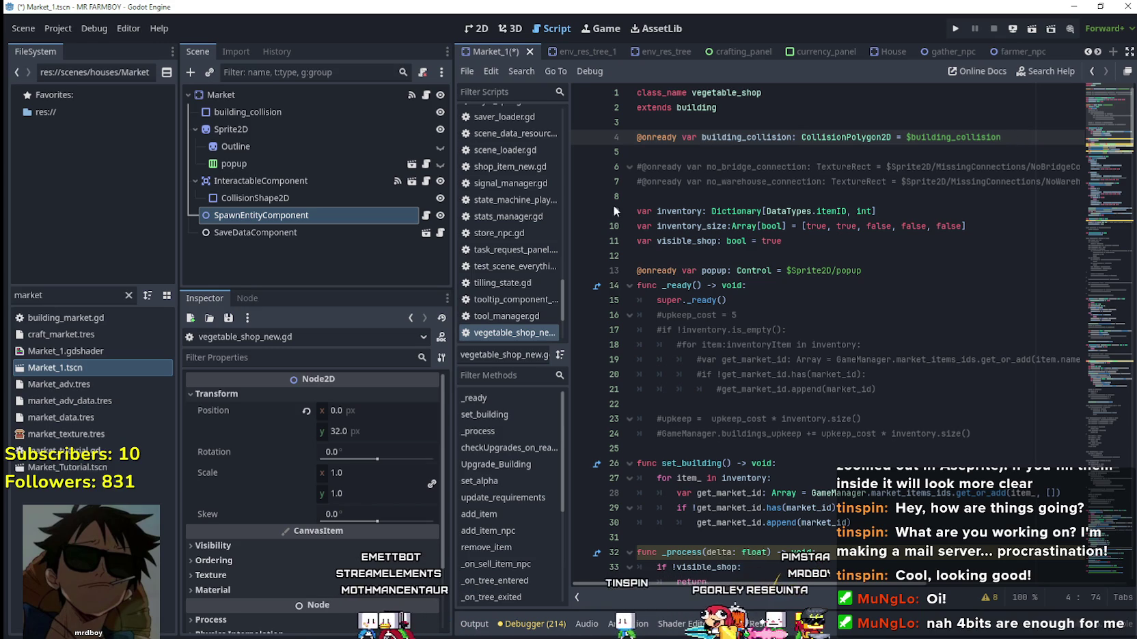
Add an onready building_collision reference and check the parent building class definition.
key(Return)
drag(240, 112, 700, 153)
click(762, 139)
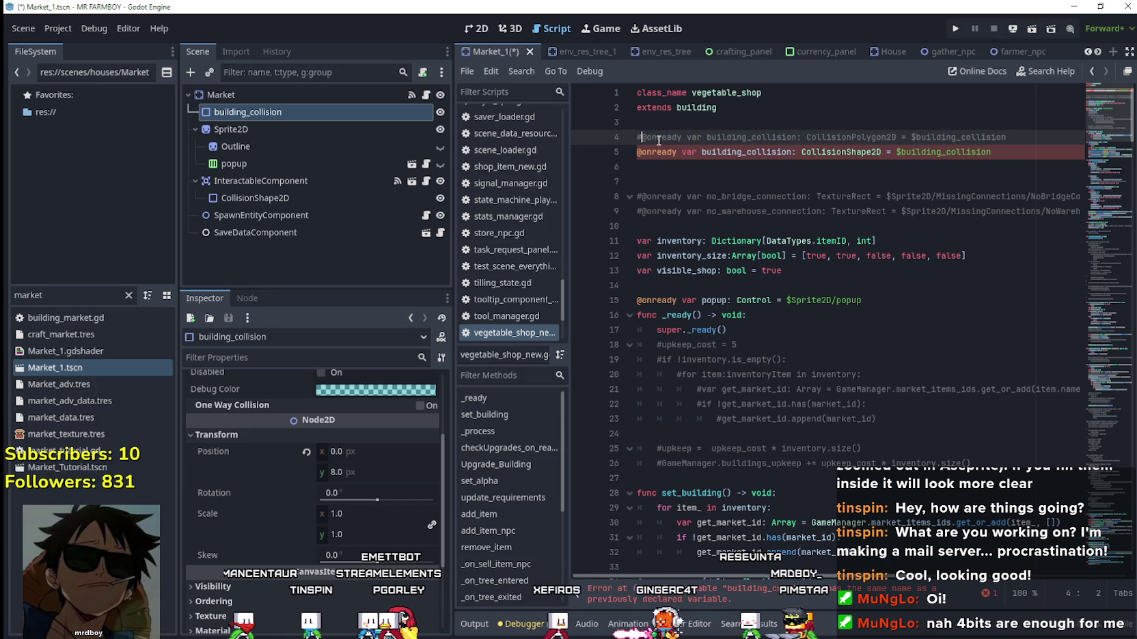
scroll(718, 129, down, 5)
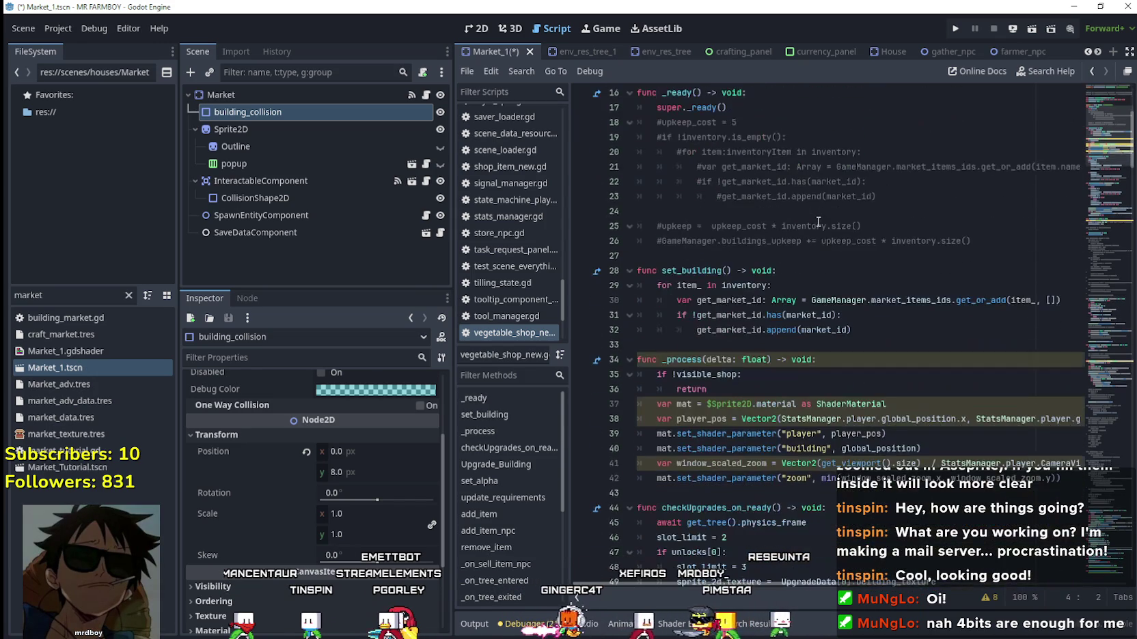
scroll(818, 442, up, 5)
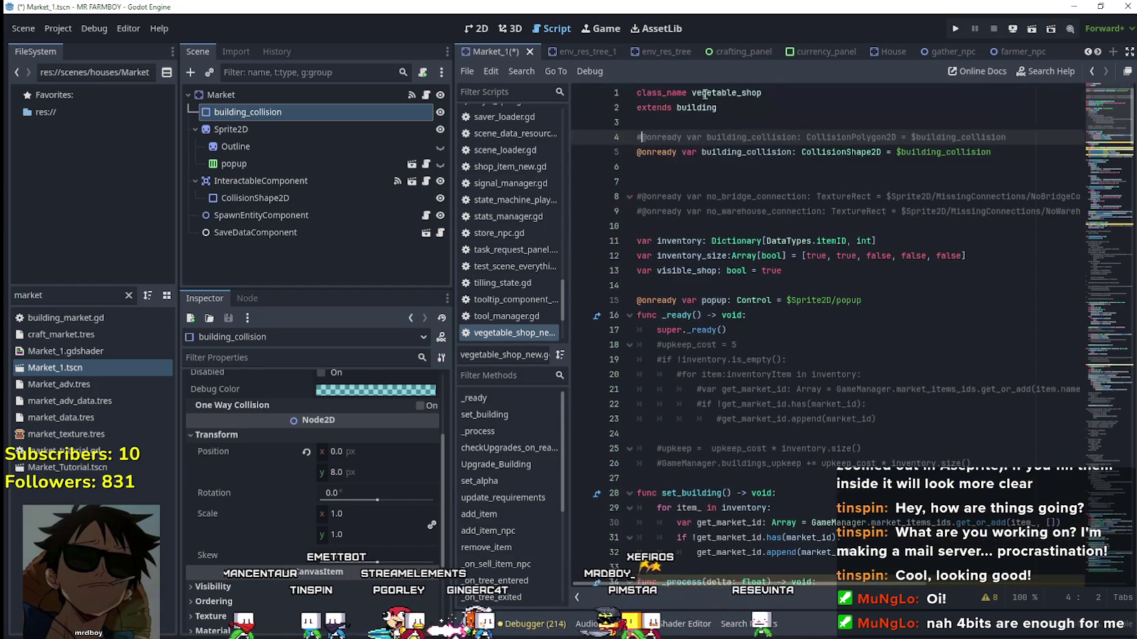
right_click(700, 108)
click(769, 334)
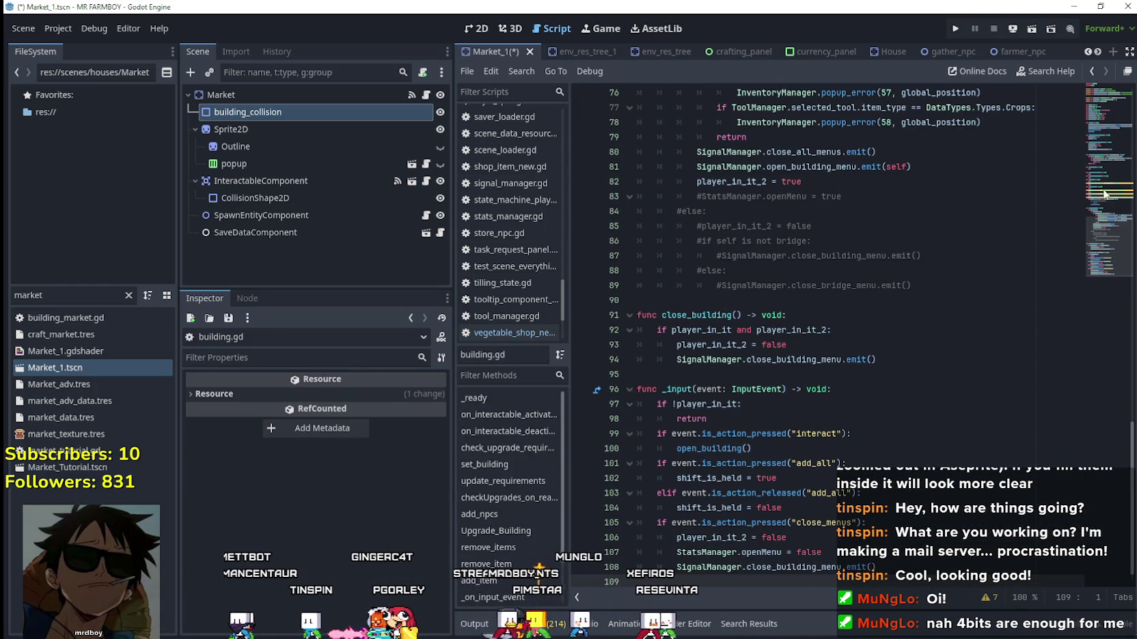
drag(1111, 252, 1112, 116)
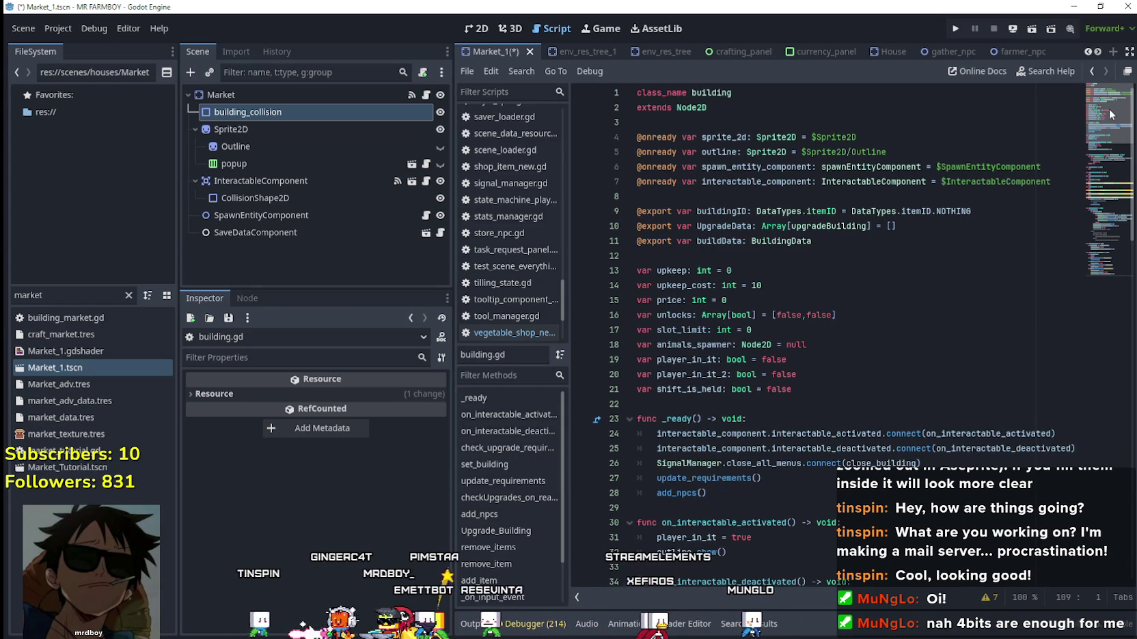
click(426, 97)
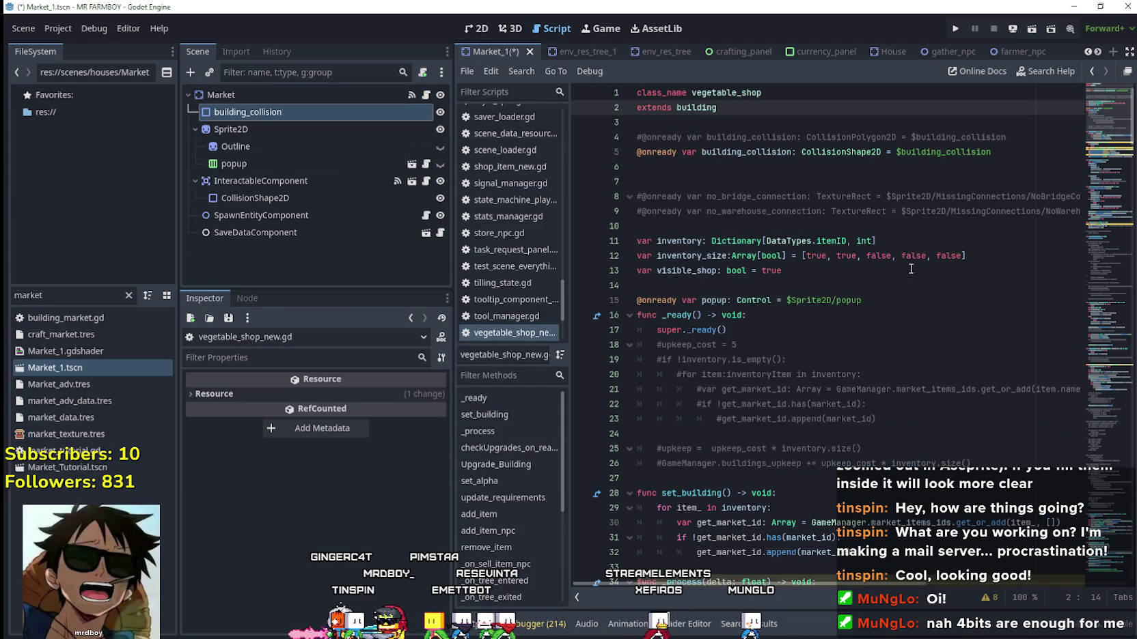
Find every building_collision usage in vegetable_shop_new.gd.
double_click(747, 150)
key(ctrl+f)
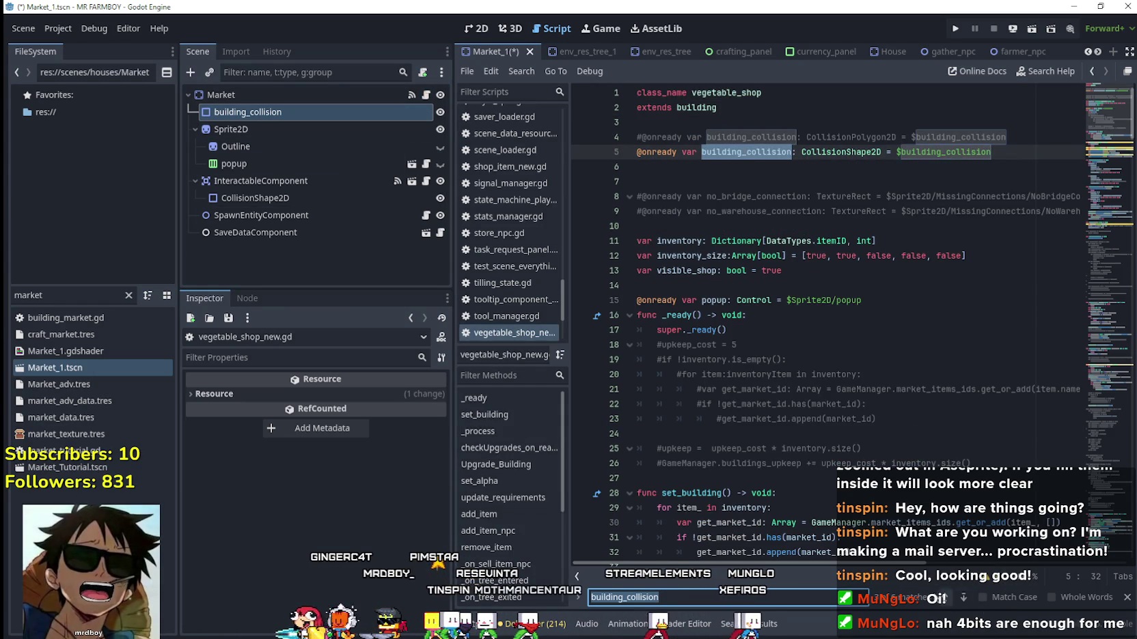
click(965, 590)
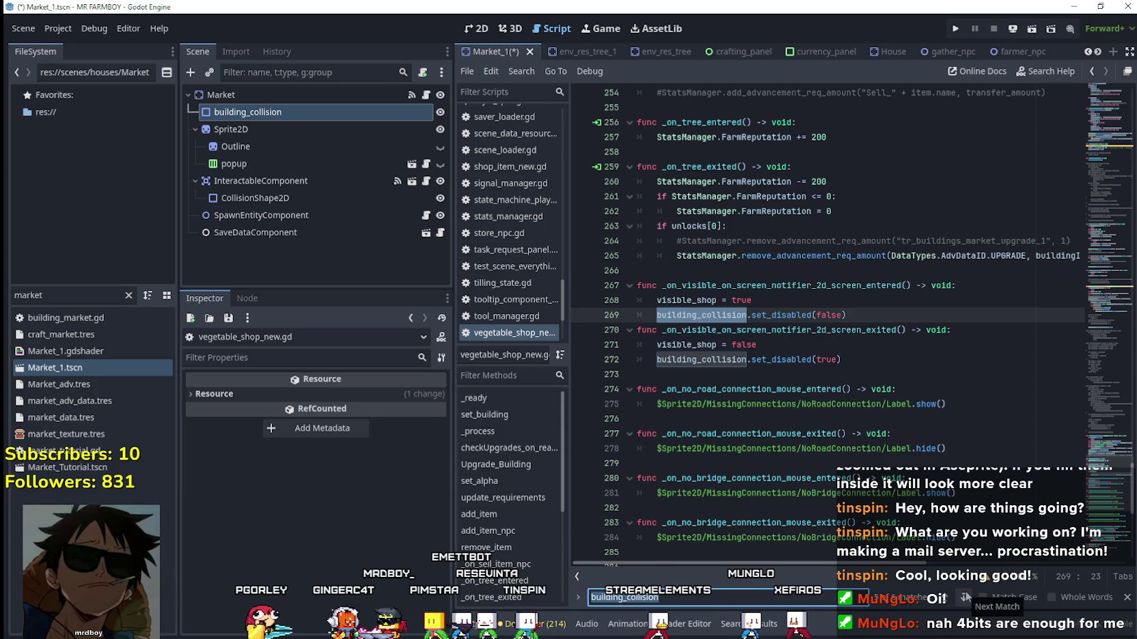
click(966, 591)
click(966, 590)
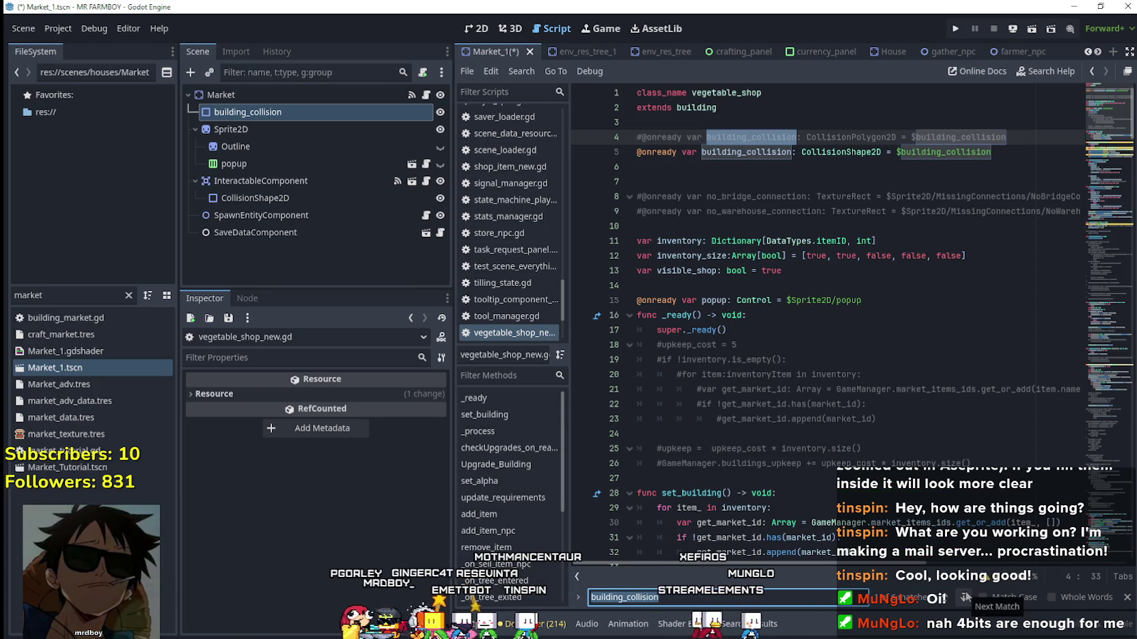
click(966, 590)
click(966, 590)
click(965, 590)
click(965, 591)
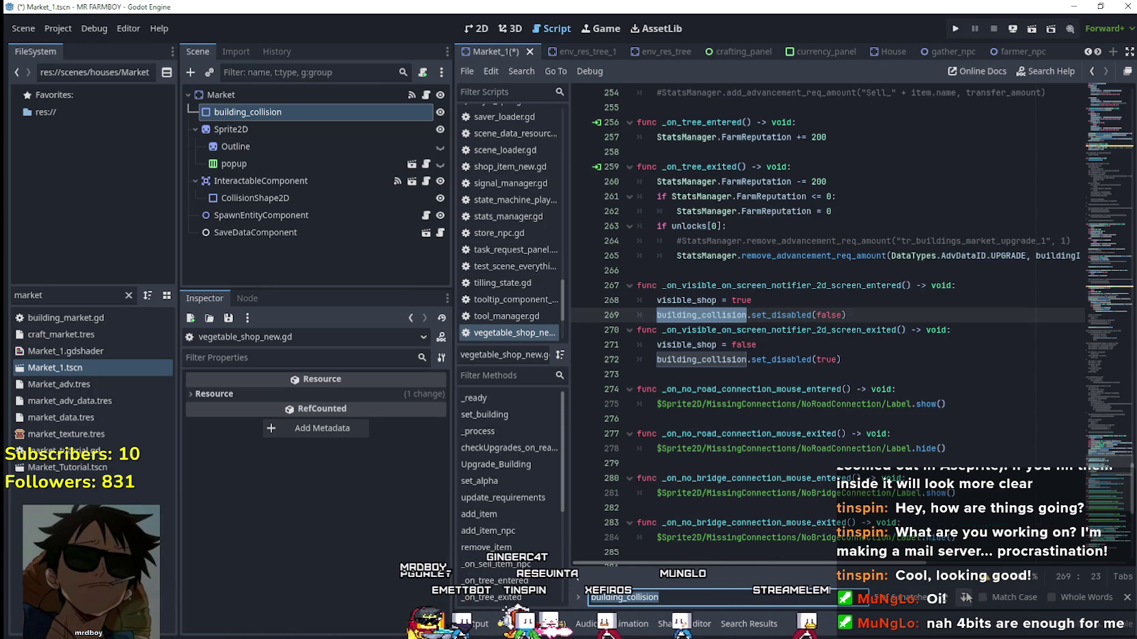
Comment out the on-screen visibility handler functions and save.
click(860, 368)
mouse_move(859, 368)
mouse_down()
mouse_move(618, 308)
mouse_move(621, 287)
mouse_up()
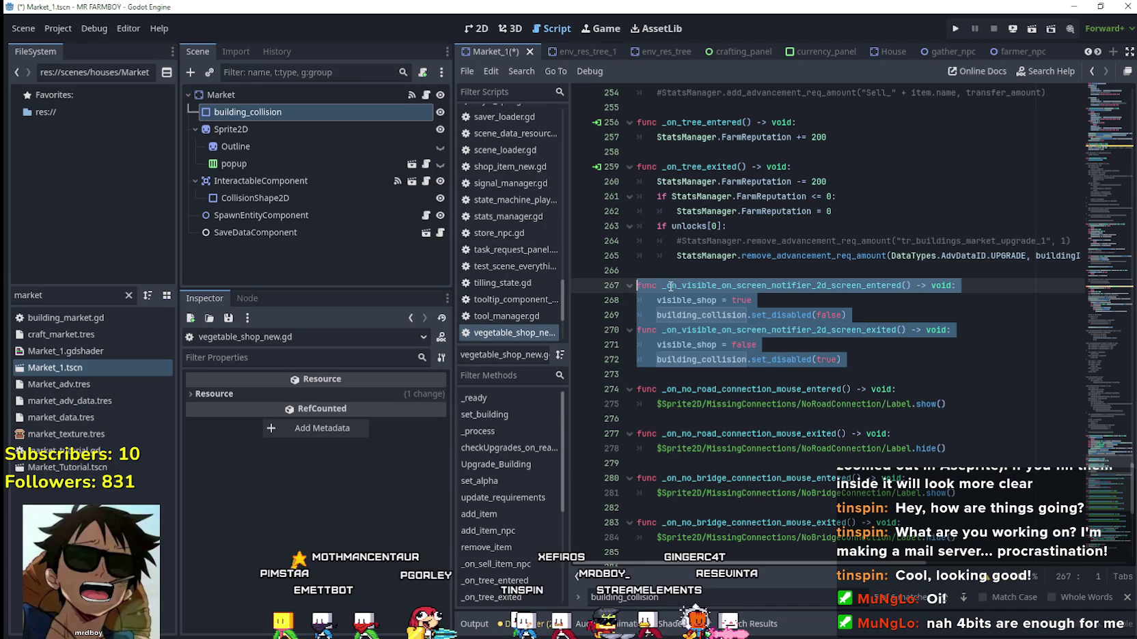
key(ctrl+k)
scroll(761, 339, down, 4)
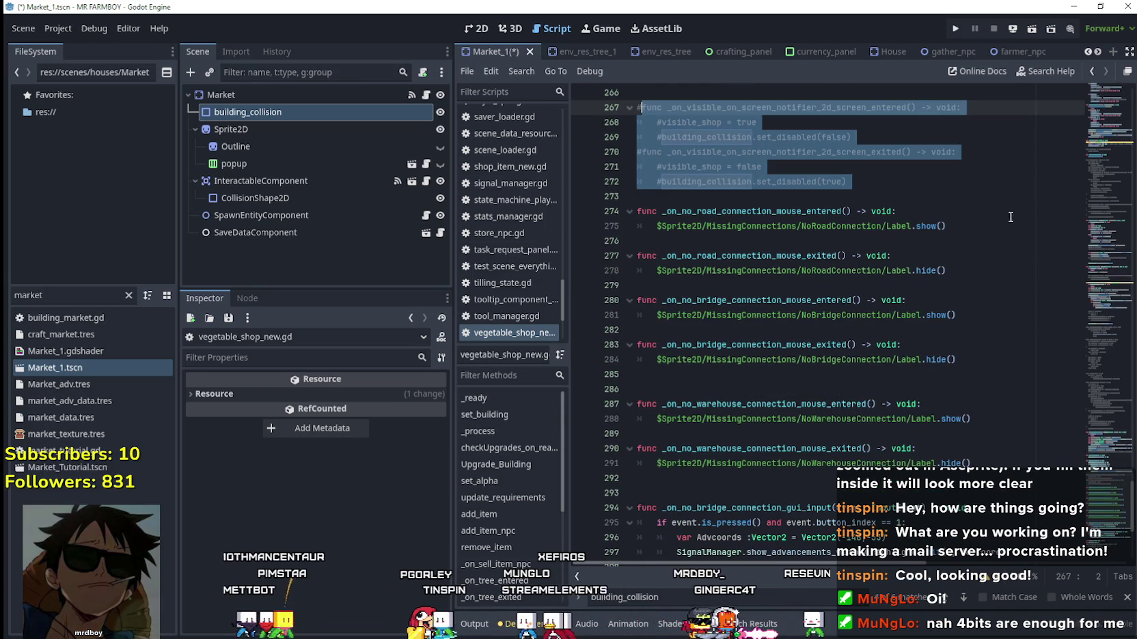
click(1092, 116)
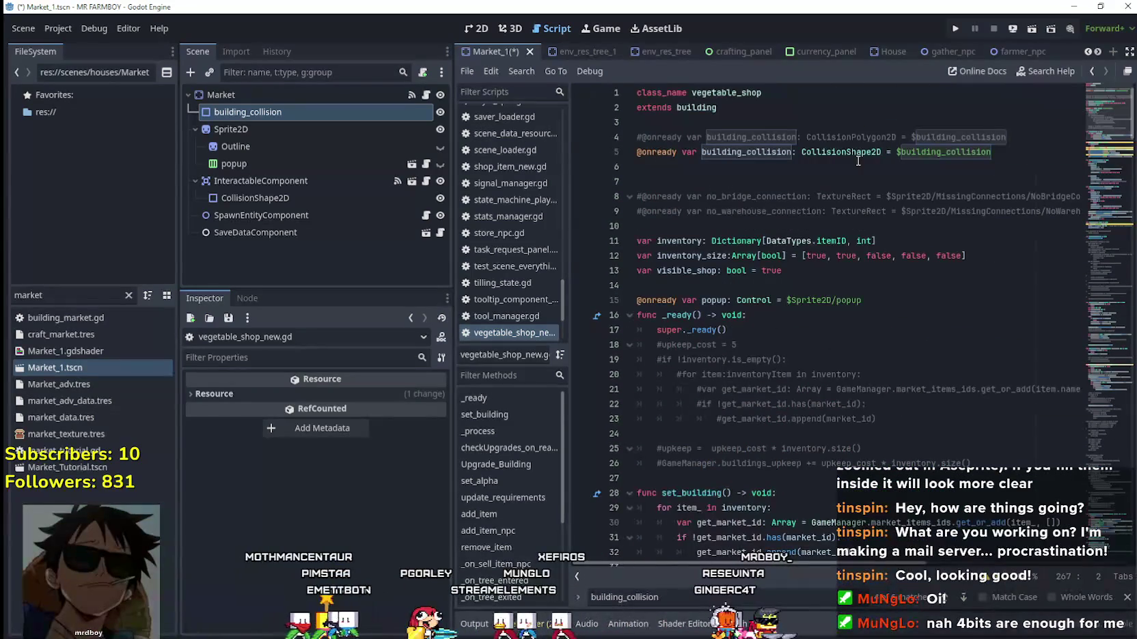
click(639, 152)
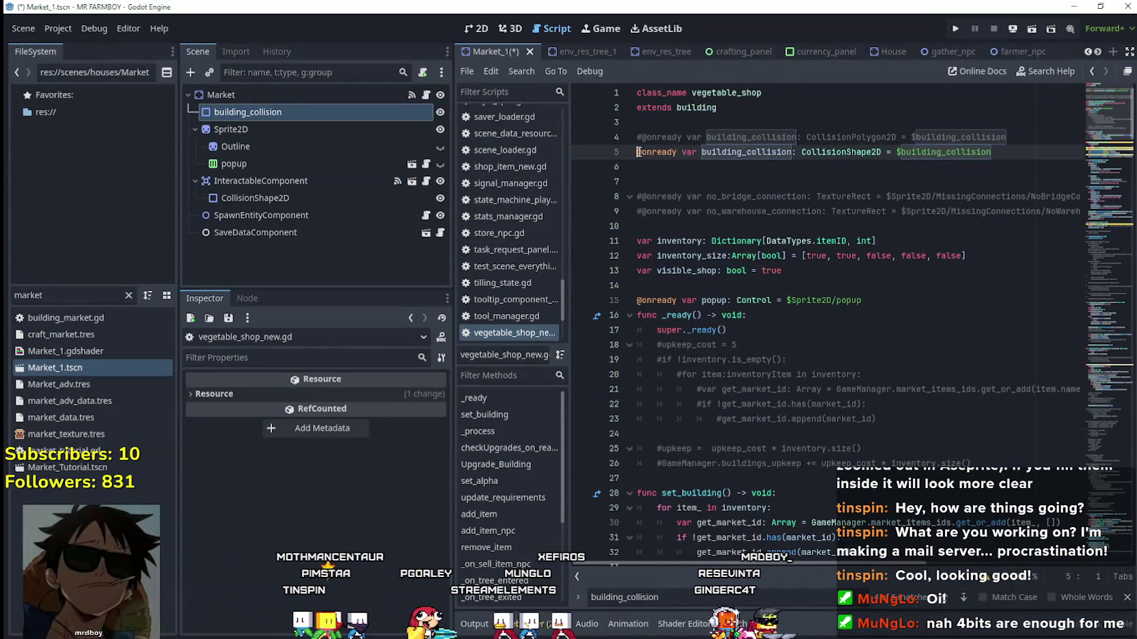
click(686, 164)
key(ctrl+s)
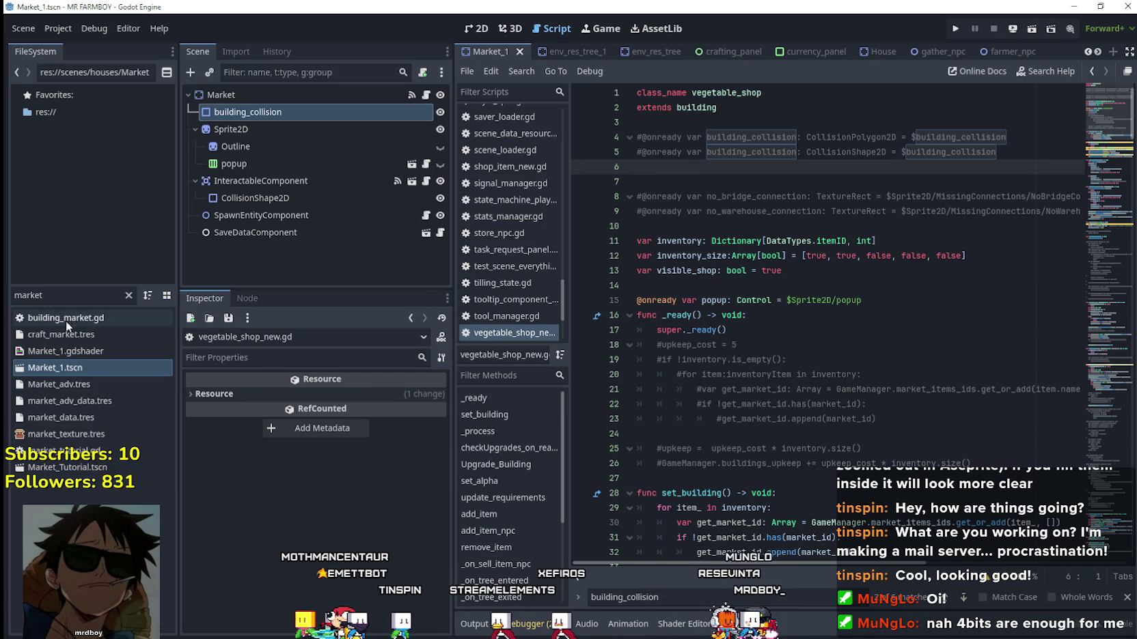
Open Barn.tscn and its script, then save the Barn scene.
text(barn)
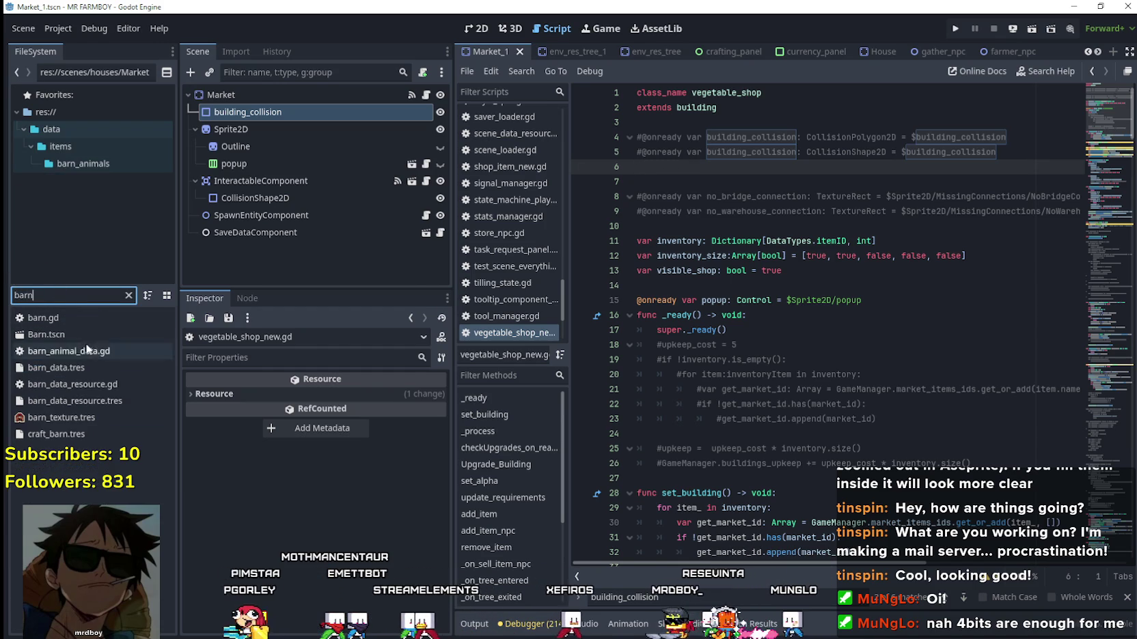
double_click(84, 329)
click(423, 100)
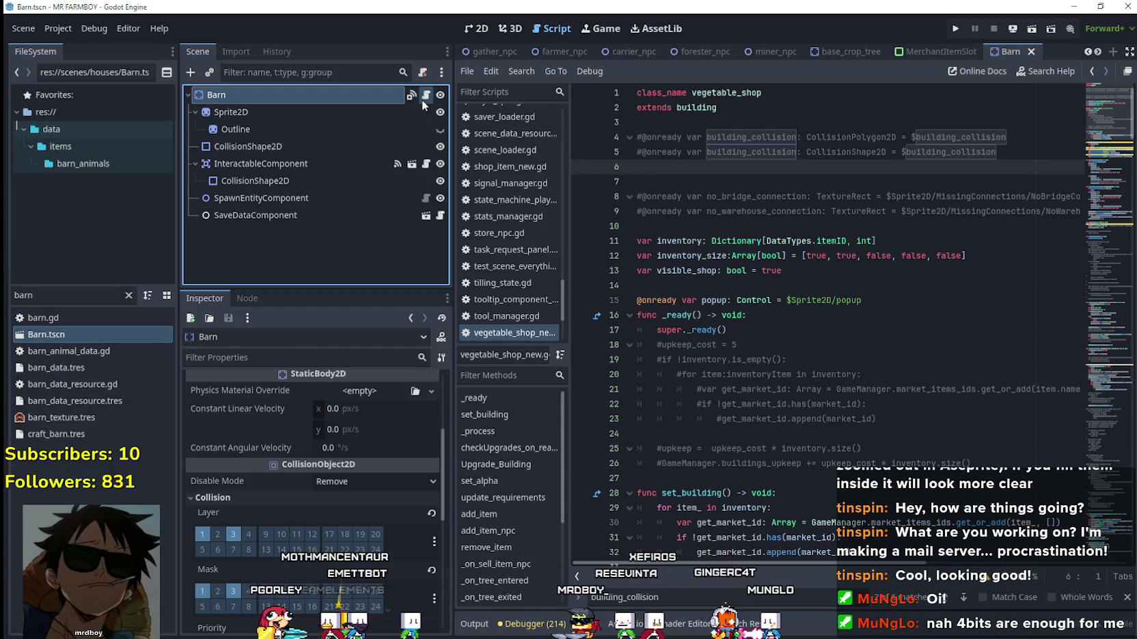
drag(1111, 274, 1095, 92)
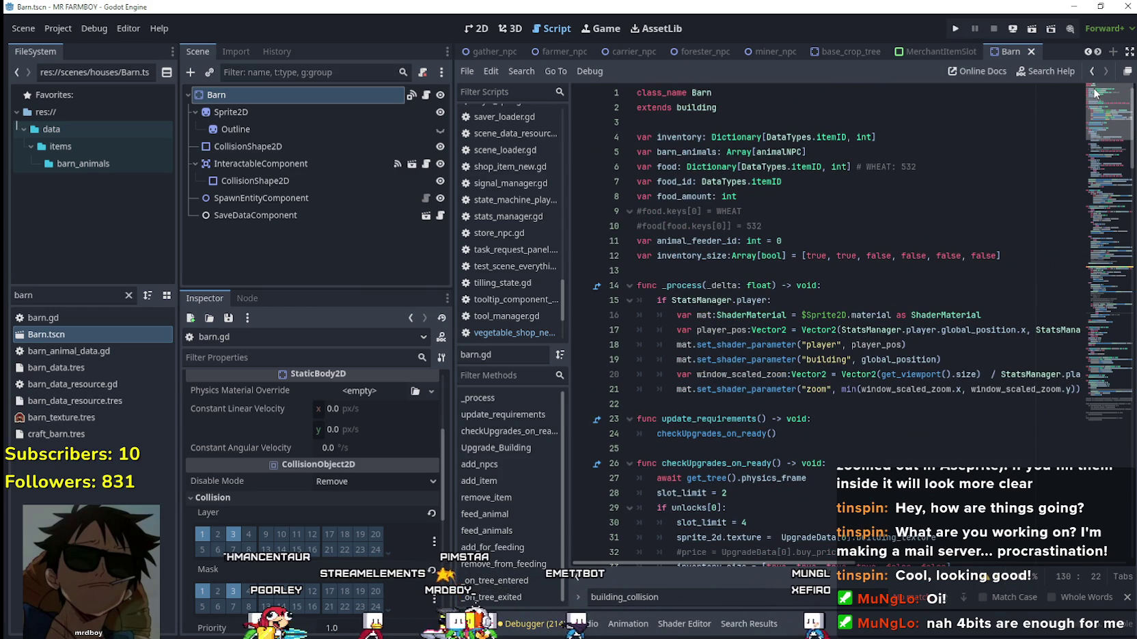
mouse_move(1095, 155)
mouse_down()
mouse_move(1087, 422)
mouse_move(1086, 285)
mouse_move(1060, 91)
mouse_up()
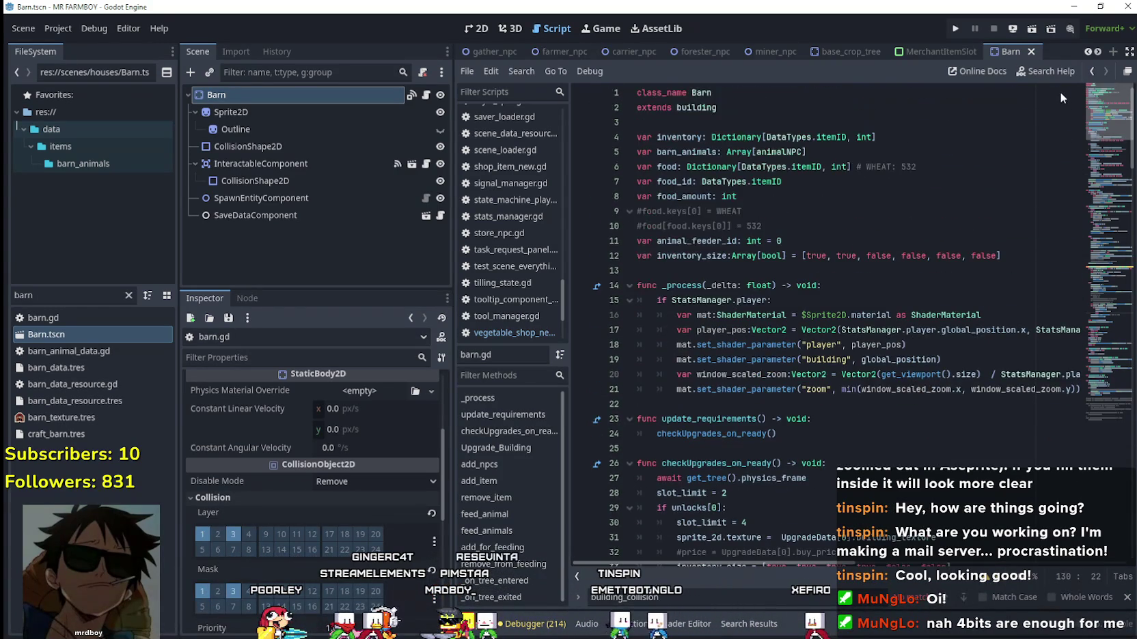
click(936, 256)
key(ctrl+s)
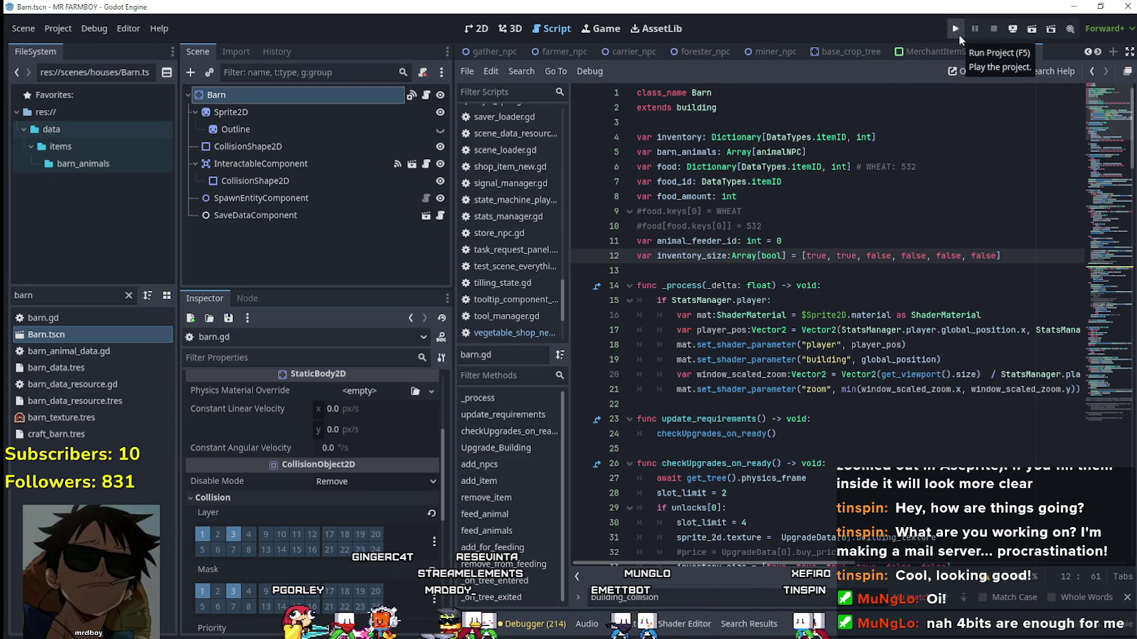
Reopen the Market_1 scene in the 2D view.
double_click(8, 295)
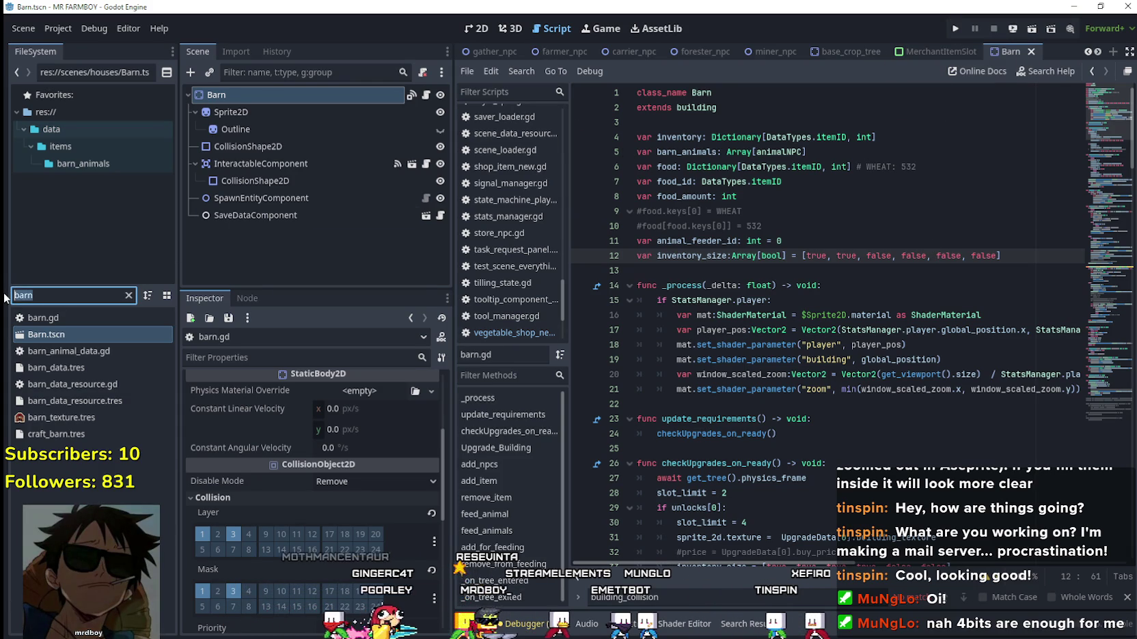
text(market)
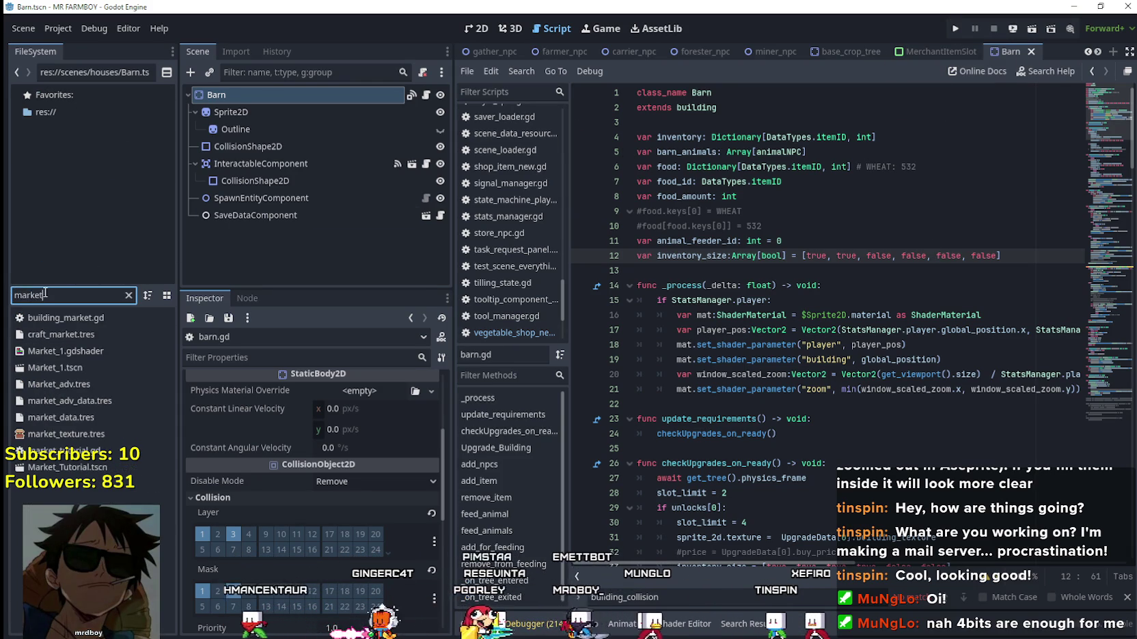
double_click(38, 369)
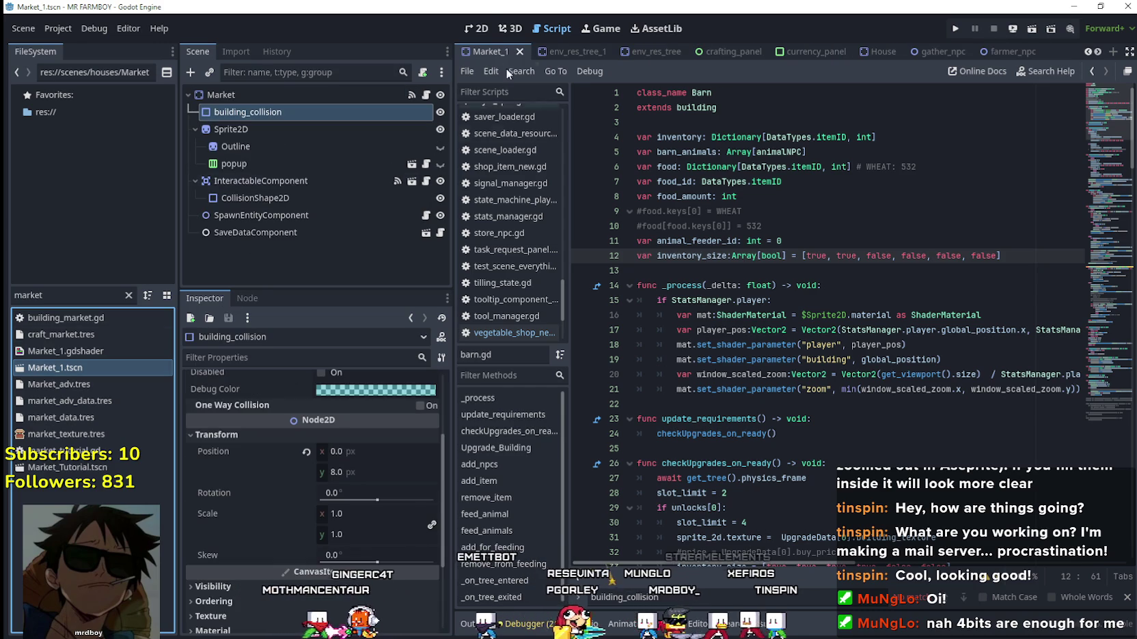
click(475, 29)
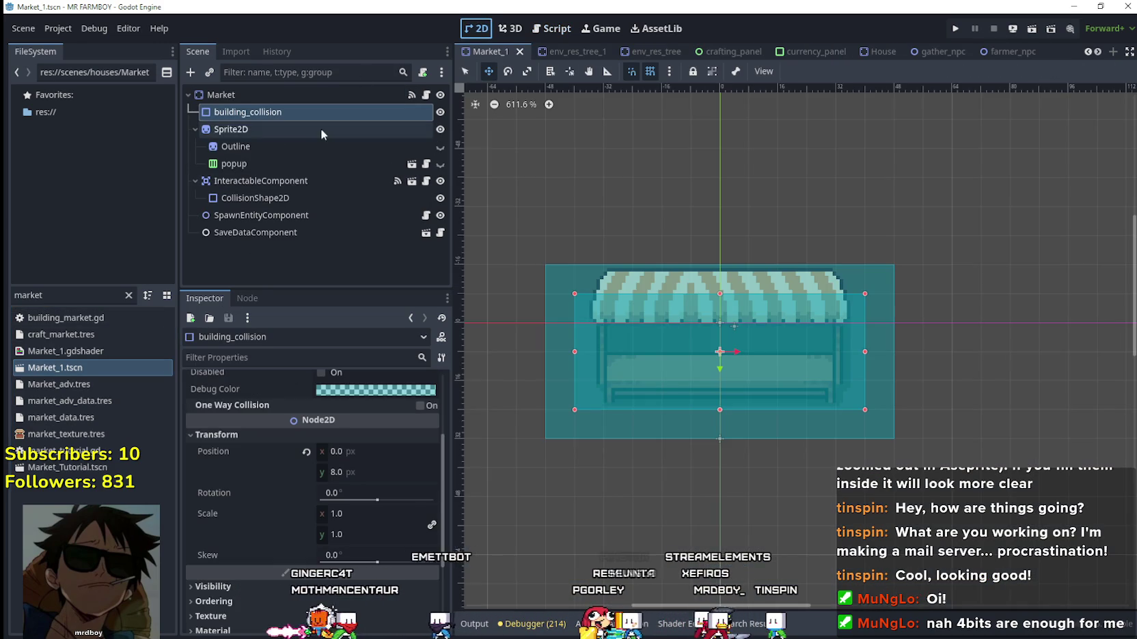
Select the Market node and expand Upgrade Data element 0's Building Texture in the Inspector.
click(284, 94)
click(349, 433)
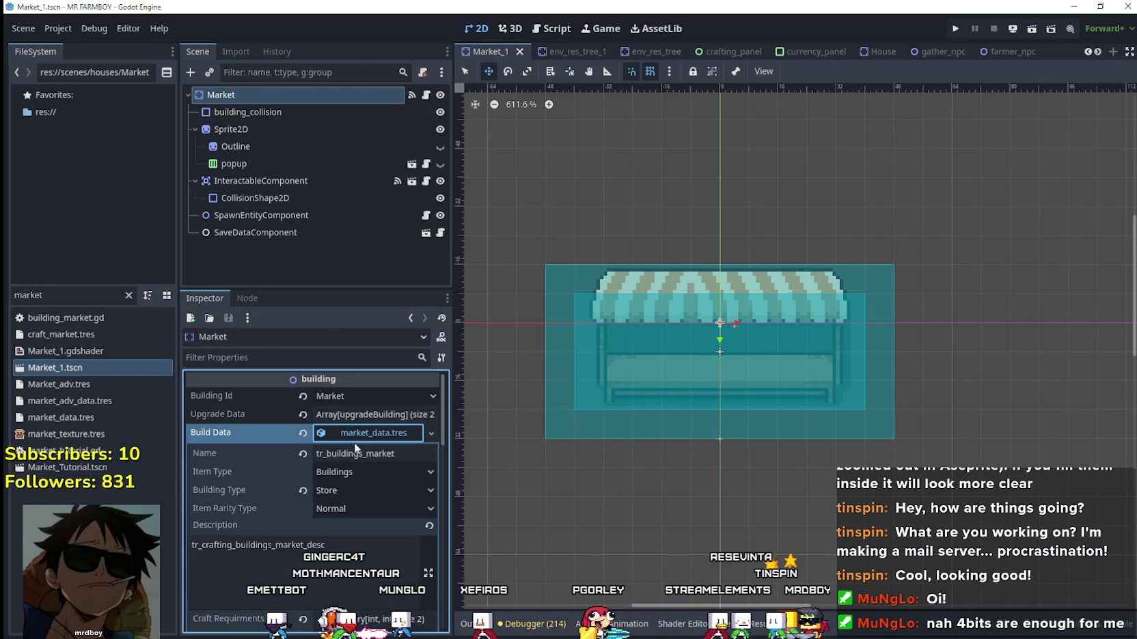
click(367, 415)
scroll(351, 460, down, 2)
click(362, 423)
scroll(355, 465, down, 3)
scroll(351, 478, up, 1)
click(362, 459)
scroll(305, 562, down, 3)
Set the texture region to the red-awning stall at 336, 1504, 80×48 px.
click(311, 614)
scroll(431, 355, down, 5)
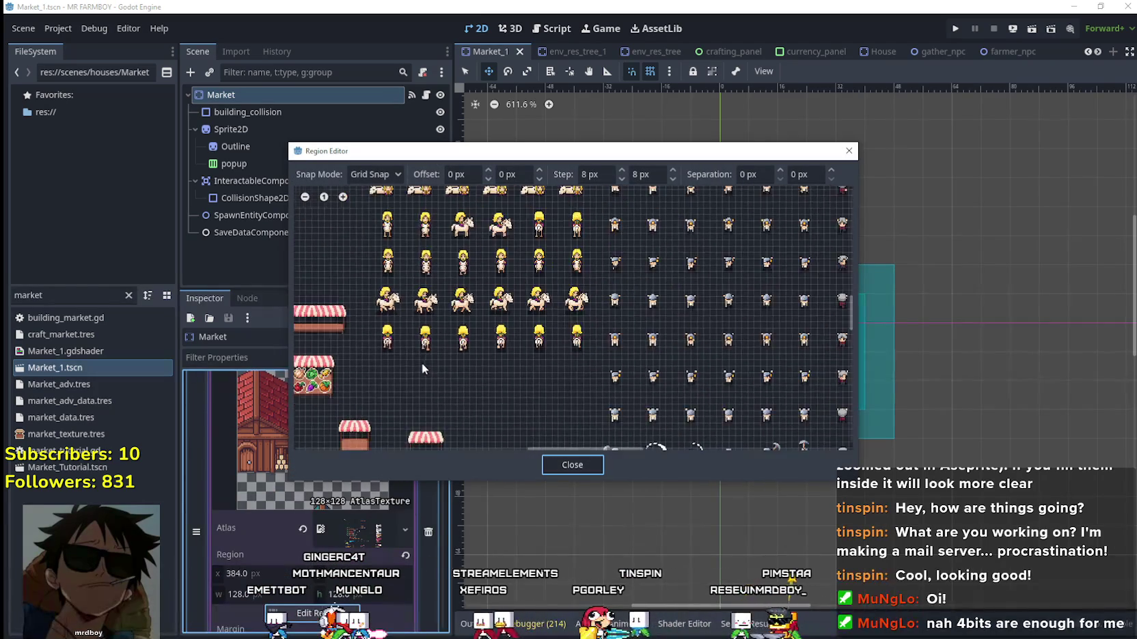
scroll(688, 237, down, 10)
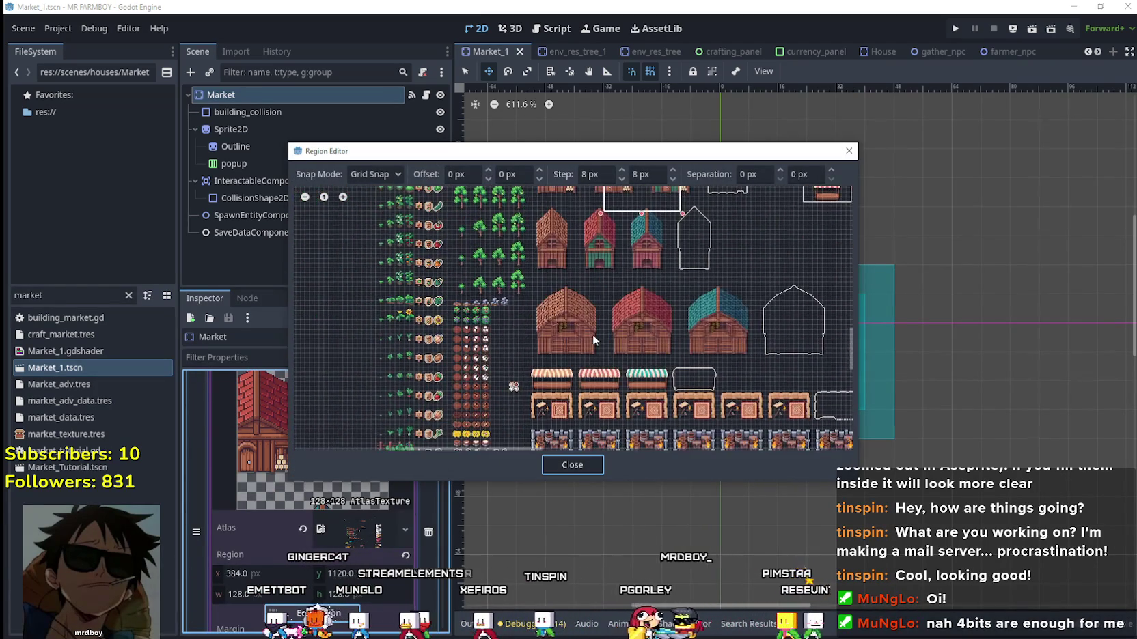
scroll(600, 304, up, 5)
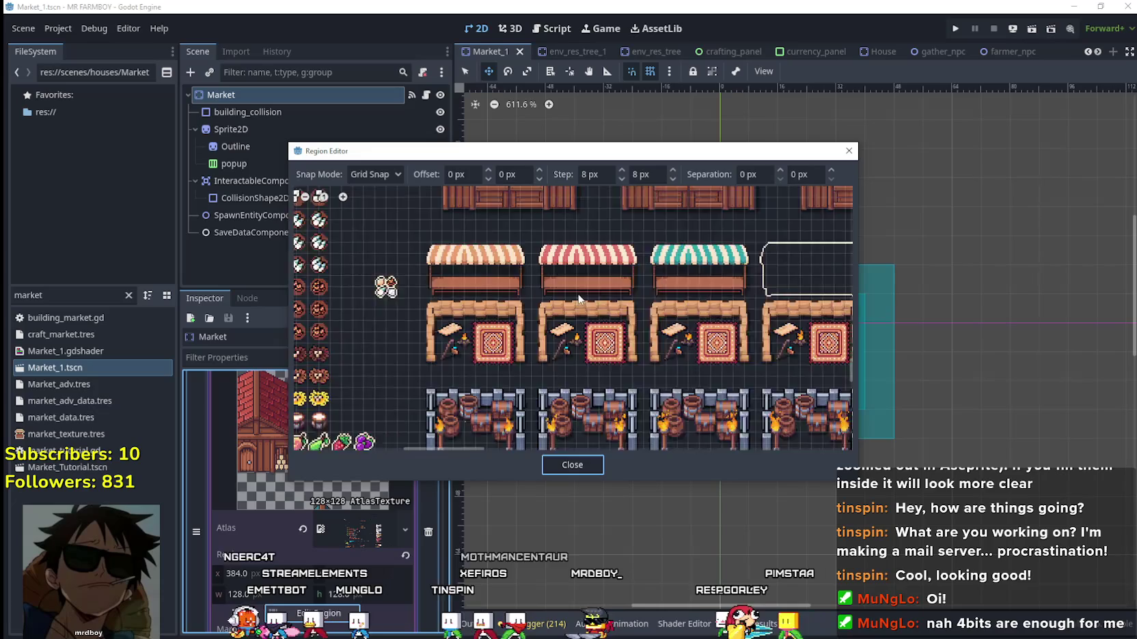
drag(498, 301, 697, 189)
click(573, 465)
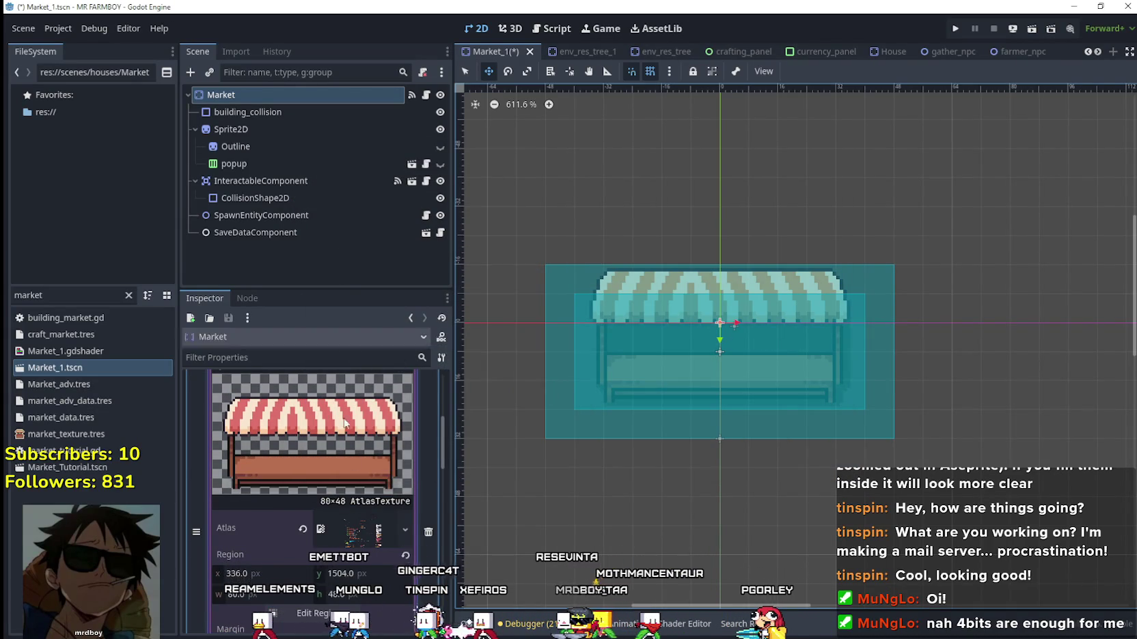
scroll(356, 410, up, 2)
click(360, 427)
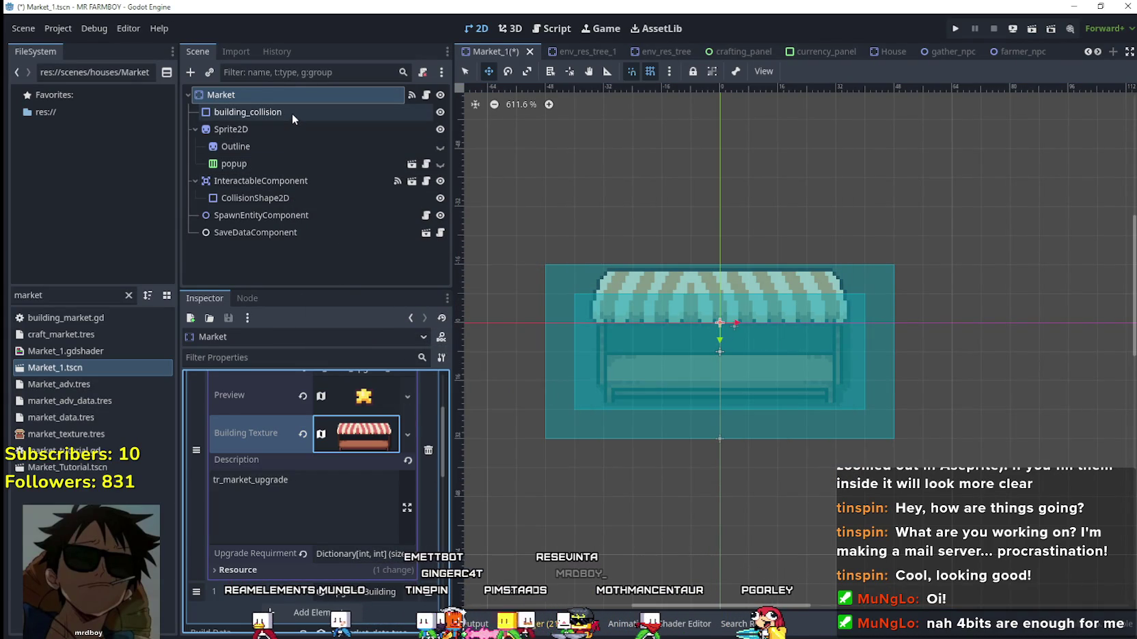
Collapse the first upgrade entry and expand the second upgrade's Building Texture.
scroll(352, 423, up, 3)
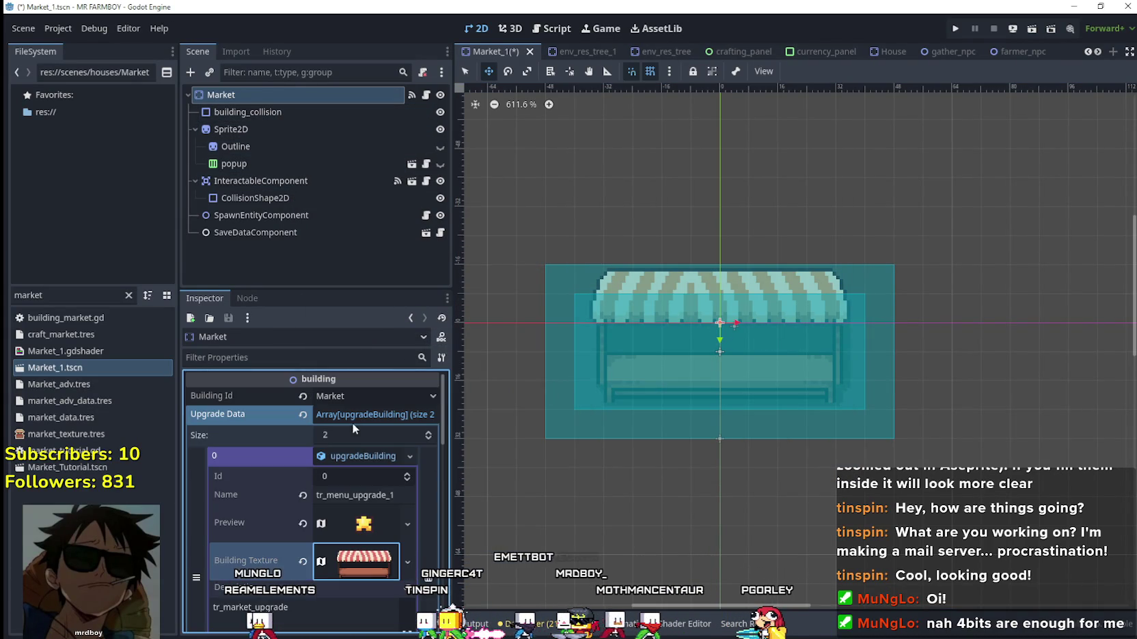
click(359, 456)
click(362, 497)
scroll(362, 455, down, 5)
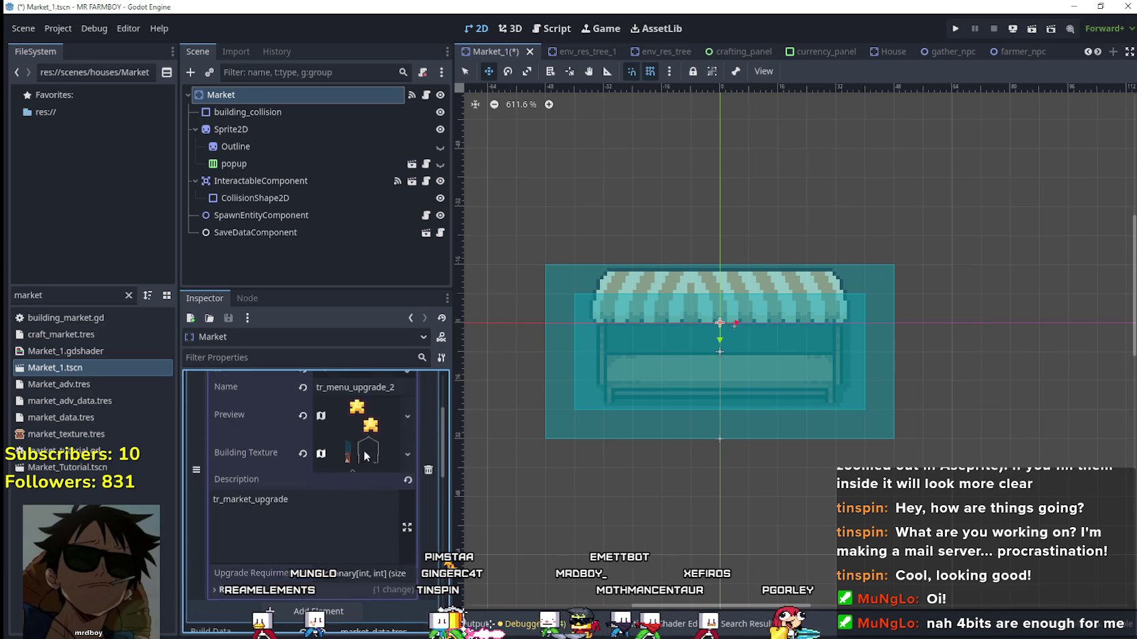
click(363, 422)
Draw the texture region around the teal-awning stall at 416, 1504, 80×48 px.
click(313, 598)
scroll(508, 344, down, 2)
scroll(504, 355, left, 5)
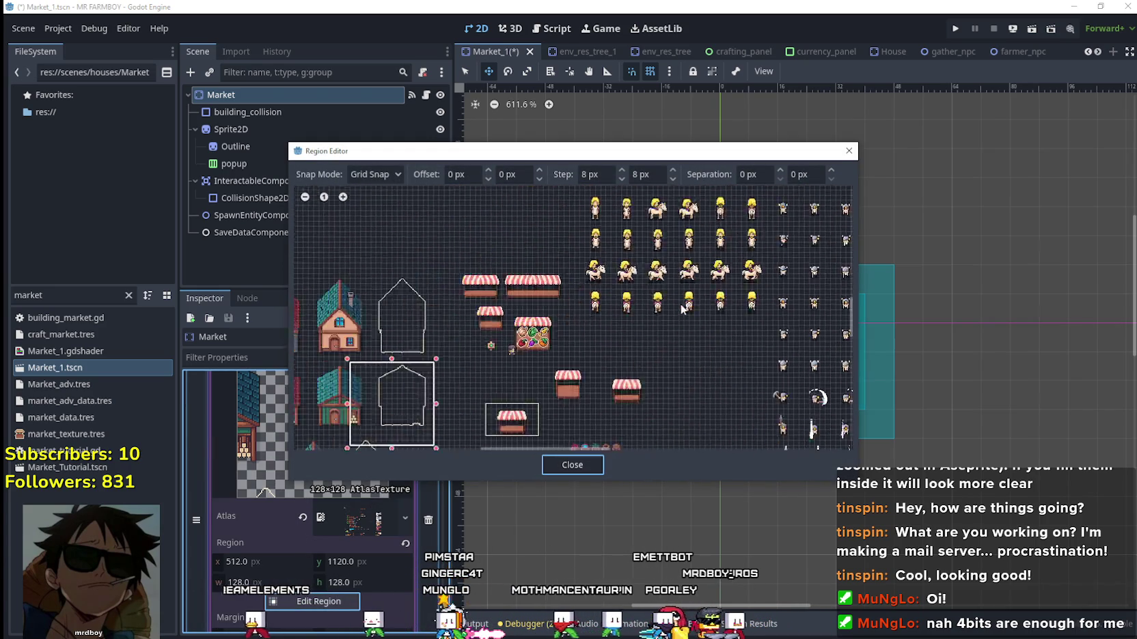
scroll(540, 351, left, 3)
scroll(529, 377, down, 1)
scroll(601, 380, up, 1)
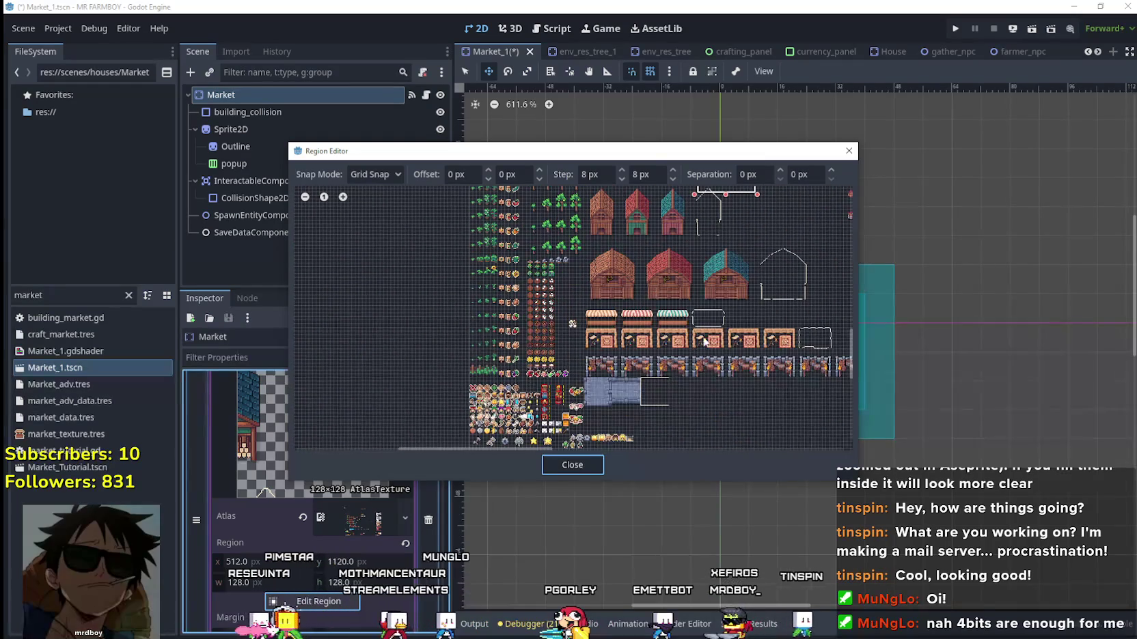
scroll(663, 323, up, 4)
scroll(663, 327, up, 4)
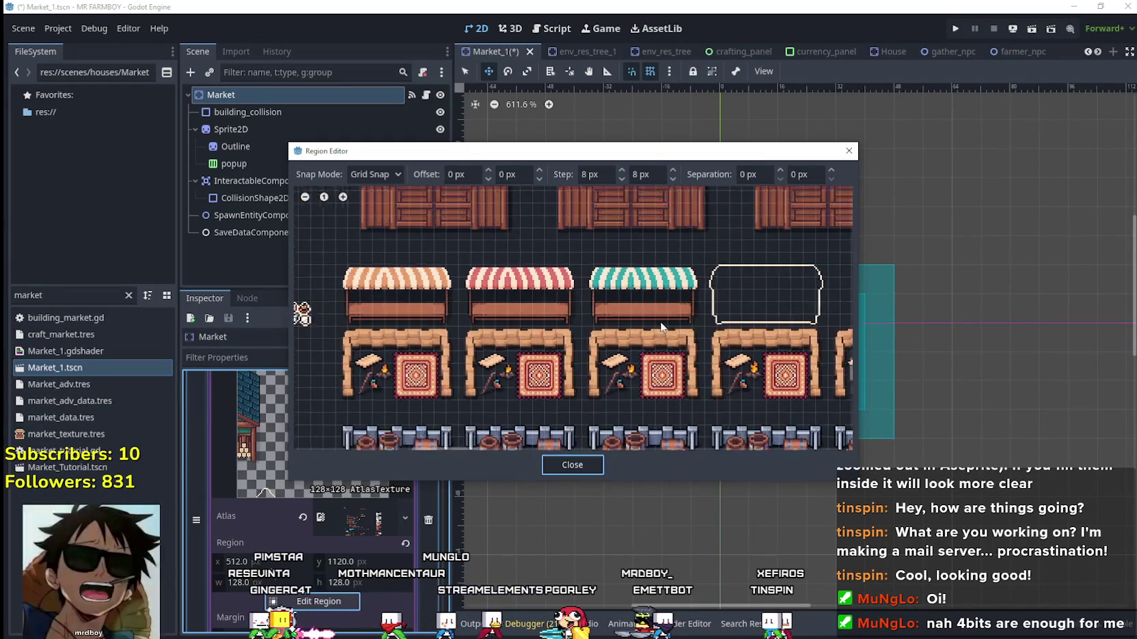
mouse_move(568, 322)
mouse_down()
mouse_move(640, 262)
mouse_move(719, 228)
mouse_up()
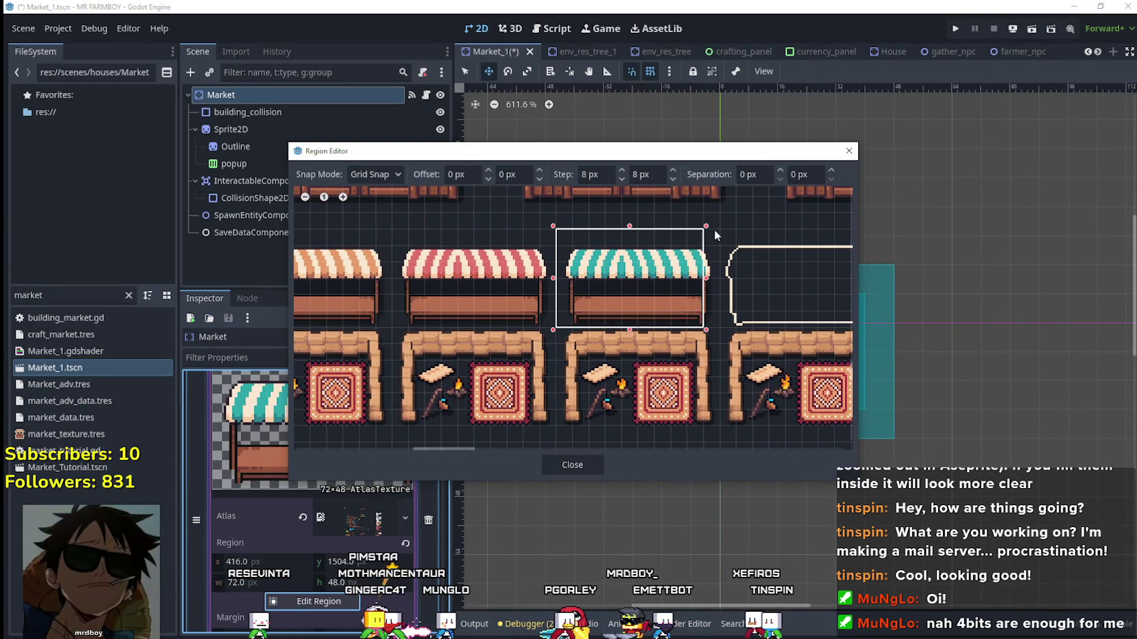
scroll(686, 287, down, 1)
scroll(776, 271, right, 2)
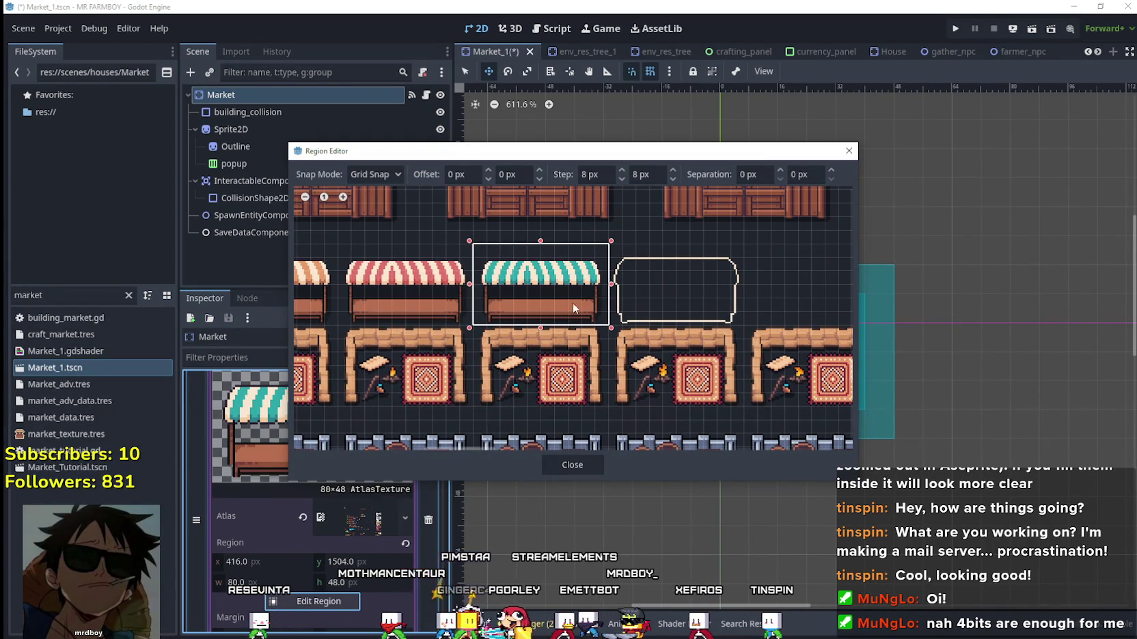
click(571, 463)
scroll(352, 530, up, 3)
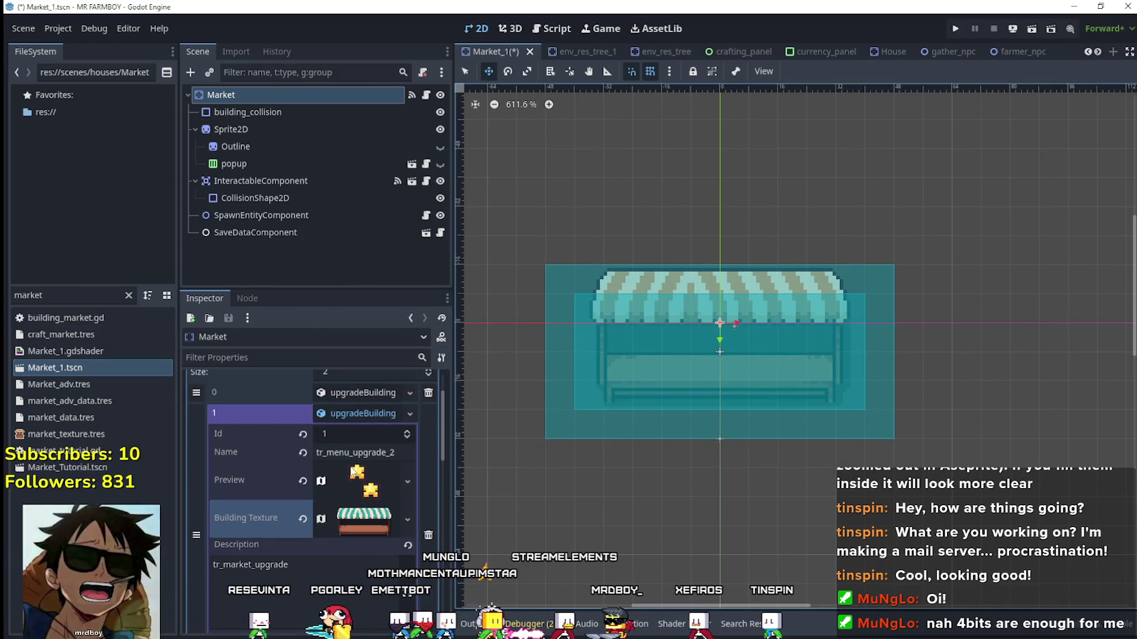
Save the Market_1 scene and run the project.
click(957, 28)
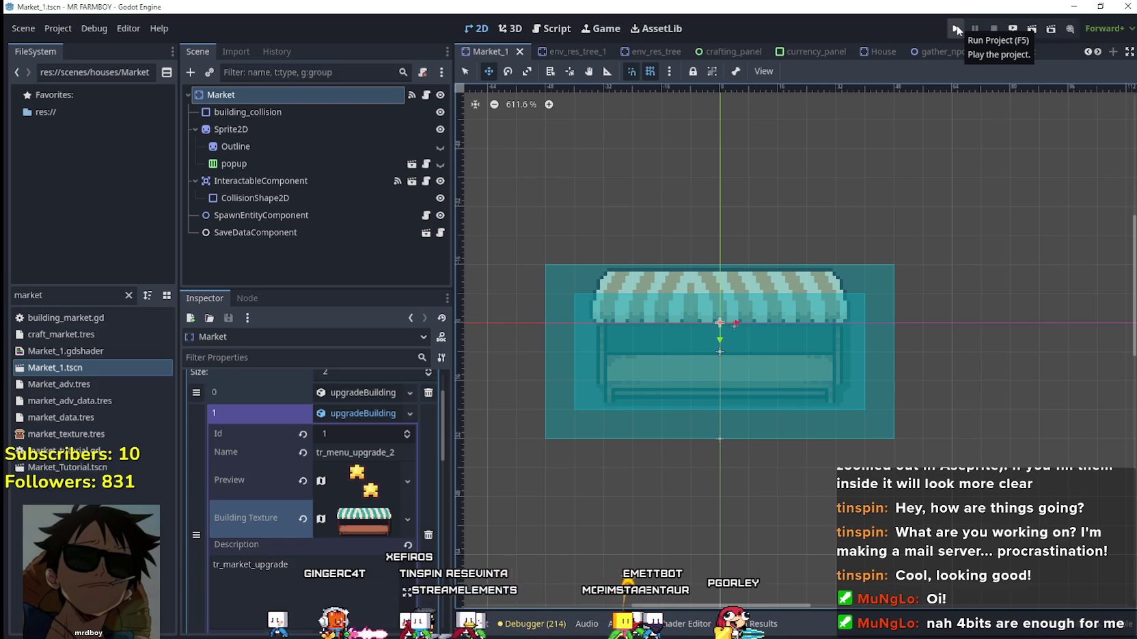
click(956, 31)
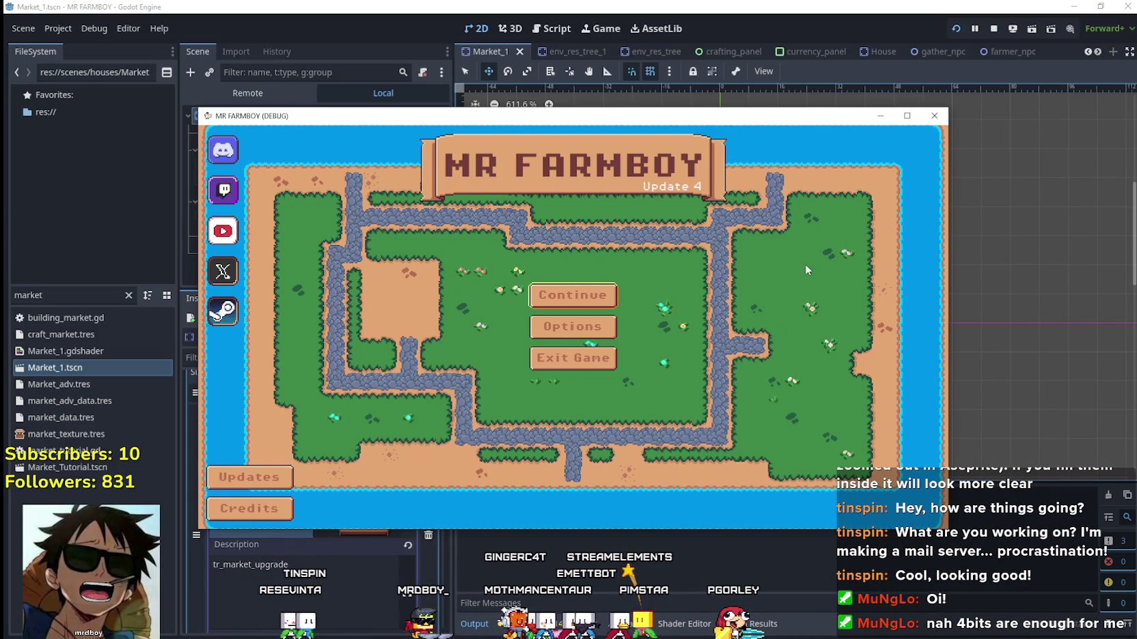
Load the Save 3 game and maximize the game window.
click(601, 296)
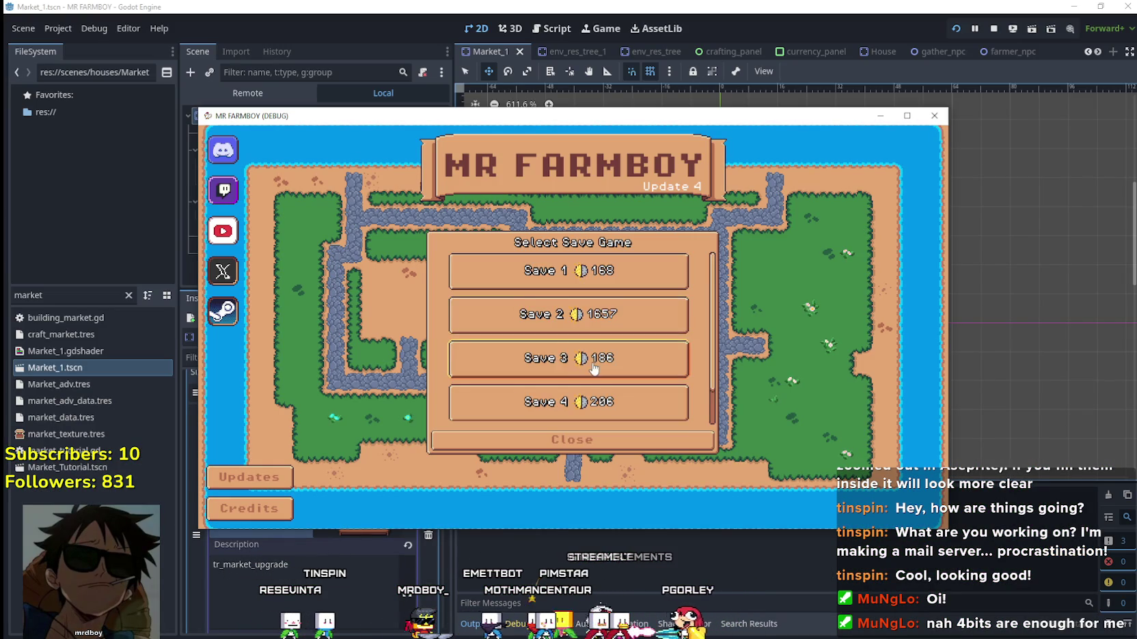
click(594, 364)
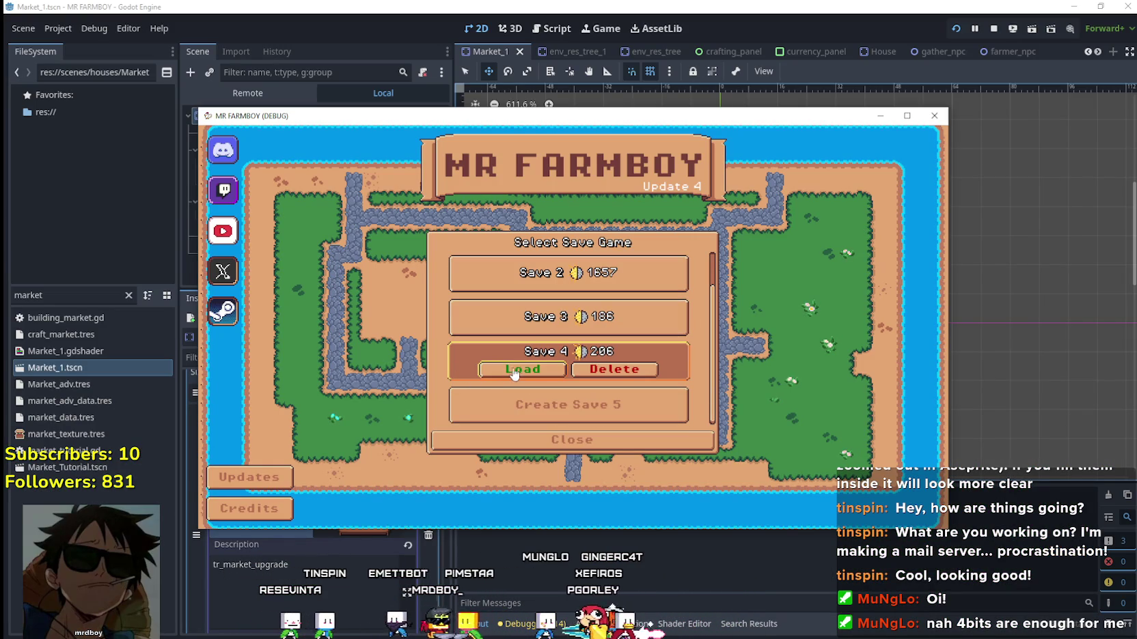
click(534, 319)
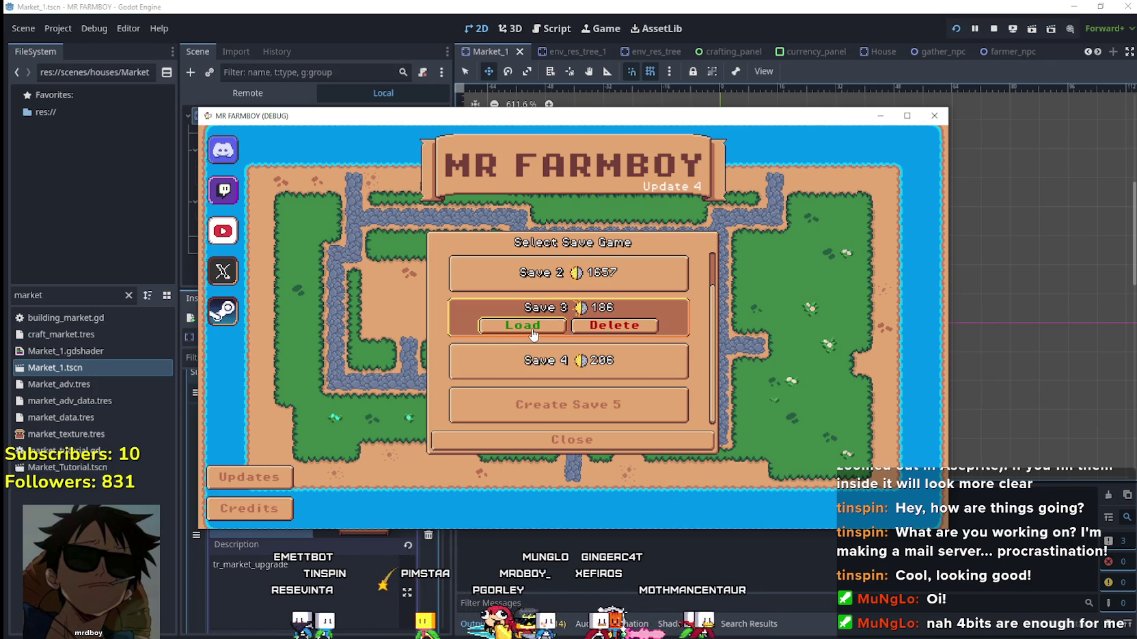
click(533, 326)
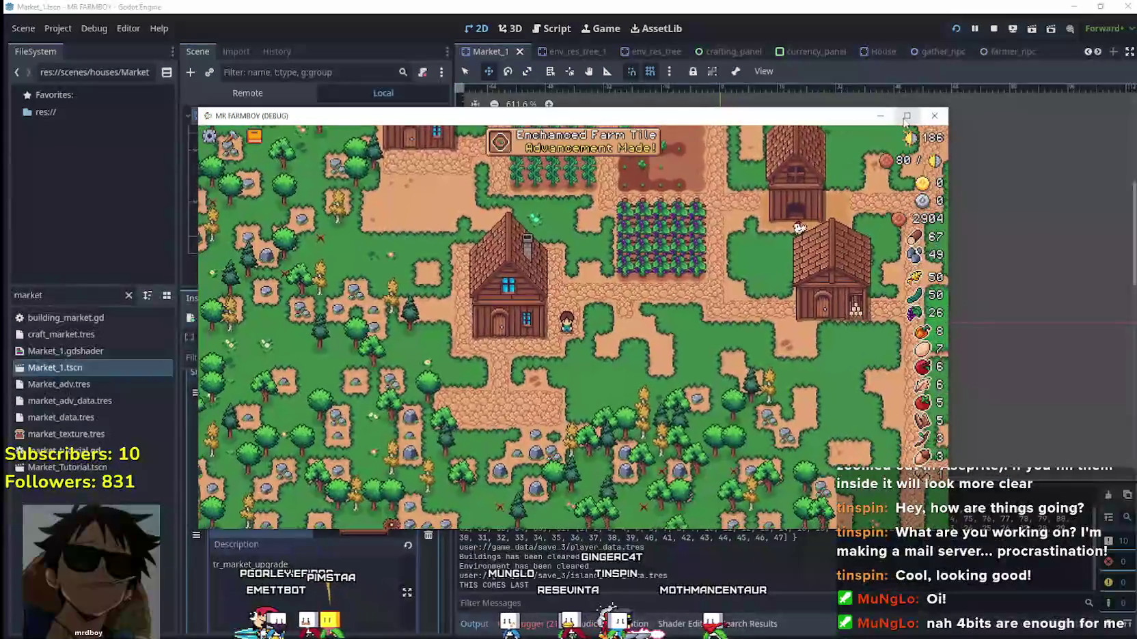
click(905, 119)
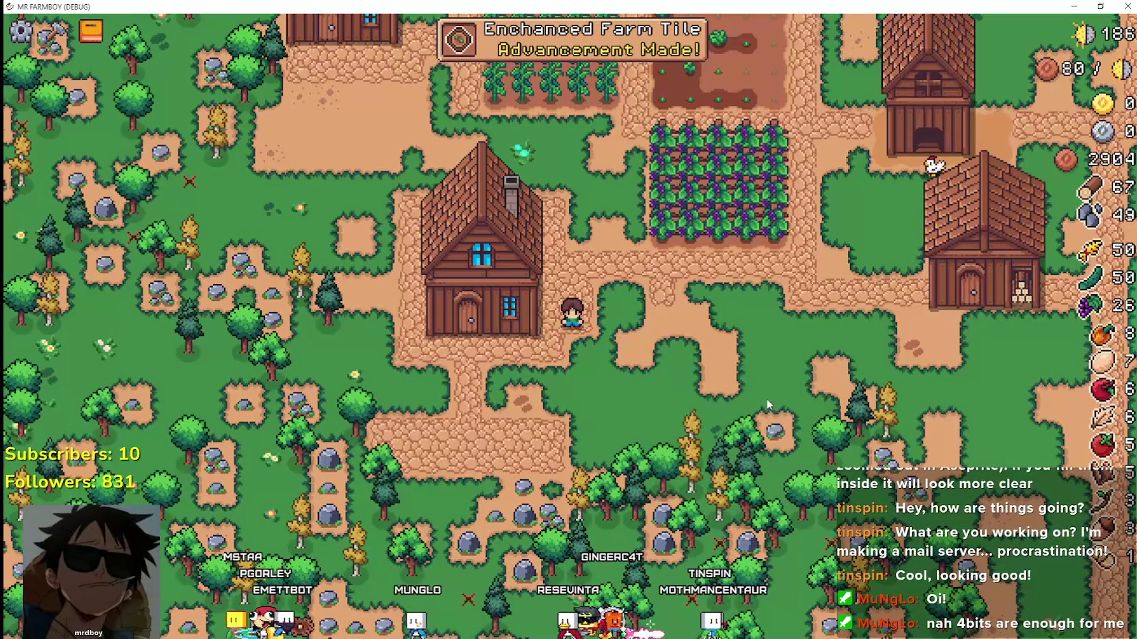
Walk to the warehouse and take its tomato and carrot stock into the inventory.
key(d)
key(d)
key(d)
key(c)
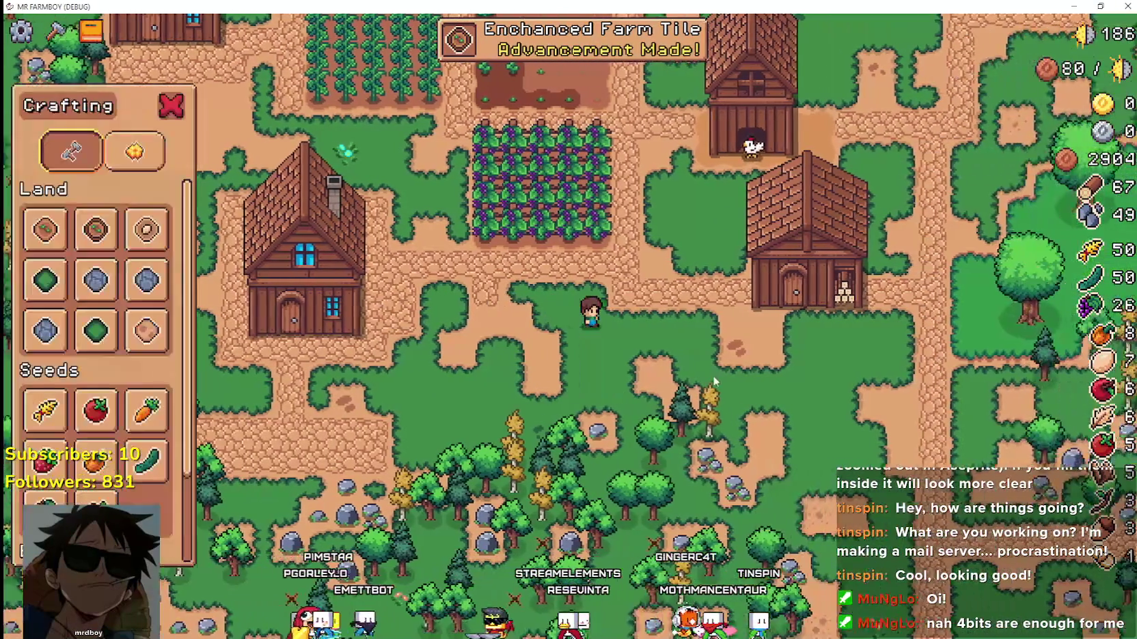
key(c)
key(d)
key(d)
key(d)
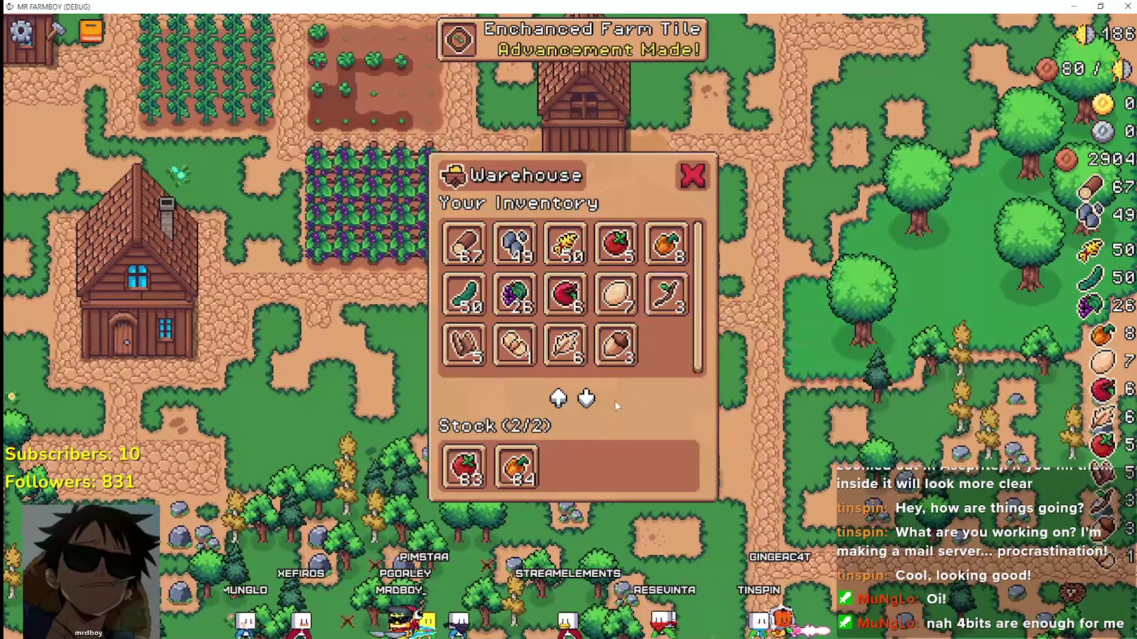
key(d)
key(d)
click(465, 470)
click(467, 479)
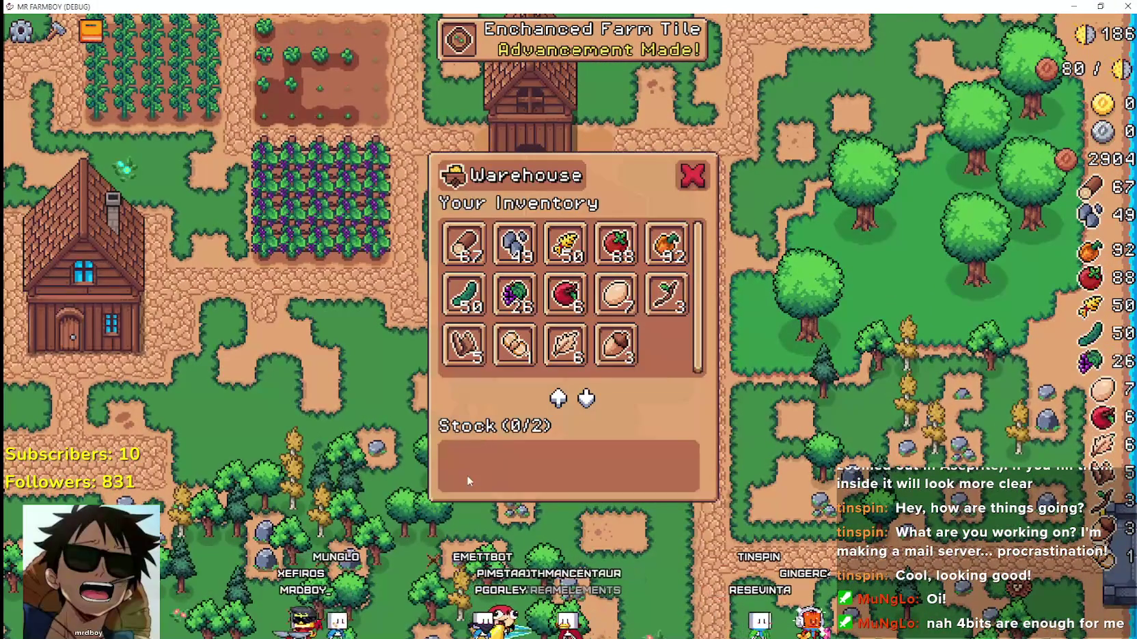
Demolish the warehouse with Remove Building from the crafting panel.
key(s)
key(s)
key(s)
key(c)
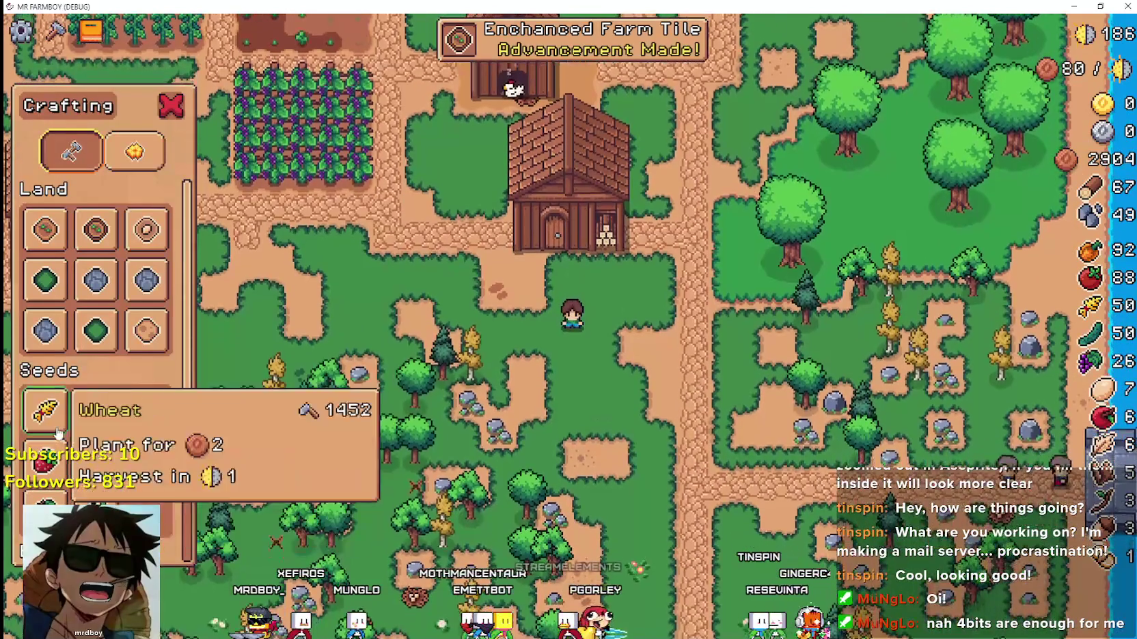
scroll(58, 435, down, 2)
click(57, 486)
click(561, 225)
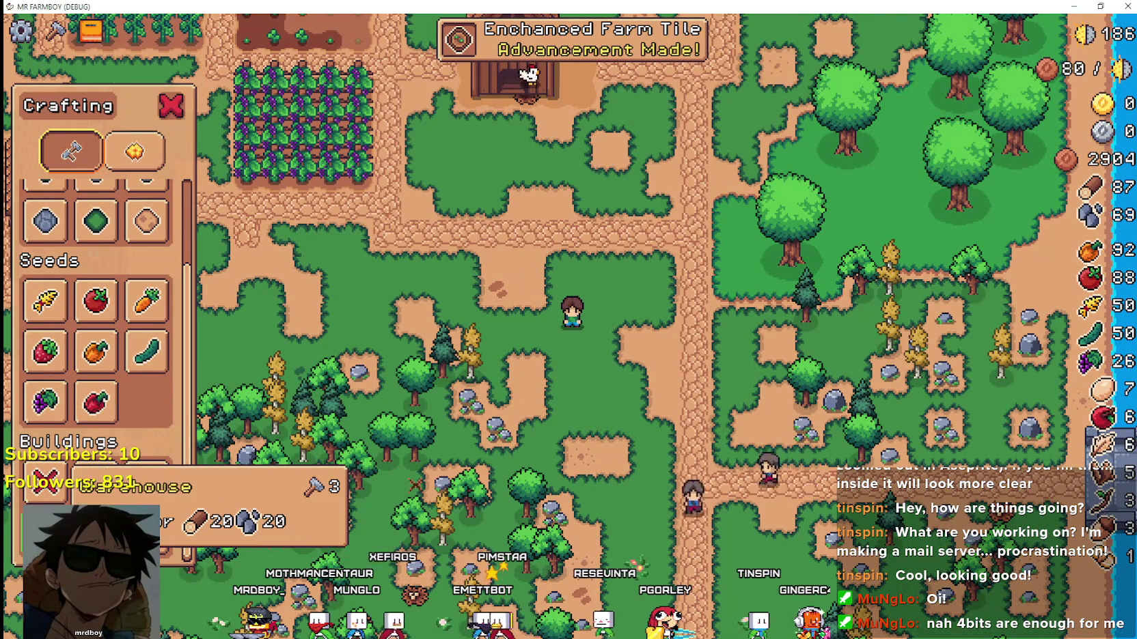
Build a new Warehouse beside the player and cancel the leftover placement.
click(96, 482)
key(a)
key(s)
key(w)
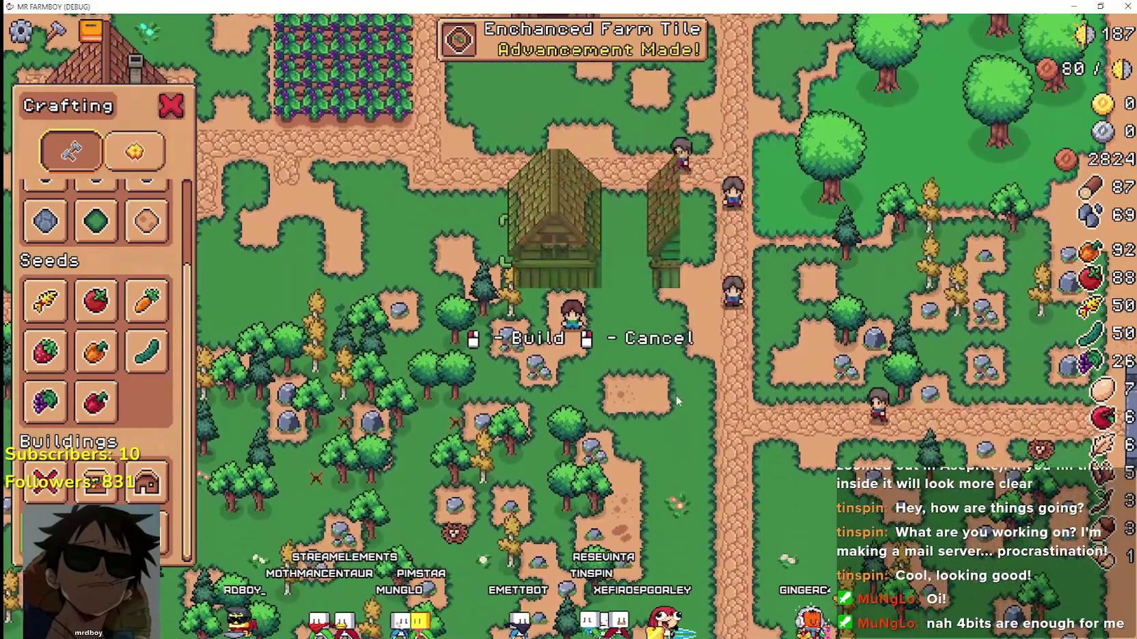
click(676, 395)
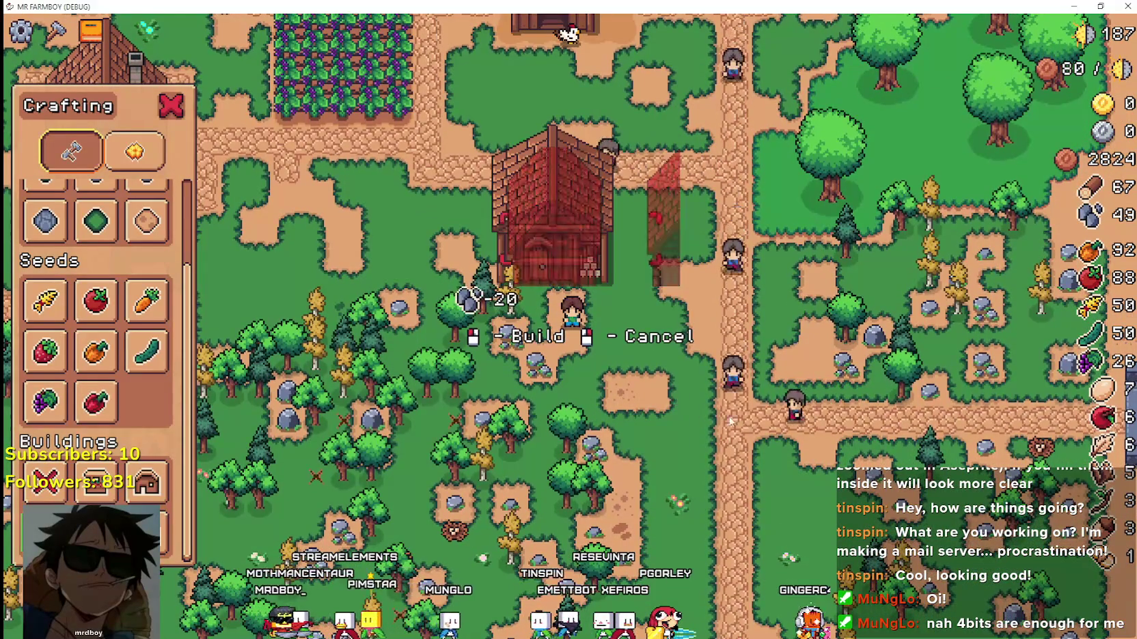
right_click(733, 419)
Mine the nearby rocks for stone.
key(a)
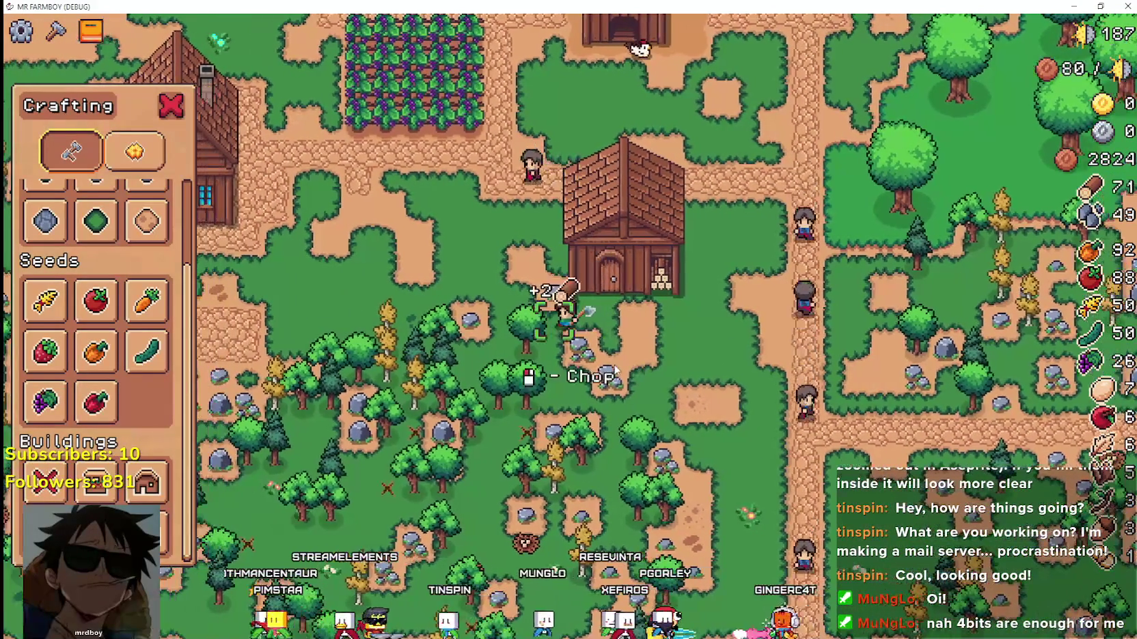
key(a)
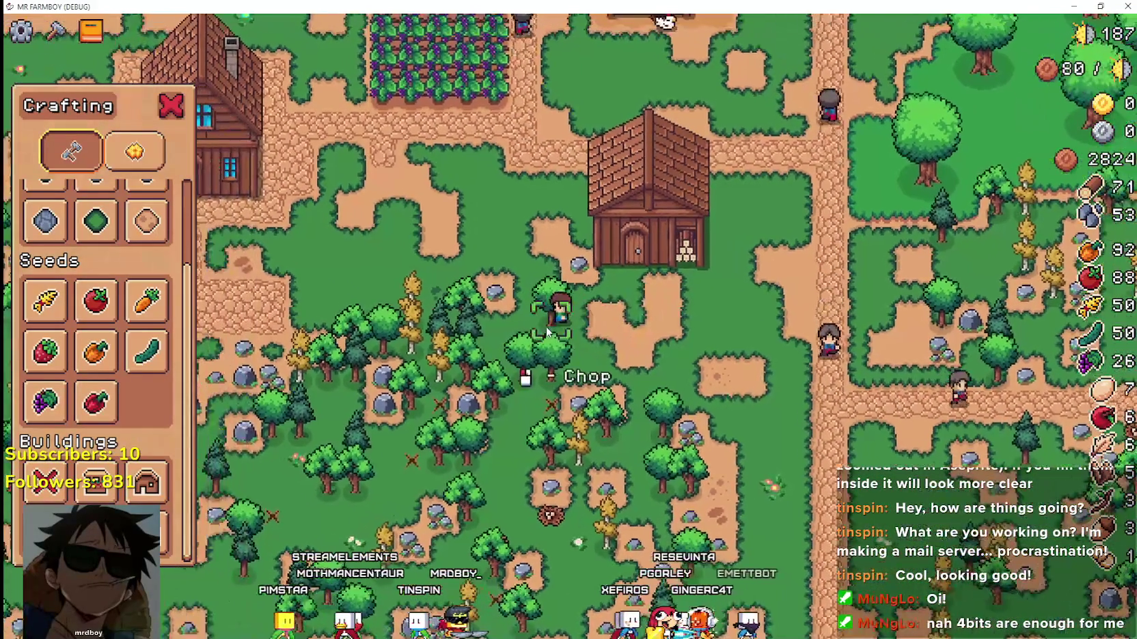
key(w)
scroll(622, 321, down, 2)
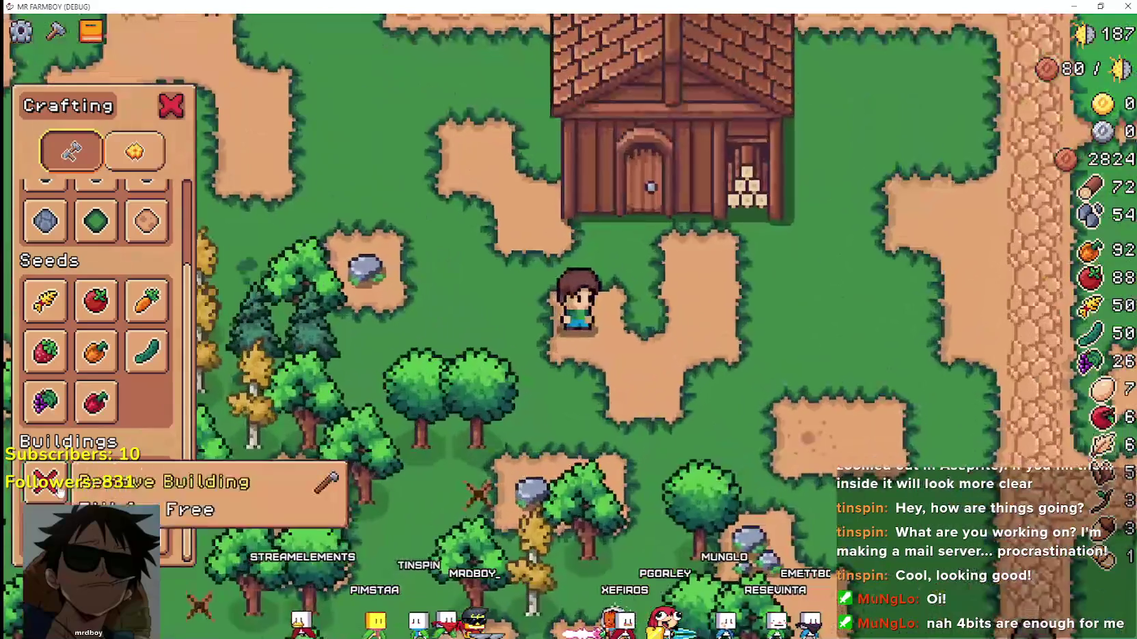
scroll(105, 290, up, 3)
scroll(104, 291, up, 1)
Start placing a Road Tile, then switch back to the Godot editor.
click(45, 331)
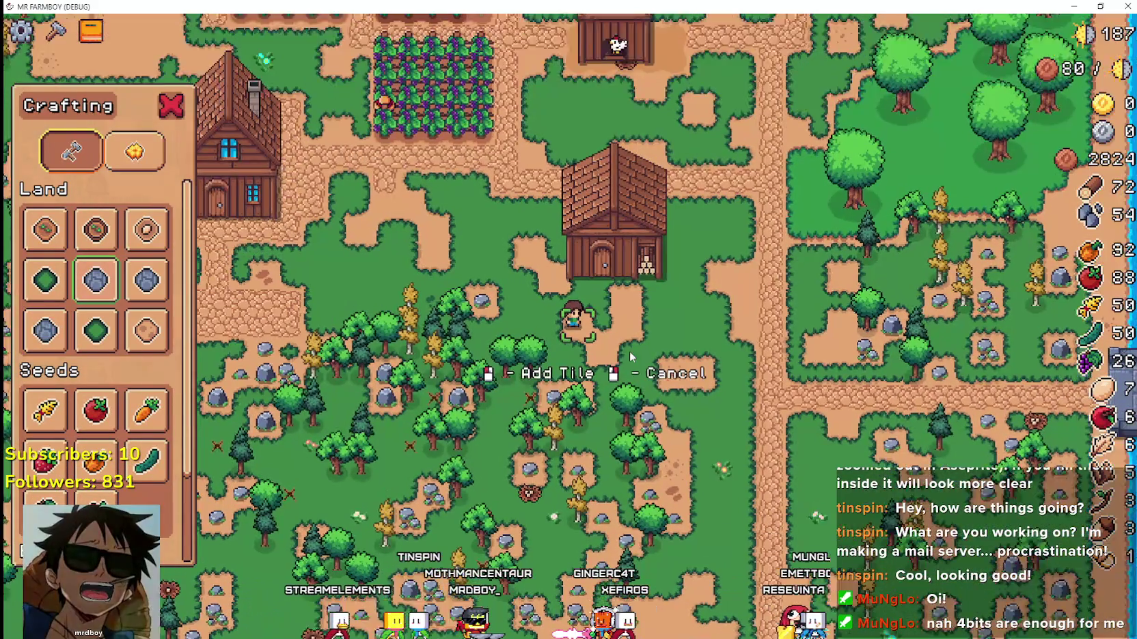
scroll(724, 377, up, 2)
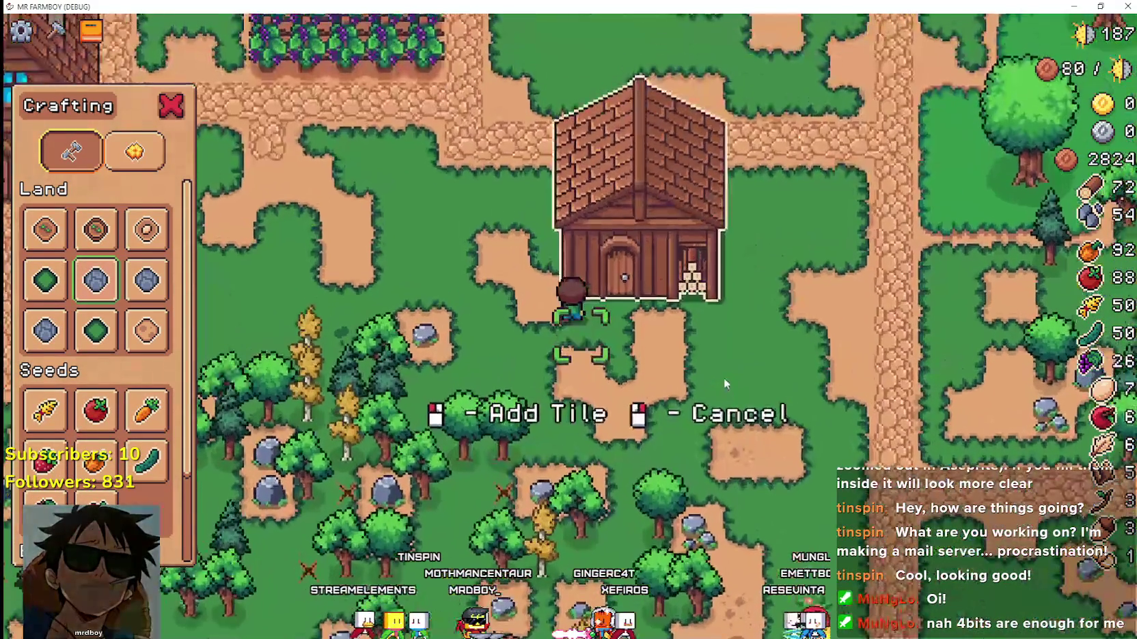
scroll(724, 378, up, 1)
key(alt+Tab)
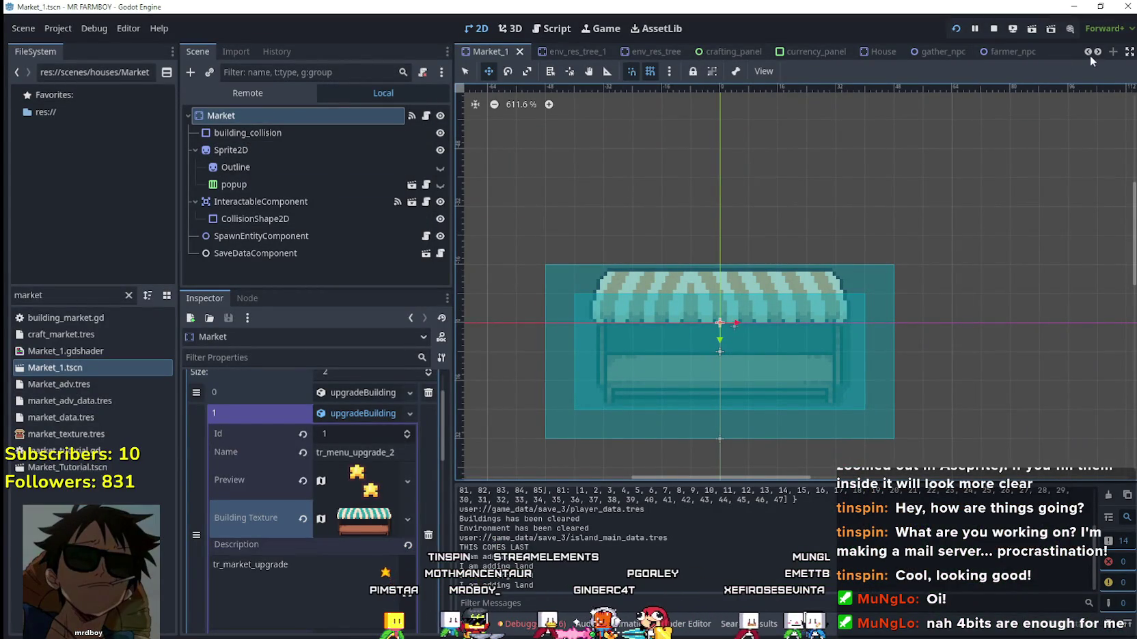
In test_scene_everything, look up BaseCursorComponent from the CursorComponent script and check line 49.
scroll(1088, 53, up, 5)
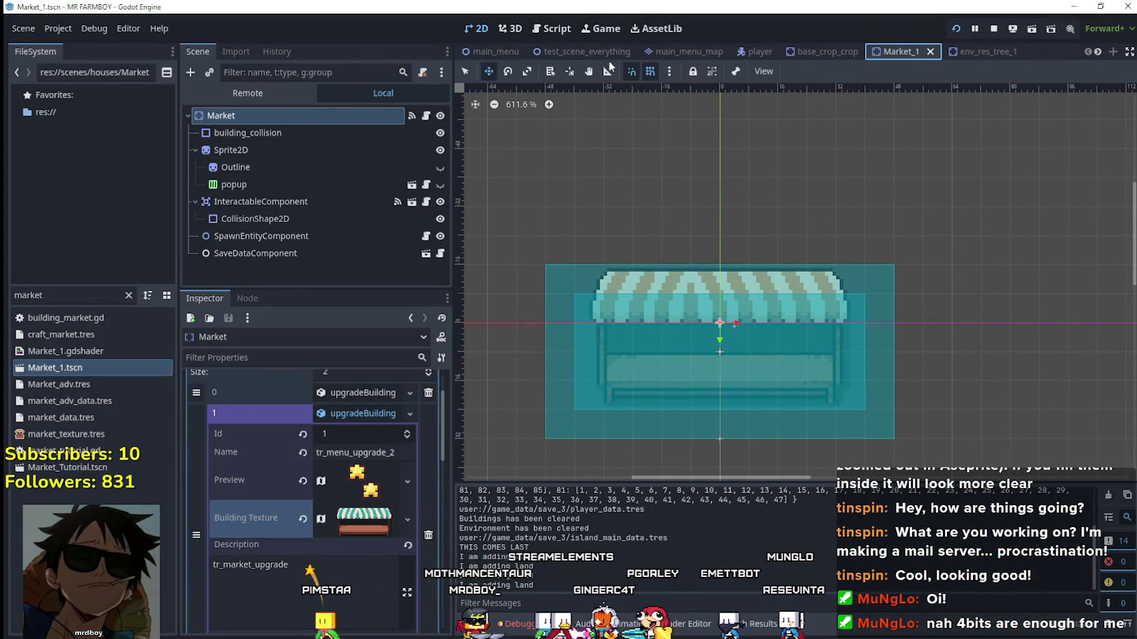
click(579, 53)
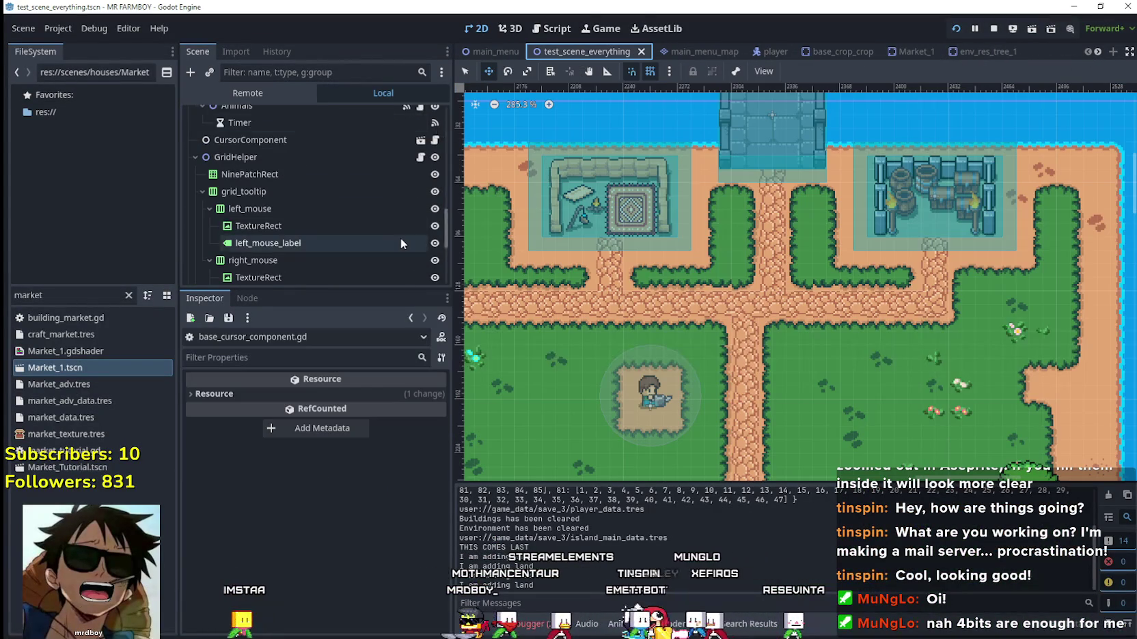
scroll(403, 239, up, 4)
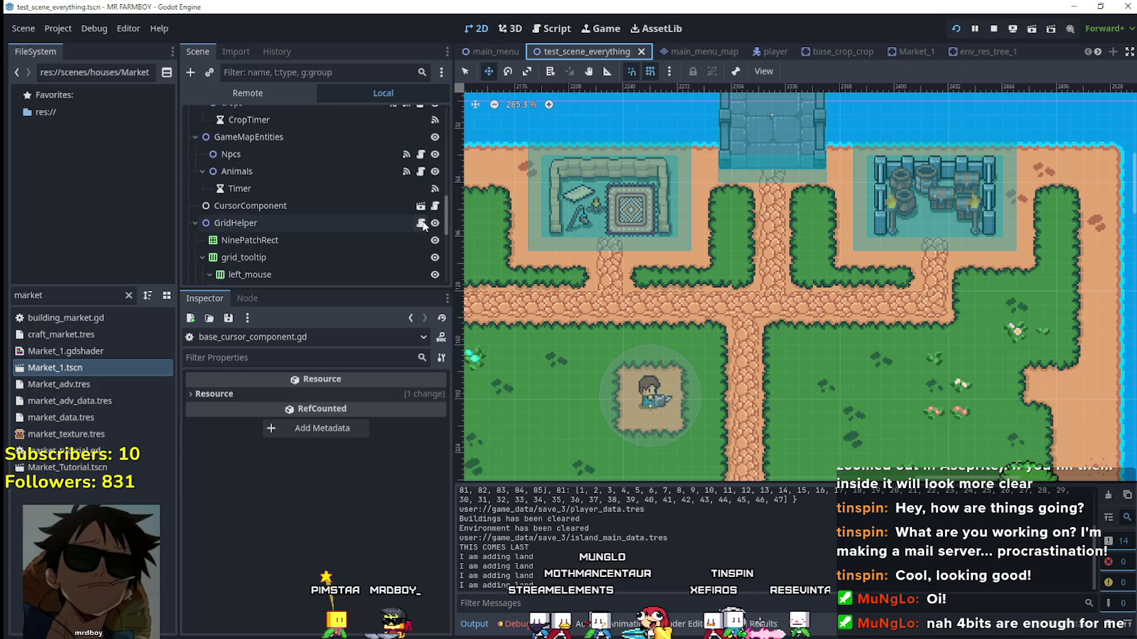
click(435, 207)
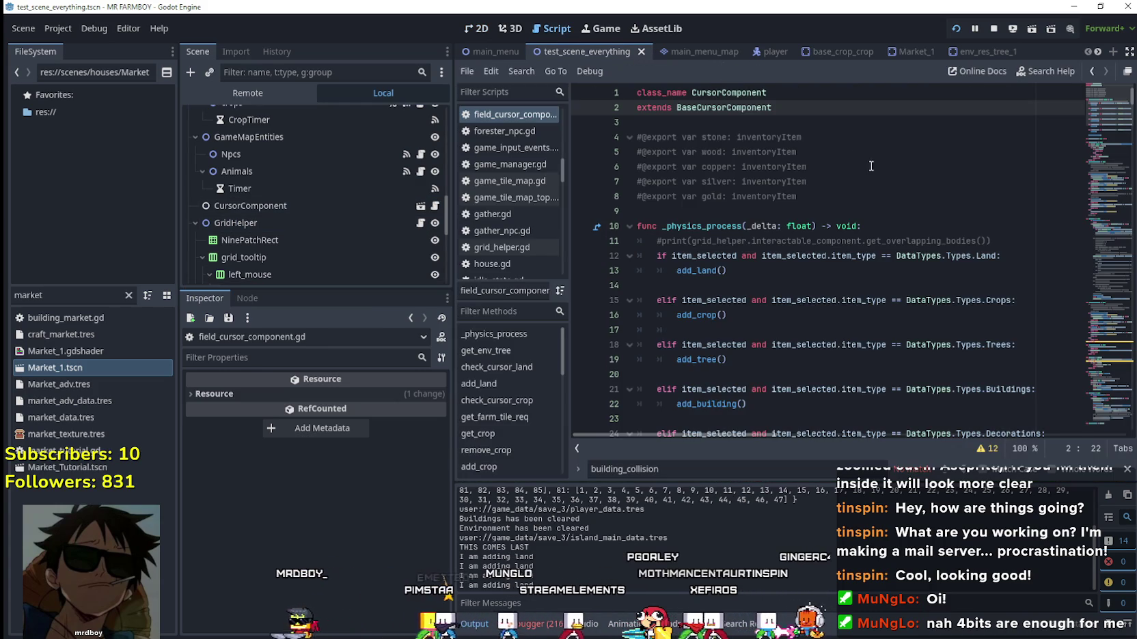
right_click(748, 111)
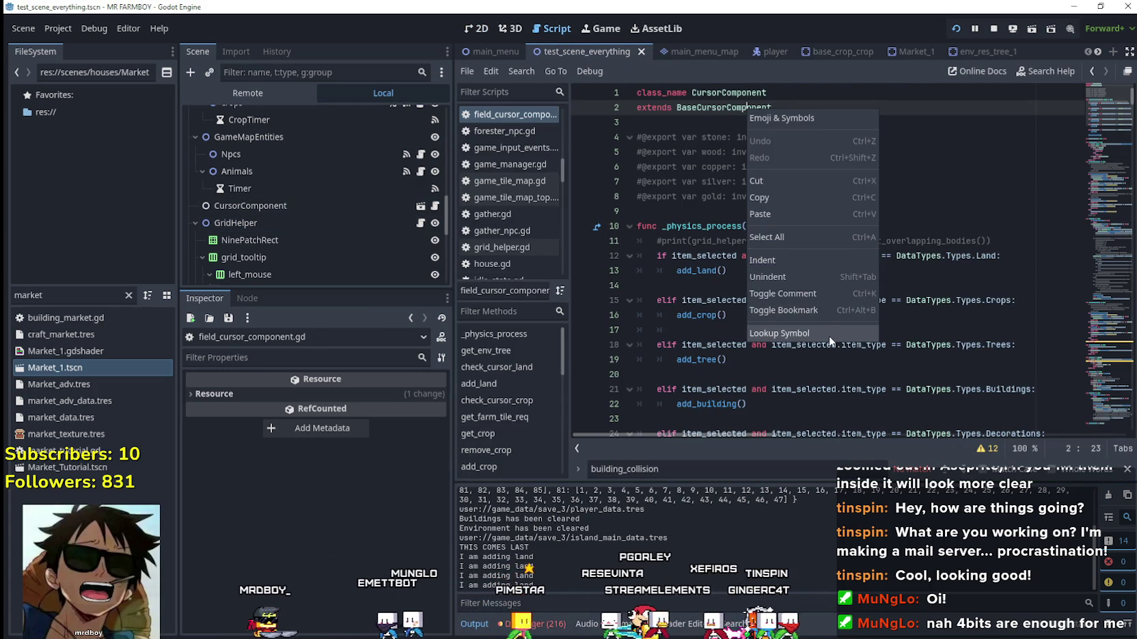
click(787, 333)
scroll(788, 319, up, 3)
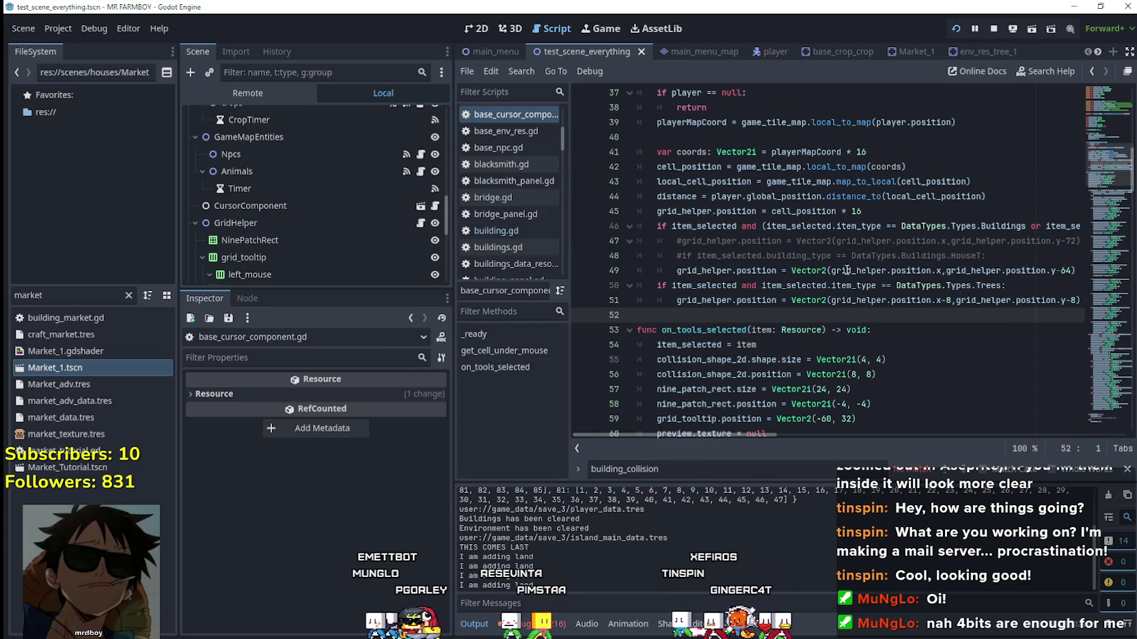
click(1063, 276)
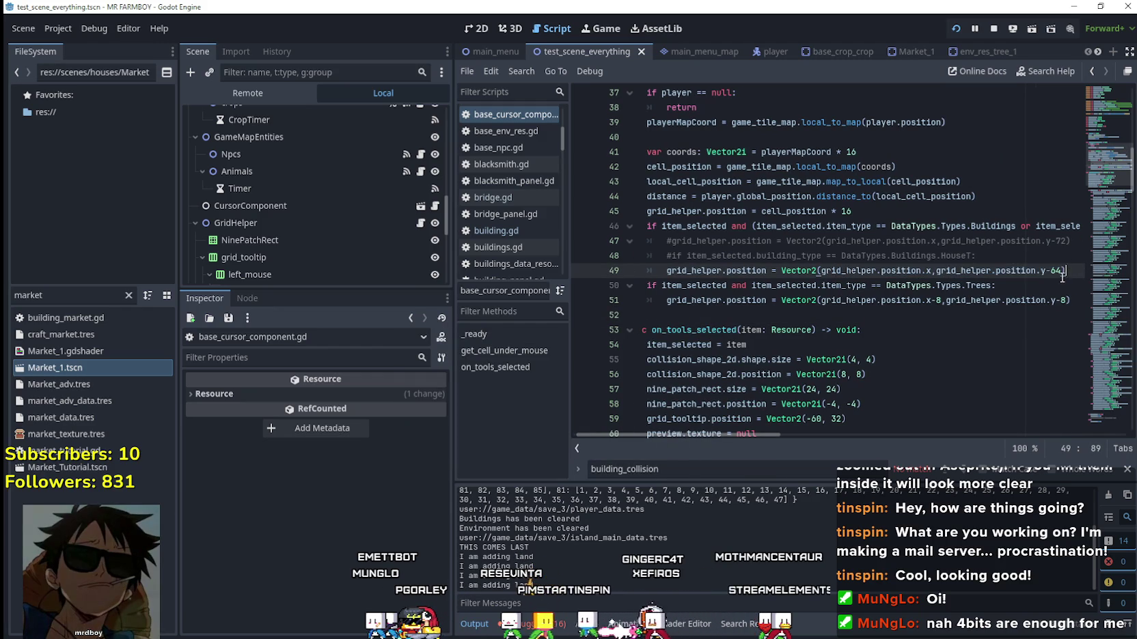
Return to the running game and add a land tile beside the player.
key(alt+Tab)
key(w)
click(481, 302)
scroll(481, 302, up, 2)
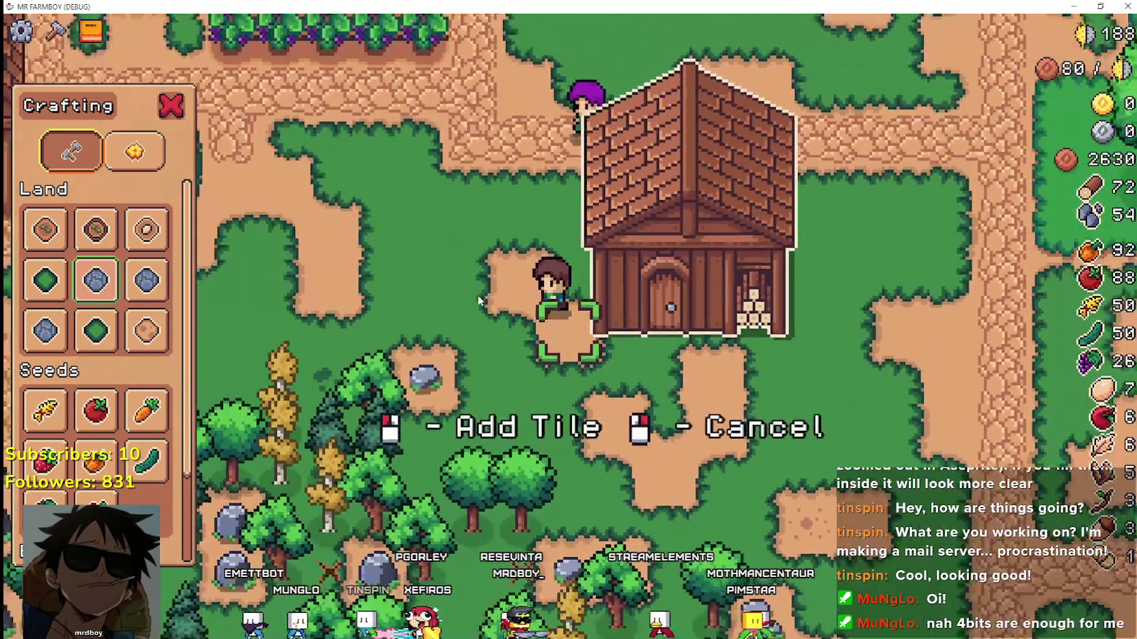
Walk the player around the house and cancel the tile placement.
scroll(479, 301, down, 3)
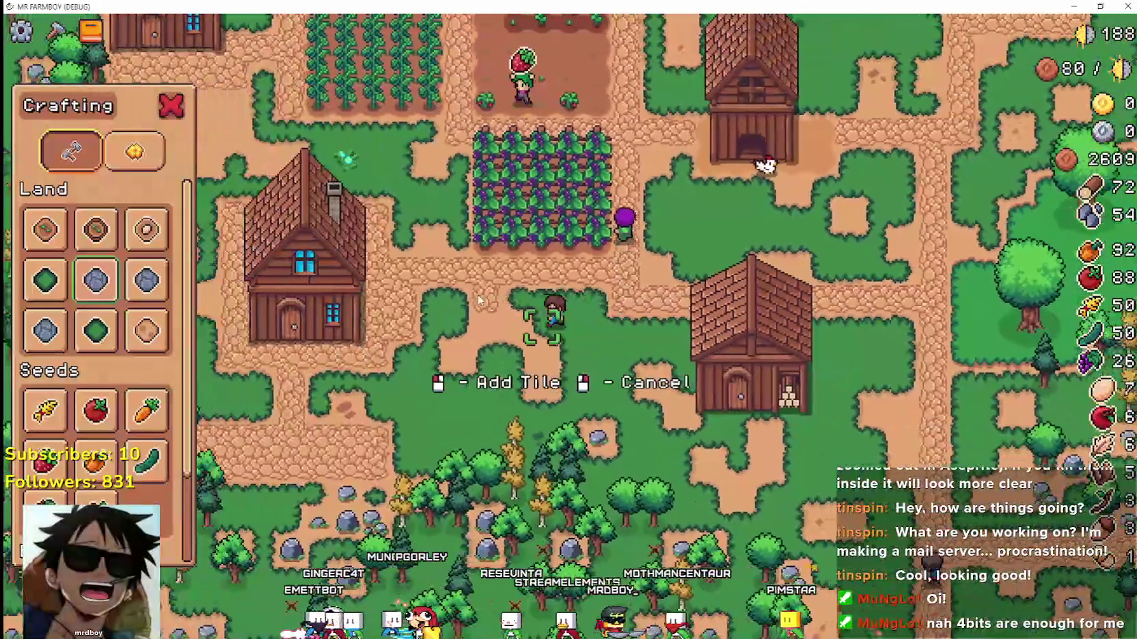
key(a)
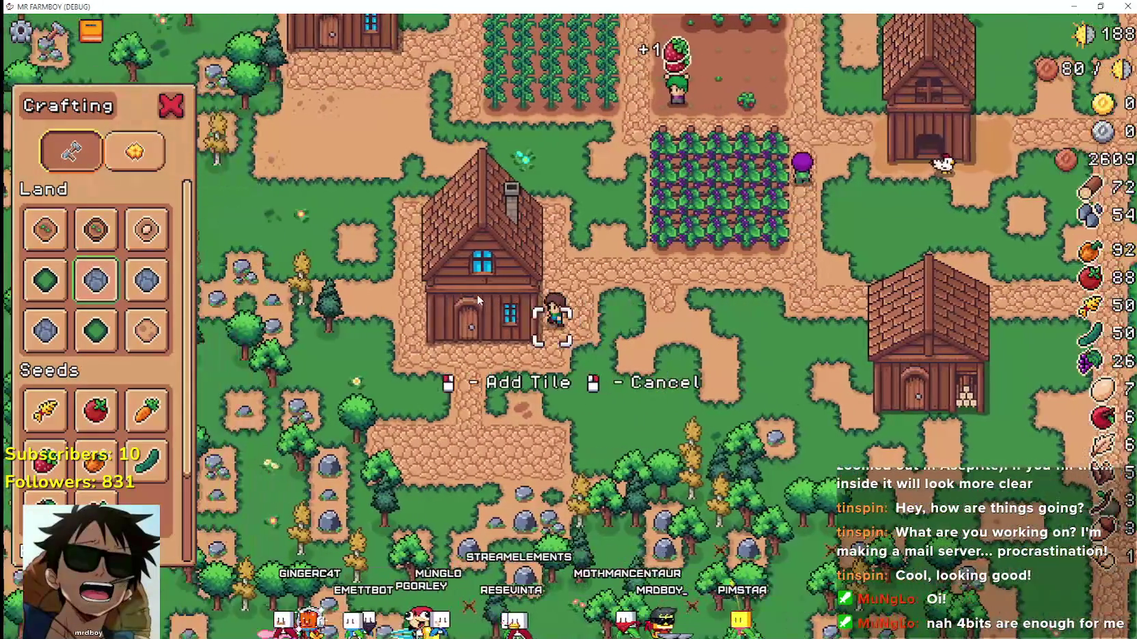
key(d)
key(w)
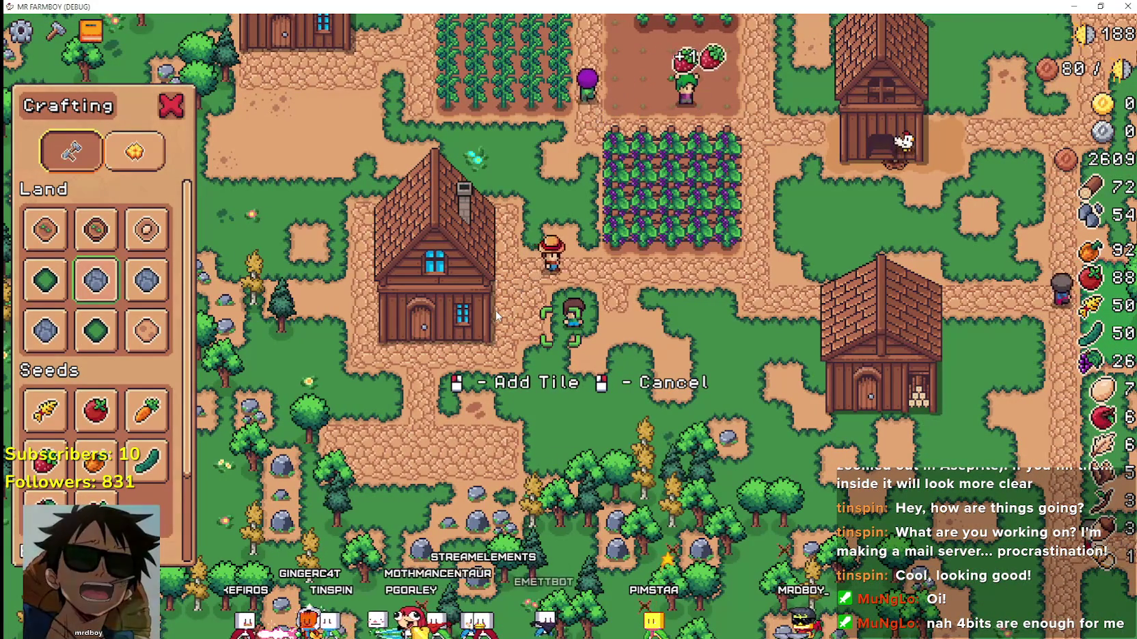
key(d)
key(s)
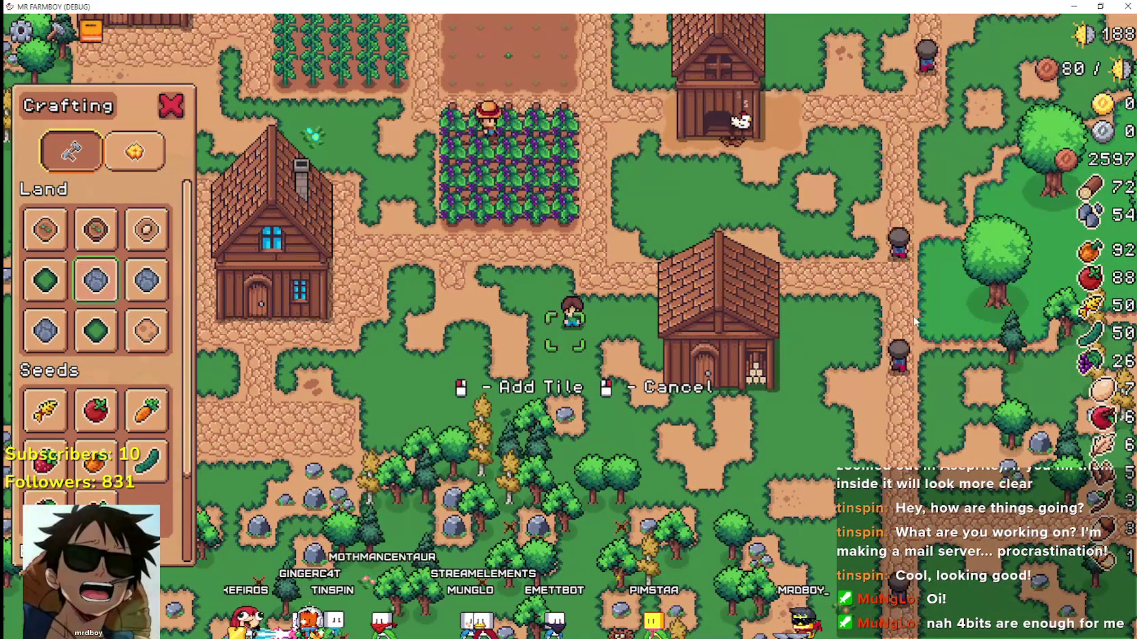
key(d)
key(a)
right_click(97, 350)
scroll(97, 350, down, 2)
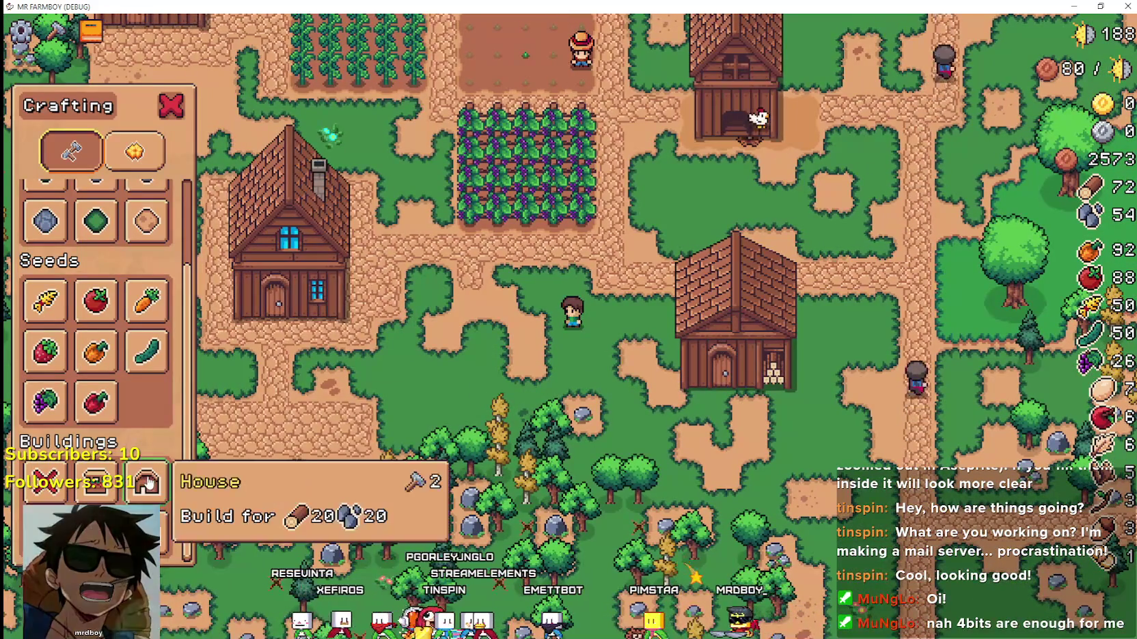
Preview a House placement, cancel it, then pause and quit the game.
click(147, 482)
key(s)
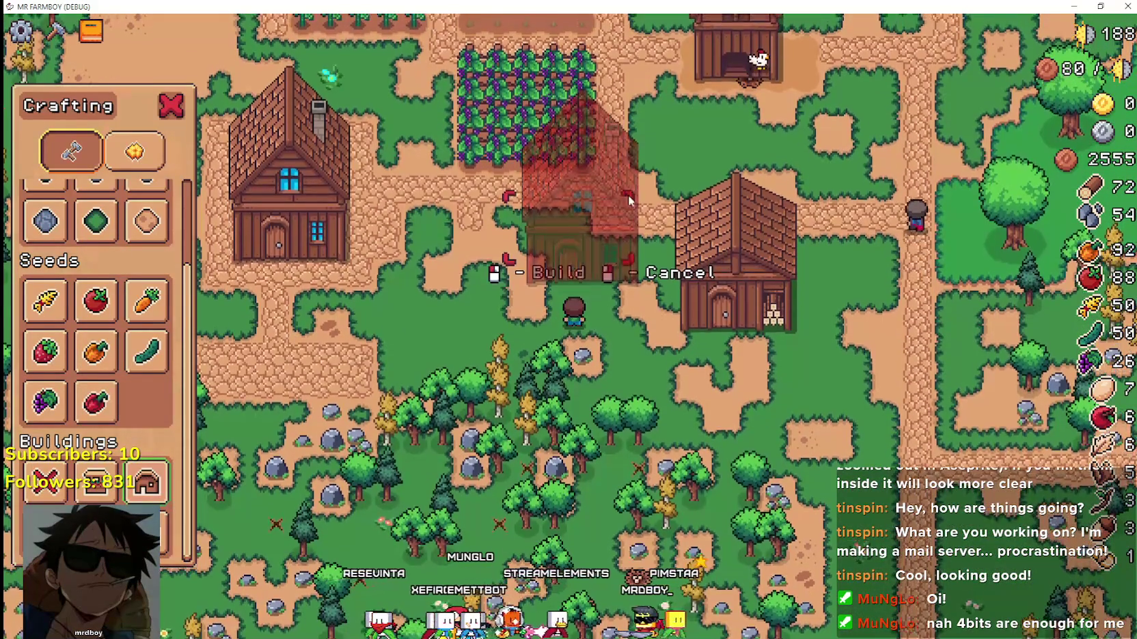
scroll(517, 282, up, 2)
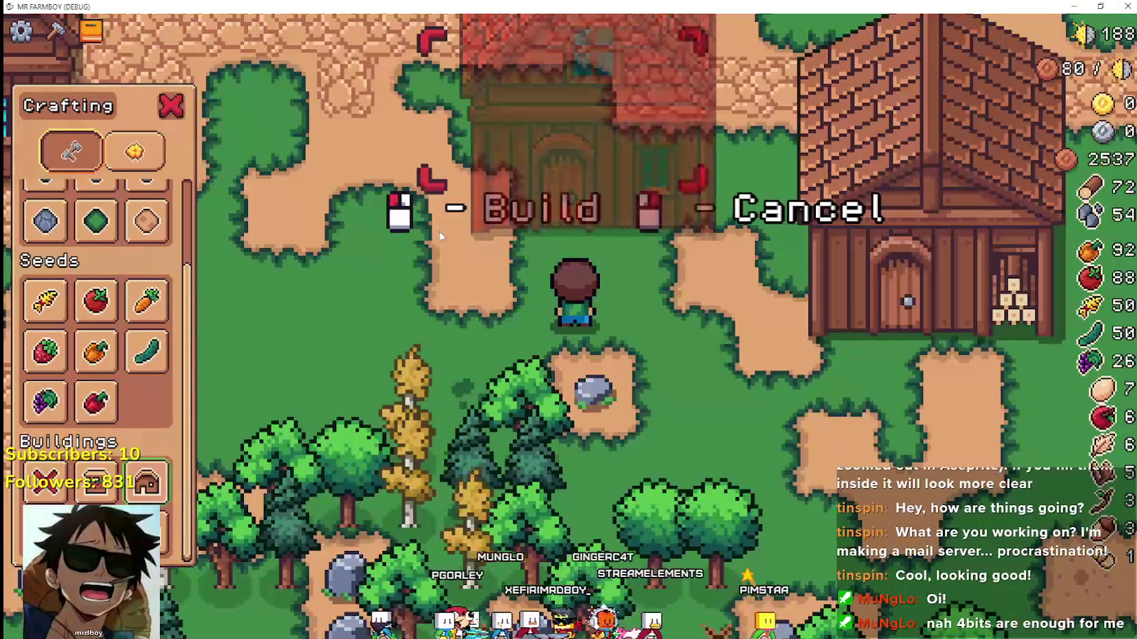
key(d)
key(s)
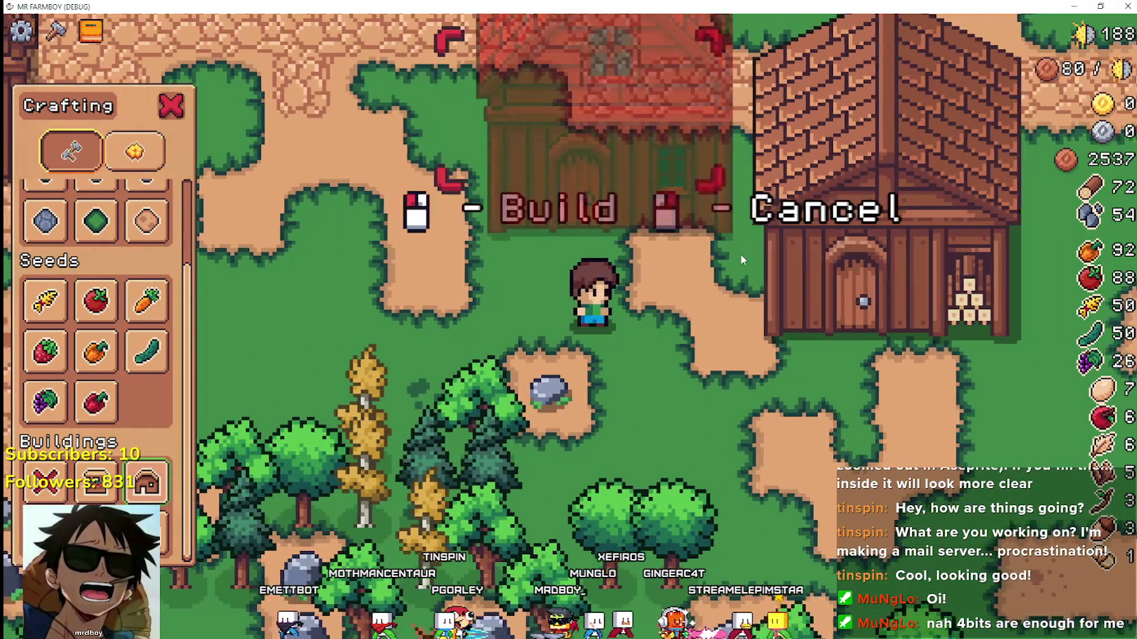
scroll(743, 260, down, 2)
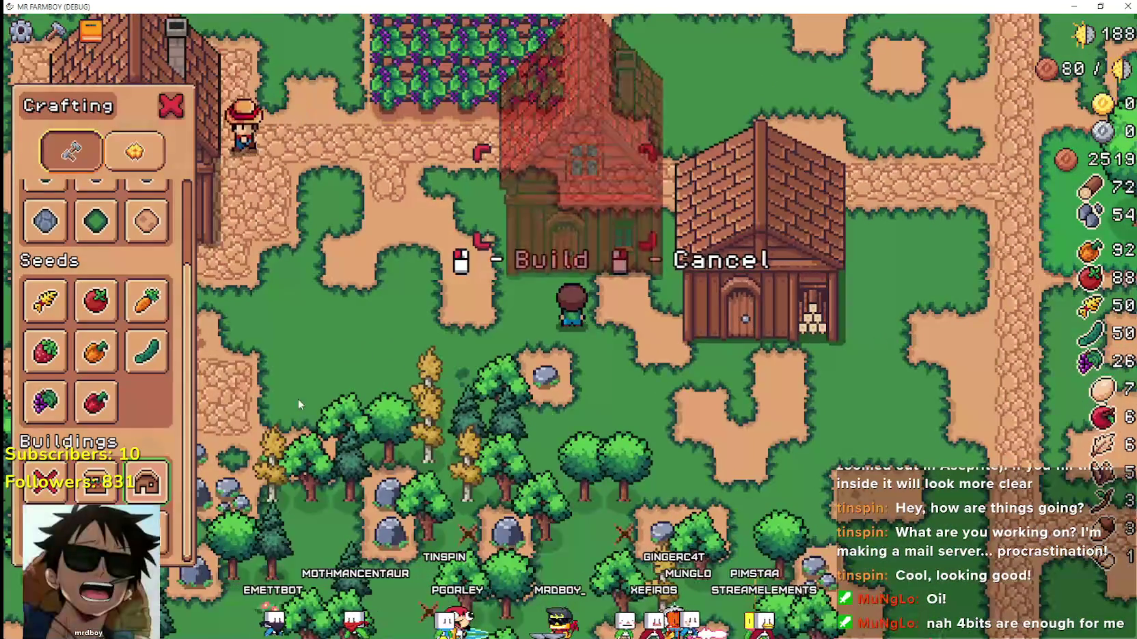
right_click(706, 363)
key(Escape)
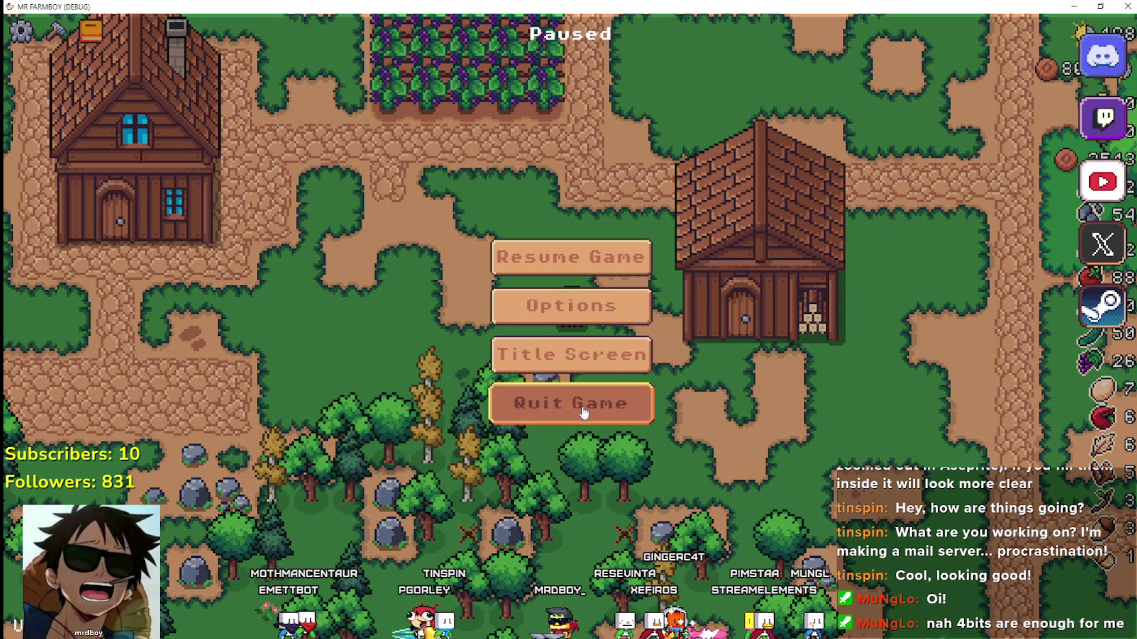
click(584, 410)
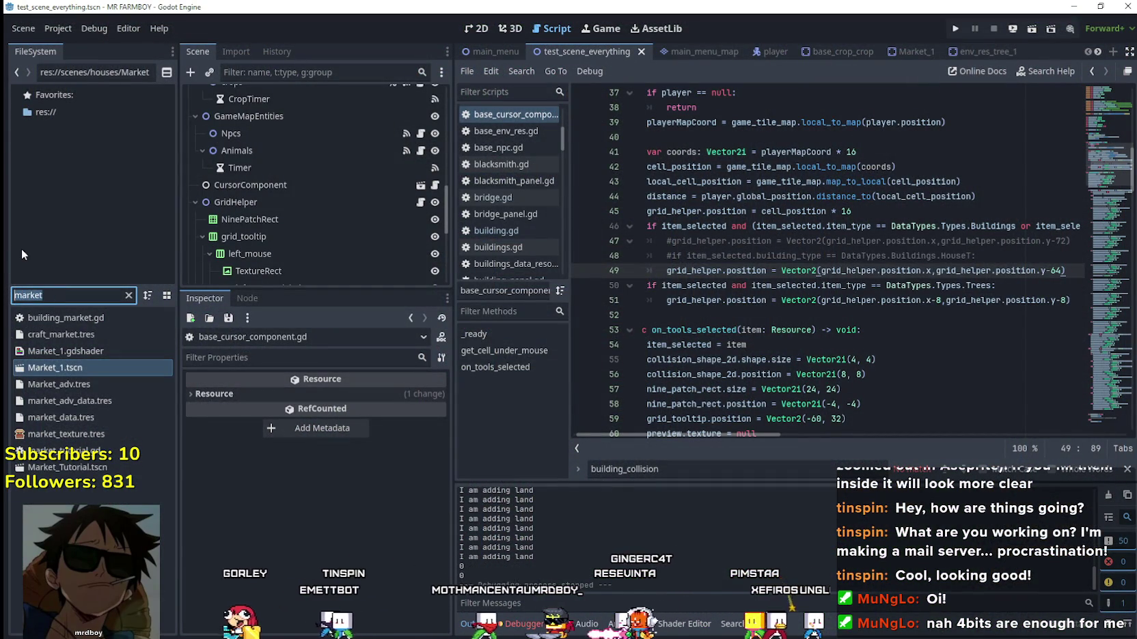
Open Warehouse.tscn in the 2D view, select its Sprite2D, then filter FileSystem for 'house'.
text(warehouse)
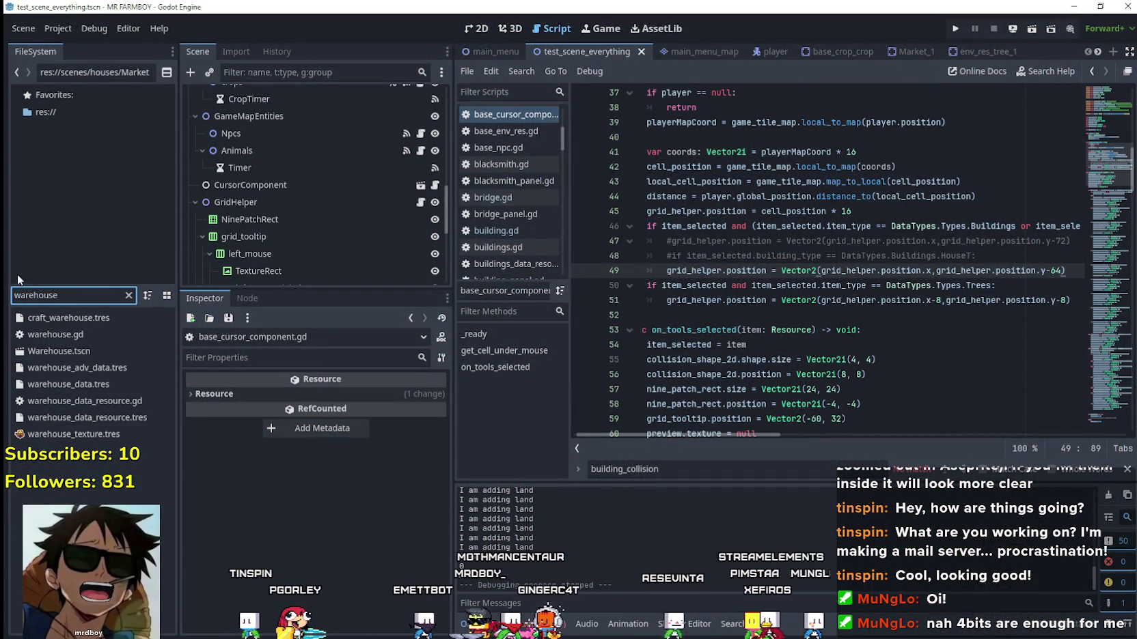
double_click(74, 351)
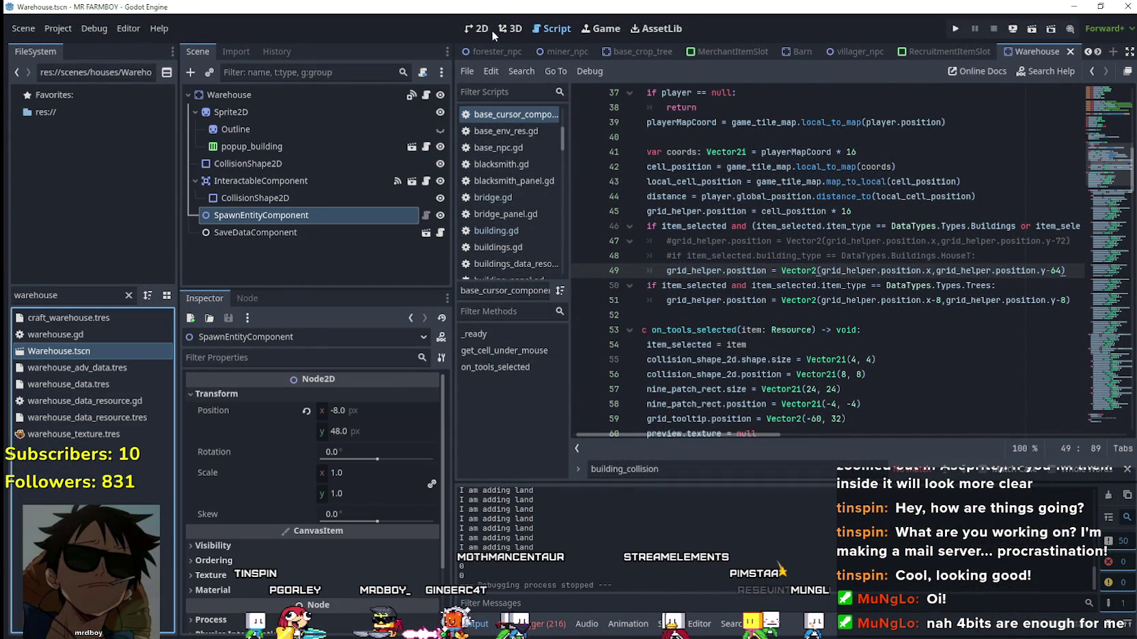
click(492, 30)
scroll(728, 333, down, 4)
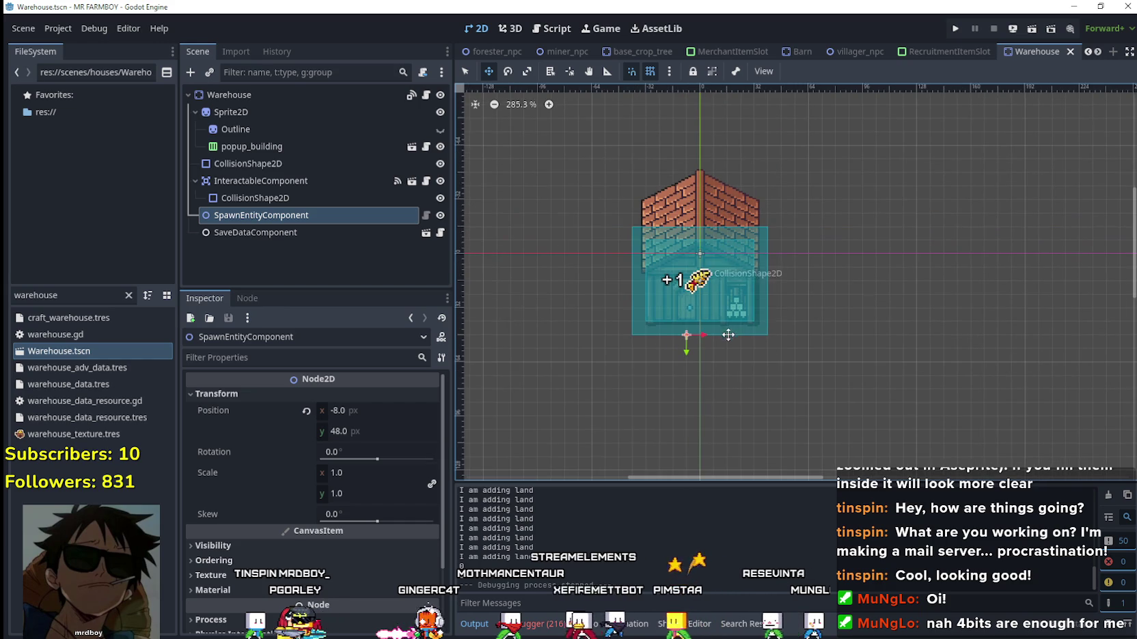
click(254, 94)
click(296, 113)
scroll(715, 237, up, 2)
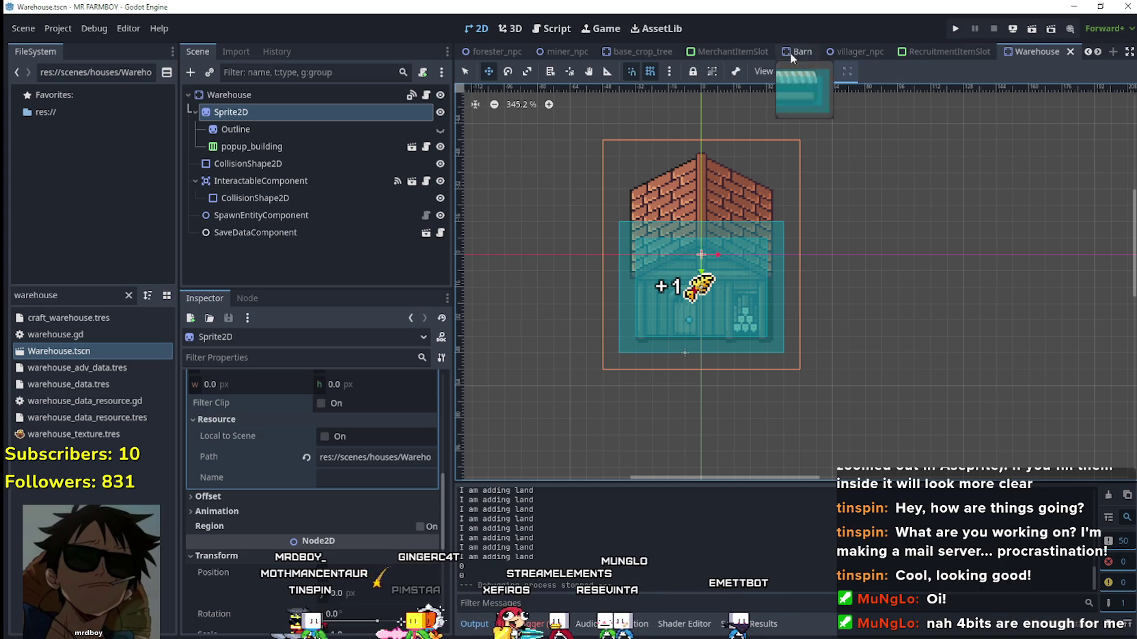
double_click(68, 297)
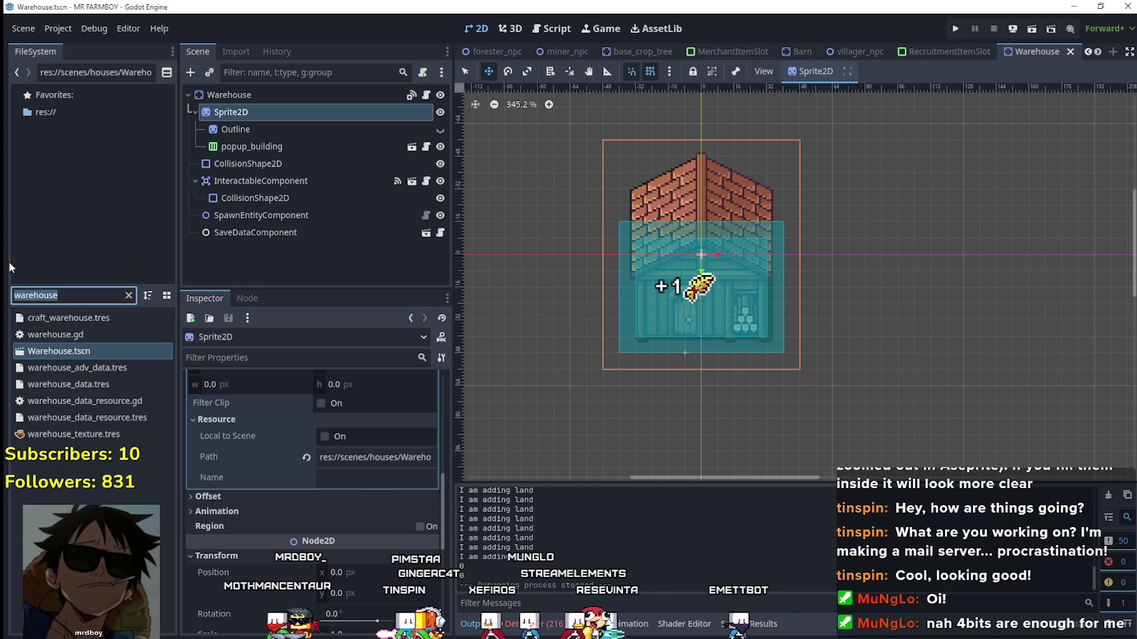
text(house)
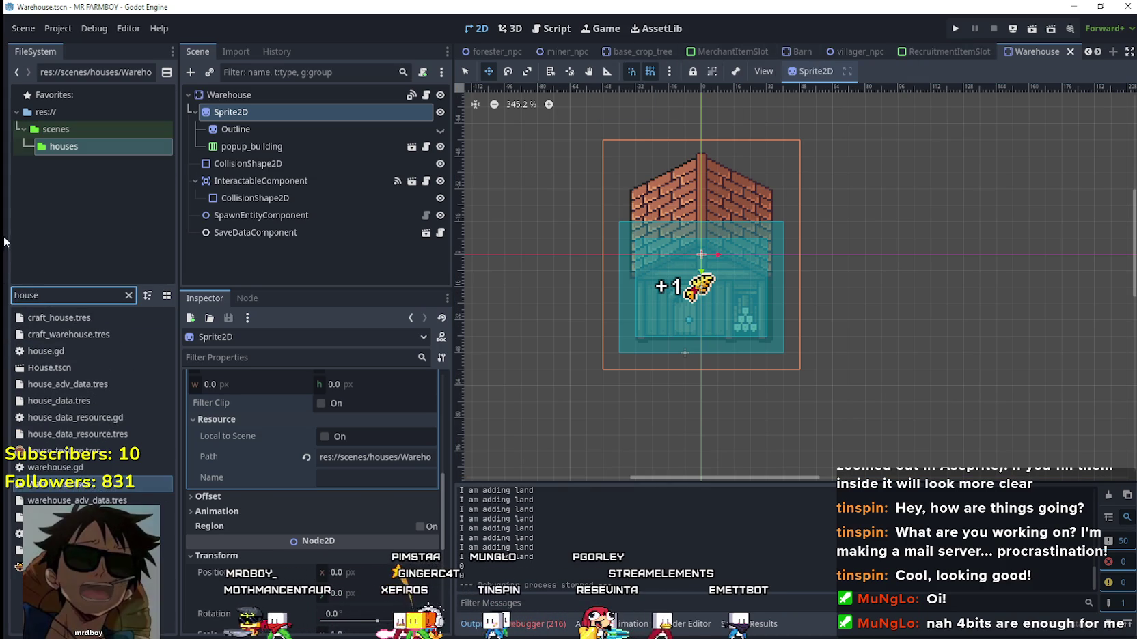
Open House.tscn in its own tab alongside the Warehouse scene.
double_click(49, 367)
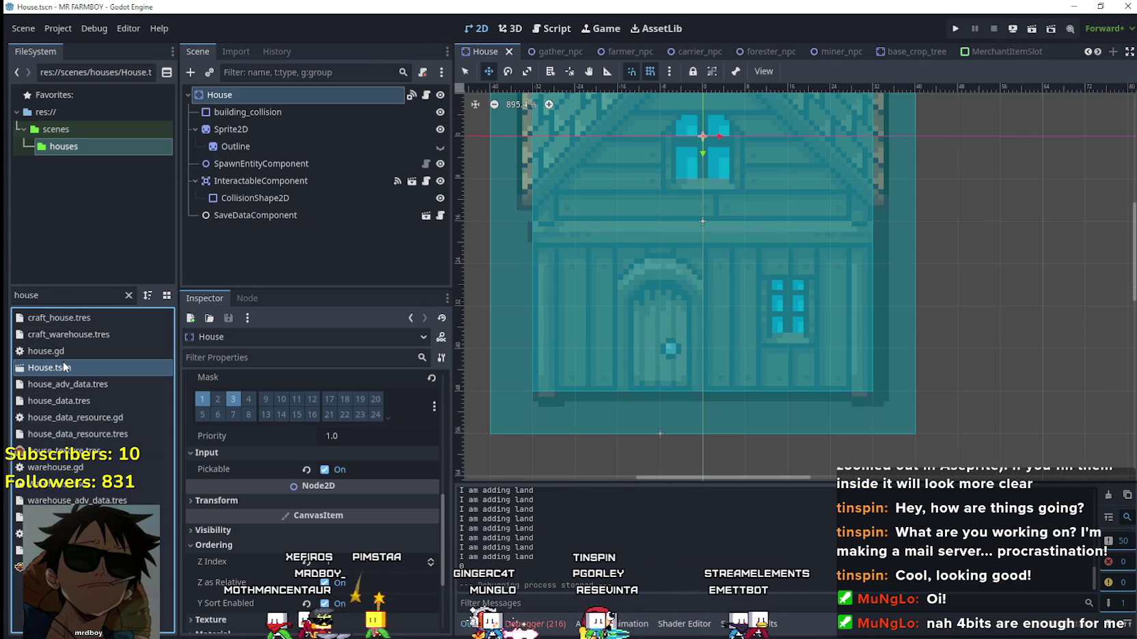
click(508, 53)
double_click(49, 367)
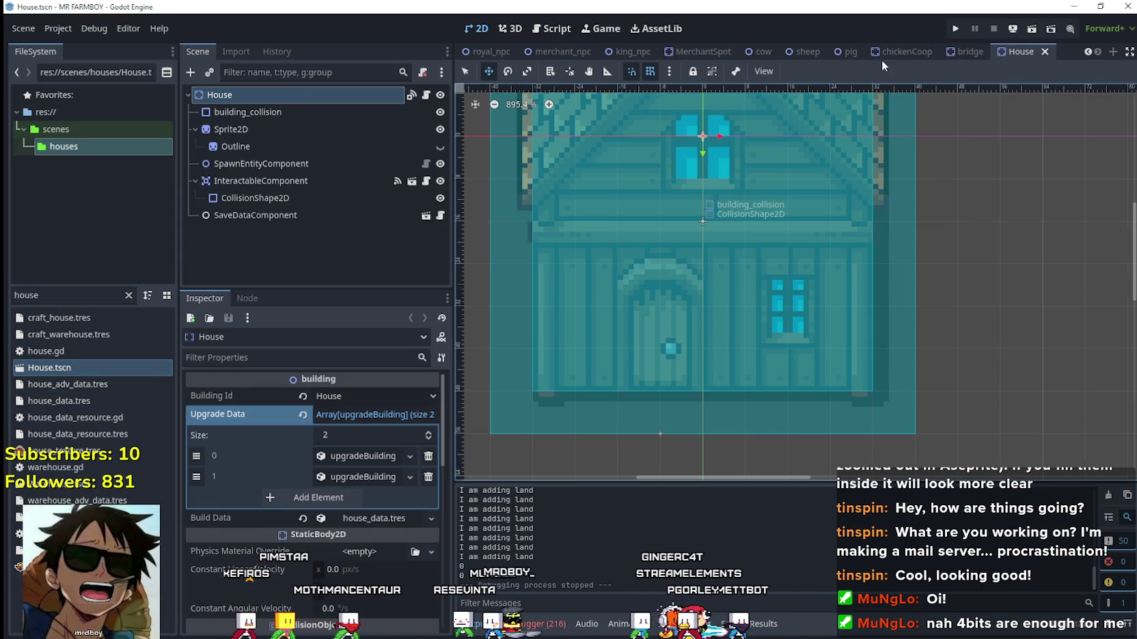
double_click(71, 486)
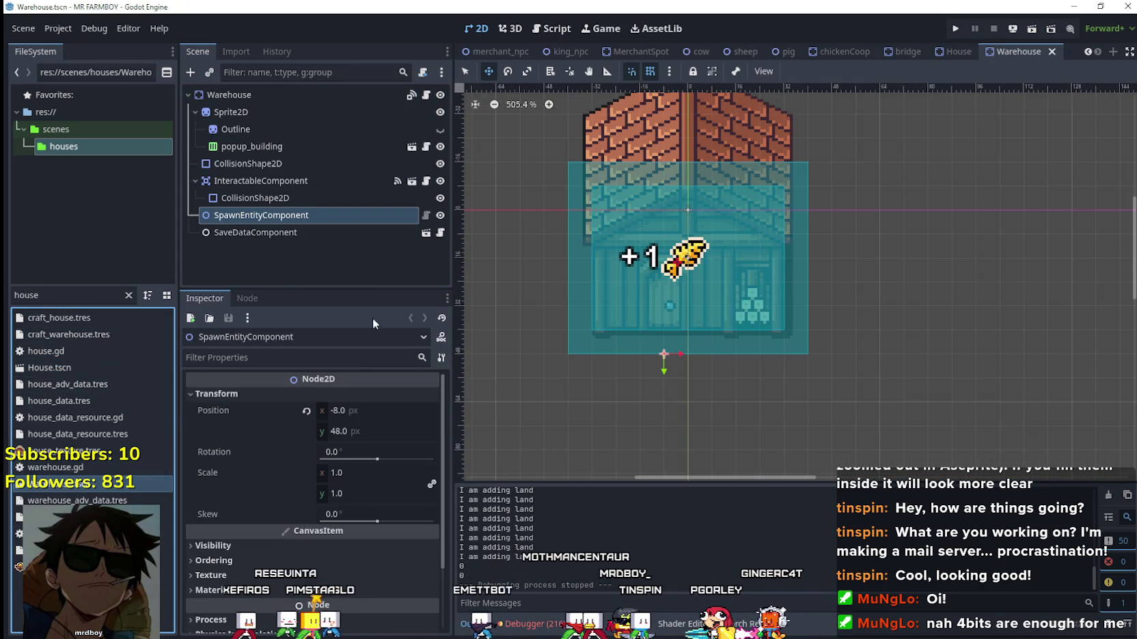
Compare the House and Warehouse scenes, ending on Warehouse with its Sprite2D selected.
click(954, 52)
scroll(998, 261, down, 3)
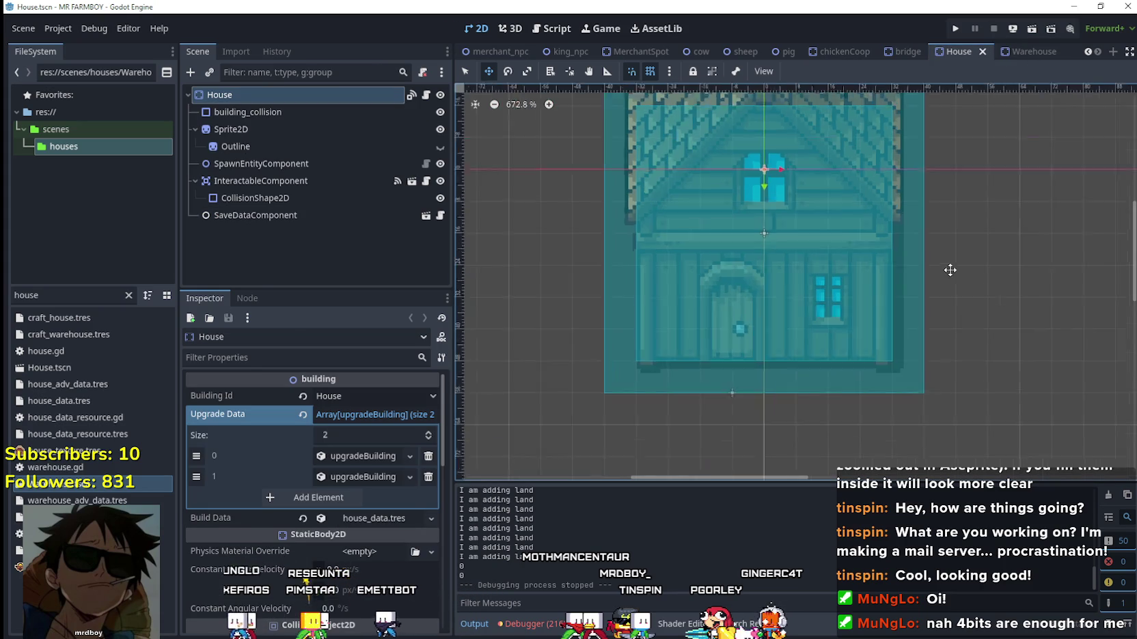
scroll(845, 287, down, 4)
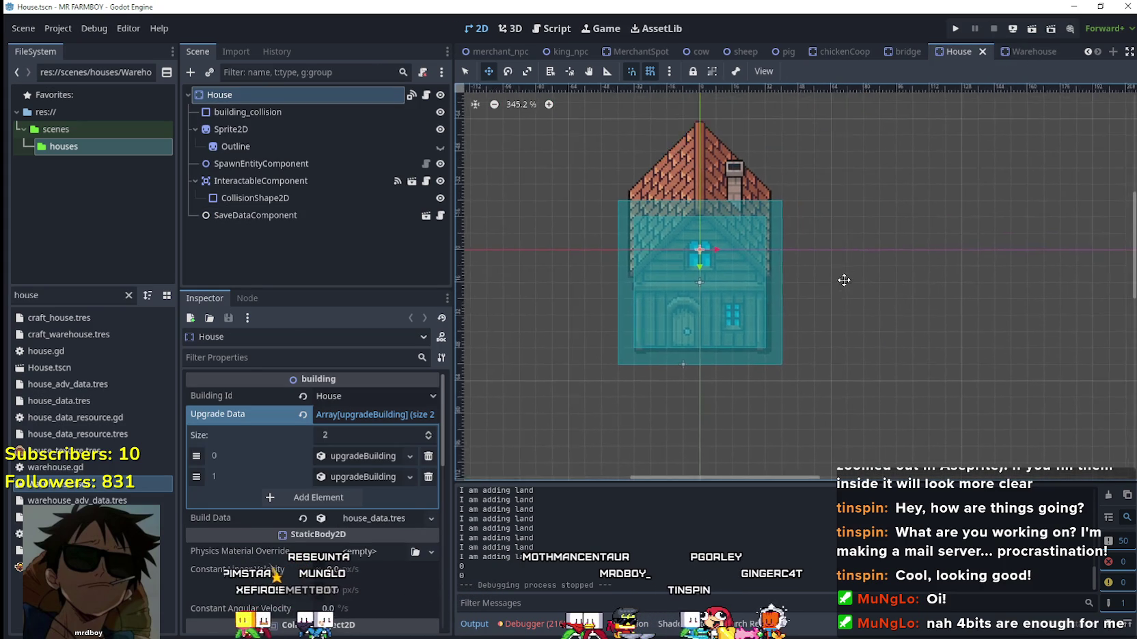
click(1019, 51)
scroll(918, 237, down, 3)
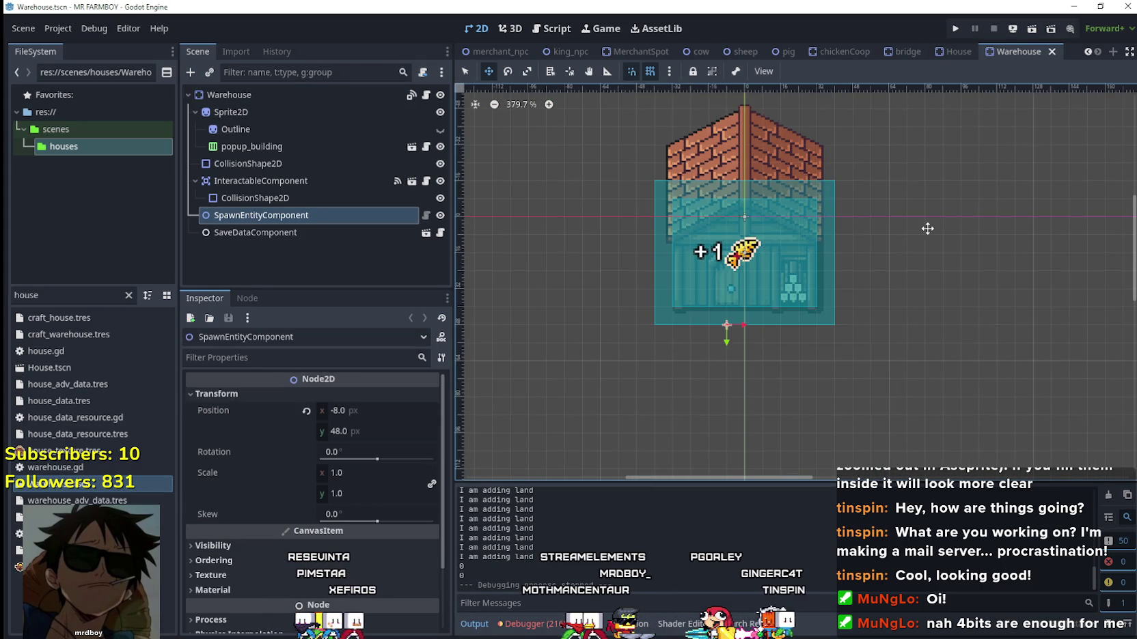
click(956, 54)
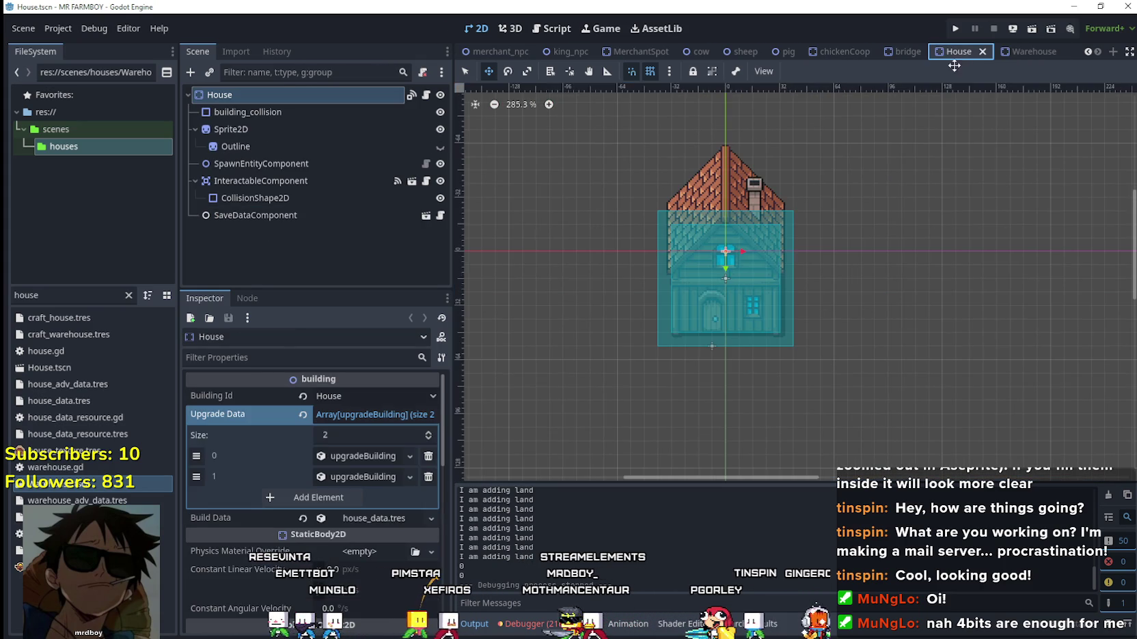
click(1025, 50)
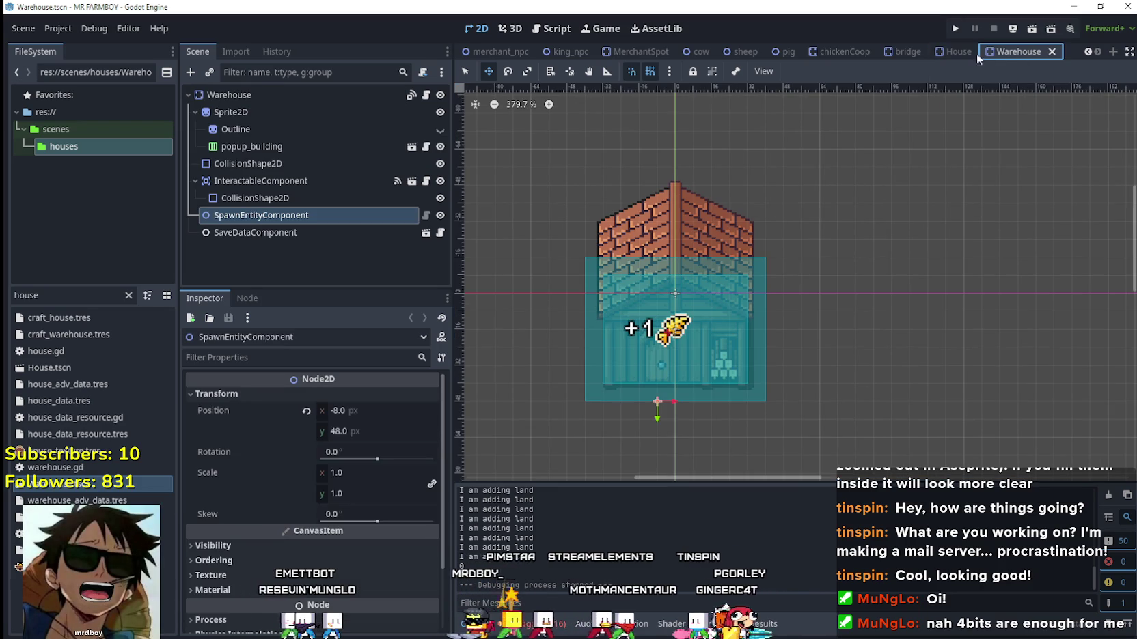
click(959, 54)
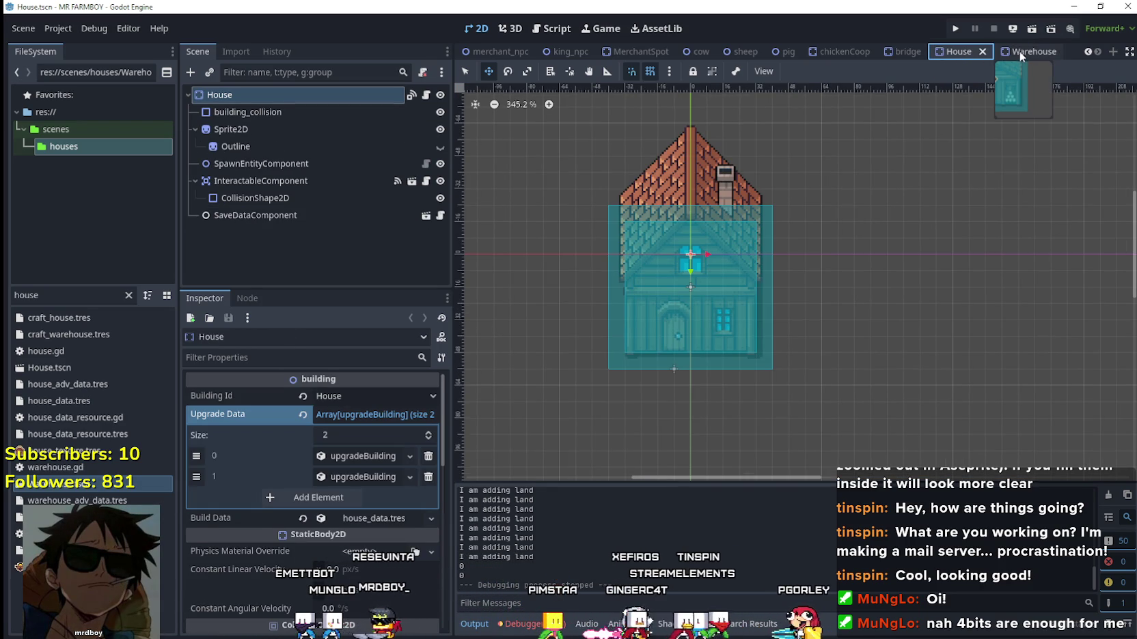
click(1019, 51)
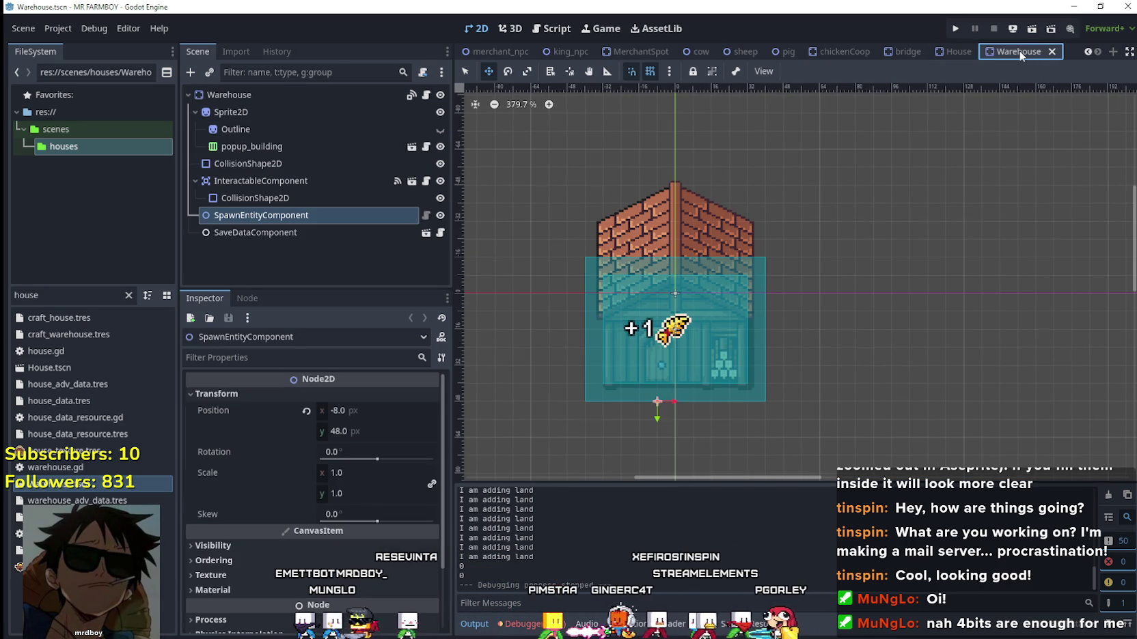
click(957, 55)
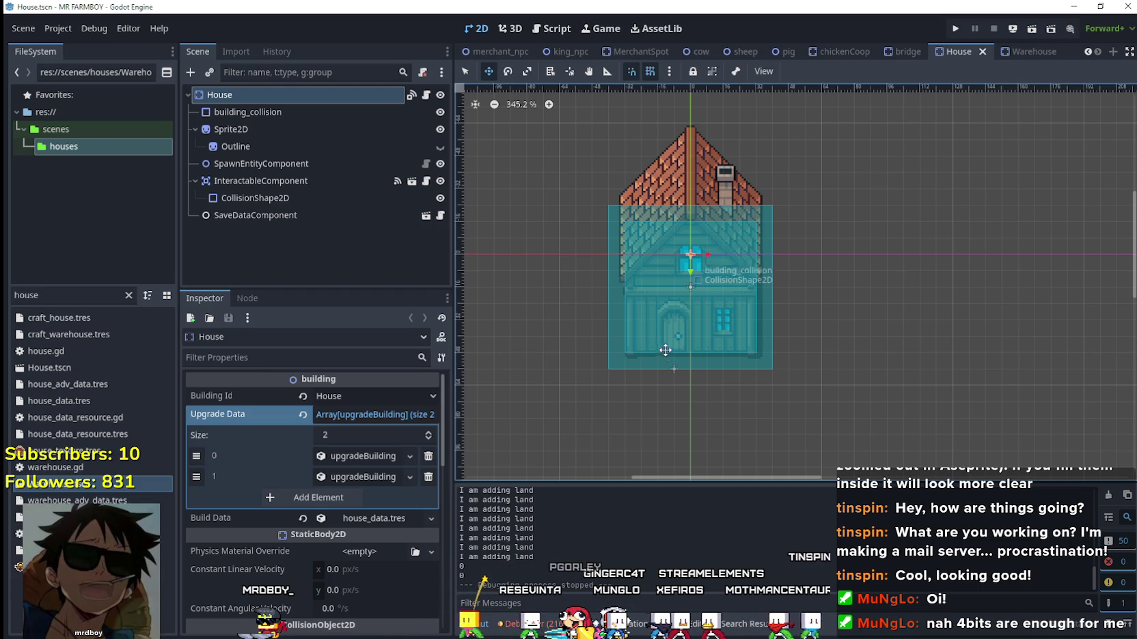
click(1021, 54)
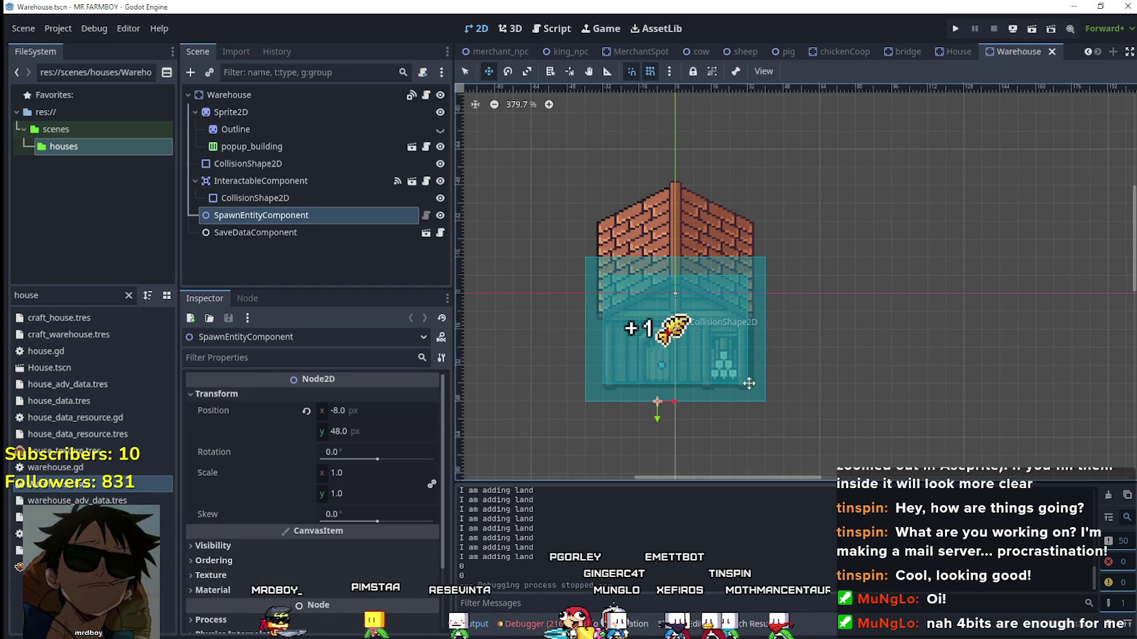
click(272, 111)
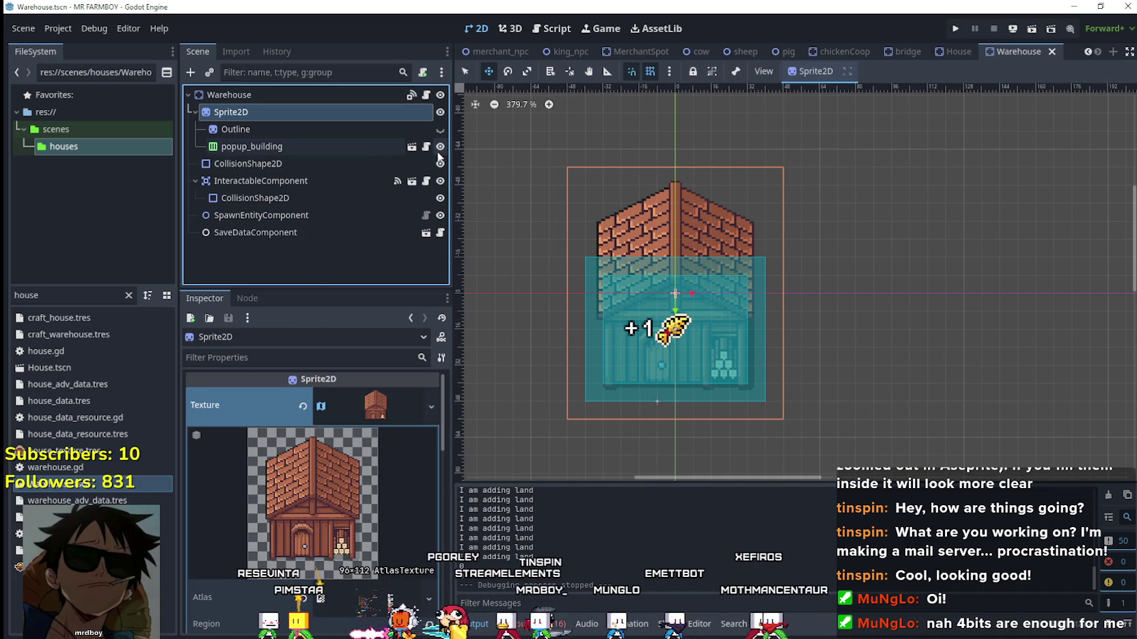
Select the Warehouse's Sprite2D, collision, component, Outline and popup_building nodes and nudge them about 7 px down.
click(340, 147)
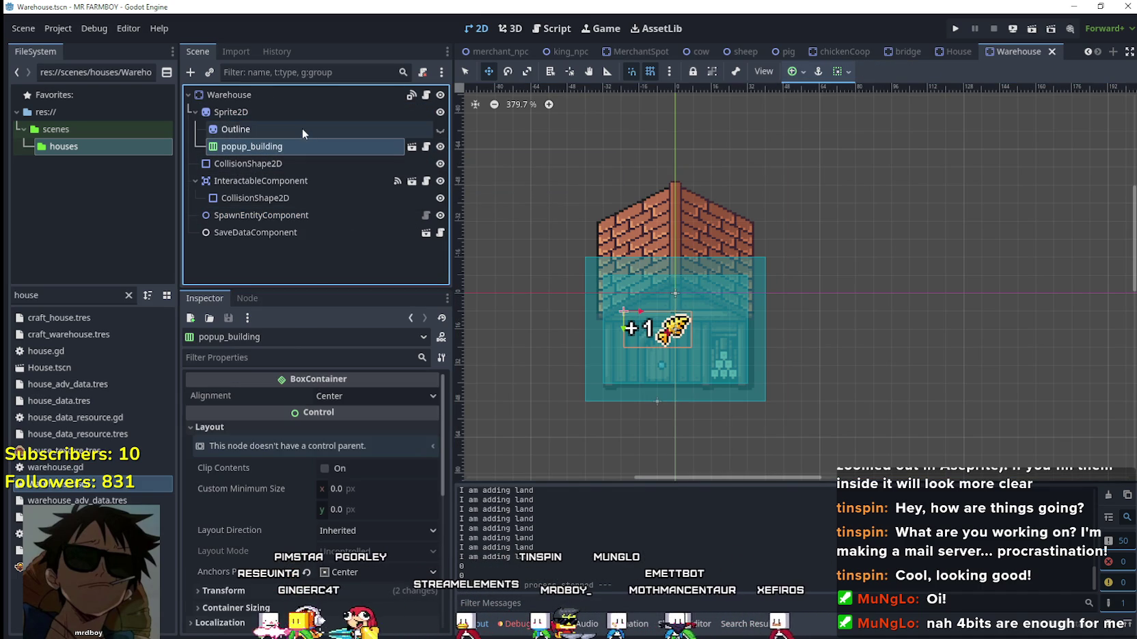
click(264, 110)
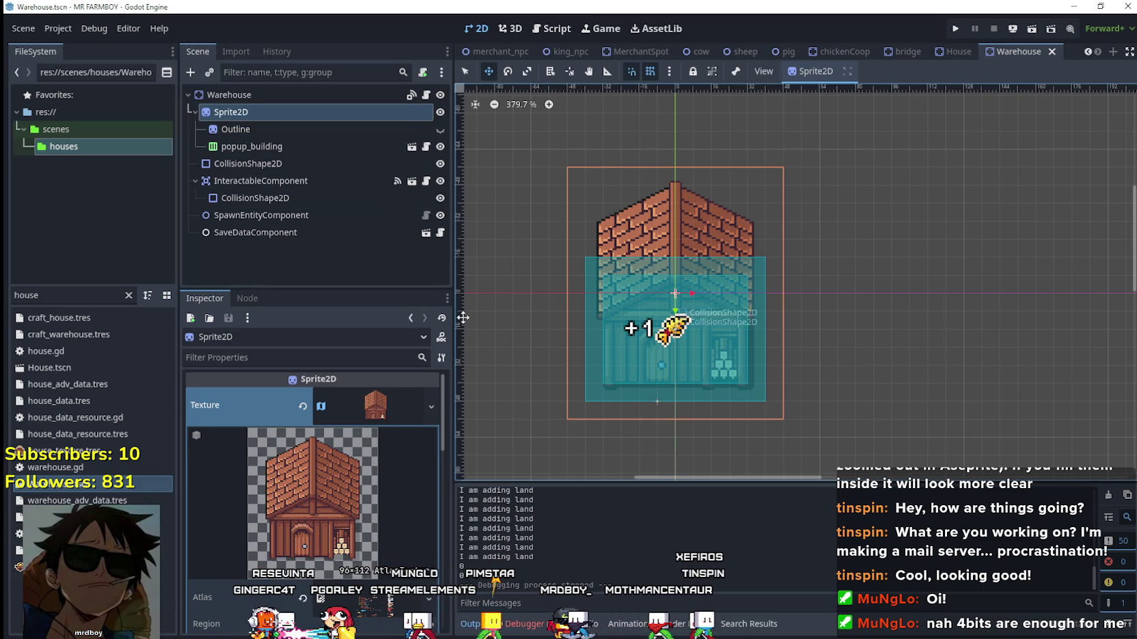
ctrl+click(261, 163)
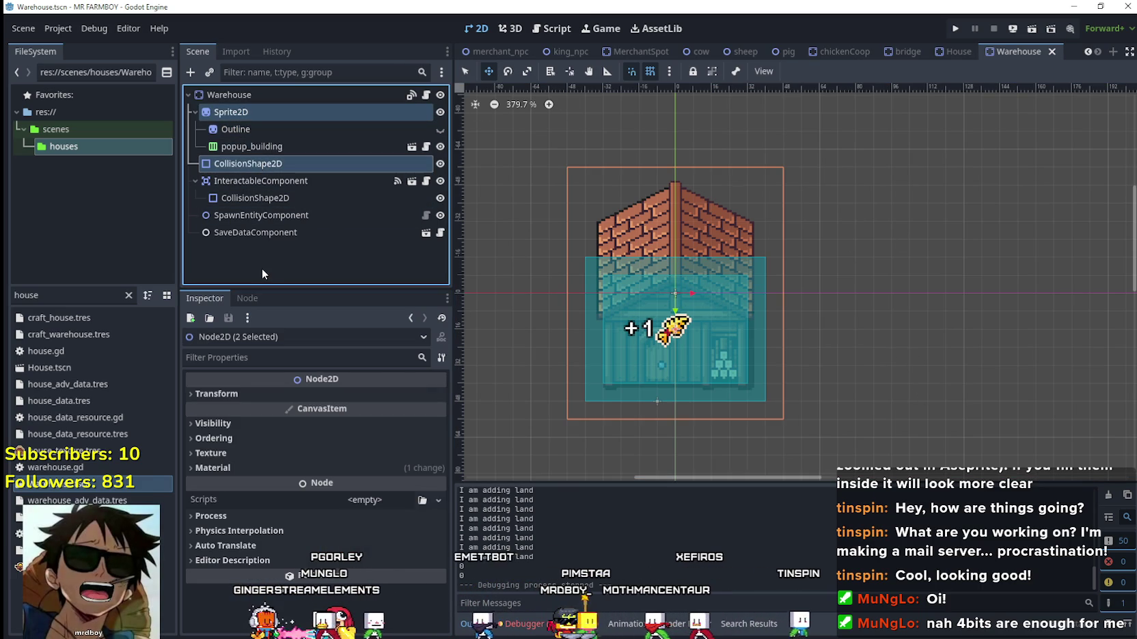
ctrl+click(263, 180)
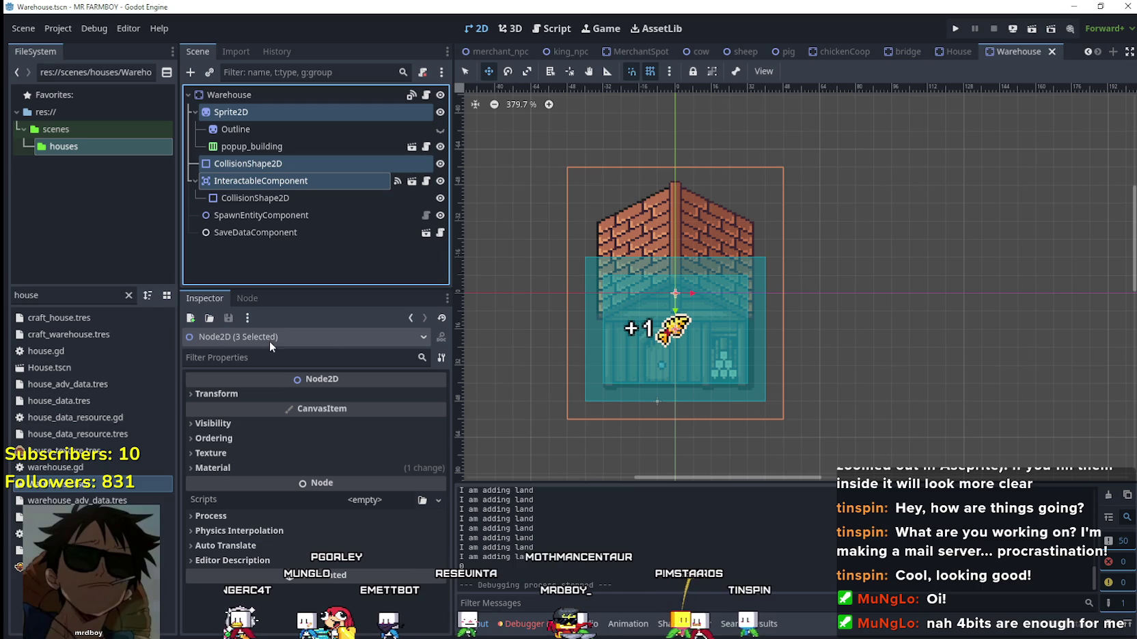
ctrl+click(292, 199)
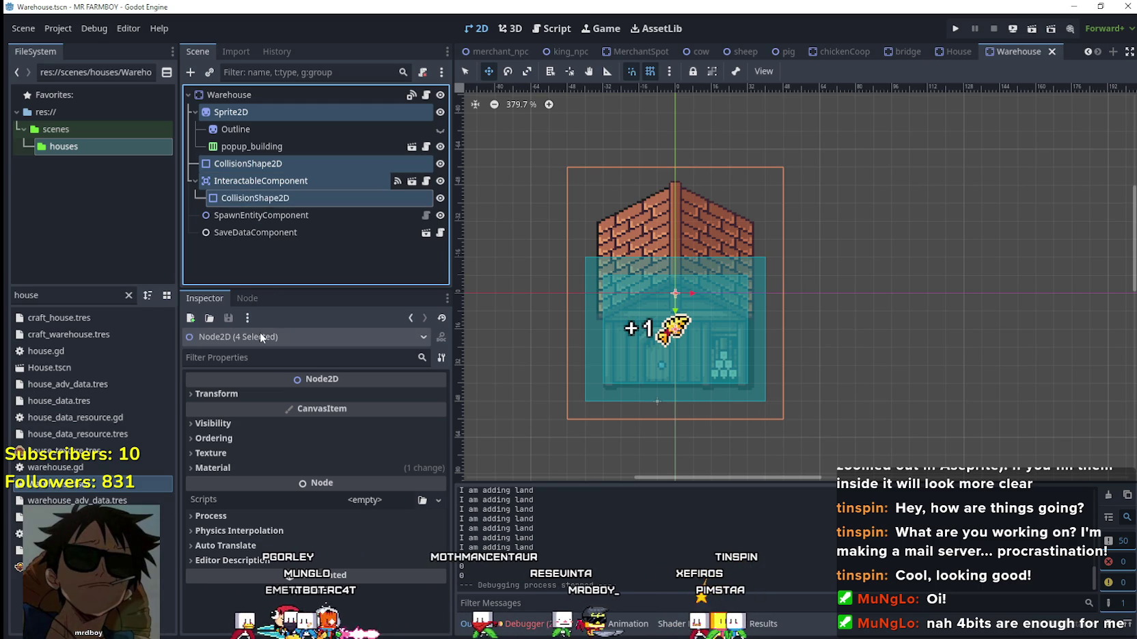
ctrl+click(261, 215)
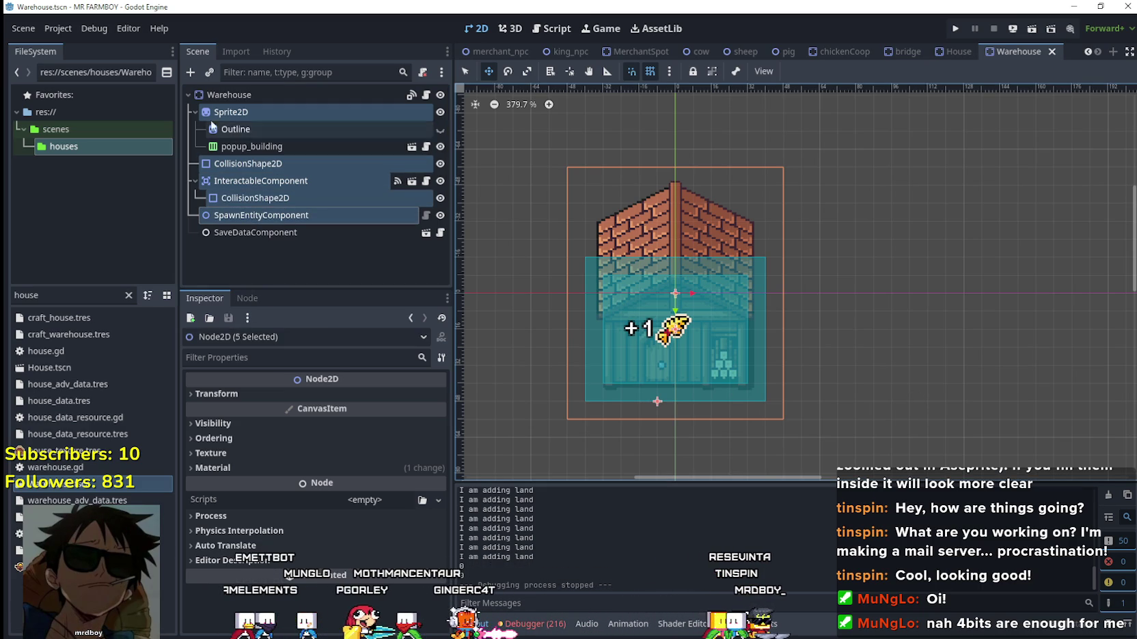
click(194, 112)
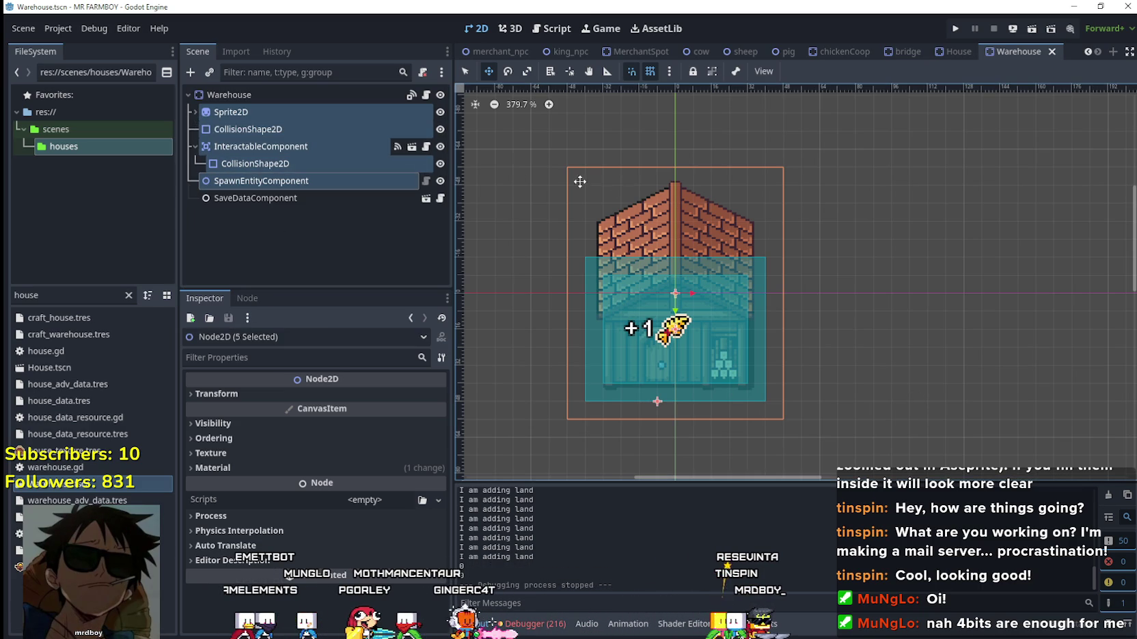
click(195, 112)
shift+click(267, 140)
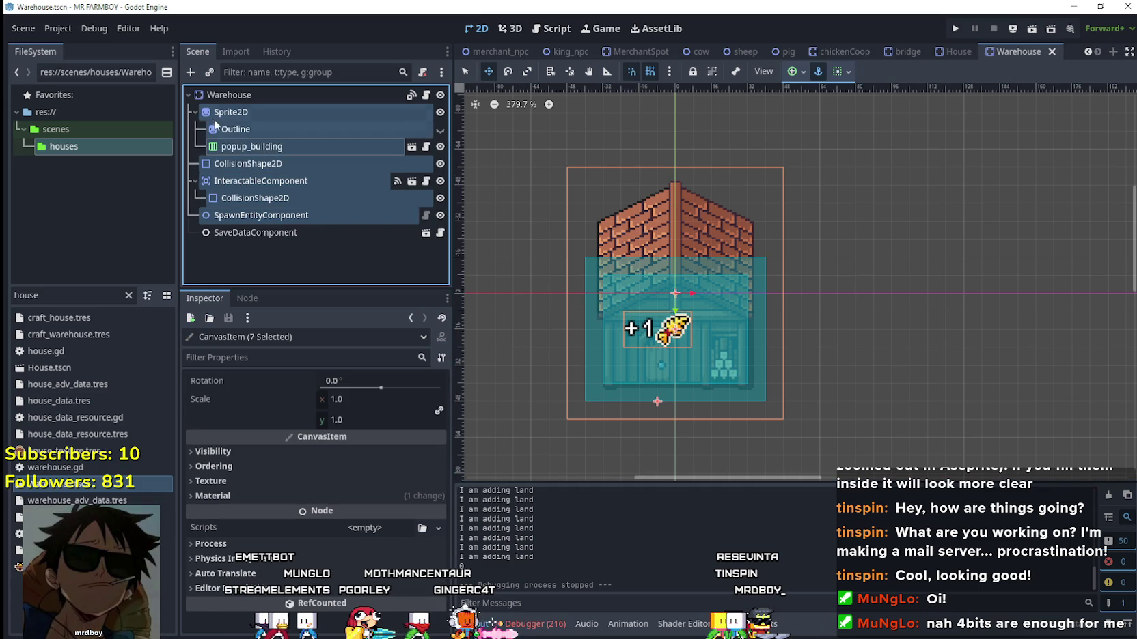
click(193, 112)
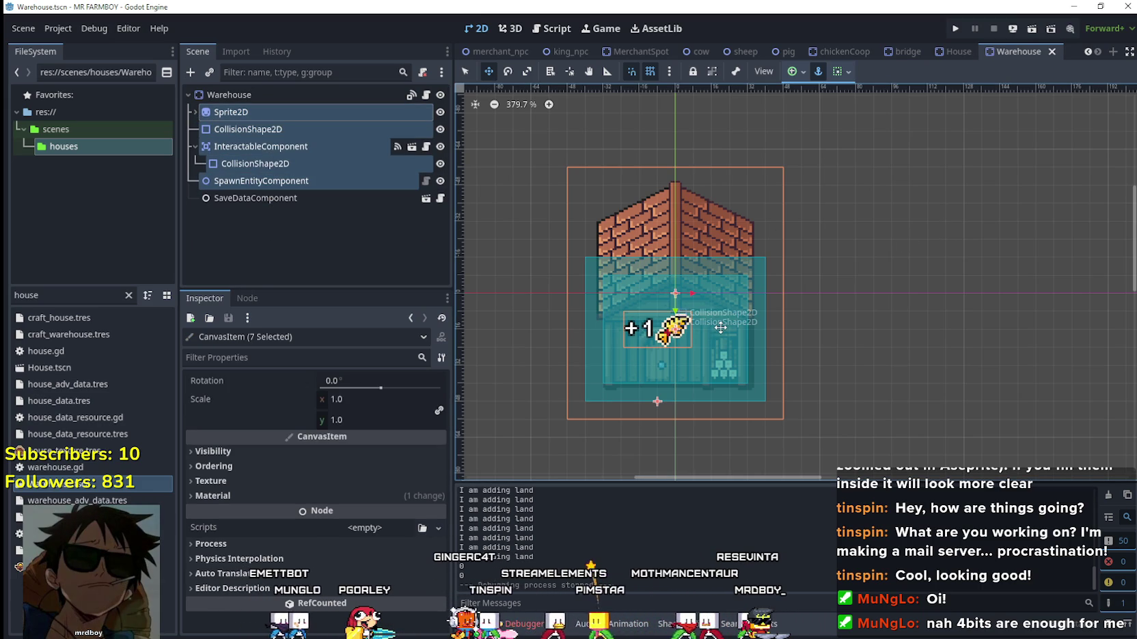
key(Down)
key(Down)
key(Down)
scroll(853, 390, down, 1)
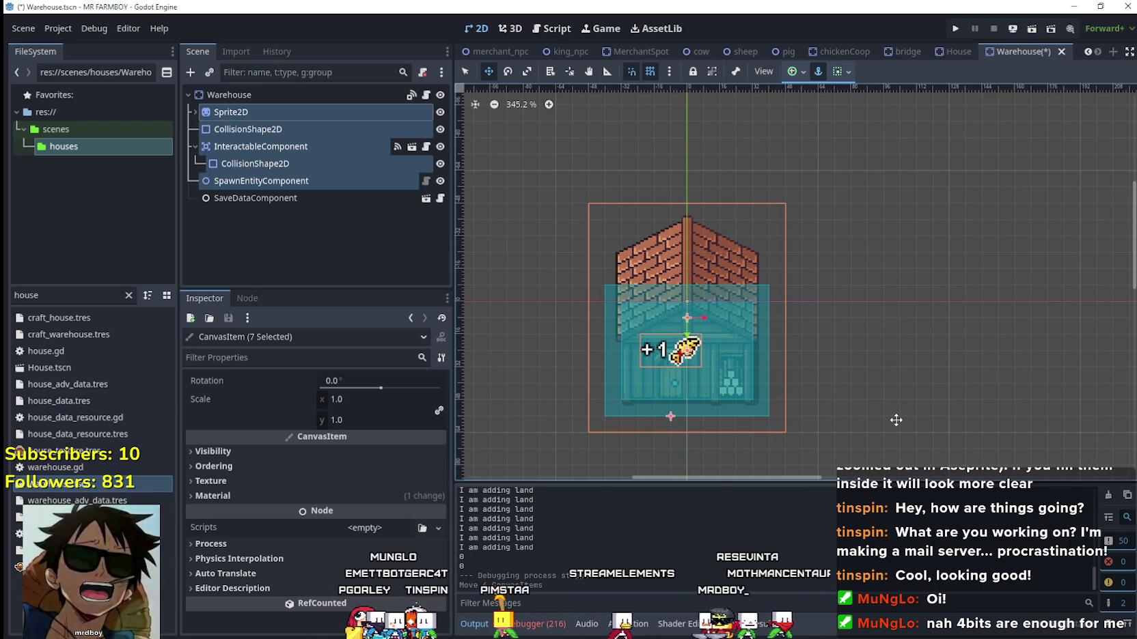
scroll(875, 372, up, 1)
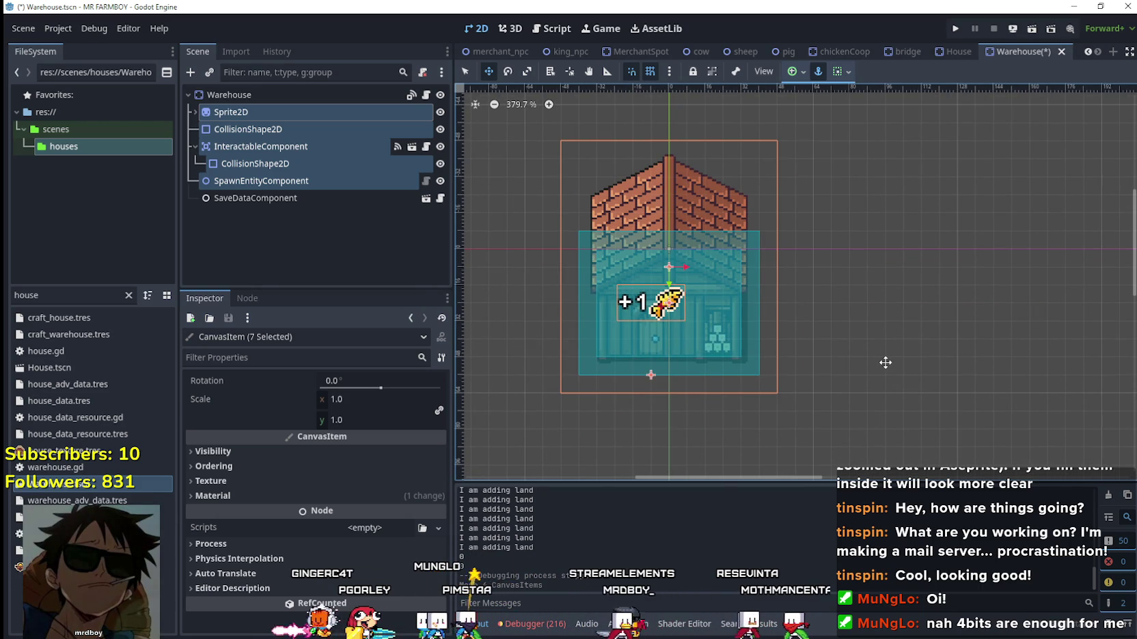
Save Warehouse.tscn with Ctrl+S and select the FileSystem filter text.
click(324, 198)
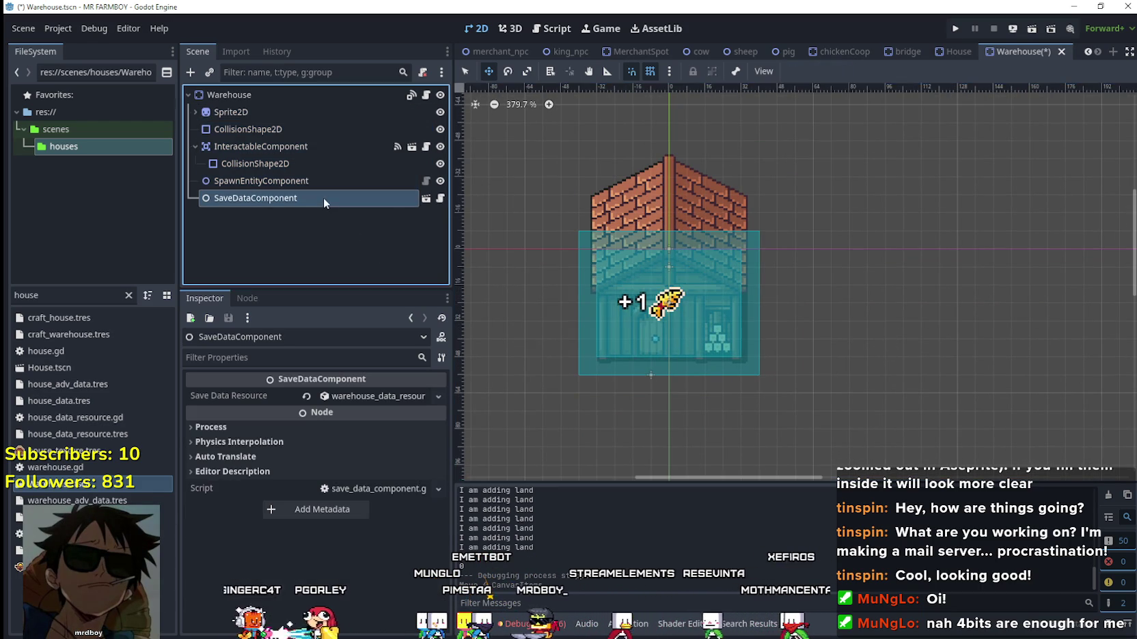
key(ctrl+s)
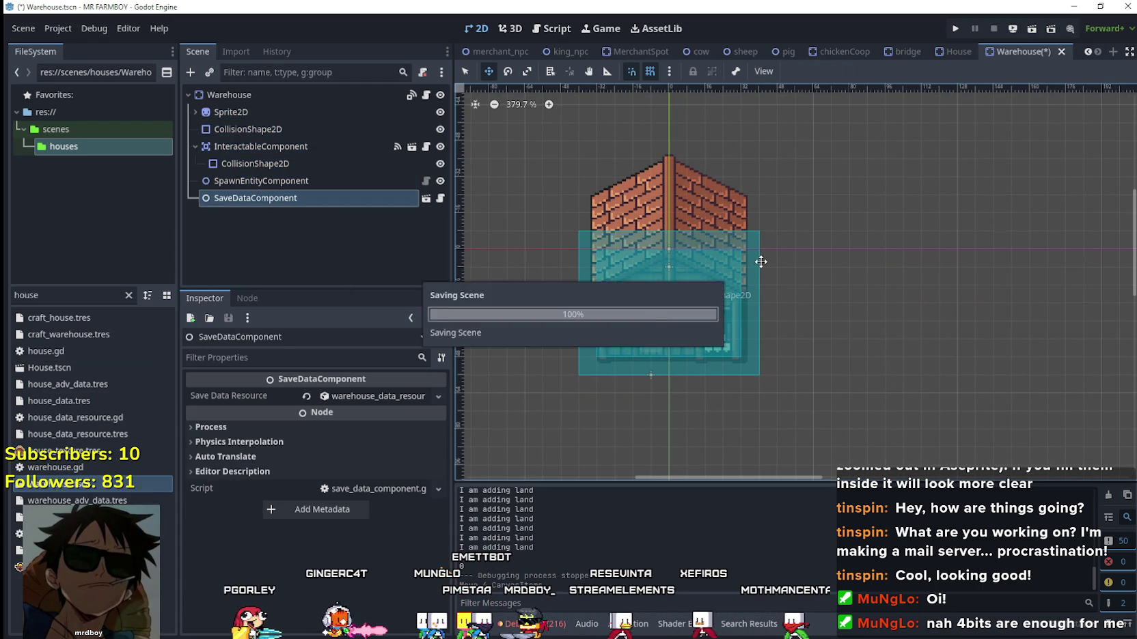
double_click(80, 293)
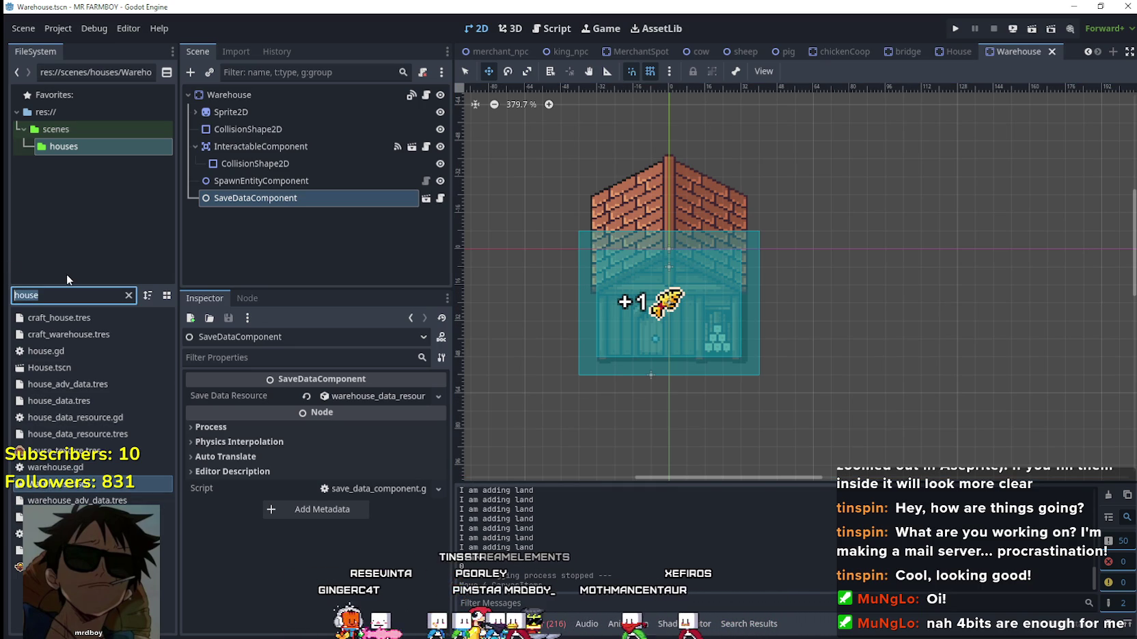
Filter FileSystem for 'barn', open Barn.tscn and select Sprite2D through SpawnEntityComponent.
text(barn)
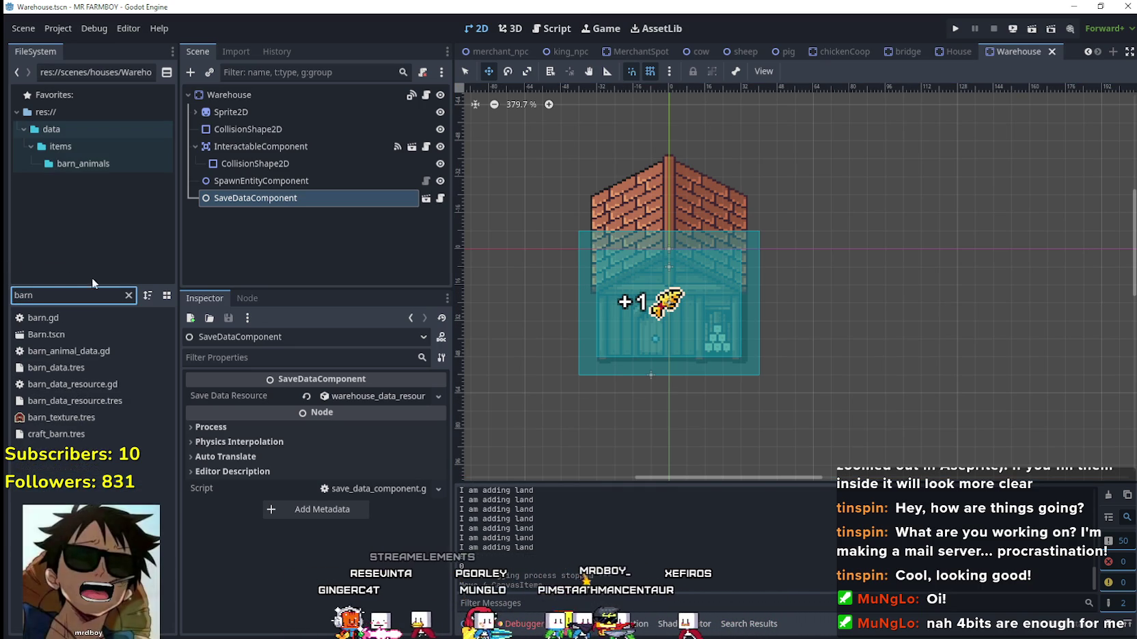
double_click(103, 332)
click(236, 112)
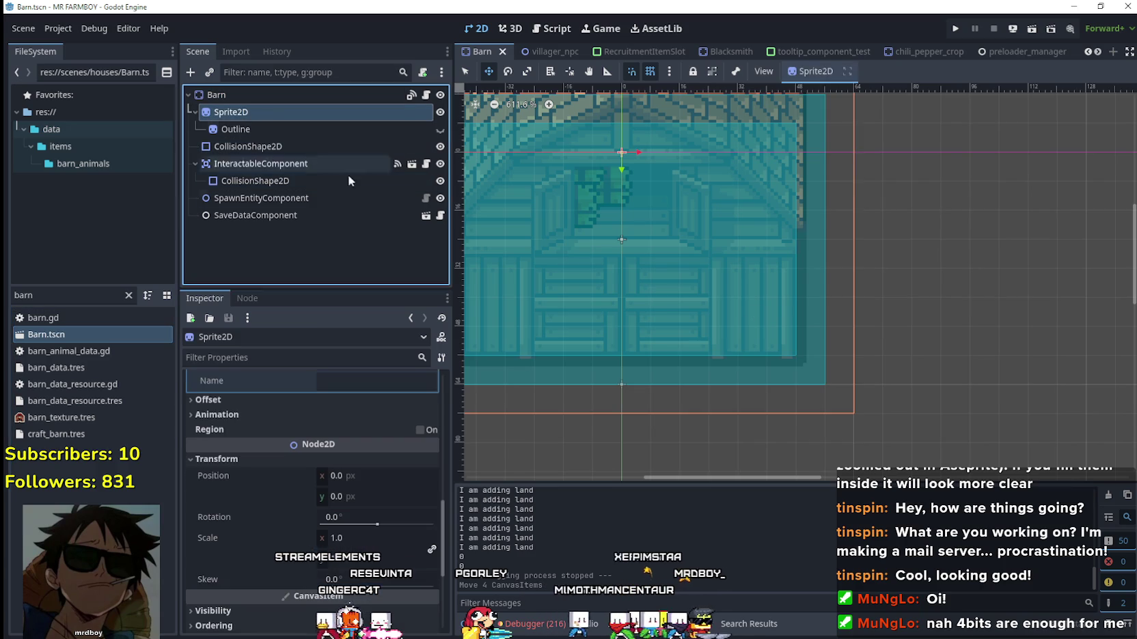
scroll(827, 333, down, 5)
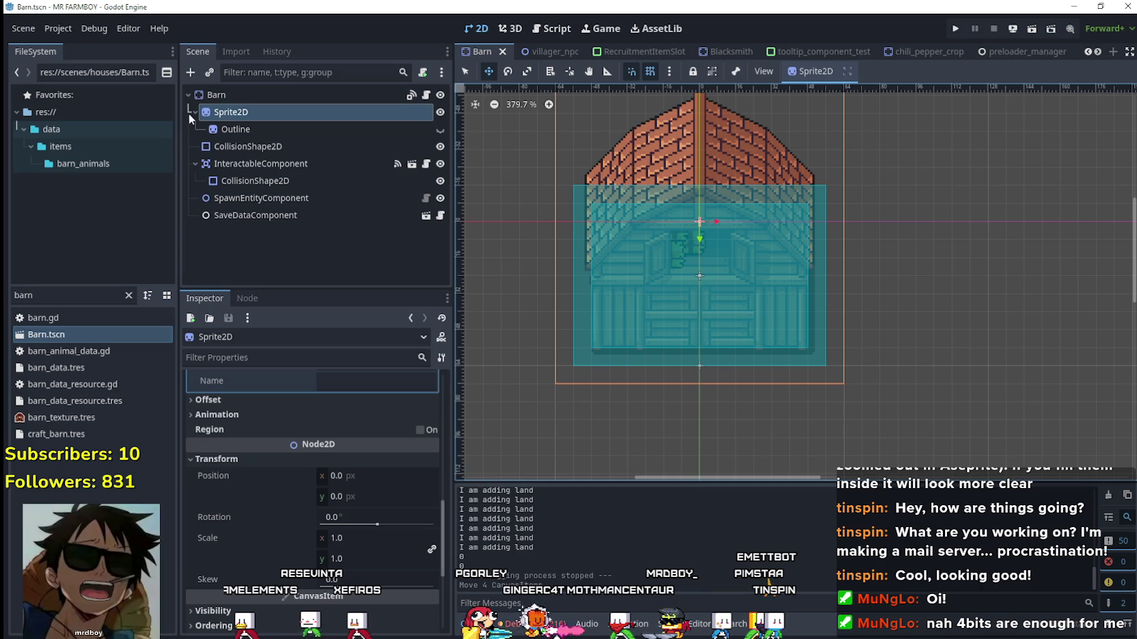
ctrl+click(259, 129)
ctrl+click(257, 145)
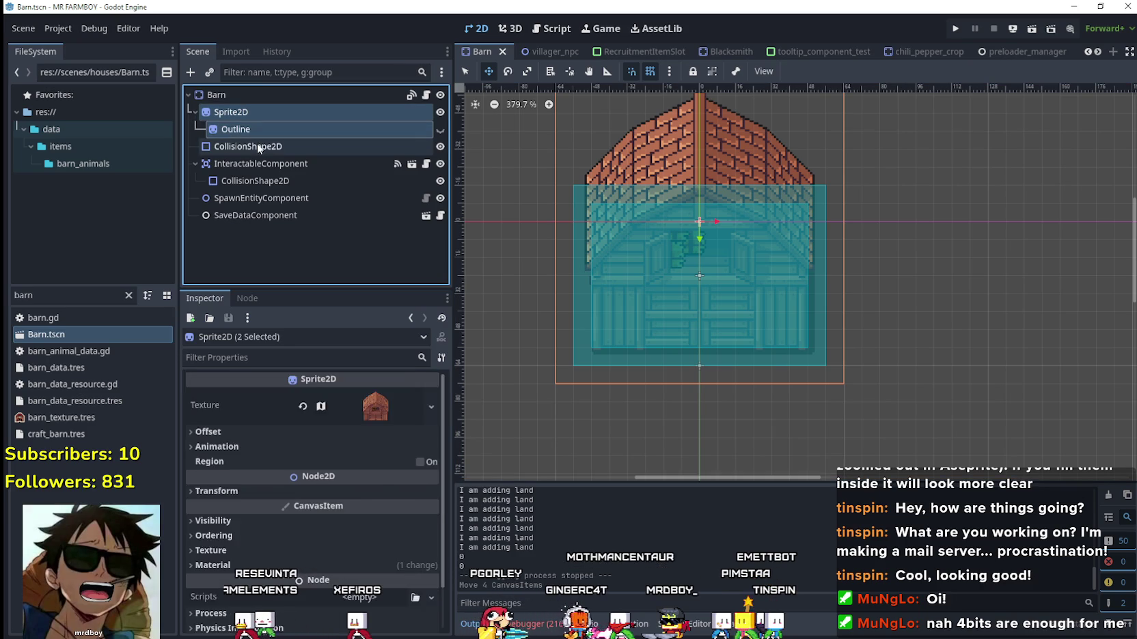
shift+click(251, 184)
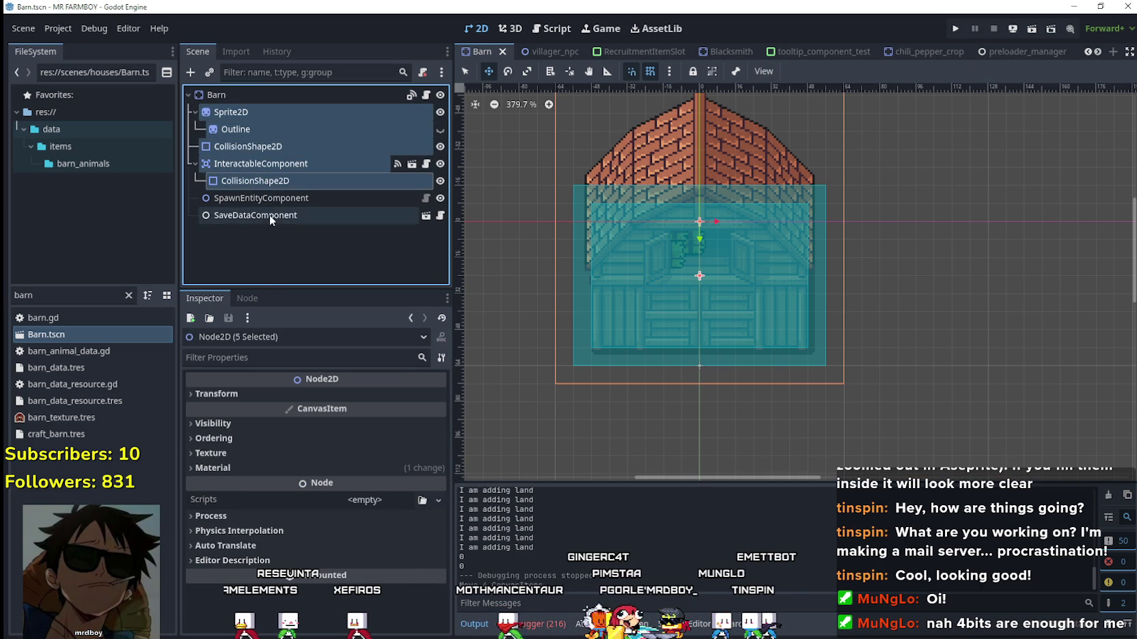
ctrl+click(268, 197)
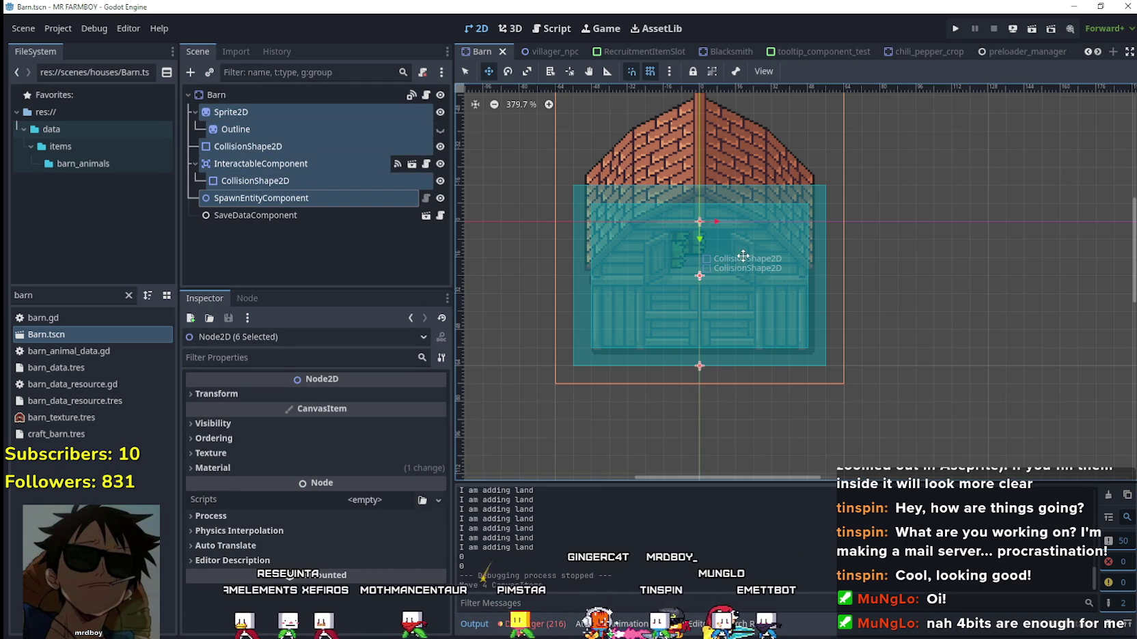
Move the six barn child nodes up 8 px and save Barn.tscn.
drag(721, 281, 720, 276)
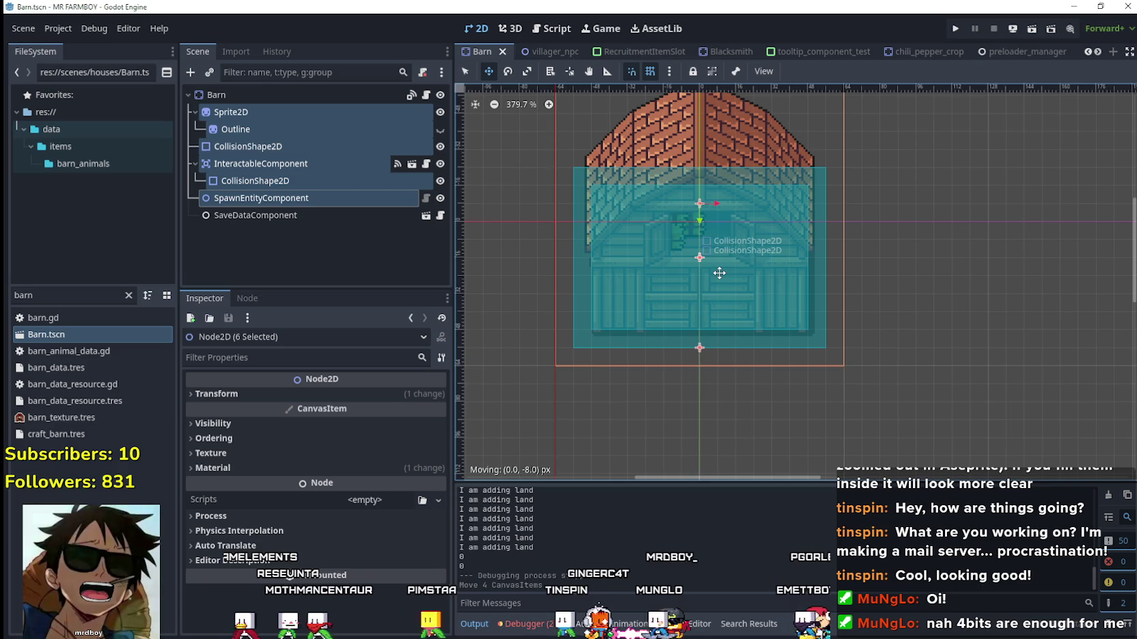
scroll(909, 342, down, 3)
key(ctrl+s)
double_click(67, 300)
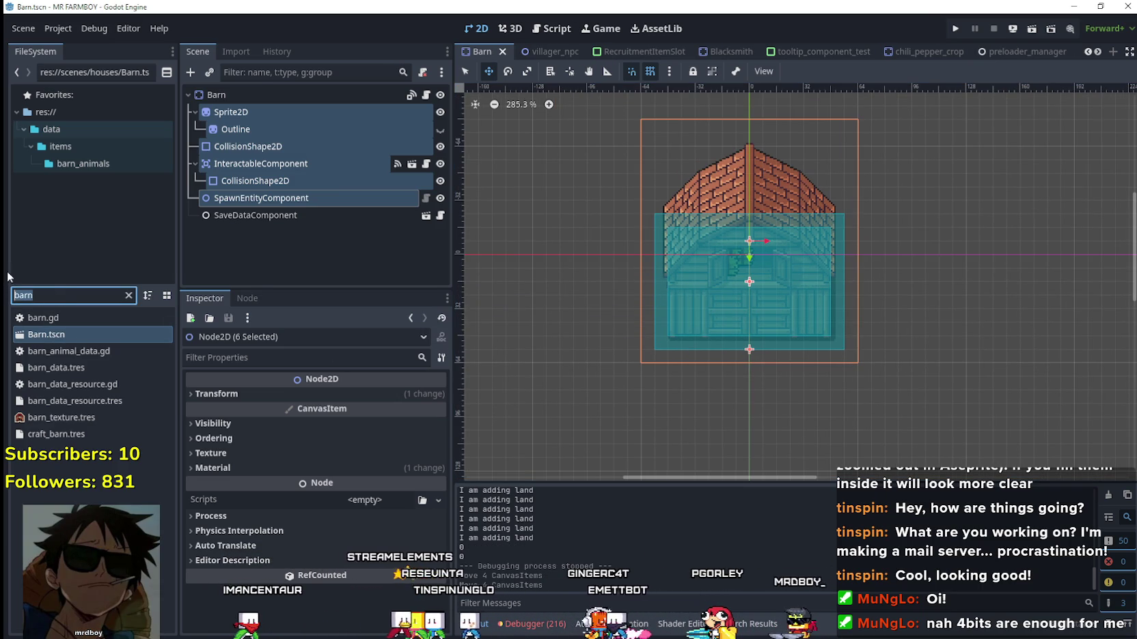
Filter for 'coop', open chickenCoop.tscn and select its Sprite2D through SpawnEntityComponent nodes.
text(coop)
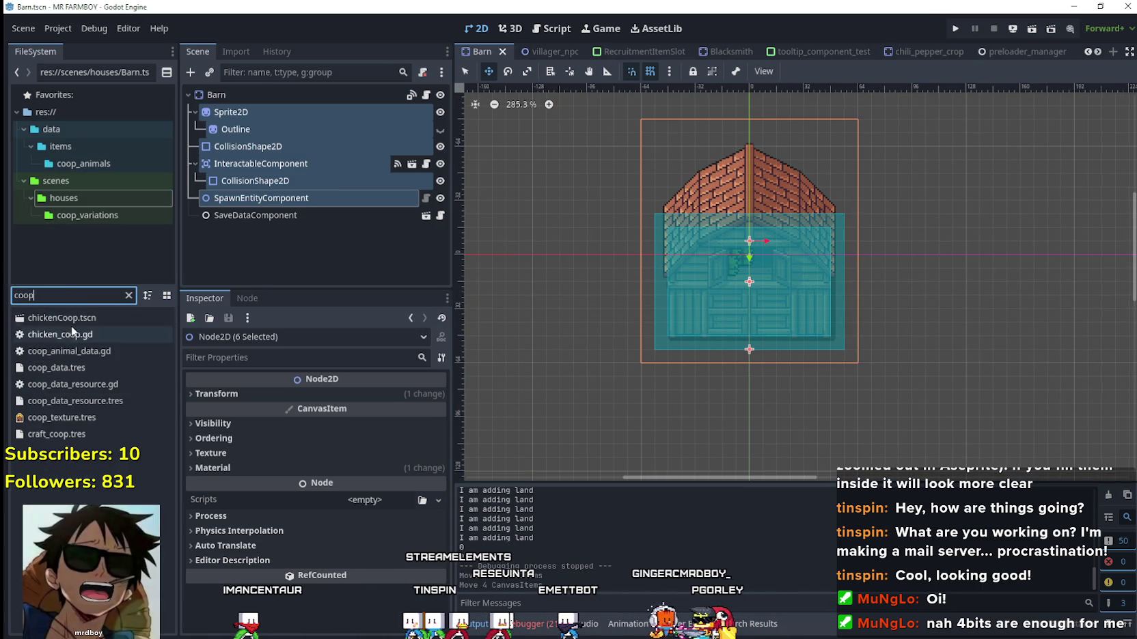
double_click(74, 319)
click(267, 114)
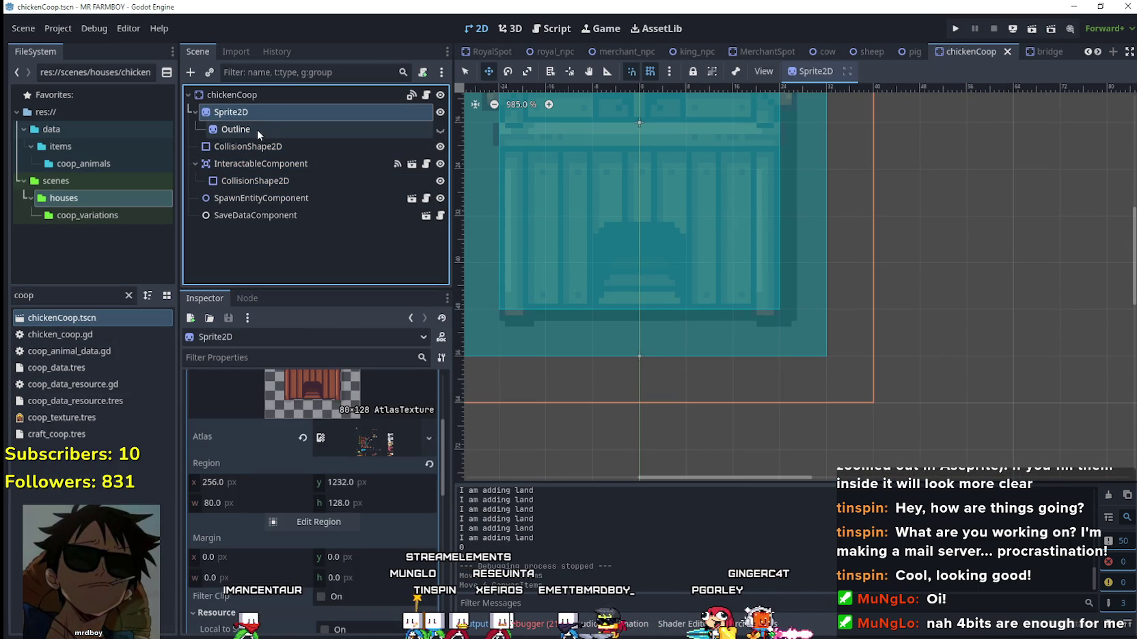
shift+click(264, 164)
shift+click(264, 179)
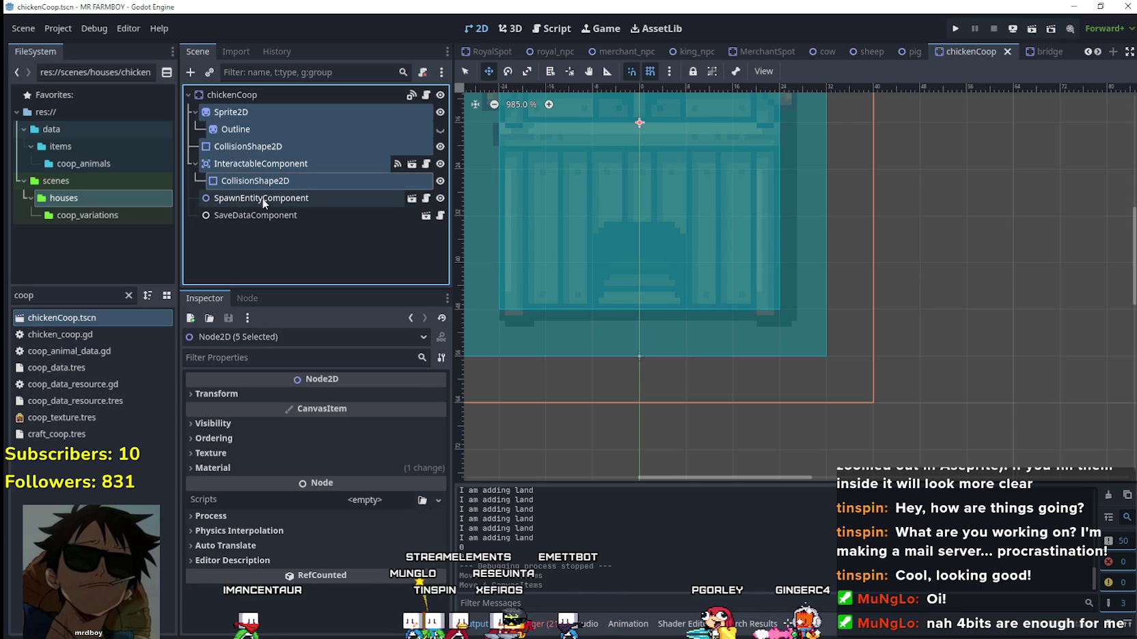
shift+click(263, 199)
scroll(784, 274, down, 6)
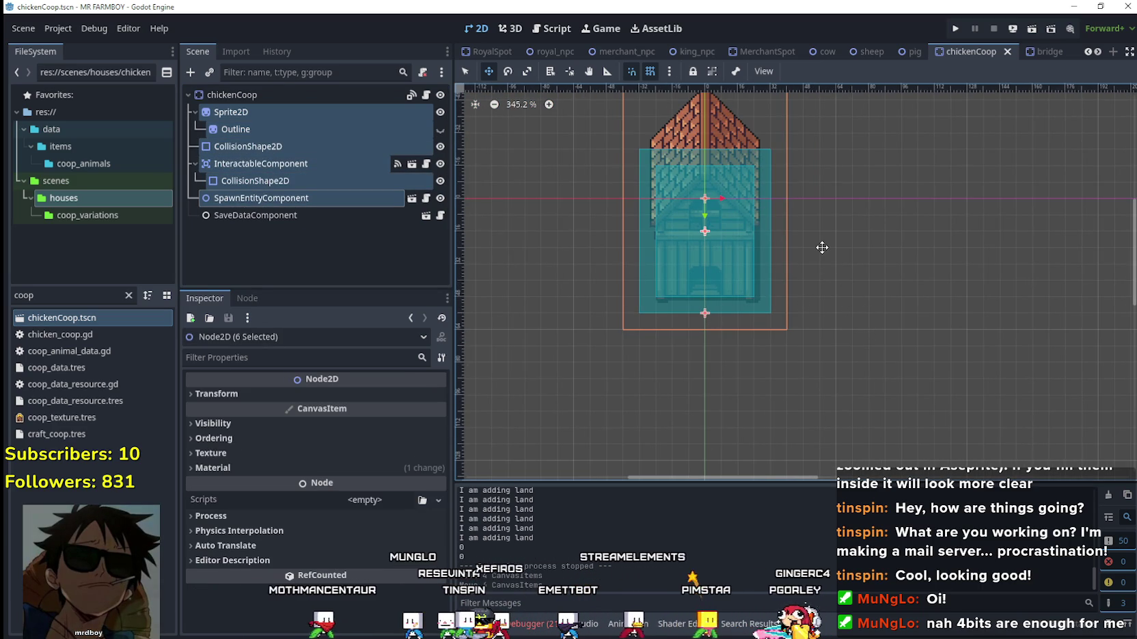
double_click(54, 296)
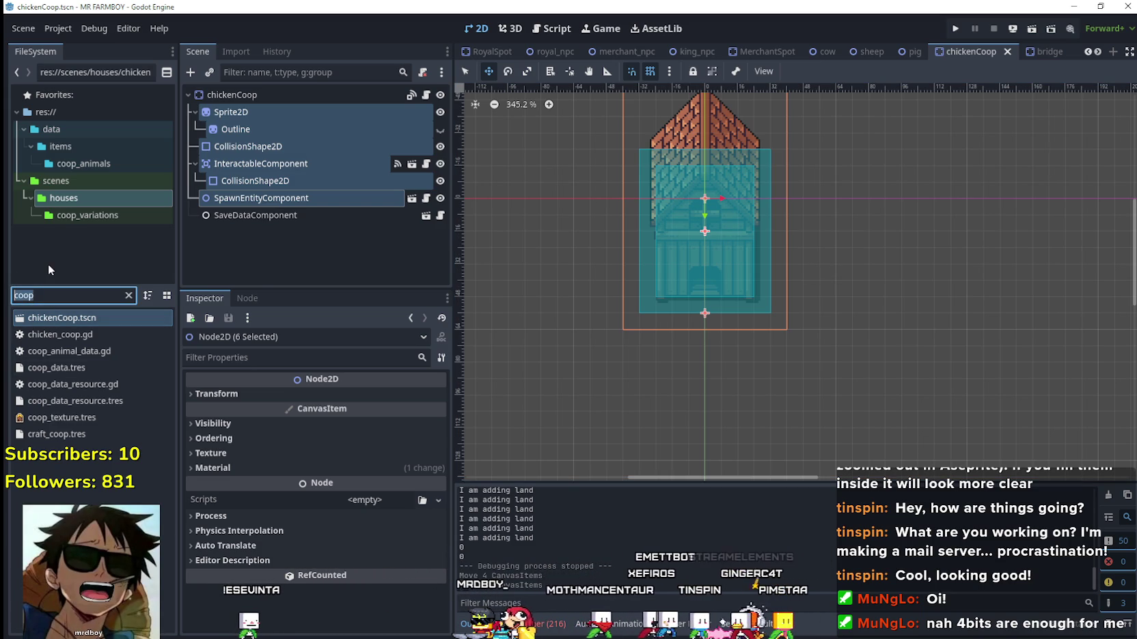
Filter FileSystem for 'mark' and open Market_1.tscn.
text(mark)
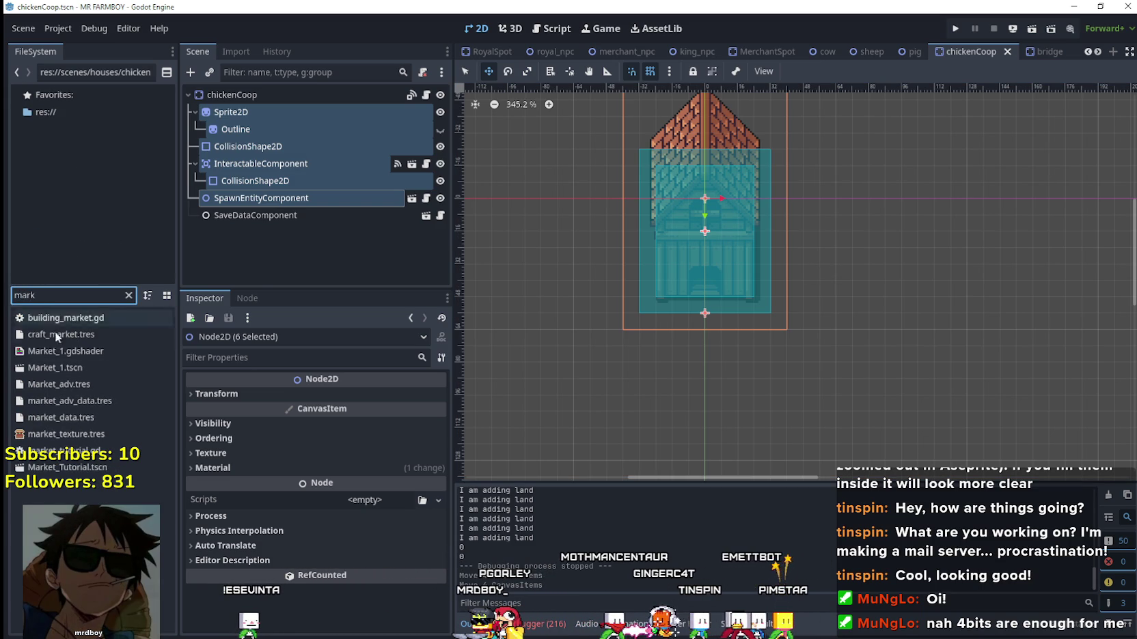
double_click(89, 368)
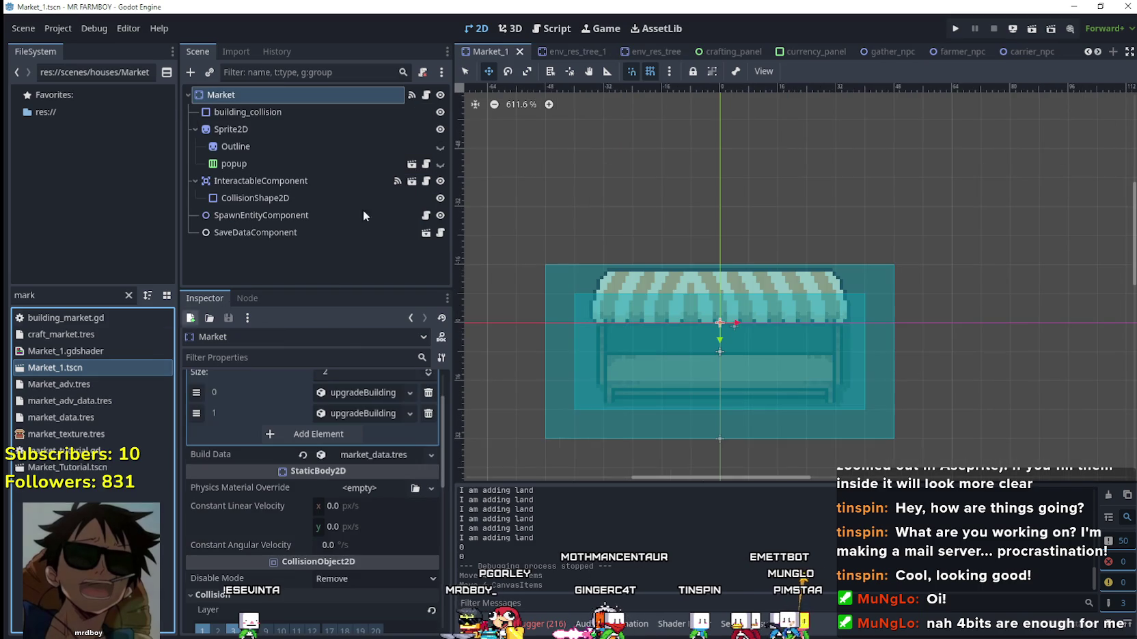
scroll(724, 258, down, 3)
scroll(820, 403, down, 1)
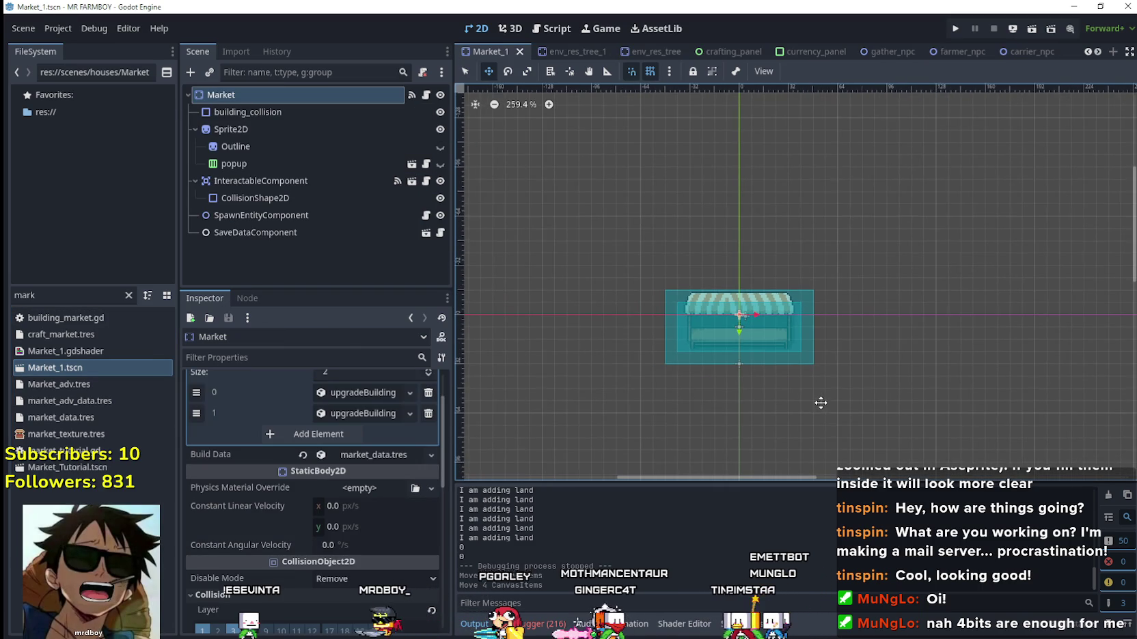
scroll(823, 402, up, 1)
scroll(820, 314, down, 1)
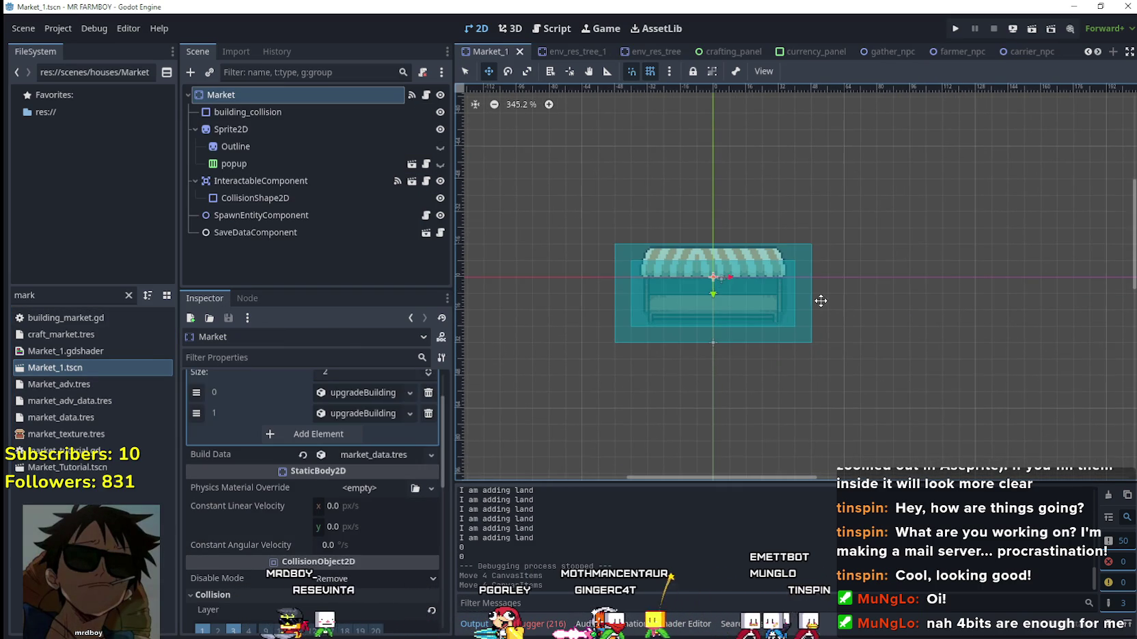
scroll(838, 360, right, 3)
scroll(839, 360, down, 2)
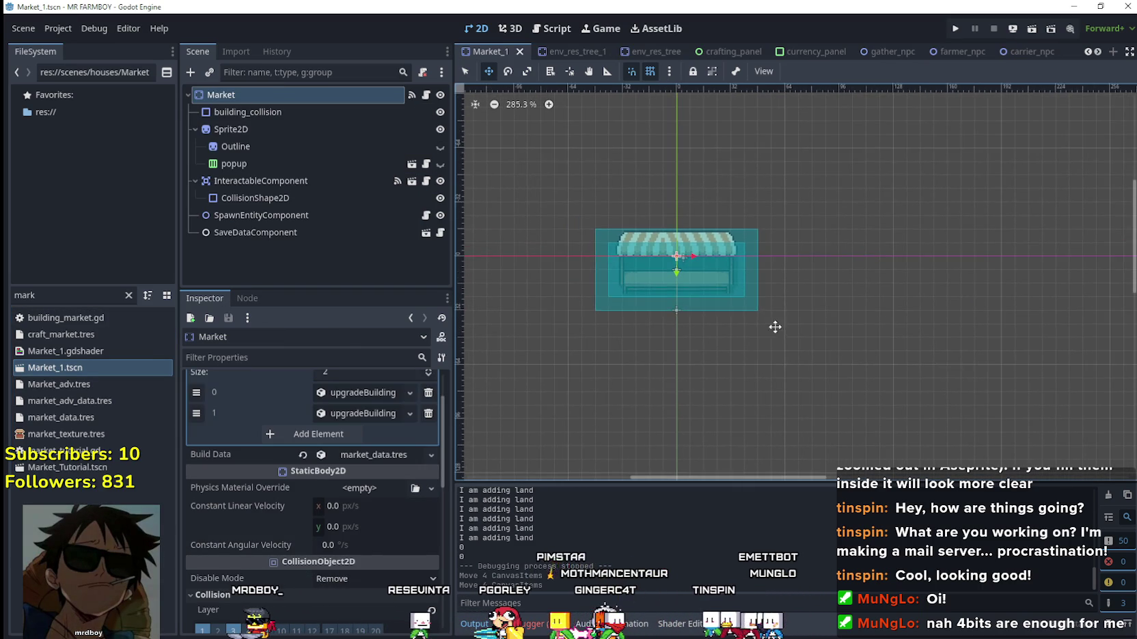
Select building_collision through SpawnEntityComponent in Market_1, then clear the node selection.
click(250, 111)
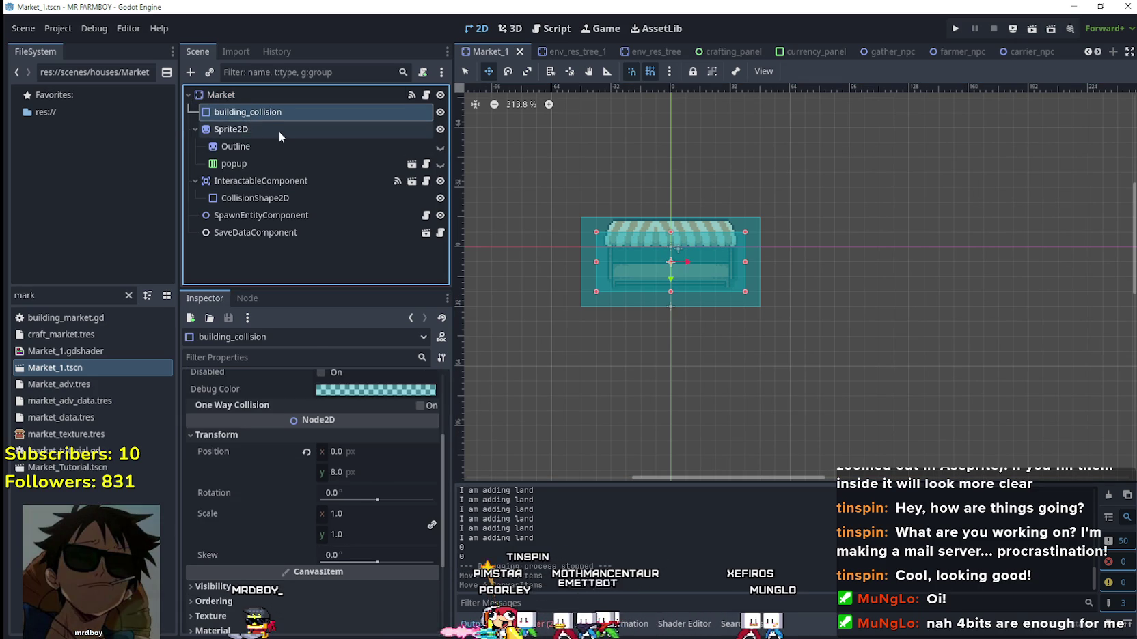
shift+click(279, 163)
shift+click(237, 216)
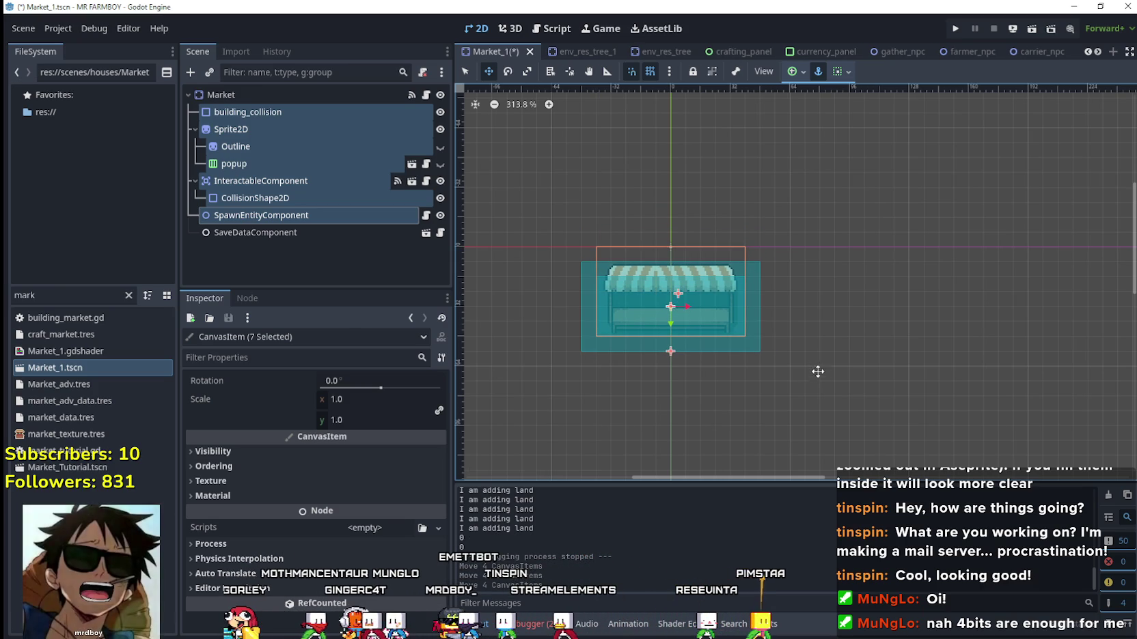
scroll(751, 341, down, 3)
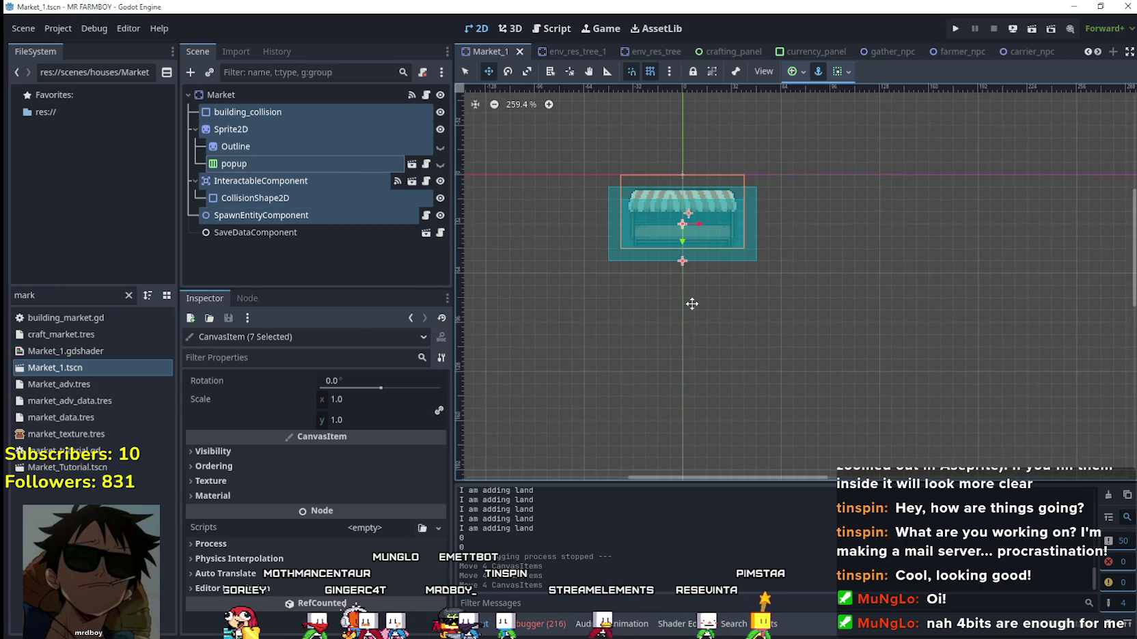
click(187, 93)
click(188, 93)
click(254, 214)
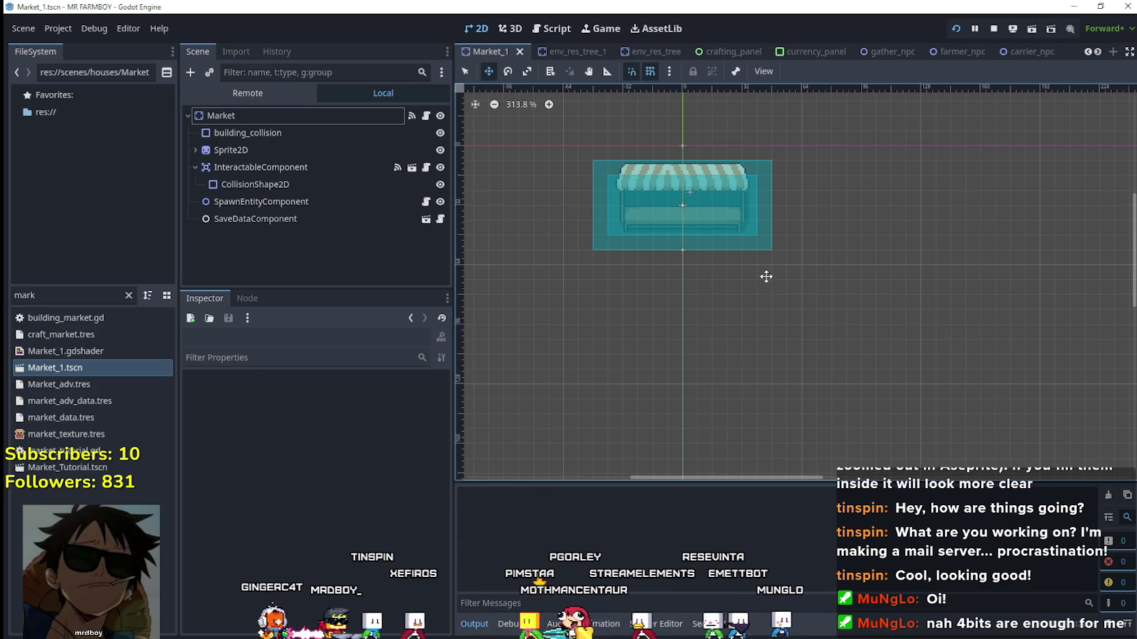
Run the game with F5, choose Continue and load Save 3.
key(F5)
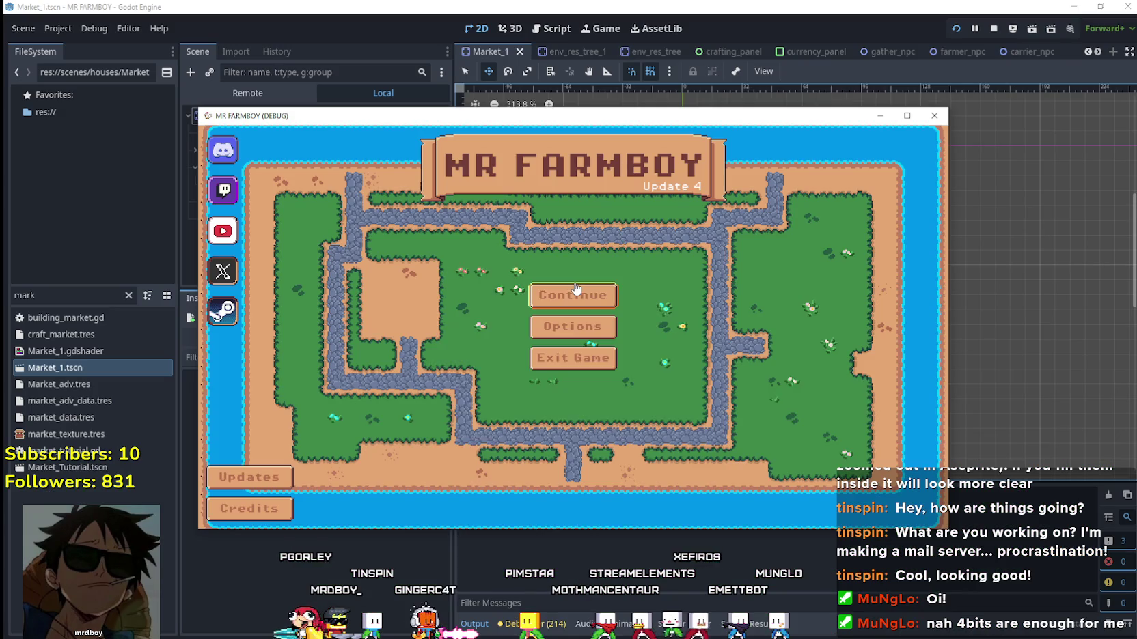
click(585, 299)
click(592, 331)
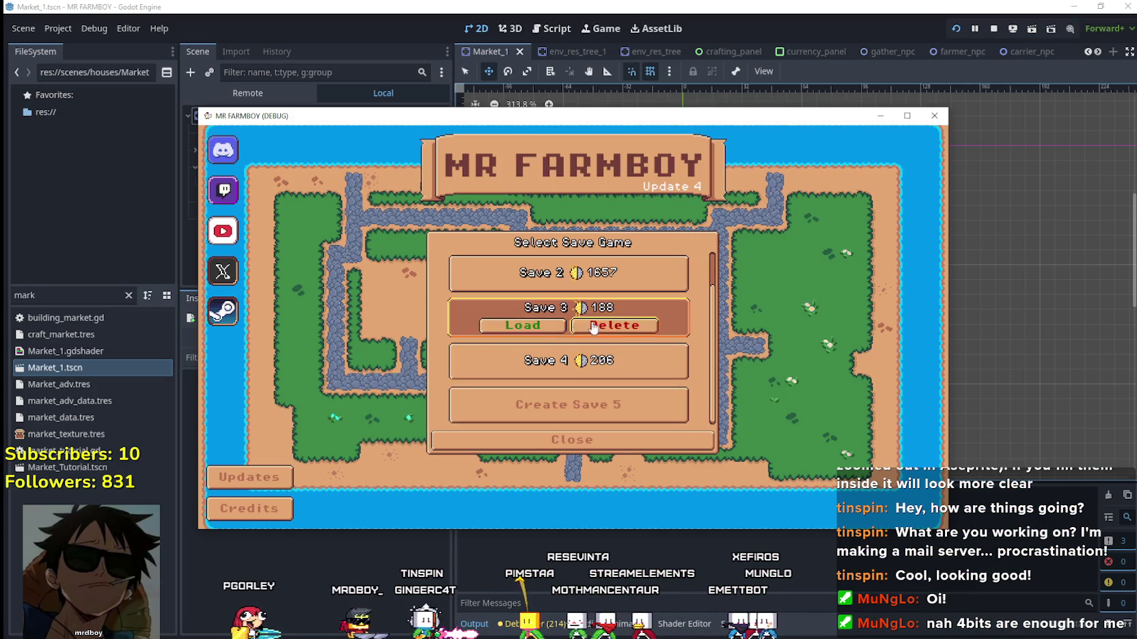
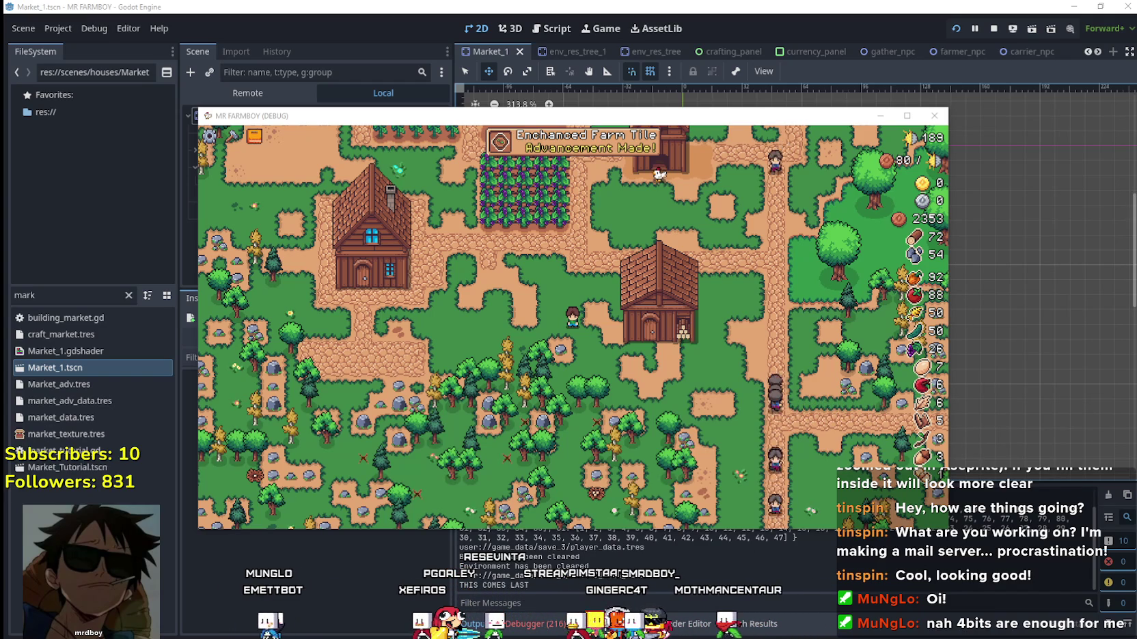
Open Crafting and use Remove to delete the house beside the path.
scroll(611, 343, up, 2)
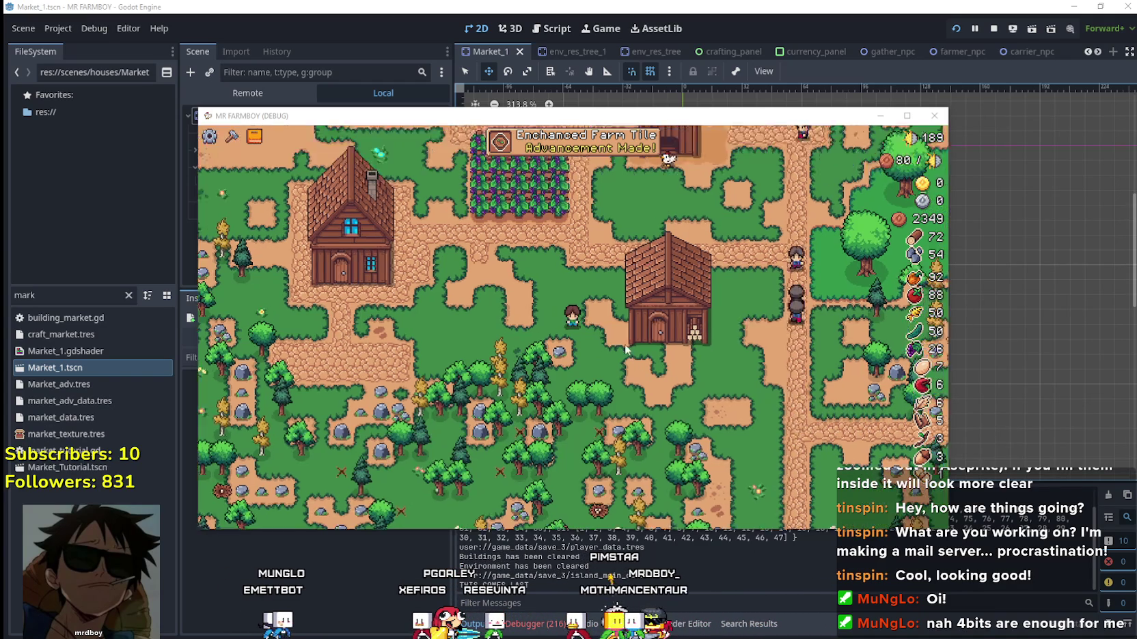
key(c)
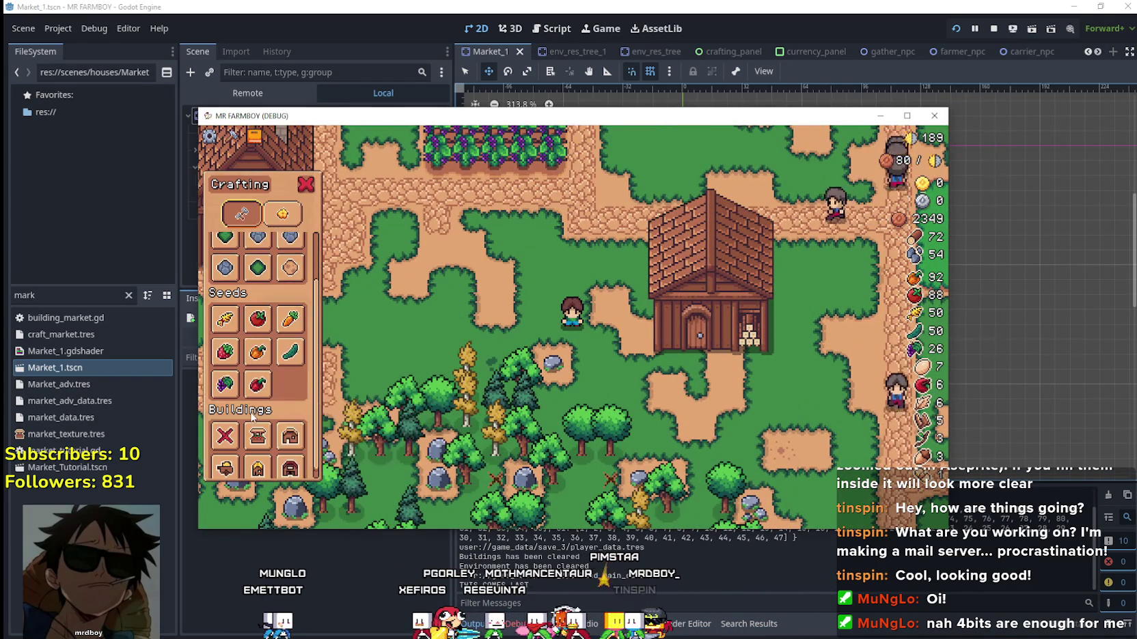
click(226, 427)
click(638, 359)
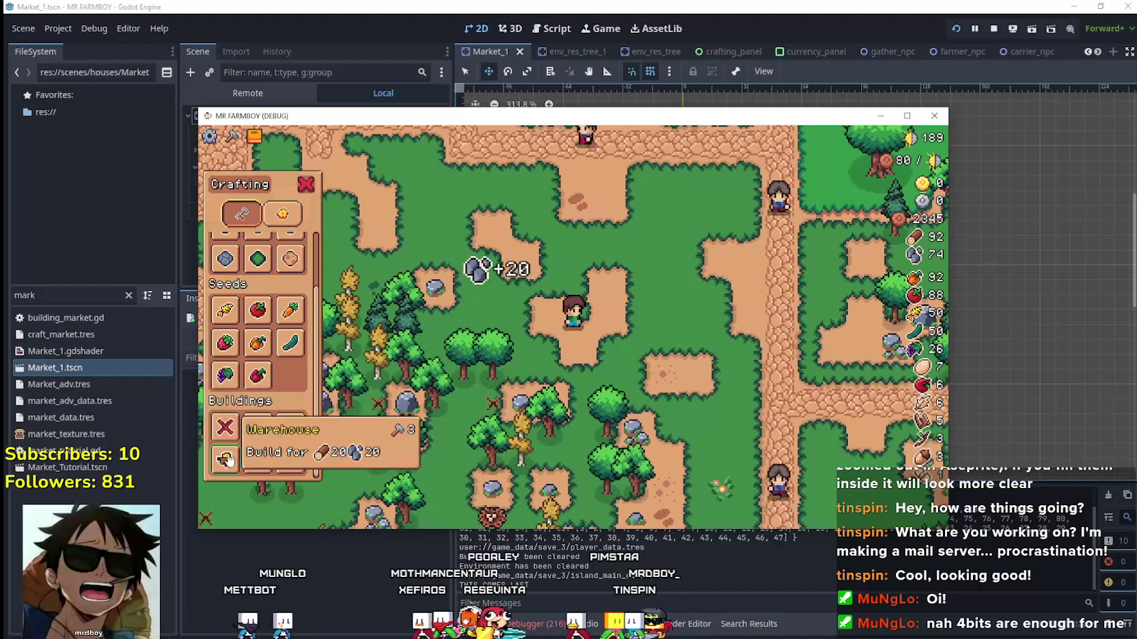
Pick House from Buildings, maximize the game window, and place it in the cleared spot.
click(240, 461)
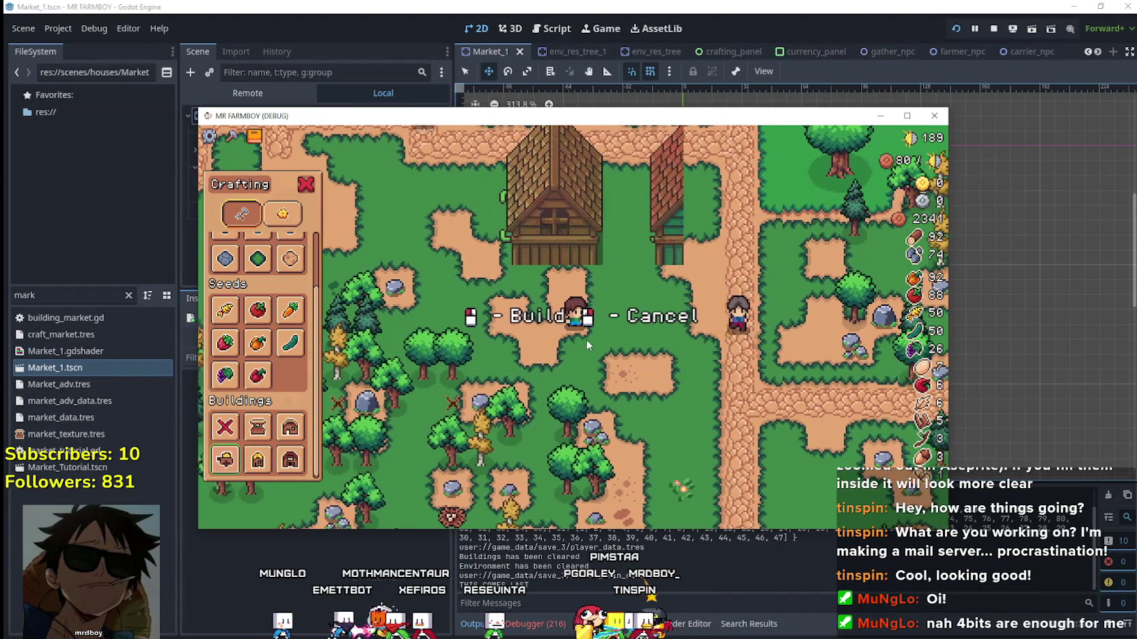
click(907, 116)
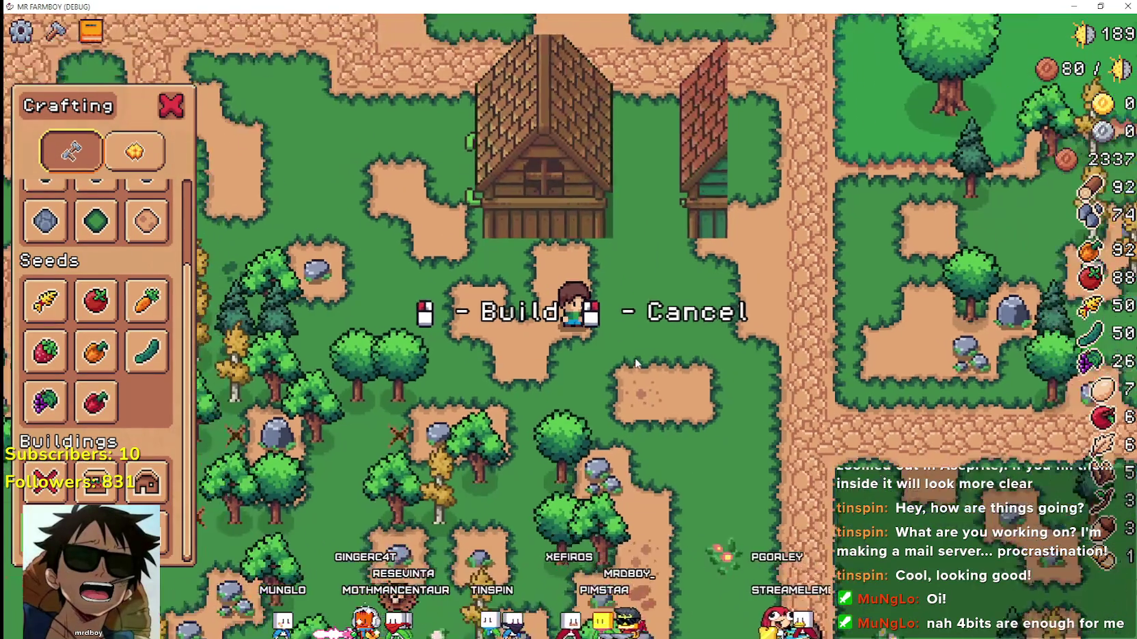
scroll(636, 358, down, 5)
scroll(642, 349, up, 4)
click(654, 344)
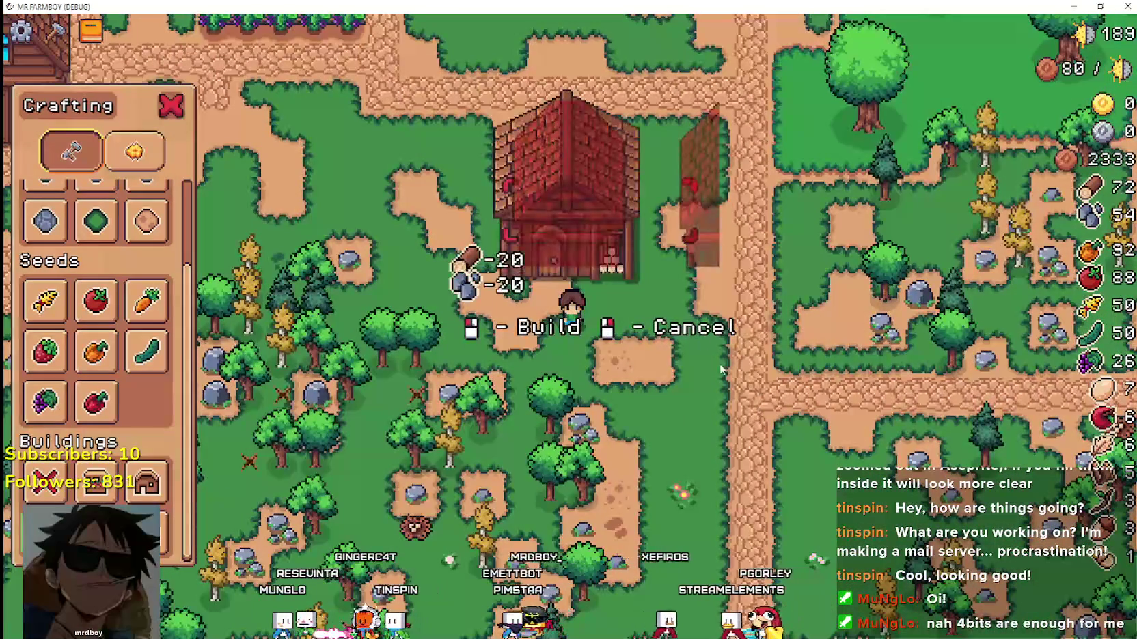
Select the Road Tile in the Crafting panel.
scroll(99, 390, up, 2)
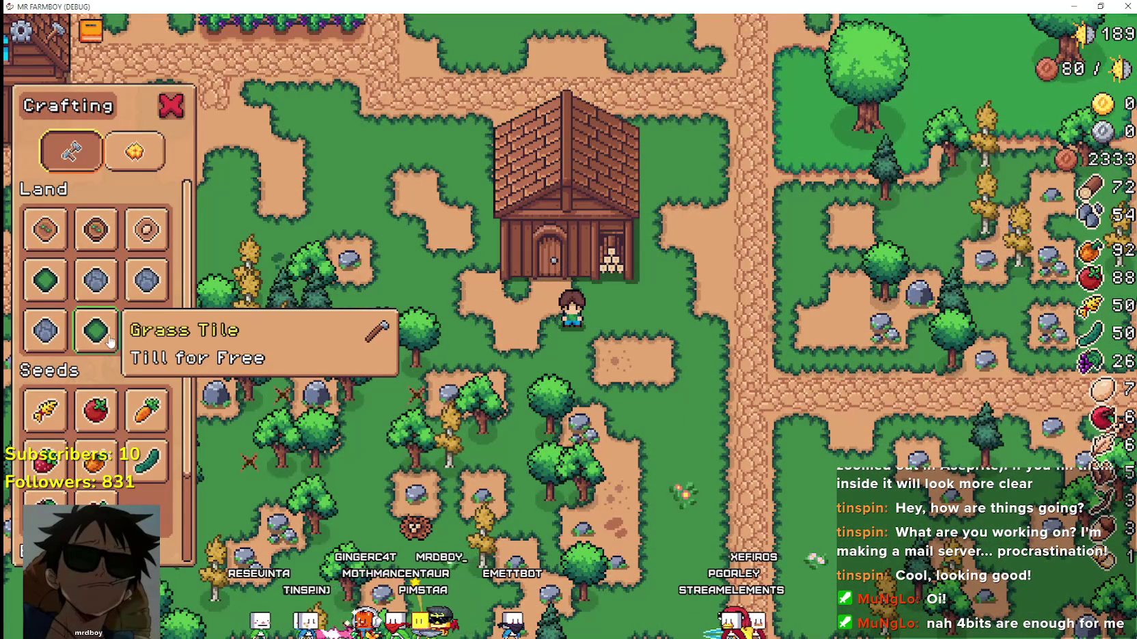
scroll(538, 286, up, 2)
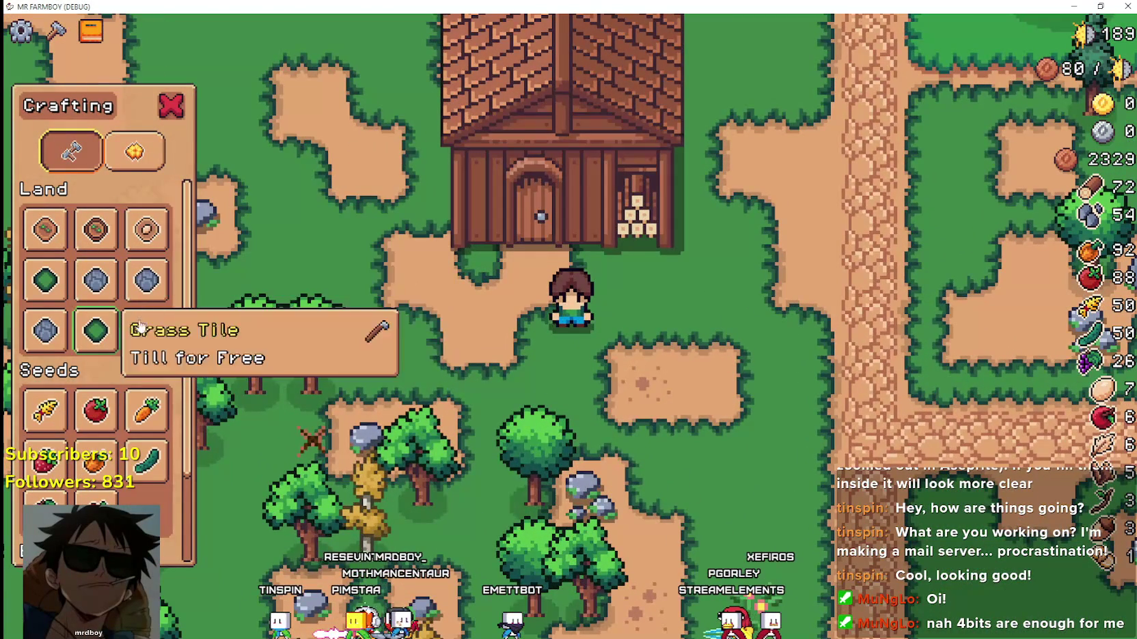
click(113, 297)
scroll(719, 352, down, 2)
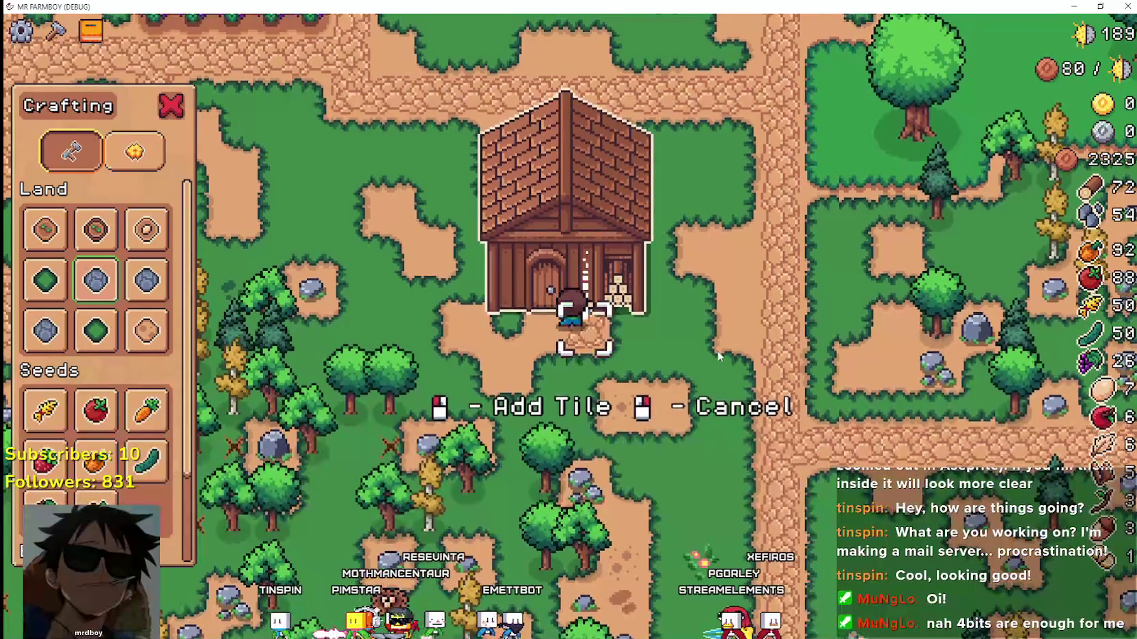
Walk the player around the rebuilt house and back to its front door with WASD.
key(a)
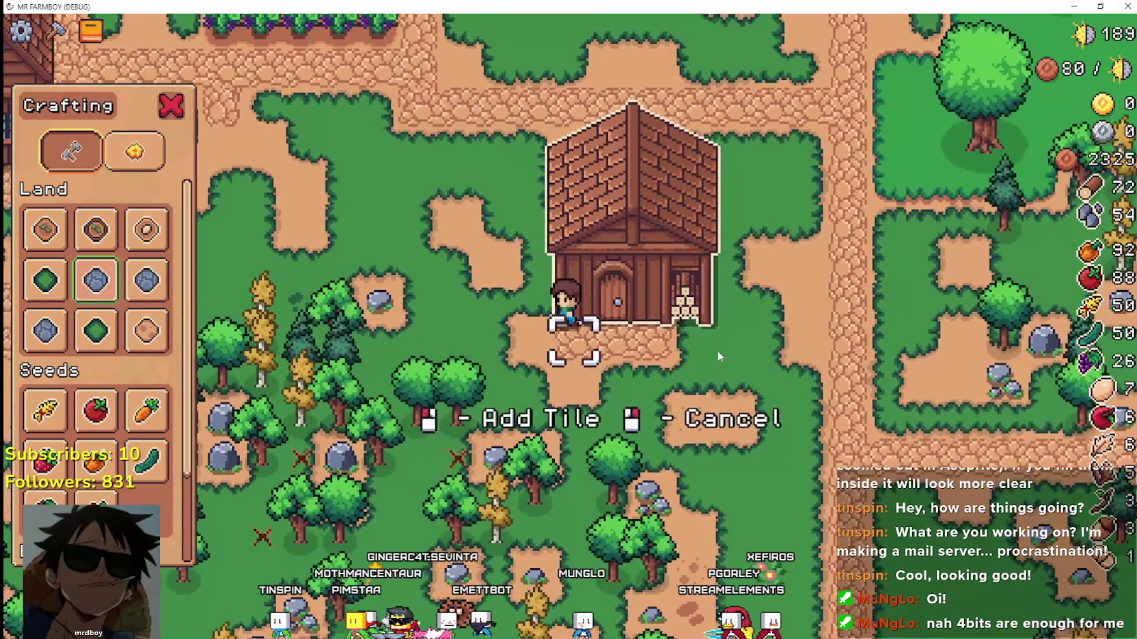
key(w)
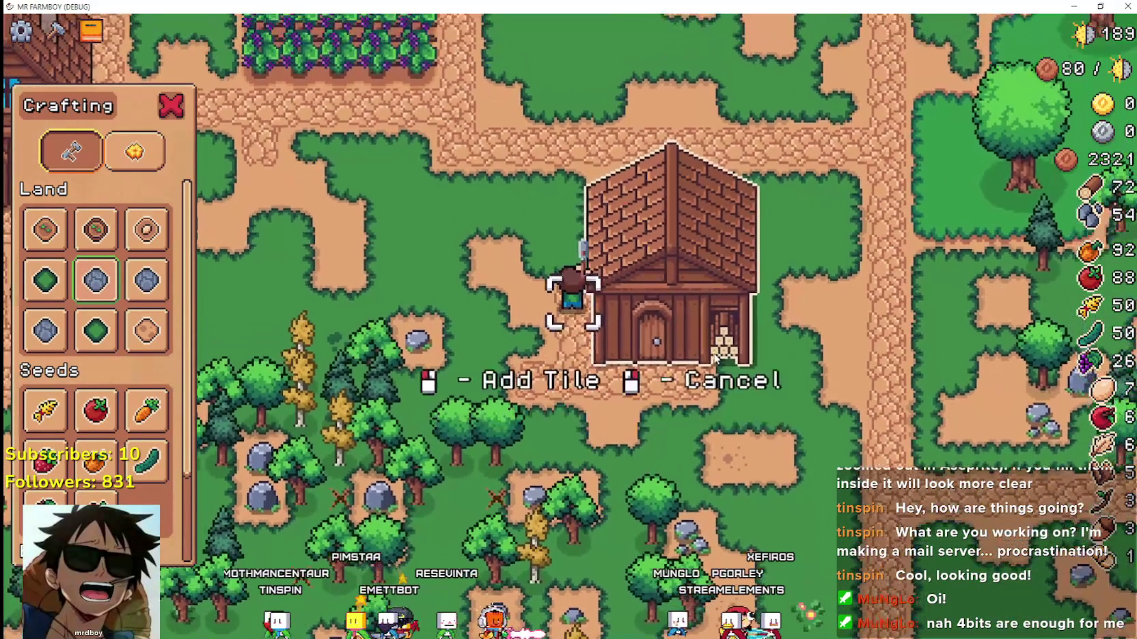
key(d)
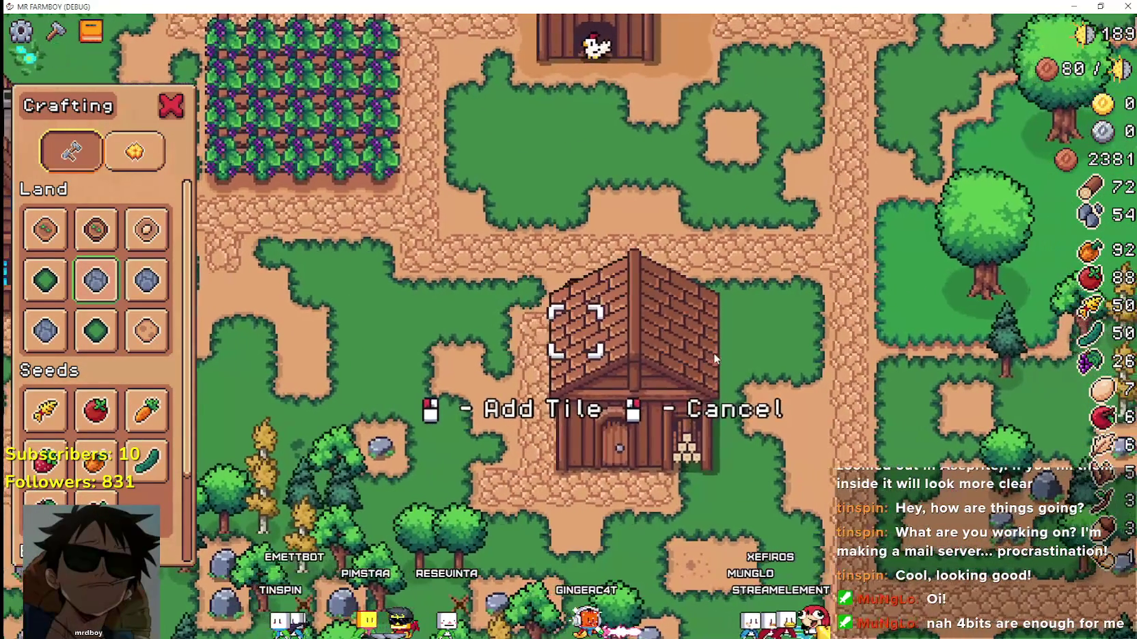
key(d)
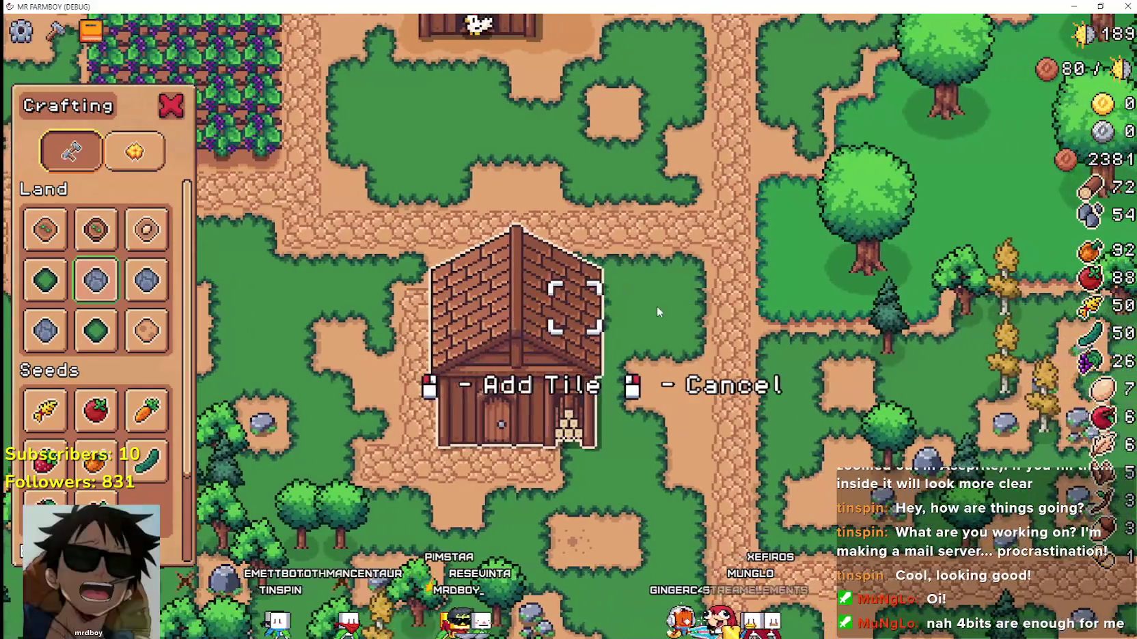
key(s)
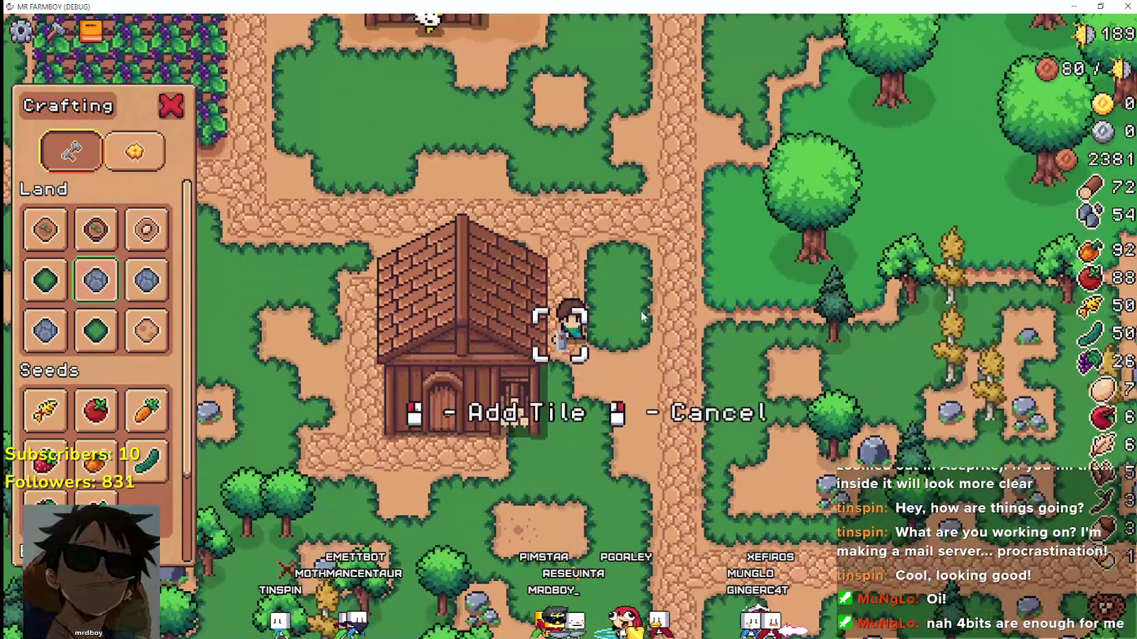
key(s)
key(a)
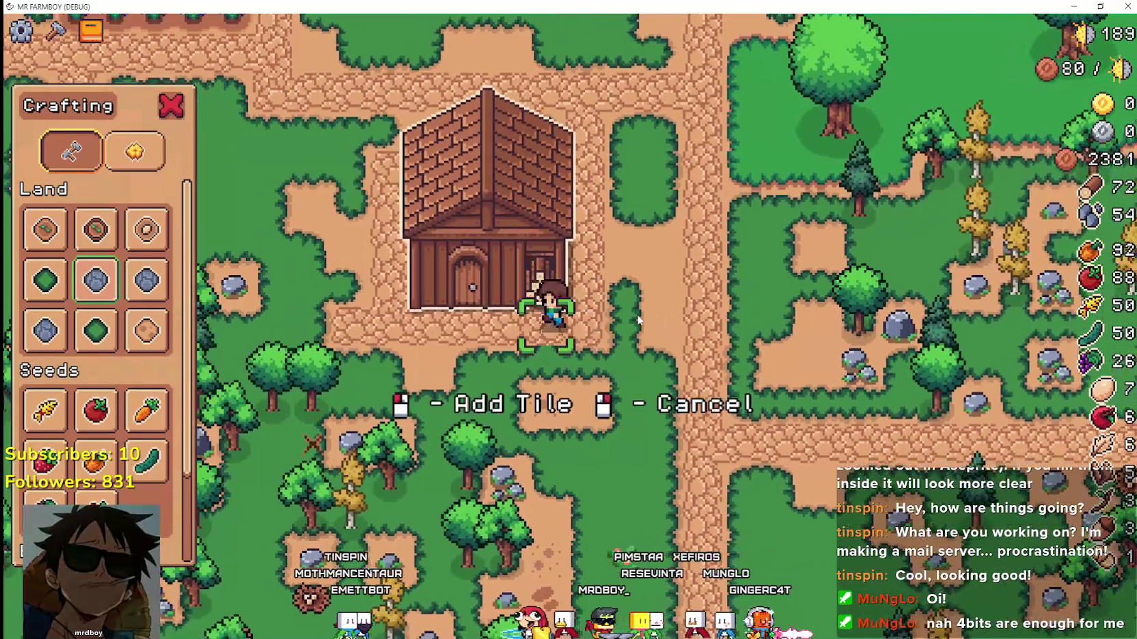
key(d)
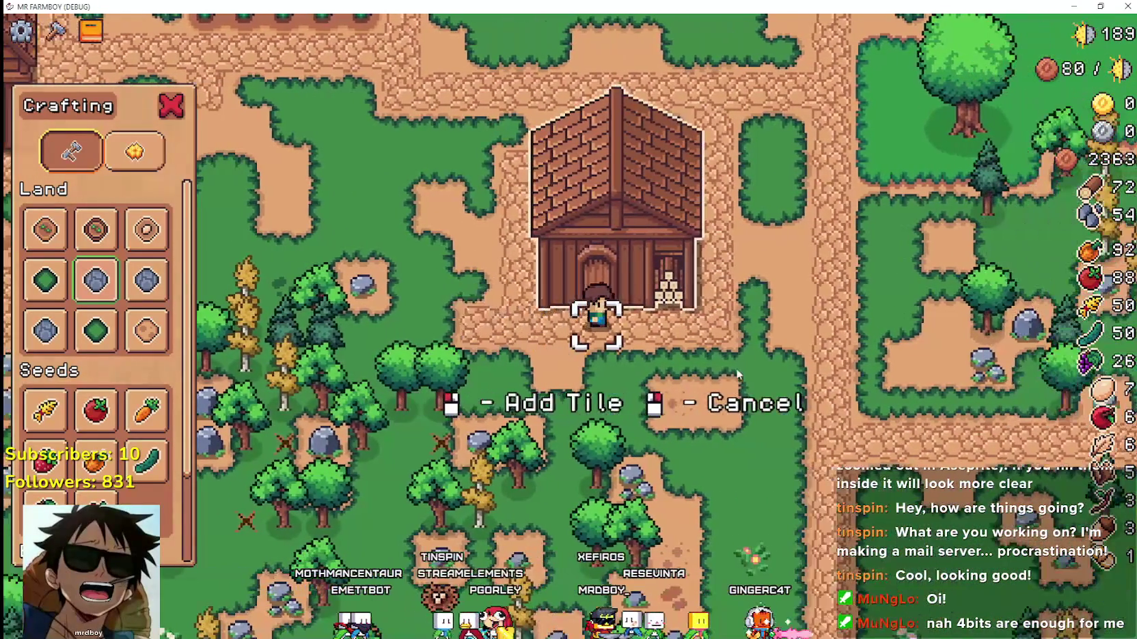
key(d)
key(a)
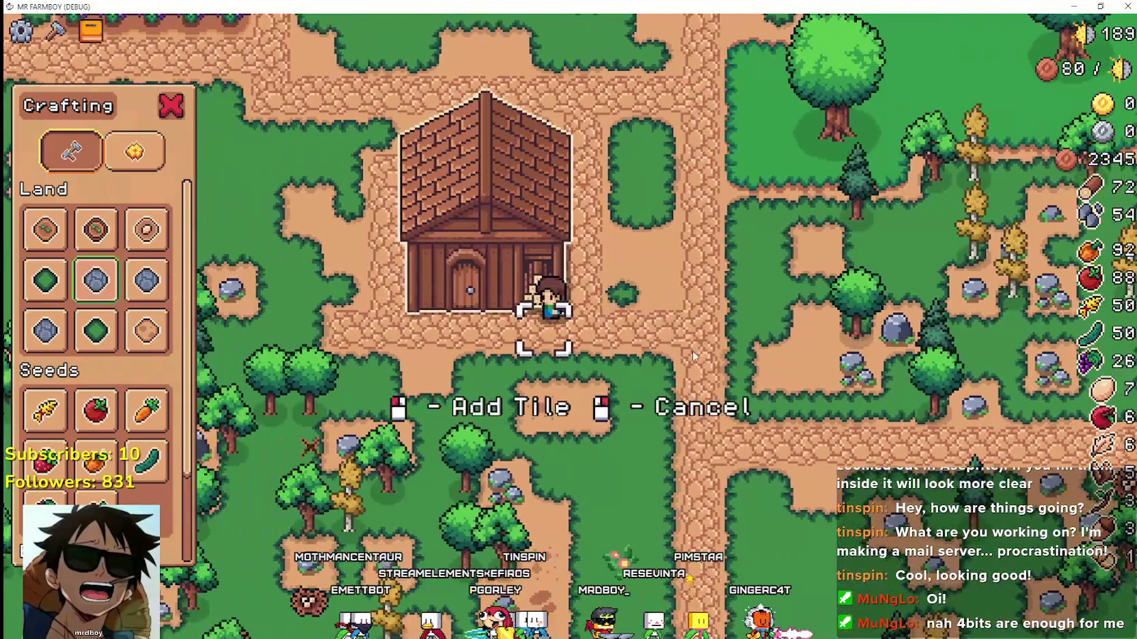
key(a)
Close the crafting panel and zoom out to show more of the farm.
key(w)
key(Escape)
scroll(675, 314, down, 2)
Mine a rock for stone and chop a tree for wood in the woods.
key(d)
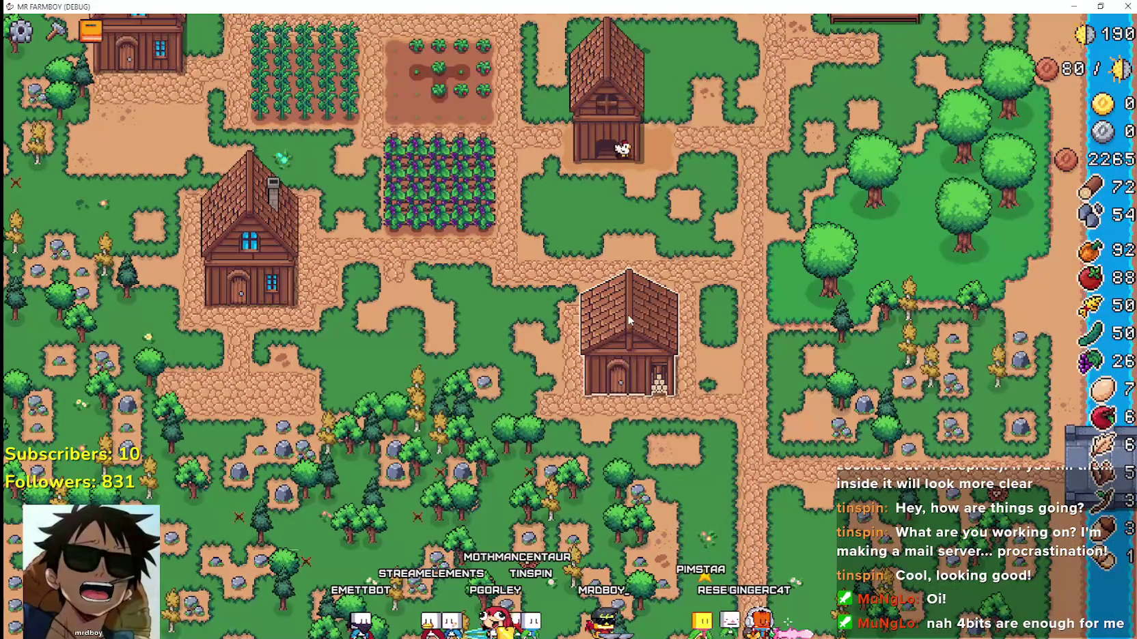
key(a)
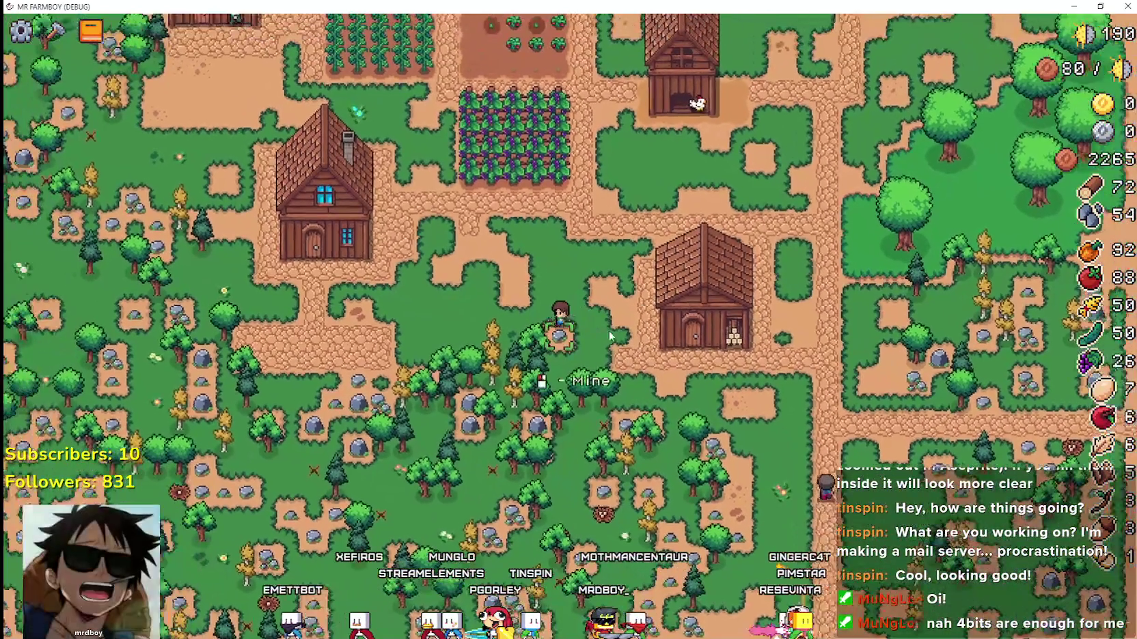
click(610, 336)
key(s)
key(a)
click(602, 331)
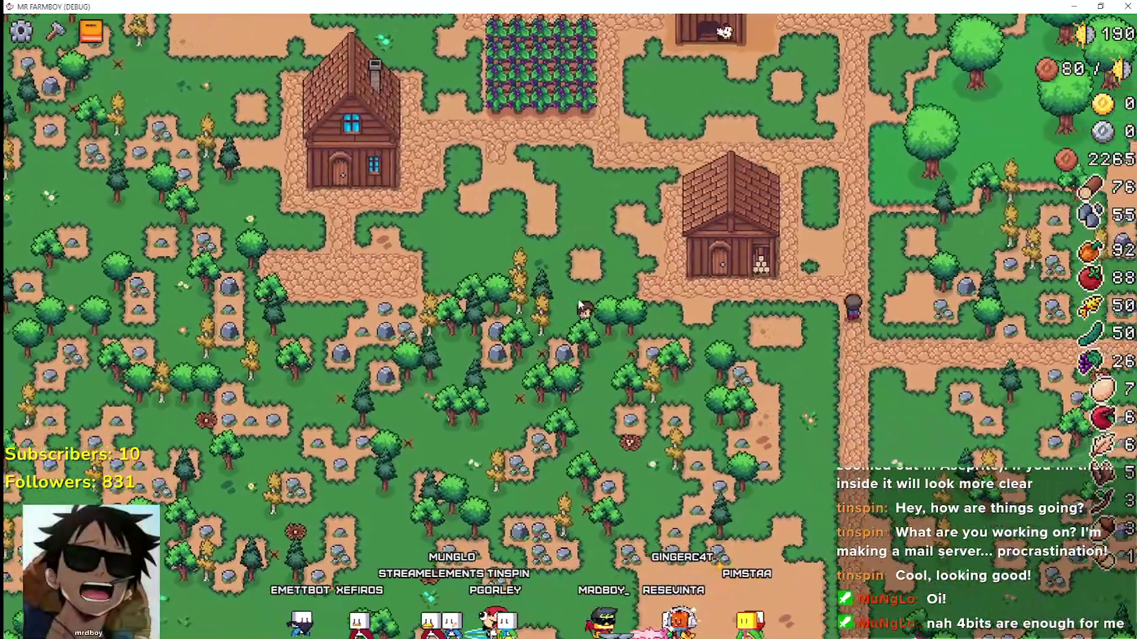
Place a chicken coop from Buildings between the two houses.
key(c)
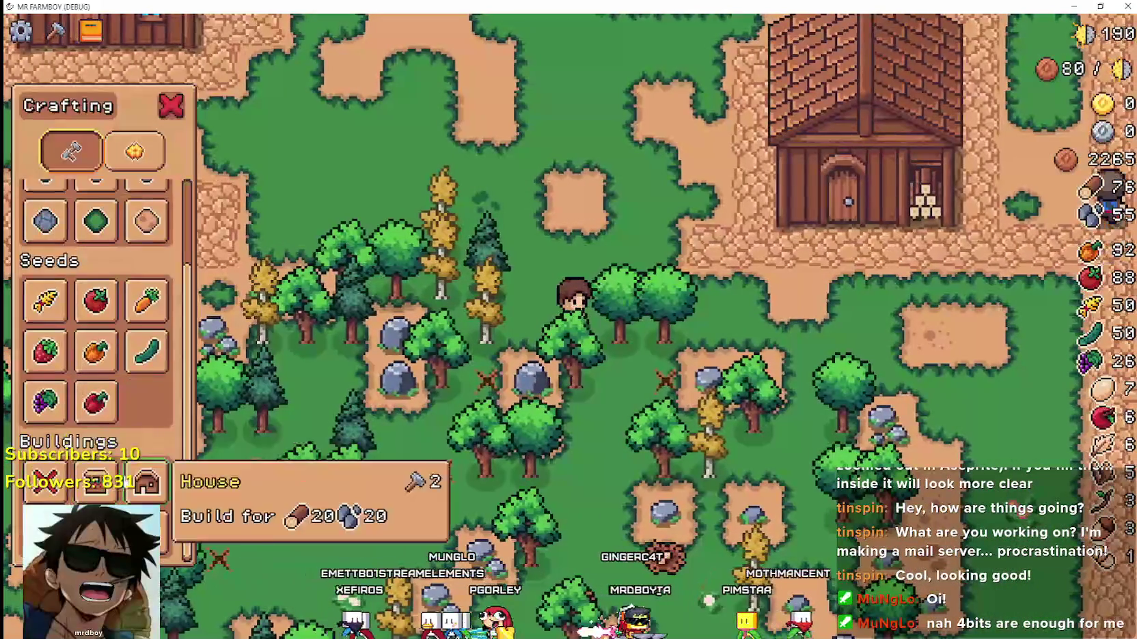
click(147, 483)
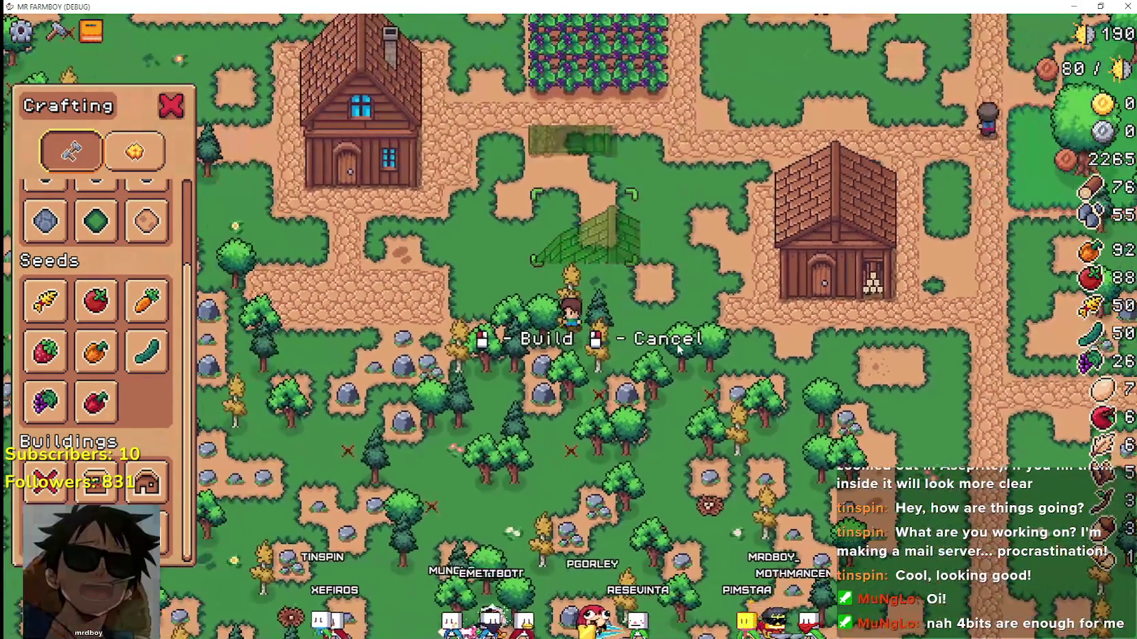
click(678, 348)
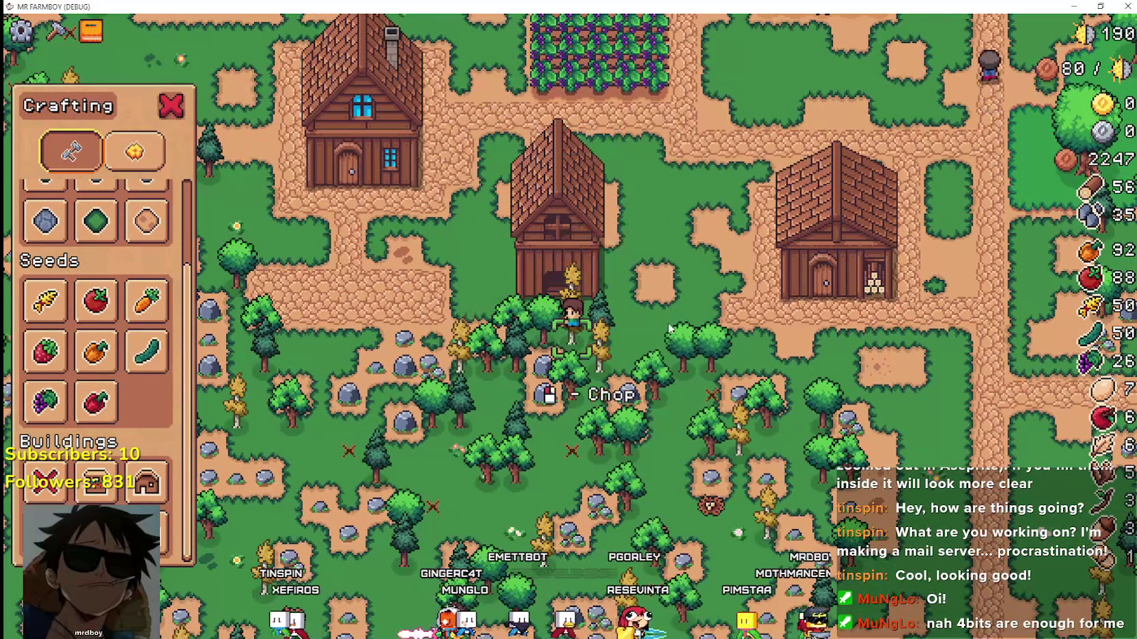
Chop the nearby yellow tree and the next tree for wood.
click(673, 344)
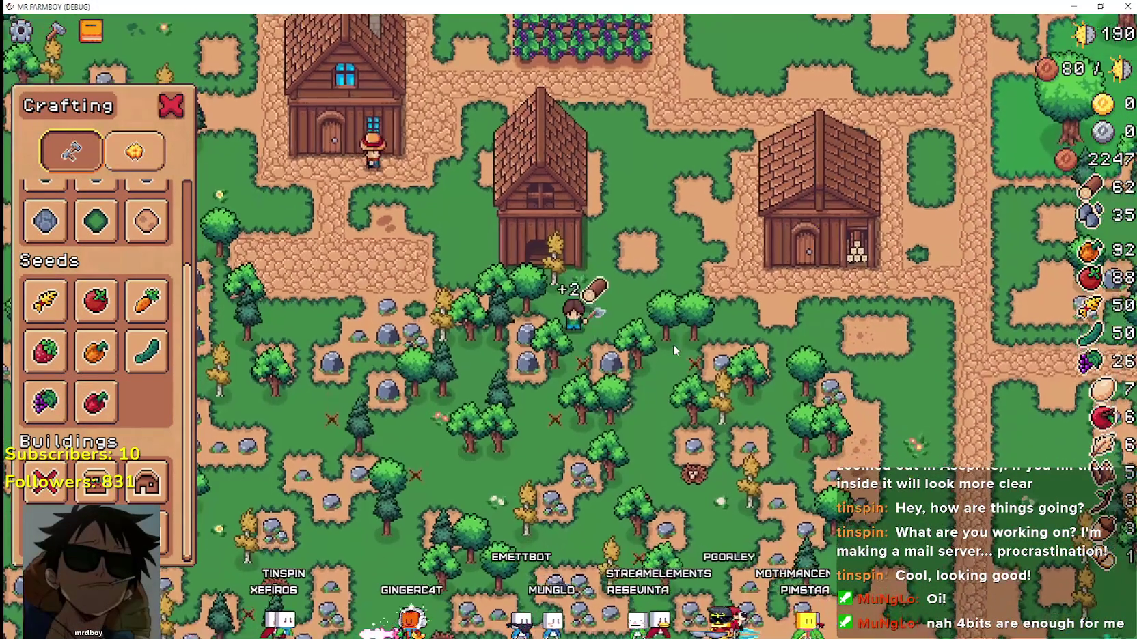
key(a)
key(s)
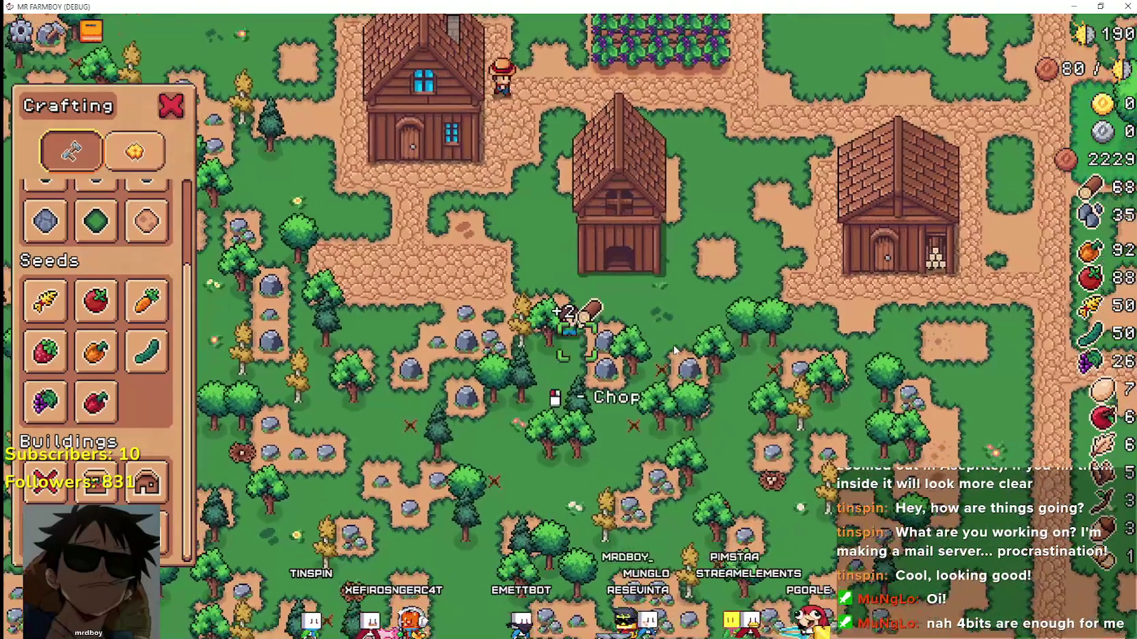
click(673, 345)
key(a)
key(s)
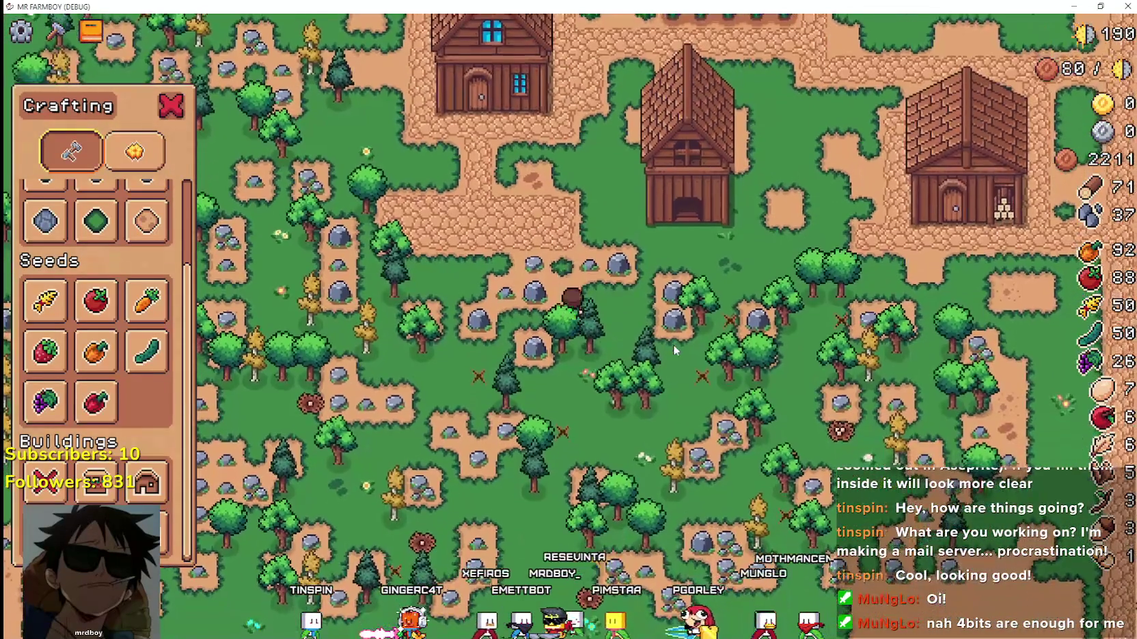
Mine rocks and gather more resources, bringing wood to 72 and stone to 44.
key(w)
key(d)
click(671, 341)
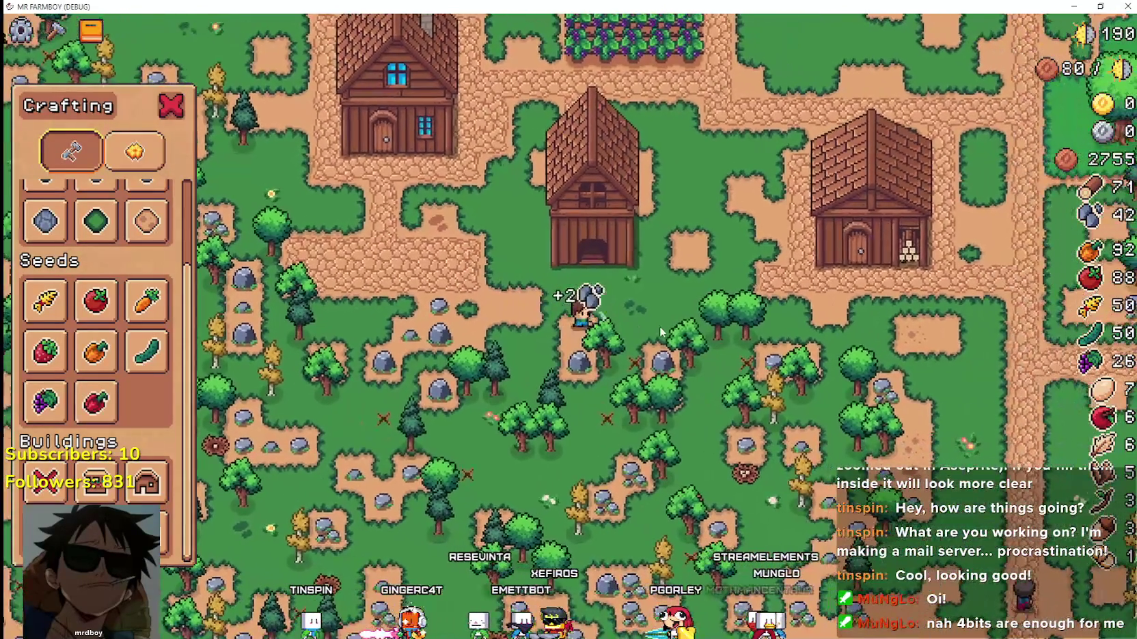
key(s)
key(a)
click(660, 328)
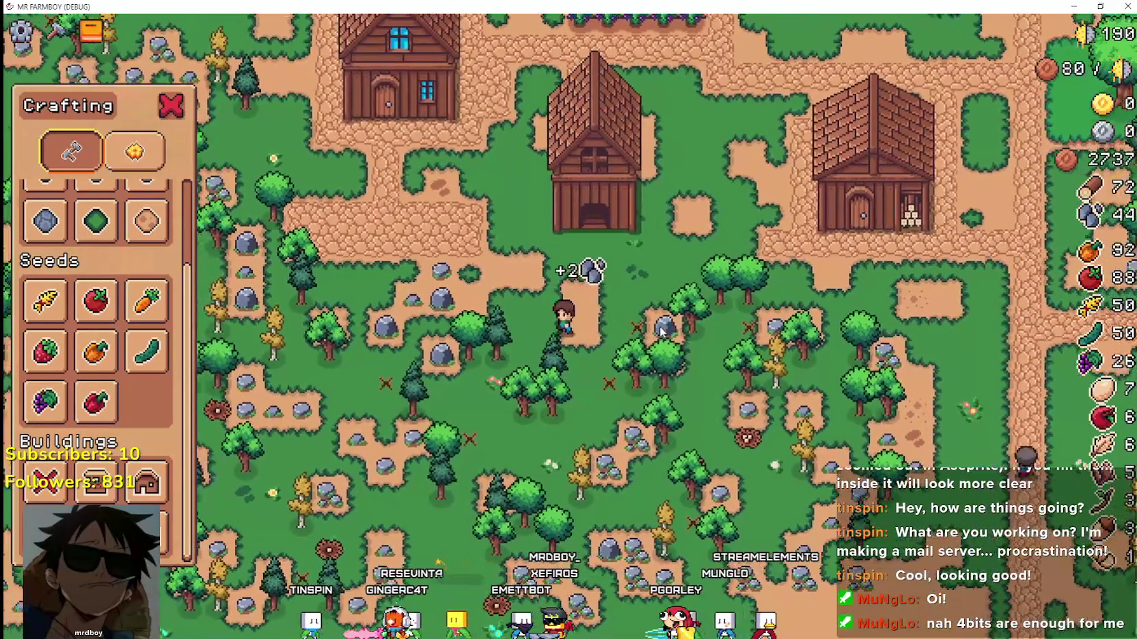
key(w)
key(d)
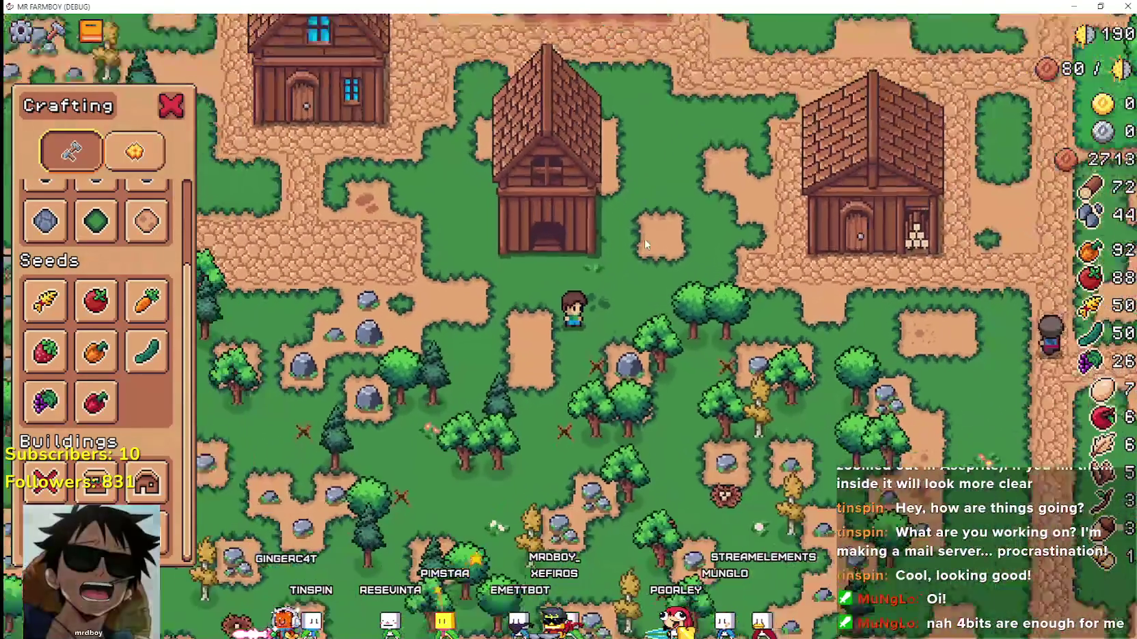
scroll(643, 244, down, 1)
Zoom the view and walk the player up beside the new coop.
scroll(588, 274, down, 1)
scroll(516, 265, up, 1)
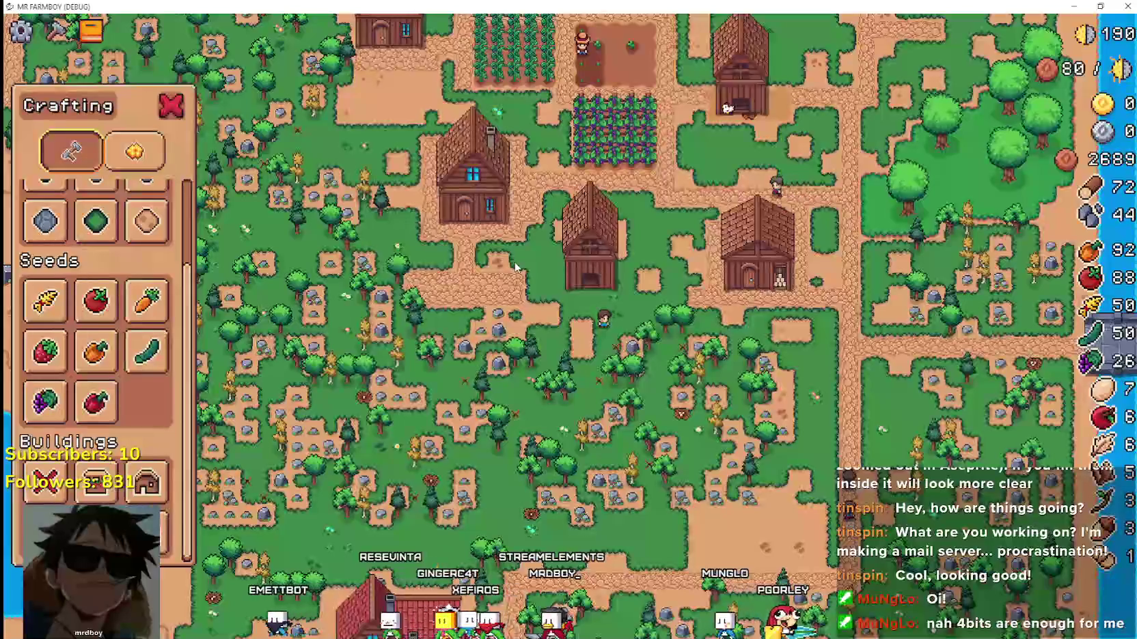
scroll(621, 159, up, 1)
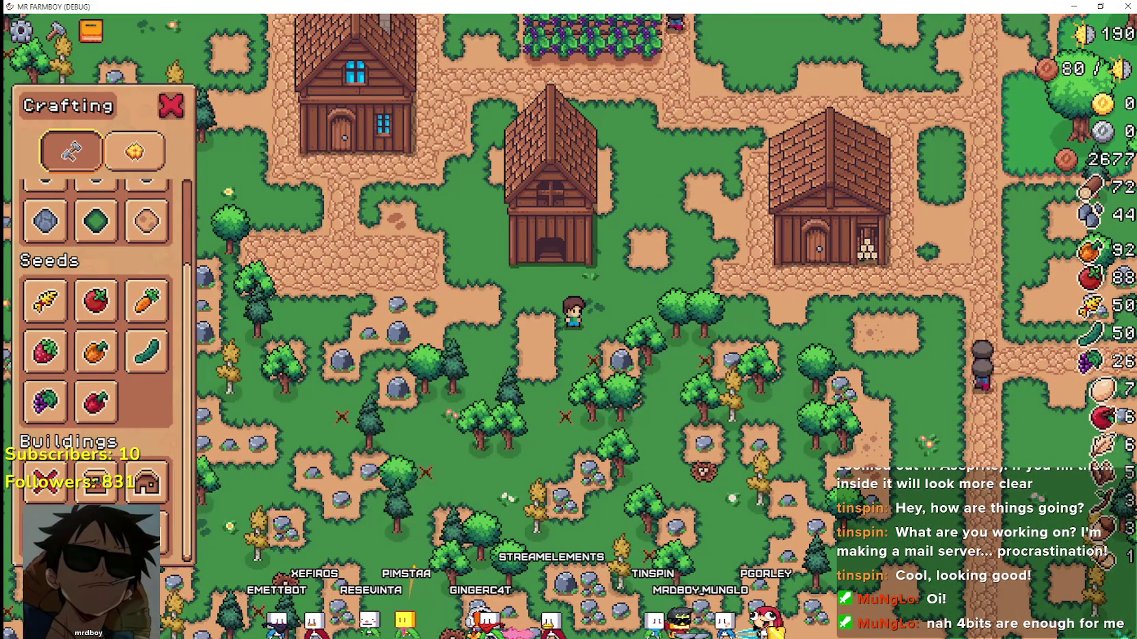
key(w)
key(a)
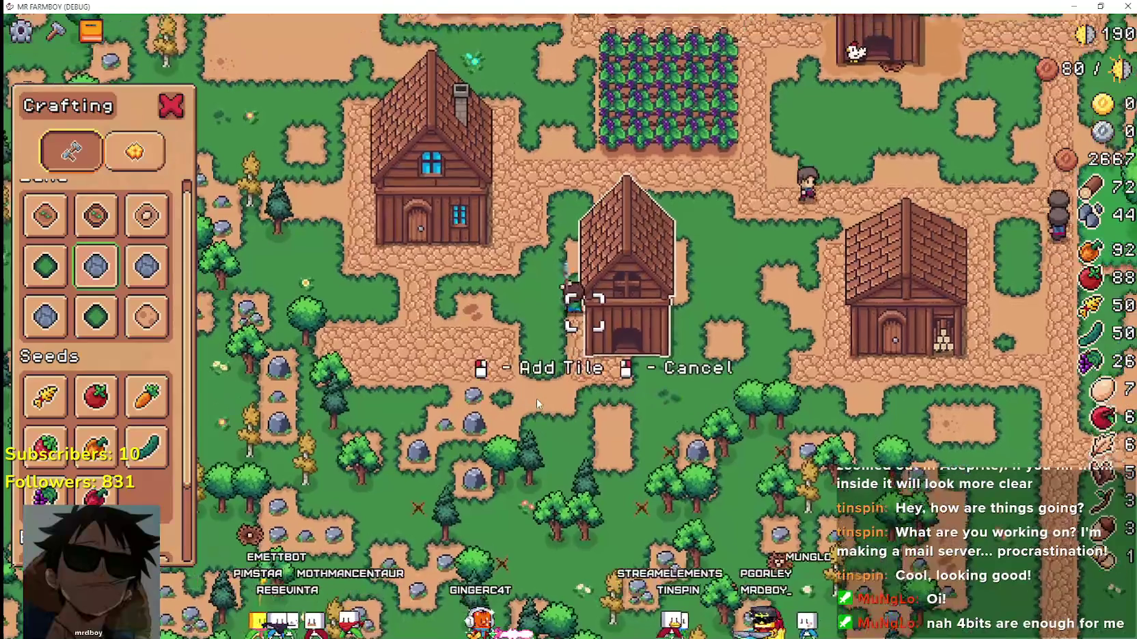
scroll(697, 446, up, 2)
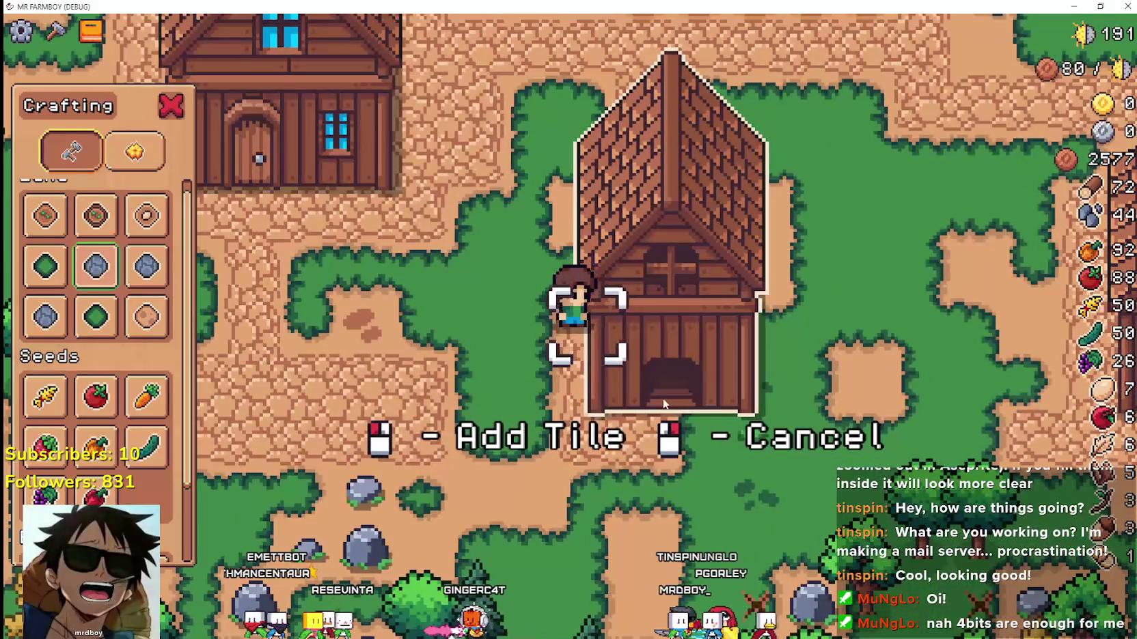
Circle the coop in tile-placement mode to inspect its sides.
key(s)
key(d)
key(w)
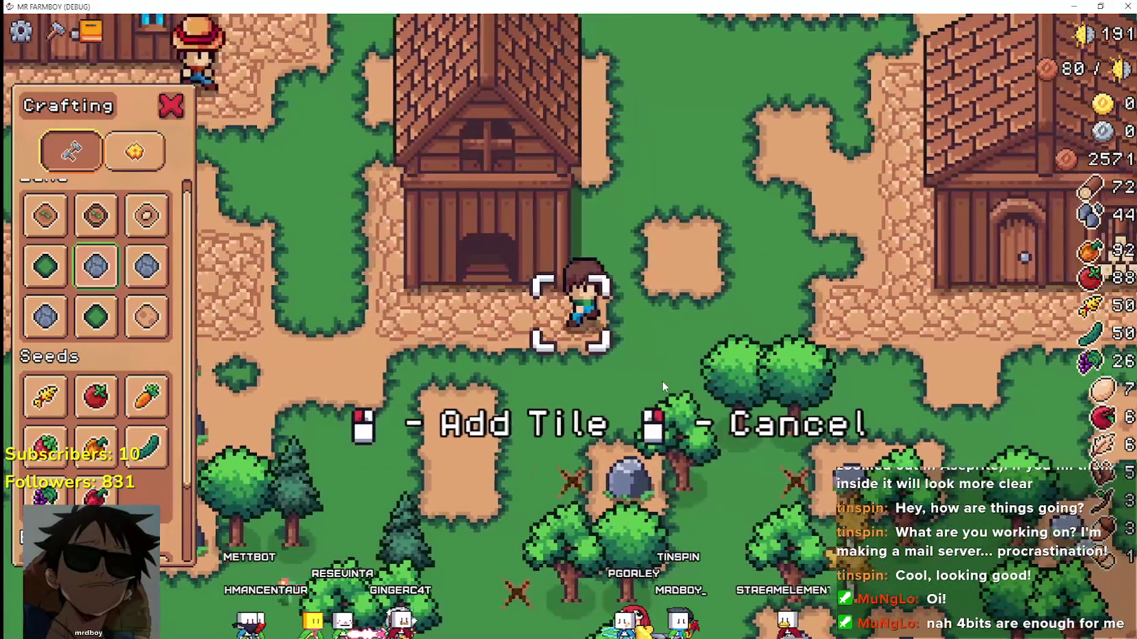
key(d)
key(w)
key(s)
key(w)
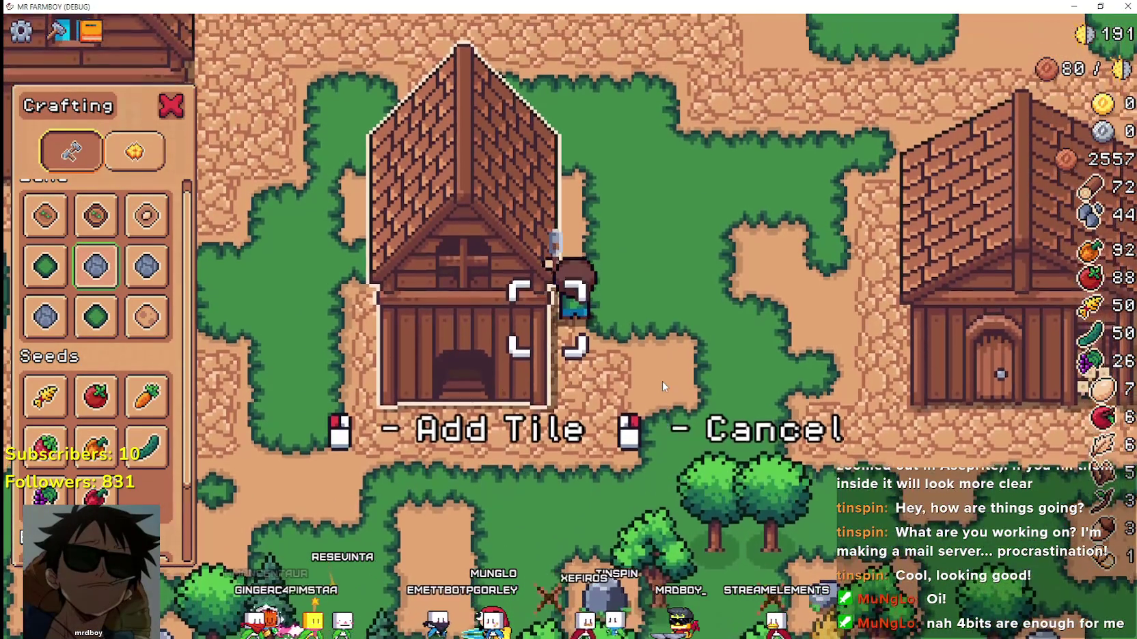
key(d)
key(s)
key(w)
key(a)
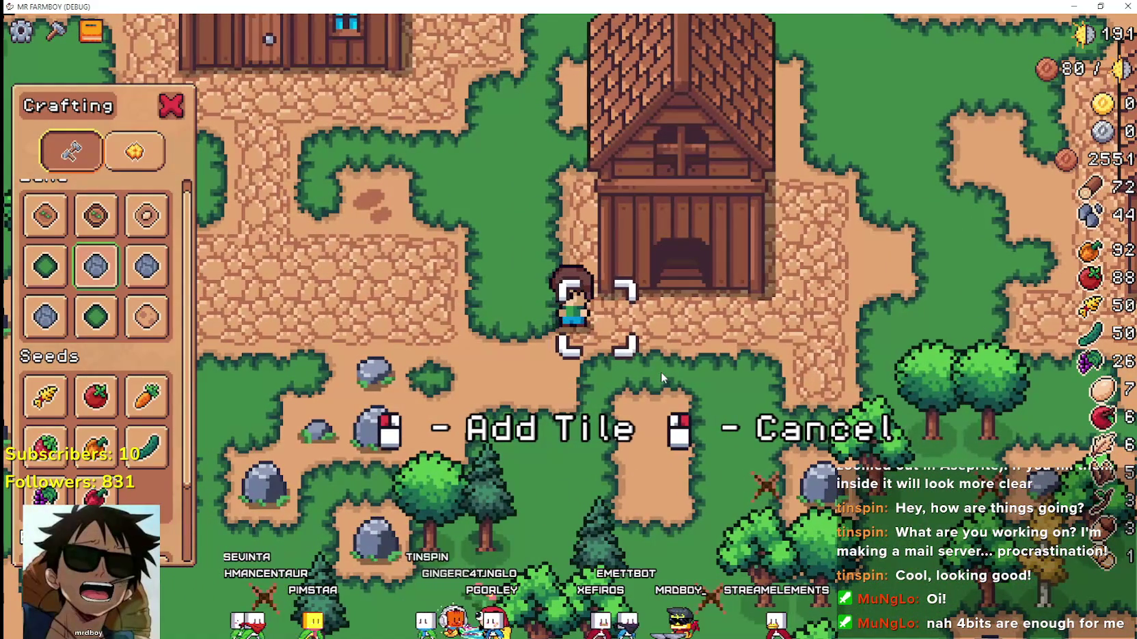
Walk to the coop door and past it, then scroll the view out to show the whole farm.
key(w)
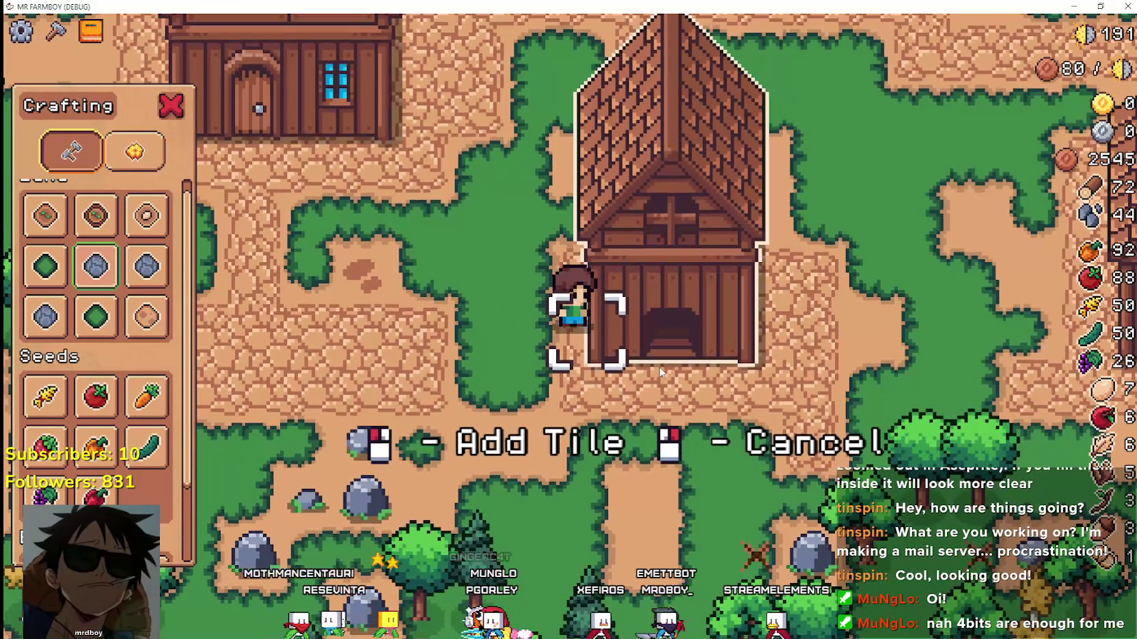
key(s)
key(d)
key(a)
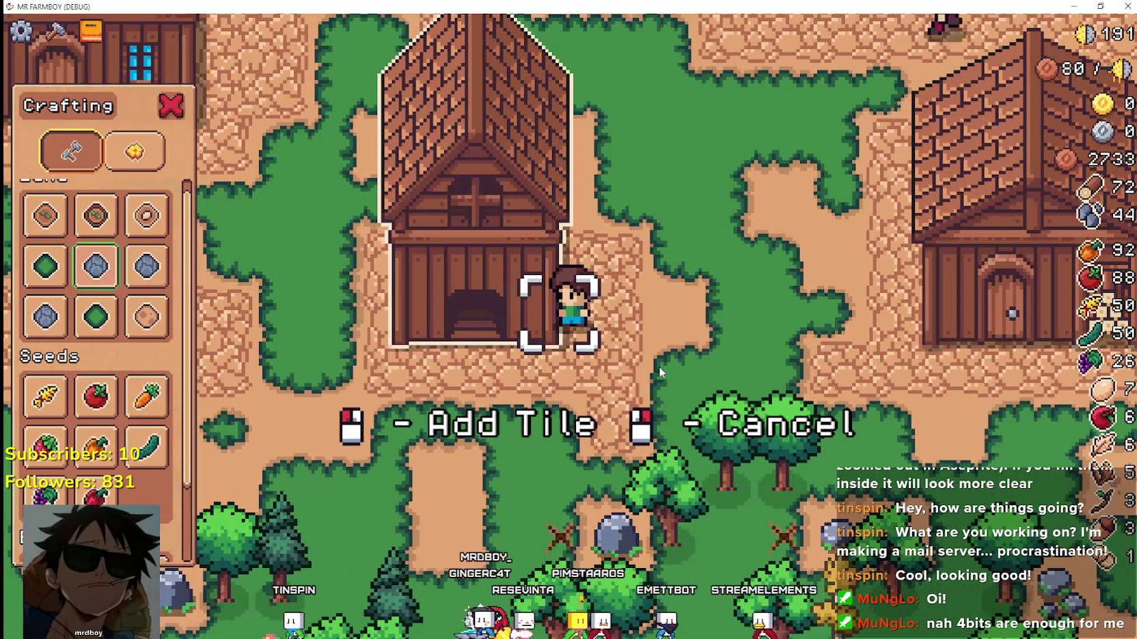
key(s)
key(a)
key(w)
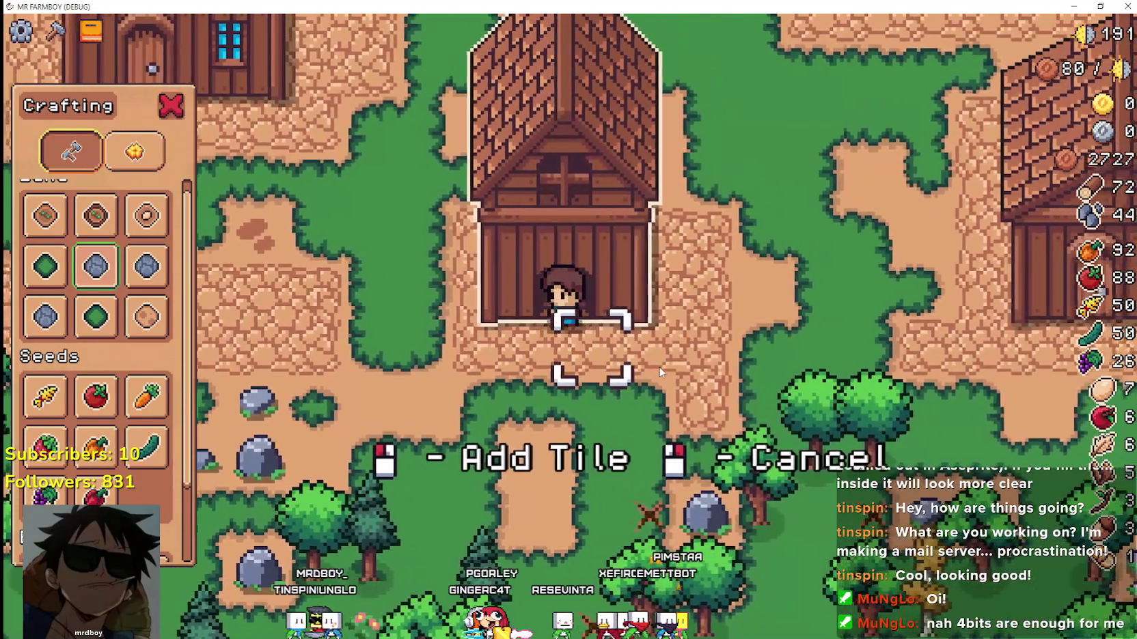
key(a)
scroll(660, 372, down, 5)
key(d)
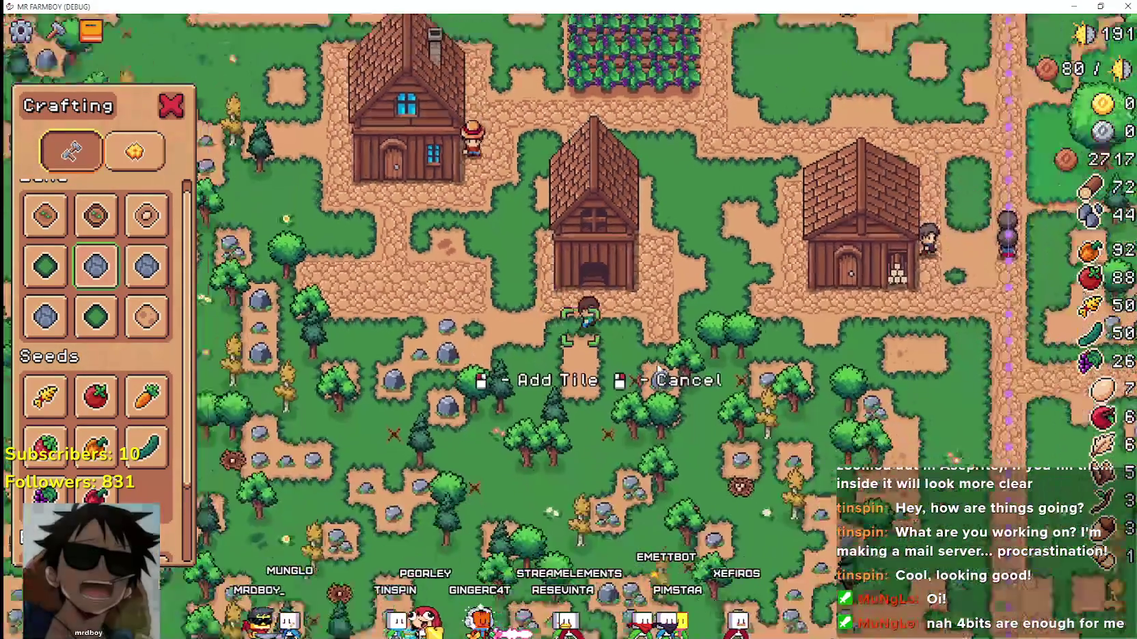
scroll(657, 369, down, 1)
key(d)
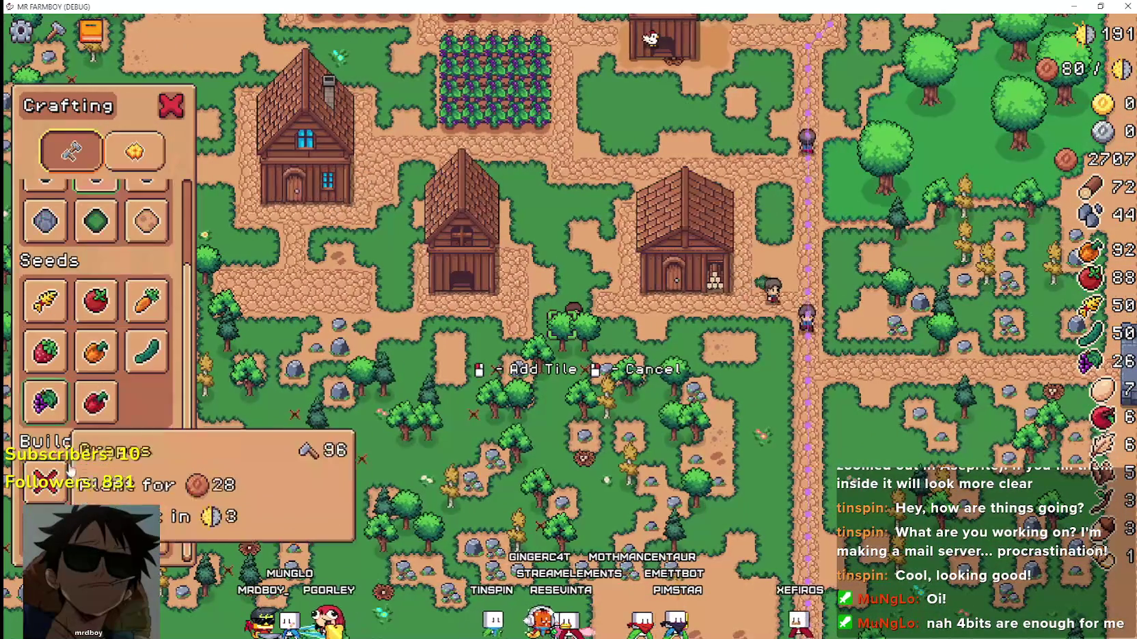
Walk down-right and right-click to cancel building placement.
key(s)
key(d)
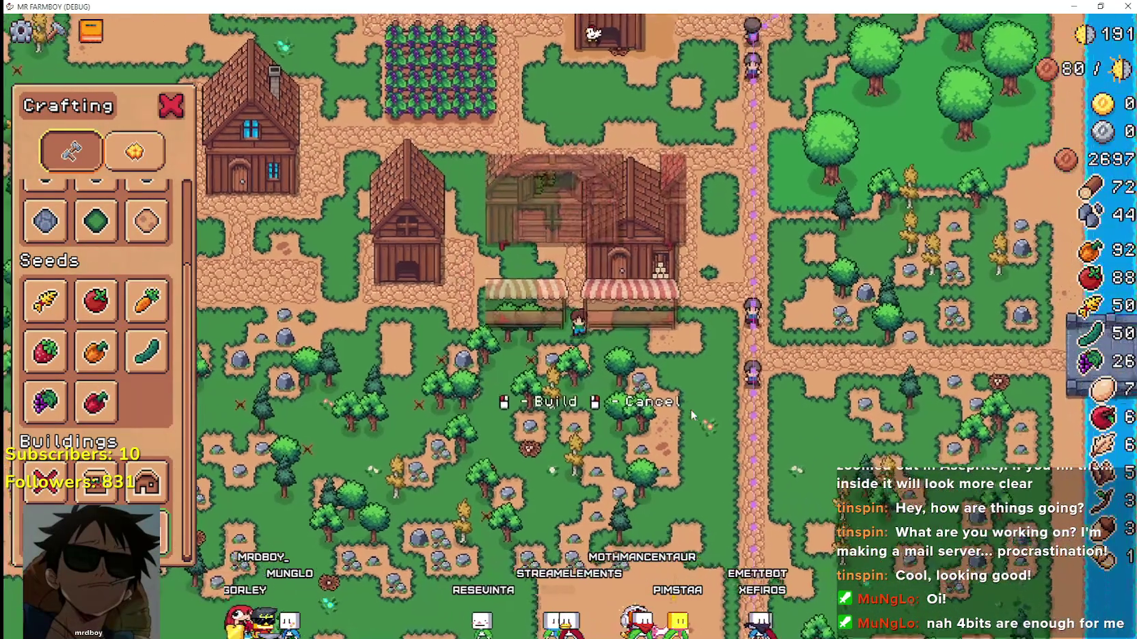
right_click(688, 411)
Walk up-left chopping trees and mining rocks for wood and stone.
key(w)
key(a)
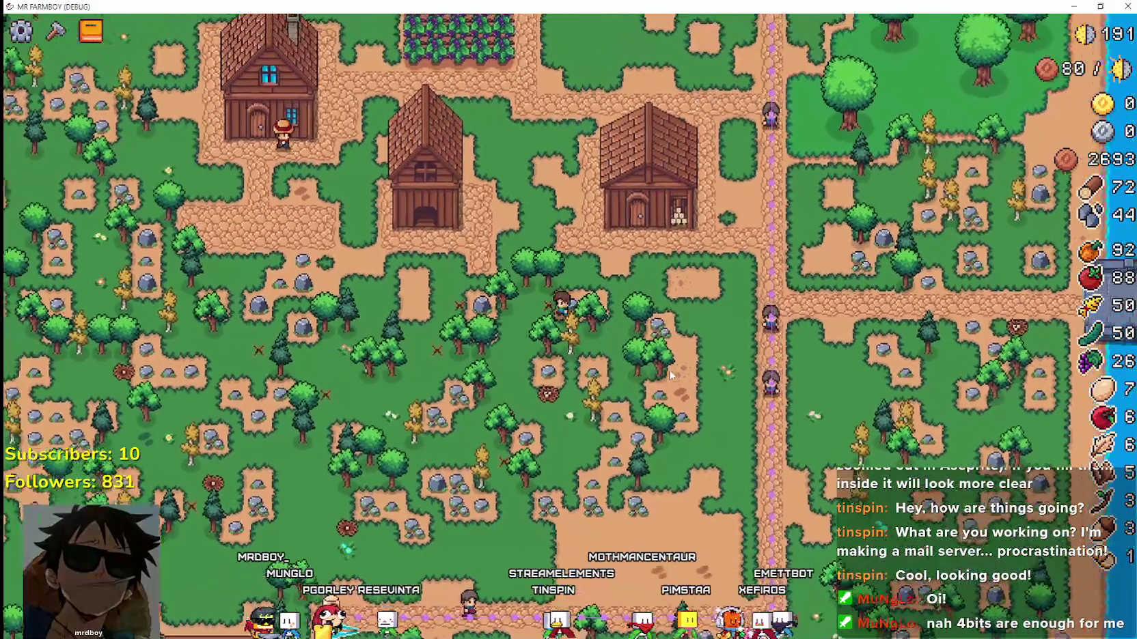
key(d)
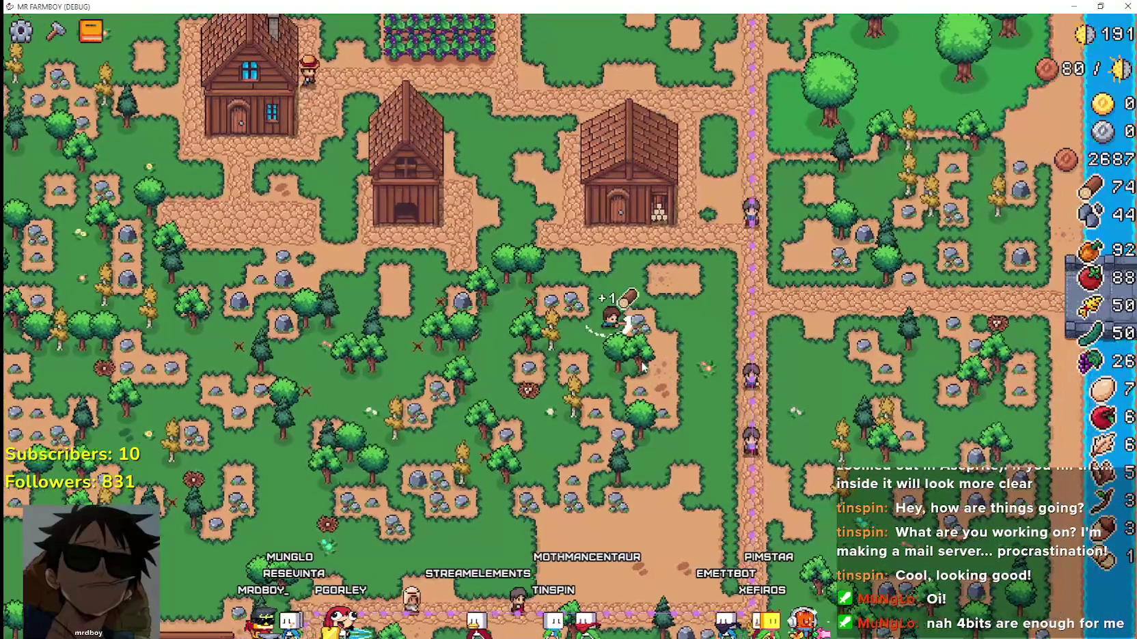
key(s)
key(a)
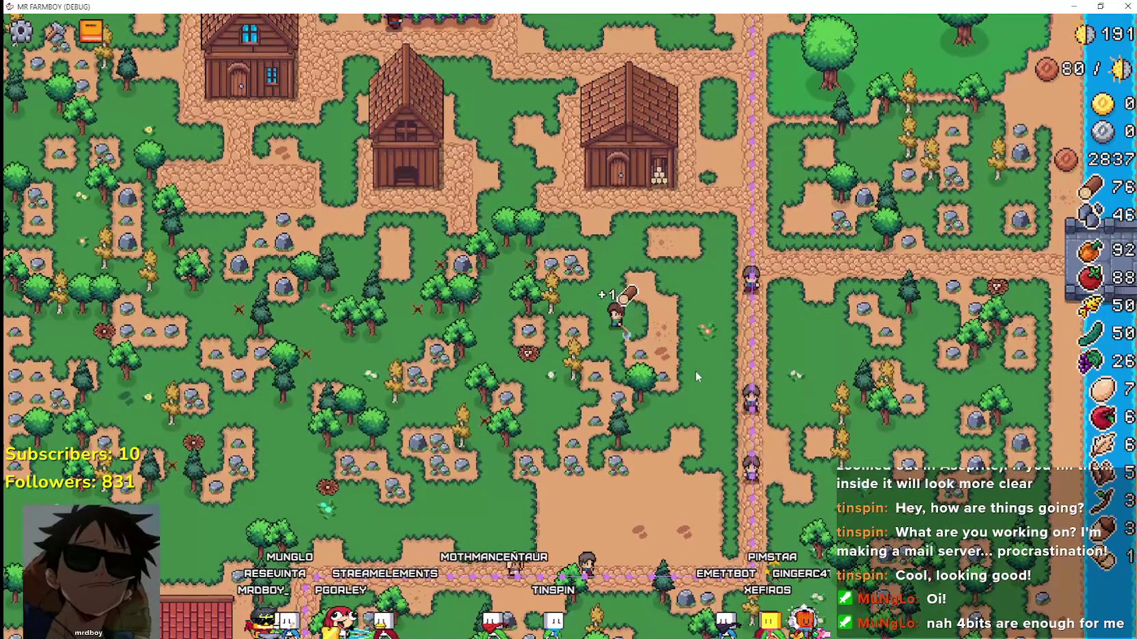
key(a)
key(w)
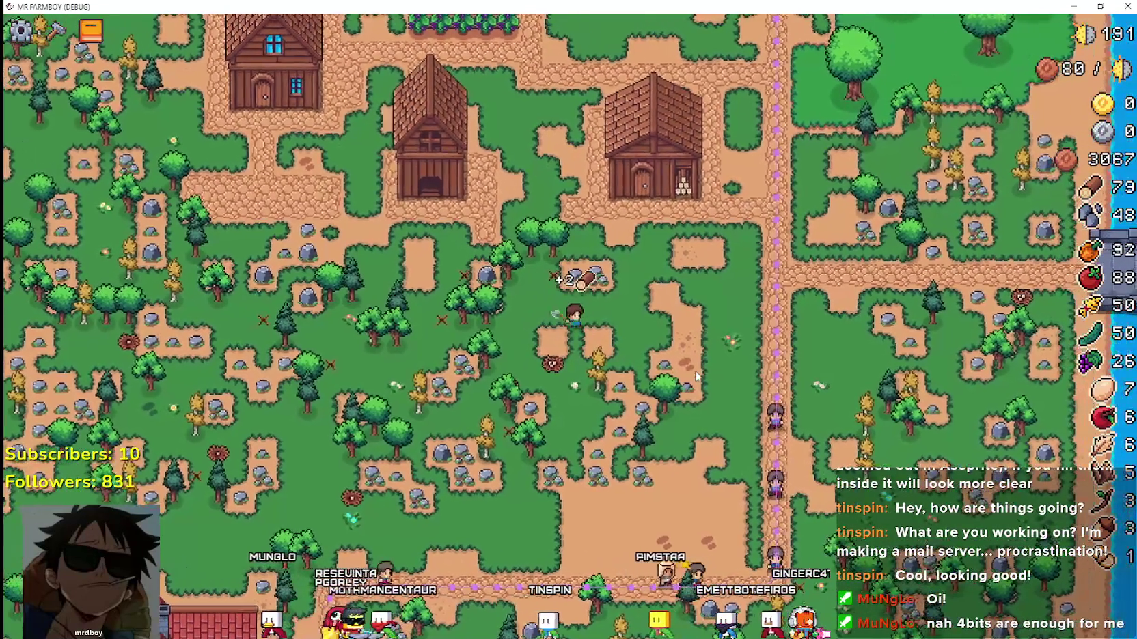
key(w)
key(a)
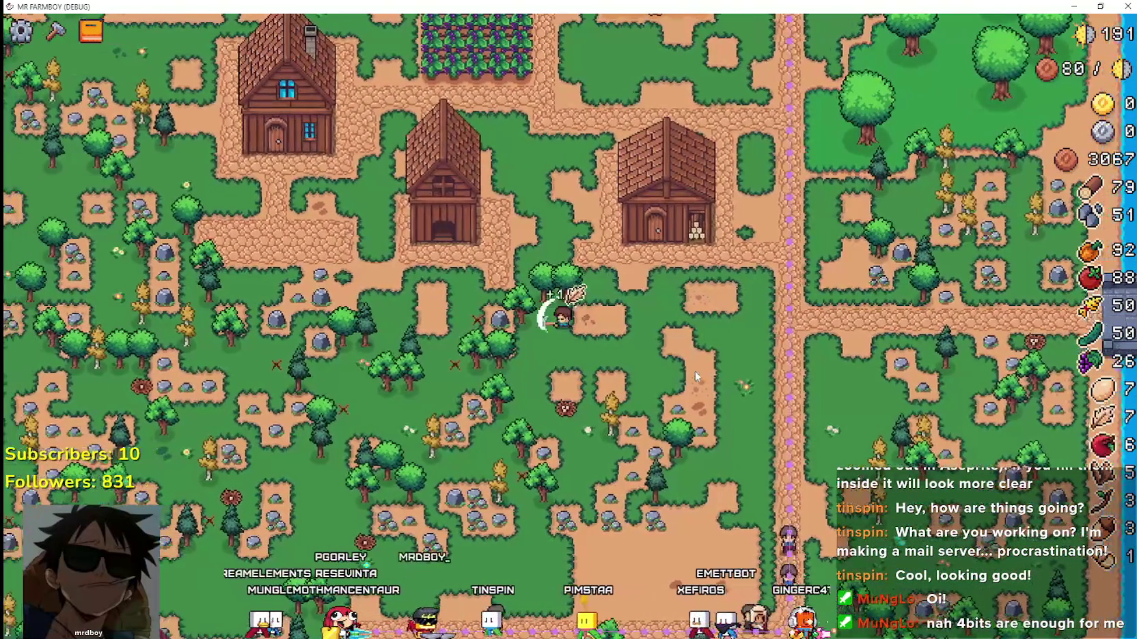
key(w)
key(a)
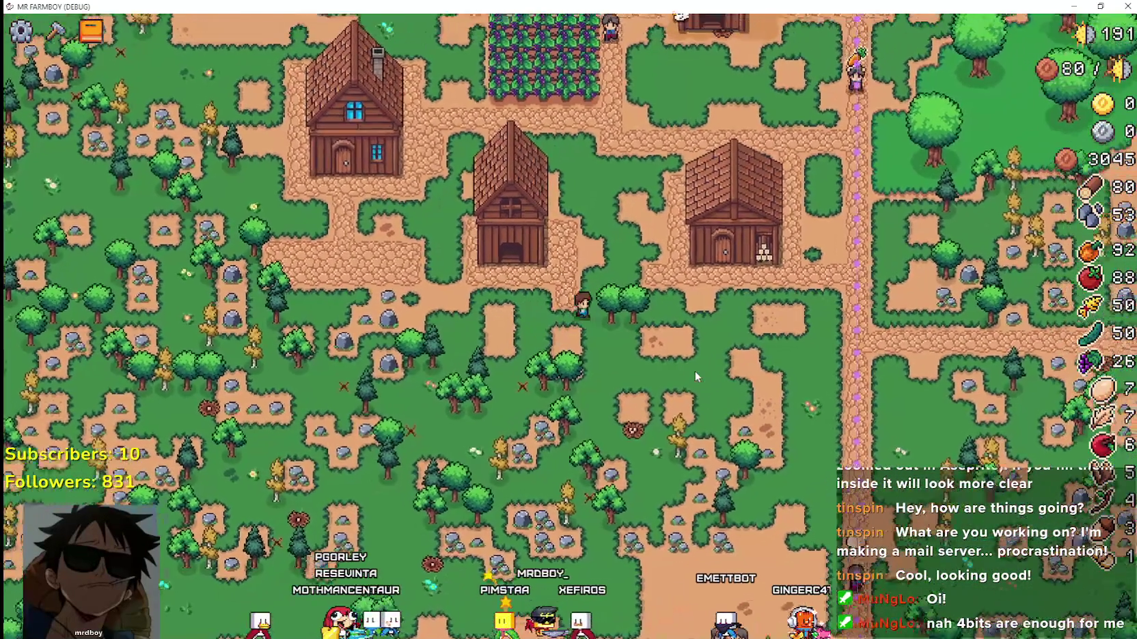
key(s)
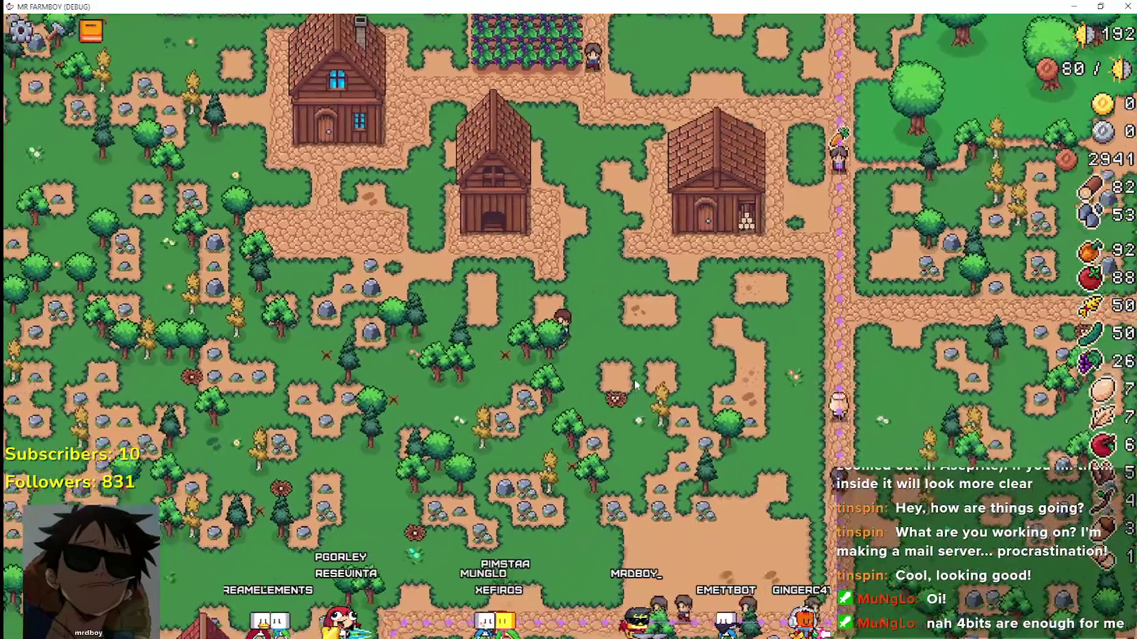
Keep gathering down-left and right, raising wood to 90 and stone to 65.
key(a)
key(s)
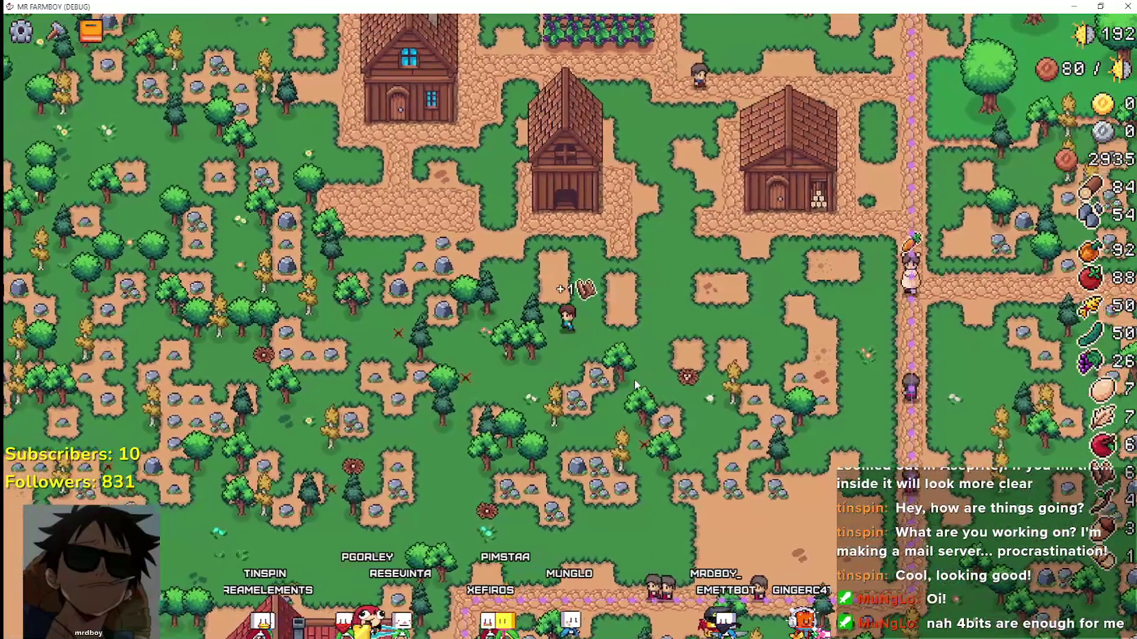
key(s)
key(a)
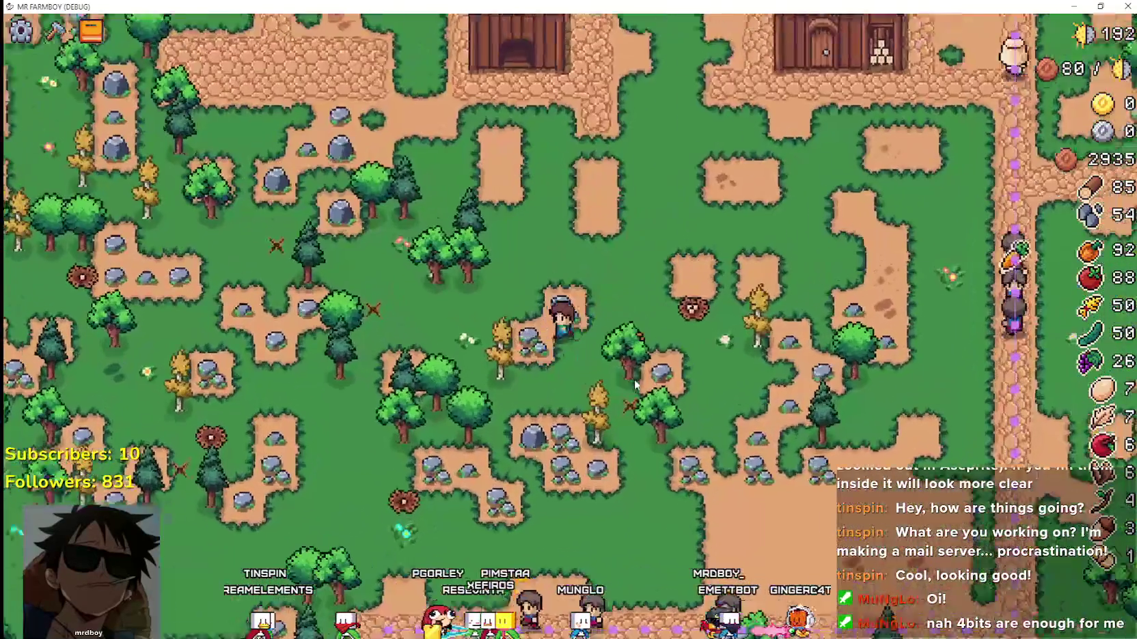
key(d)
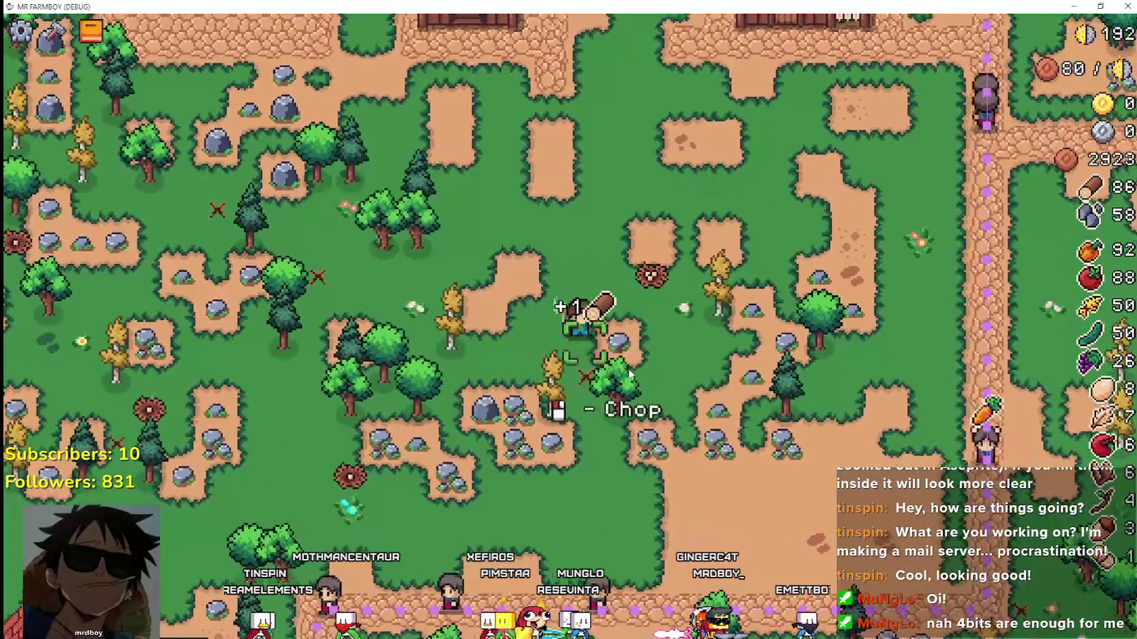
key(d)
key(w)
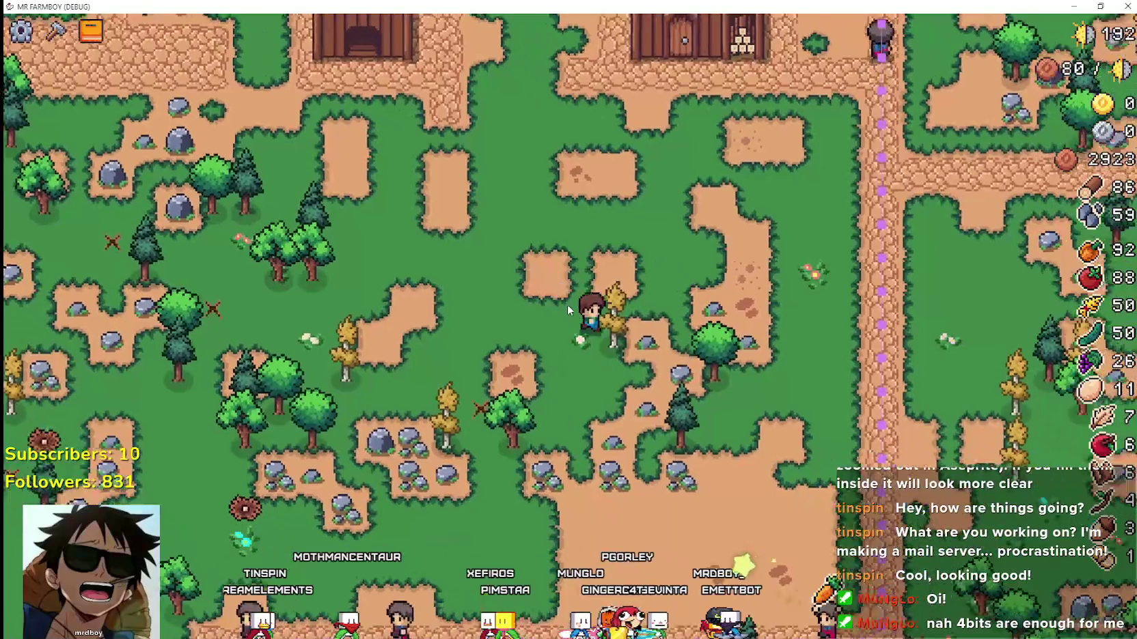
key(d)
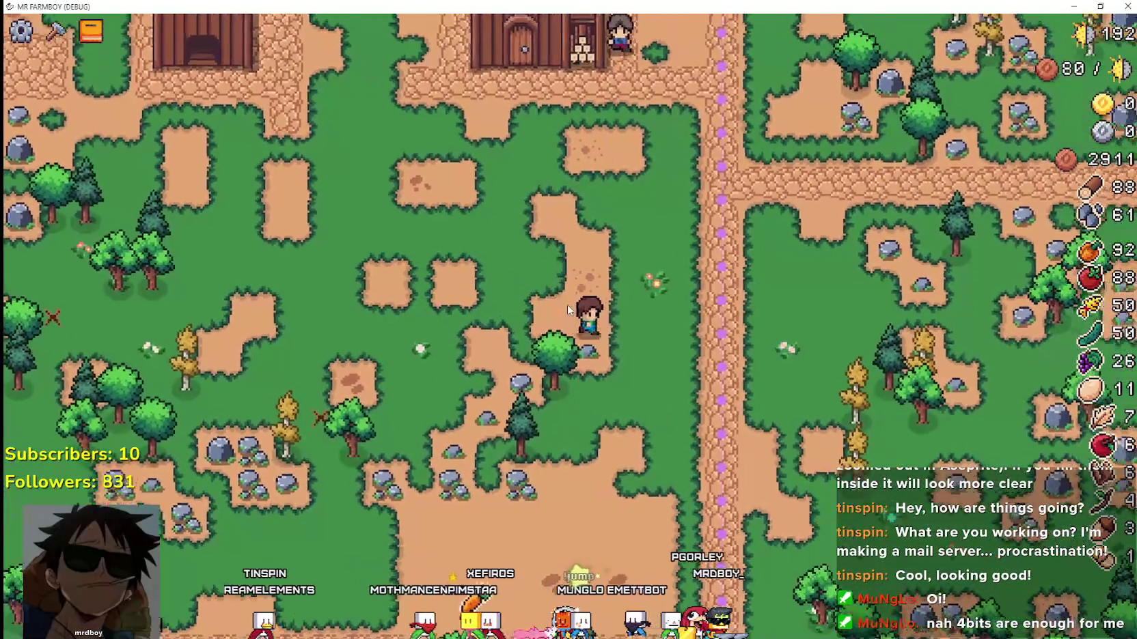
key(a)
key(s)
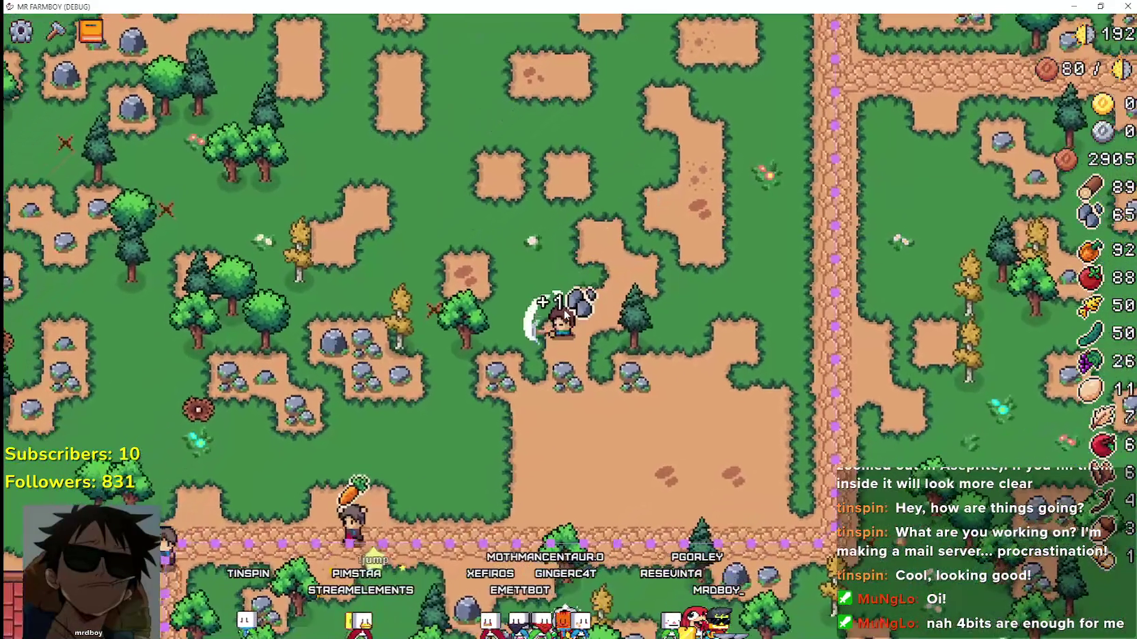
key(a)
key(w)
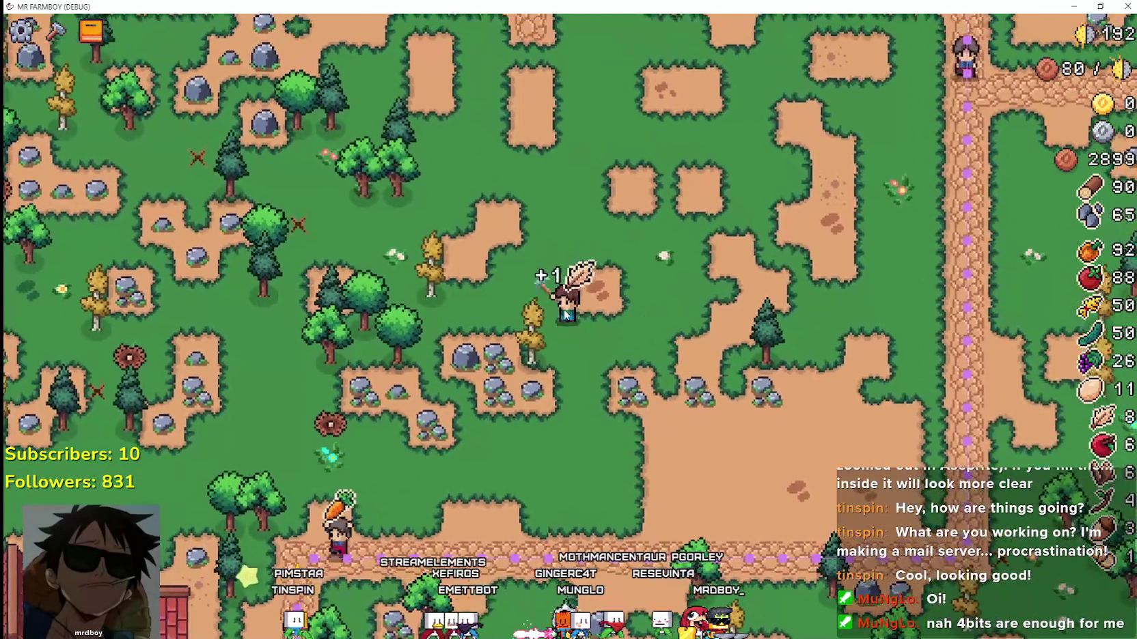
Reopen Crafting with C and walk around the coop's front doors and sides.
key(c)
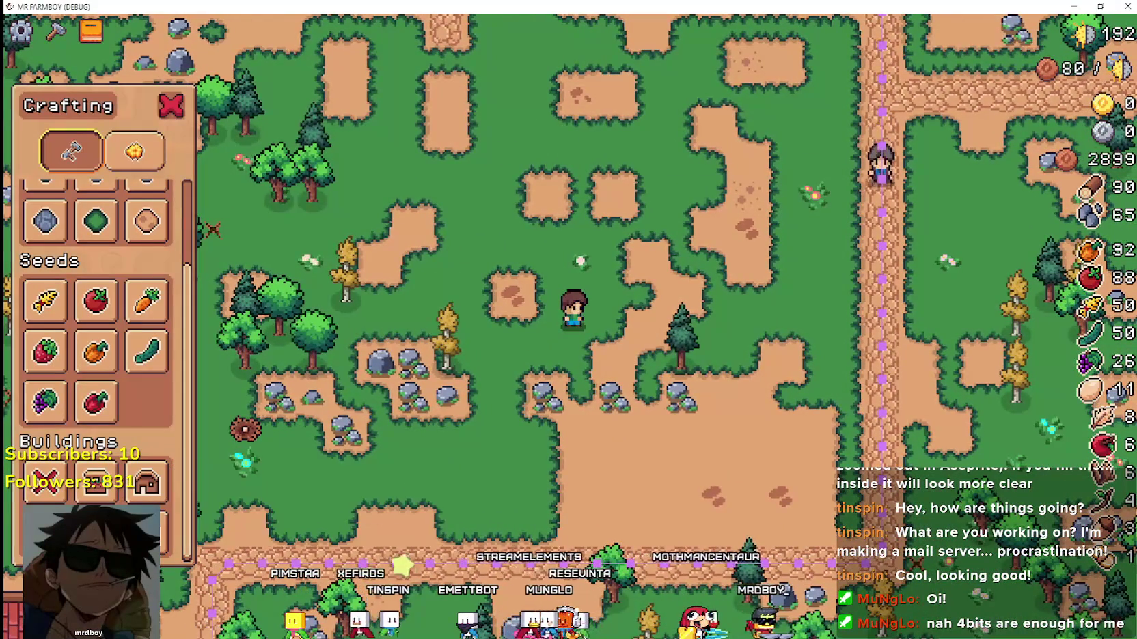
key(w)
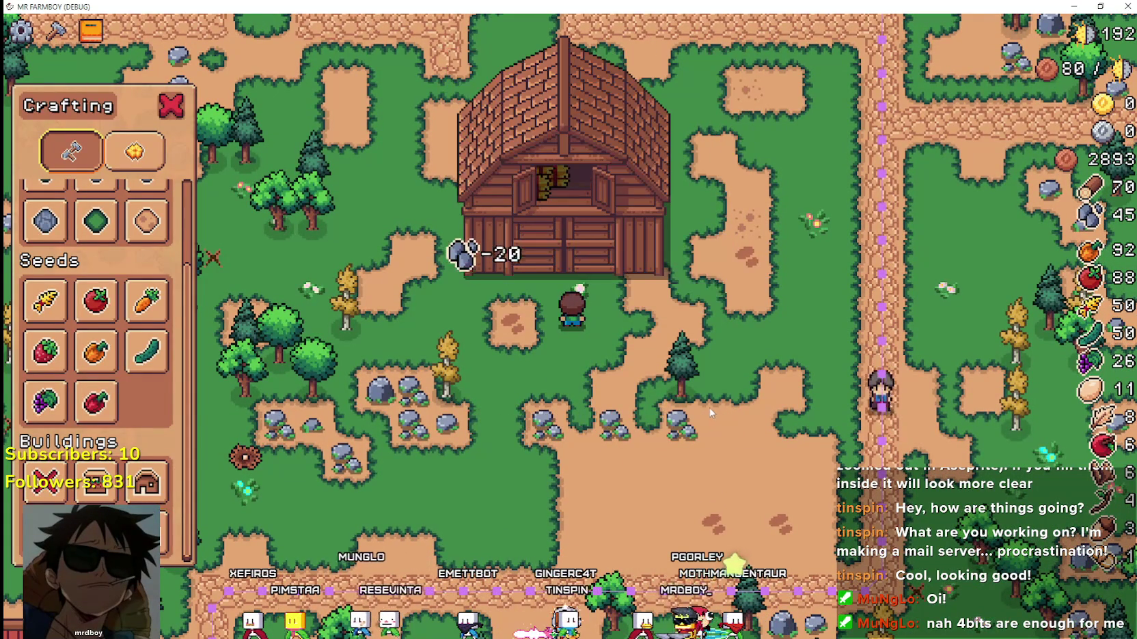
scroll(110, 351, up, 2)
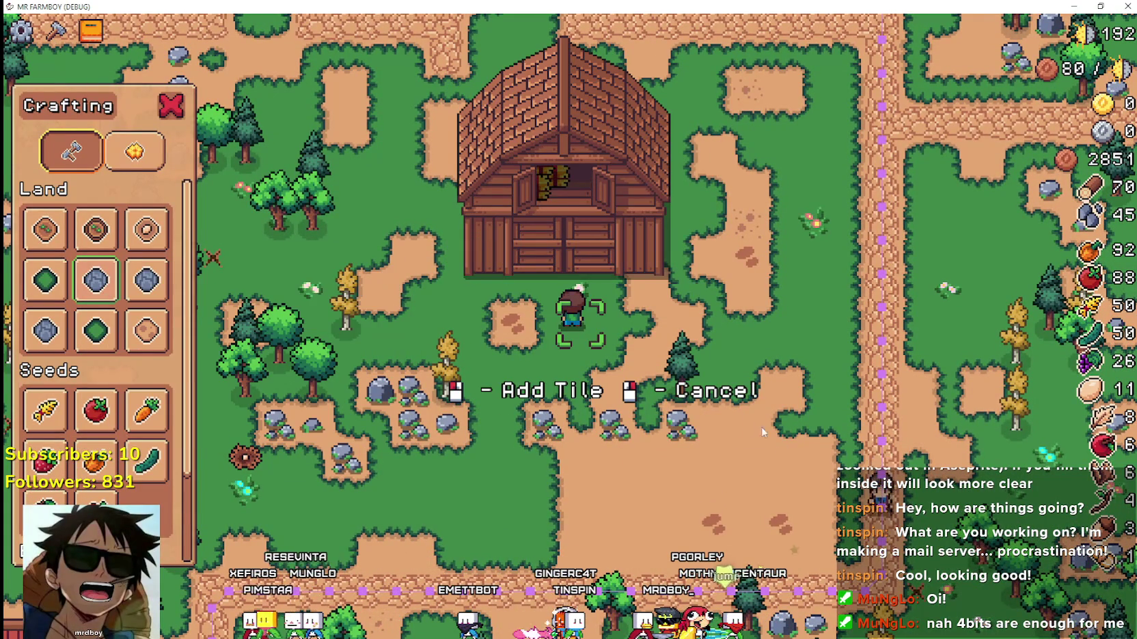
key(w)
key(a)
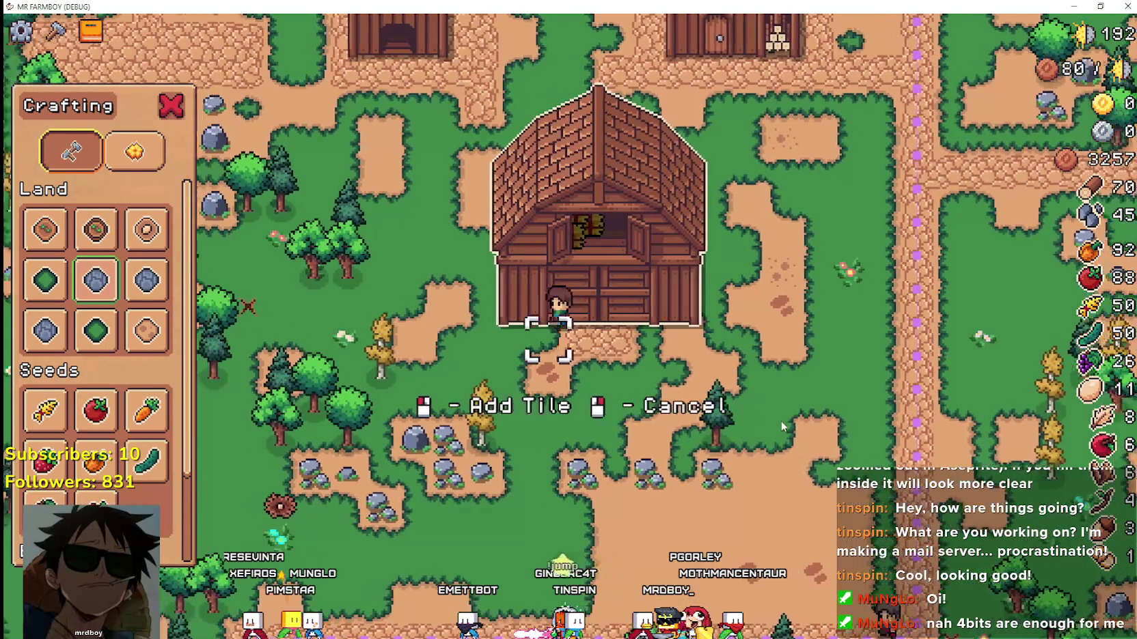
key(a)
key(w)
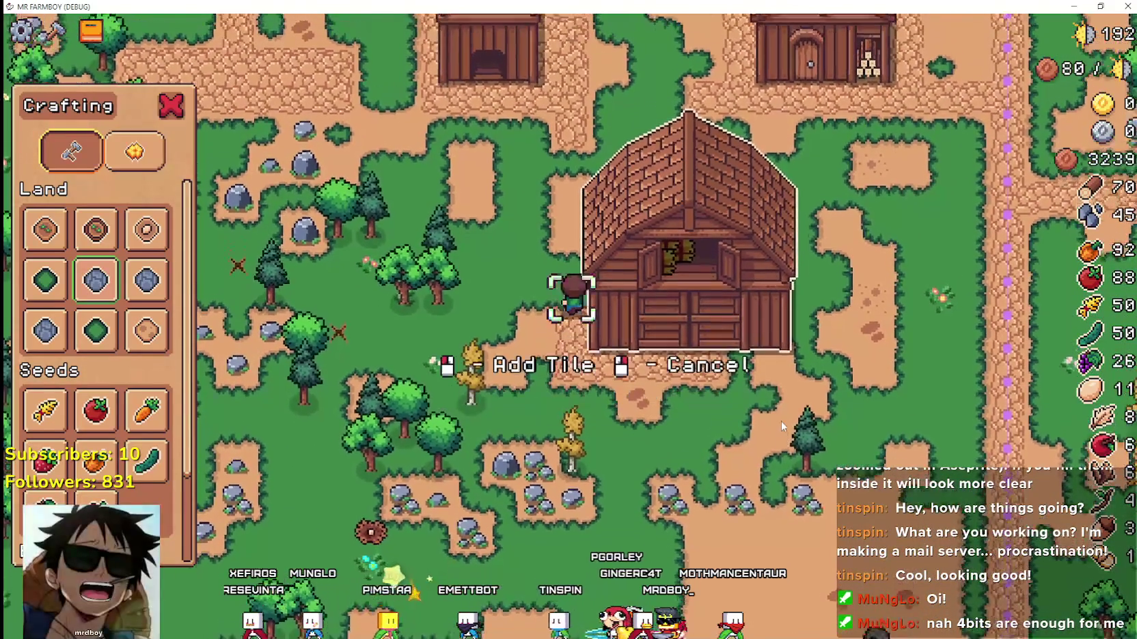
key(d)
key(s)
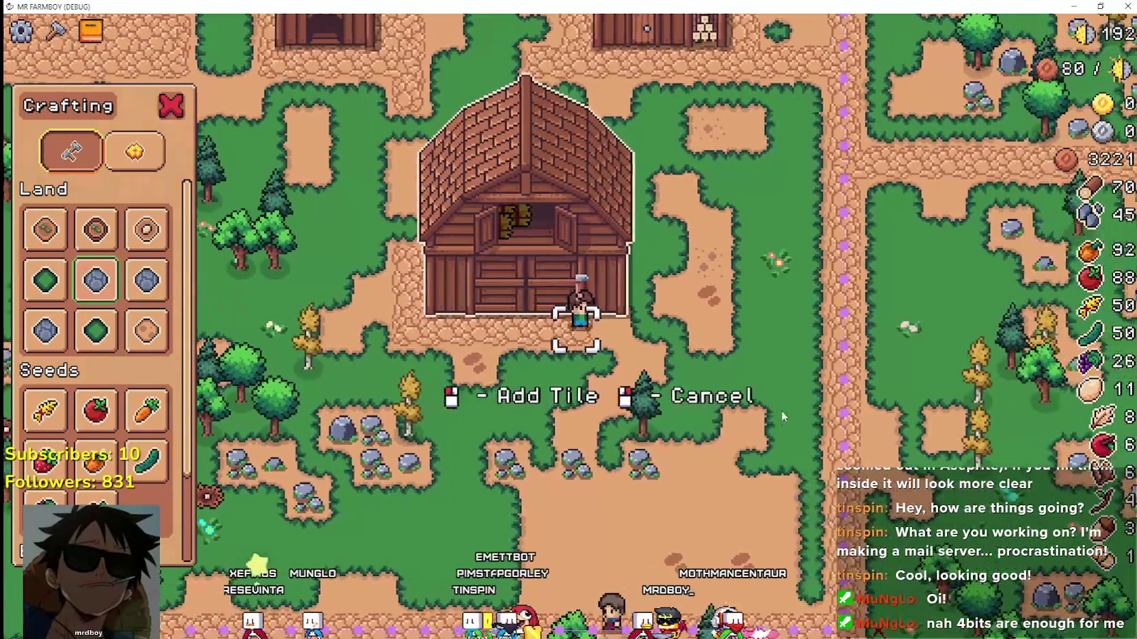
key(d)
key(w)
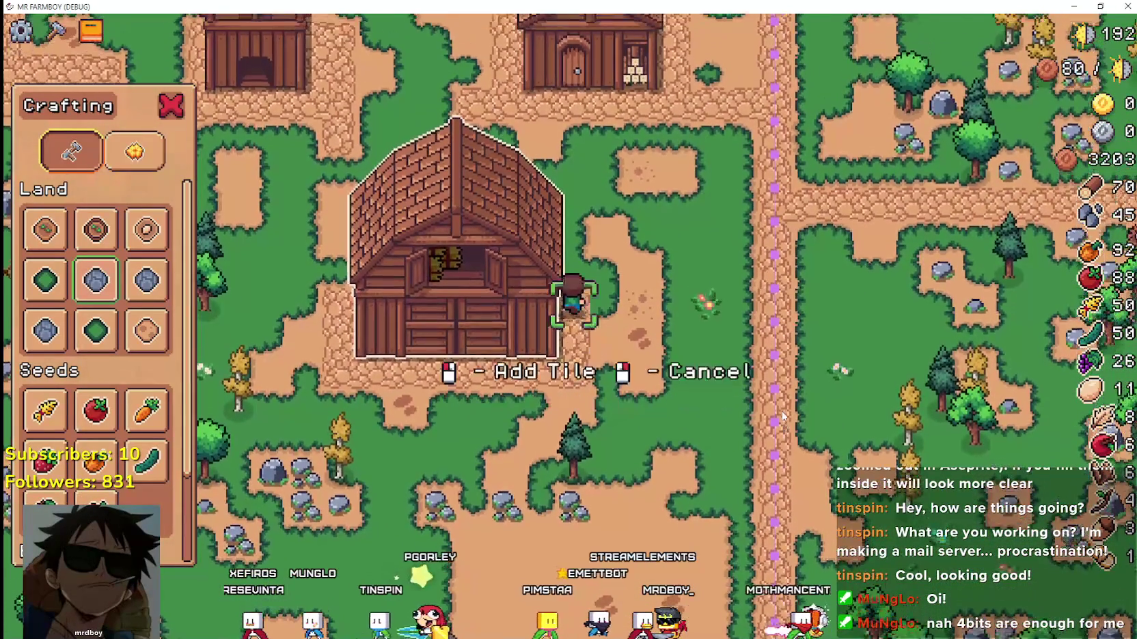
key(w)
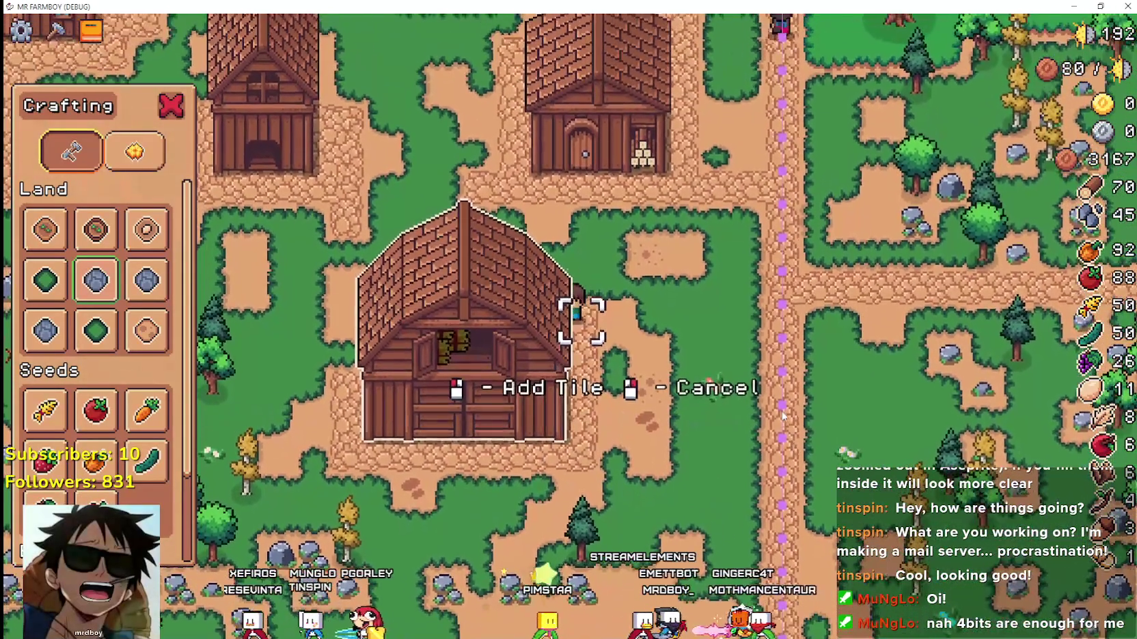
key(a)
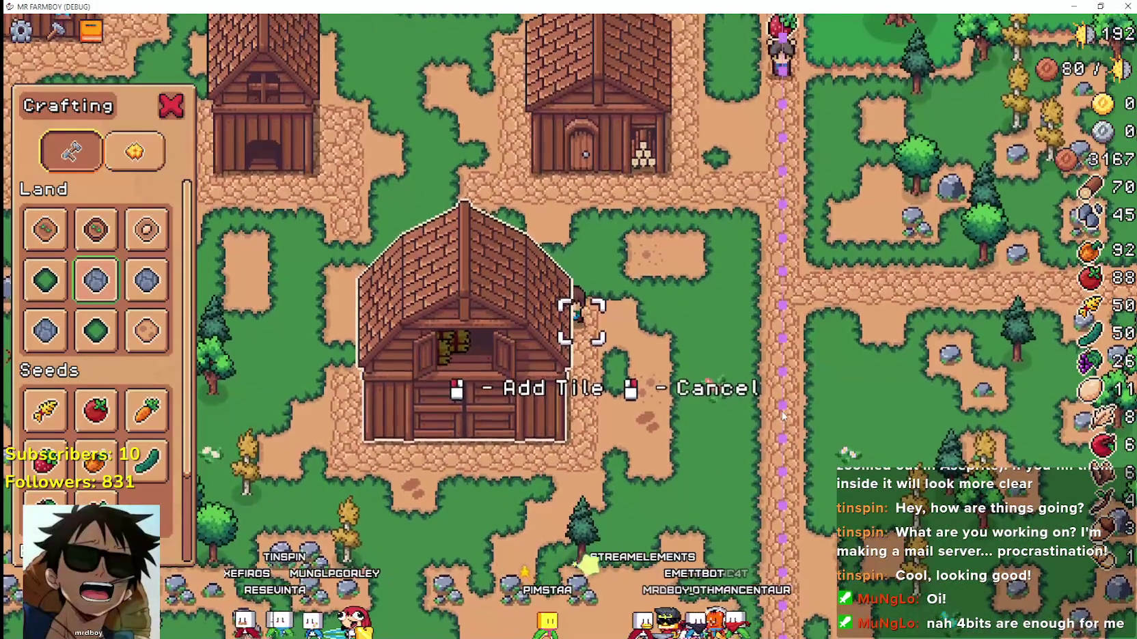
key(a)
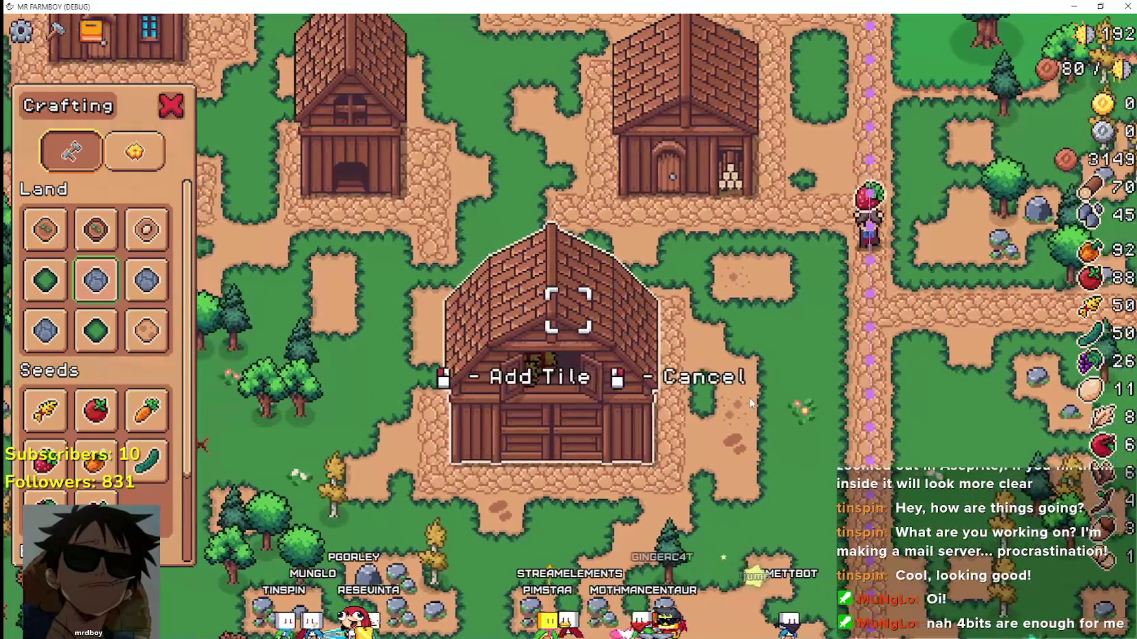
Walk across the village toward the houses, then right-click to cancel Add Tile and close Crafting.
key(a)
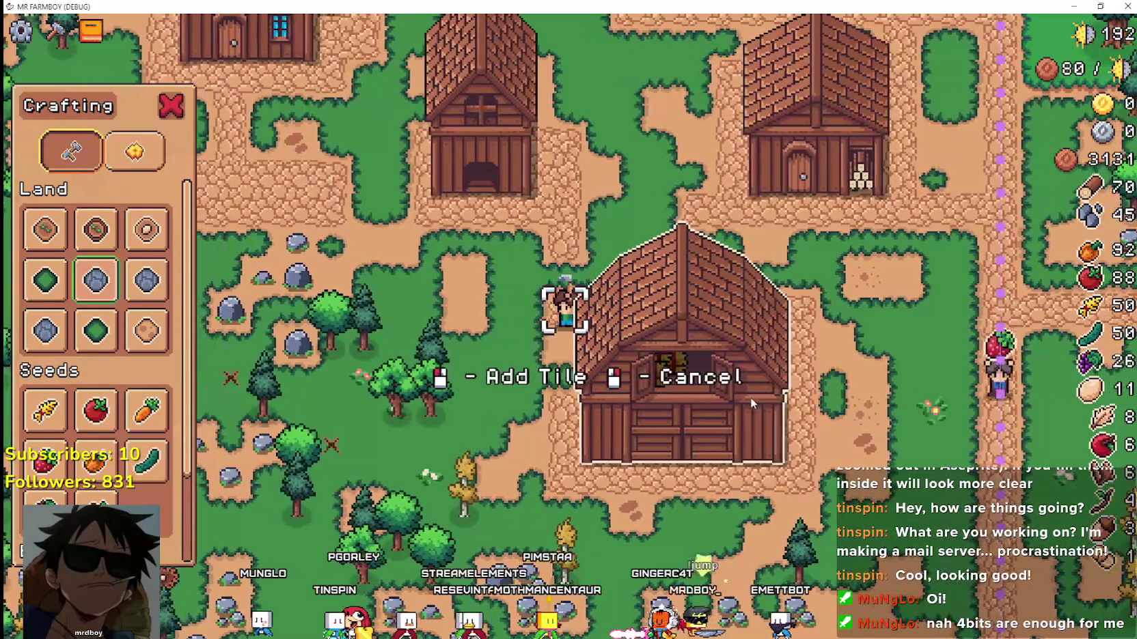
key(s)
key(w)
key(a)
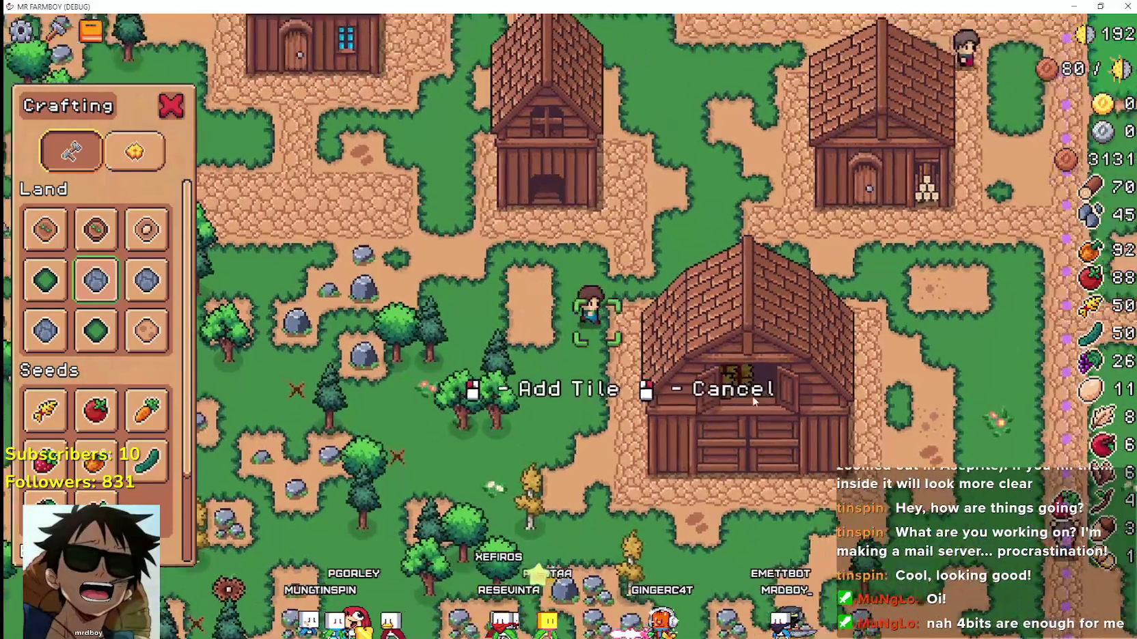
key(w)
key(a)
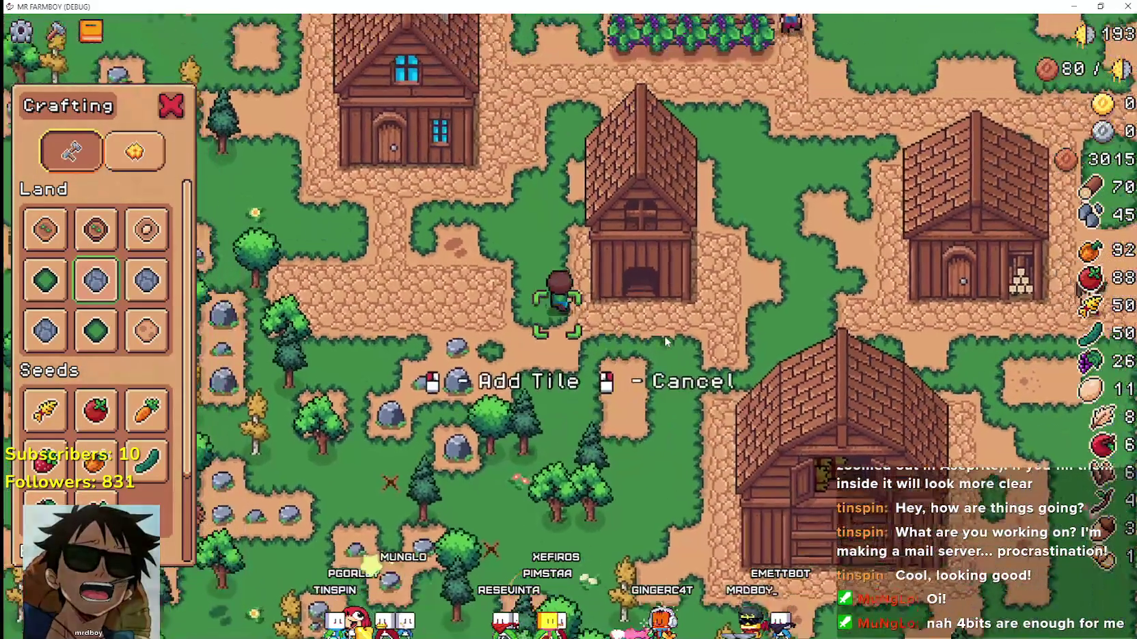
key(s)
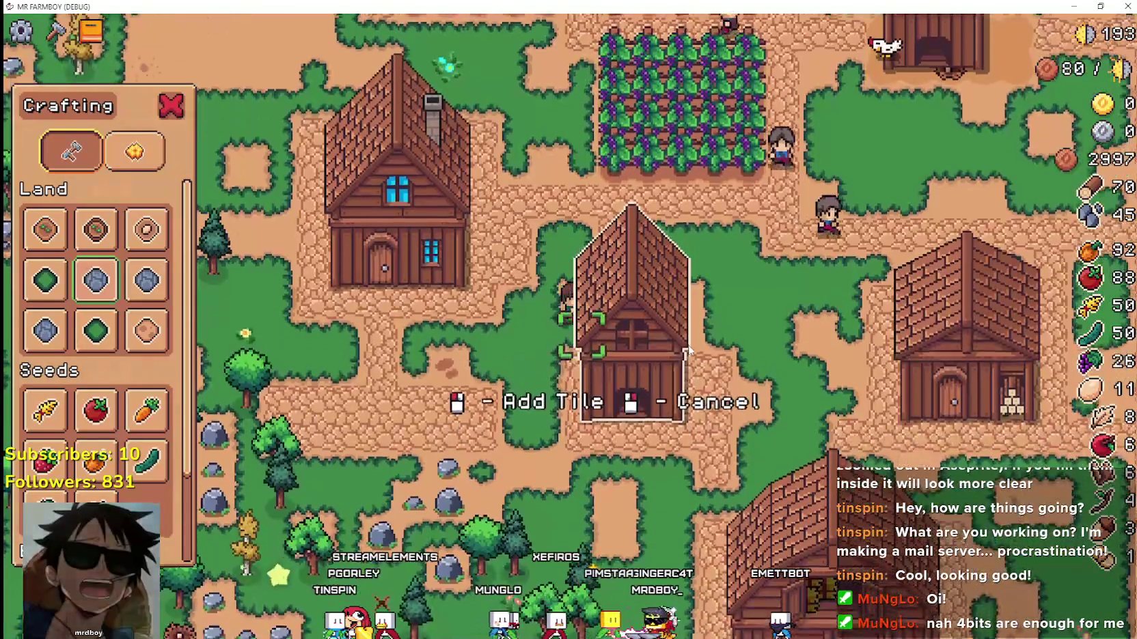
key(a)
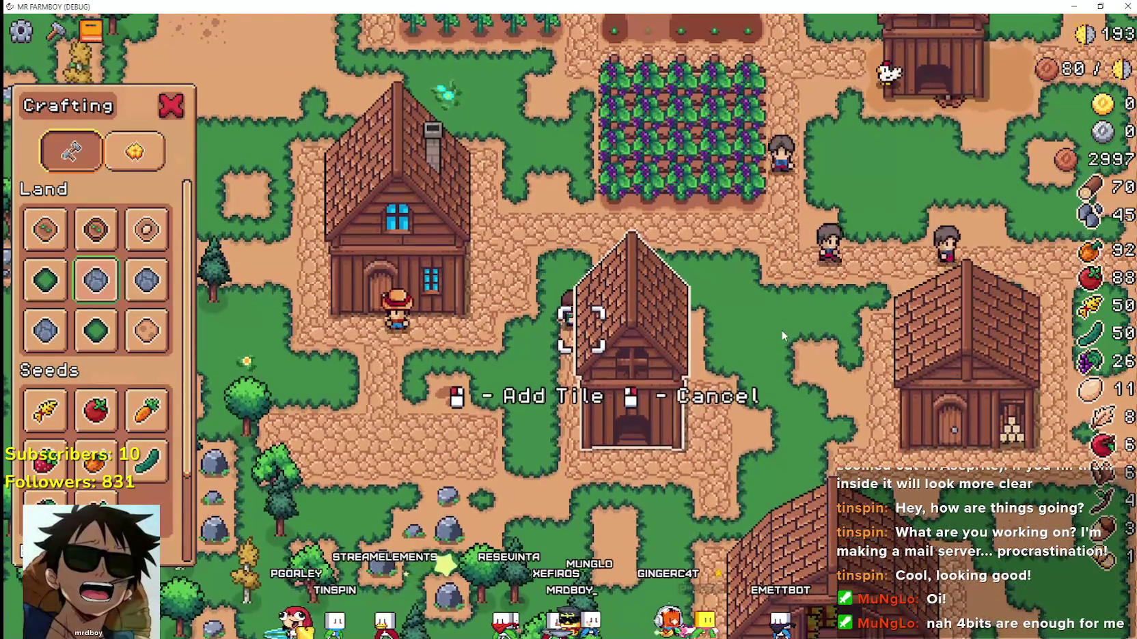
key(d)
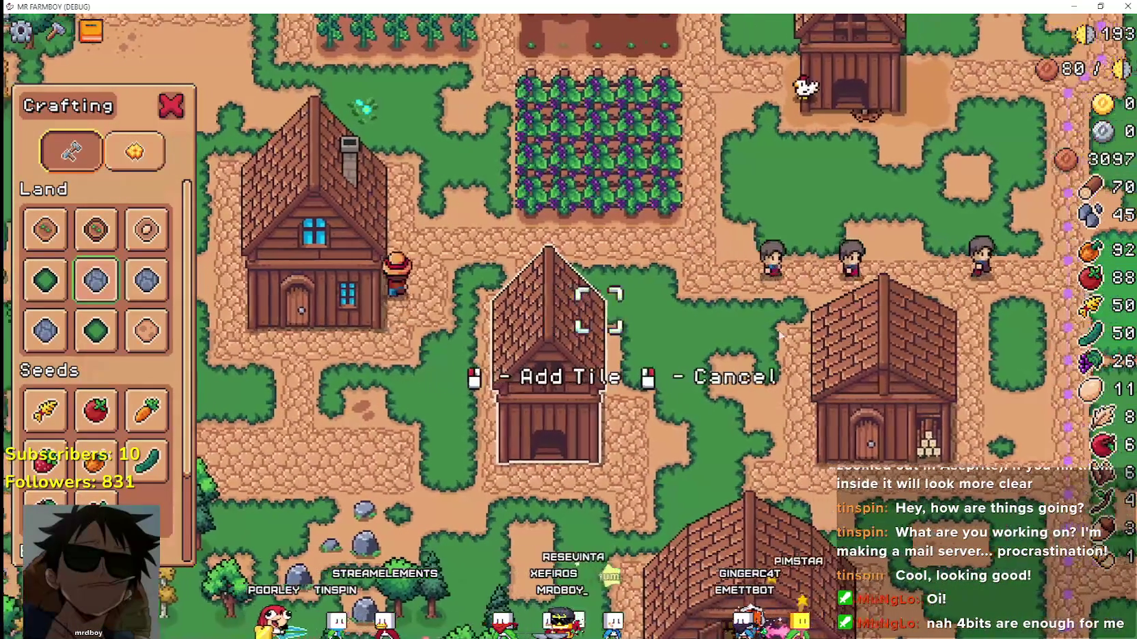
key(s)
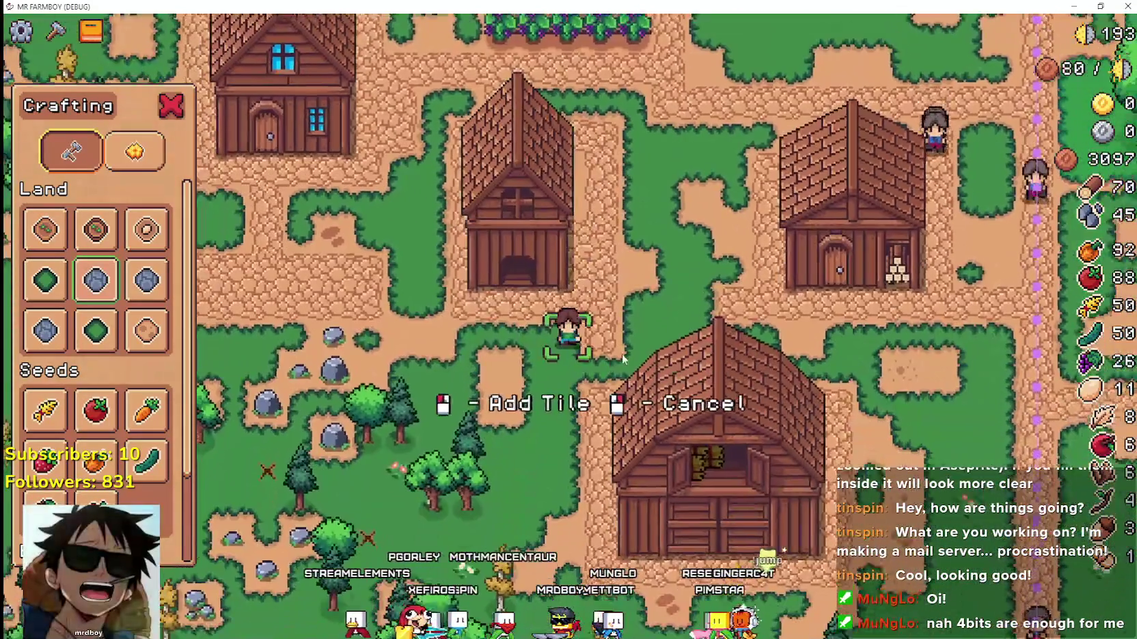
right_click(611, 360)
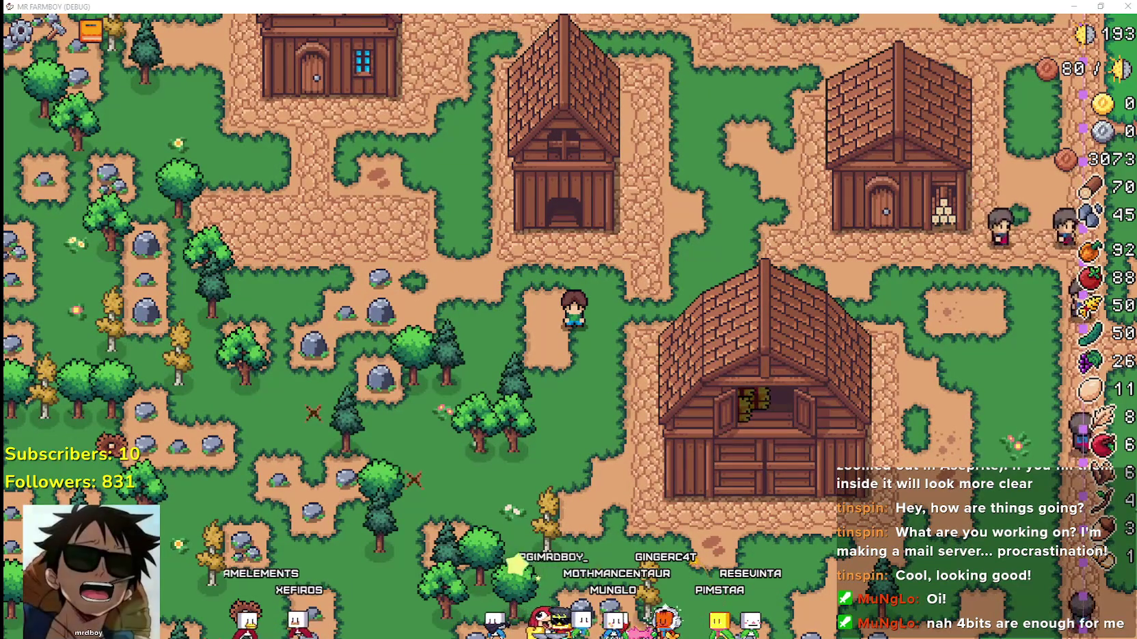
Close the running game and open chickenCoop.tscn using the FileSystem filter 'coop'.
key(alt+F4)
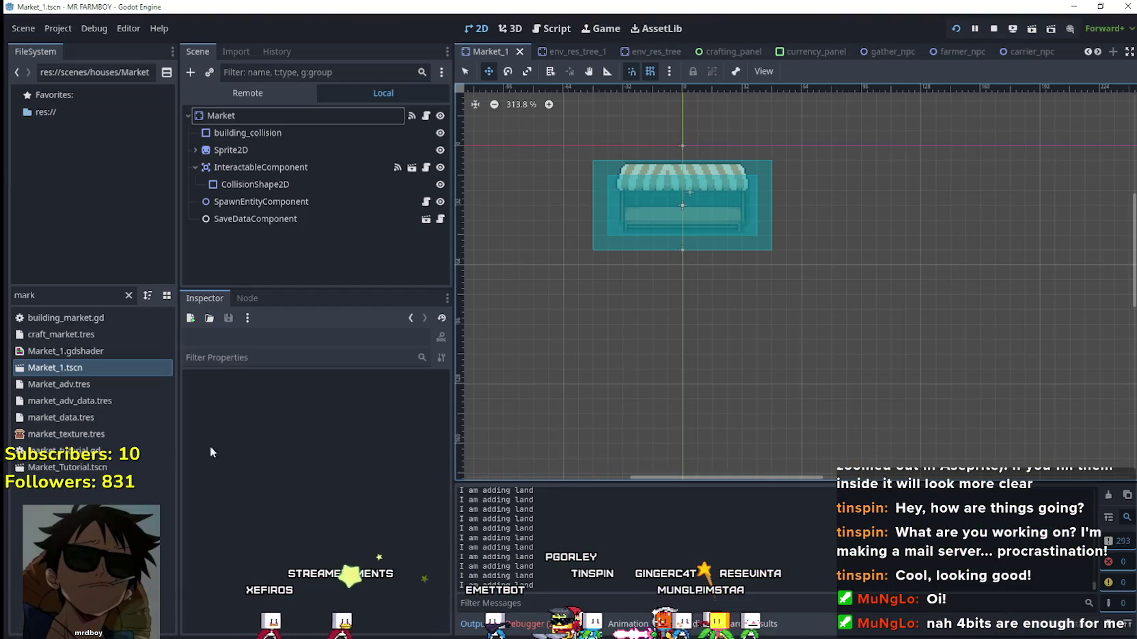
key(ctrl+a)
text(coop)
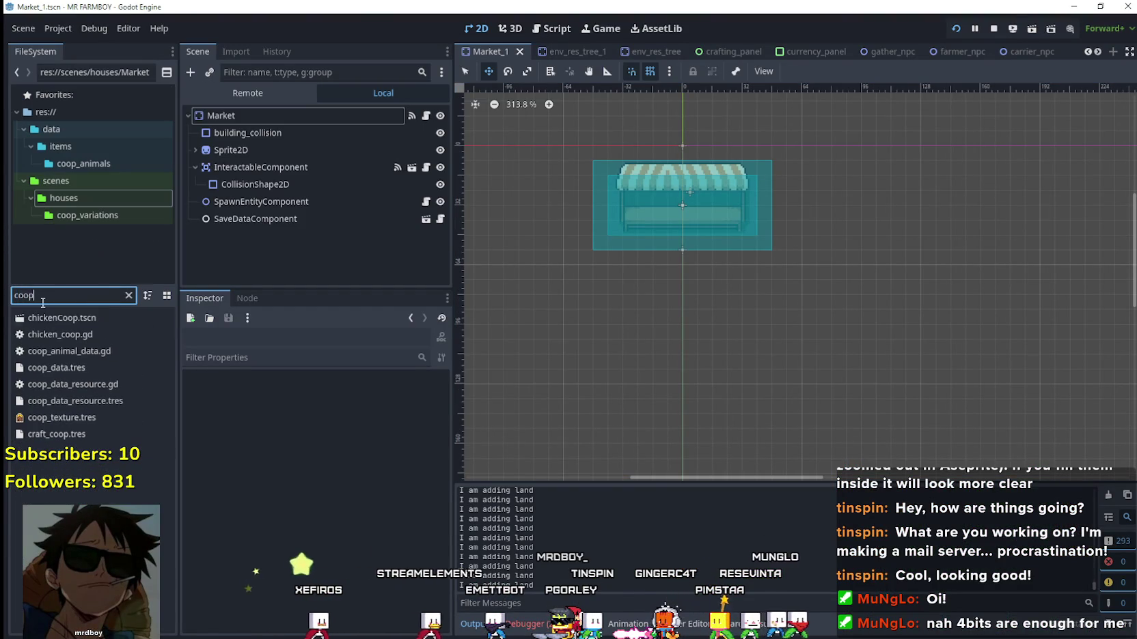
click(61, 318)
double_click(62, 320)
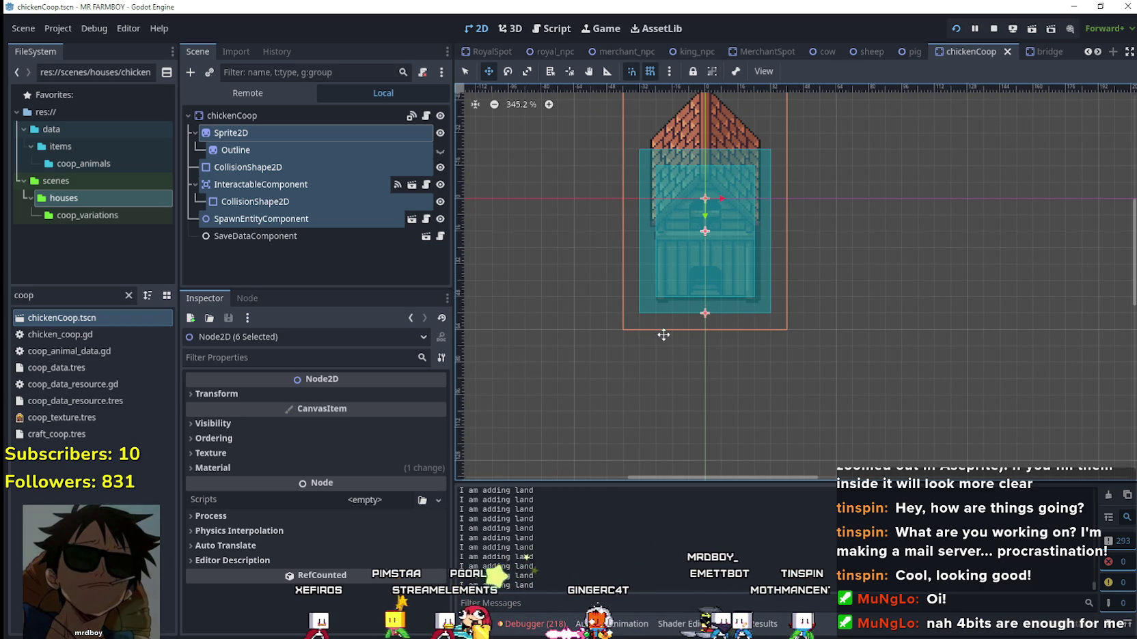
Zoom in and out on the coop sprite and its collision shapes to inspect them.
scroll(679, 214, up, 2)
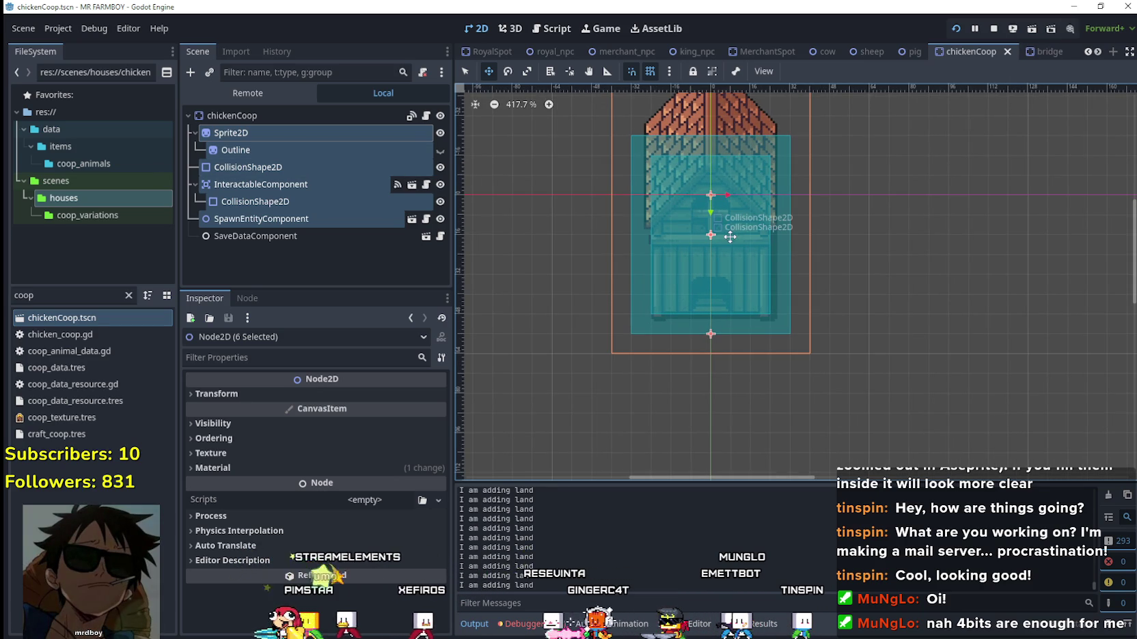
scroll(725, 234, down, 1)
scroll(712, 321, up, 2)
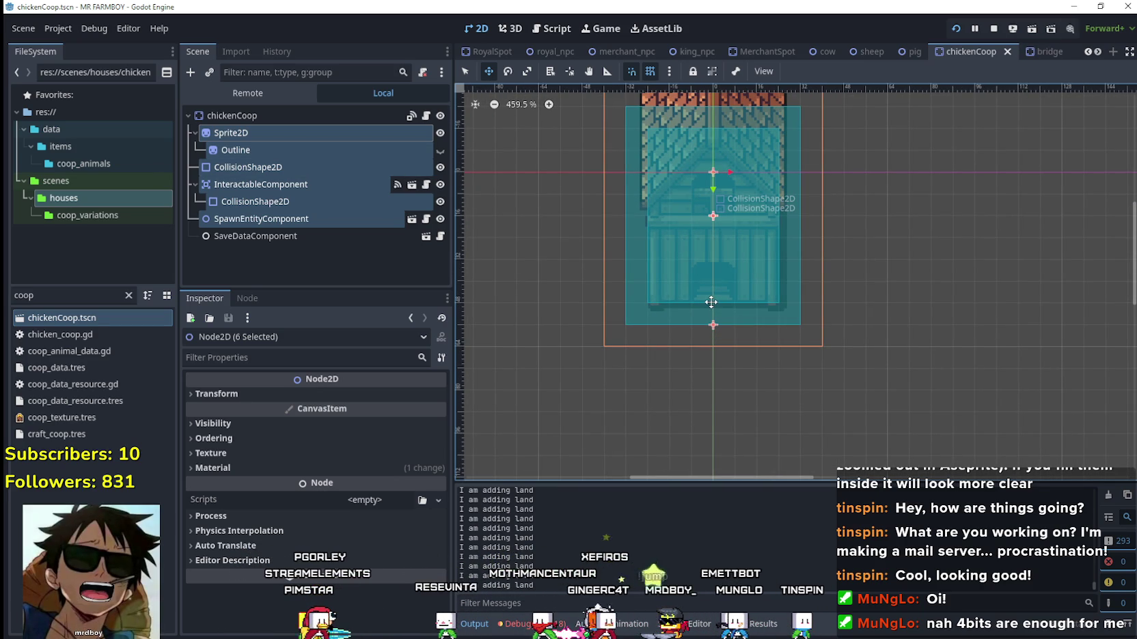
scroll(690, 307, up, 3)
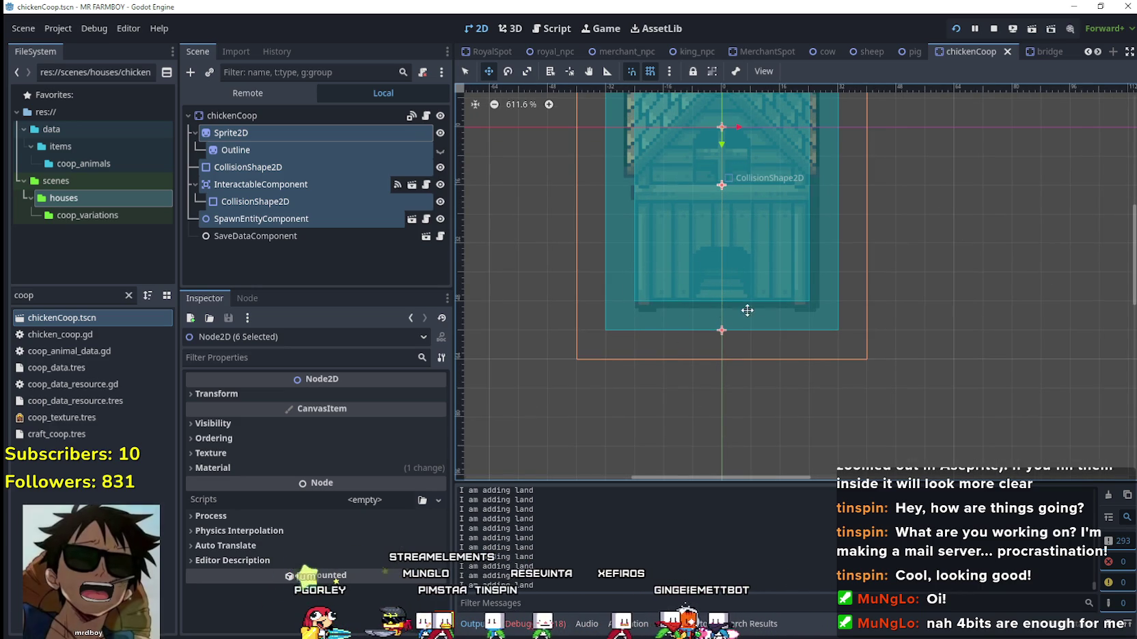
scroll(742, 293, up, 3)
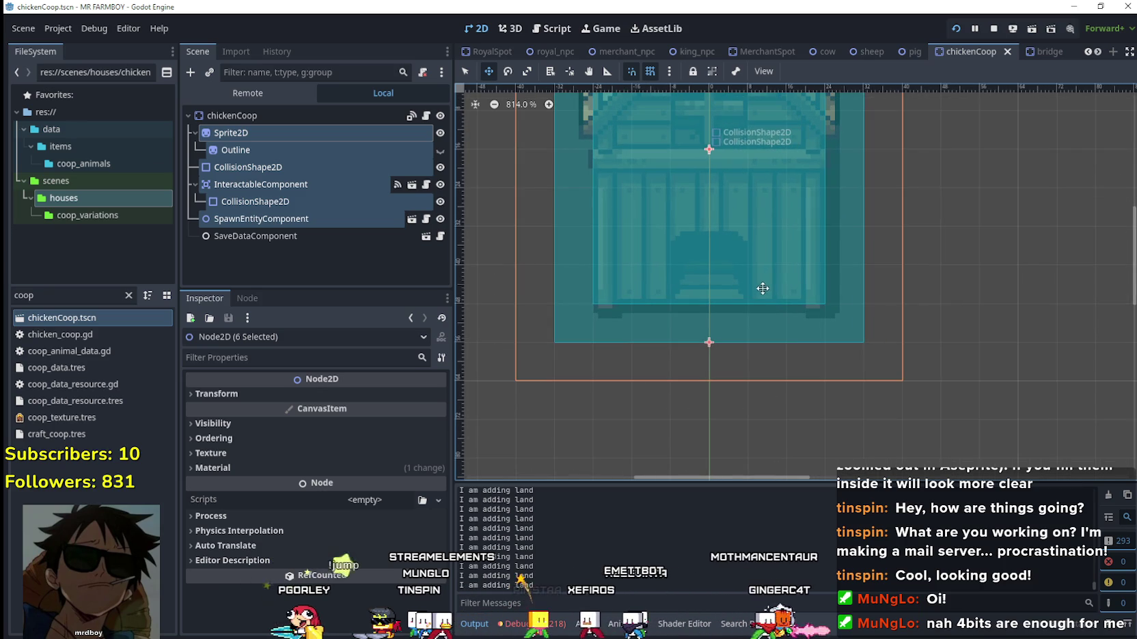
scroll(751, 305, down, 6)
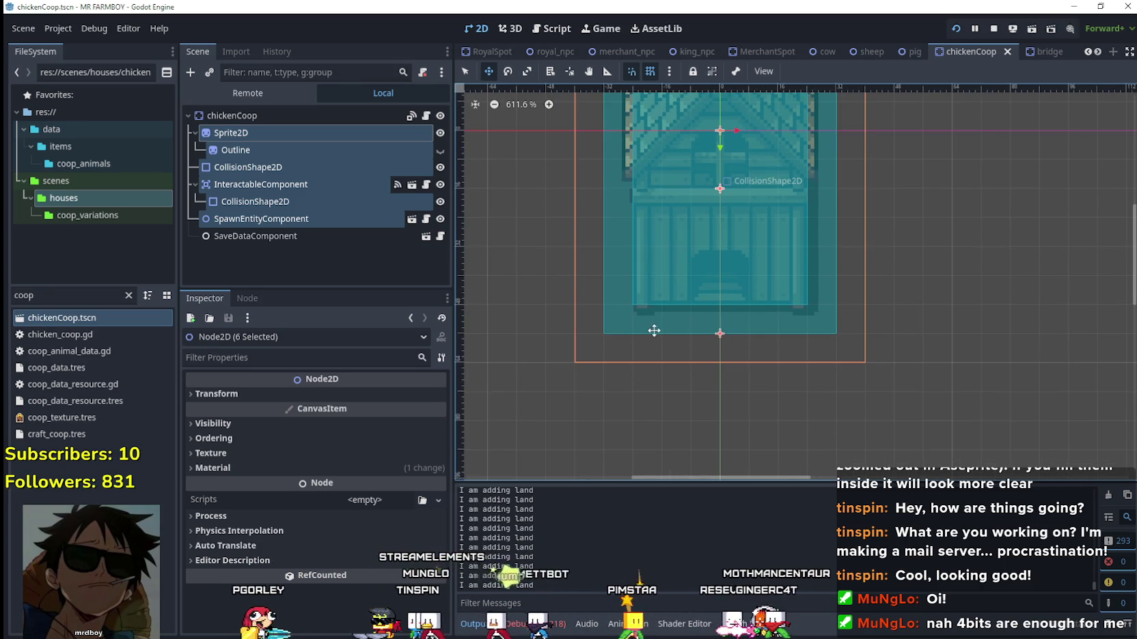
scroll(649, 297, down, 5)
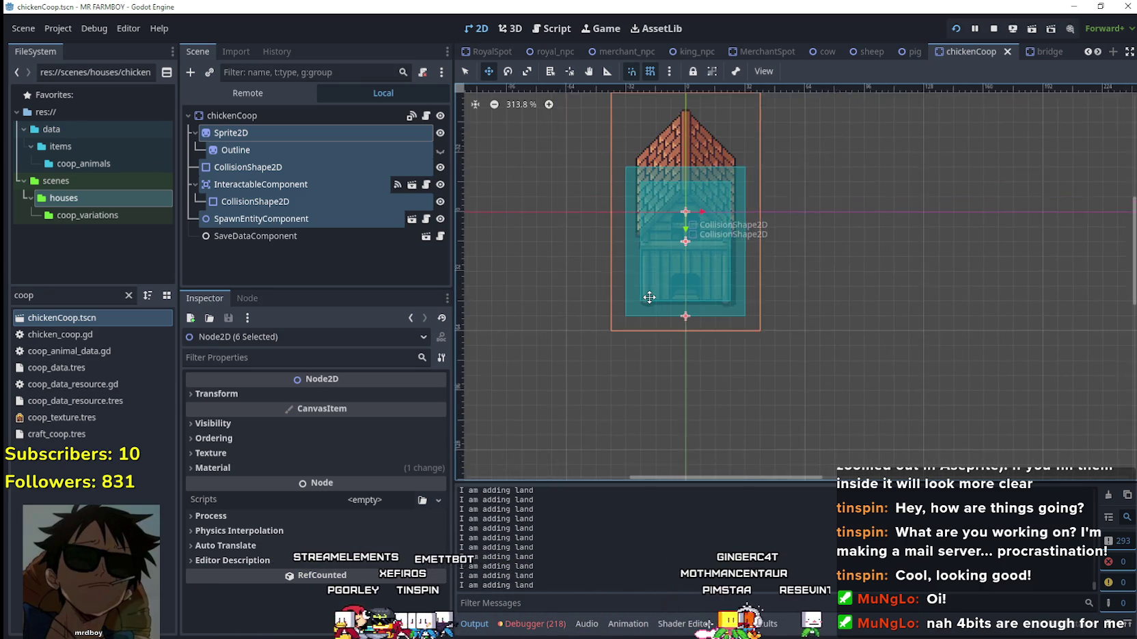
scroll(649, 293, down, 2)
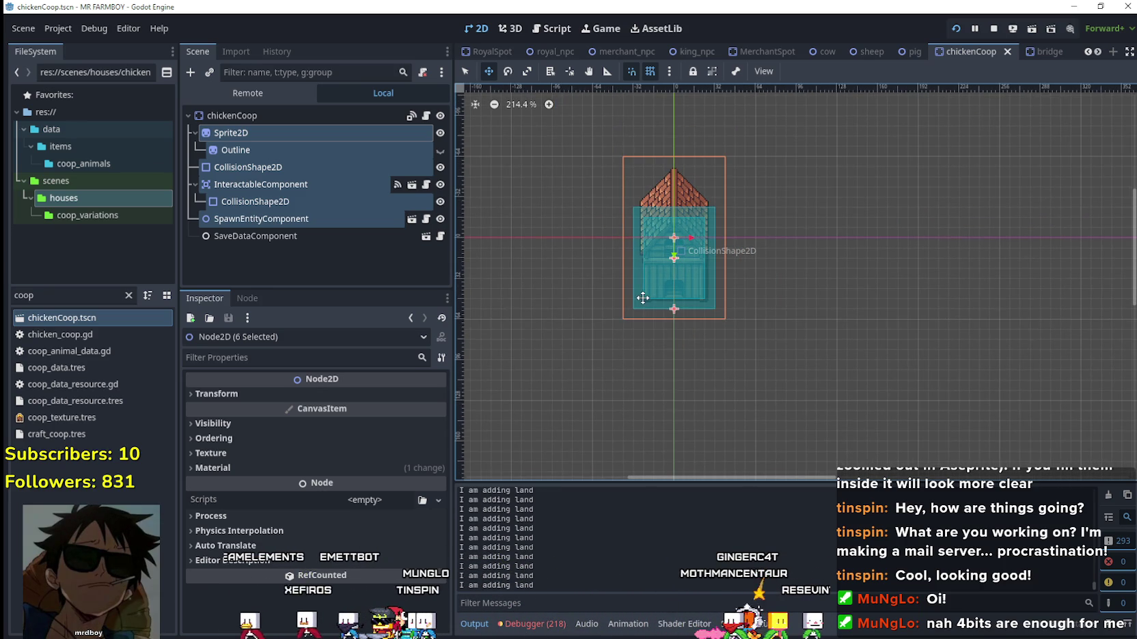
scroll(642, 296, up, 2)
scroll(656, 298, down, 2)
scroll(669, 300, up, 2)
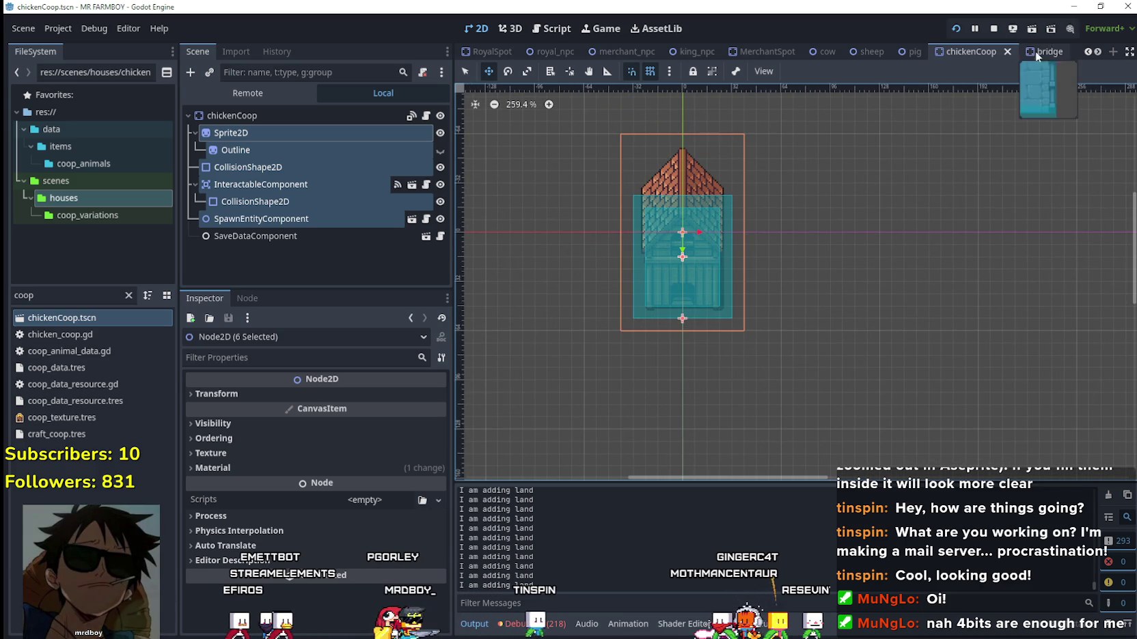
Check the House scene, then return to the chickenCoop scene.
mouse_move(1051, 60)
click(1098, 54)
click(1098, 54)
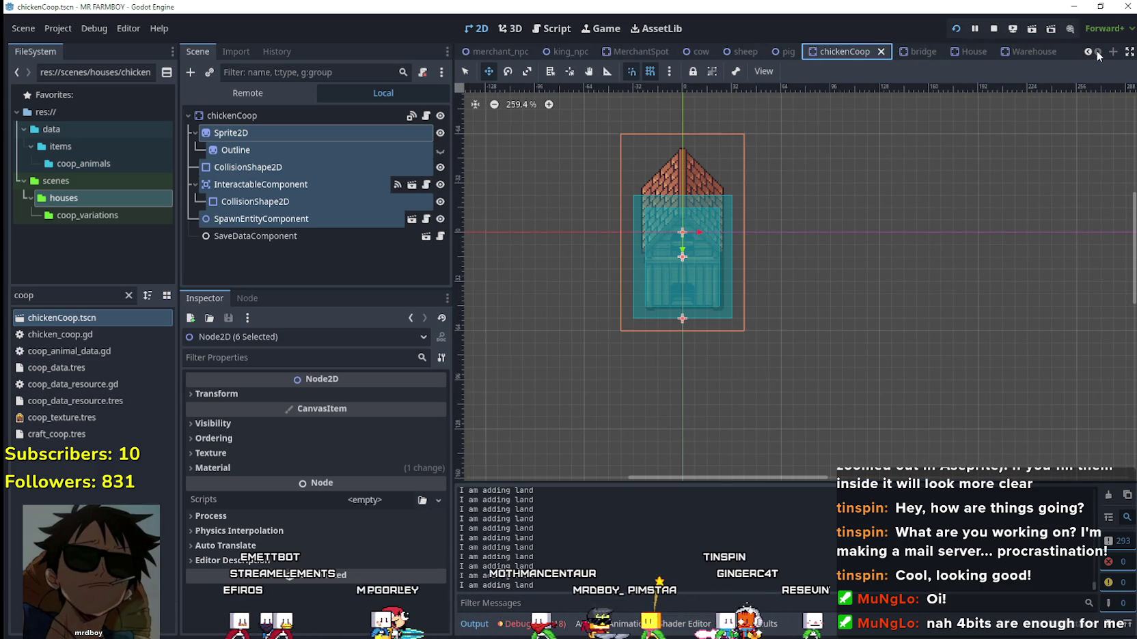
click(979, 54)
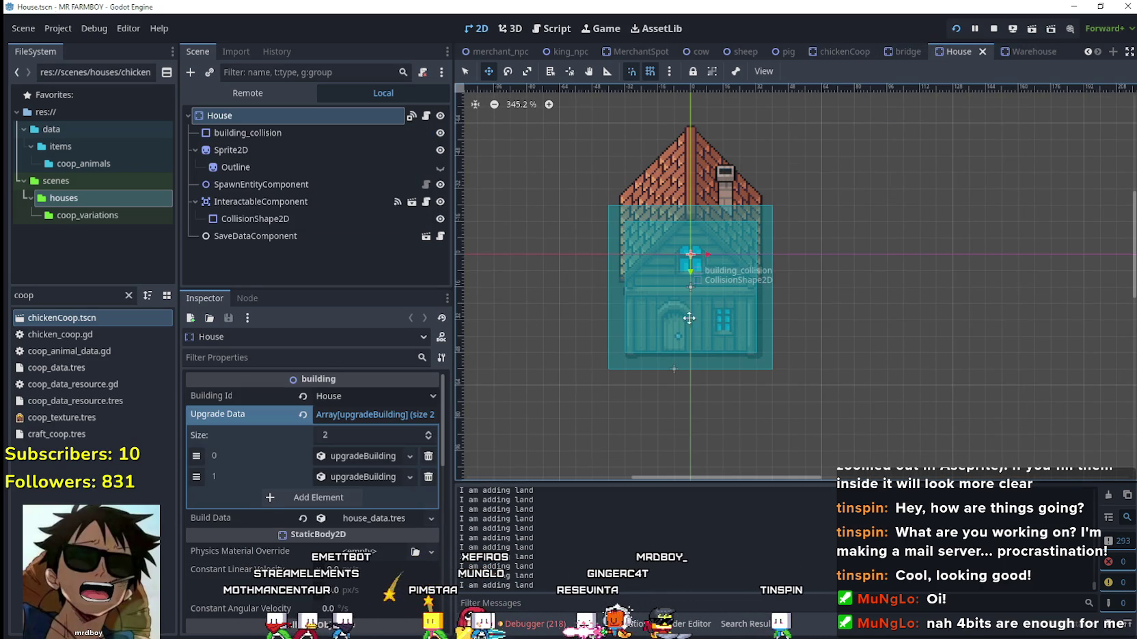
click(847, 53)
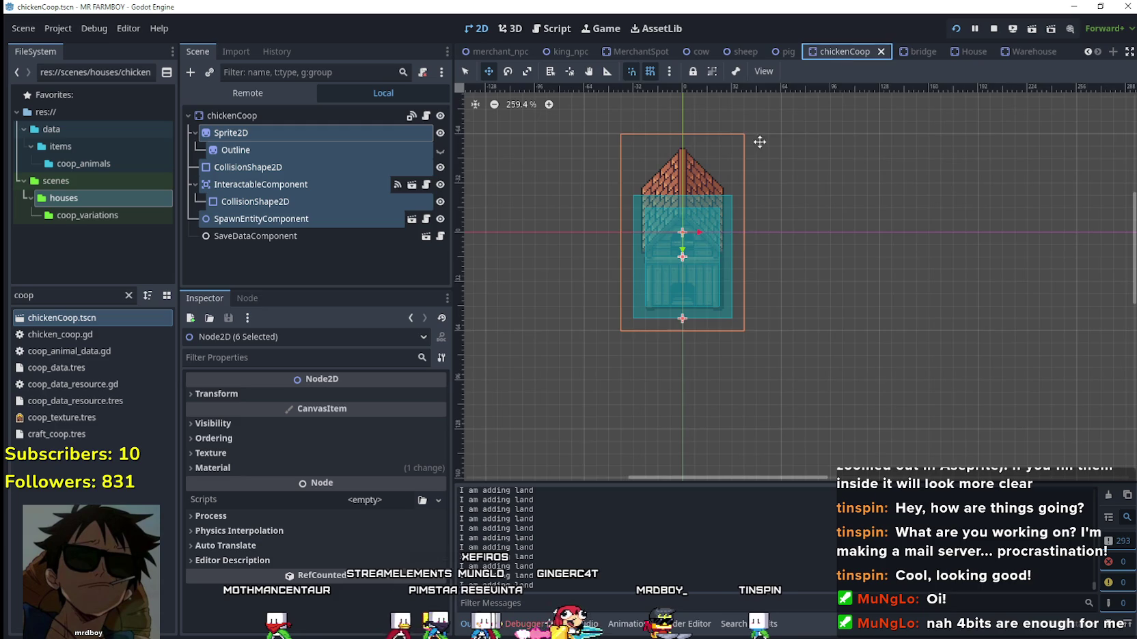
Move the four selected coop nodes about 26 px to the right.
scroll(666, 291, up, 2)
scroll(695, 308, up, 2)
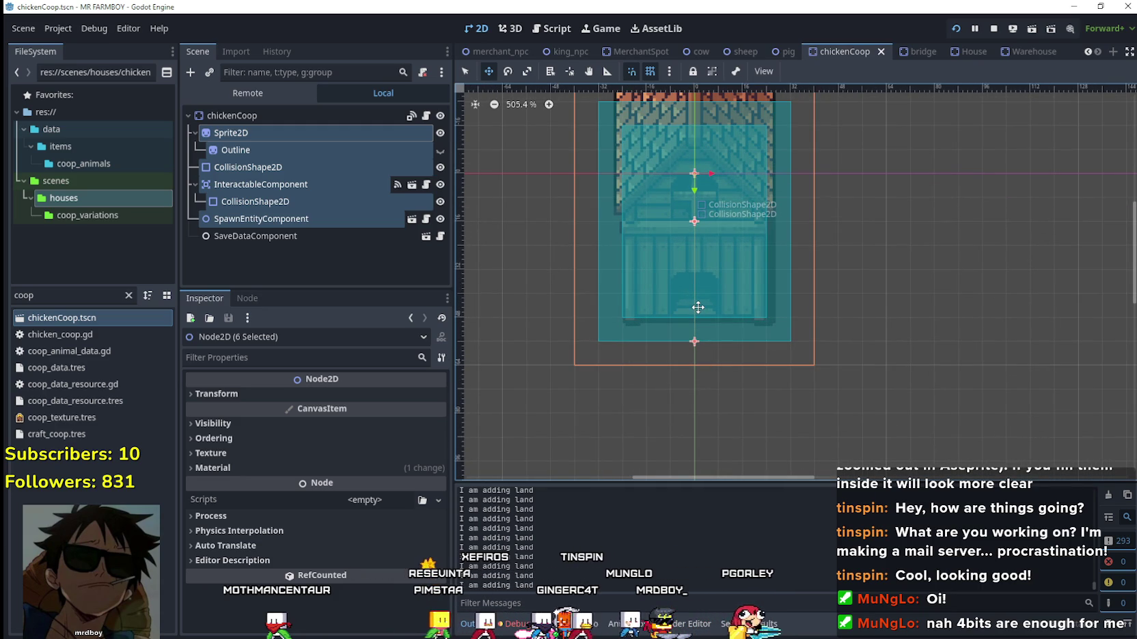
scroll(698, 305, down, 2)
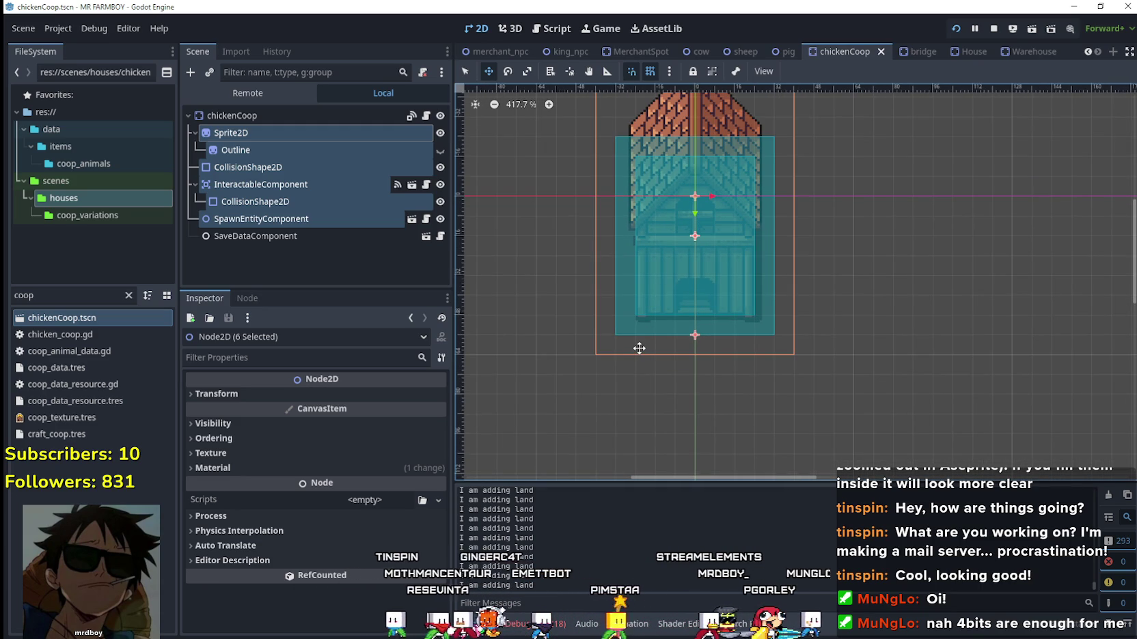
scroll(638, 348, down, 4)
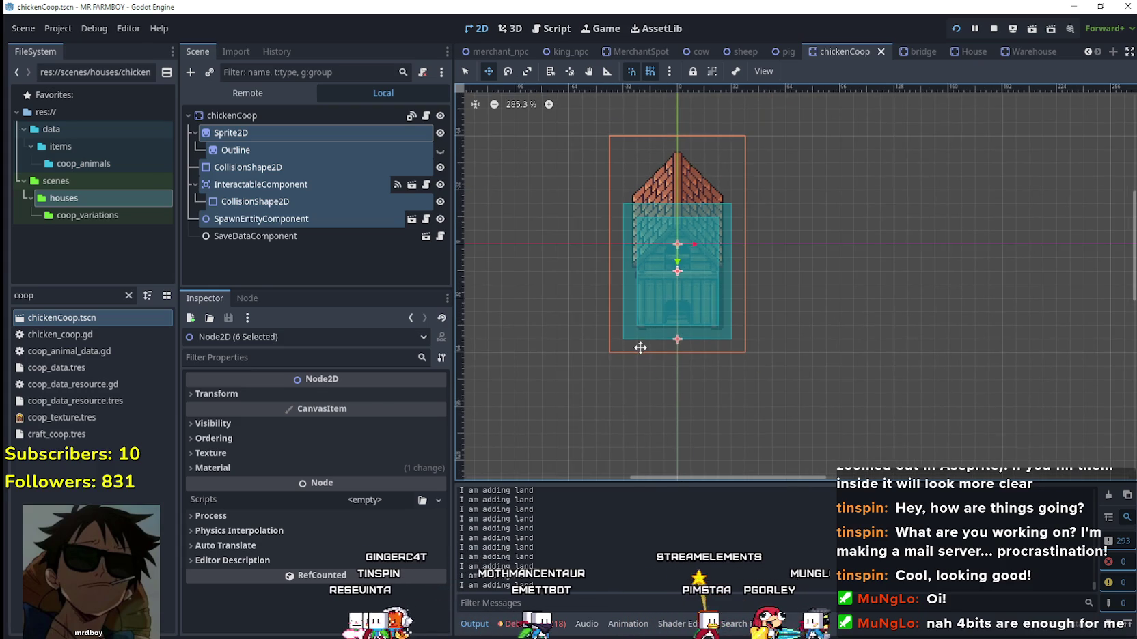
scroll(640, 348, up, 3)
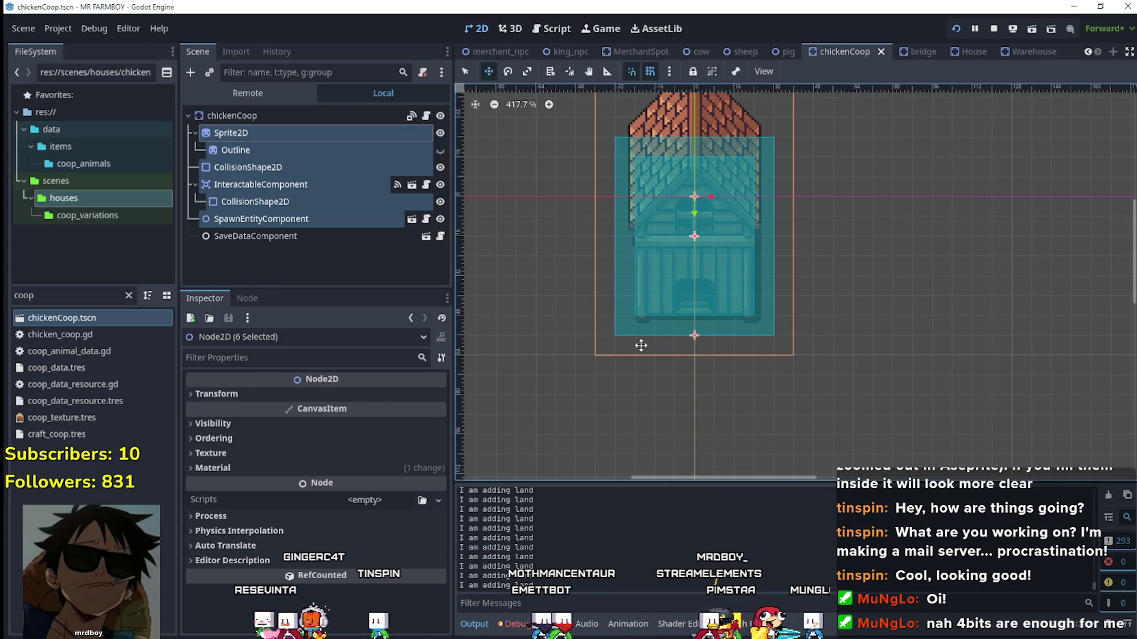
drag(752, 248, 766, 239)
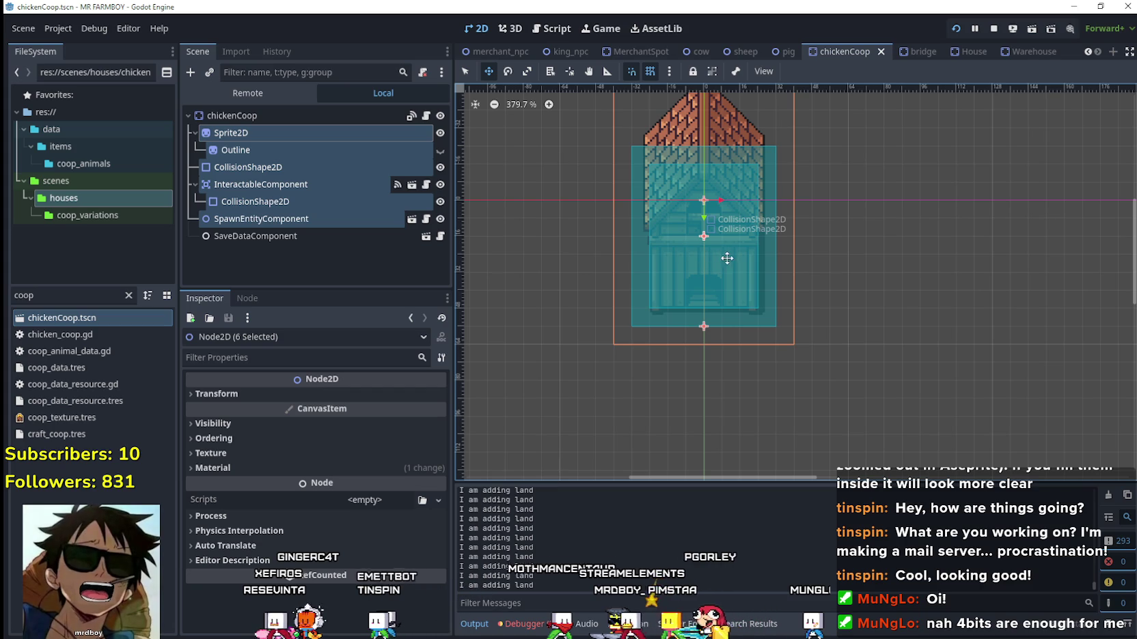
drag(733, 258, 751, 257)
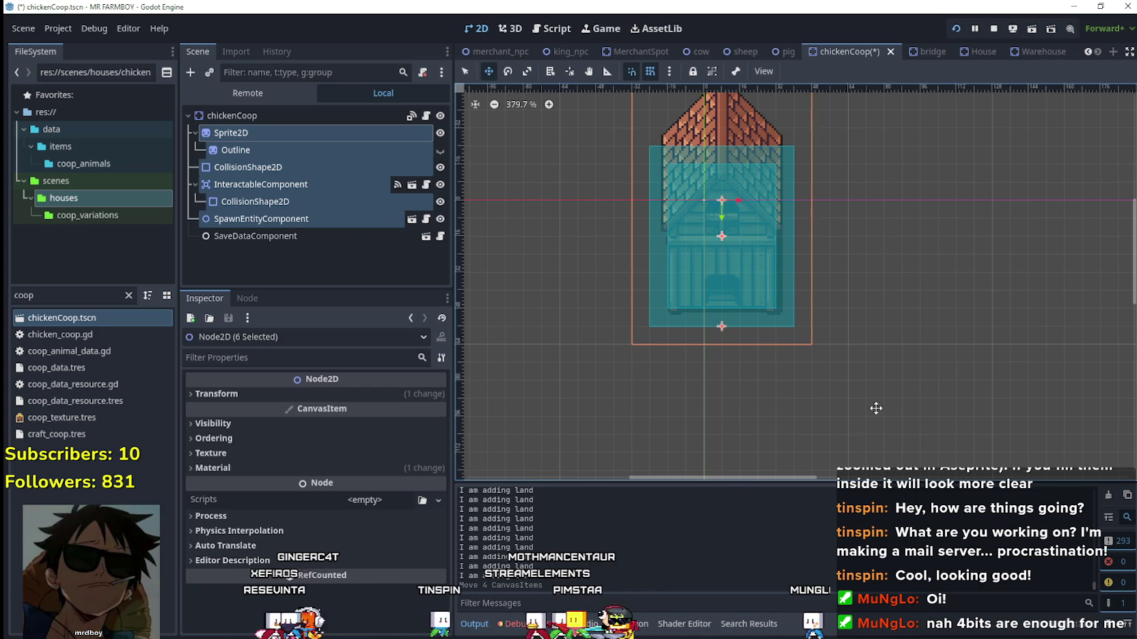
Save the chickenCoop scene with the nodes in their new position.
scroll(875, 408, down, 4)
scroll(863, 387, up, 4)
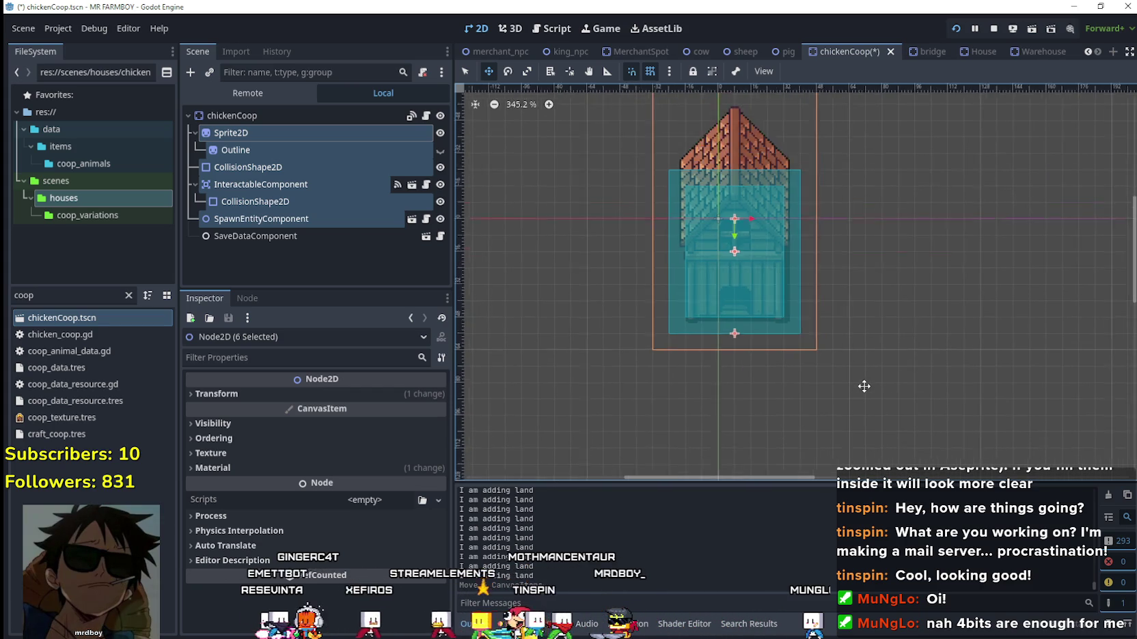
scroll(864, 385, up, 3)
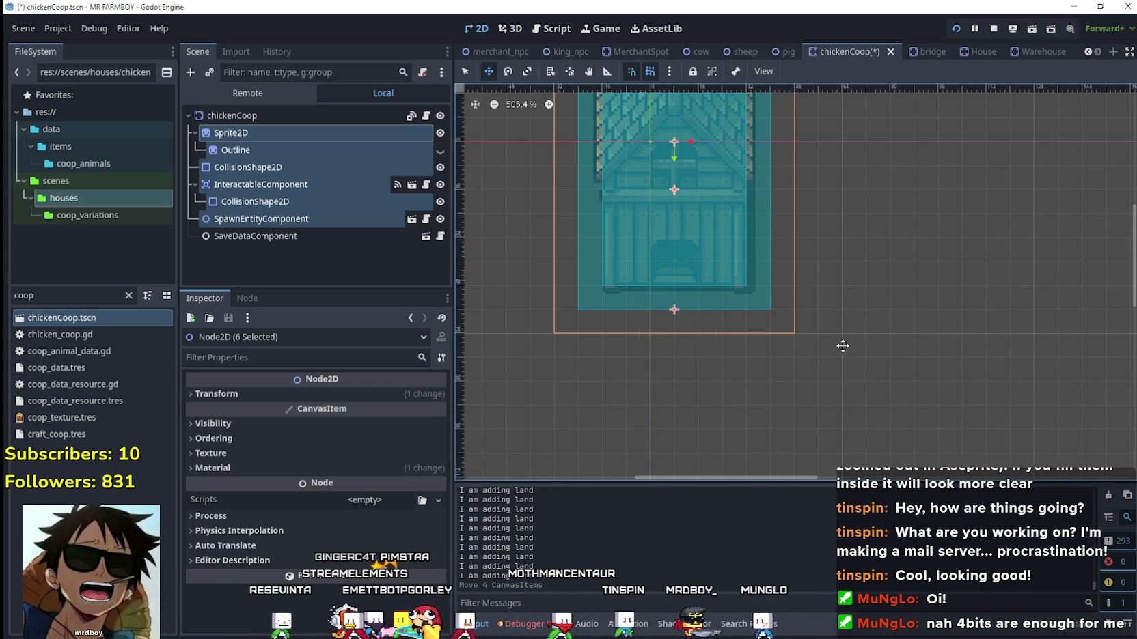
key(ctrl+s)
scroll(827, 296, down, 4)
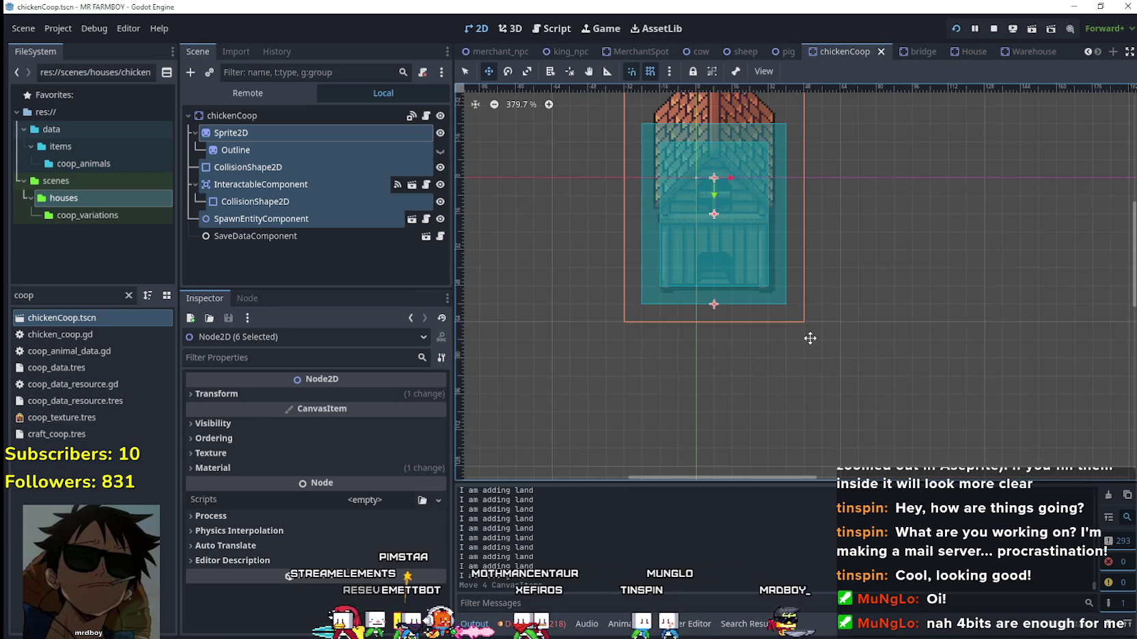
scroll(814, 299, up, 2)
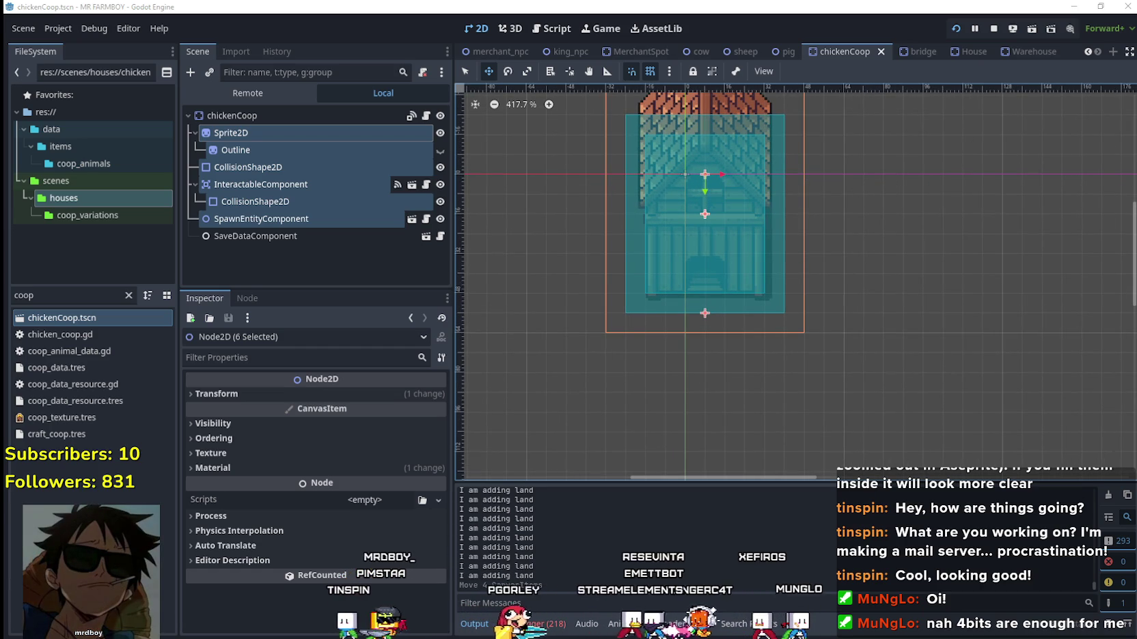
key(ctrl+s)
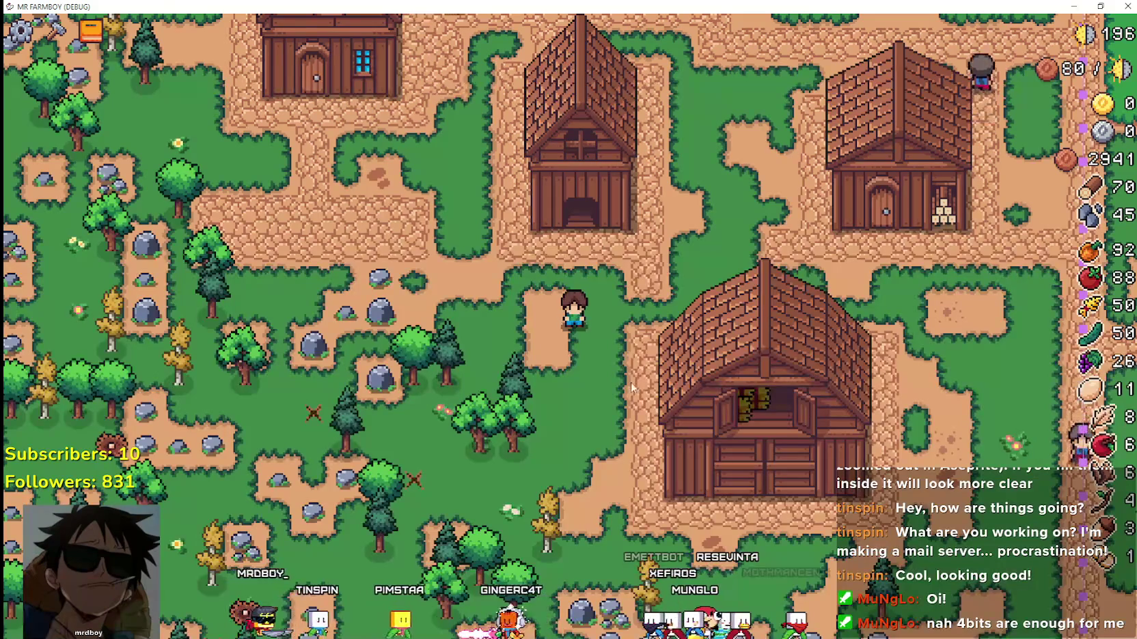
key(Escape)
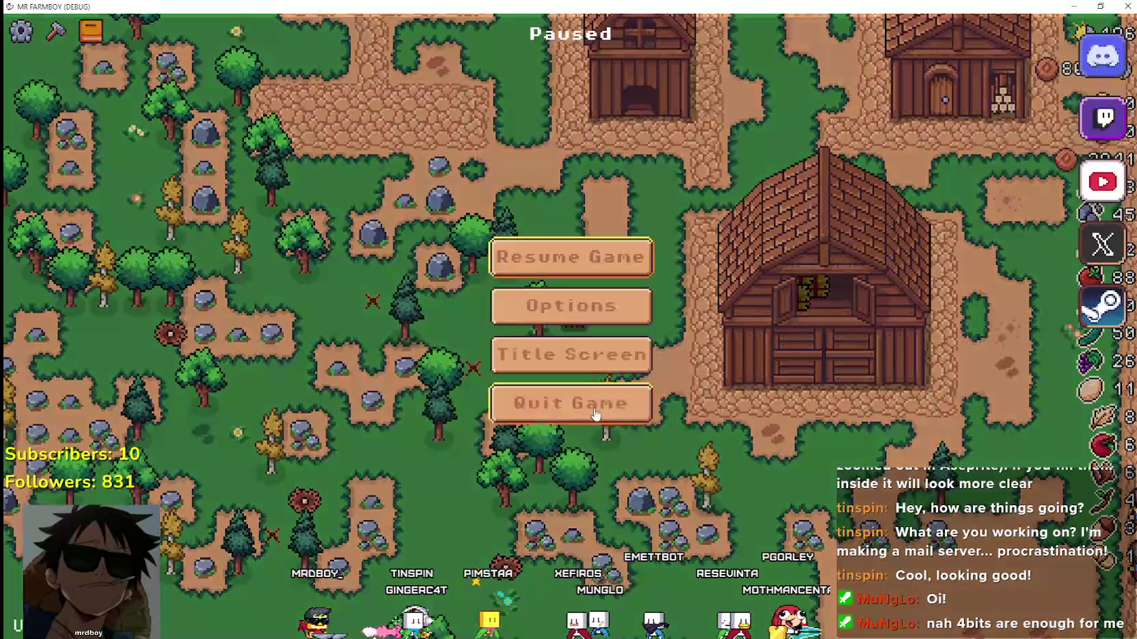
key(Return)
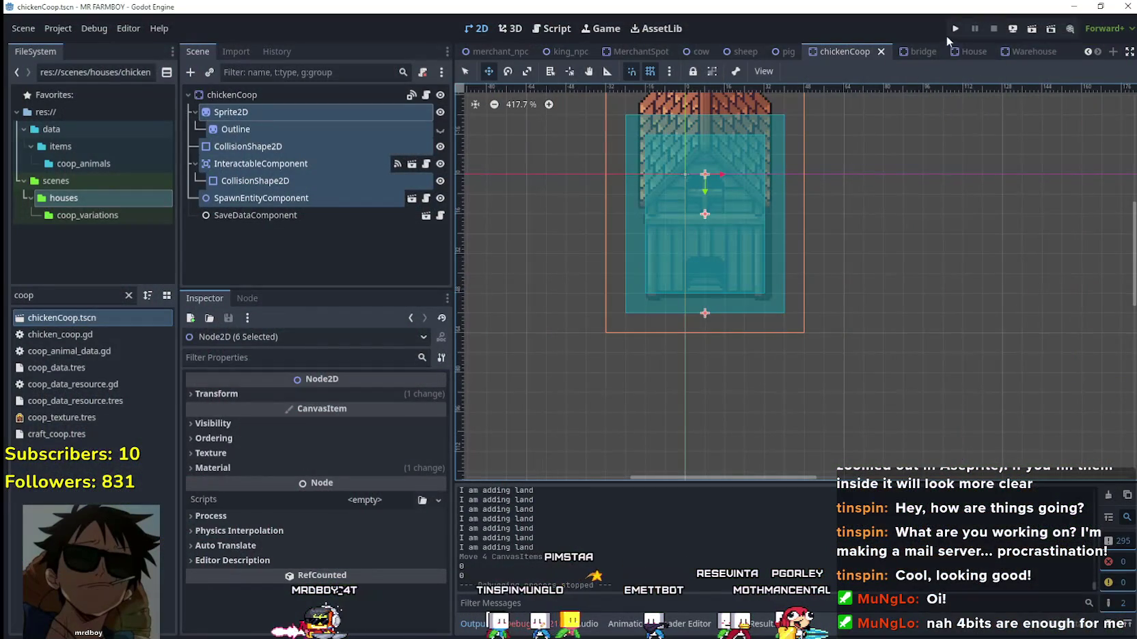
Launch the game again and load the Save 3 game.
click(955, 29)
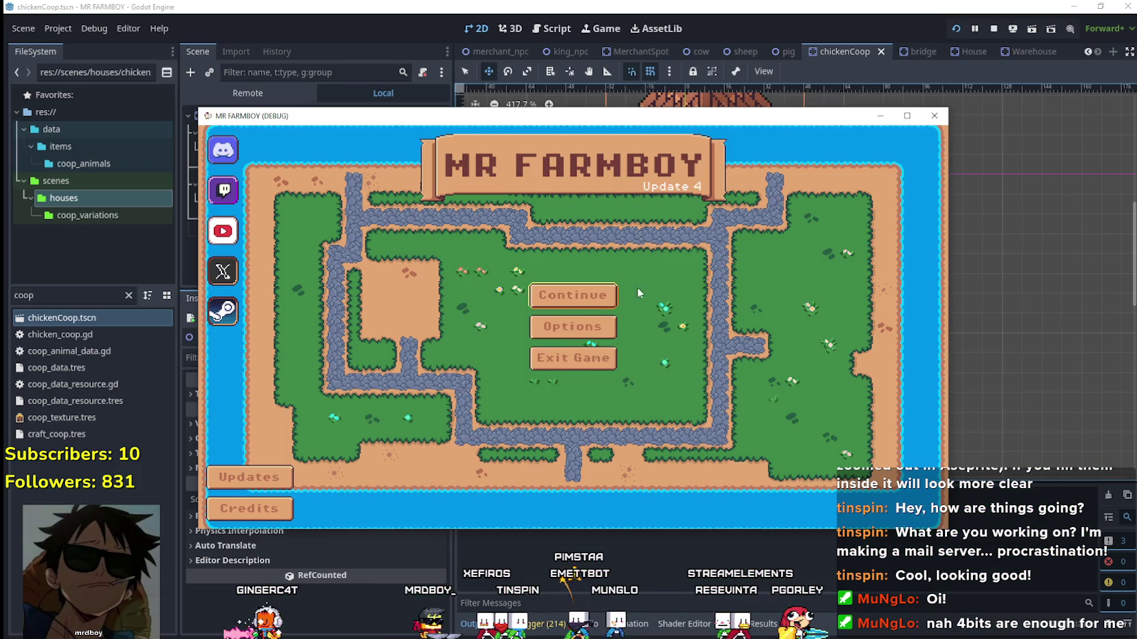
click(601, 289)
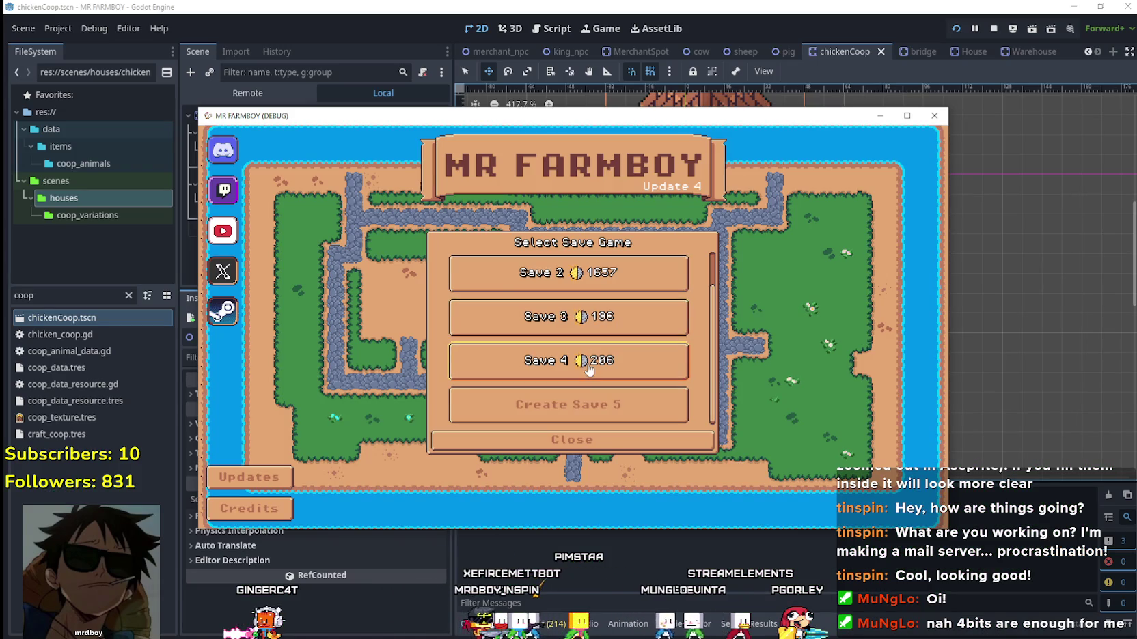
click(578, 316)
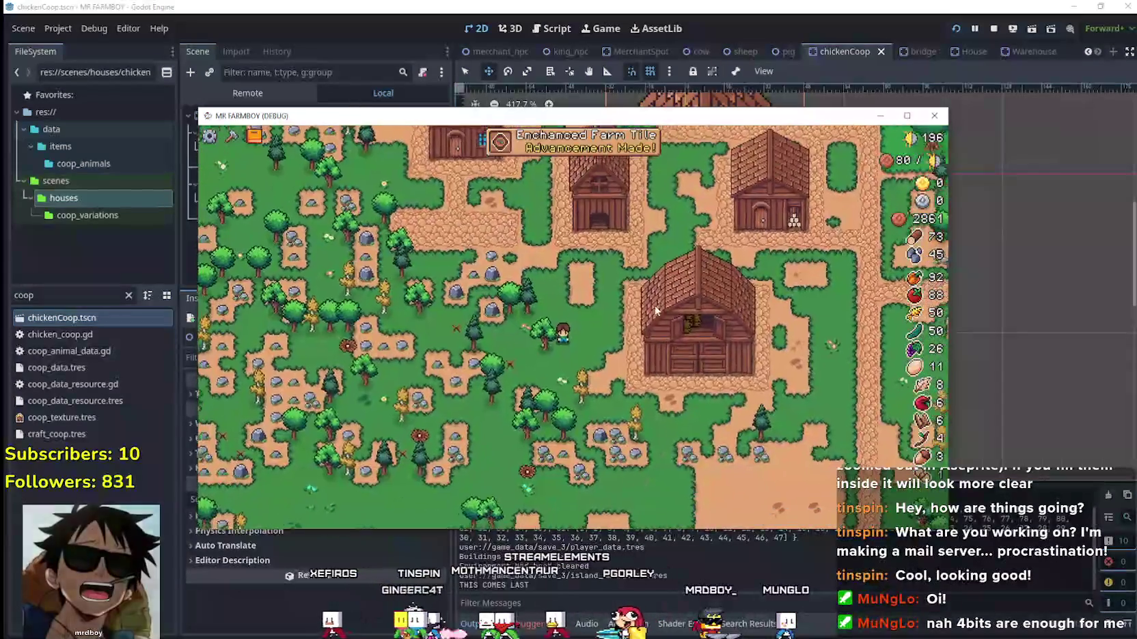
Walk the farmer up to the rocks, mine stone, and approach the chicken coop.
key(s)
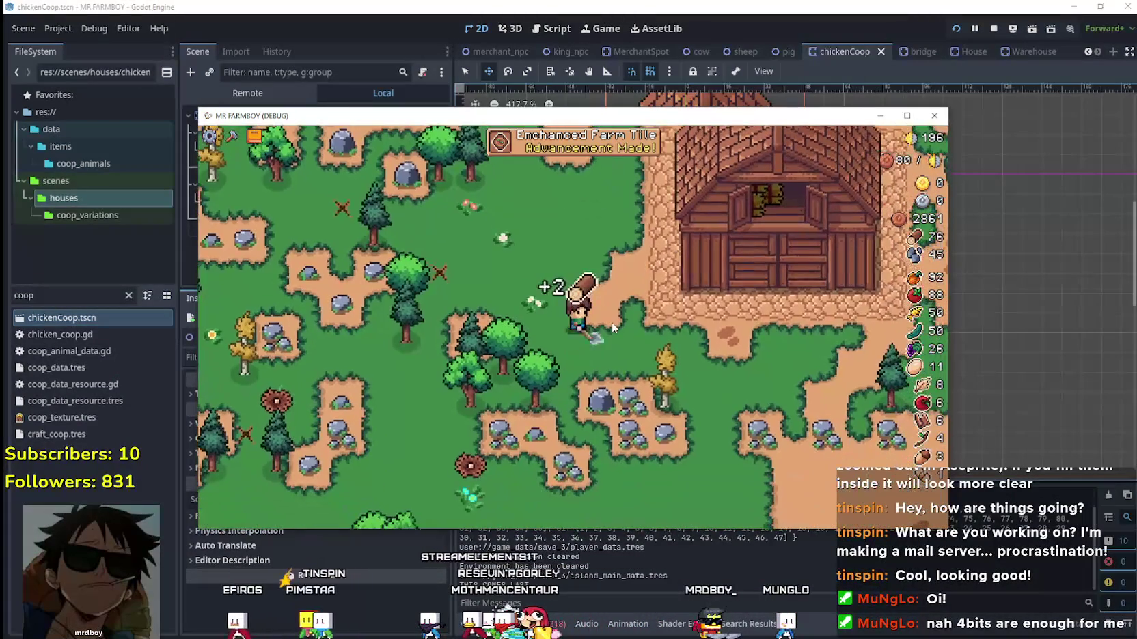
key(w)
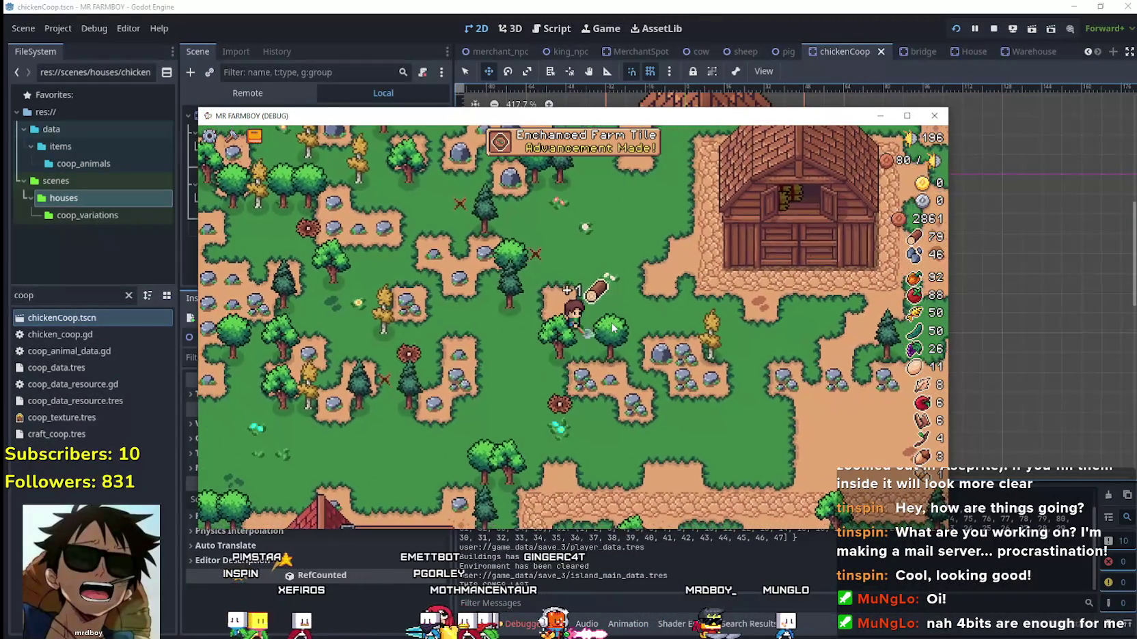
key(w)
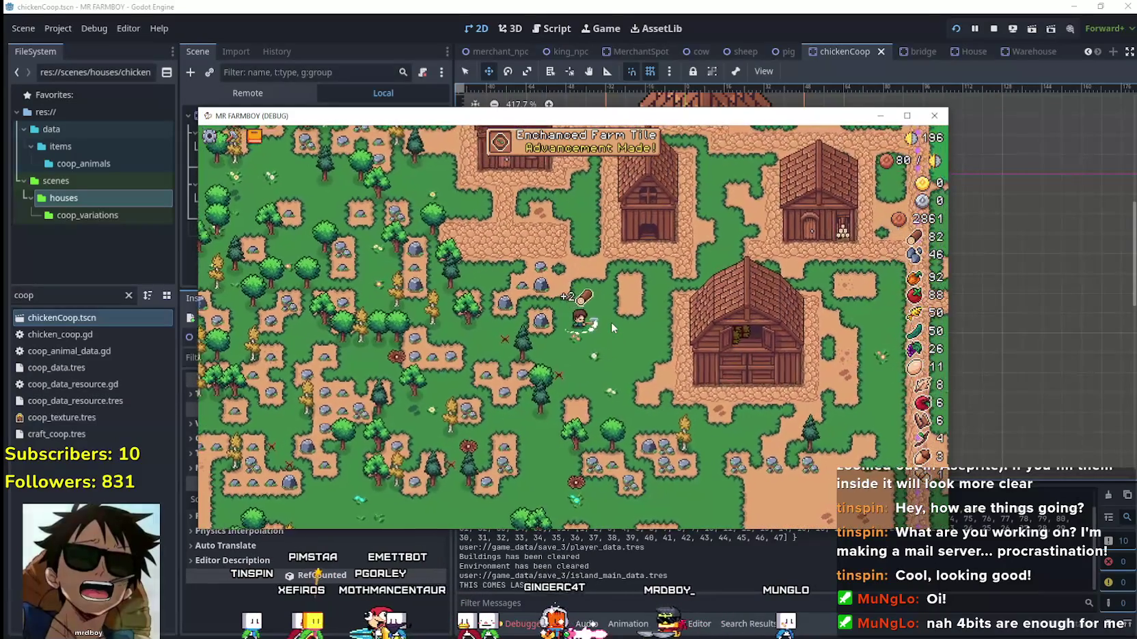
key(w)
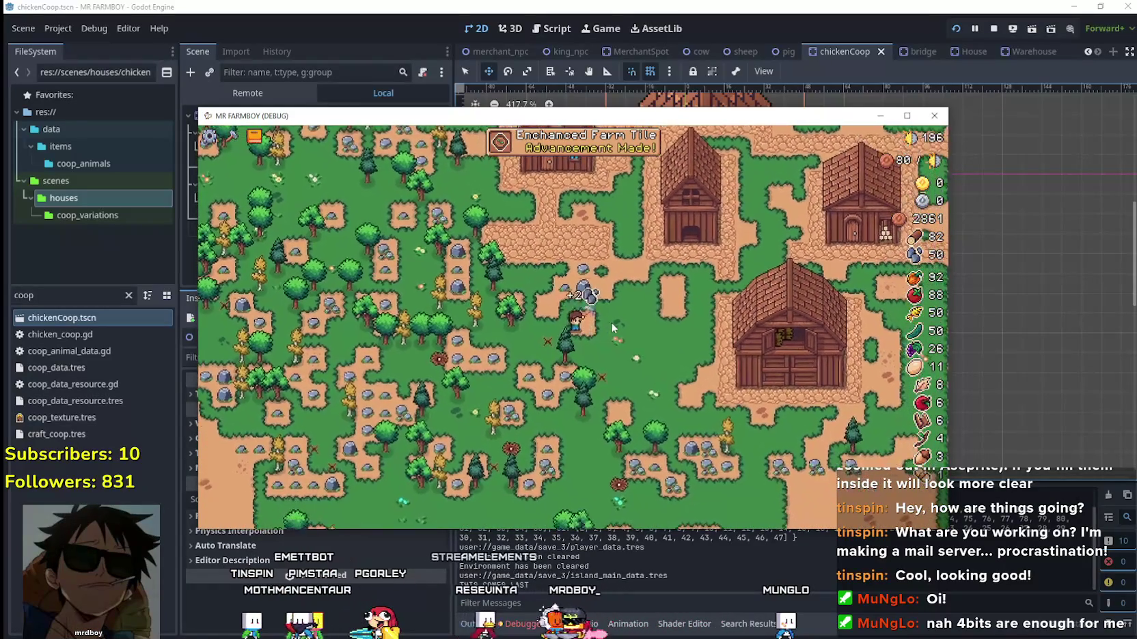
key(w)
scroll(635, 311, up, 2)
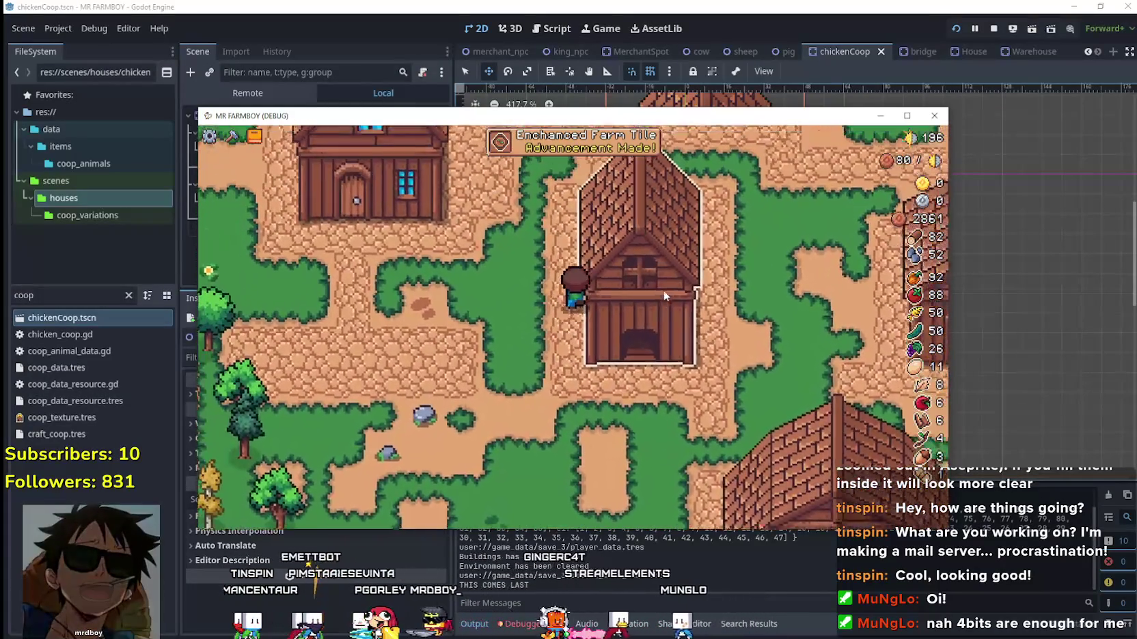
Walk around the coop and away from it, then open the crafting panel.
key(w)
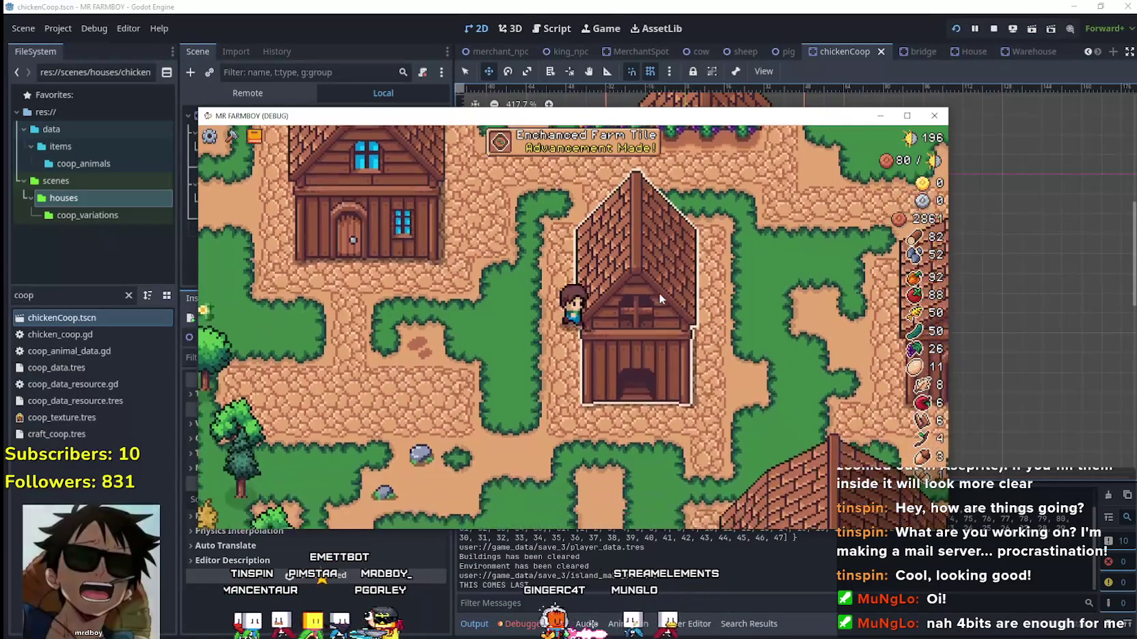
key(d)
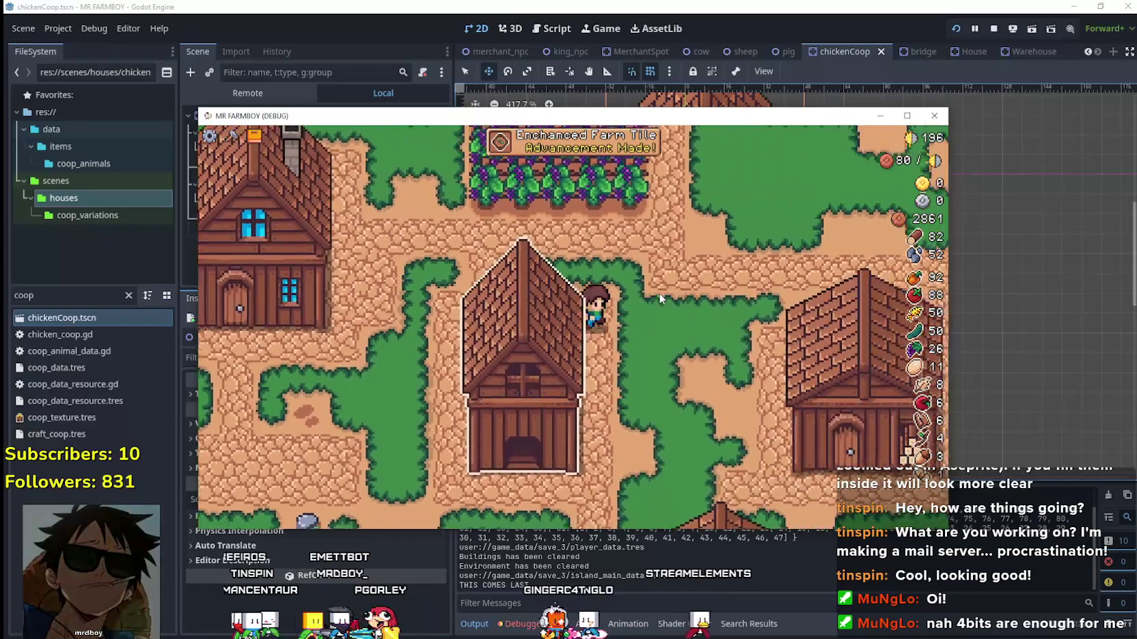
key(s)
key(a)
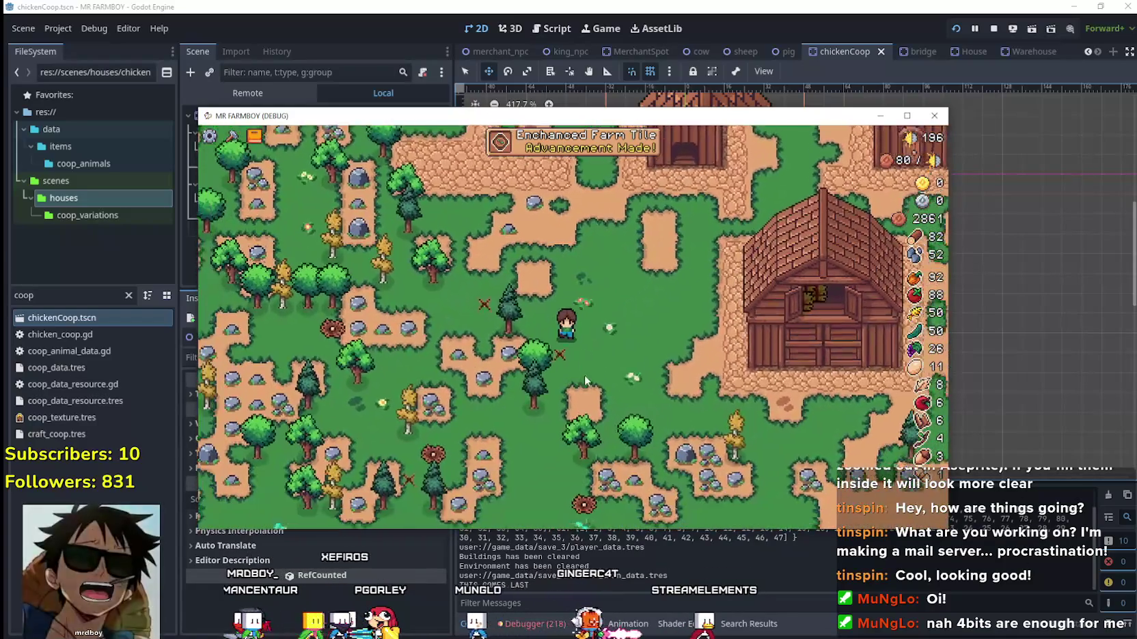
key(s)
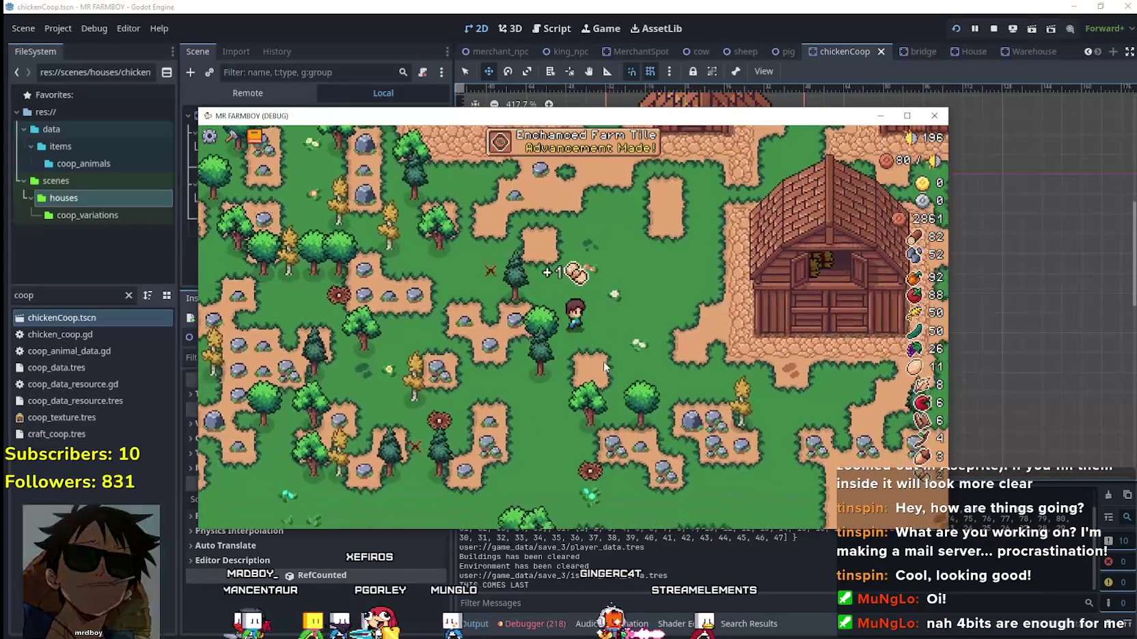
key(c)
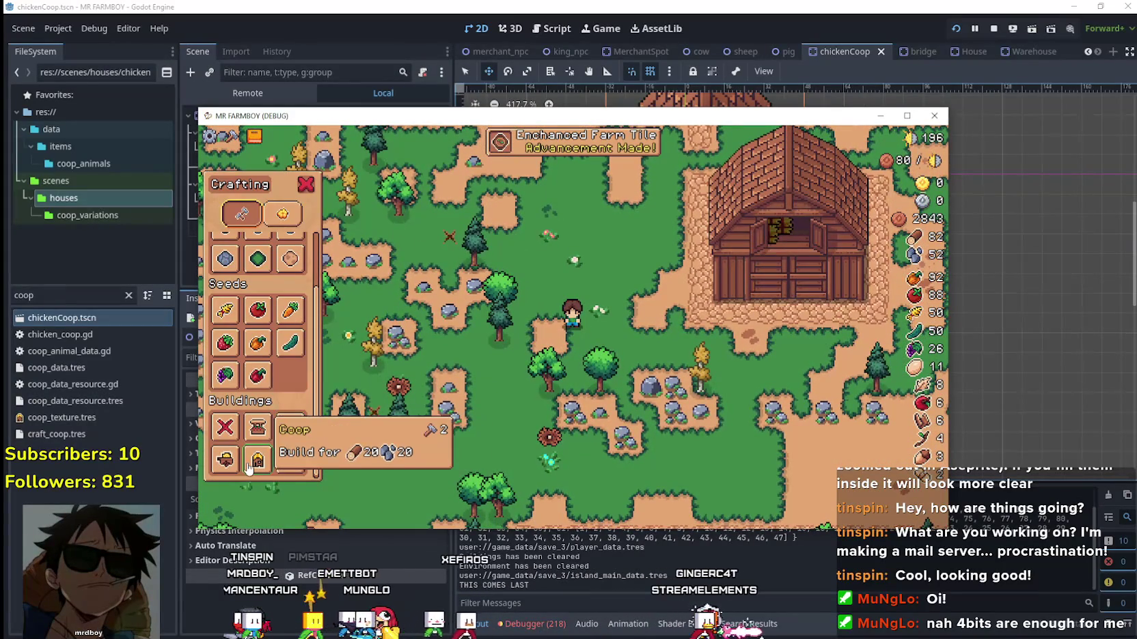
Build a new Coop at the previewed spot.
click(249, 466)
click(615, 377)
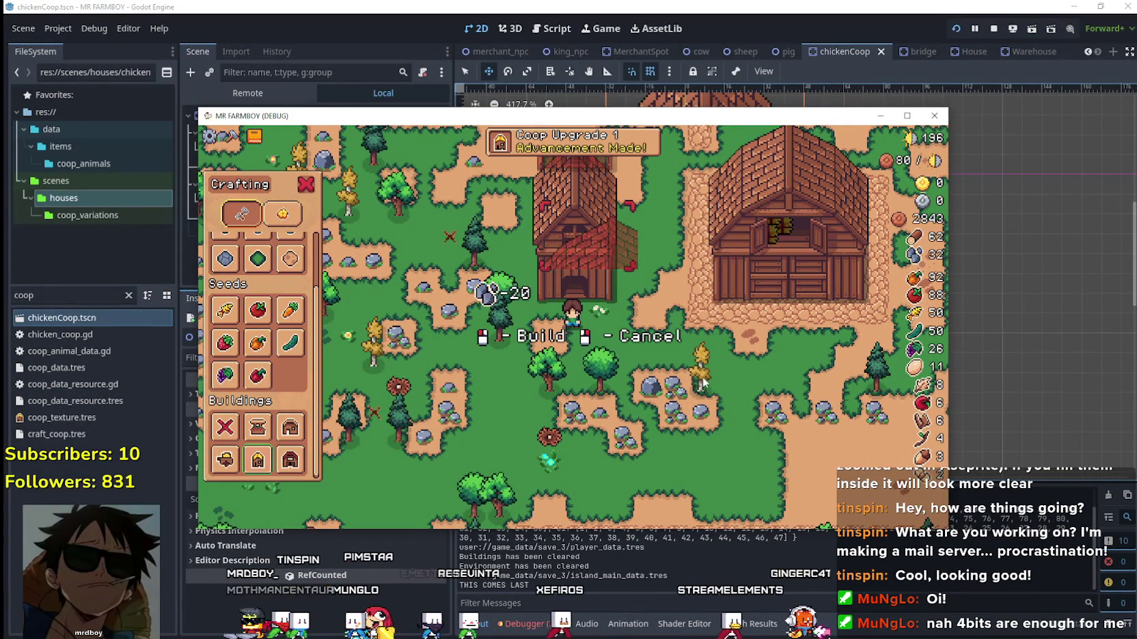
scroll(274, 384, up, 3)
scroll(273, 385, down, 1)
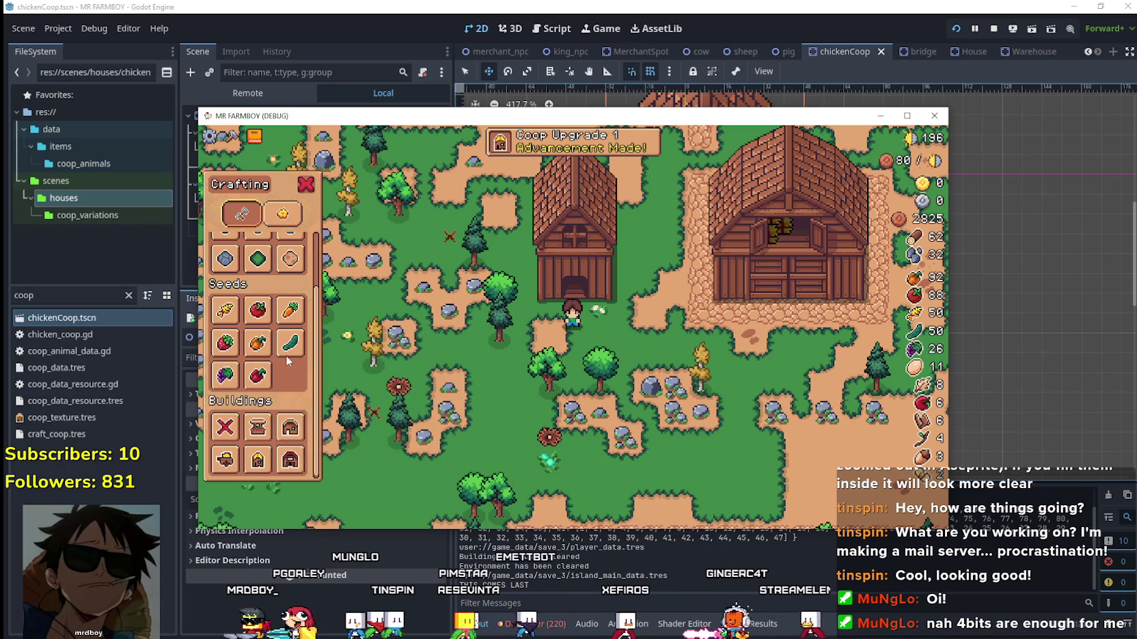
Add Land tiles beside the new coop while walking, then switch to Aseprite.
click(258, 287)
scroll(654, 352, up, 2)
key(a)
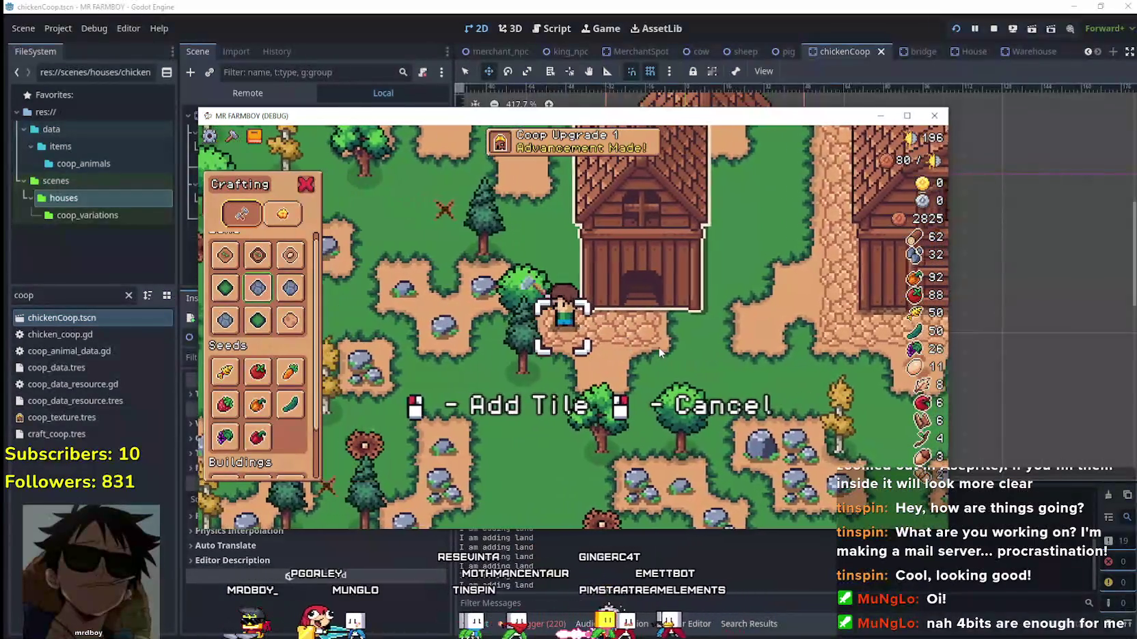
key(d)
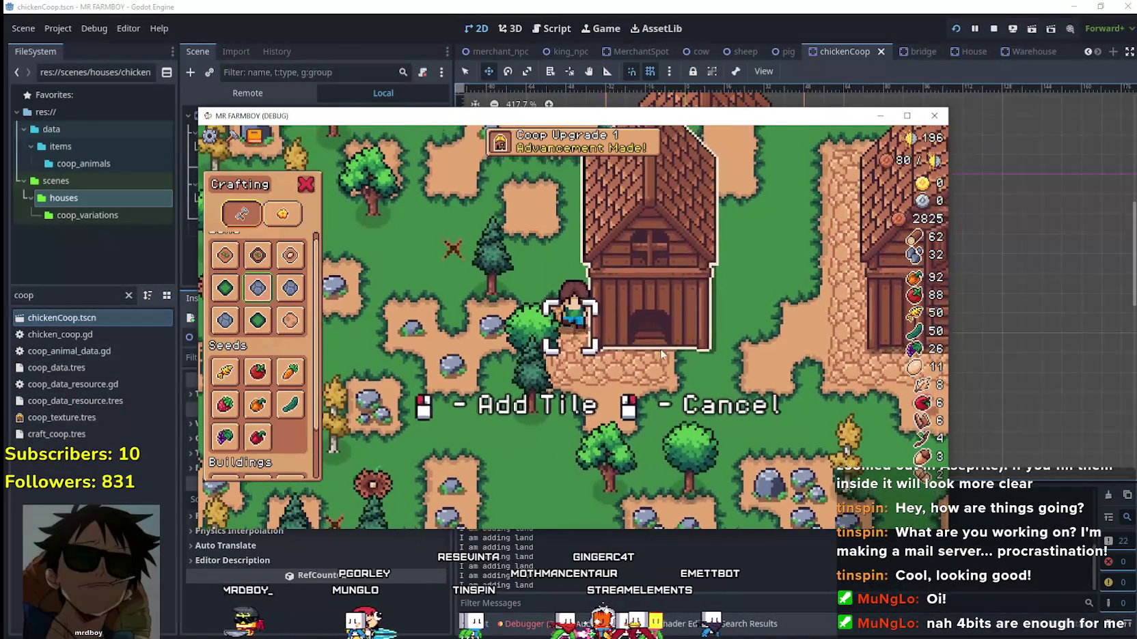
key(w)
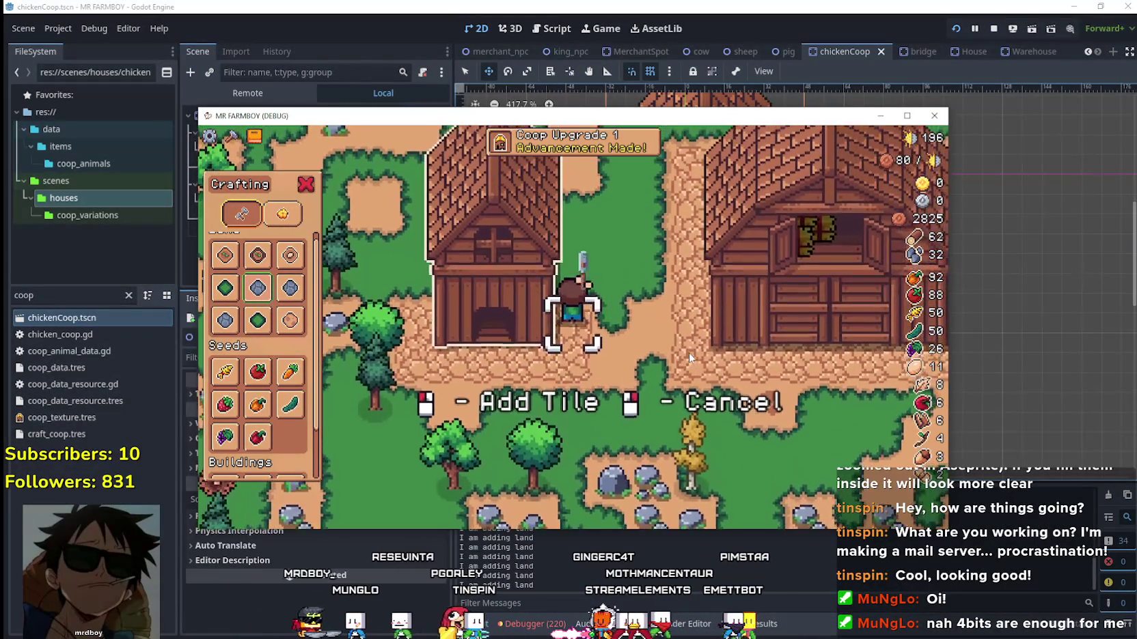
key(w)
key(a)
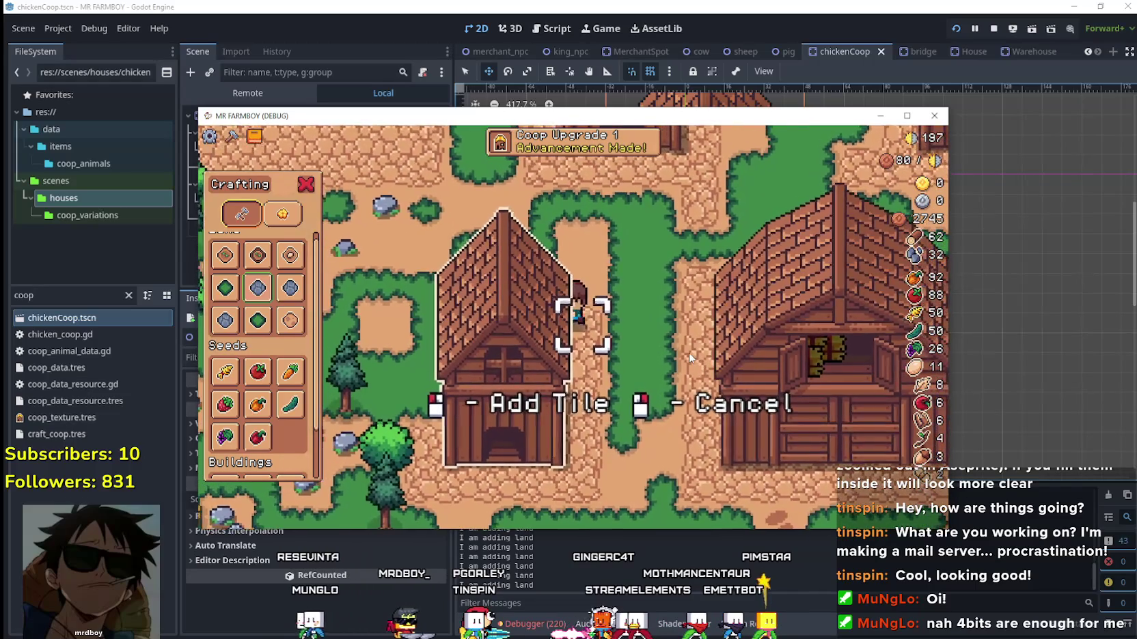
key(a)
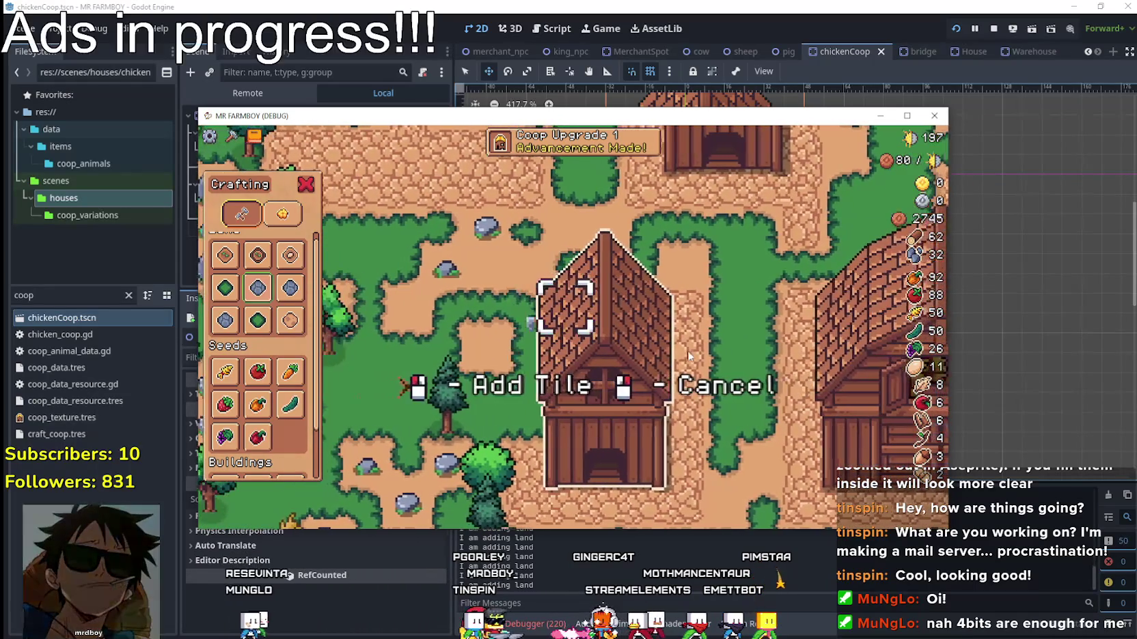
key(s)
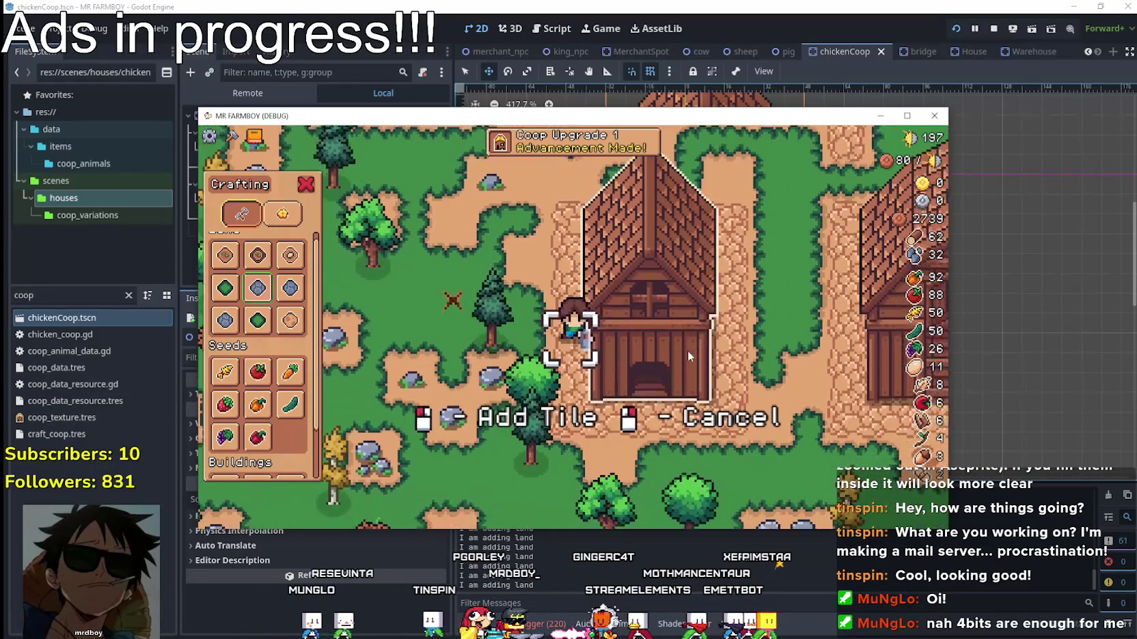
key(d)
key(alt+Tab)
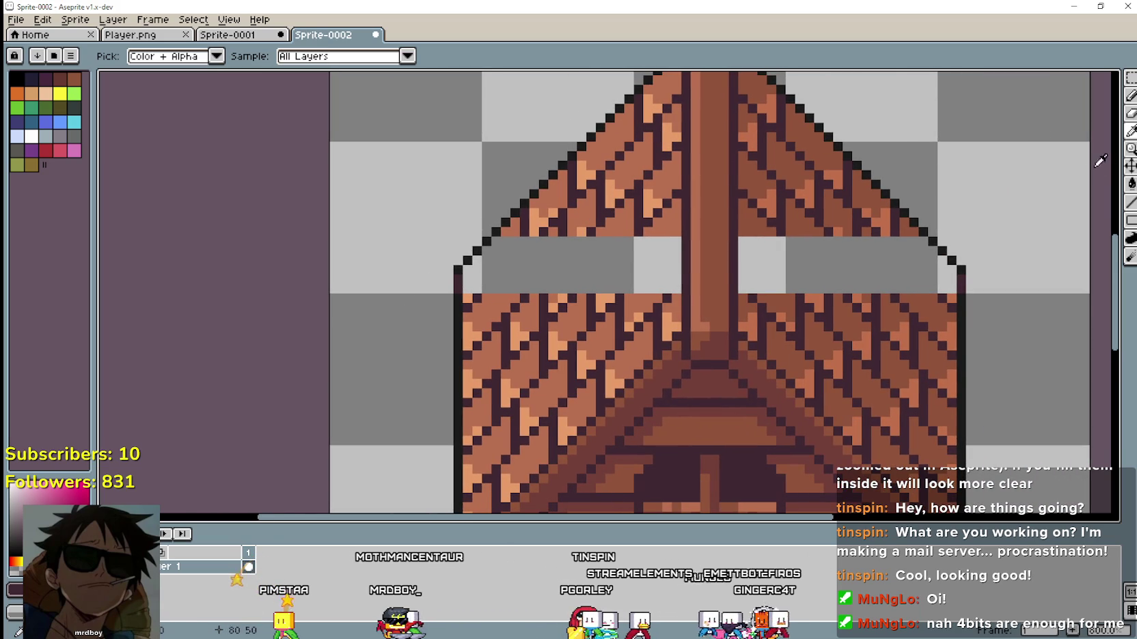
Draw a 1px dark diagonal tile line across the grey gap on the left roof.
click(1131, 202)
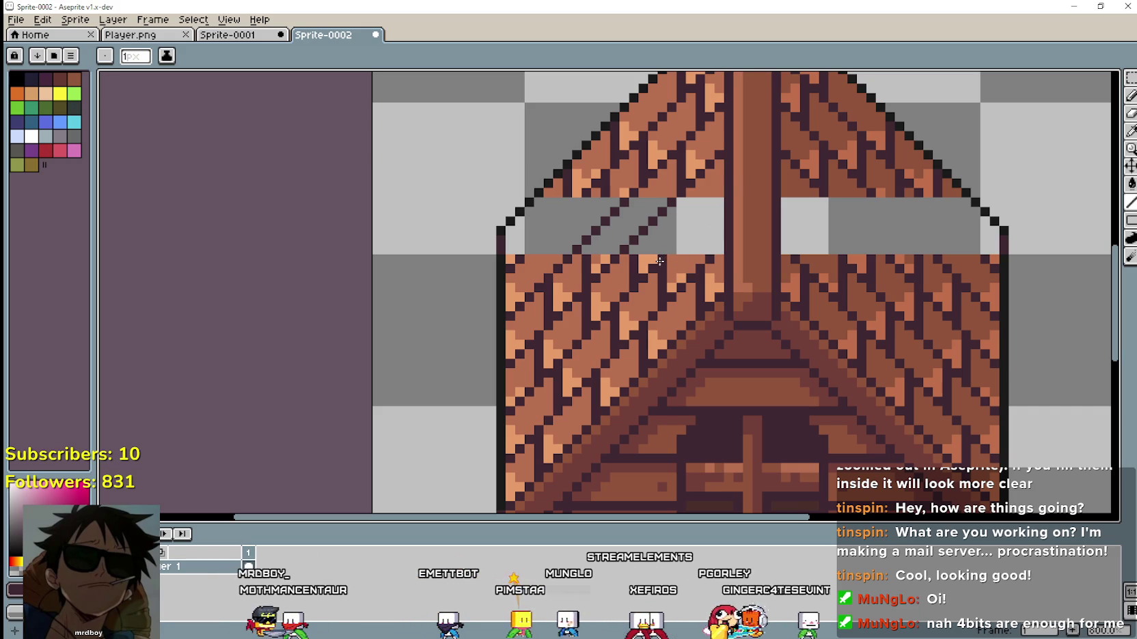
drag(680, 250, 722, 200)
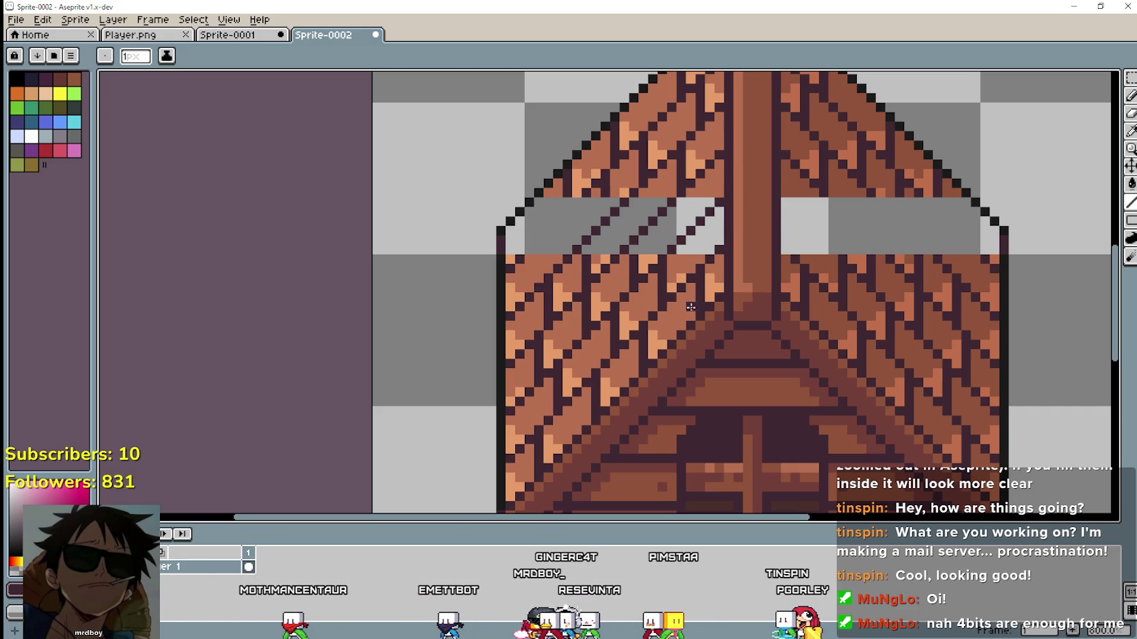
scroll(680, 335, down, 1)
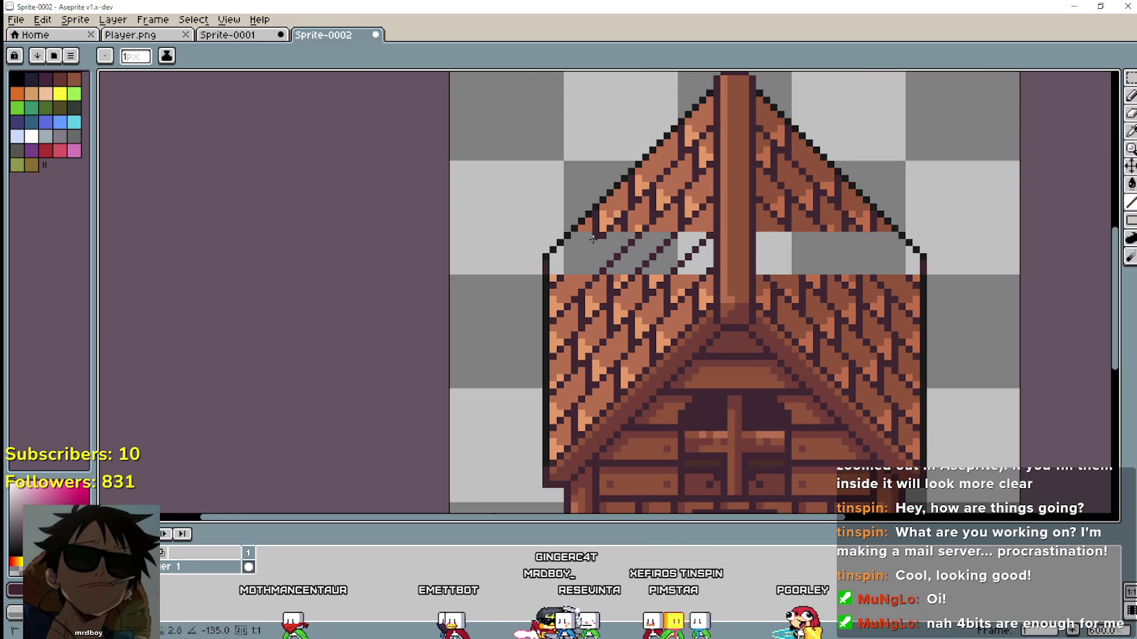
scroll(559, 277, up, 1)
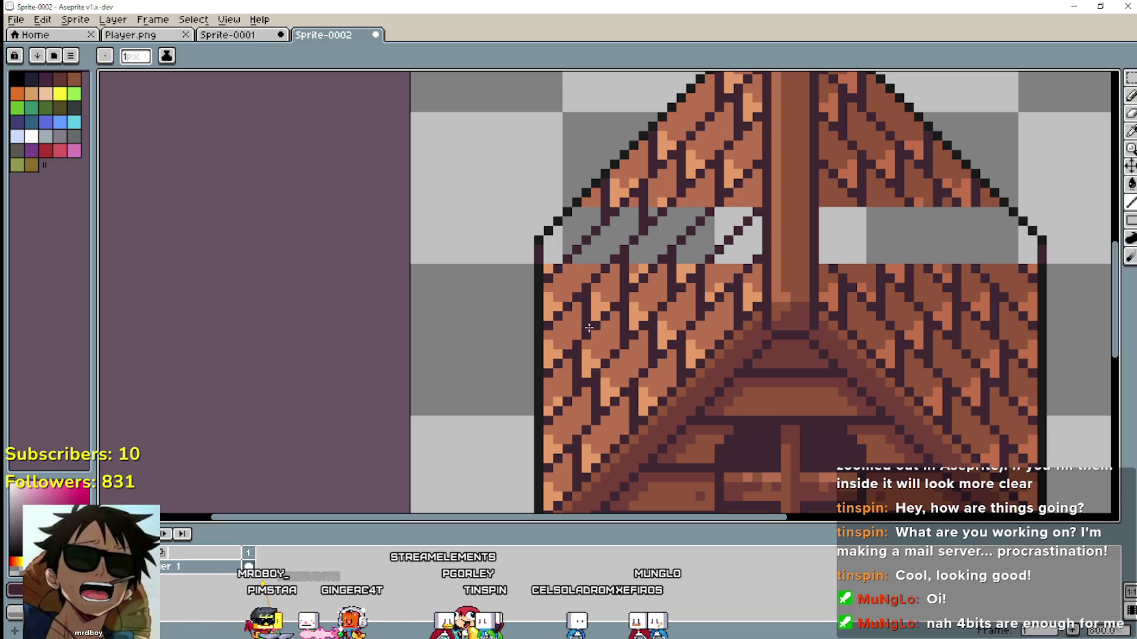
scroll(703, 351, left, 3)
drag(800, 315, 840, 247)
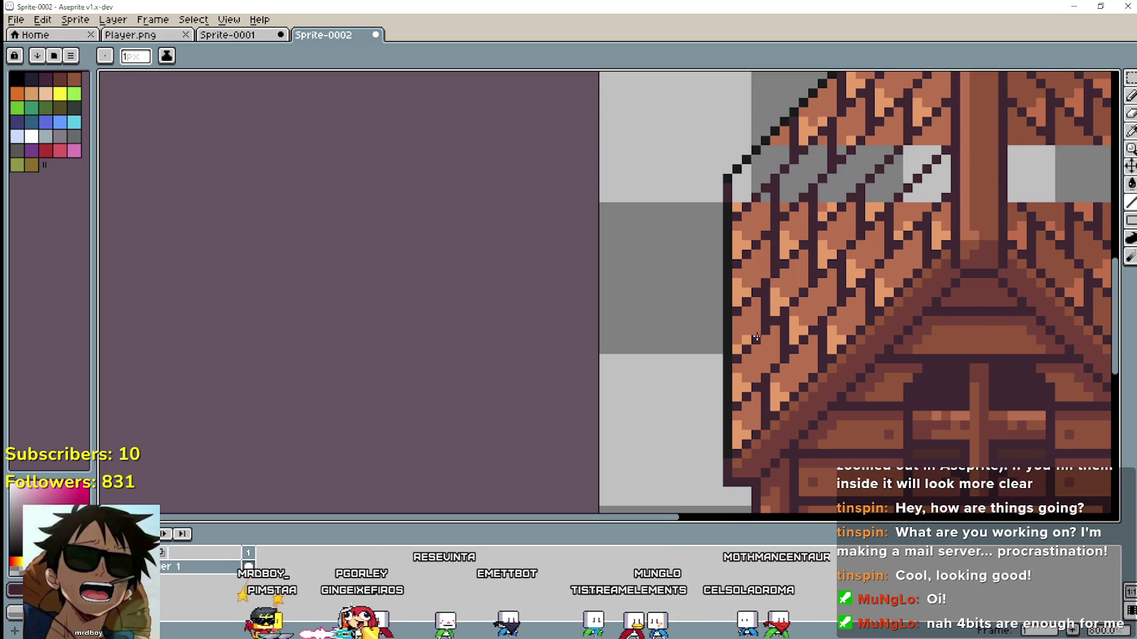
Undo the stray diagonal lines and switch to the Move tool.
scroll(756, 337, down, 1)
key(ctrl+z)
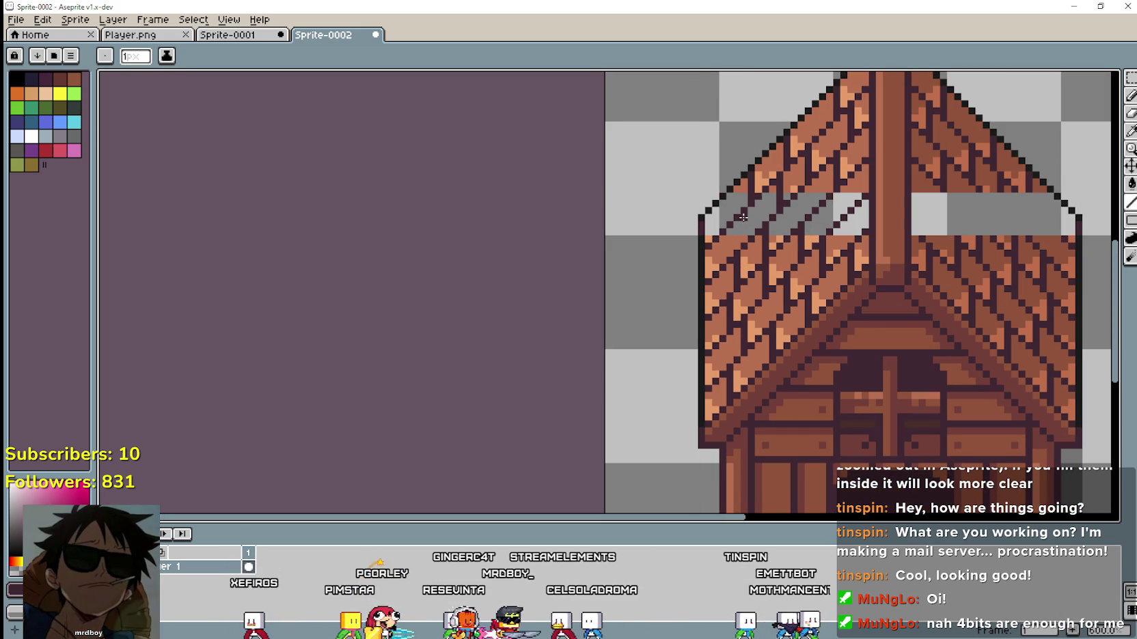
scroll(721, 247, up, 1)
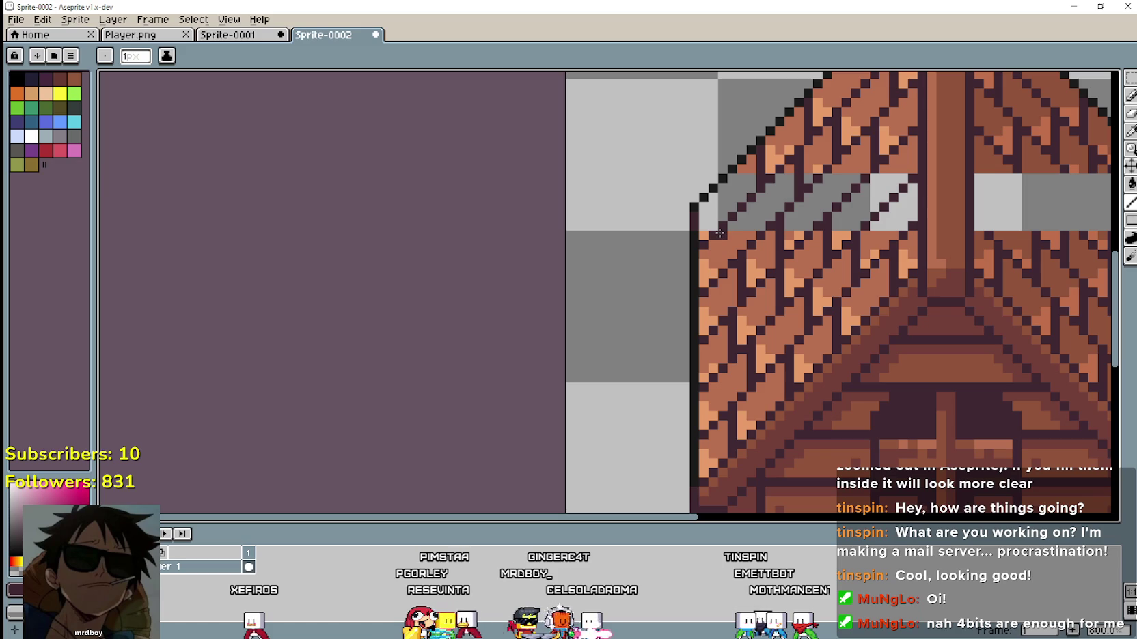
scroll(743, 222, down, 2)
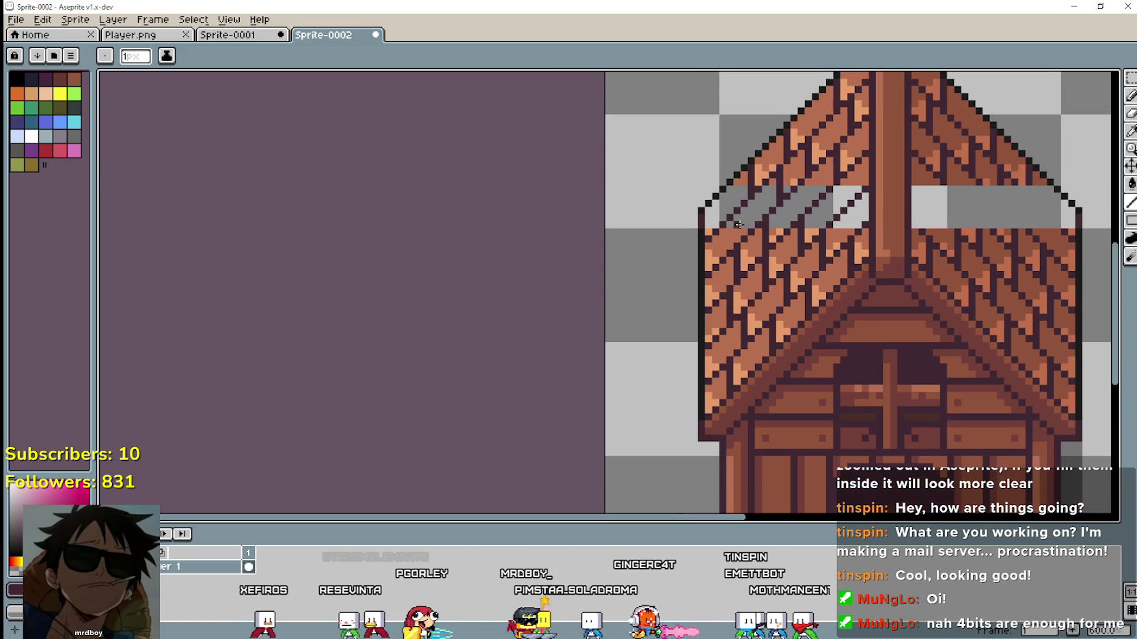
scroll(739, 212, up, 2)
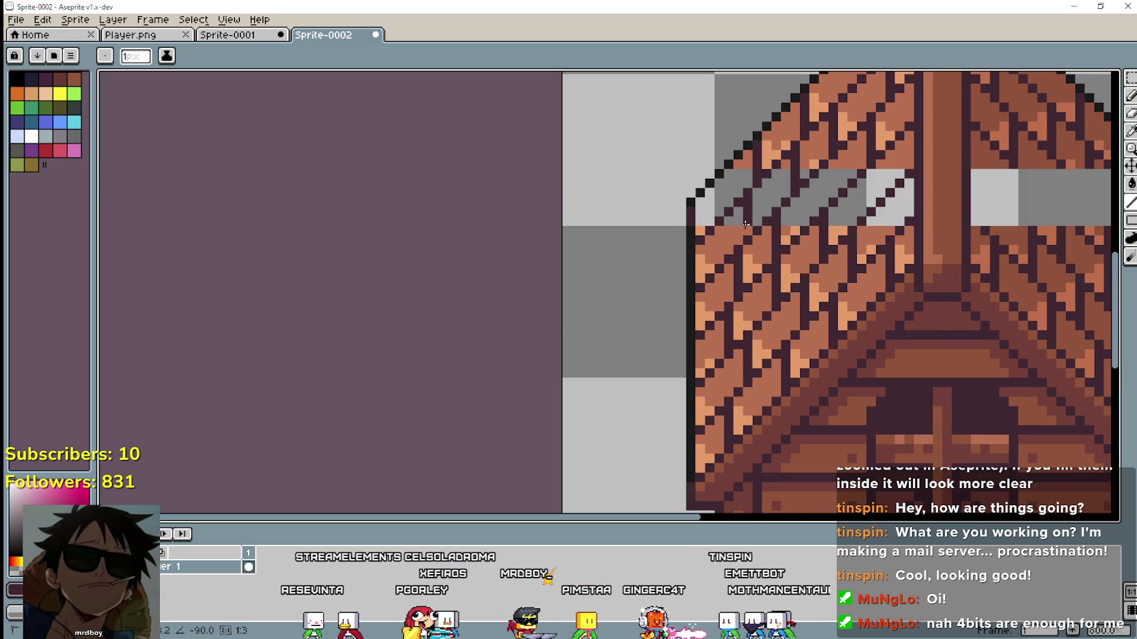
key(v)
key(ctrl+z)
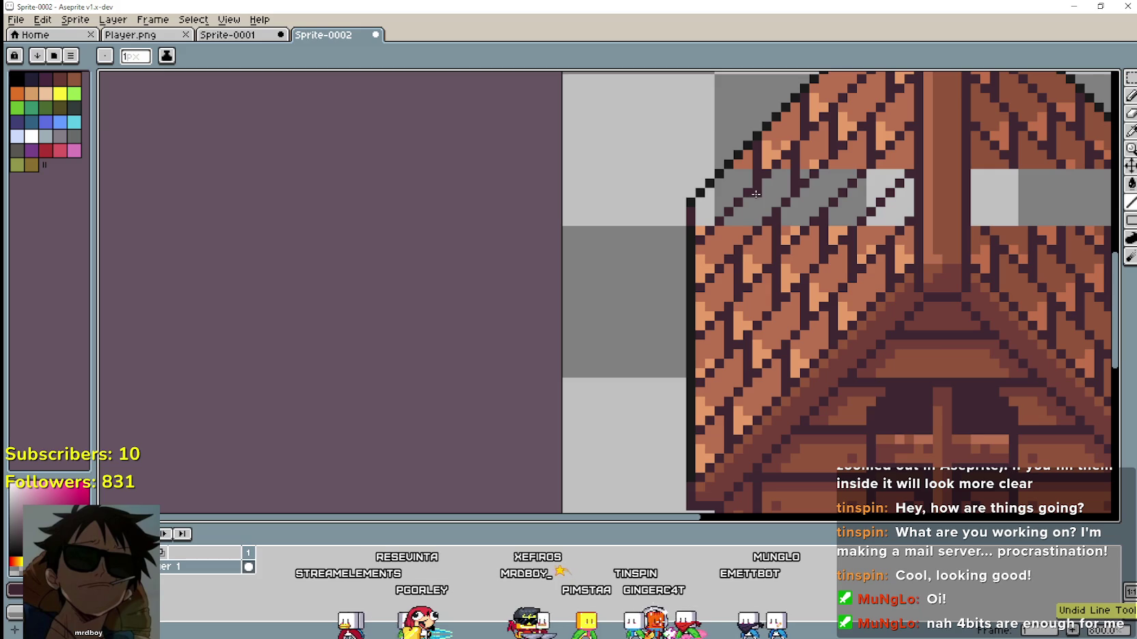
scroll(756, 192, down, 1)
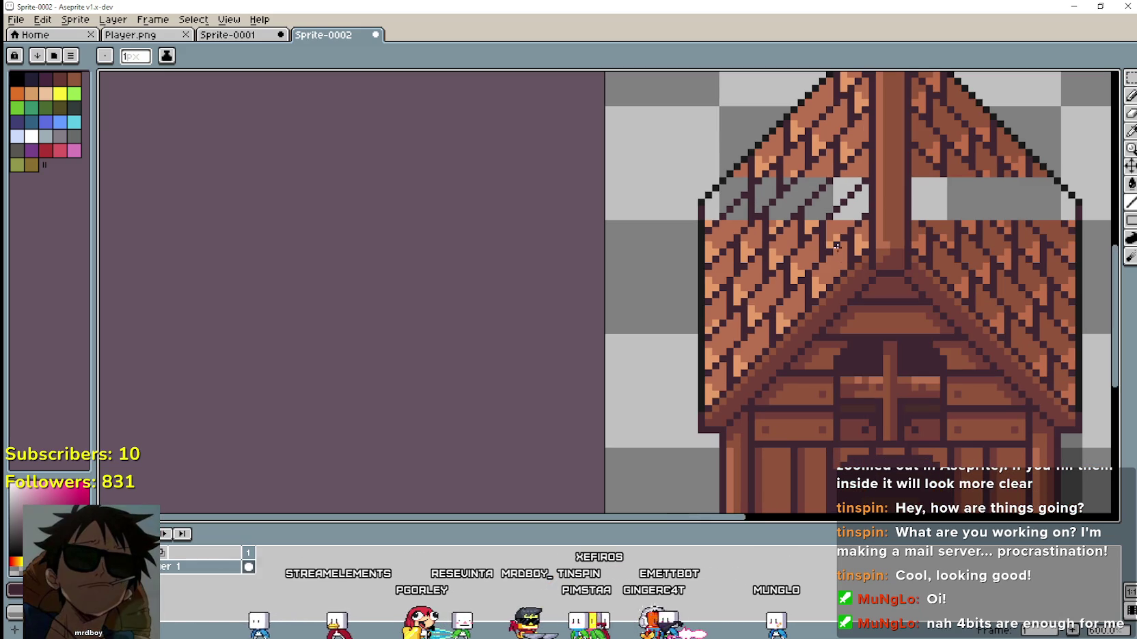
Undo the remaining stray Line tool strokes on the left roof.
key(ctrl+z)
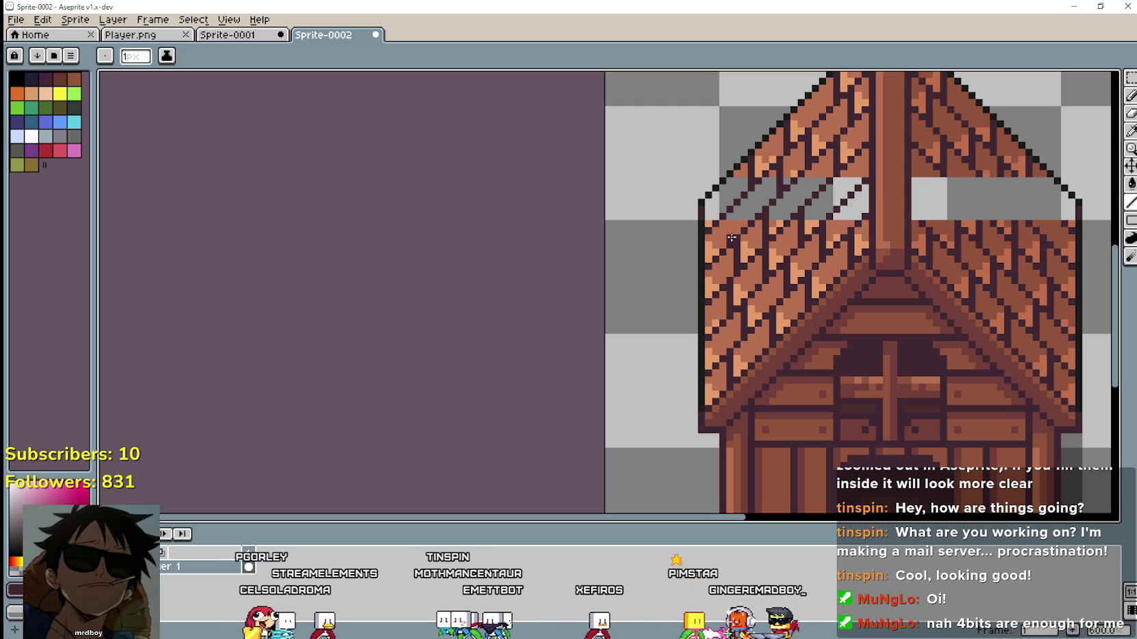
scroll(697, 270, up, 1)
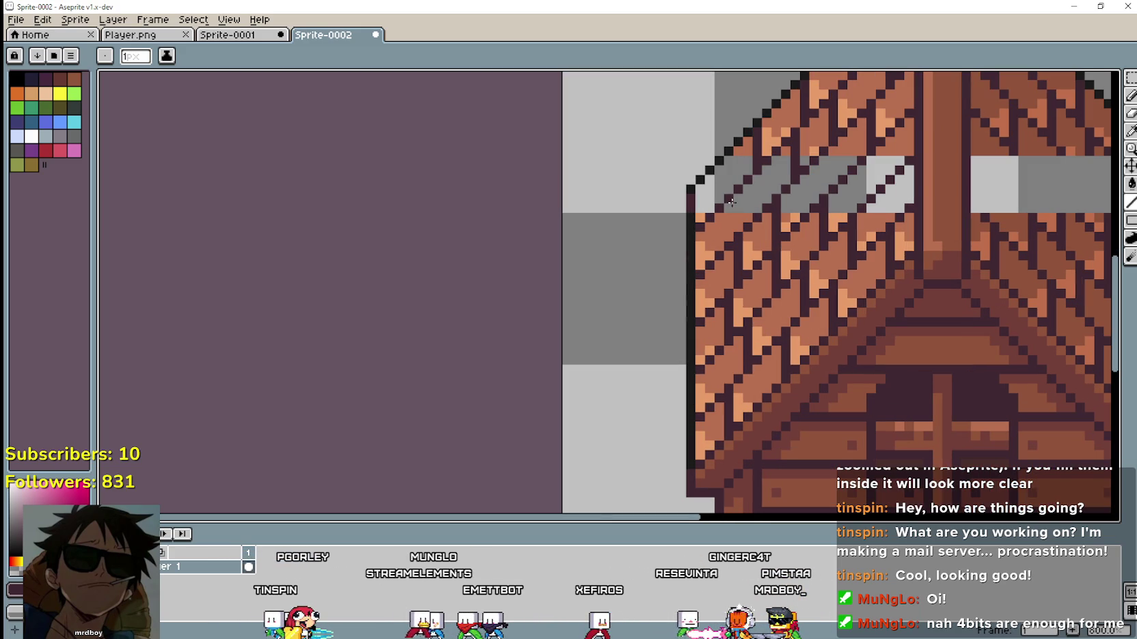
scroll(731, 202, down, 1)
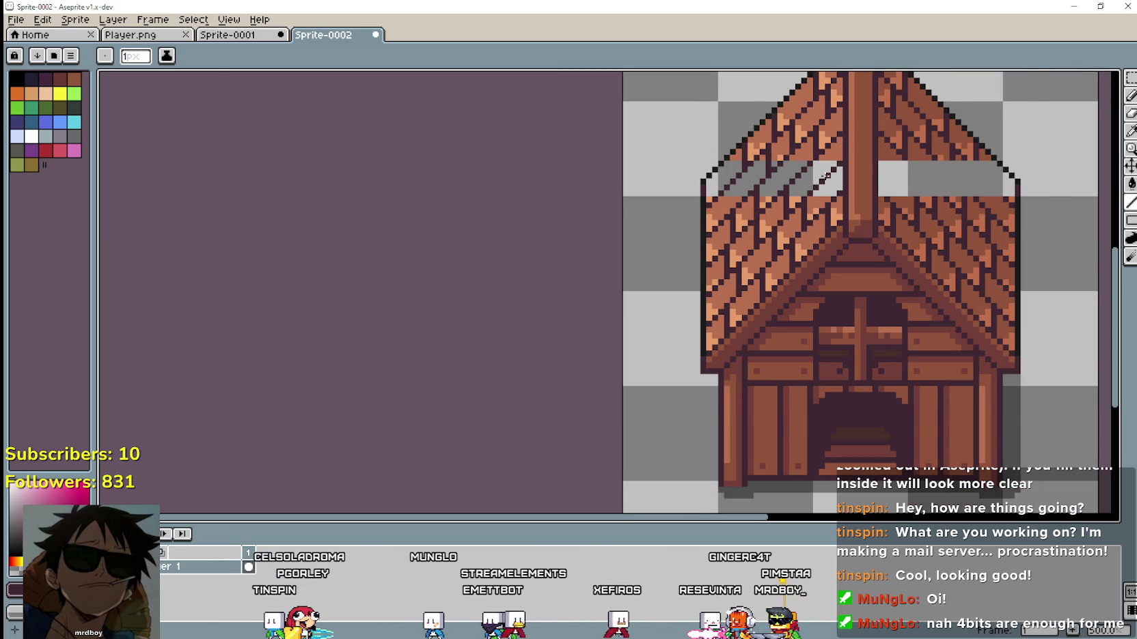
scroll(826, 178, up, 1)
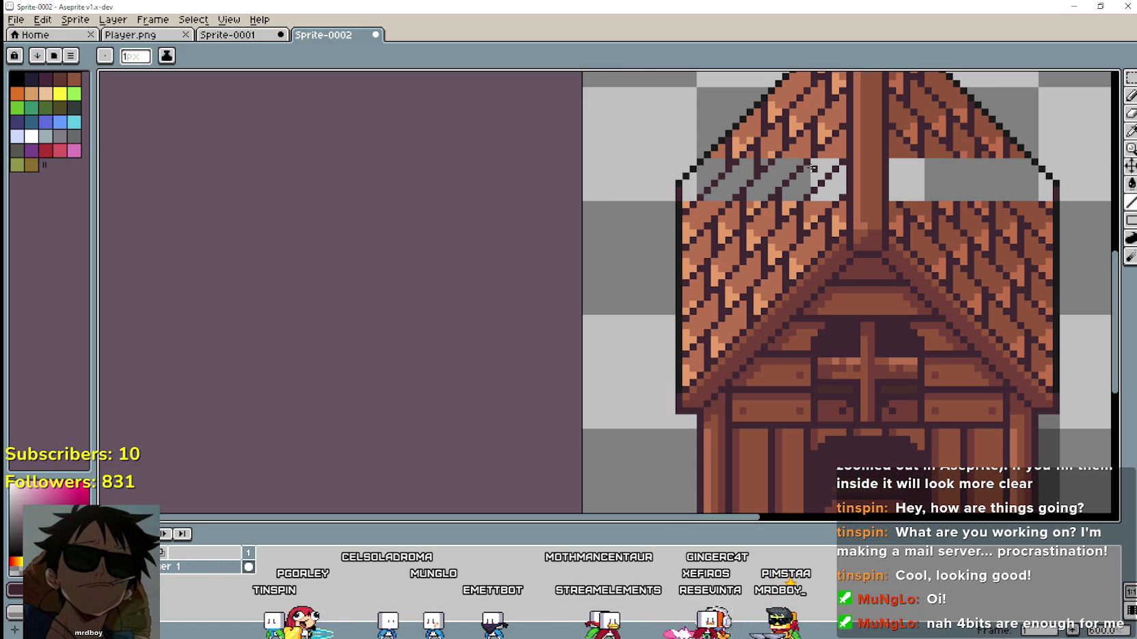
drag(808, 168, 780, 204)
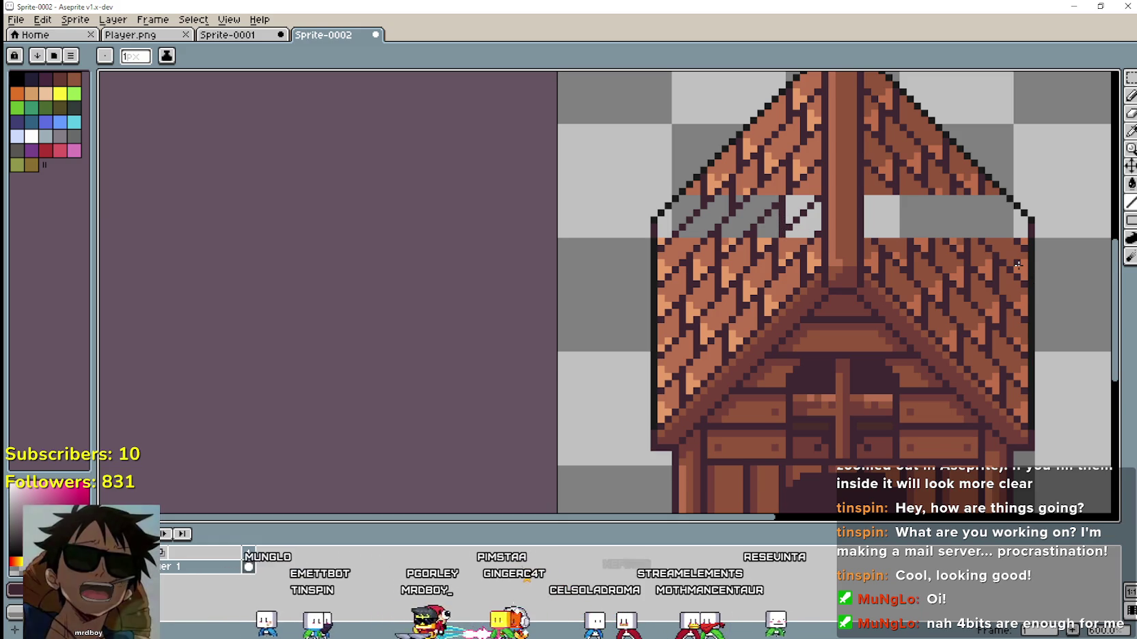
drag(721, 189, 768, 203)
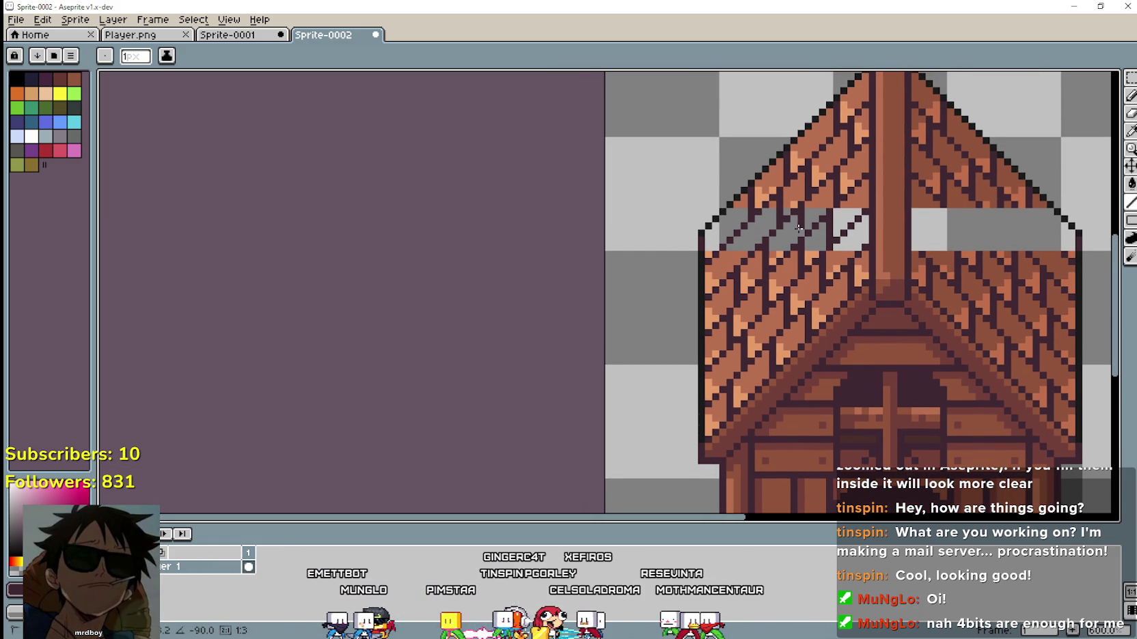
key(ctrl+z)
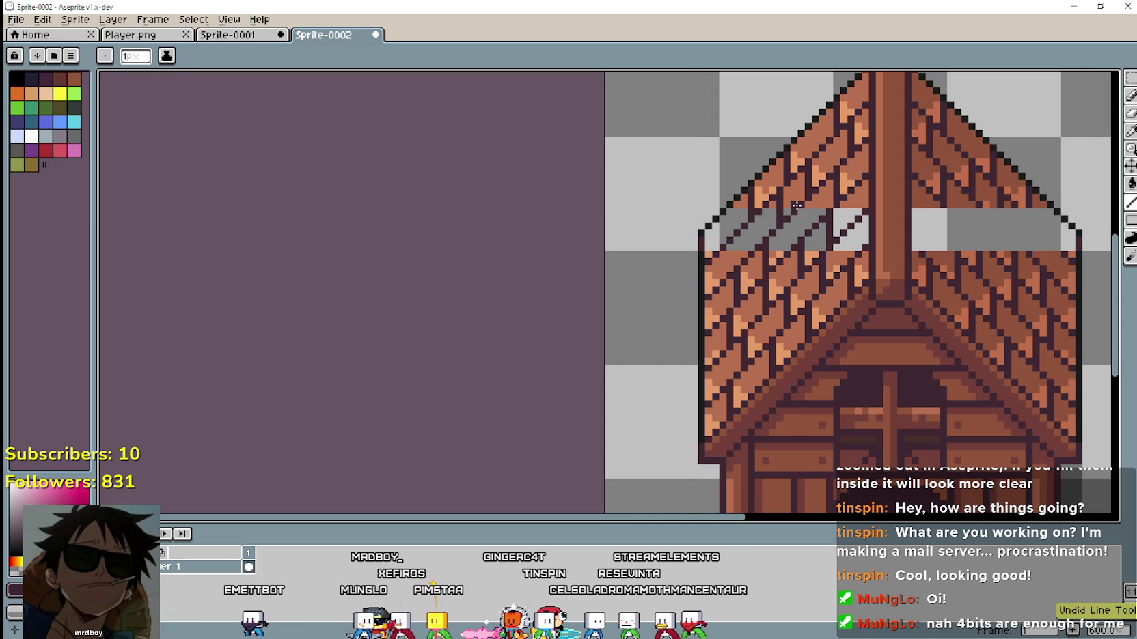
key(ctrl+z)
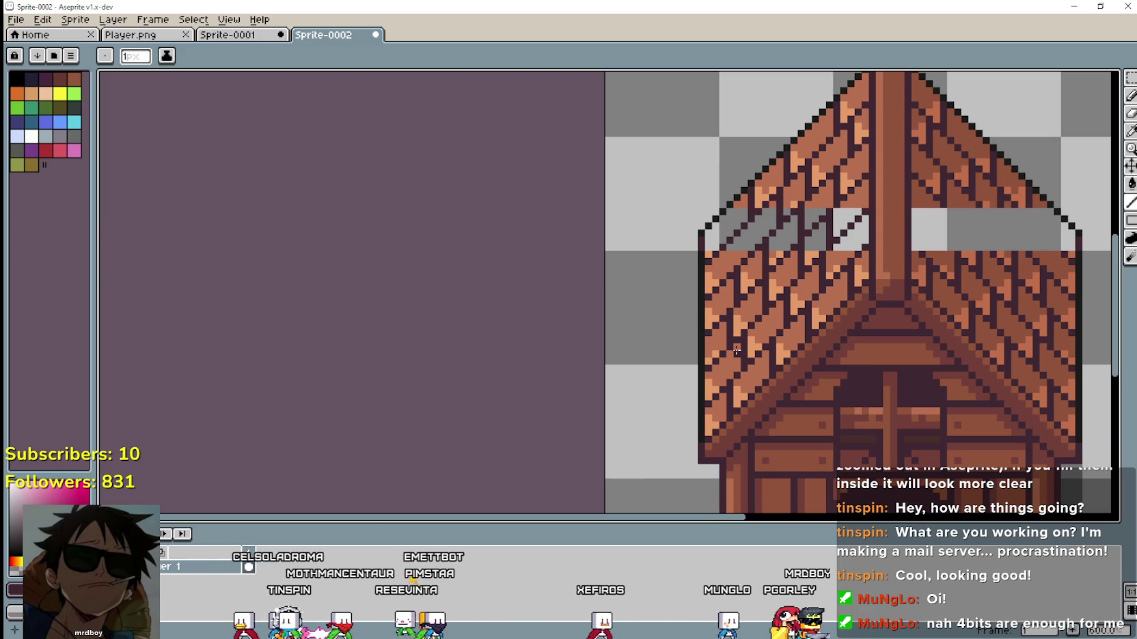
Eyedrop the roof brown and bucket-fill the transparent gap on the left roof.
scroll(736, 352, down, 1)
scroll(751, 295, down, 1)
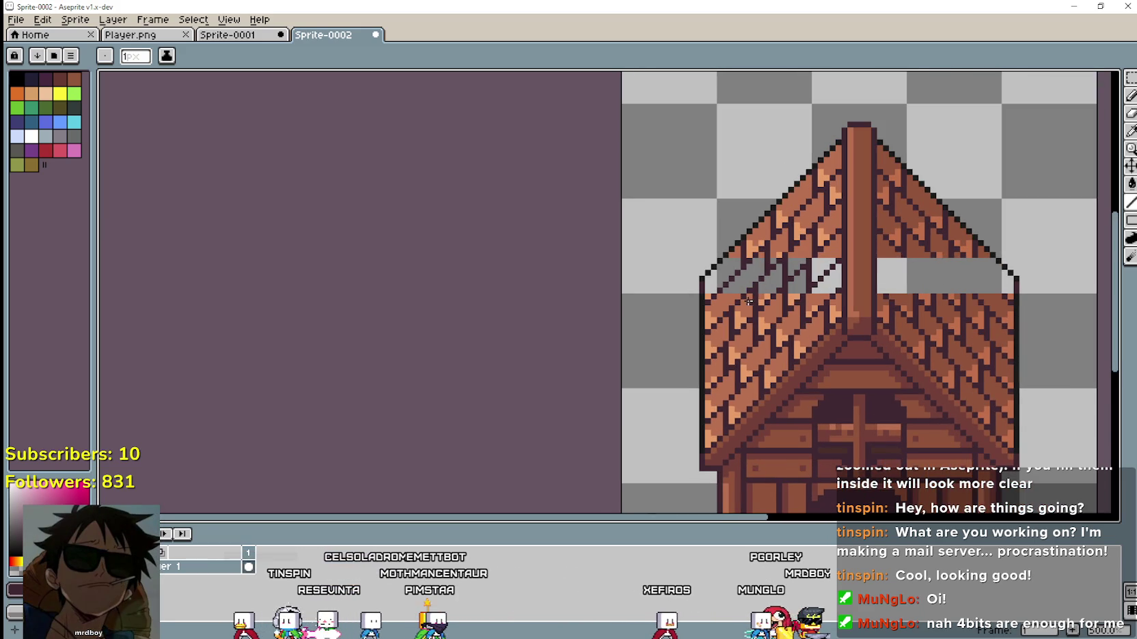
mouse_move(872, 290)
mouse_down()
mouse_move(857, 272)
mouse_move(749, 271)
mouse_up()
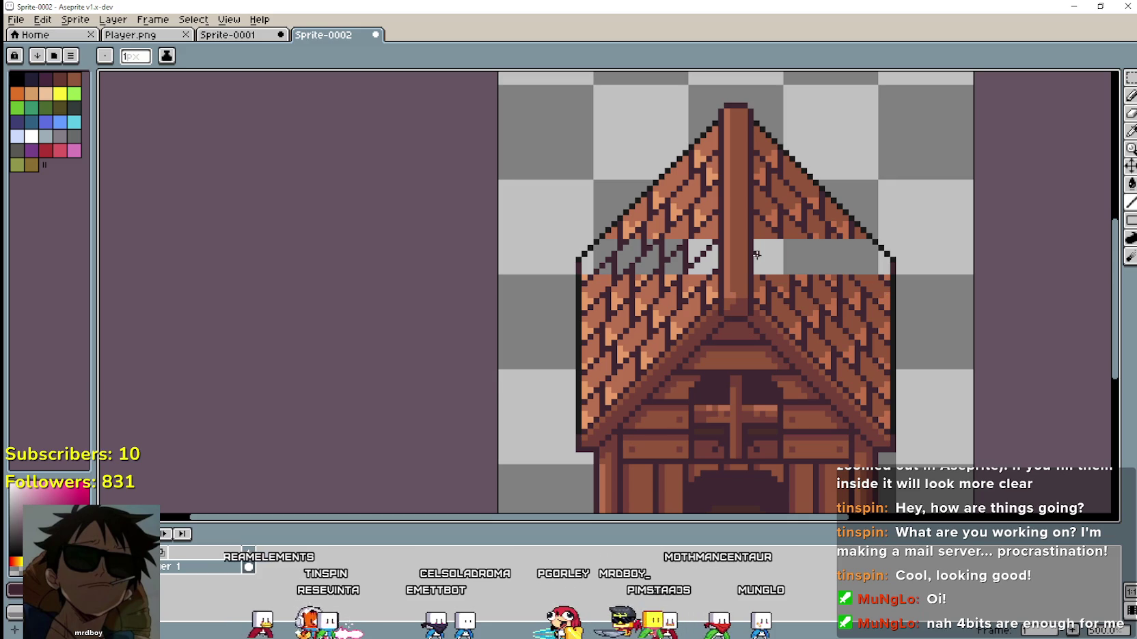
scroll(586, 248, up, 1)
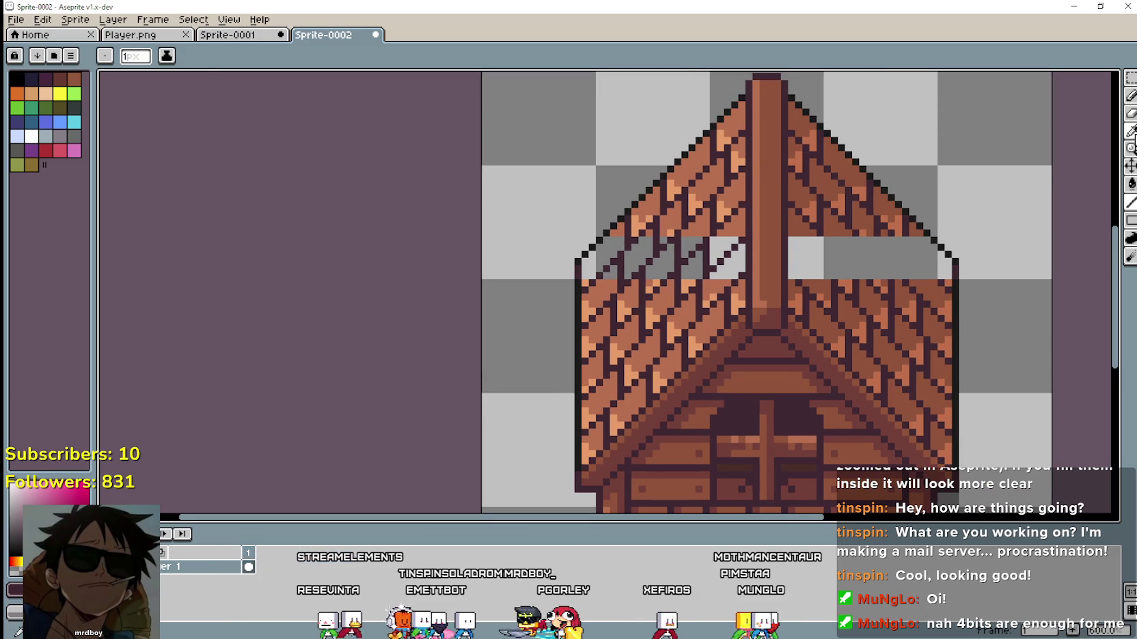
click(1131, 132)
scroll(572, 225, up, 1)
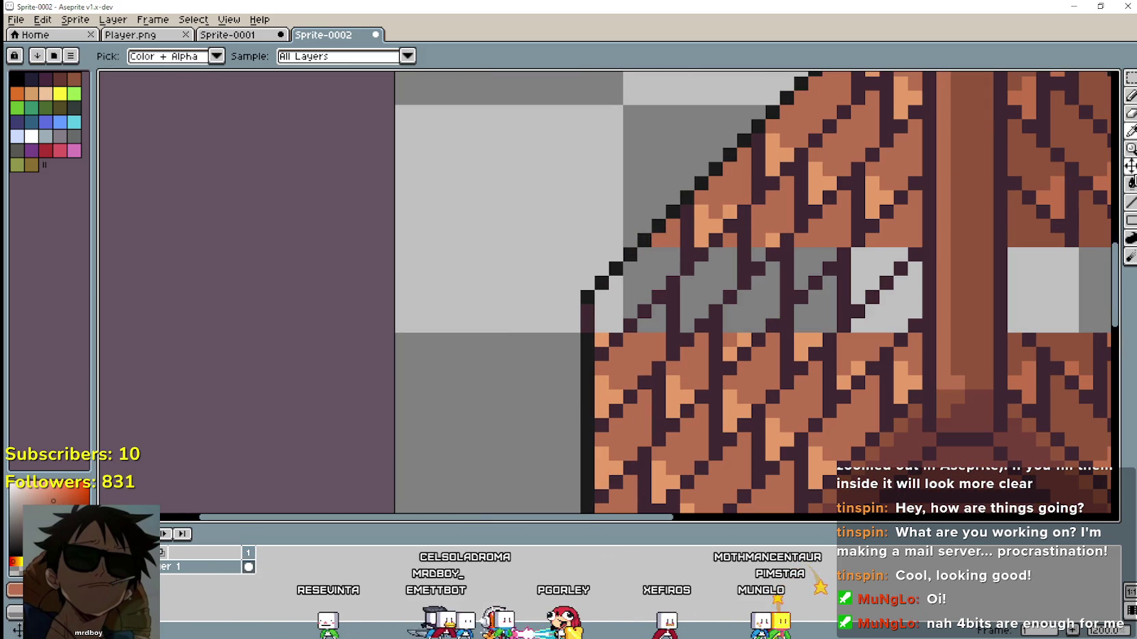
click(1131, 183)
scroll(546, 233, down, 1)
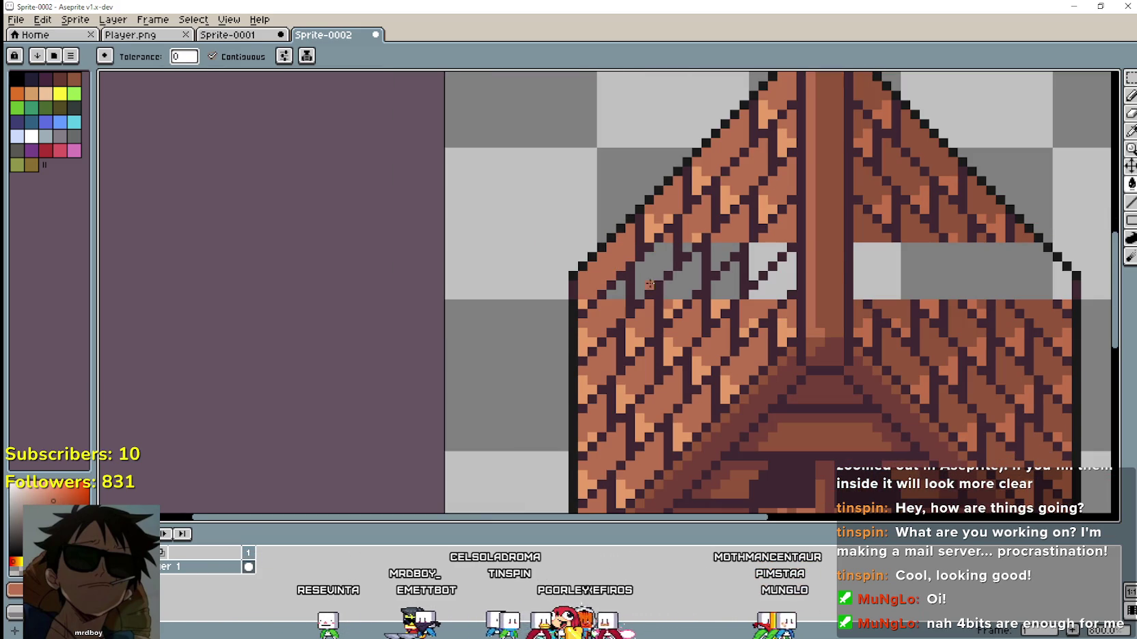
click(690, 267)
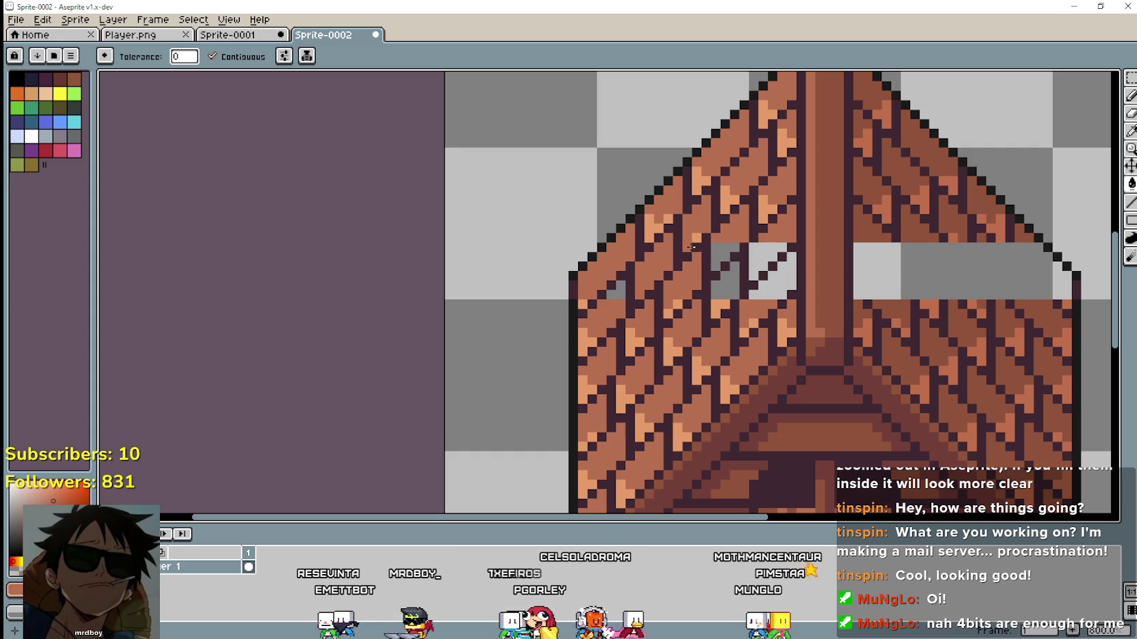
click(724, 269)
click(756, 266)
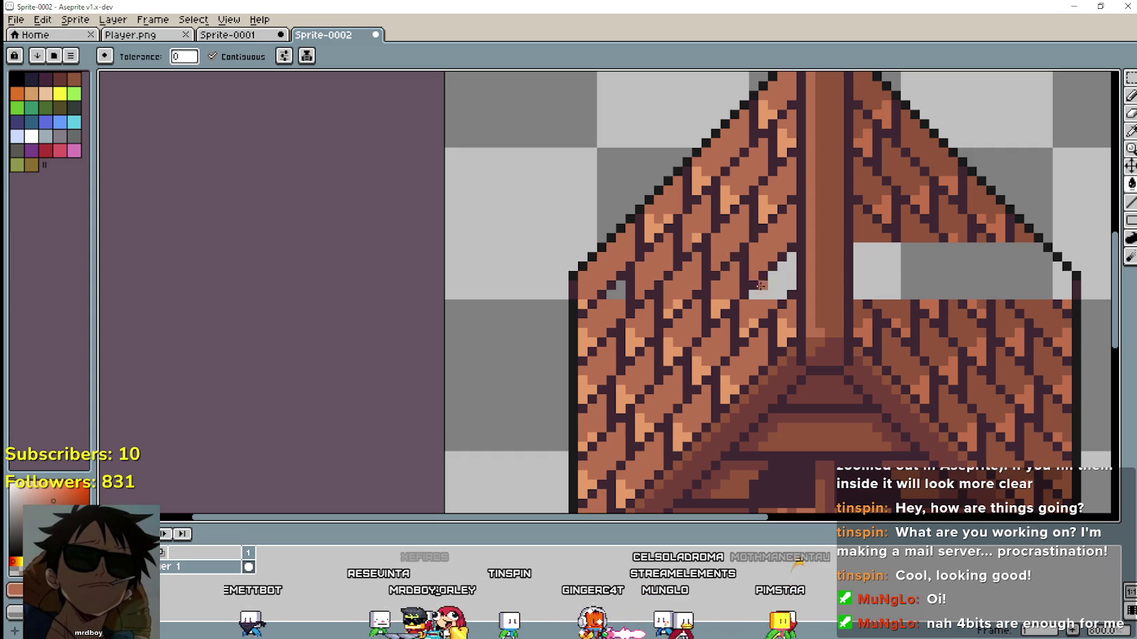
click(756, 276)
Switch back to the Pencil and recentre the coop in the view.
scroll(805, 337, down, 3)
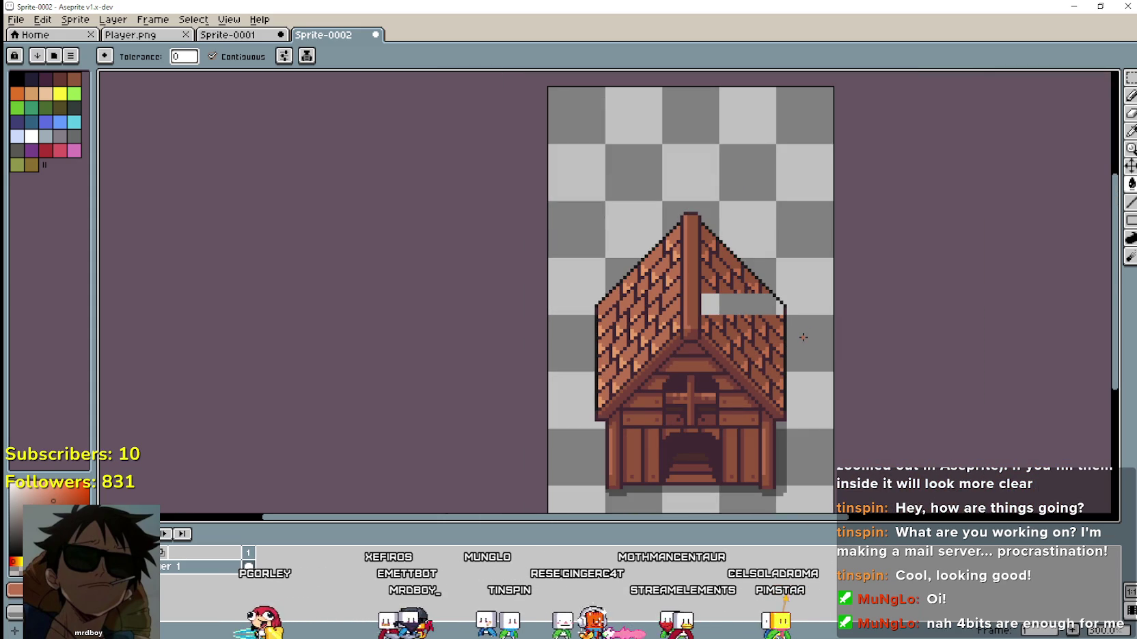
scroll(683, 261, up, 2)
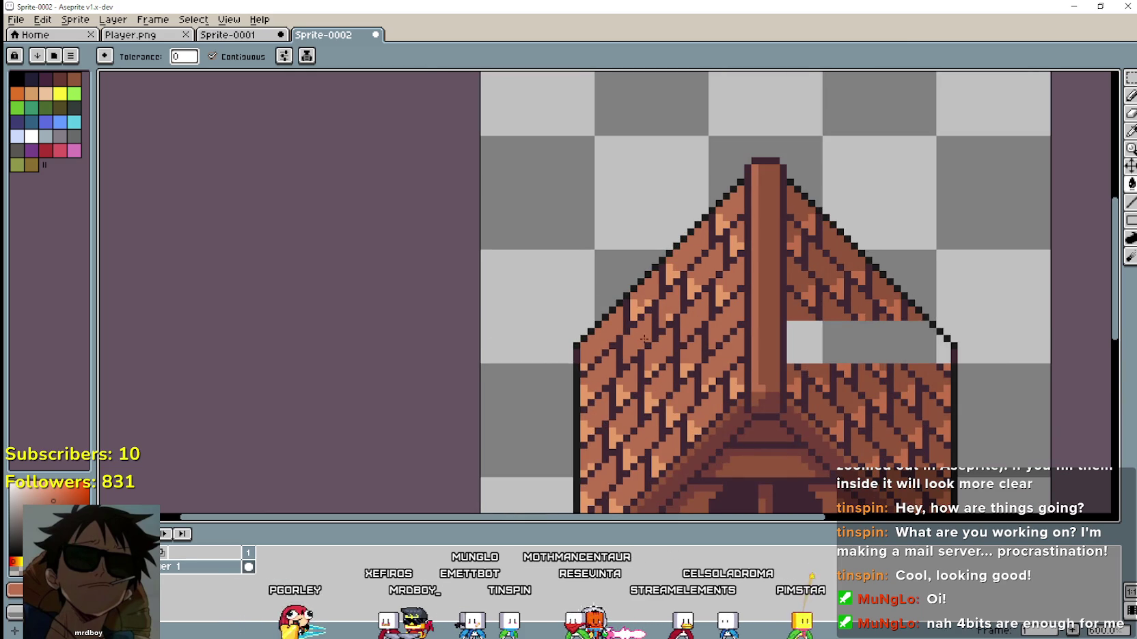
scroll(703, 254, up, 1)
click(1129, 131)
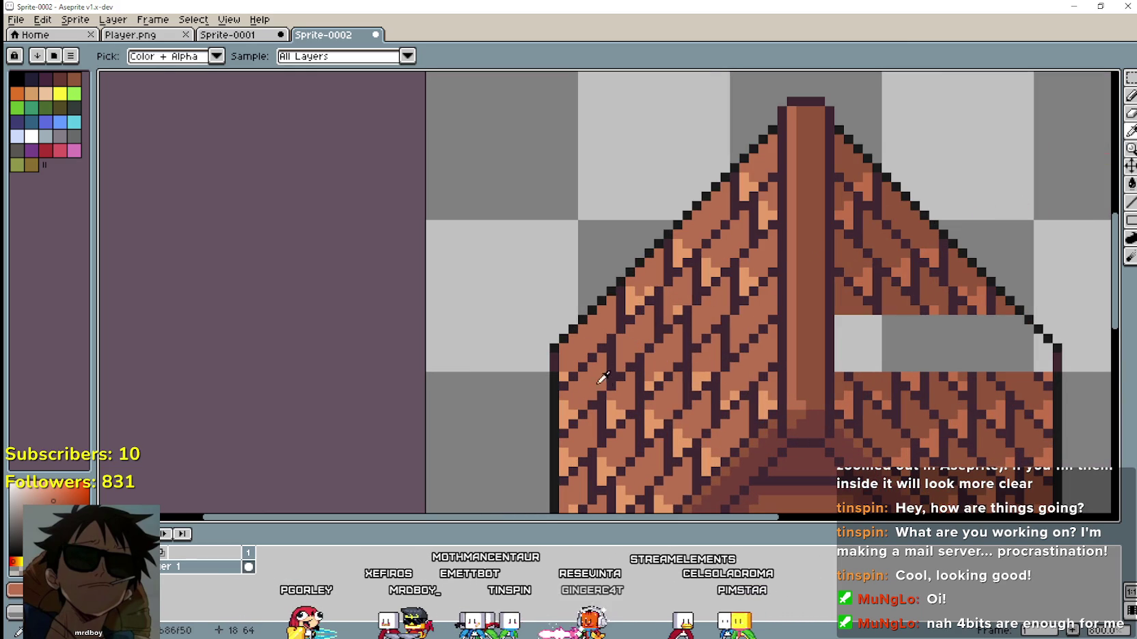
click(1130, 95)
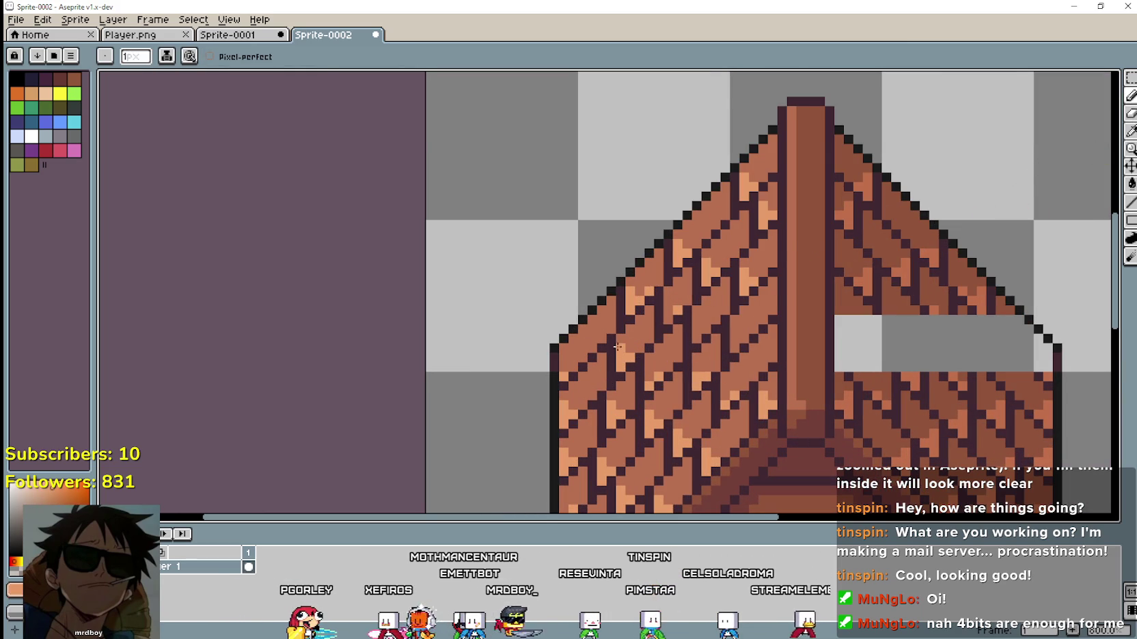
scroll(643, 405, up, 1)
scroll(553, 349, down, 1)
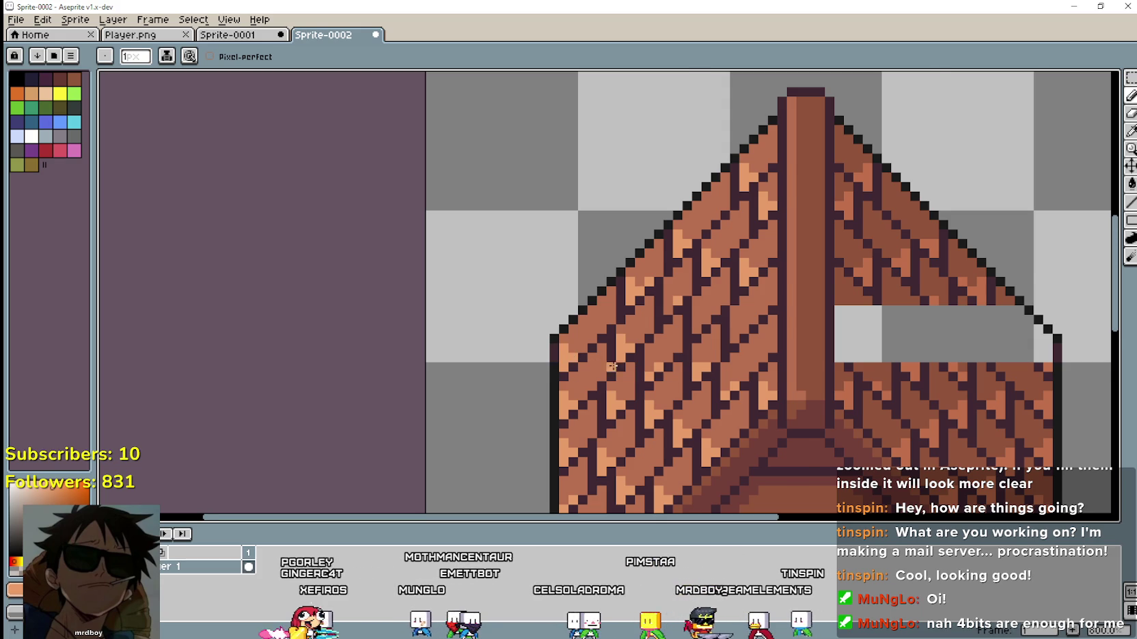
scroll(575, 356, down, 1)
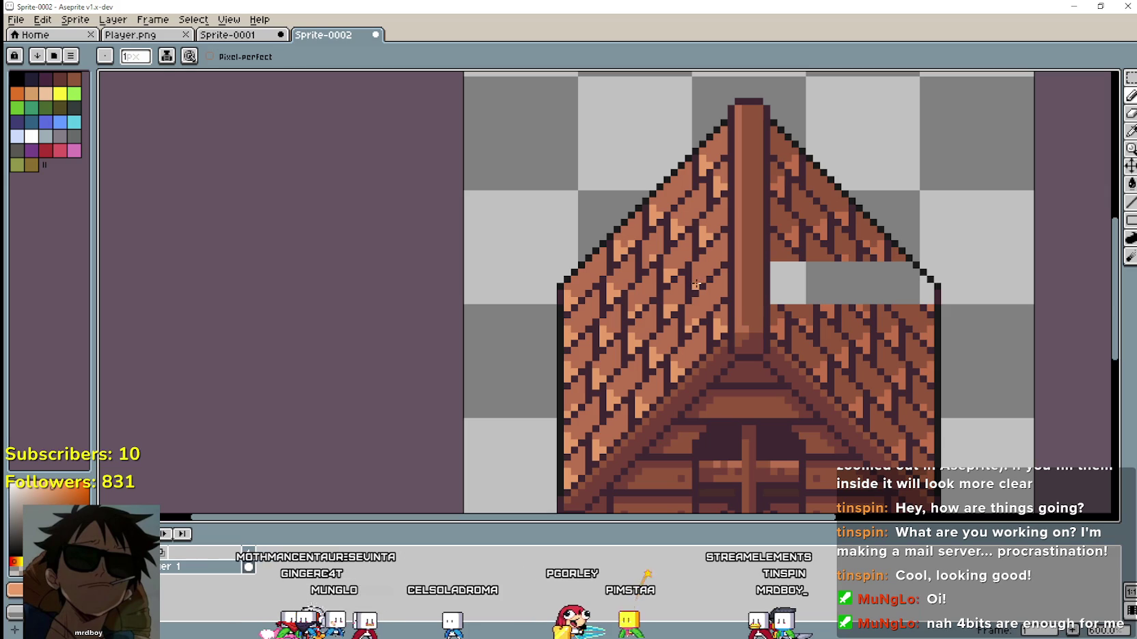
scroll(696, 276, down, 2)
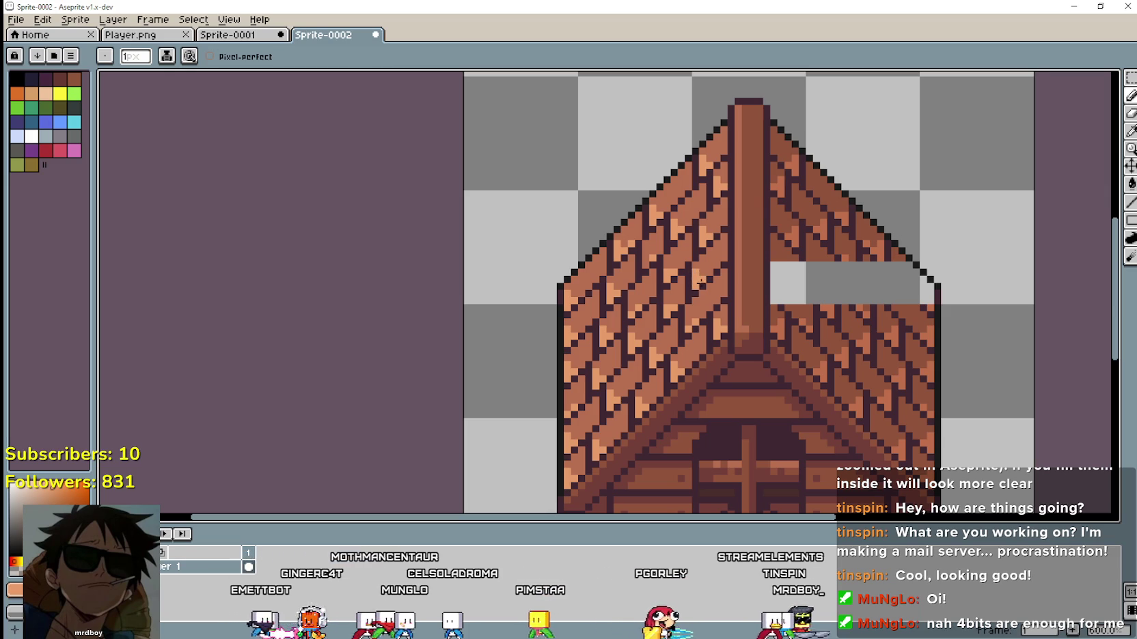
drag(910, 326, 885, 326)
scroll(781, 305, down, 3)
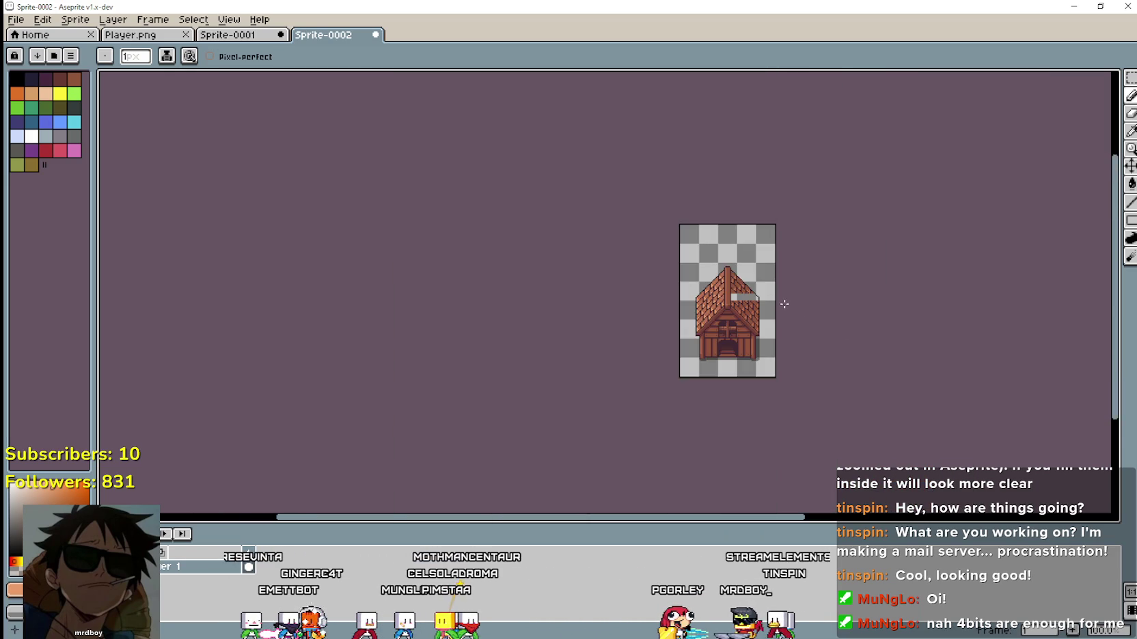
scroll(782, 325, up, 1)
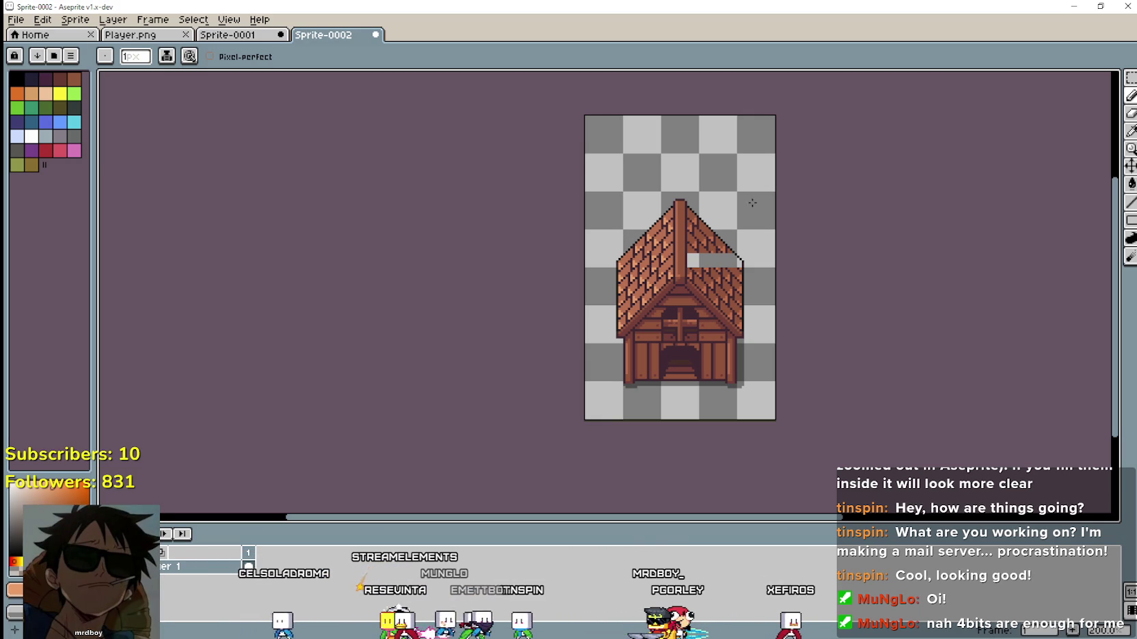
click(121, 39)
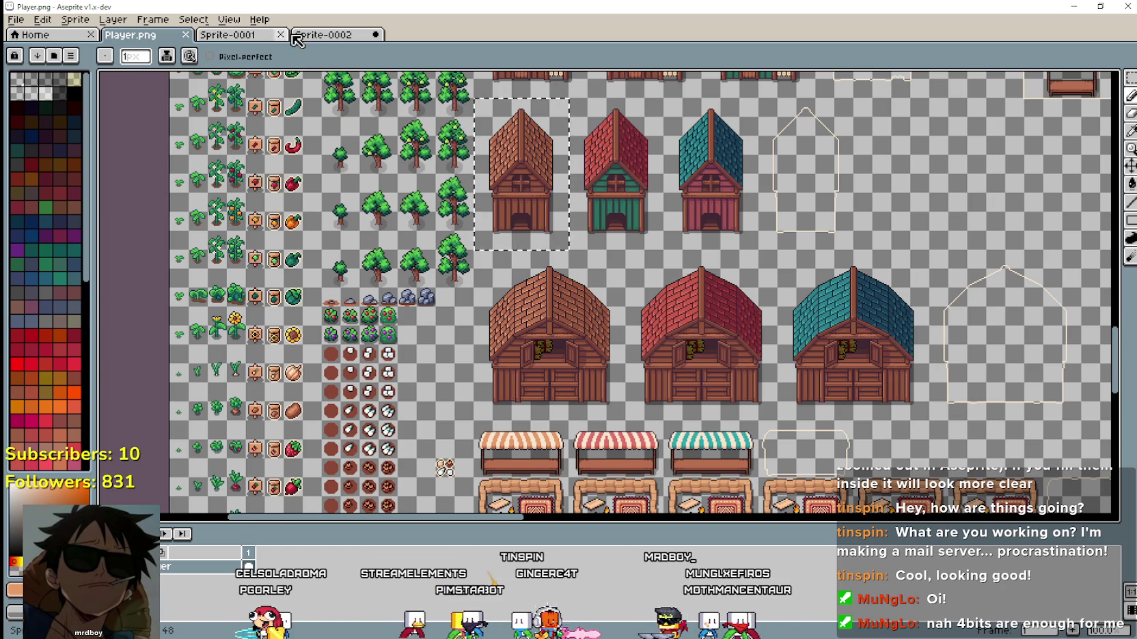
click(324, 39)
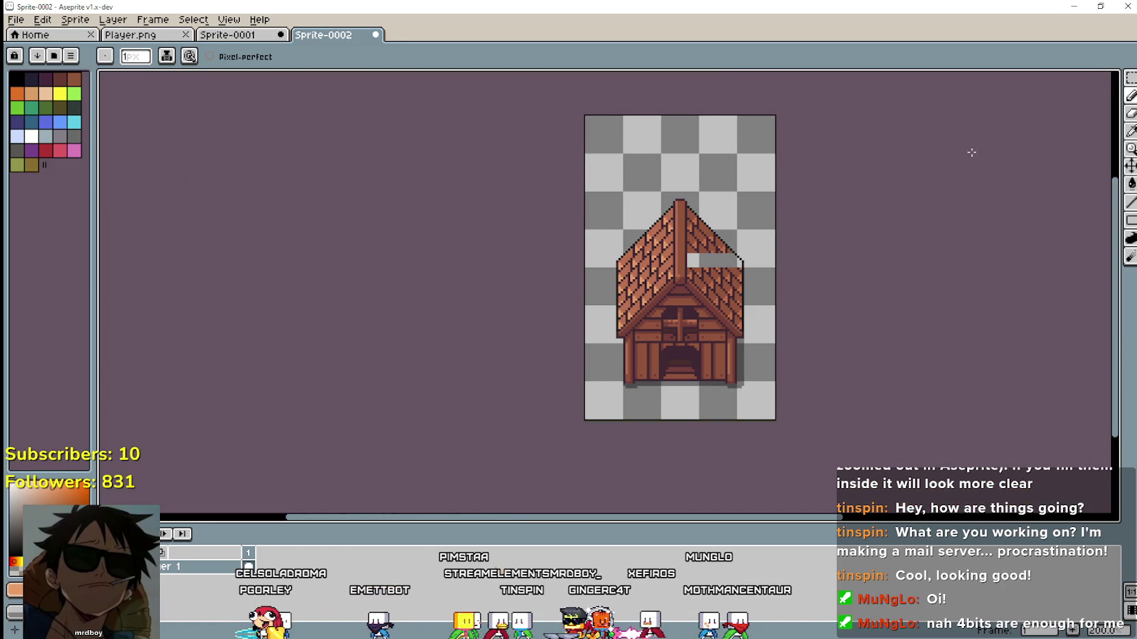
click(1130, 77)
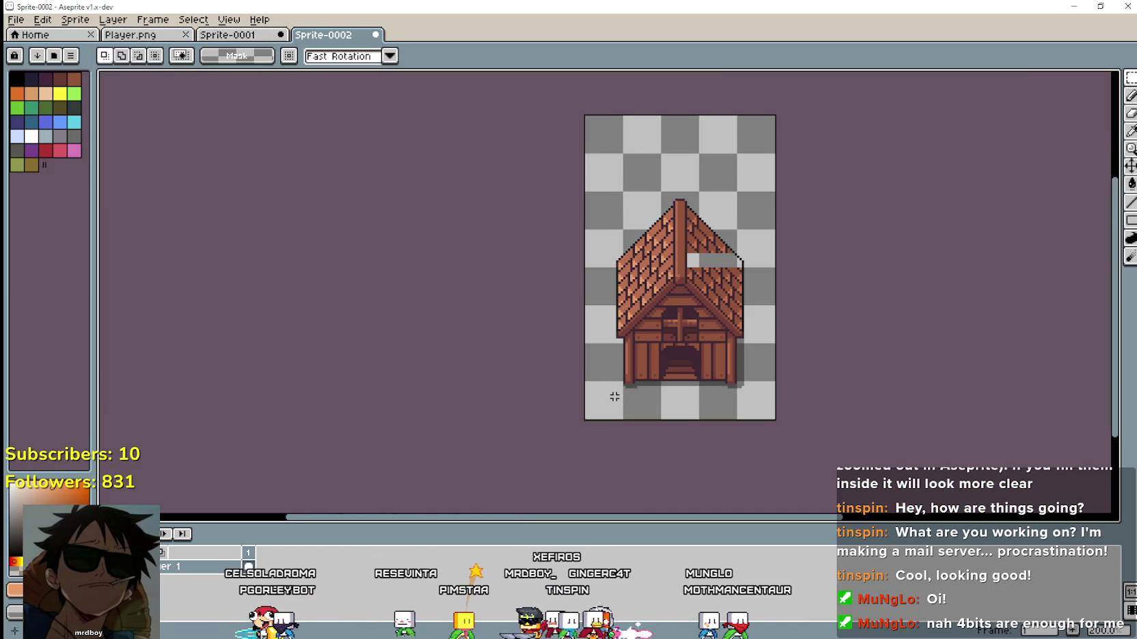
Paste the edited coop into an empty area of the Player.png sheet.
drag(586, 419, 754, 168)
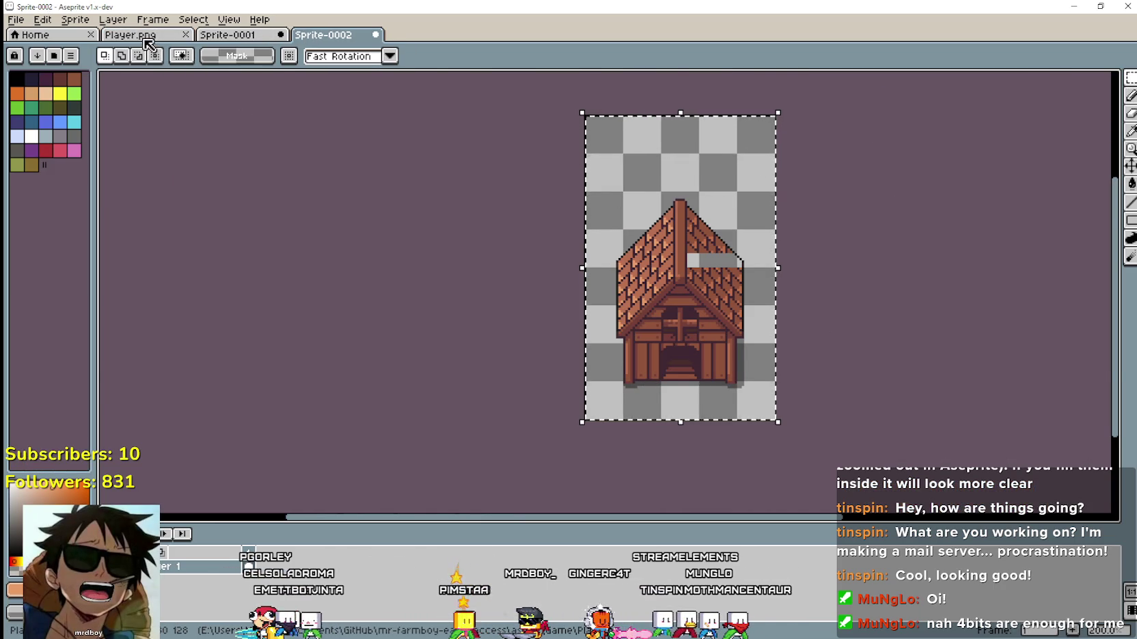
click(140, 36)
drag(673, 234, 318, 275)
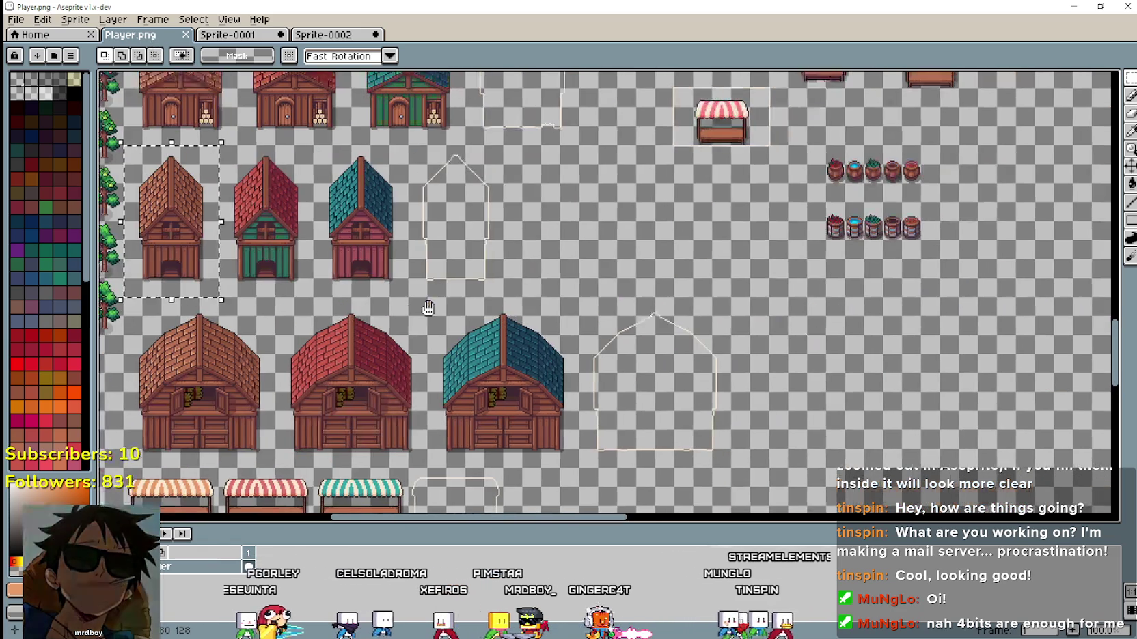
drag(1011, 465, 772, 301)
drag(917, 308, 777, 308)
key(ctrl+x)
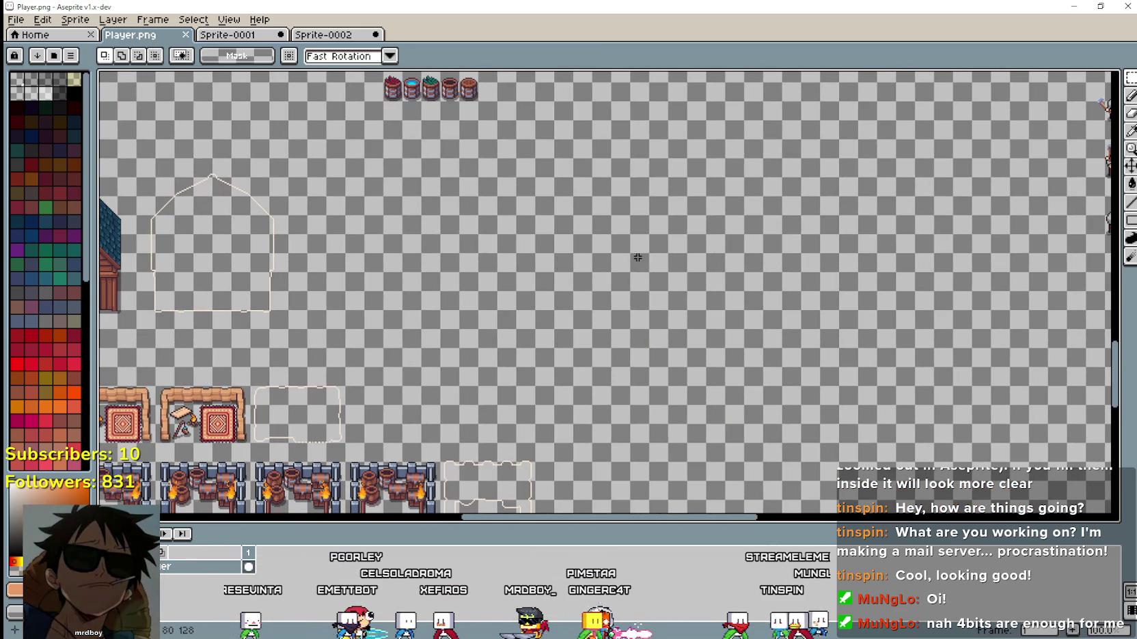
key(ctrl+v)
scroll(586, 314, up, 1)
drag(608, 337, 609, 333)
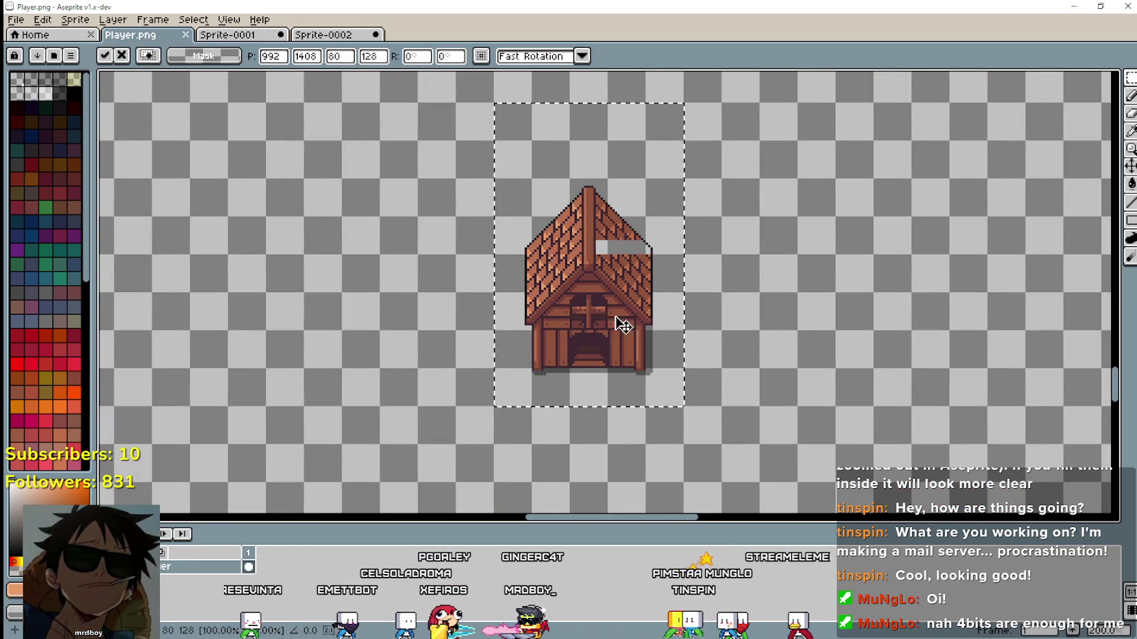
scroll(376, 330, down, 1)
drag(342, 333, 906, 363)
mouse_move(203, 159)
mouse_down()
mouse_move(301, 216)
mouse_move(327, 94)
mouse_up()
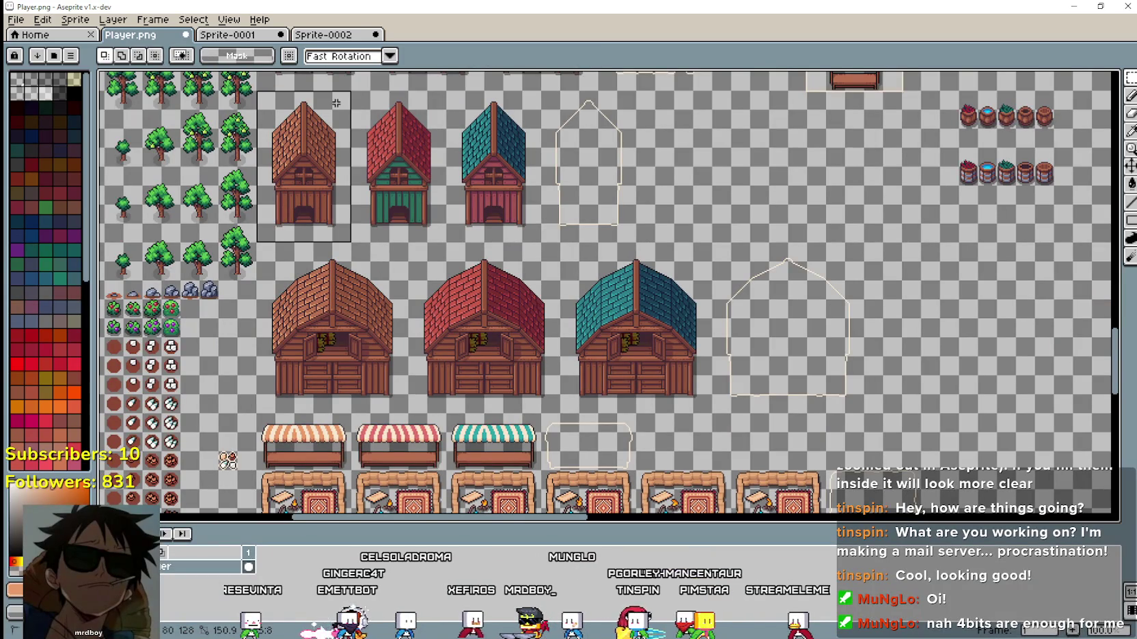
Copy the original brown-roof coop and place the copy beside the edited coop.
key(ctrl+c)
drag(899, 345, 420, 175)
scroll(647, 254, up, 2)
key(ctrl+v)
mouse_move(601, 301)
mouse_down()
mouse_move(710, 304)
mouse_move(664, 289)
mouse_up()
key(Return)
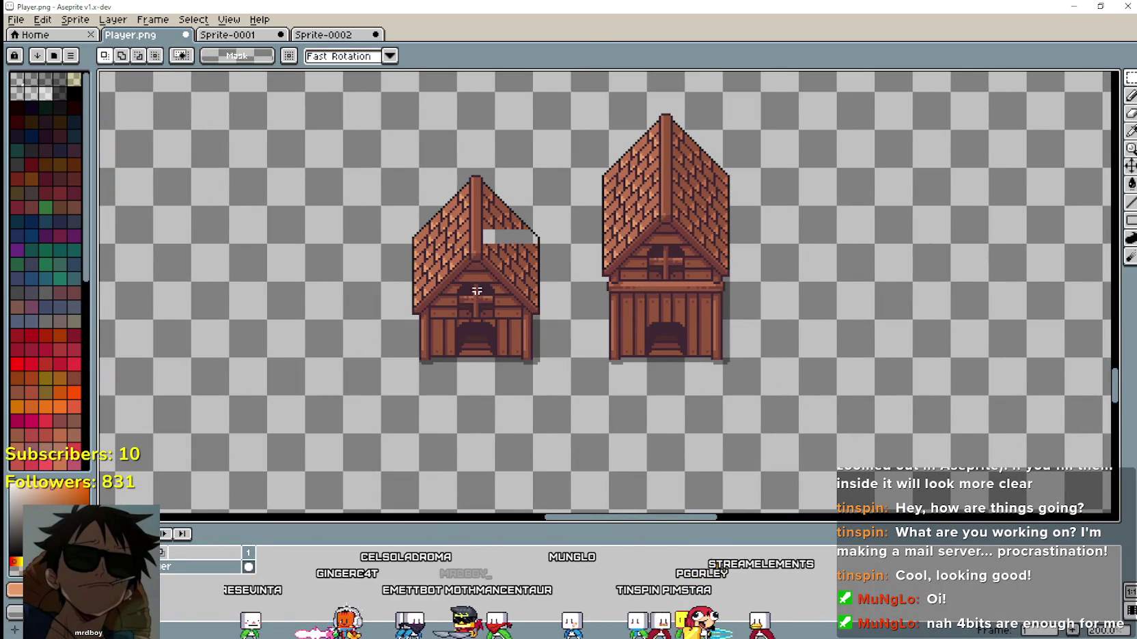
drag(510, 227, 485, 258)
scroll(486, 258, up, 2)
scroll(502, 325, down, 1)
mouse_move(535, 347)
mouse_down()
mouse_move(760, 393)
mouse_move(708, 383)
mouse_up()
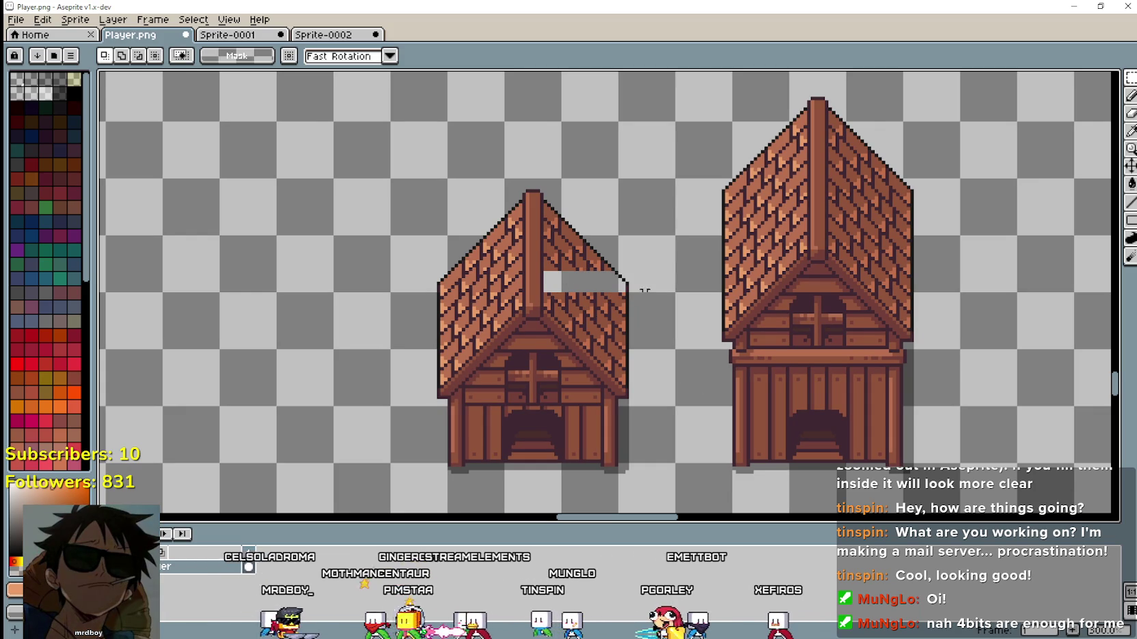
click(1131, 133)
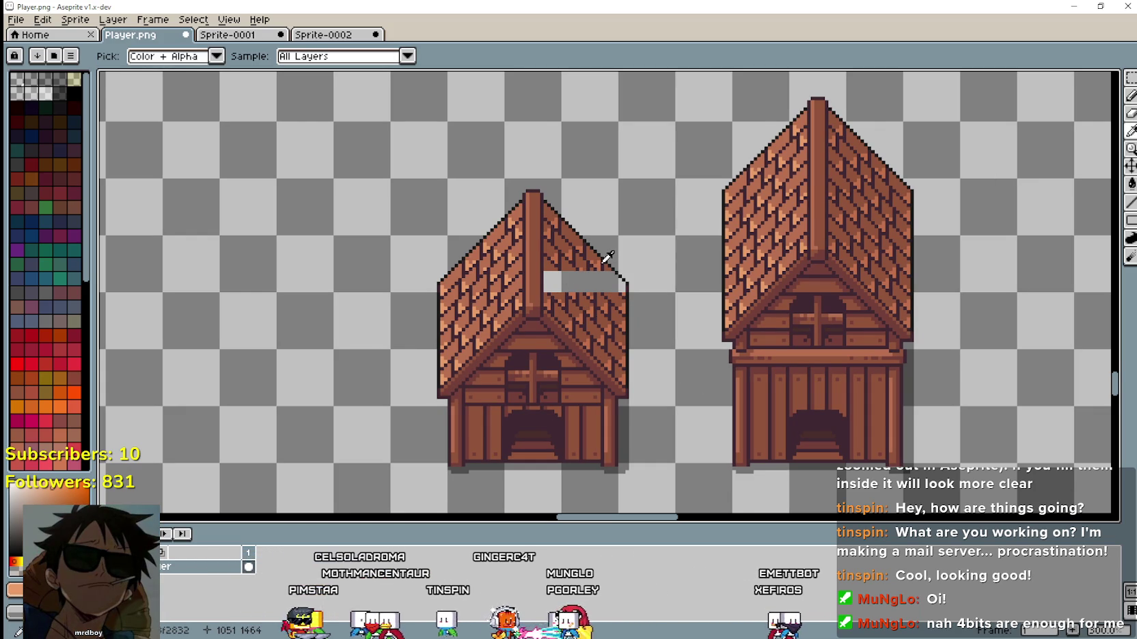
Redraw dark tile edges across the gap in the right roof slope with the Line tool.
scroll(607, 257, up, 2)
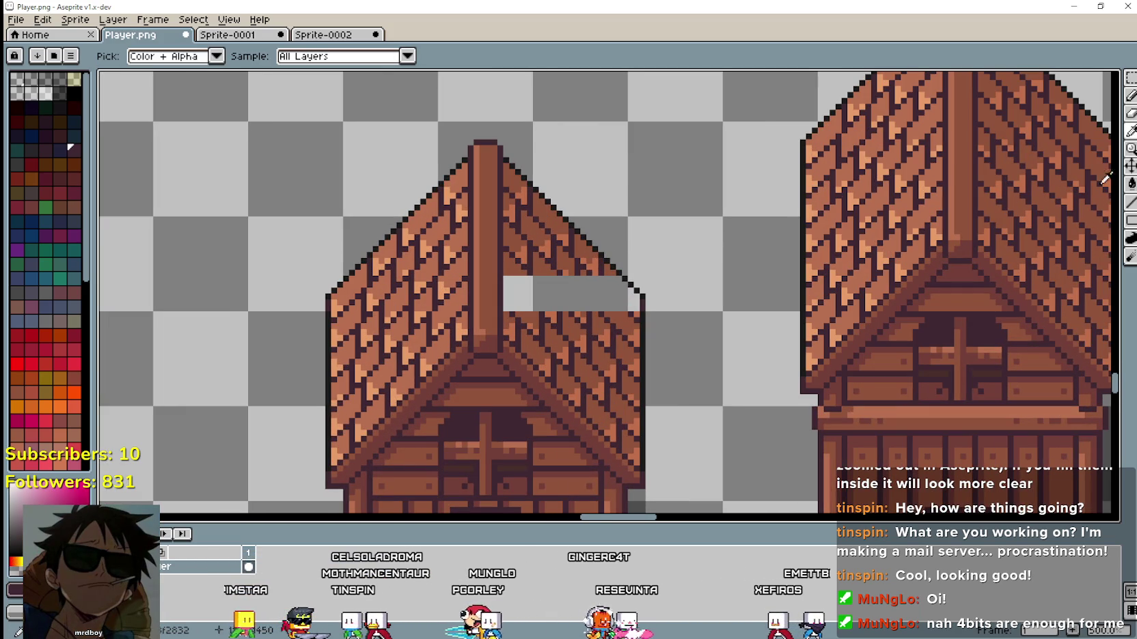
click(1128, 205)
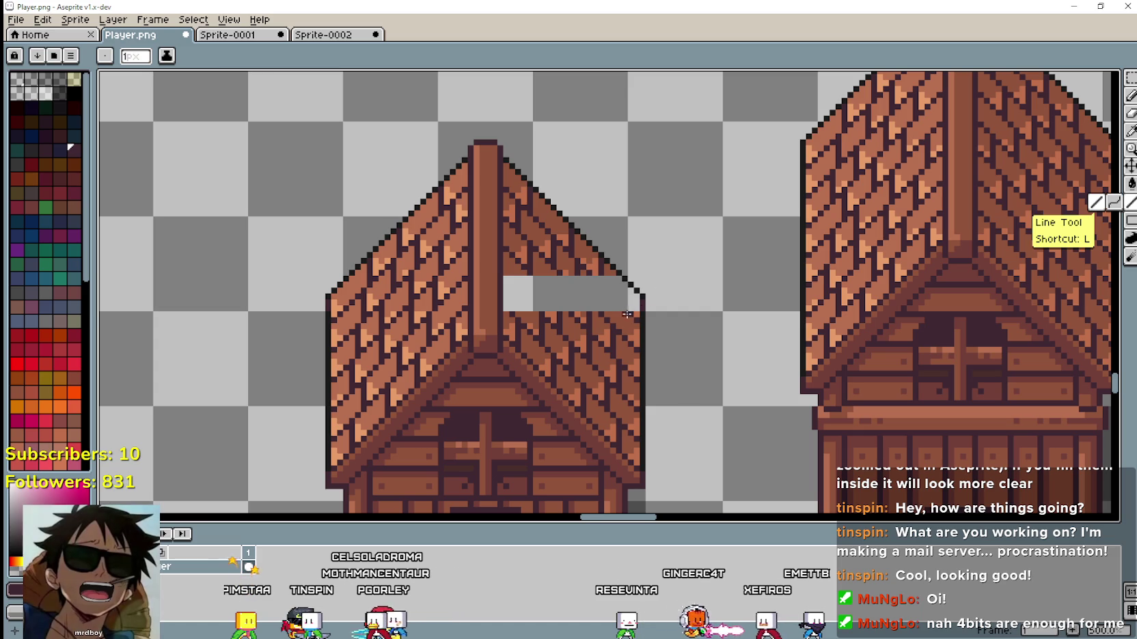
drag(628, 309, 578, 264)
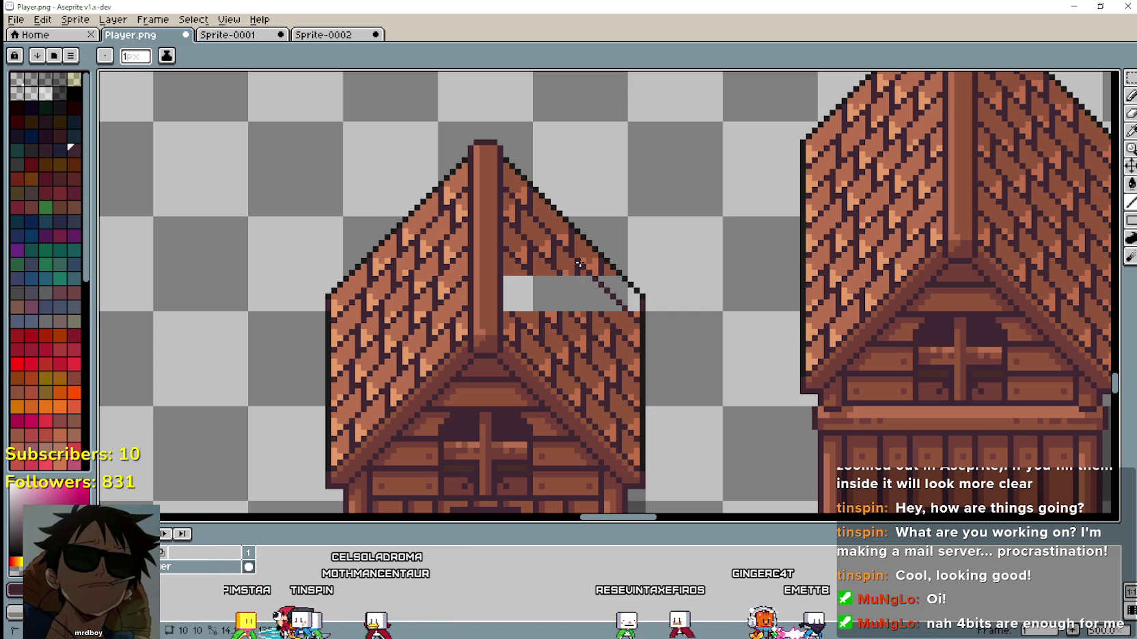
scroll(705, 371, down, 2)
scroll(683, 263, up, 1)
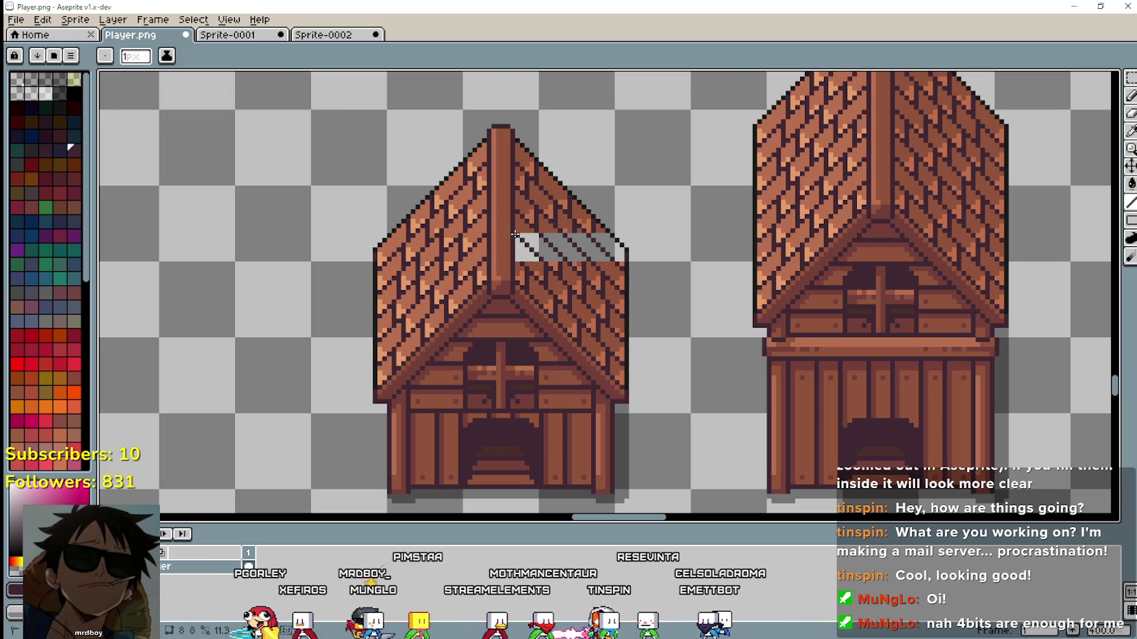
drag(522, 264, 516, 257)
scroll(697, 366, down, 1)
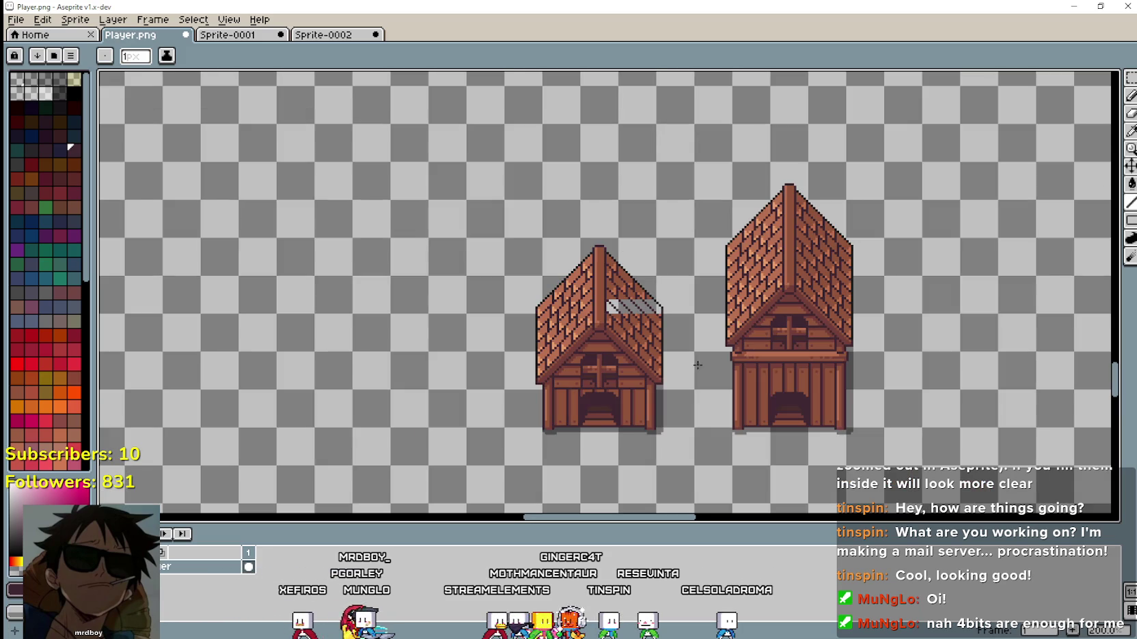
drag(690, 399, 639, 313)
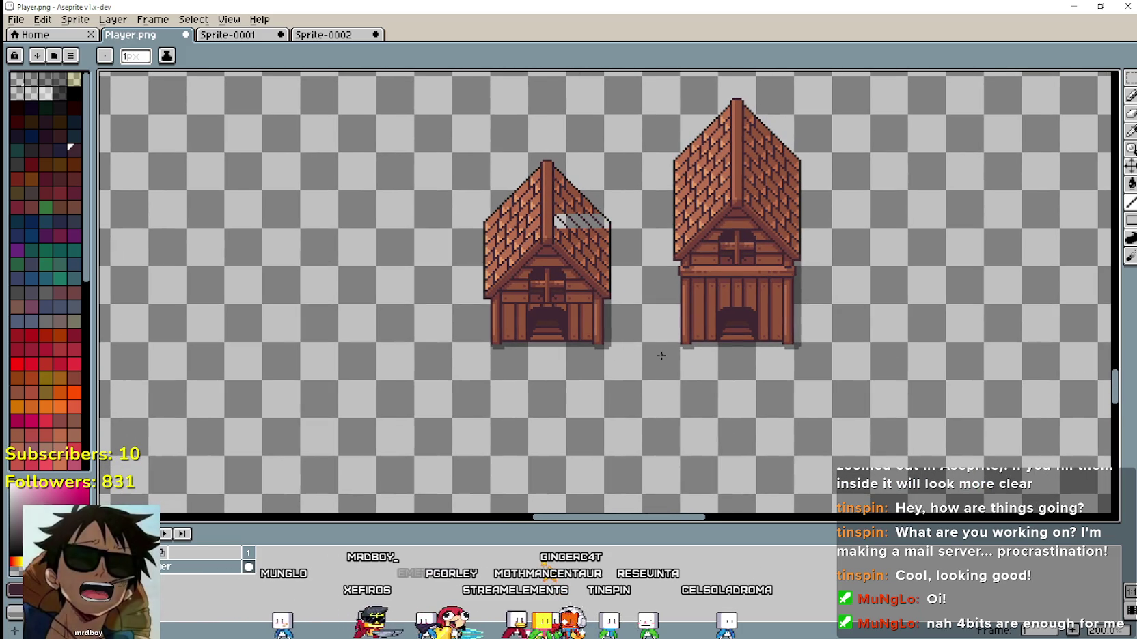
scroll(574, 270, up, 2)
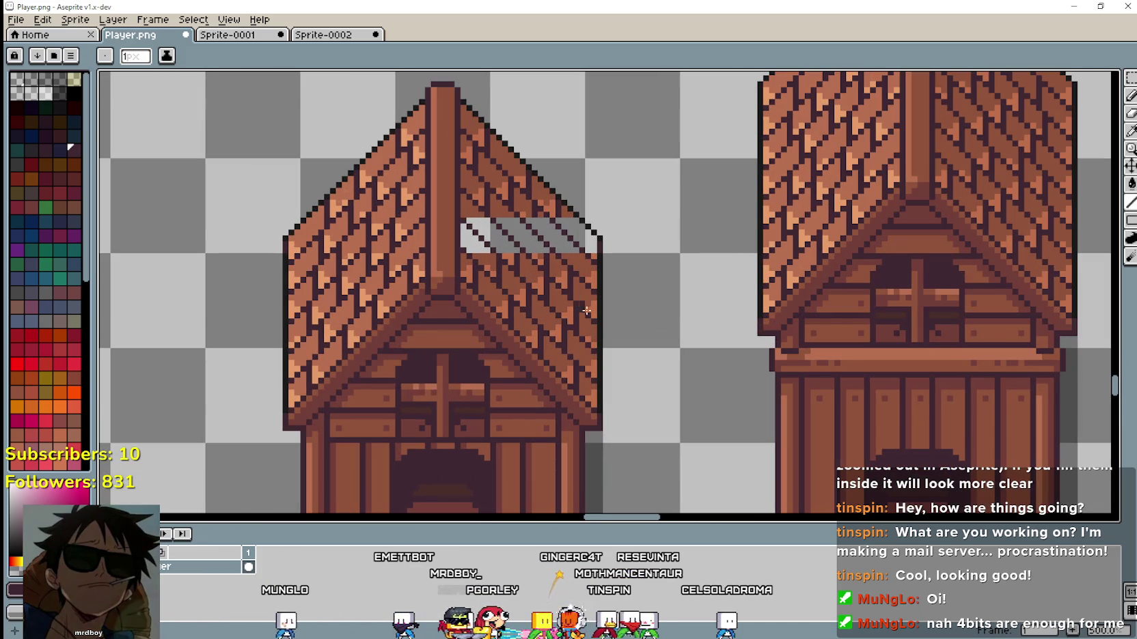
scroll(567, 300, up, 1)
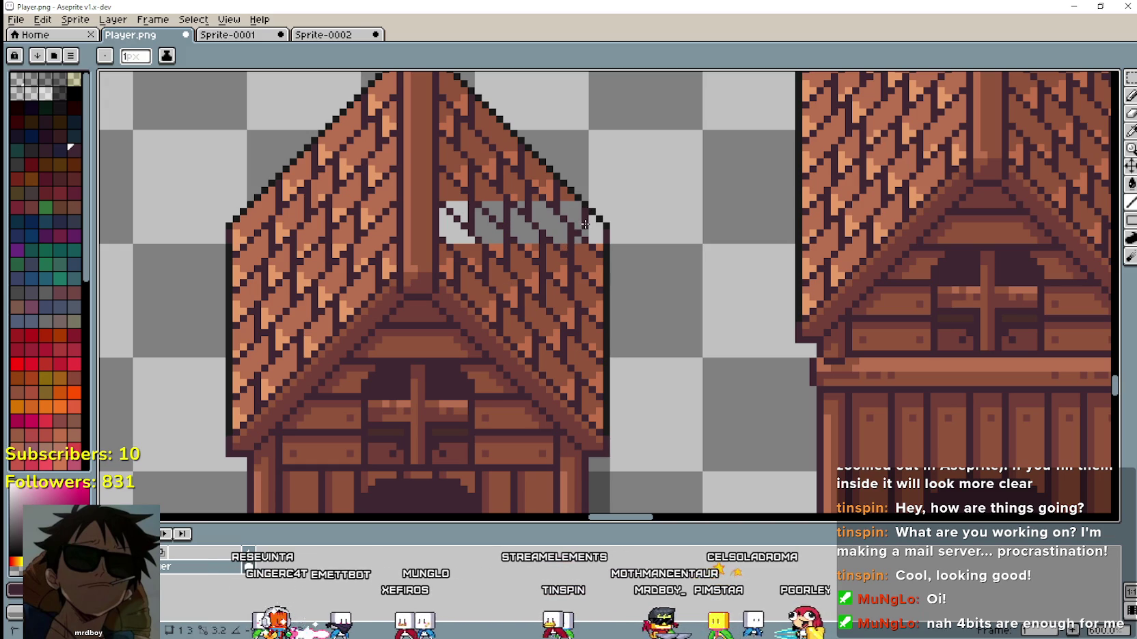
scroll(663, 333, down, 2)
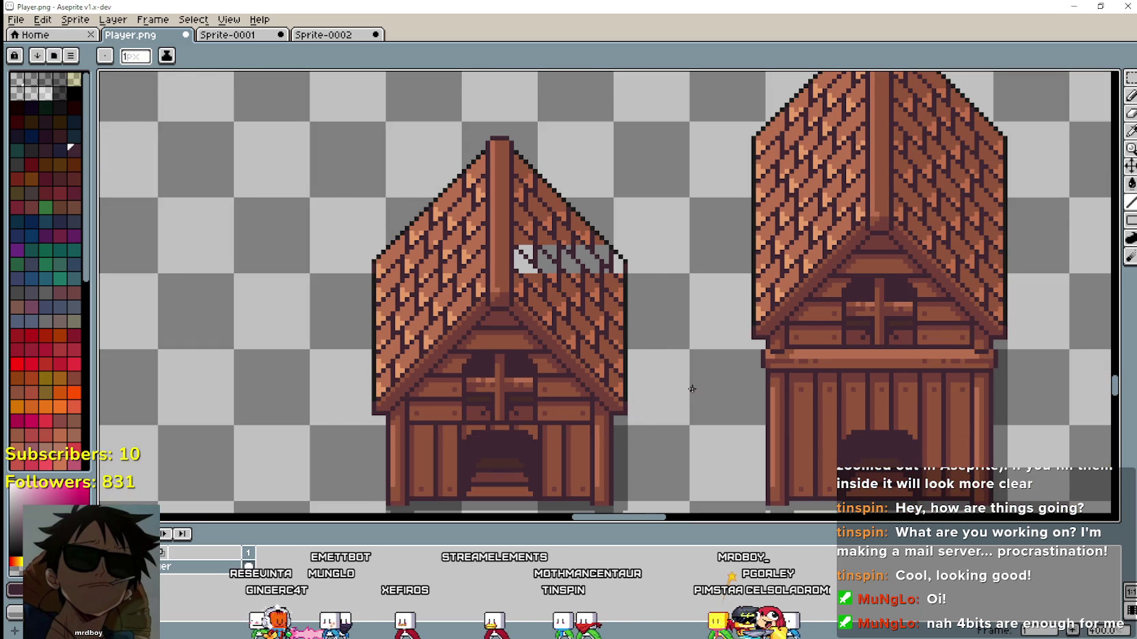
scroll(692, 389, down, 1)
scroll(689, 405, up, 1)
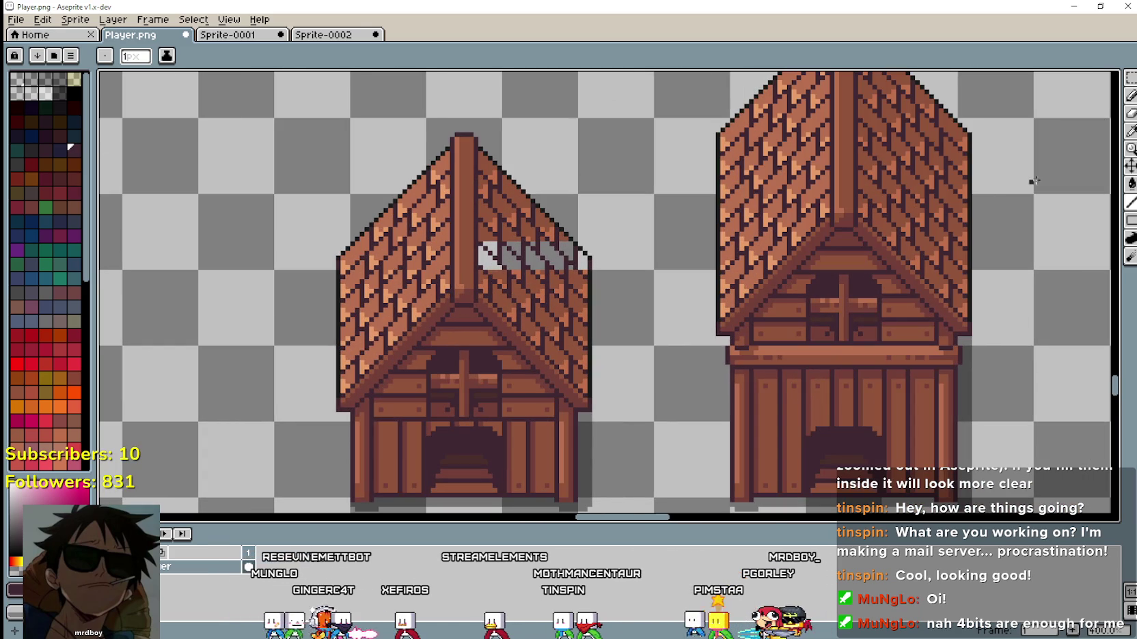
Fill the remaining roof gaps with the sampled brown roof colour using the Paint Bucket.
click(1131, 134)
scroll(557, 242, up, 1)
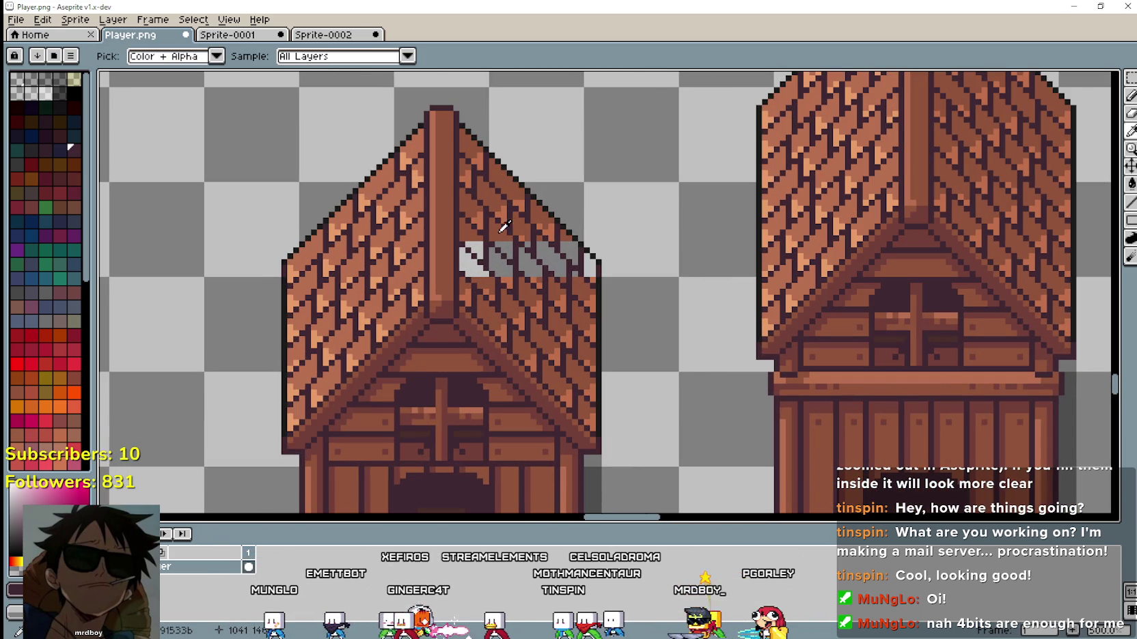
key(g)
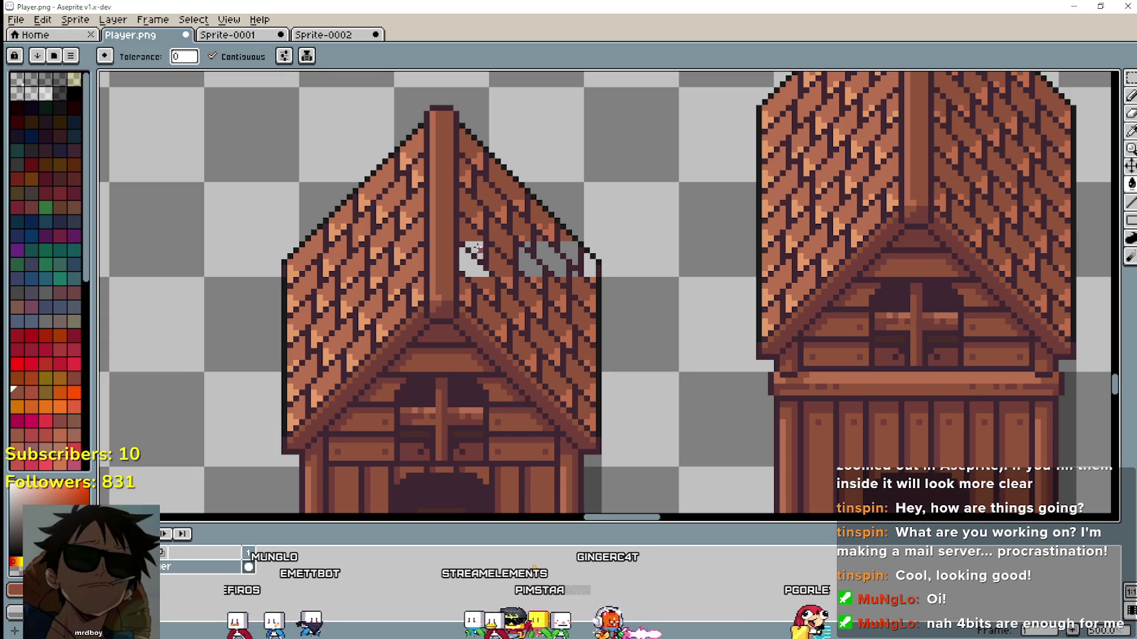
click(468, 263)
click(532, 244)
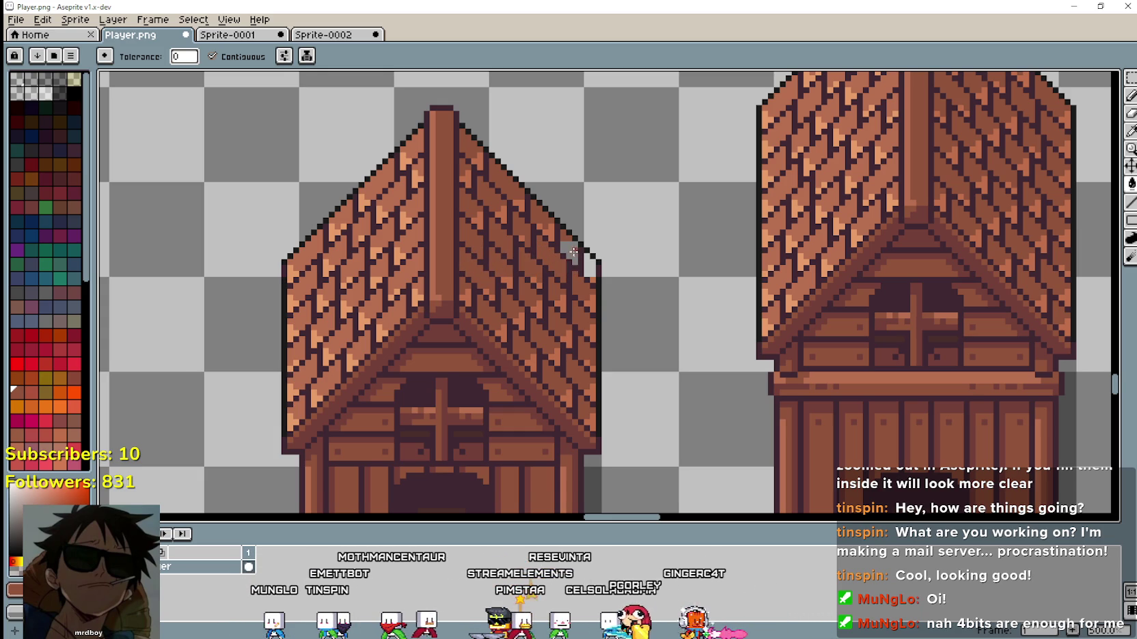
click(1131, 130)
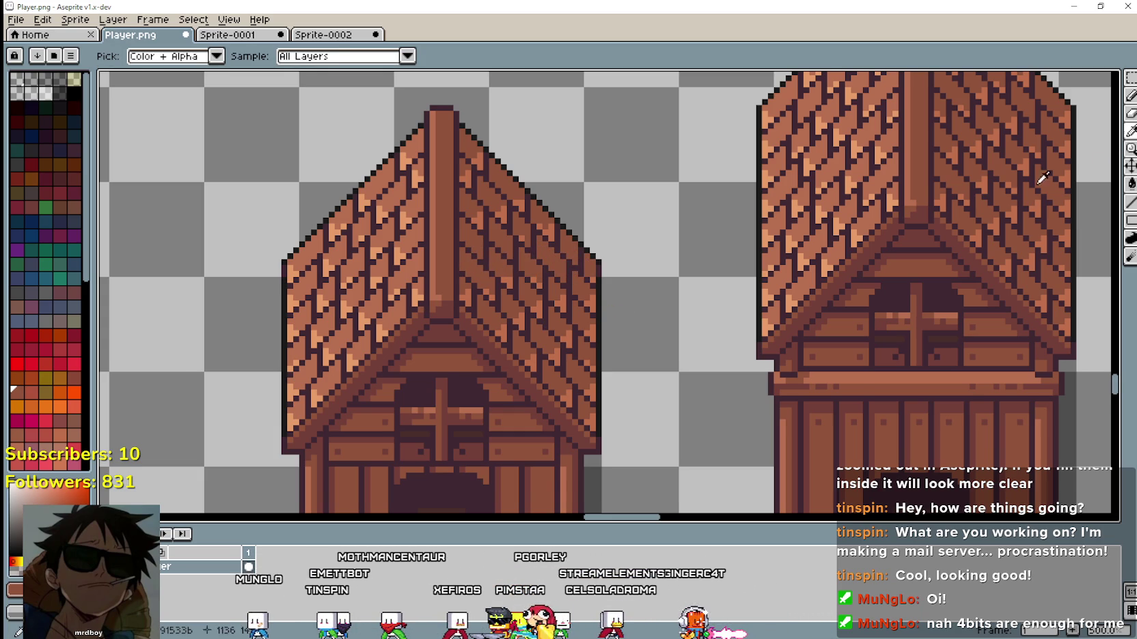
scroll(532, 218, up, 1)
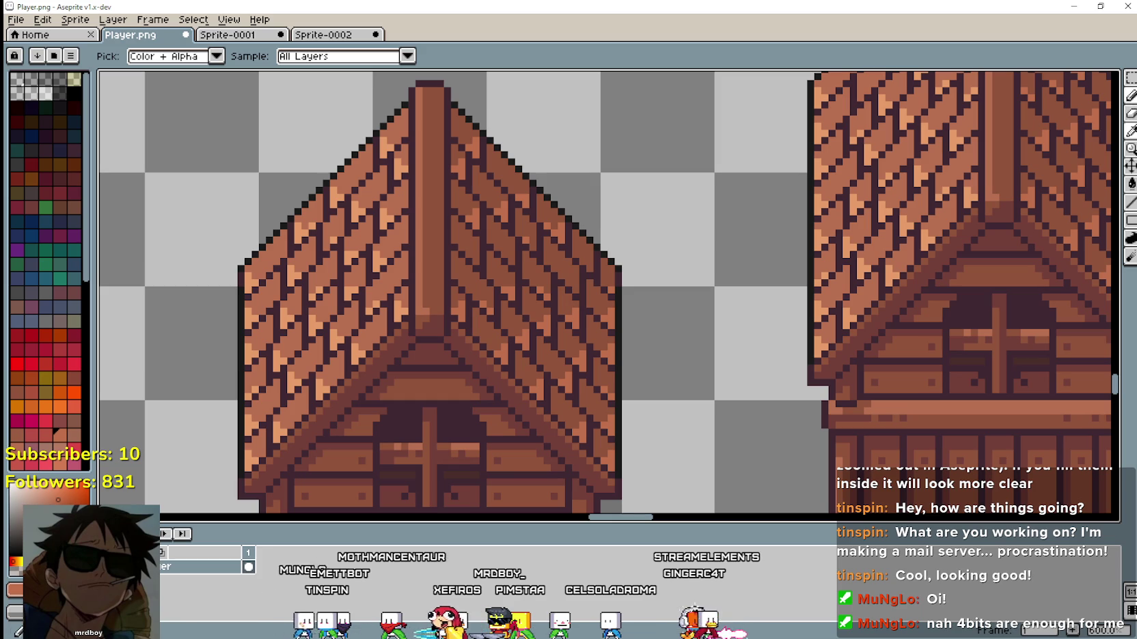
key(b)
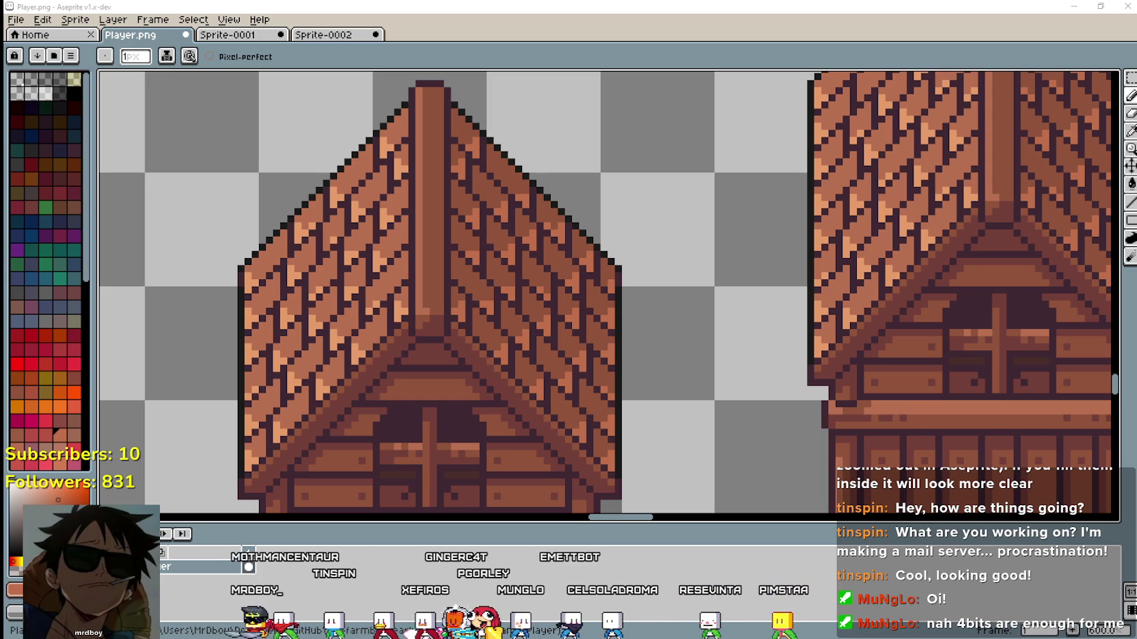
scroll(616, 417, down, 3)
scroll(588, 418, down, 3)
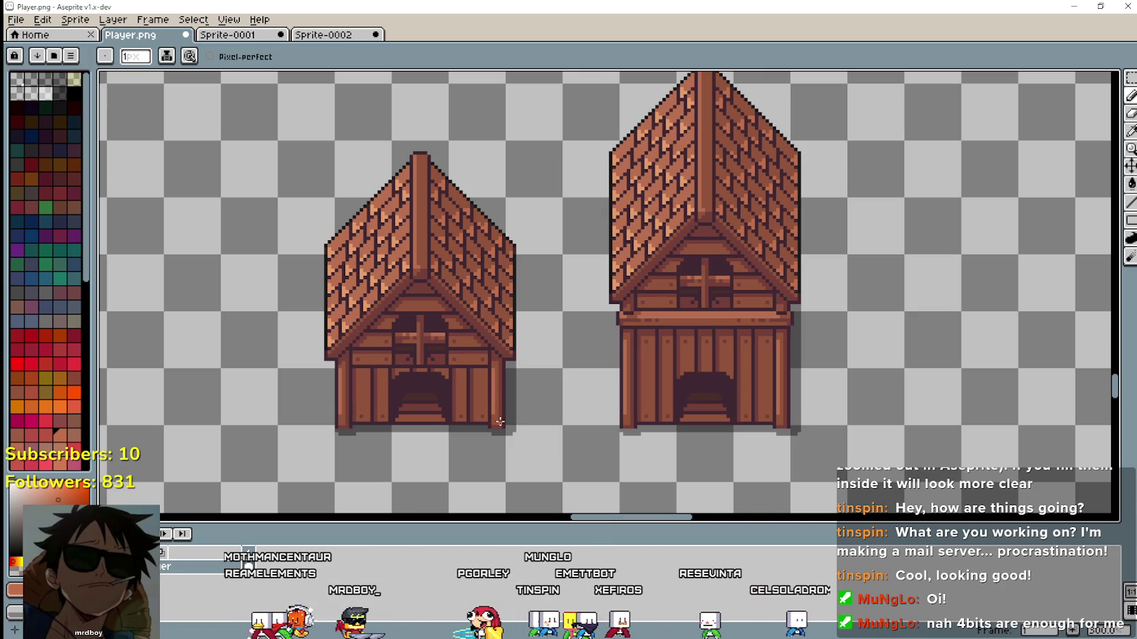
scroll(408, 394, up, 1)
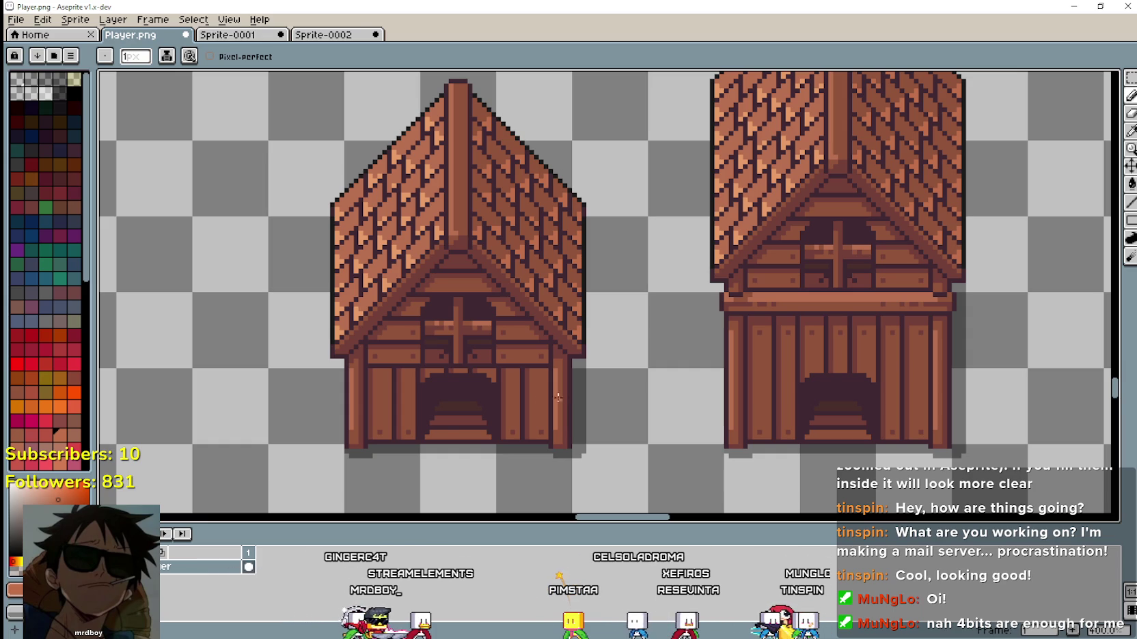
scroll(568, 396, down, 2)
drag(591, 394, 572, 395)
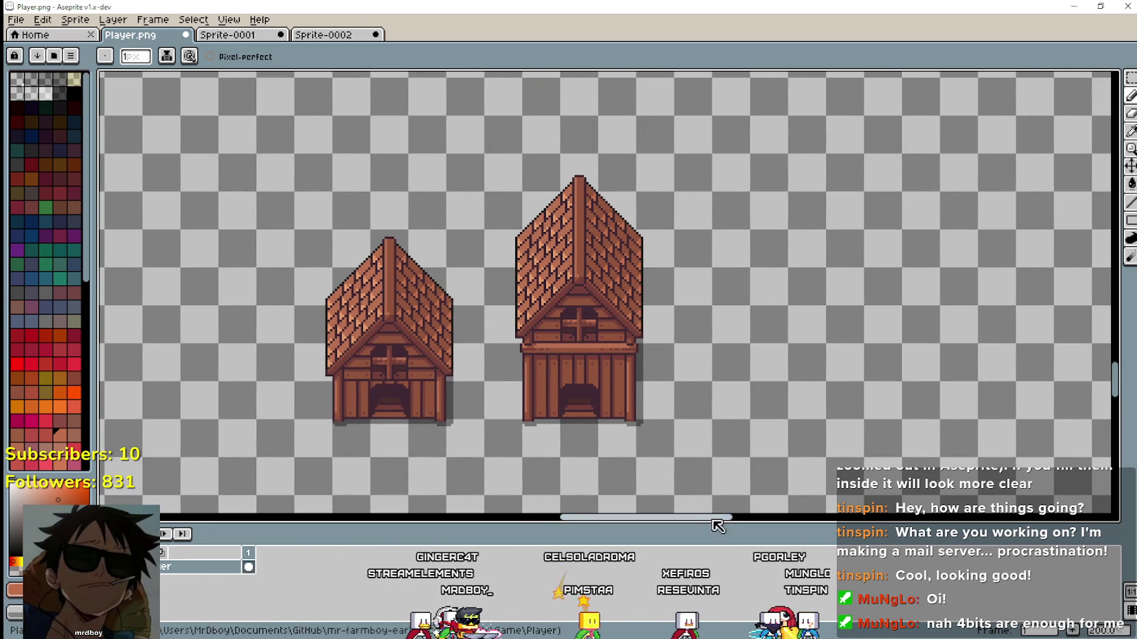
drag(492, 408, 576, 355)
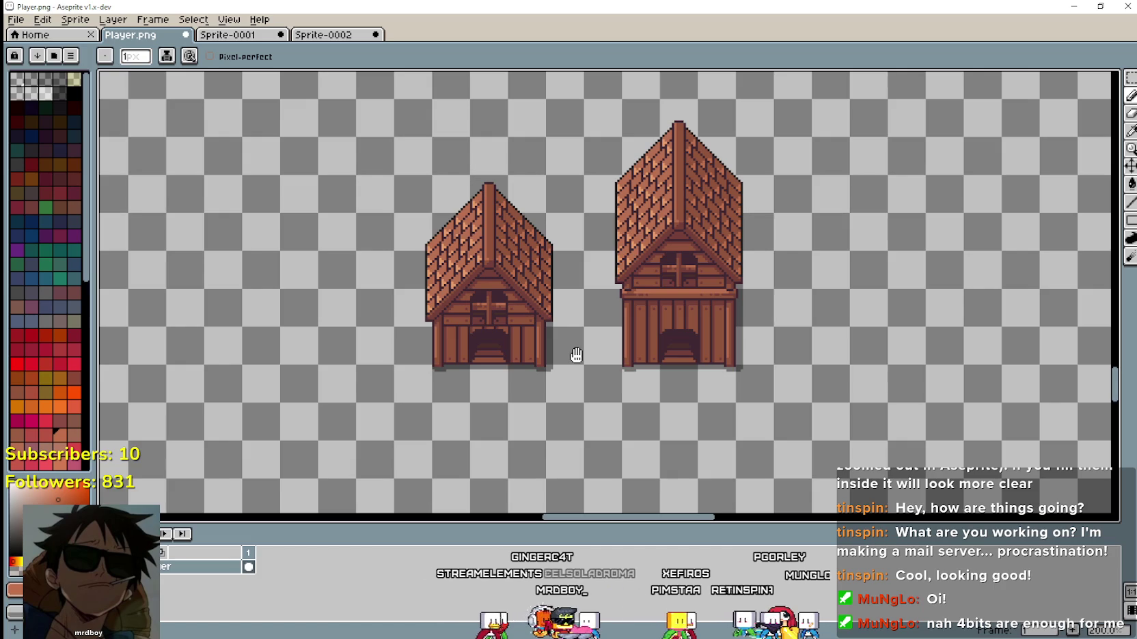
scroll(464, 220, up, 2)
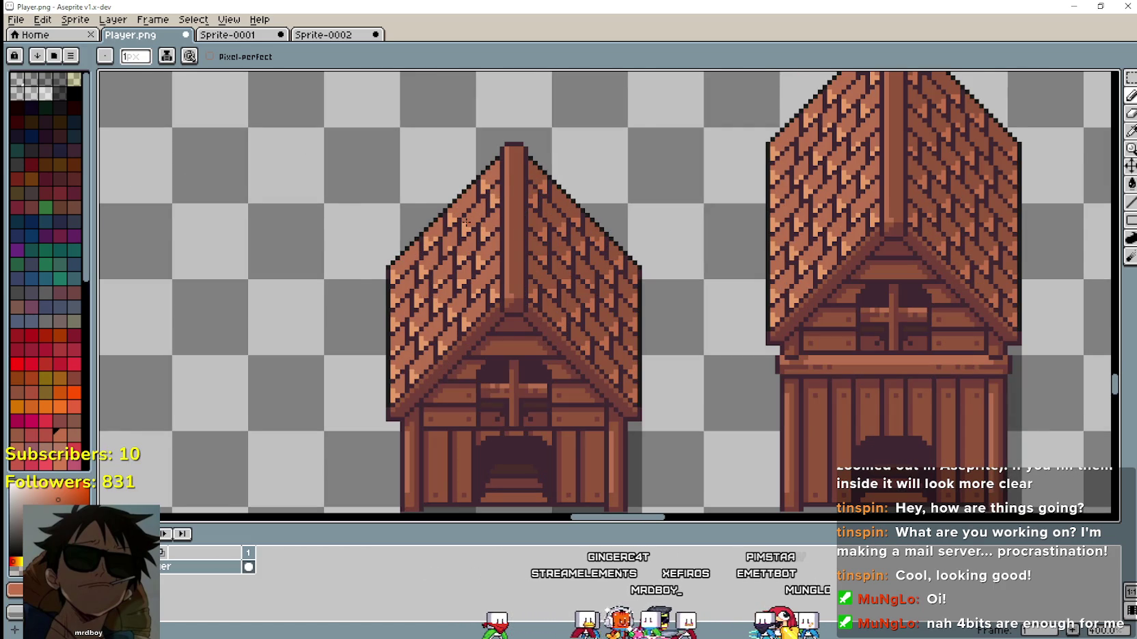
scroll(465, 220, down, 1)
scroll(630, 385, down, 1)
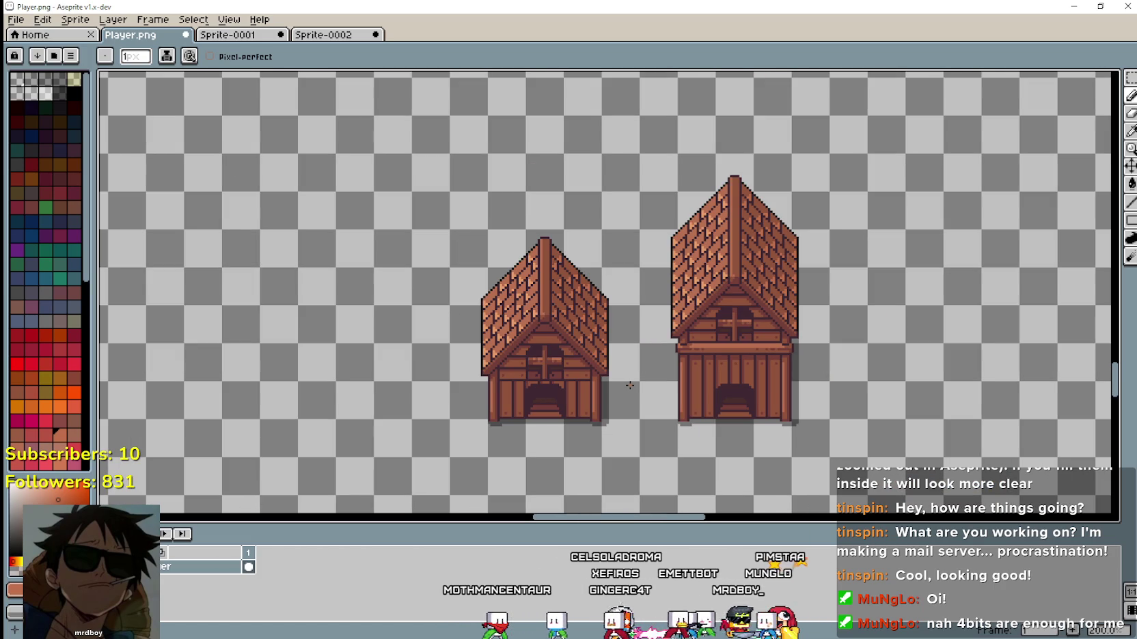
scroll(630, 386, down, 1)
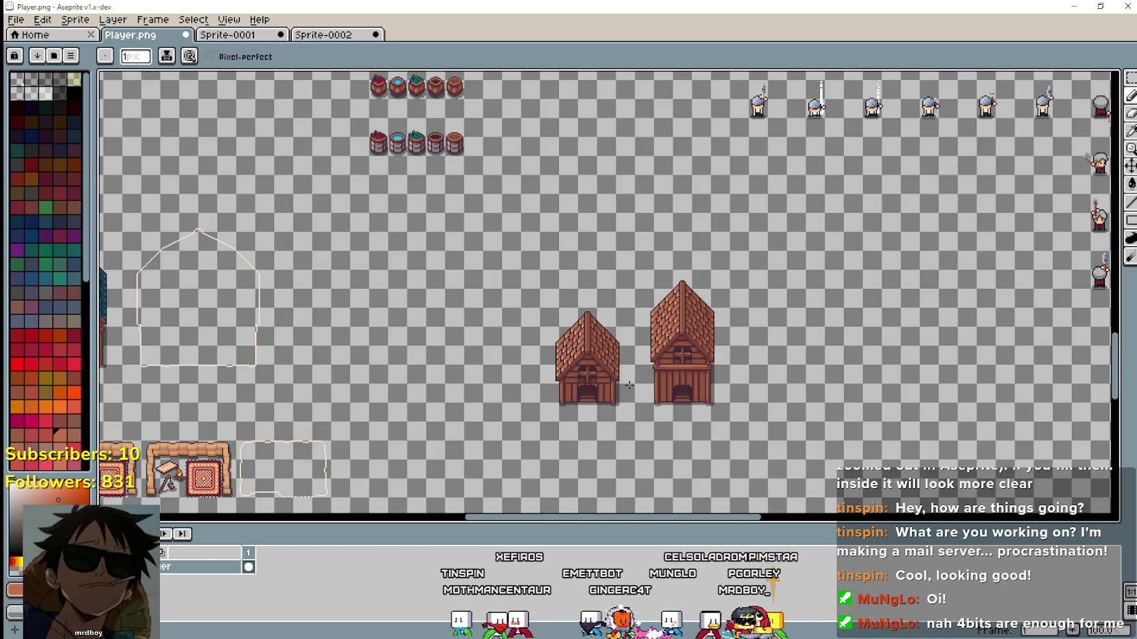
Move the left small coop further left and the tall coop further right.
mouse_move(490, 396)
mouse_down()
mouse_move(667, 286)
mouse_move(535, 294)
mouse_move(403, 365)
mouse_up()
click(1131, 78)
drag(354, 417, 409, 379)
mouse_move(520, 344)
mouse_down()
mouse_move(581, 231)
mouse_move(592, 244)
mouse_up()
mouse_move(540, 347)
mouse_down()
mouse_move(736, 287)
mouse_move(786, 305)
mouse_move(587, 299)
mouse_up()
mouse_move(760, 290)
mouse_down()
mouse_move(627, 291)
mouse_move(736, 305)
mouse_up()
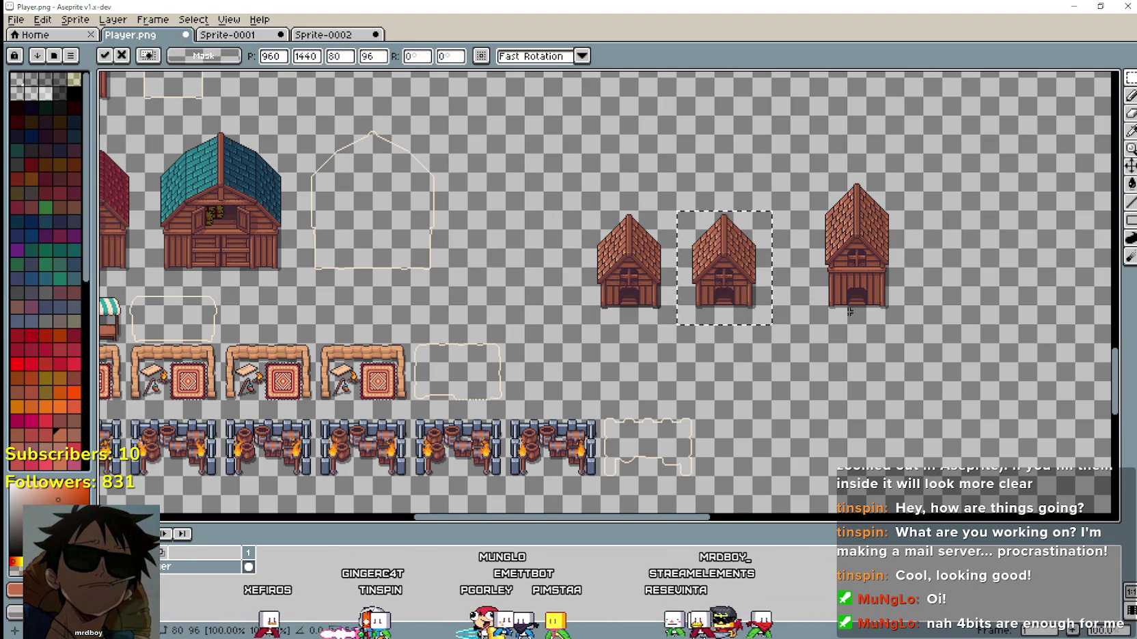
mouse_move(811, 323)
mouse_down()
mouse_move(895, 193)
mouse_move(884, 184)
mouse_up()
drag(852, 236, 929, 236)
Duplicate the middle small coop and place the copy to its right.
mouse_move(674, 325)
mouse_down()
mouse_move(773, 205)
mouse_move(783, 282)
mouse_up()
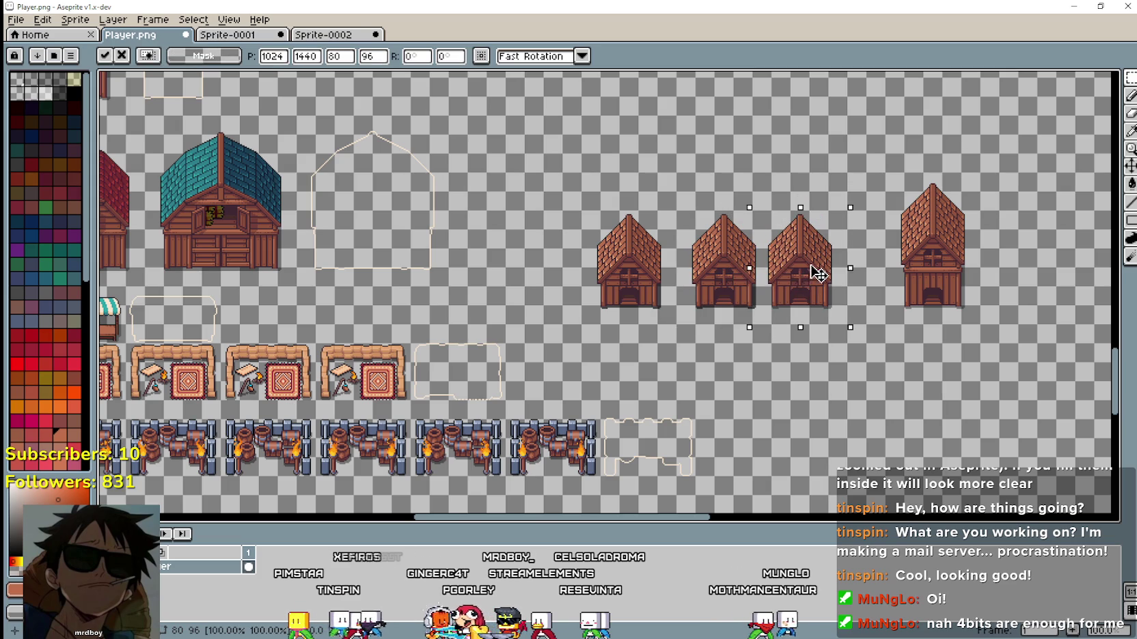
key(ctrl+z)
key(ctrl+z)
key(ctrl+v)
mouse_move(752, 301)
mouse_down()
mouse_move(817, 297)
mouse_move(803, 325)
mouse_up()
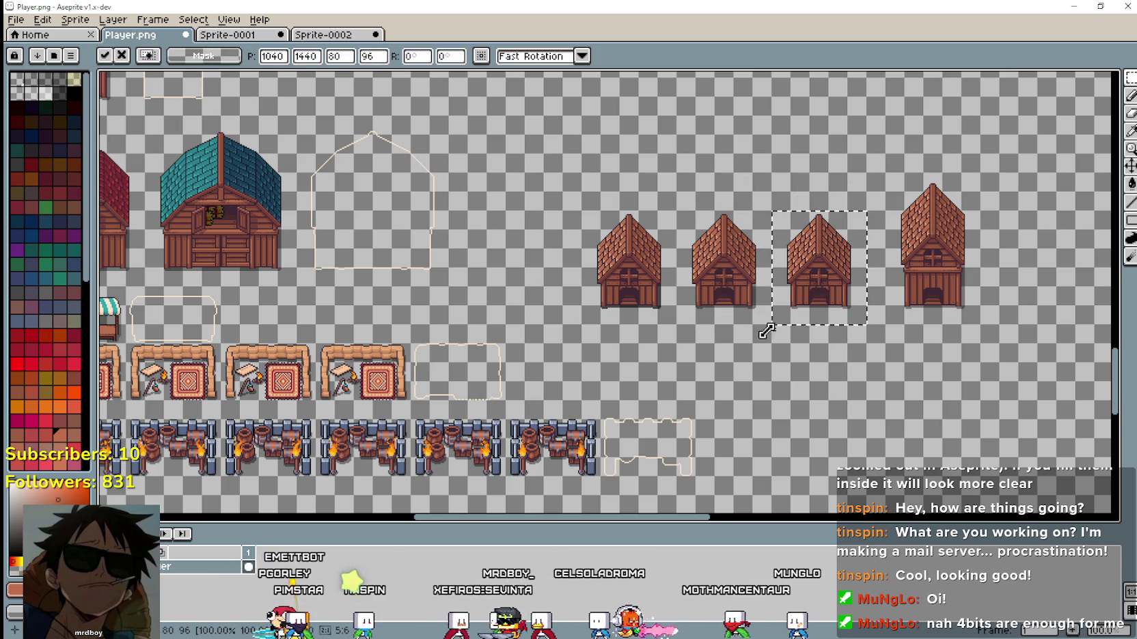
click(726, 333)
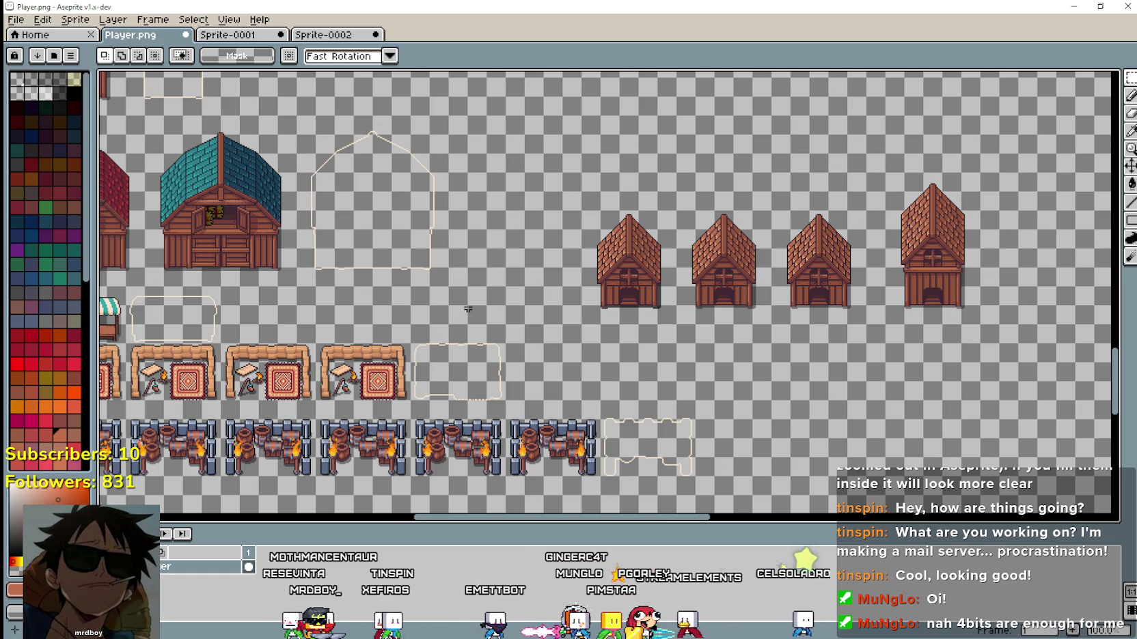
Select the red- and teal-roofed coops and paste a copy over the small brown coop row.
scroll(537, 323, up, 3)
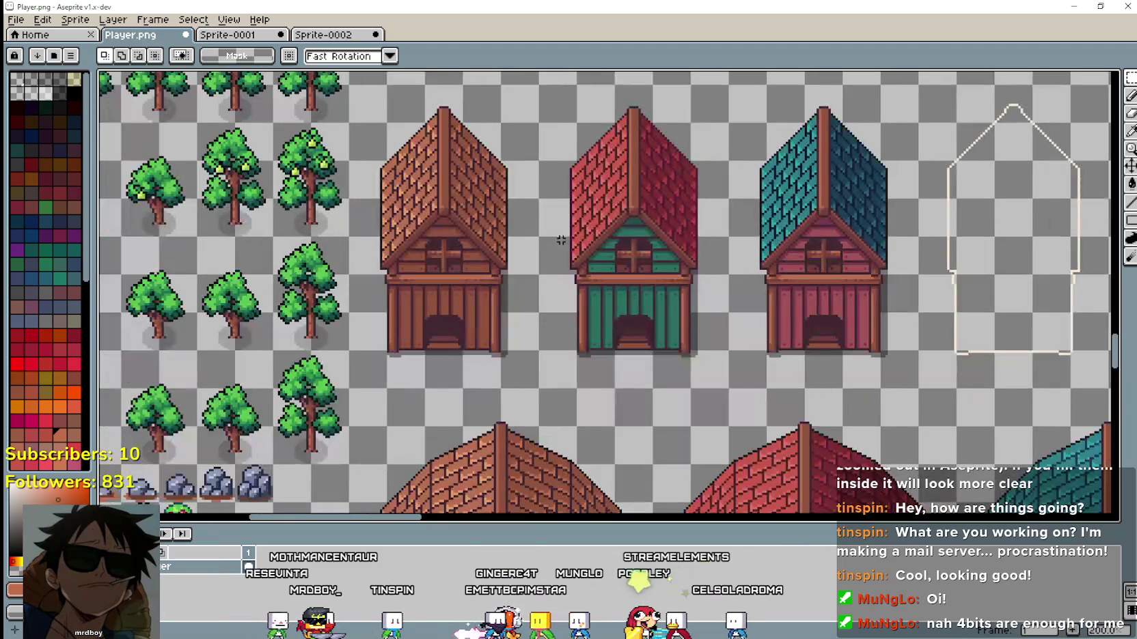
scroll(516, 226, right, 4)
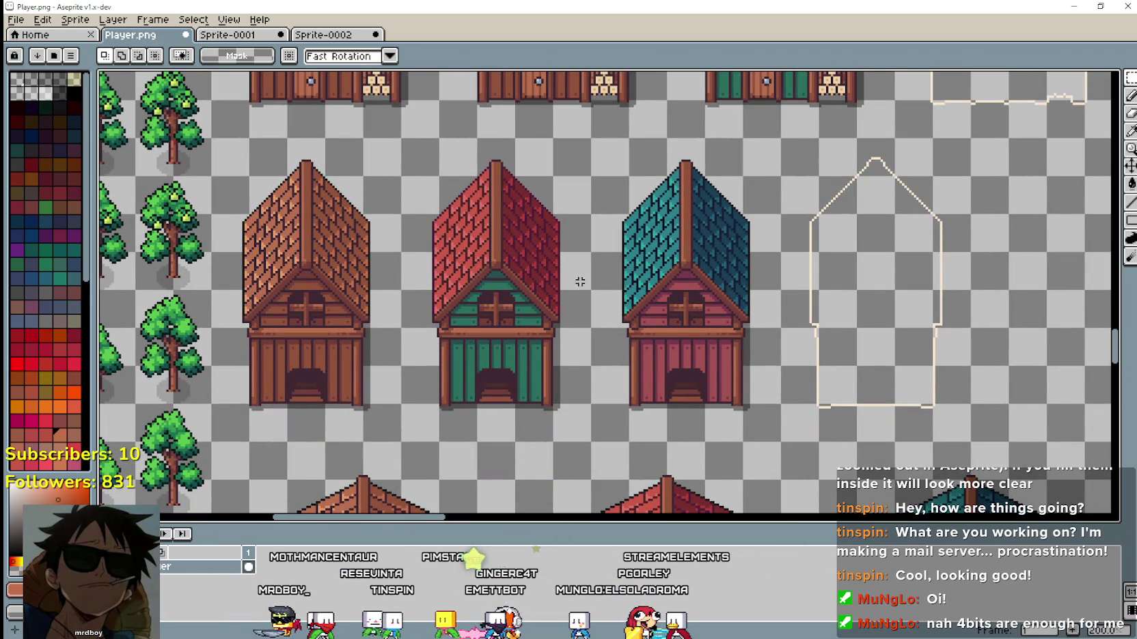
mouse_move(402, 135)
mouse_down()
mouse_move(728, 309)
mouse_move(759, 305)
mouse_up()
scroll(761, 317, down, 2)
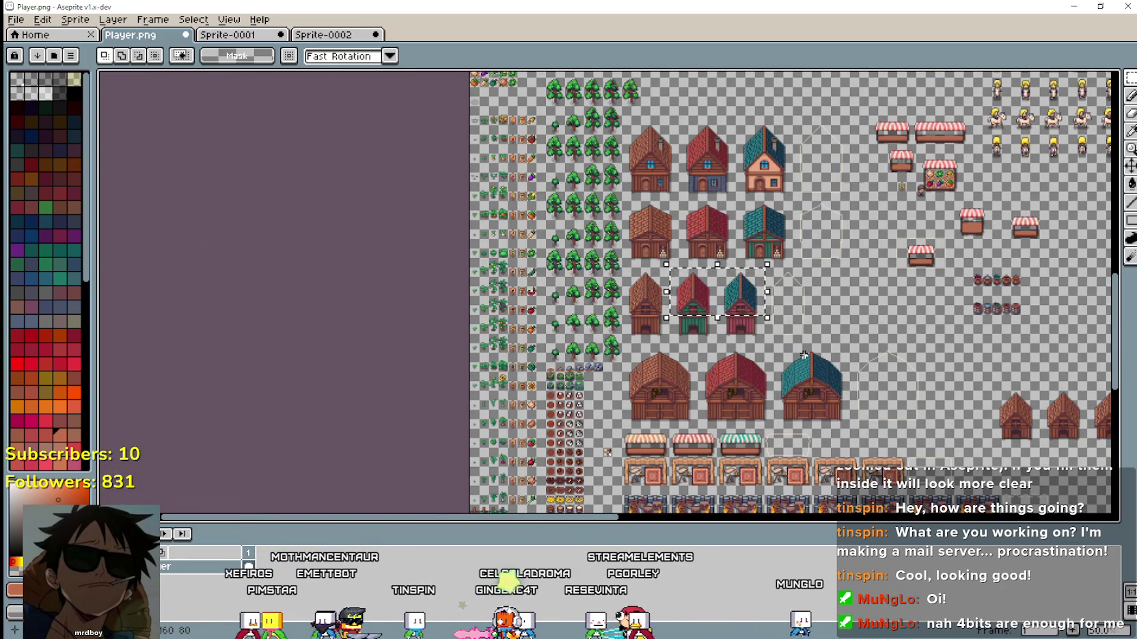
scroll(804, 355, up, 2)
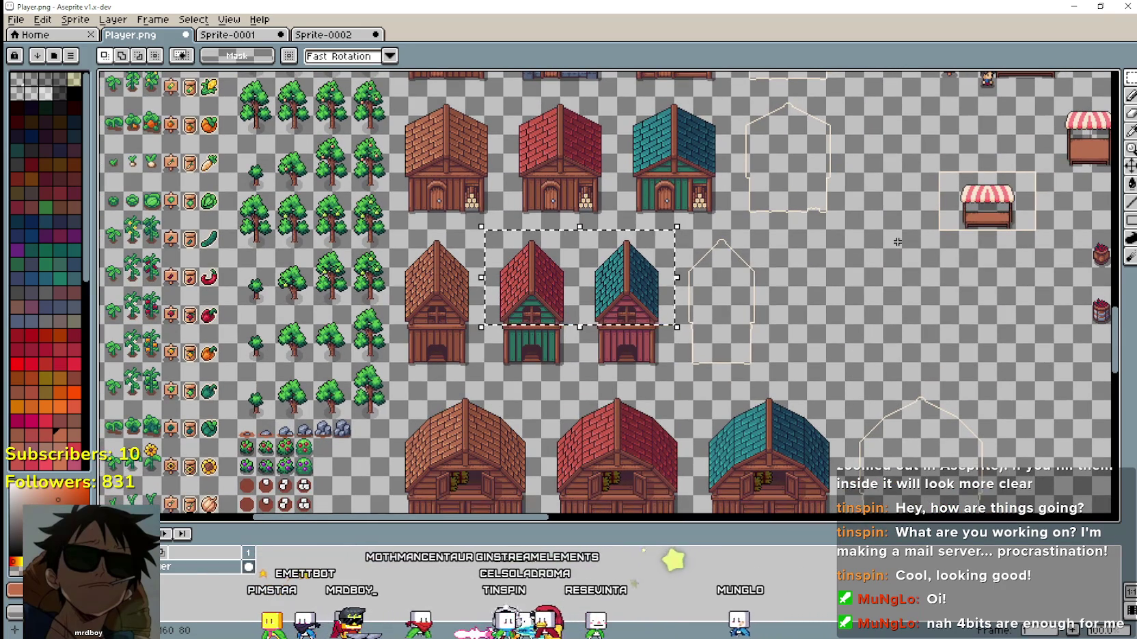
scroll(838, 341, up, 3)
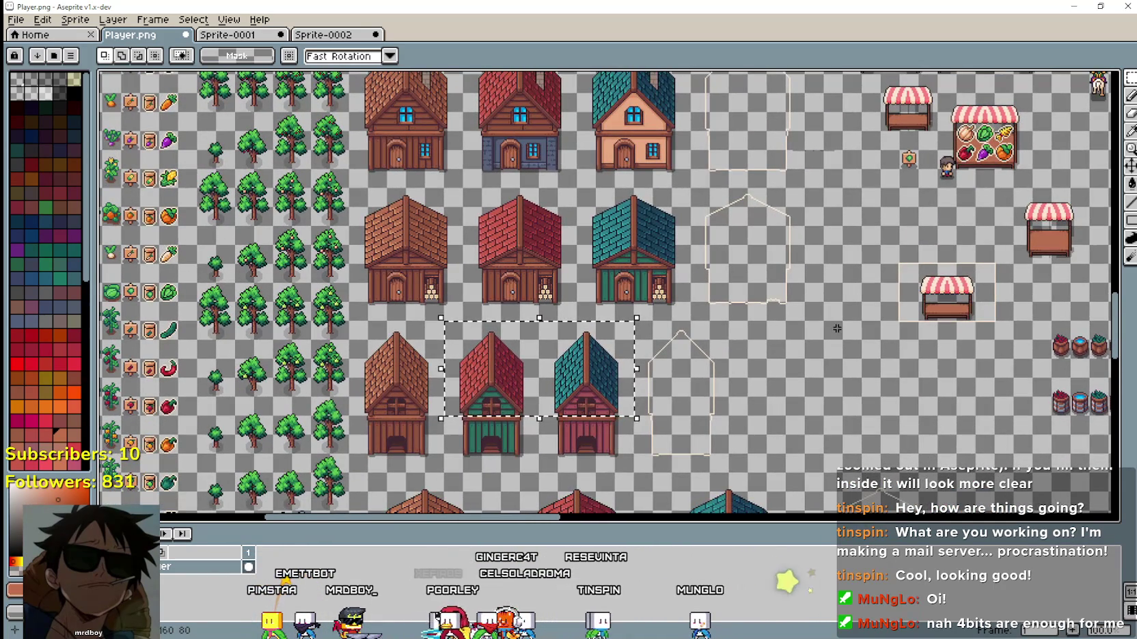
scroll(837, 328, down, 6)
scroll(836, 328, right, 6)
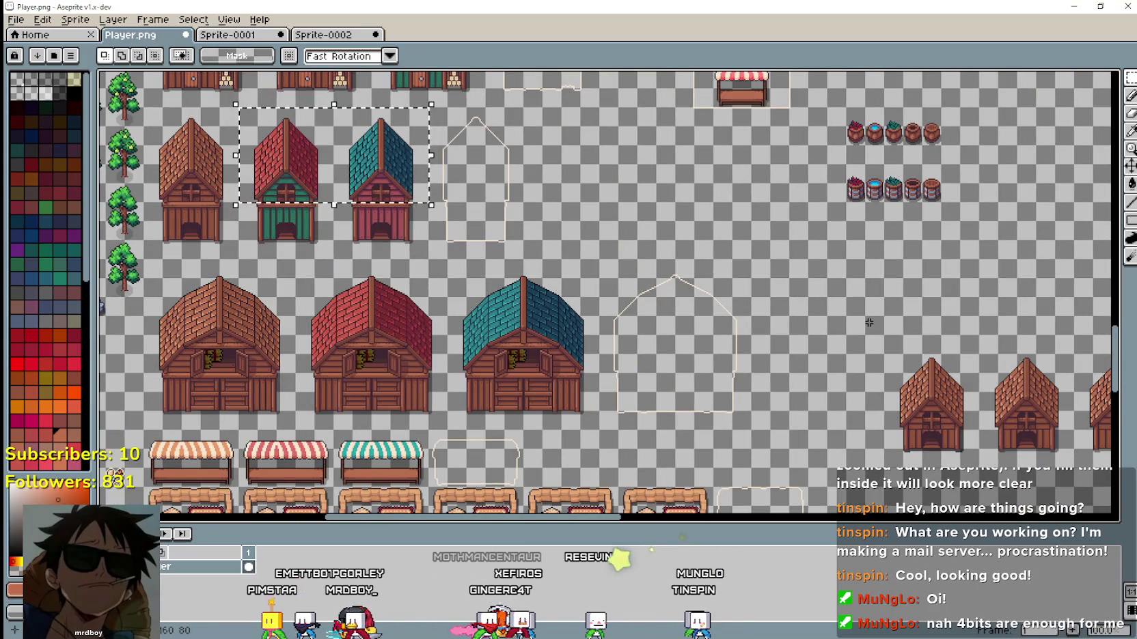
scroll(861, 338, down, 1)
scroll(861, 339, right, 6)
scroll(847, 345, left, 6)
scroll(841, 350, up, 3)
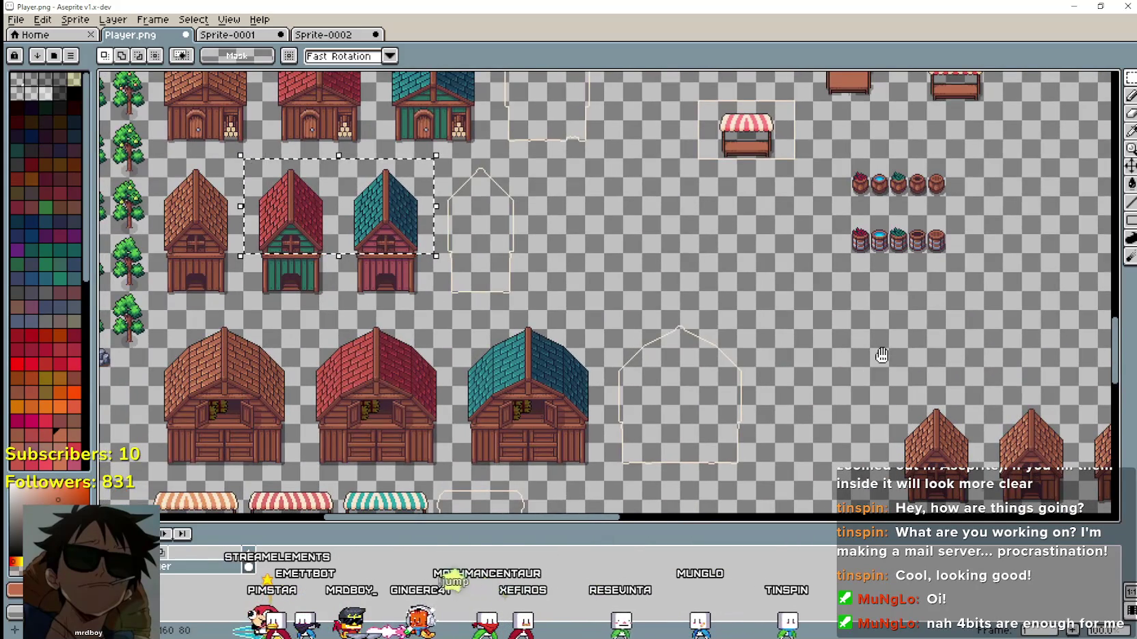
scroll(837, 352, right, 6)
scroll(609, 322, up, 3)
key(ctrl+v)
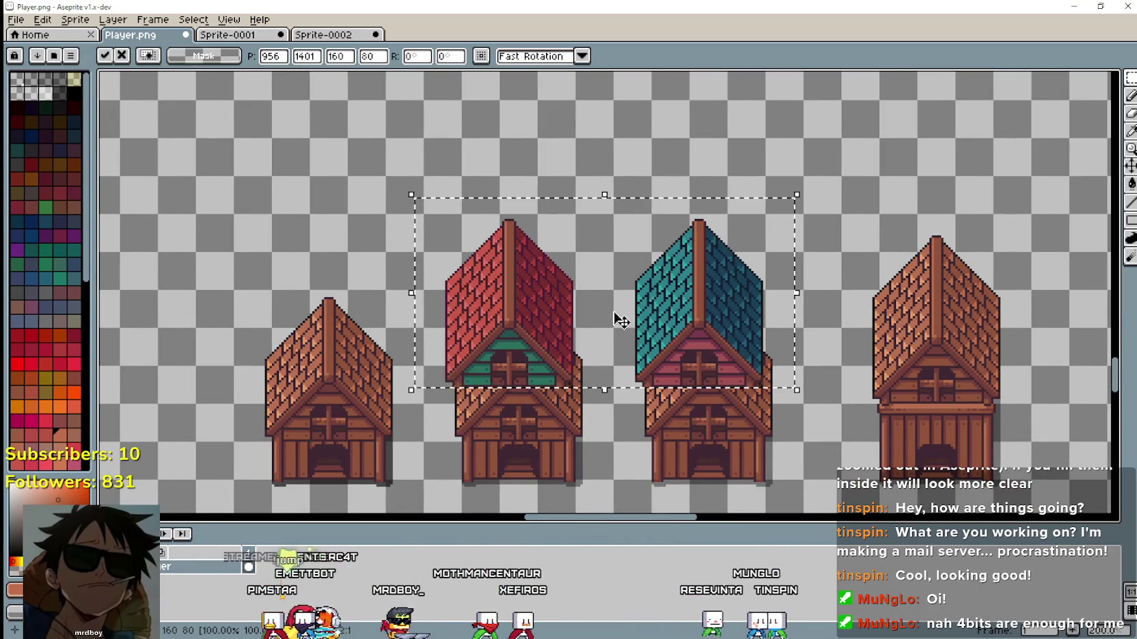
Move the pasted red and teal coops above the brown row and commit them.
scroll(602, 328, down, 3)
scroll(595, 325, up, 1)
mouse_move(591, 323)
mouse_down()
mouse_move(591, 272)
mouse_move(611, 325)
mouse_up()
scroll(599, 286, up, 1)
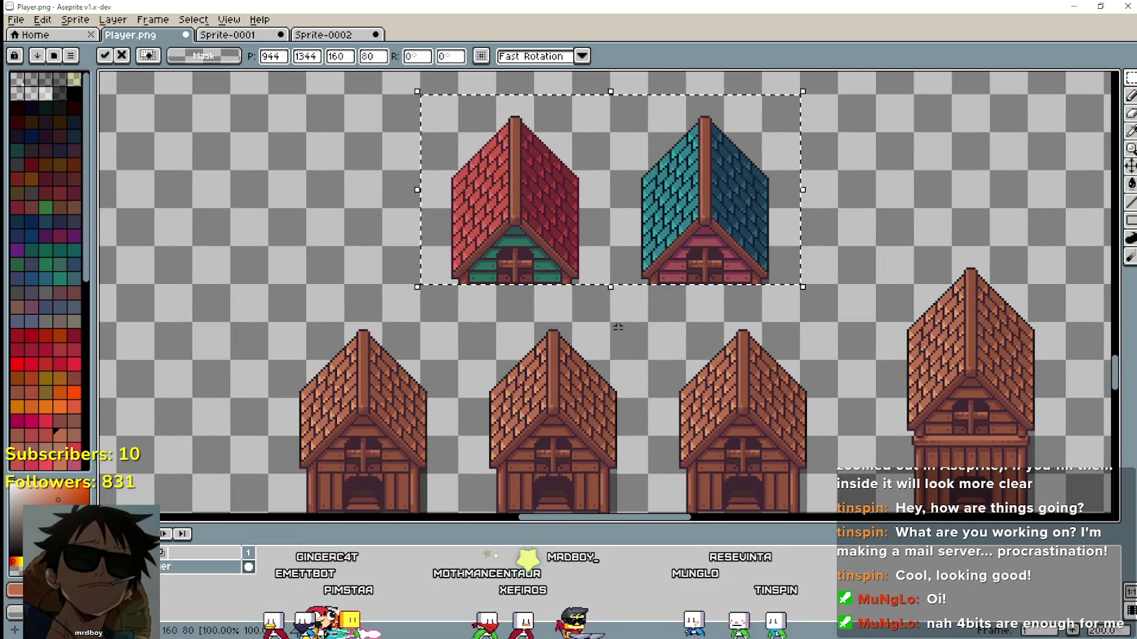
key(Return)
Select the left half of the middle brown coop's roof.
mouse_move(458, 322)
mouse_down()
mouse_move(537, 478)
mouse_move(574, 479)
mouse_up()
scroll(637, 390, up, 1)
scroll(678, 370, down, 1)
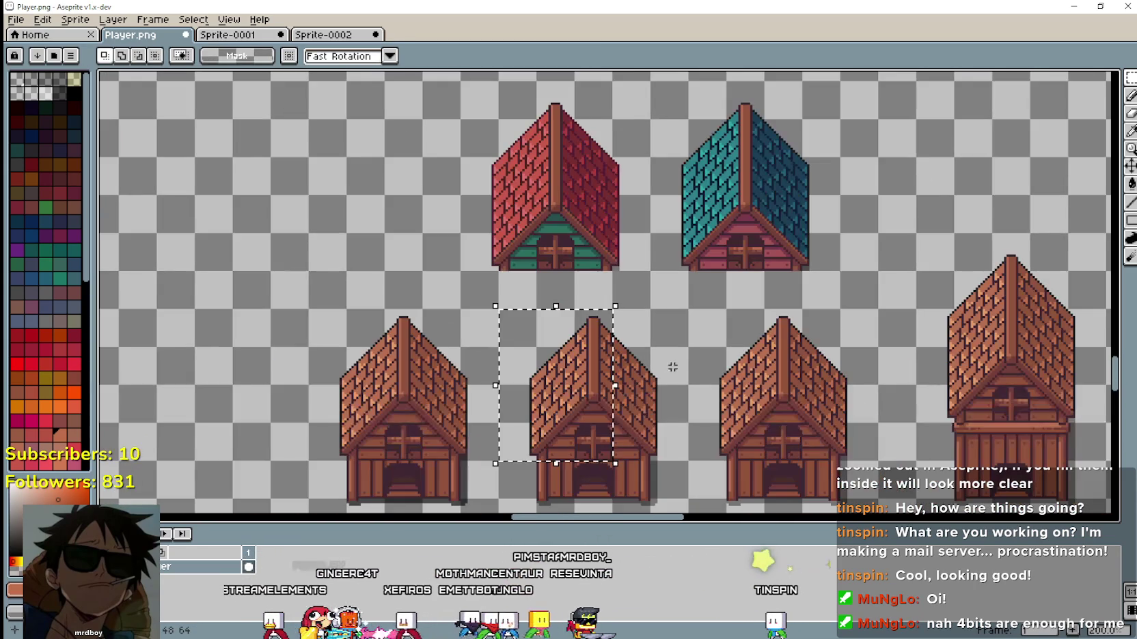
key(ctrl+d)
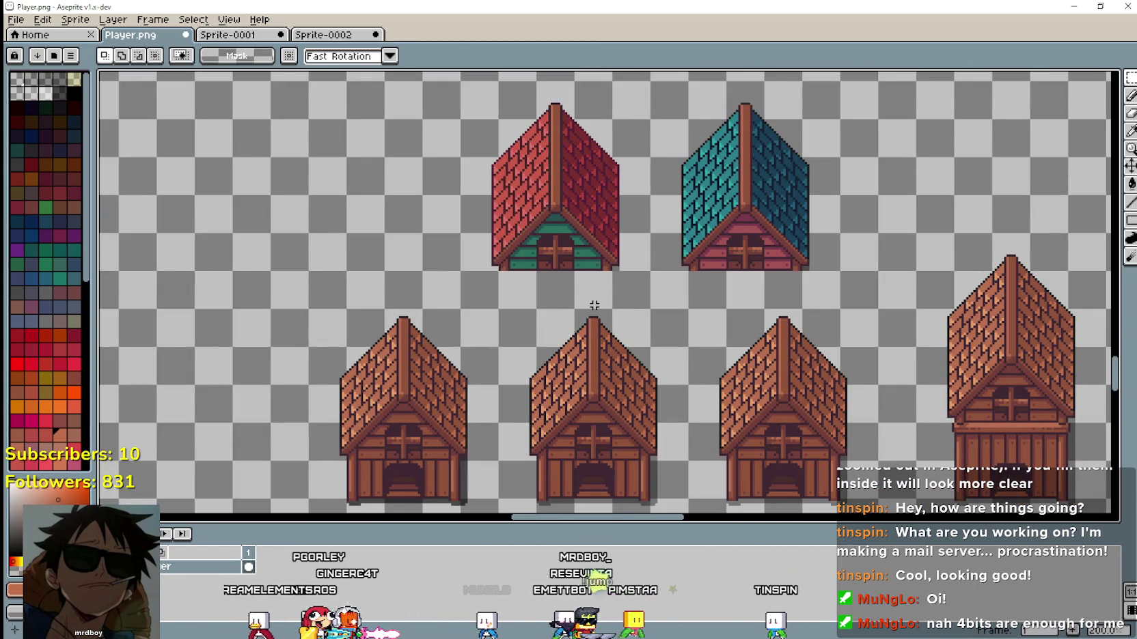
drag(590, 305, 514, 429)
drag(511, 442, 510, 458)
scroll(563, 266, up, 1)
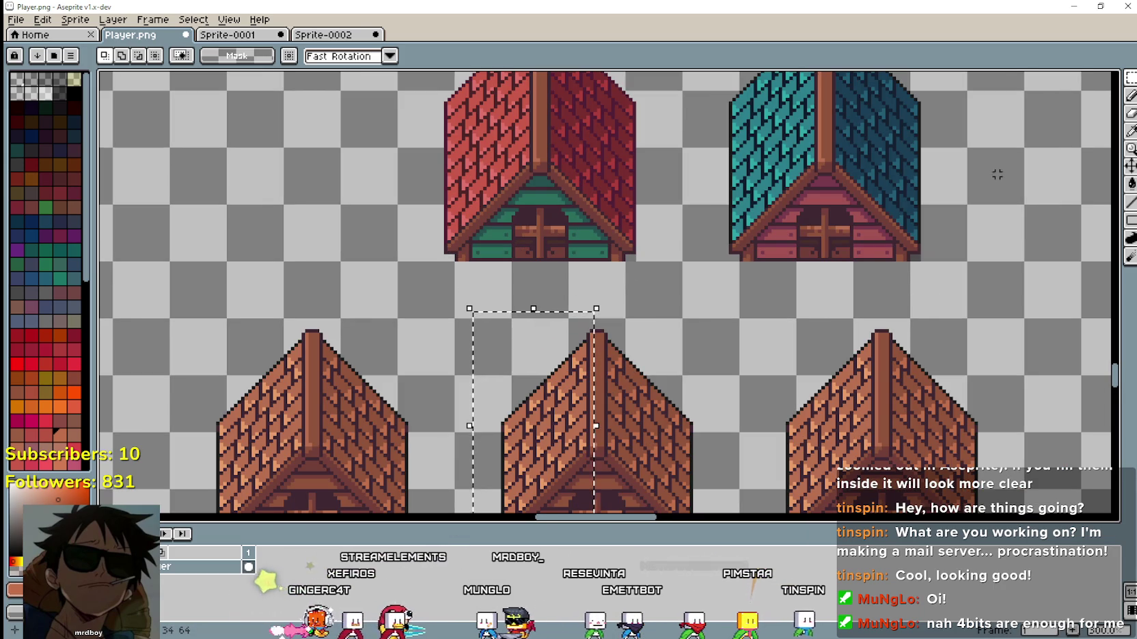
key(i)
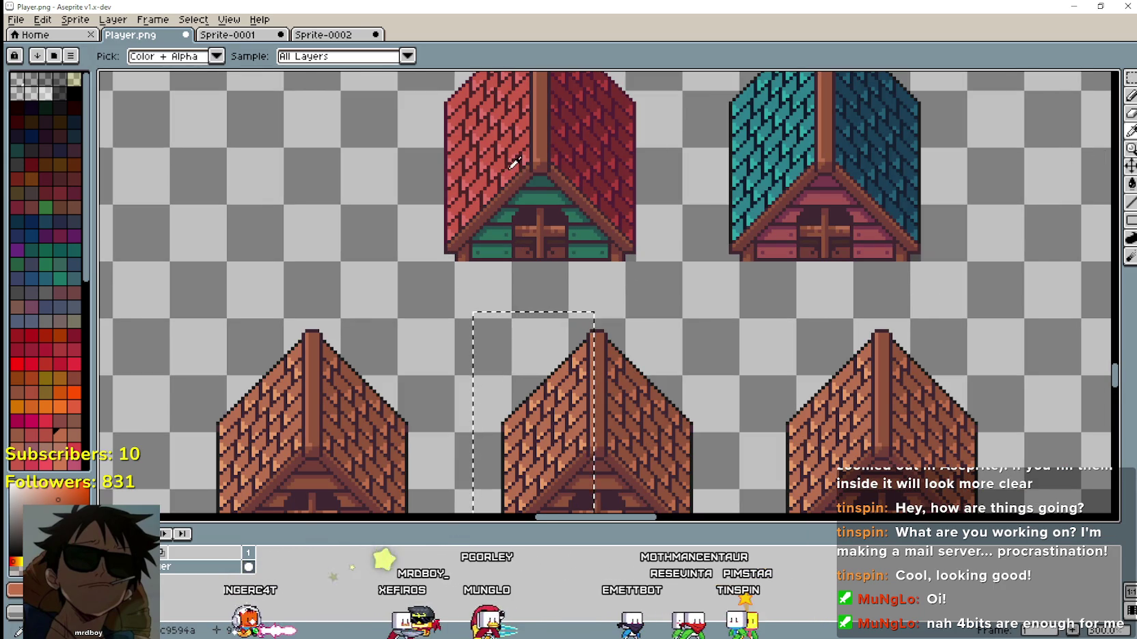
Try a non-contiguous red fill on the middle roof, then undo it and clear the selection.
click(1129, 185)
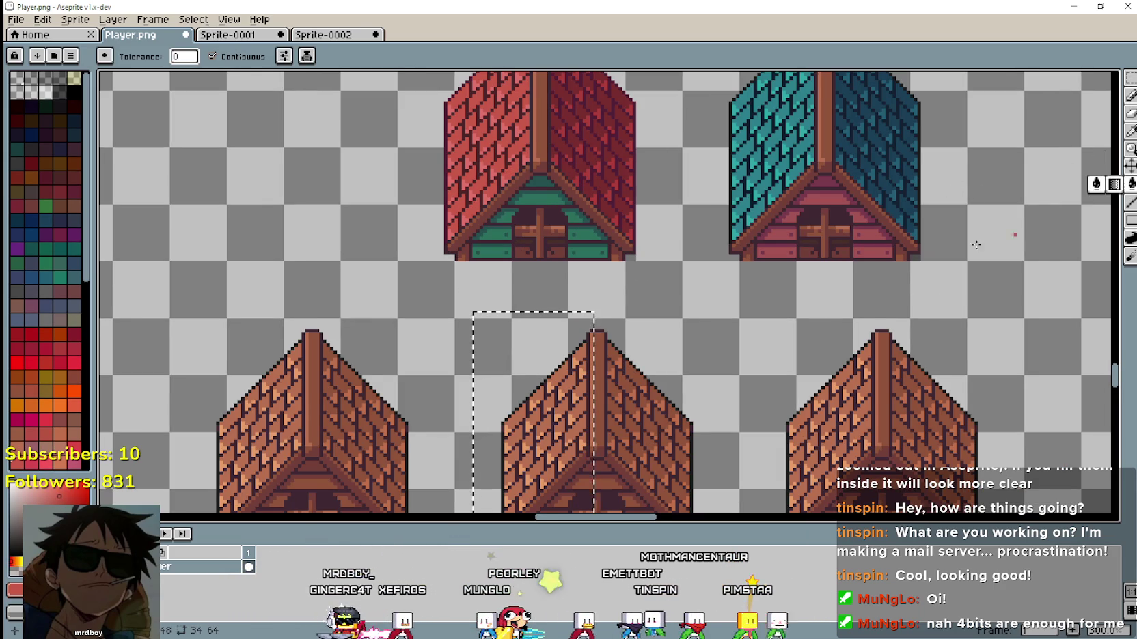
scroll(697, 306, down, 1)
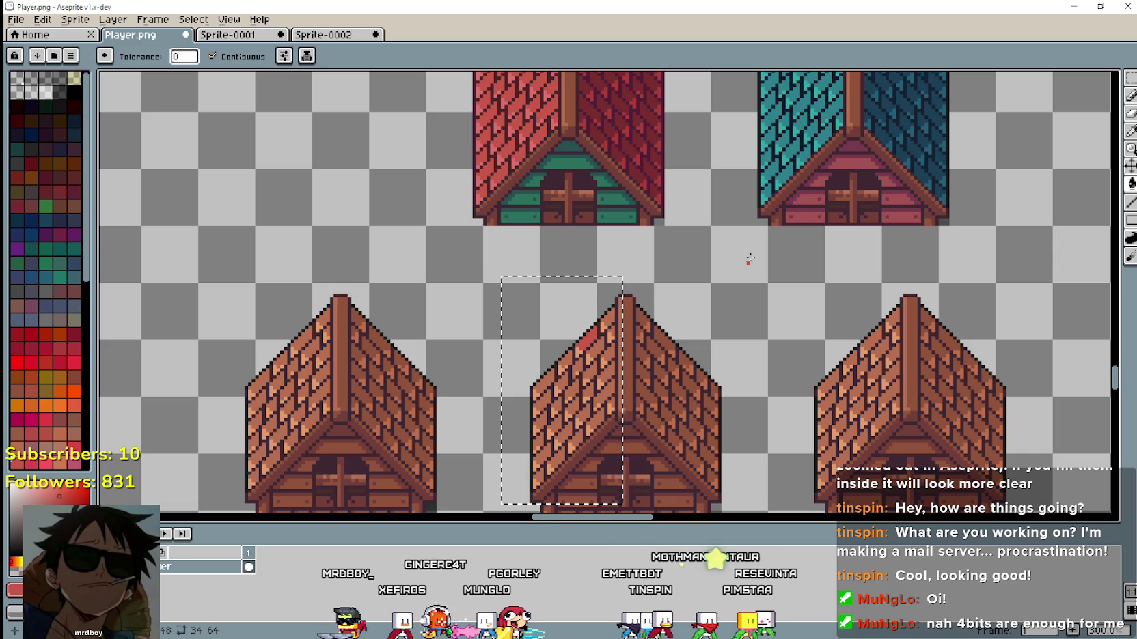
click(212, 56)
click(600, 316)
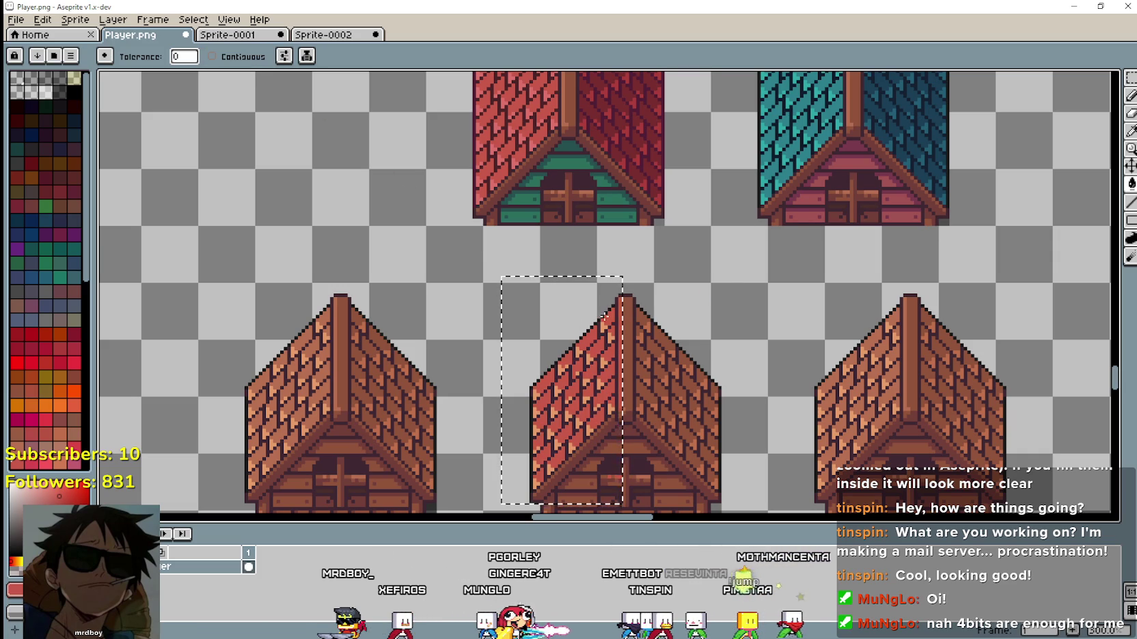
key(ctrl+z)
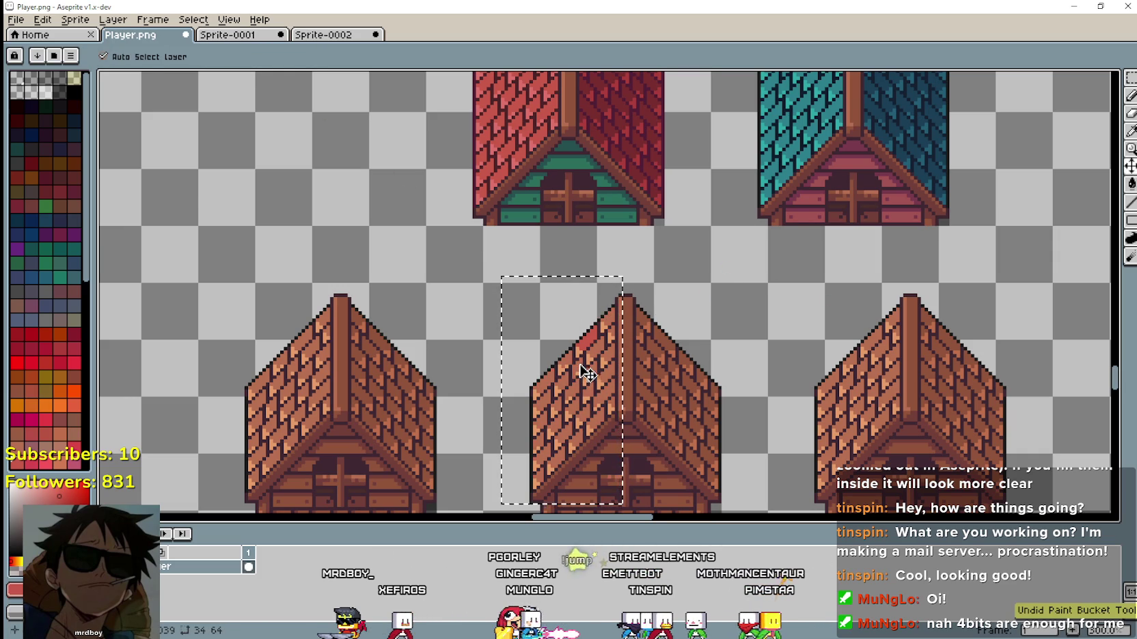
scroll(586, 311, up, 1)
scroll(657, 322, down, 1)
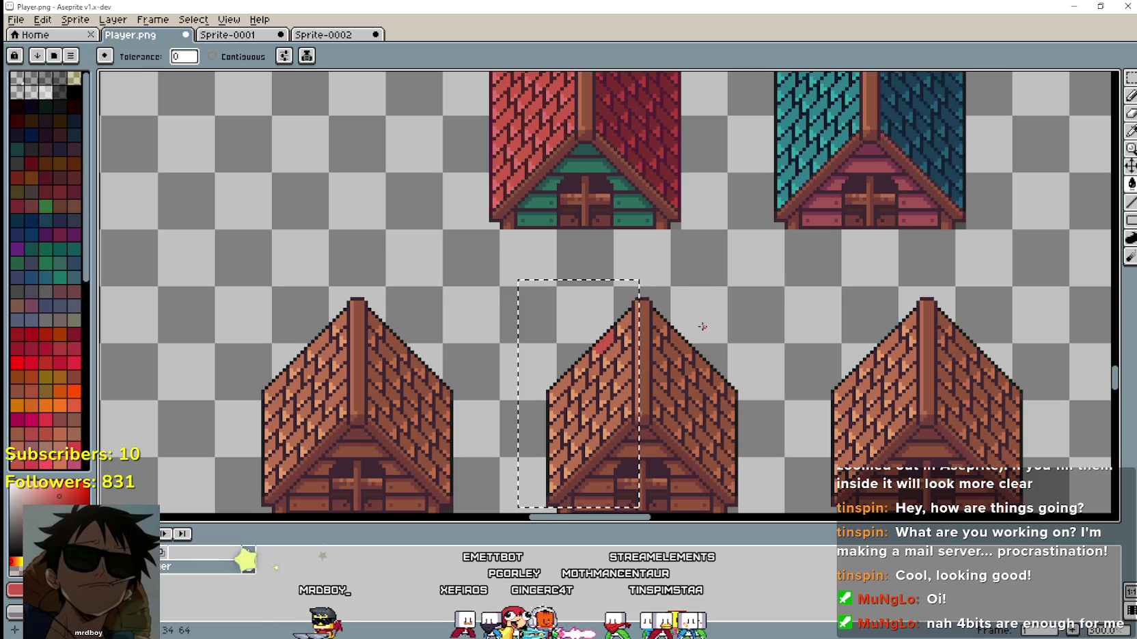
scroll(724, 284, up, 1)
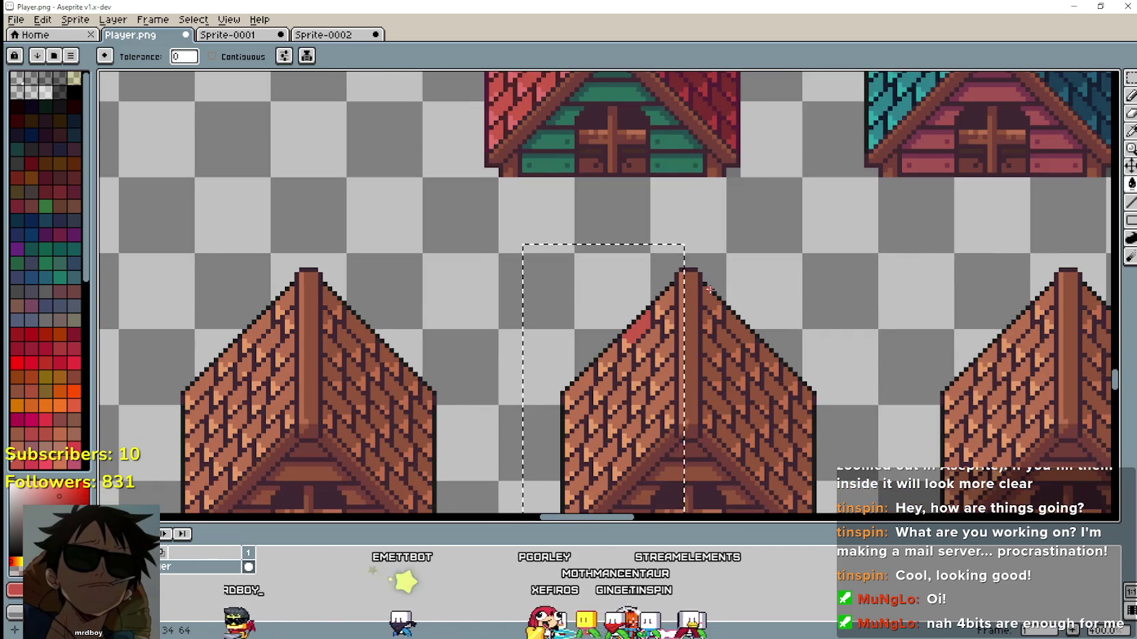
key(ctrl+d)
Reselect the middle roof's left slope and fill it with red sampled from the red roof.
key(m)
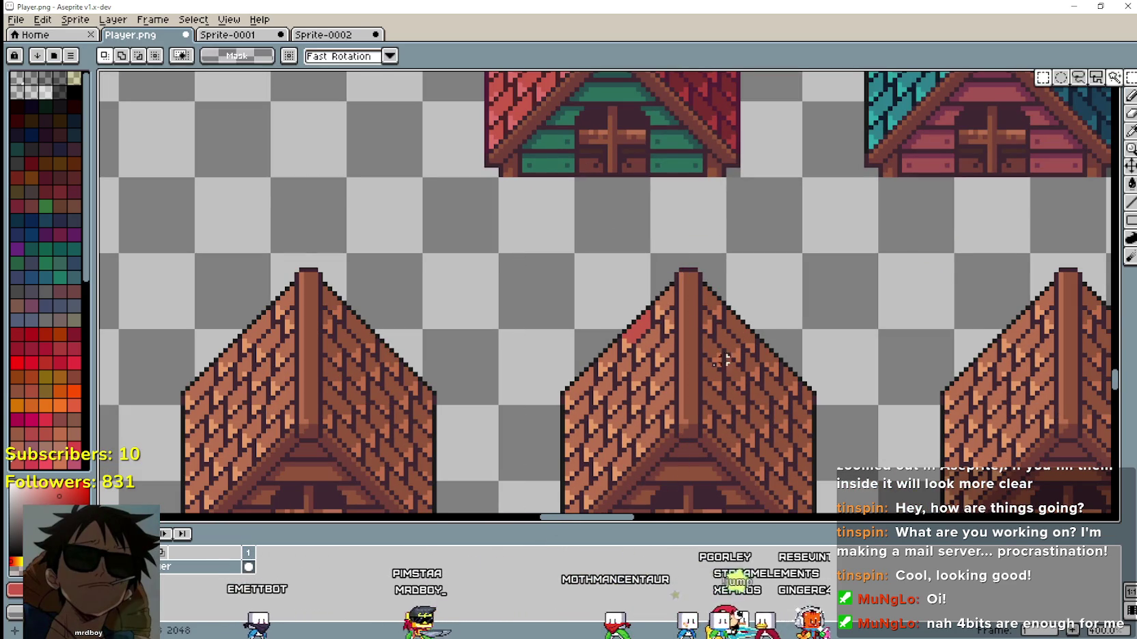
scroll(704, 239, down, 1)
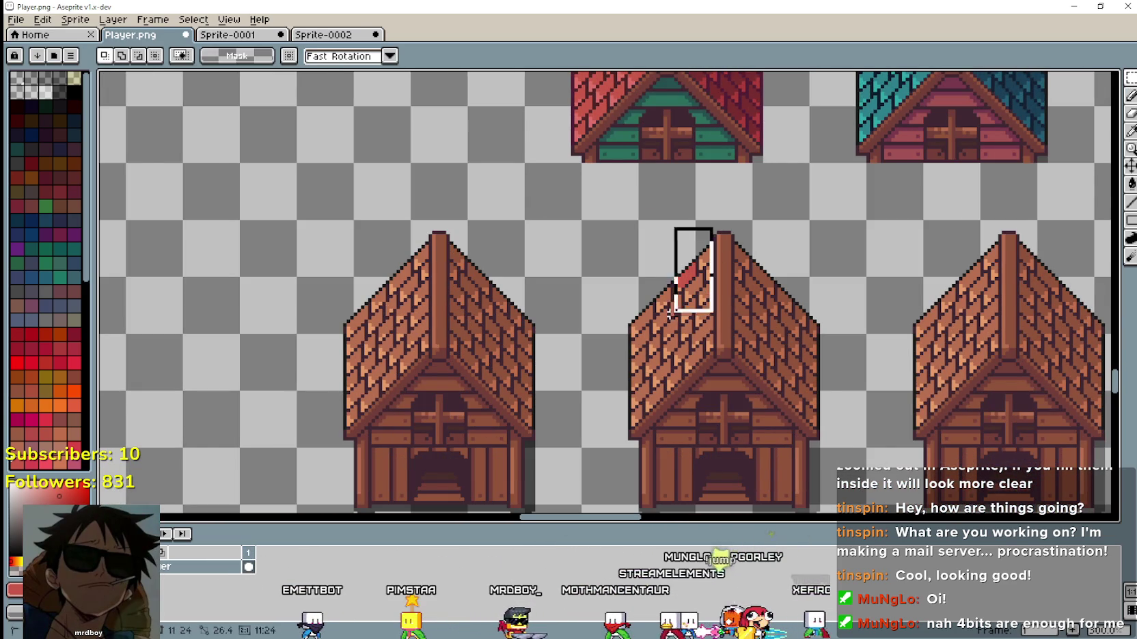
drag(686, 300, 651, 336)
scroll(748, 373, up, 1)
scroll(647, 387, up, 1)
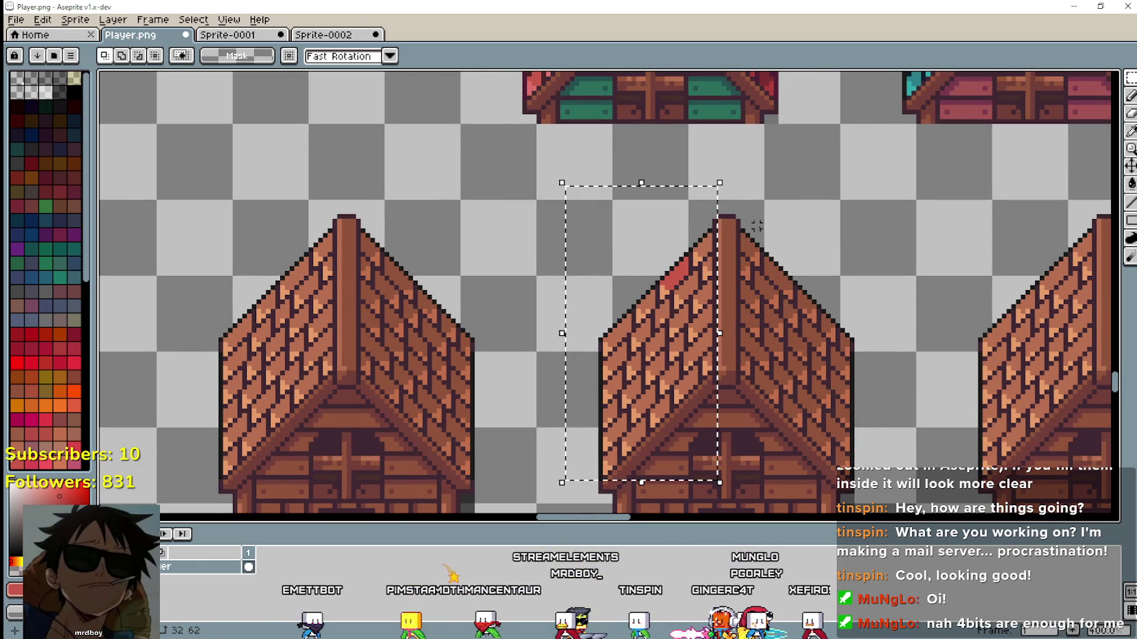
scroll(732, 211, up, 2)
click(1129, 131)
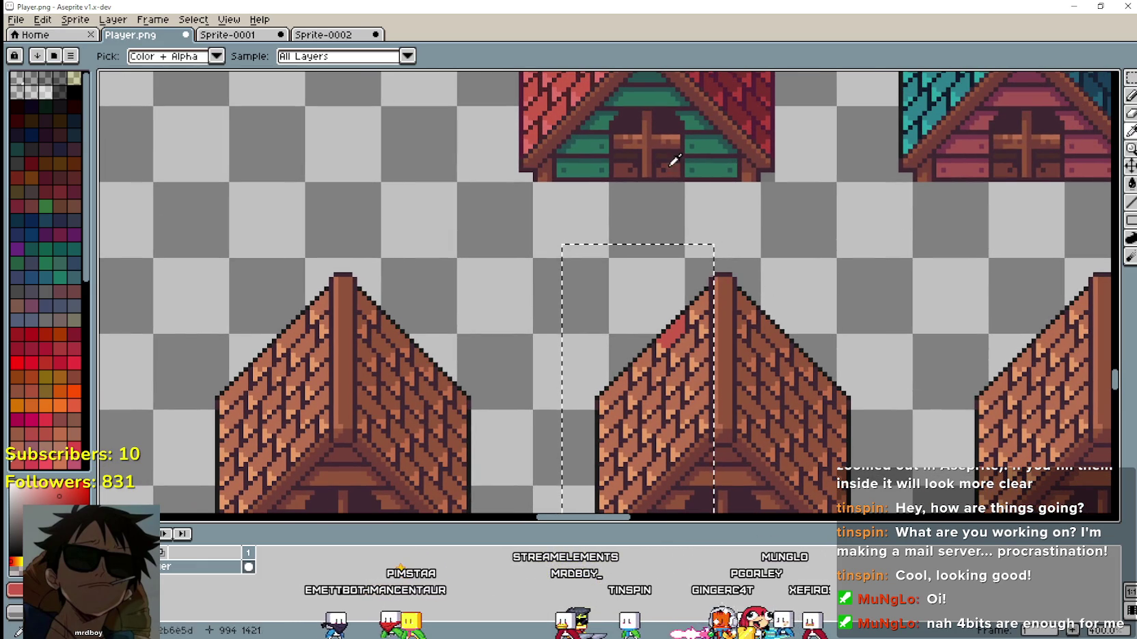
click(1131, 183)
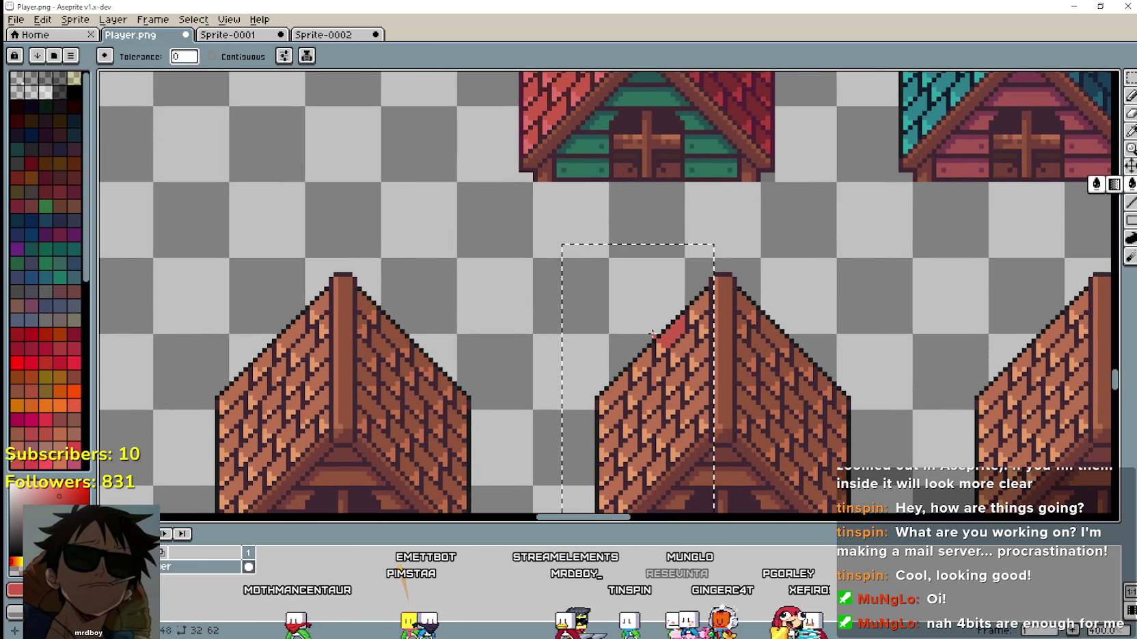
click(698, 302)
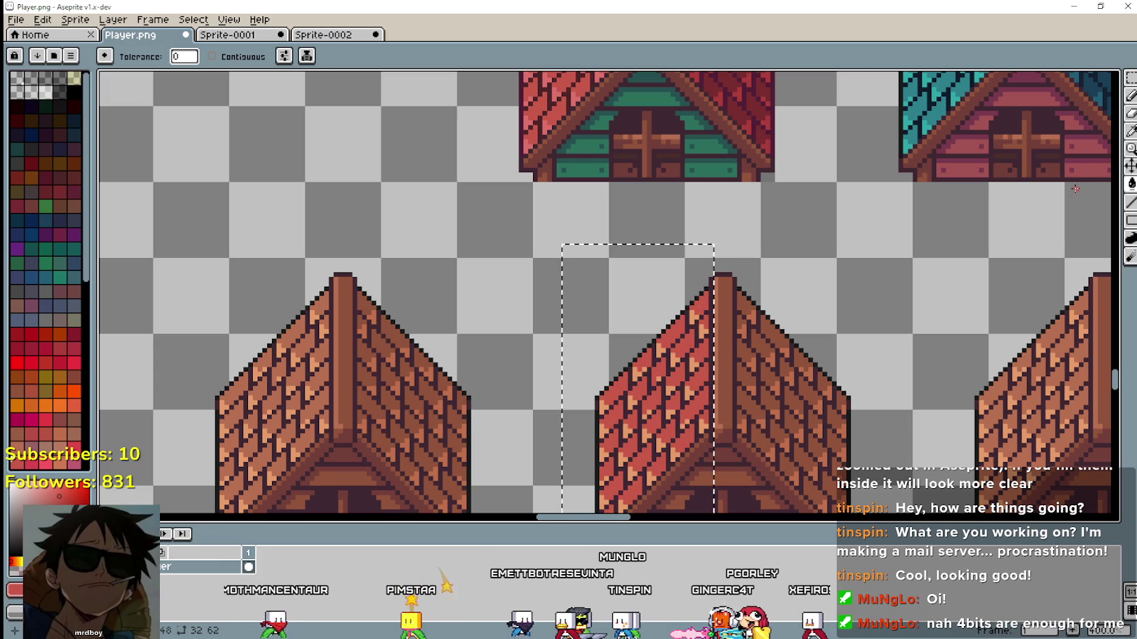
Sample lighter red shades from the red roof for the left slope's tiles.
click(1131, 132)
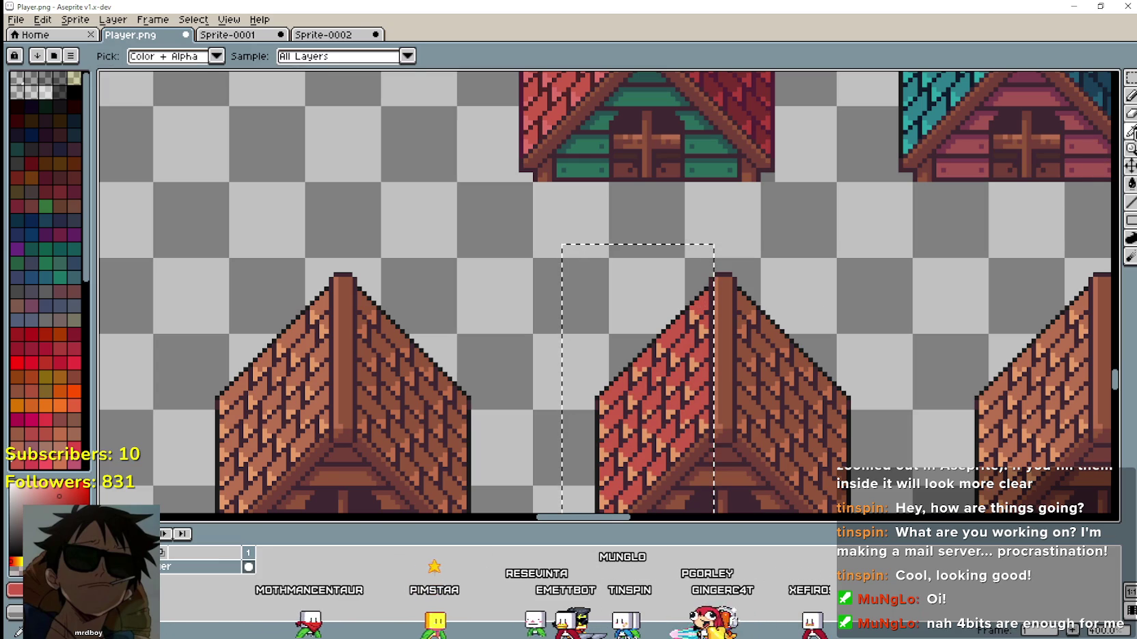
click(536, 141)
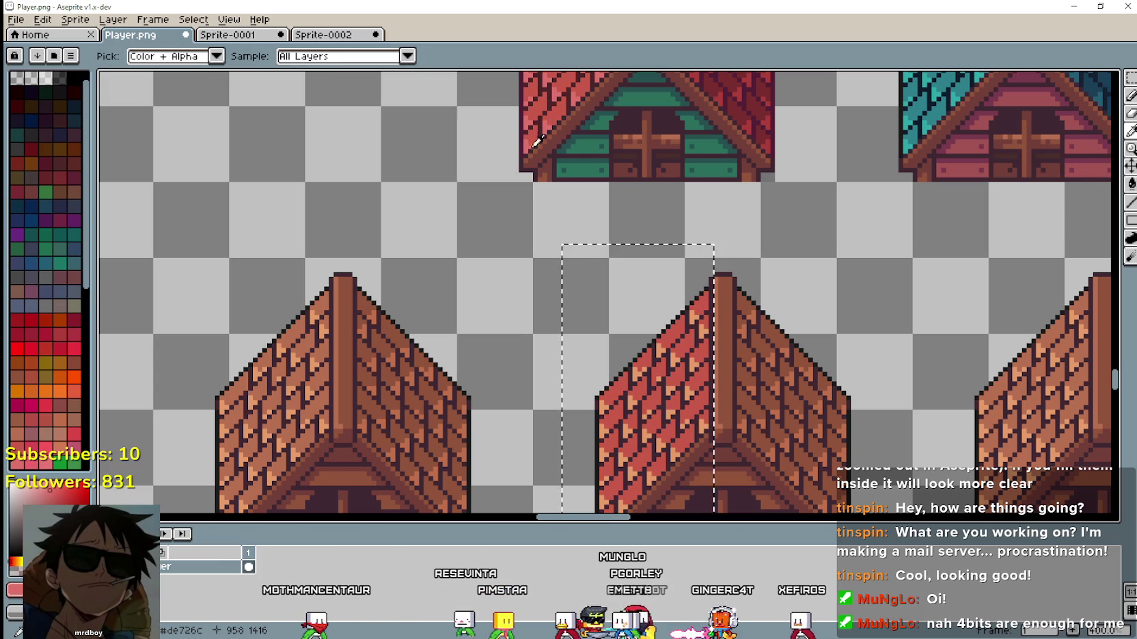
click(1131, 183)
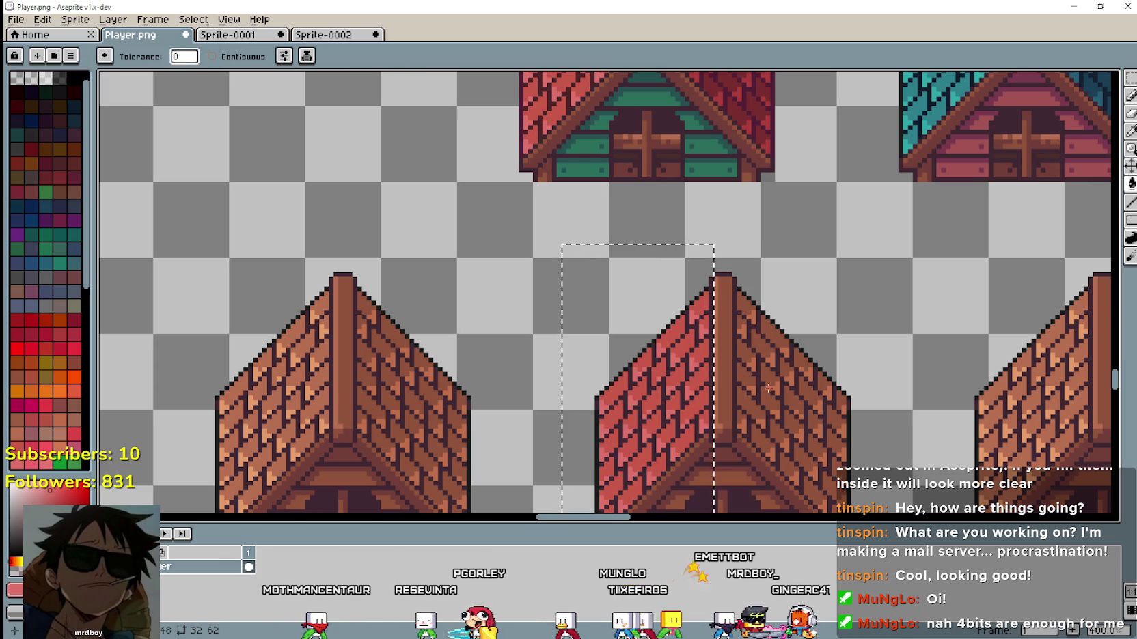
click(1131, 131)
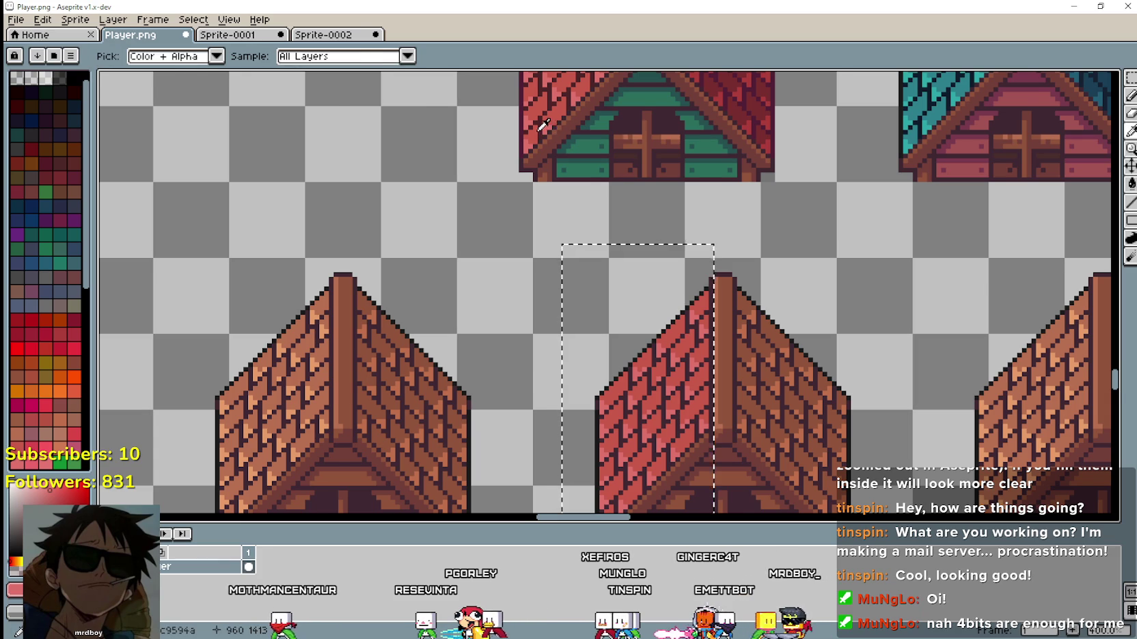
scroll(543, 125, up, 1)
scroll(545, 119, down, 2)
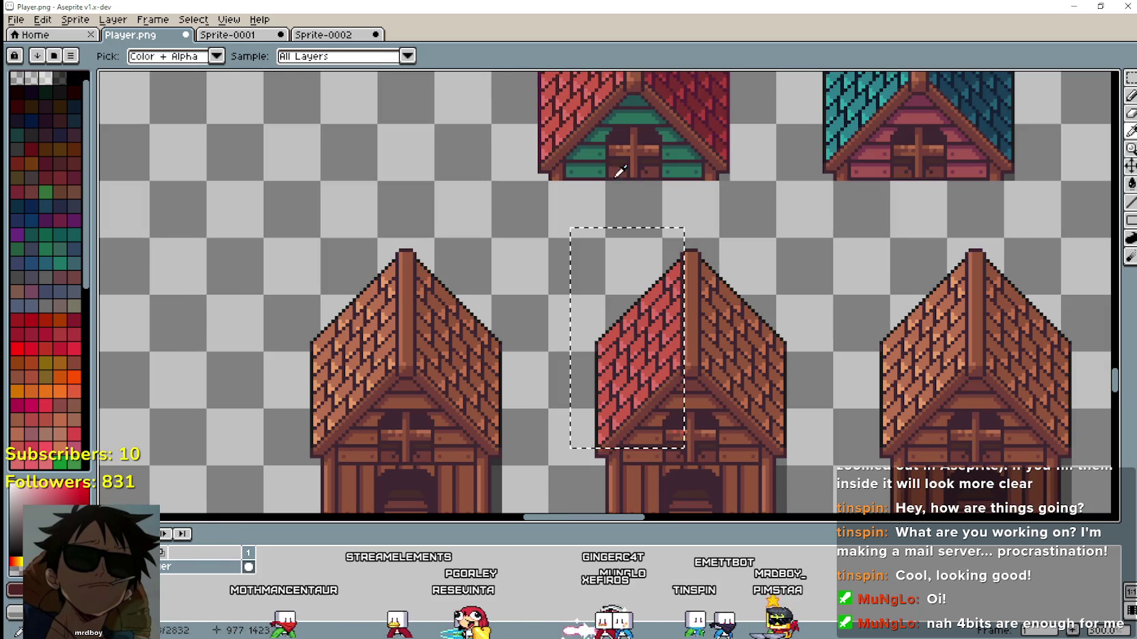
click(1131, 184)
scroll(550, 374, up, 1)
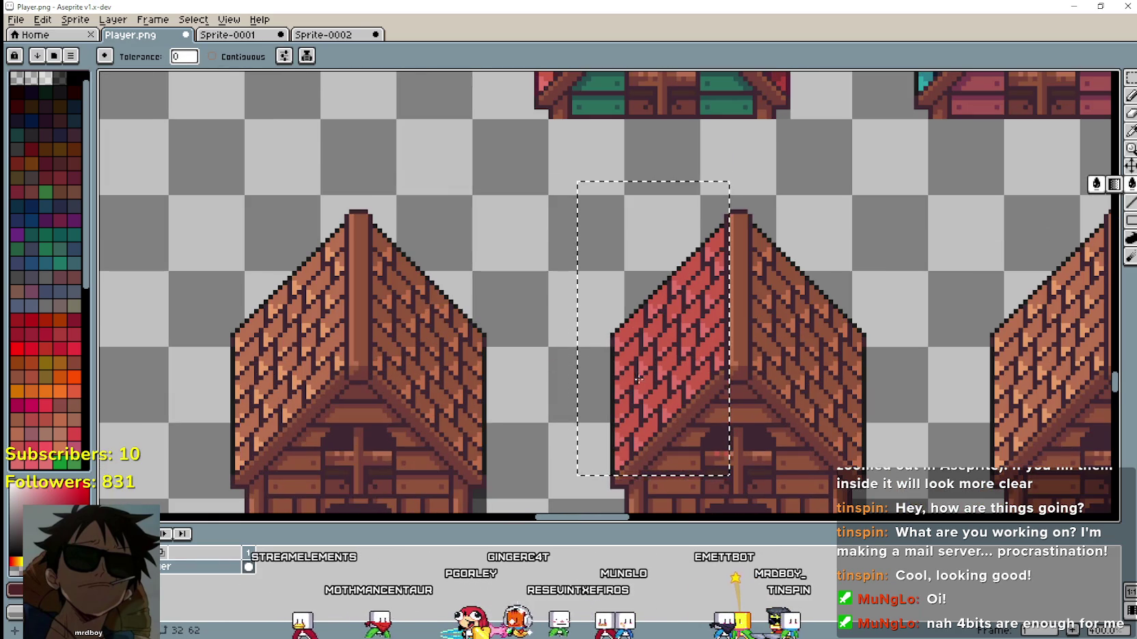
scroll(636, 382, up, 1)
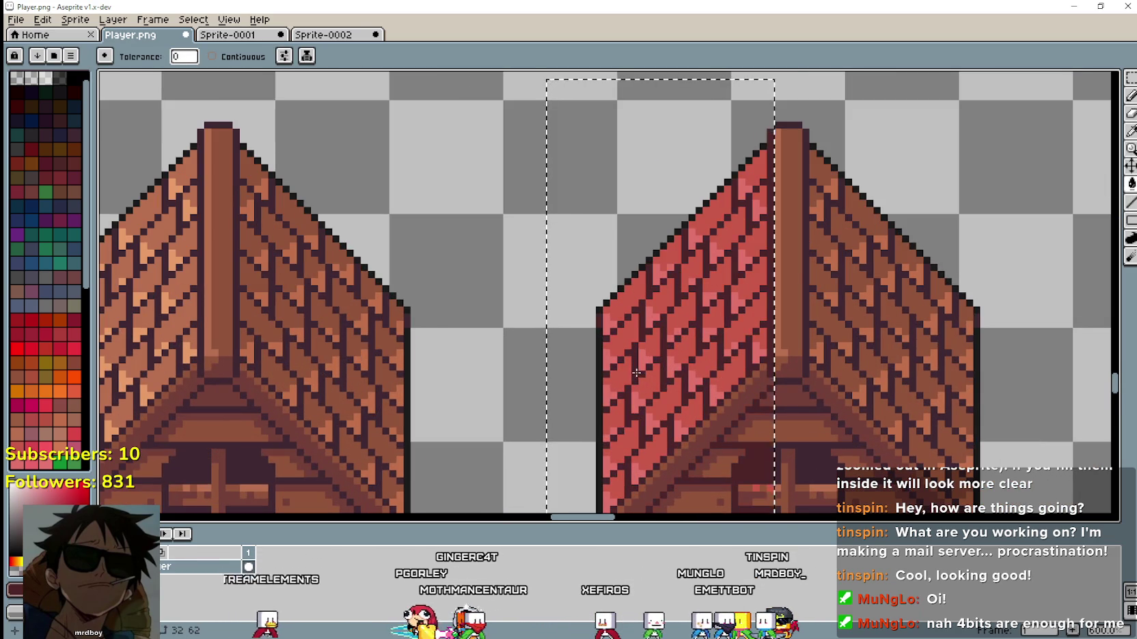
scroll(635, 376, down, 2)
scroll(639, 367, up, 2)
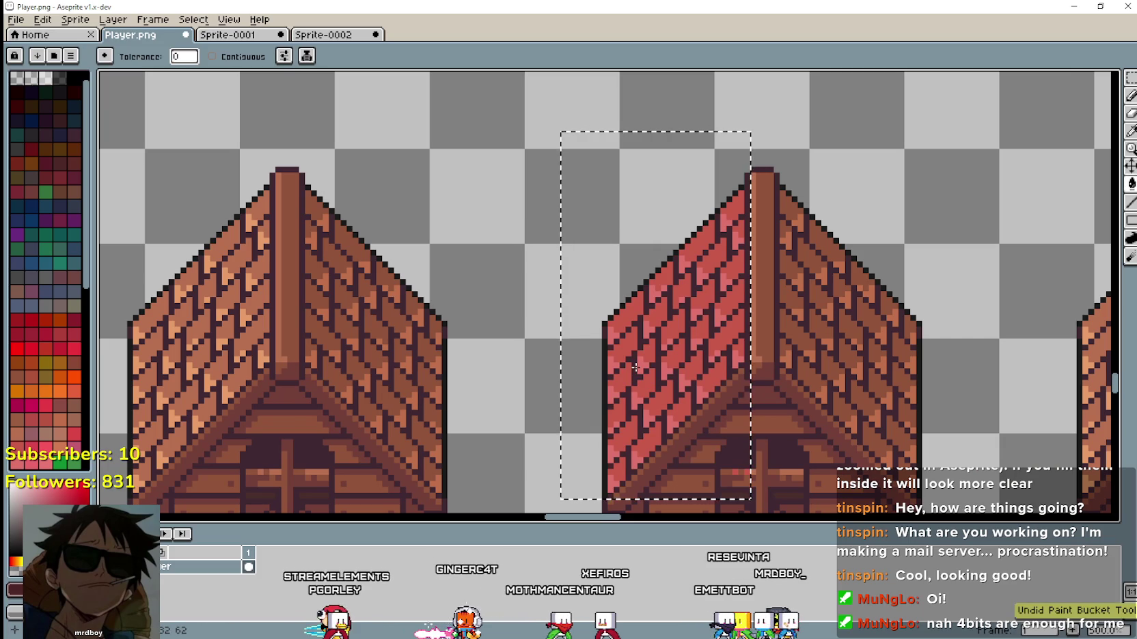
scroll(642, 366, down, 2)
scroll(645, 366, right, 1)
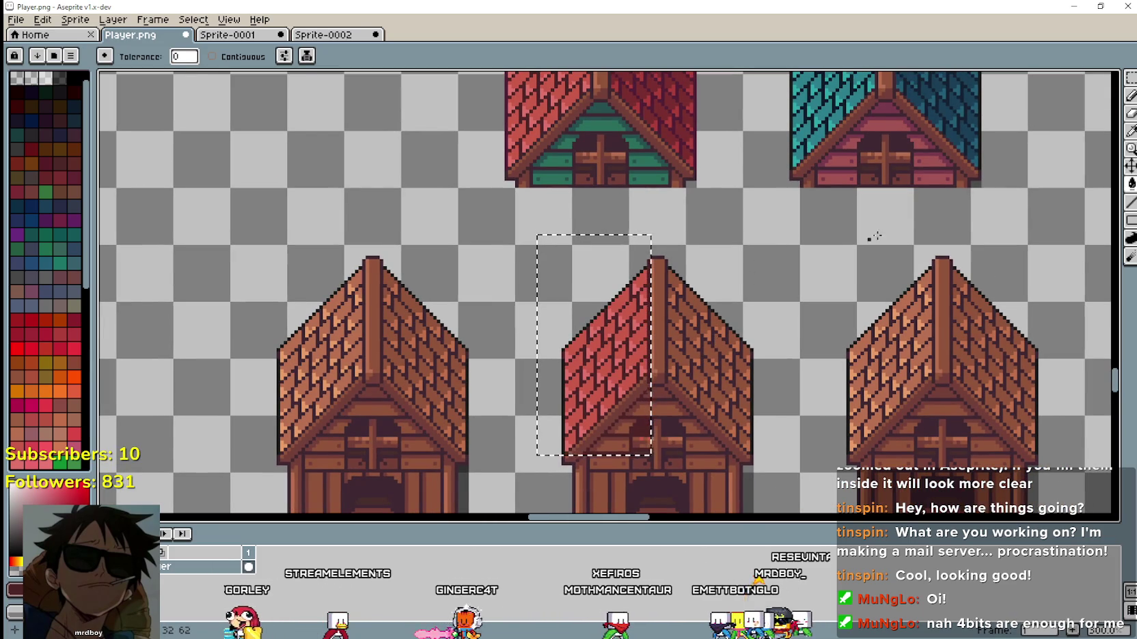
Fill the selected right roof half of the middle coop with red.
key(m)
scroll(605, 245, up, 2)
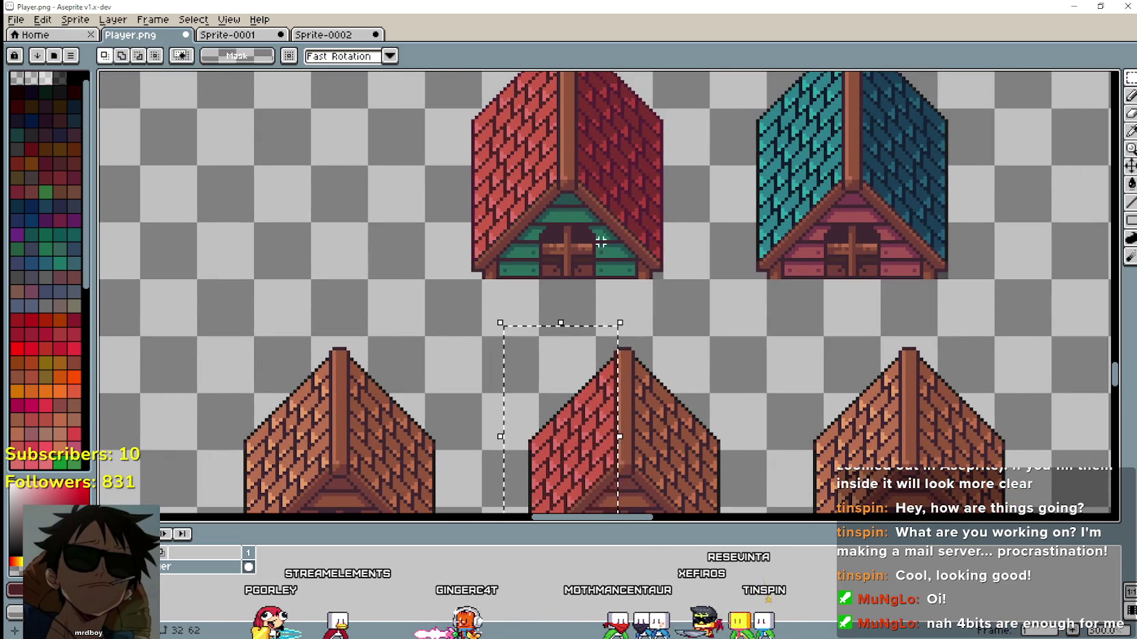
scroll(644, 194, down, 2)
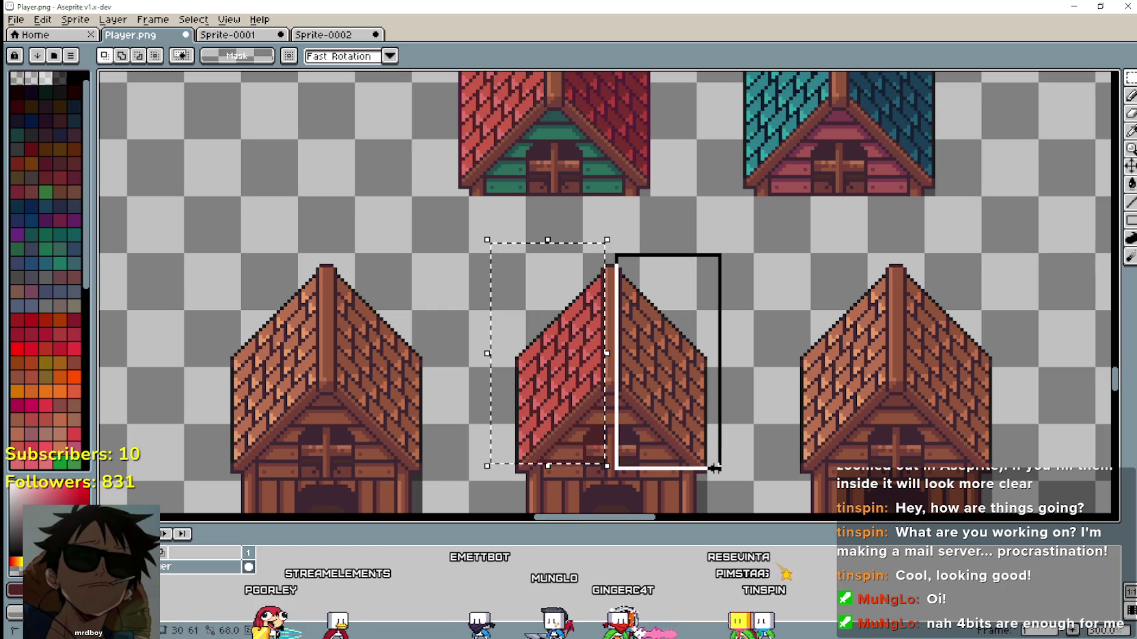
click(1131, 131)
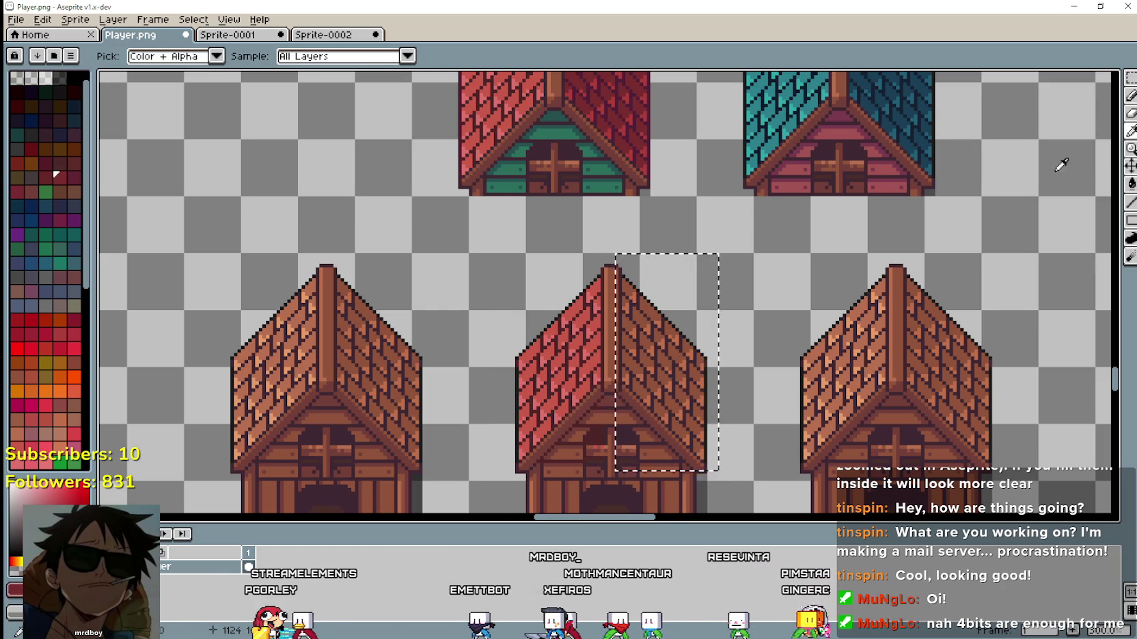
click(1130, 183)
scroll(648, 309, up, 1)
click(647, 309)
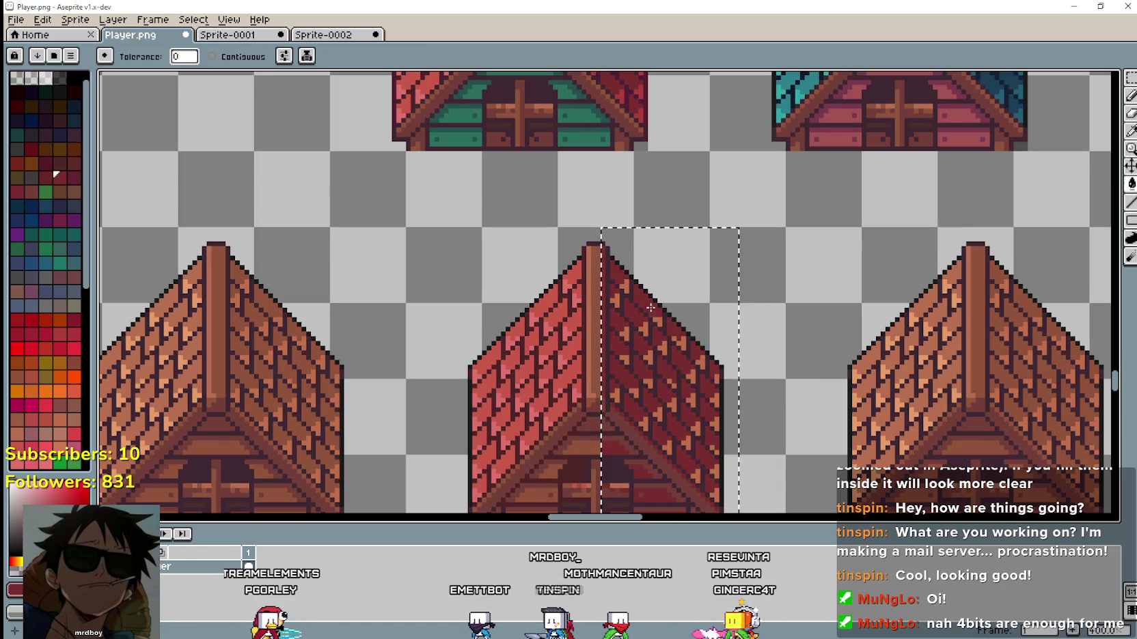
Sample the darker red from the upper coop's roof and review the recoloured right slope.
key(i)
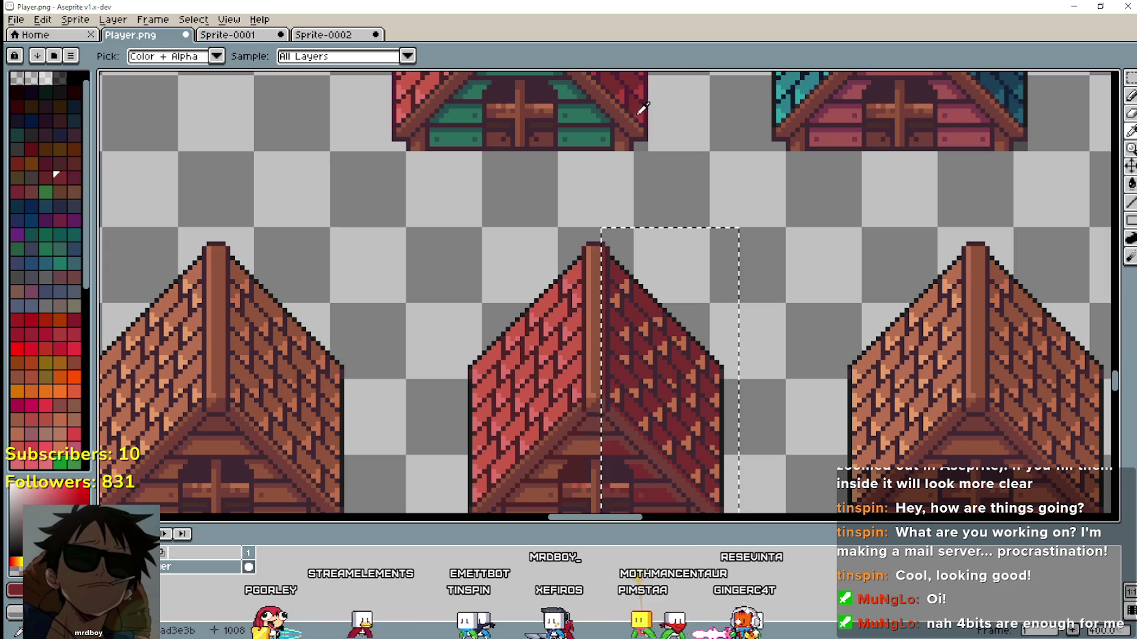
click(642, 107)
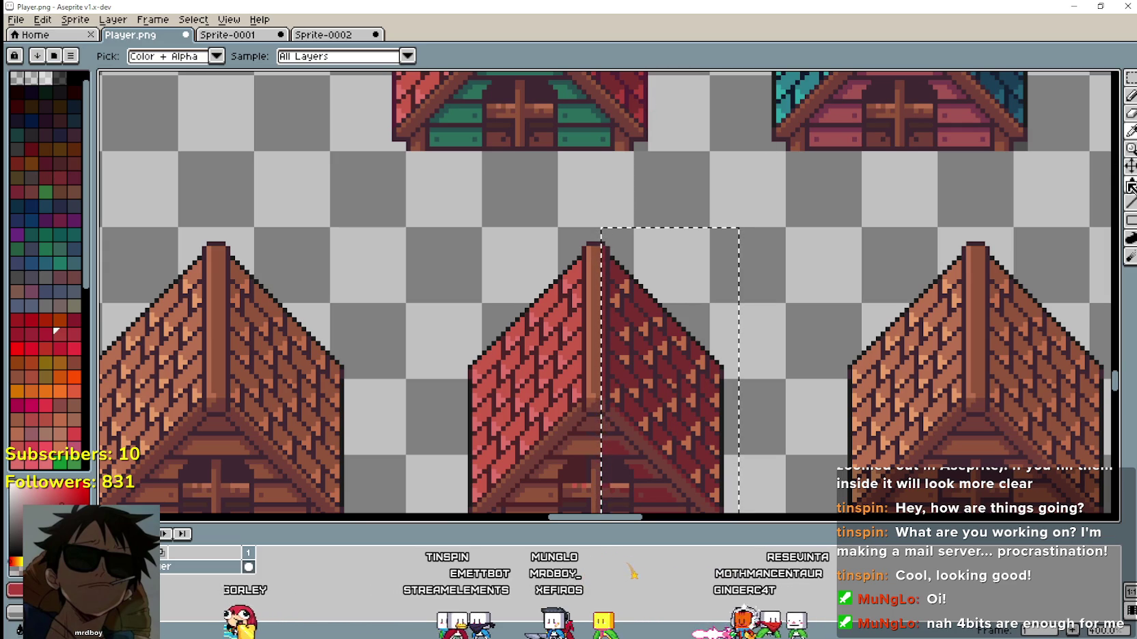
click(1131, 183)
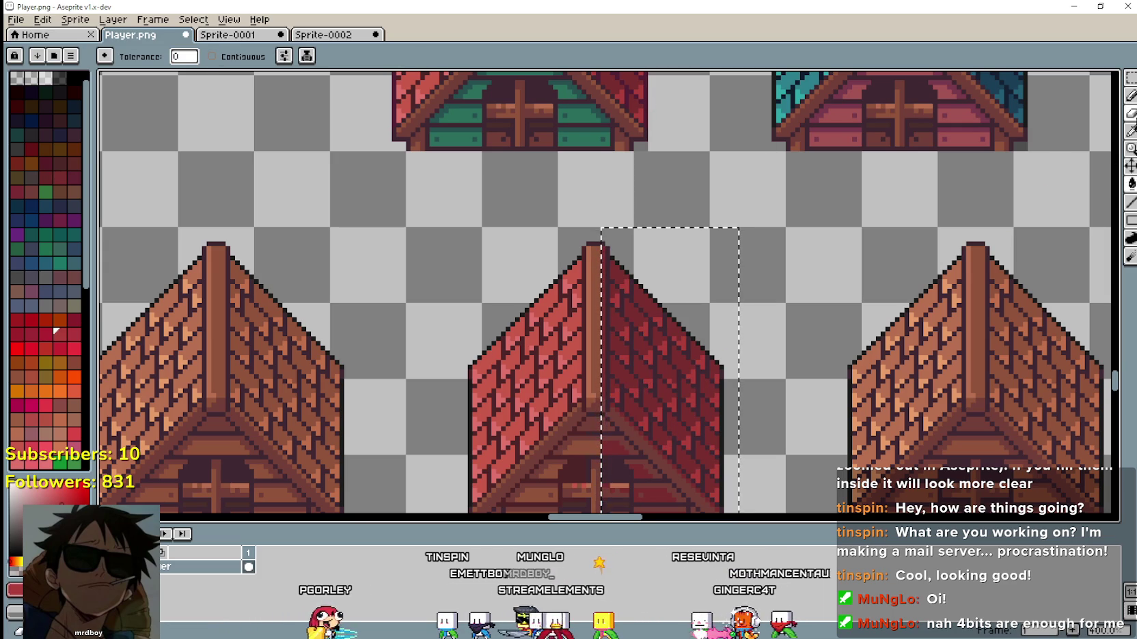
key(i)
scroll(618, 92, up, 1)
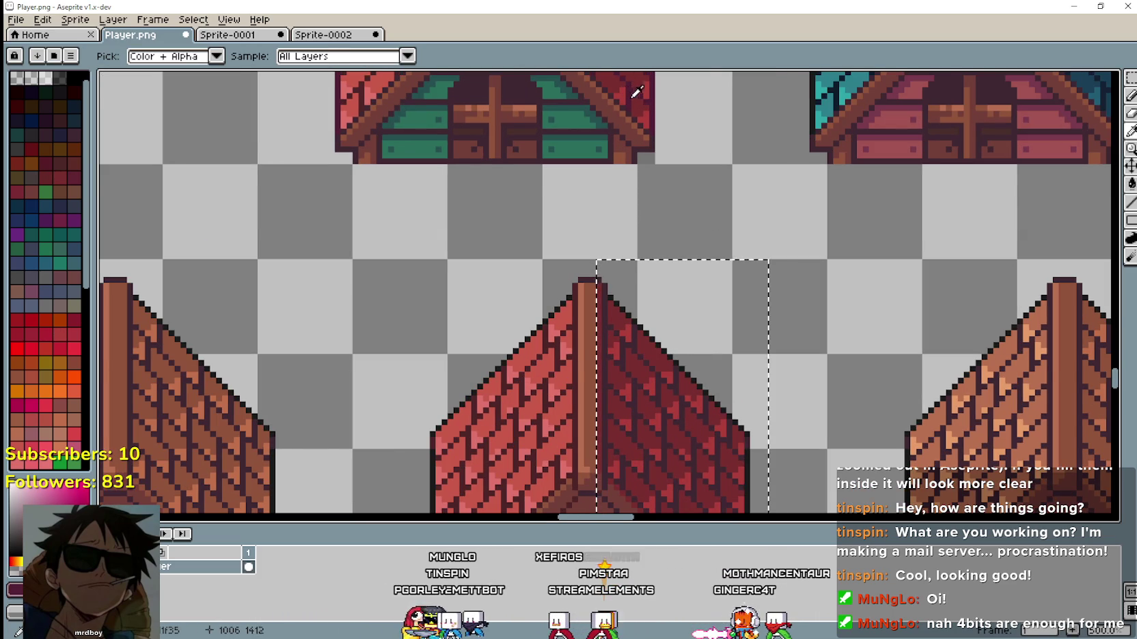
scroll(636, 86, down, 1)
click(1128, 184)
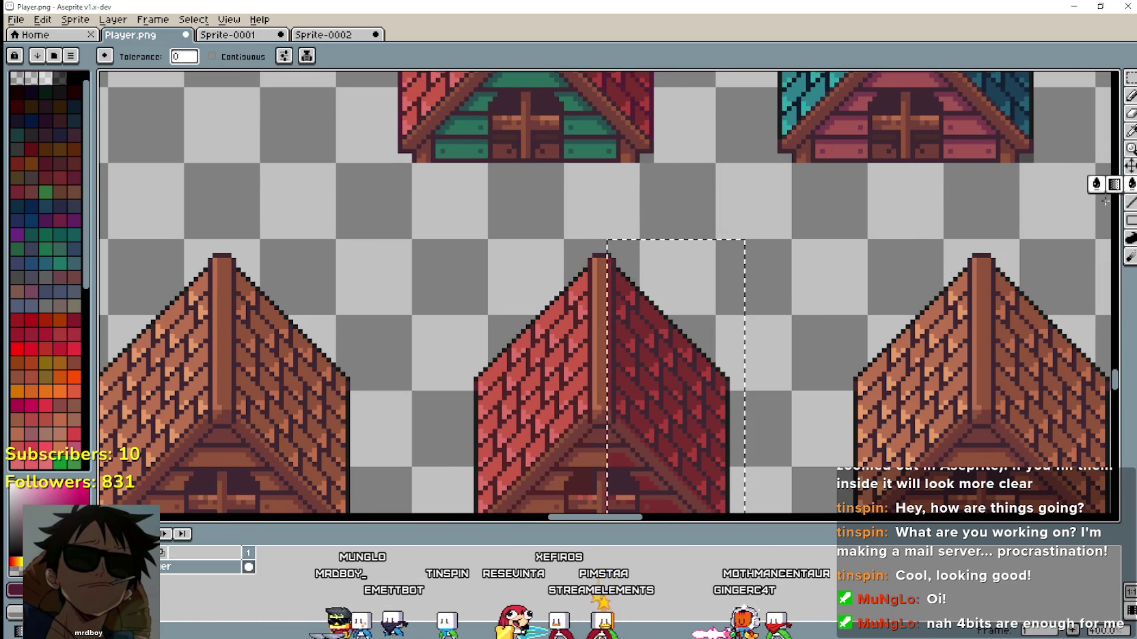
scroll(696, 423, up, 1)
scroll(693, 412, down, 1)
mouse_move(738, 430)
mouse_down()
mouse_move(783, 307)
mouse_move(764, 315)
mouse_up()
scroll(695, 358, up, 2)
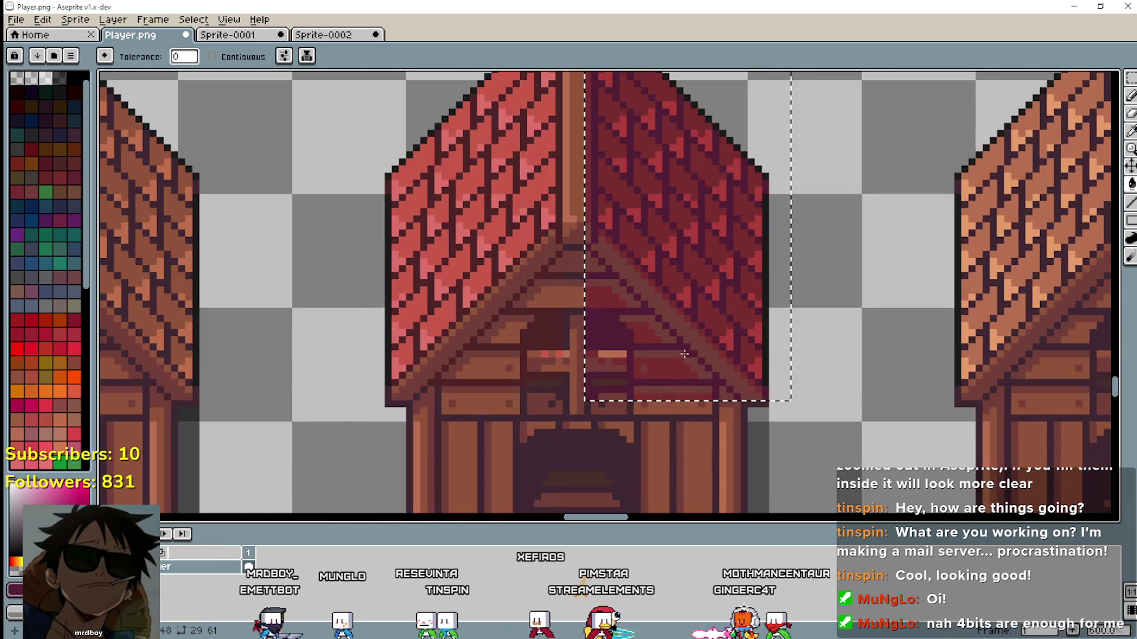
scroll(593, 337, down, 3)
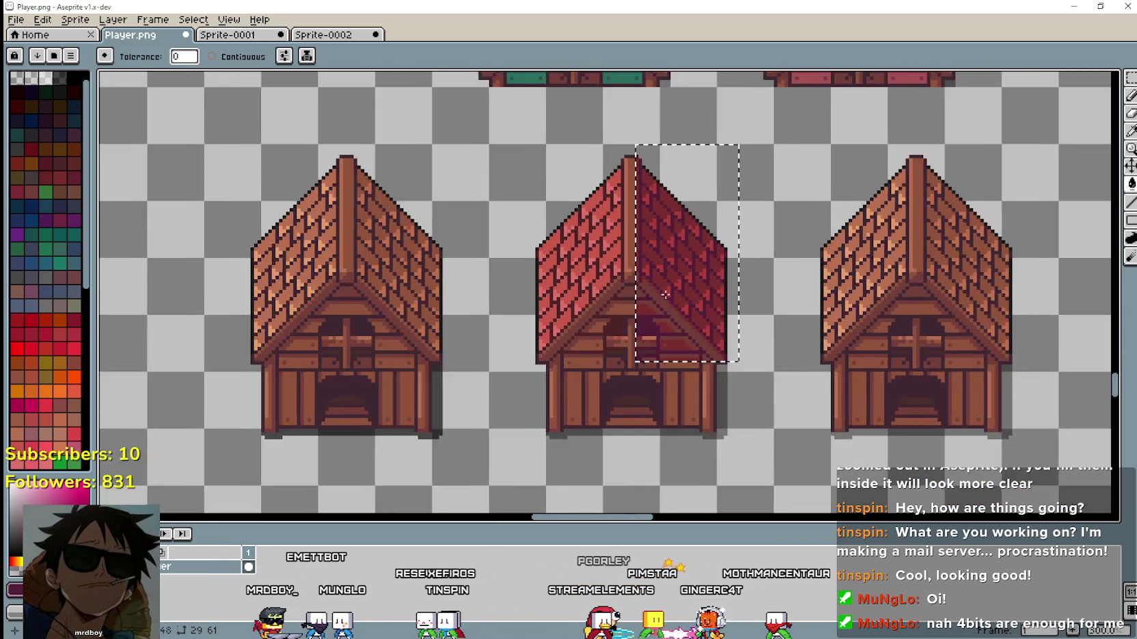
scroll(654, 158, up, 1)
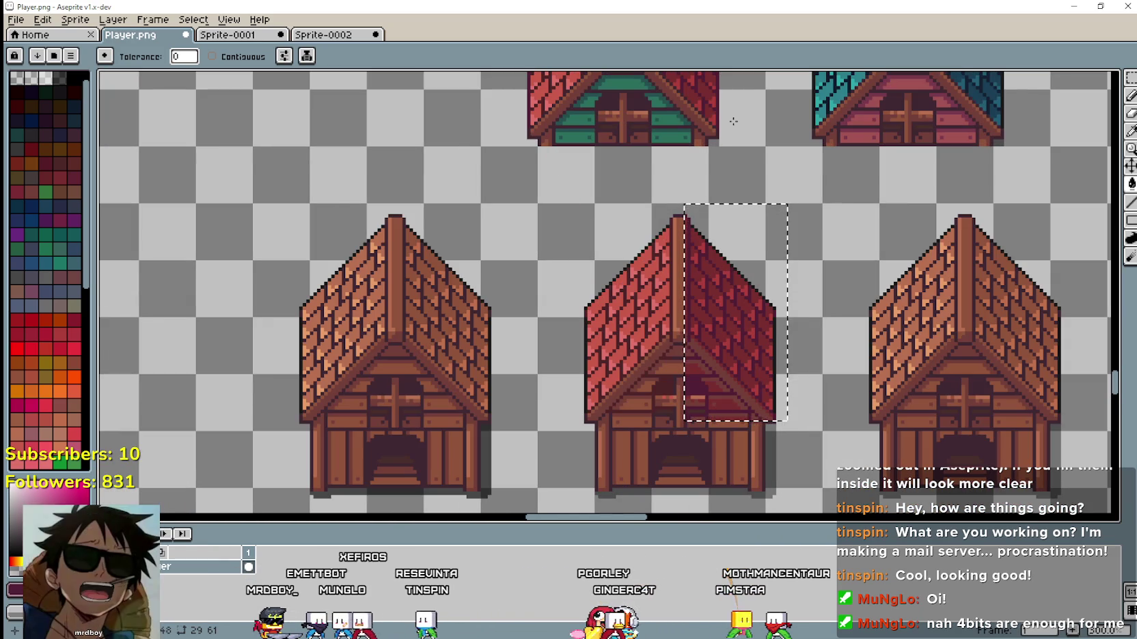
scroll(635, 287, up, 2)
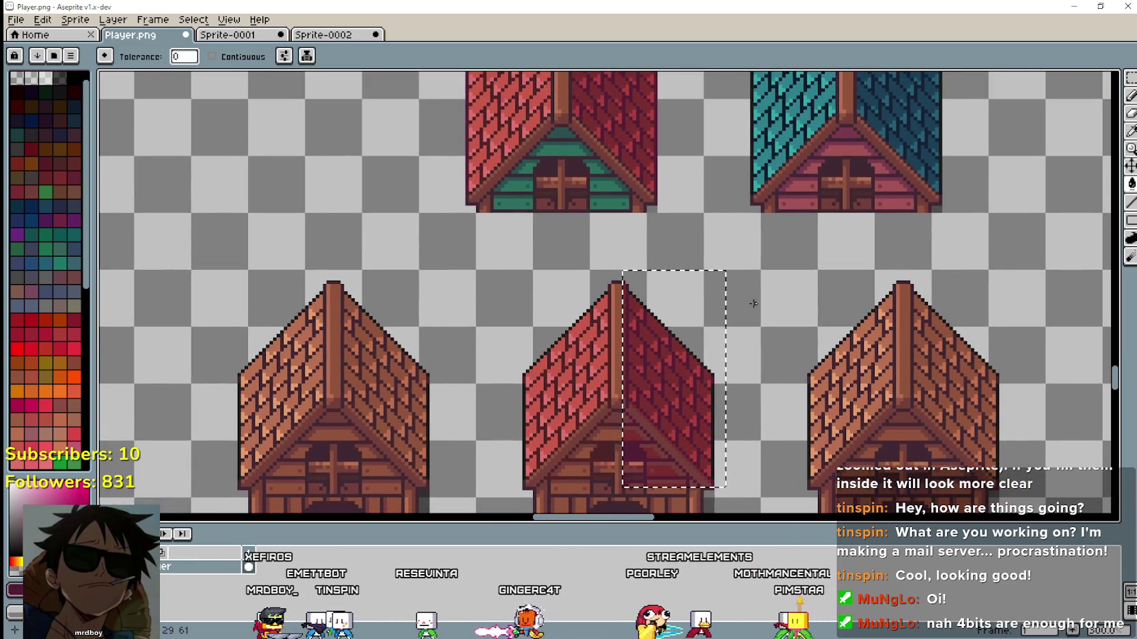
scroll(636, 287, up, 4)
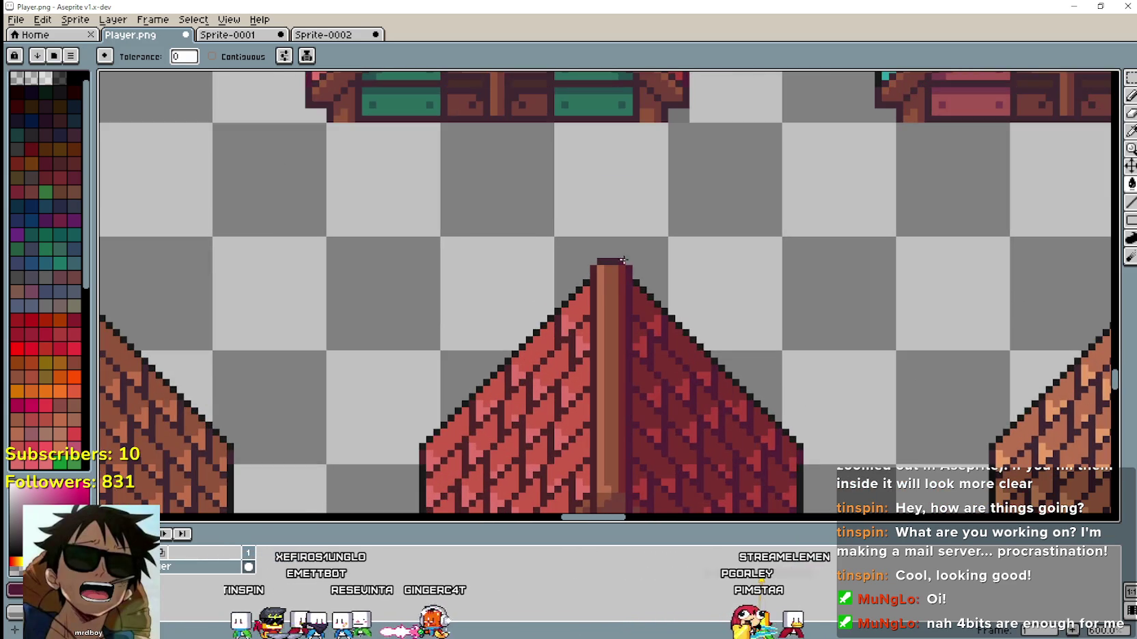
scroll(616, 287, up, 1)
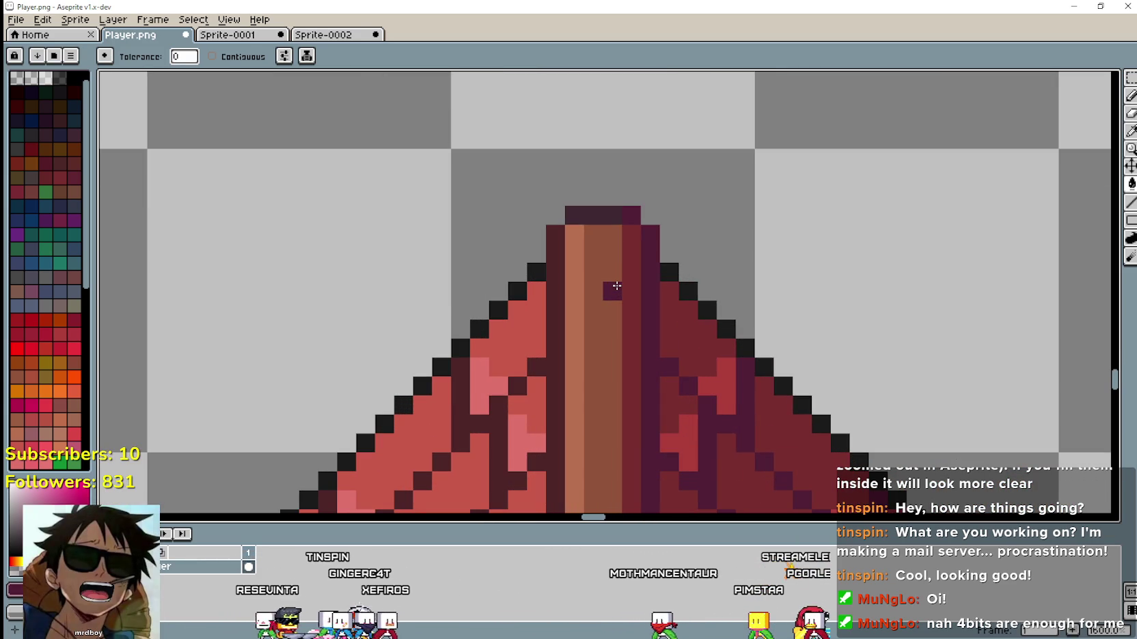
scroll(617, 284, down, 5)
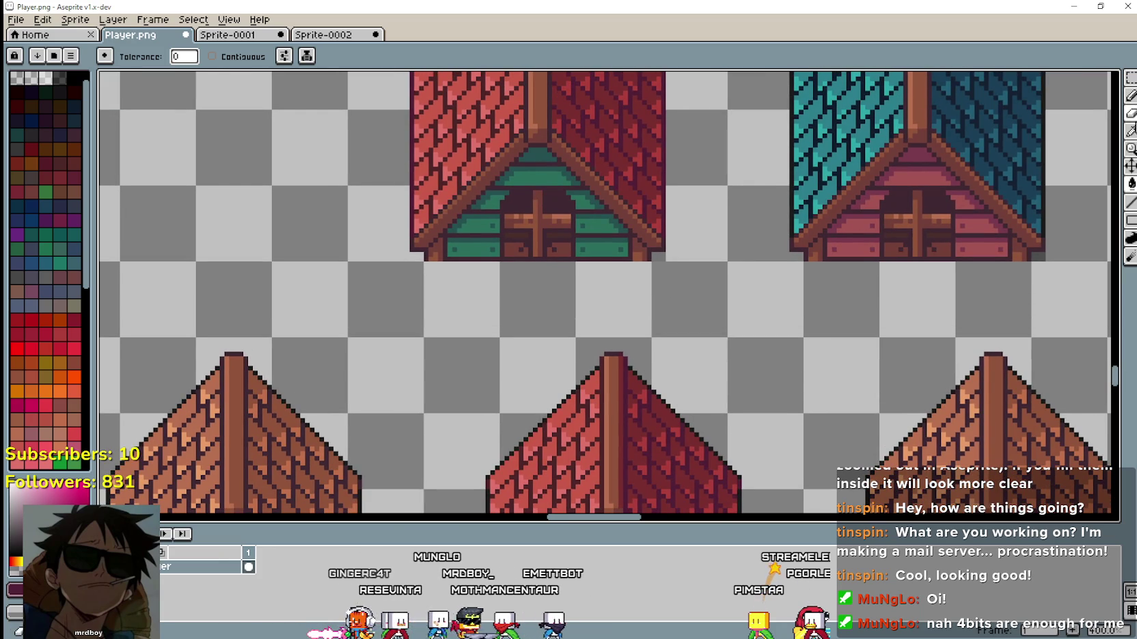
key(i)
scroll(620, 131, up, 1)
click(555, 113)
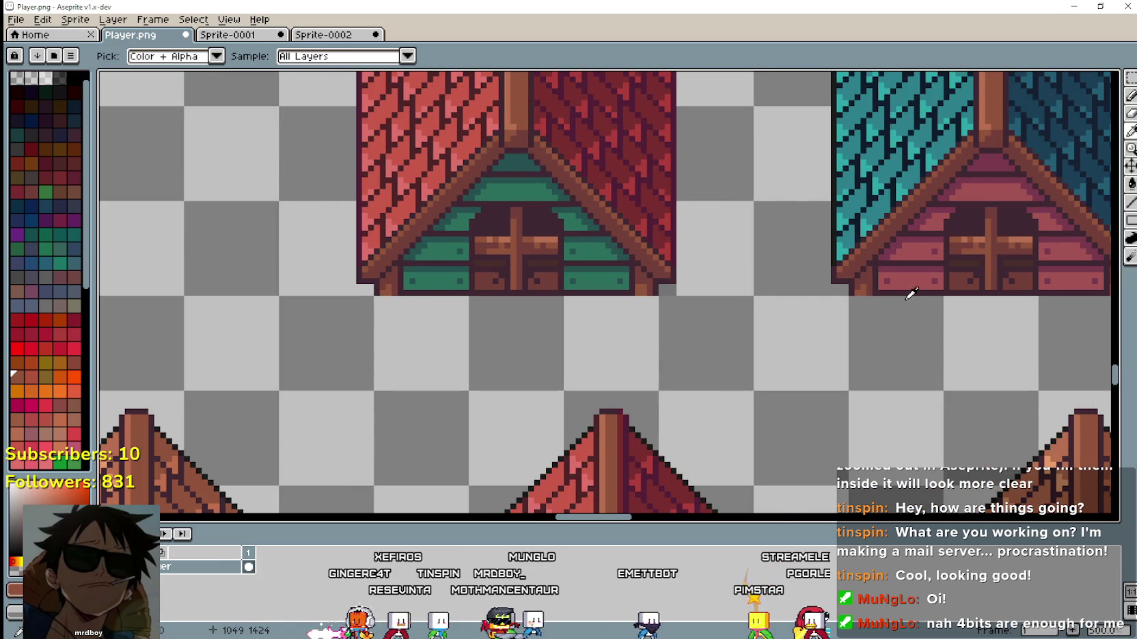
drag(912, 294, 939, 173)
key(b)
scroll(645, 217, up, 1)
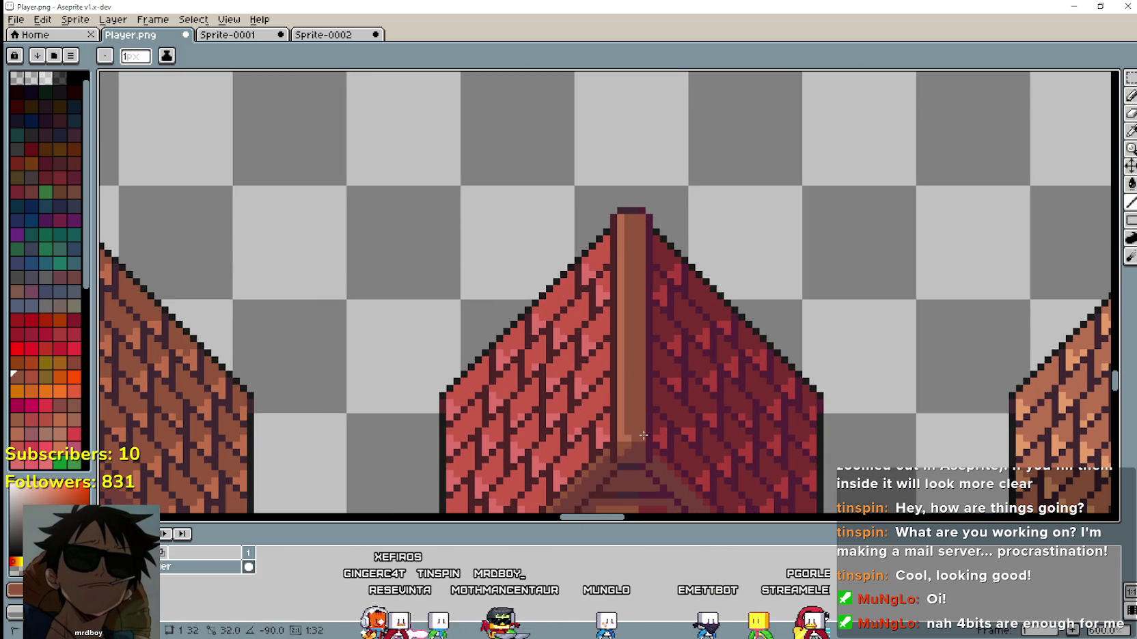
scroll(719, 203, down, 1)
key(i)
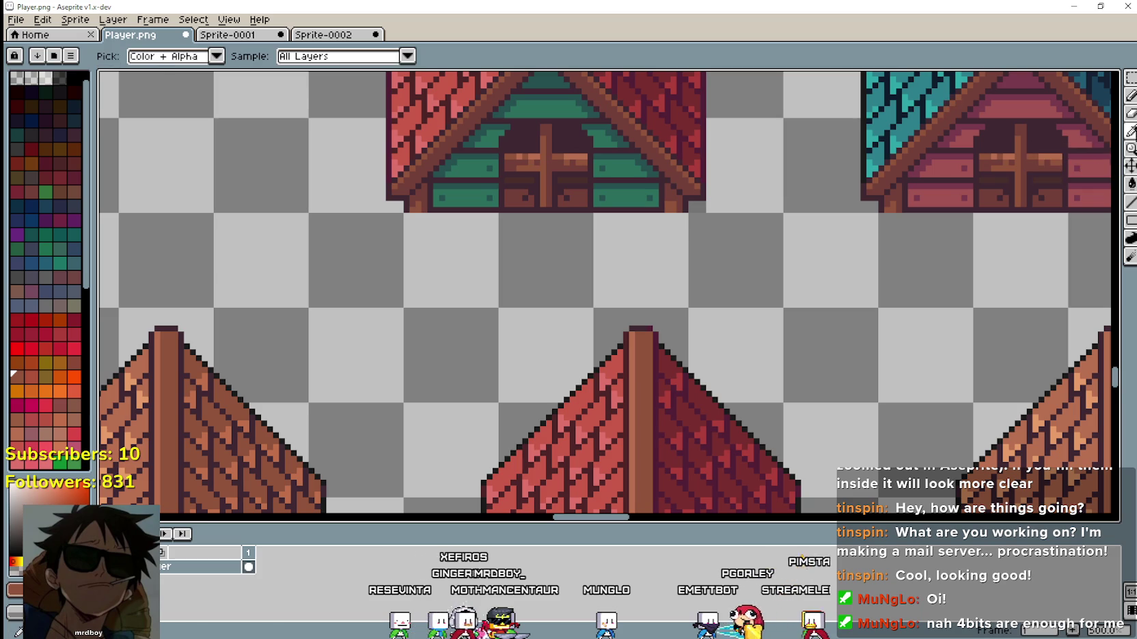
scroll(571, 121, up, 2)
scroll(660, 295, down, 3)
scroll(564, 223, up, 4)
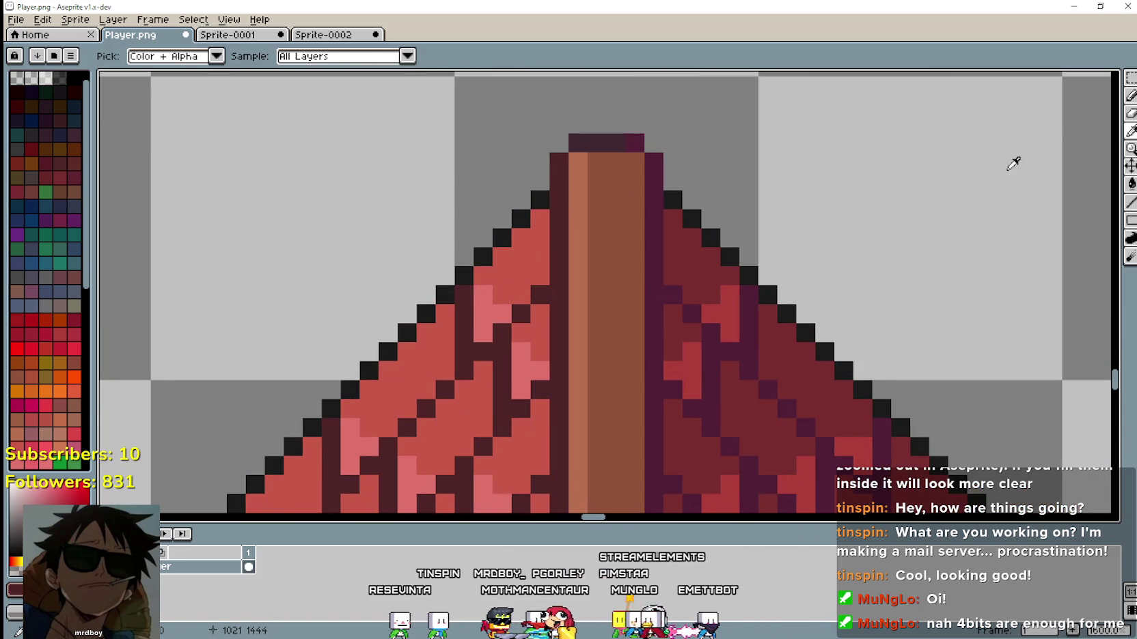
scroll(656, 232, down, 3)
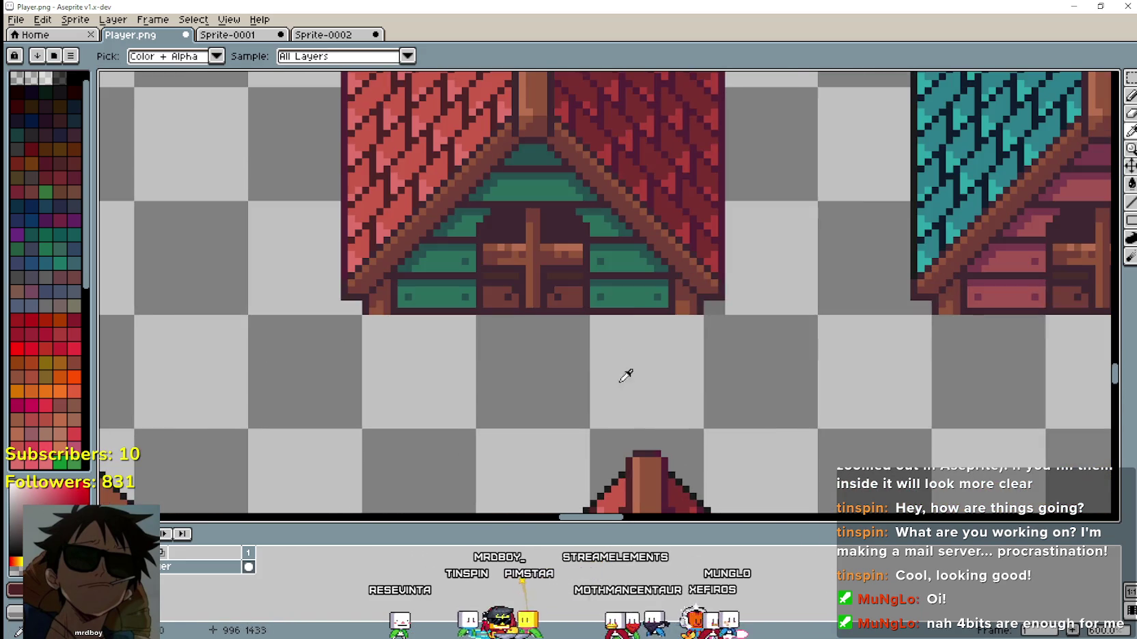
scroll(523, 93, up, 1)
scroll(528, 109, down, 1)
scroll(596, 200, up, 1)
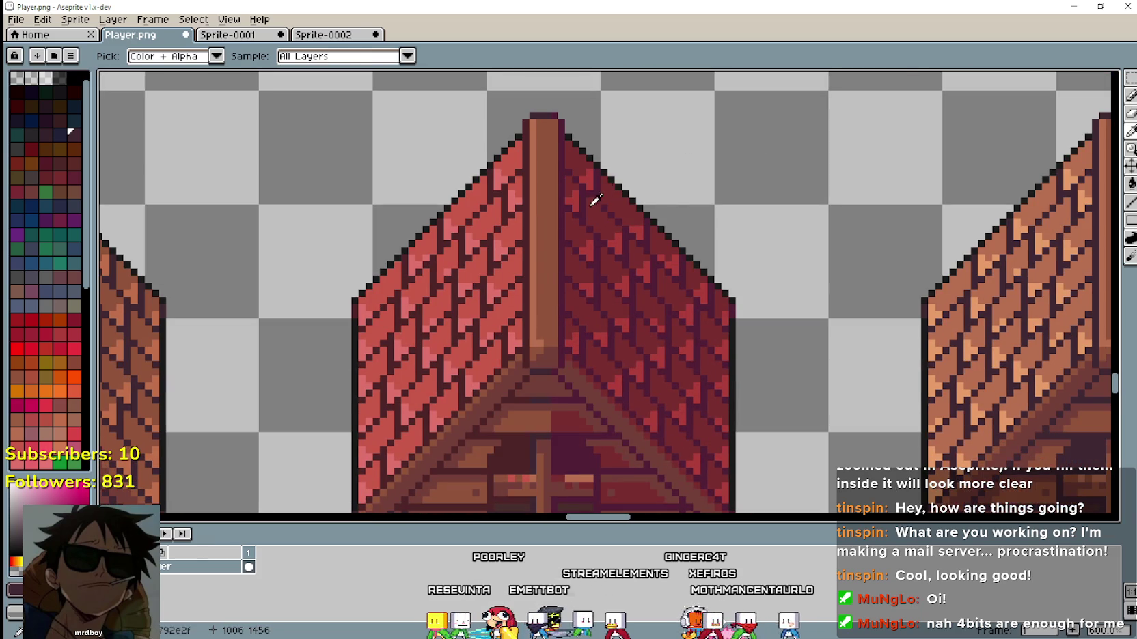
click(1131, 202)
Draw a trial line down the ridge beam's left edge, then undo it.
drag(526, 123, 508, 285)
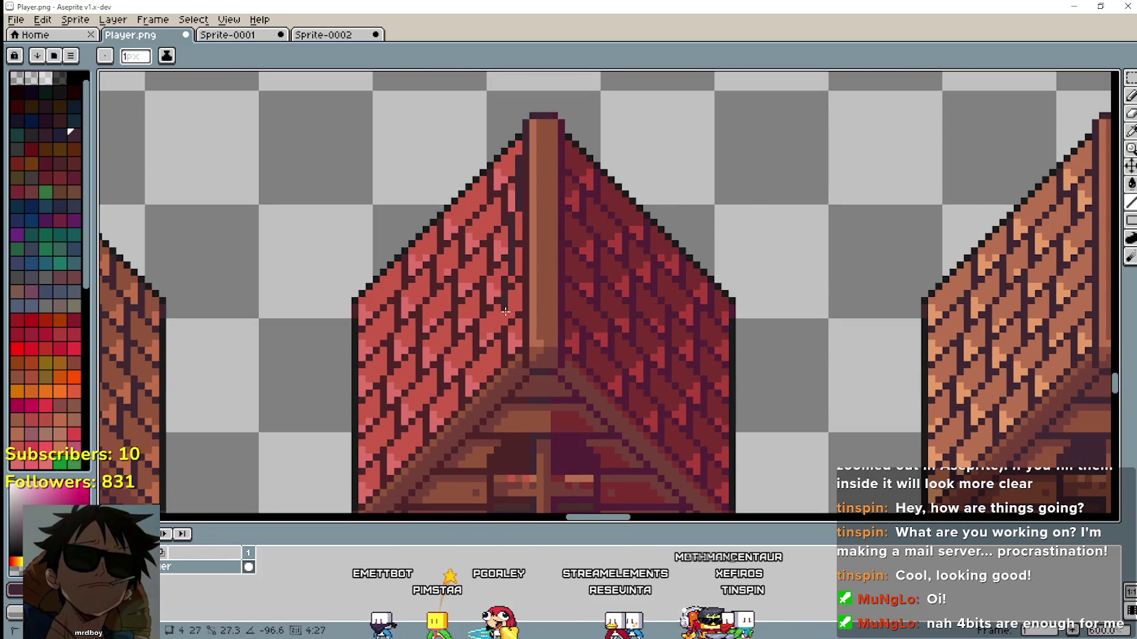
scroll(516, 374, up, 3)
key(ctrl+z)
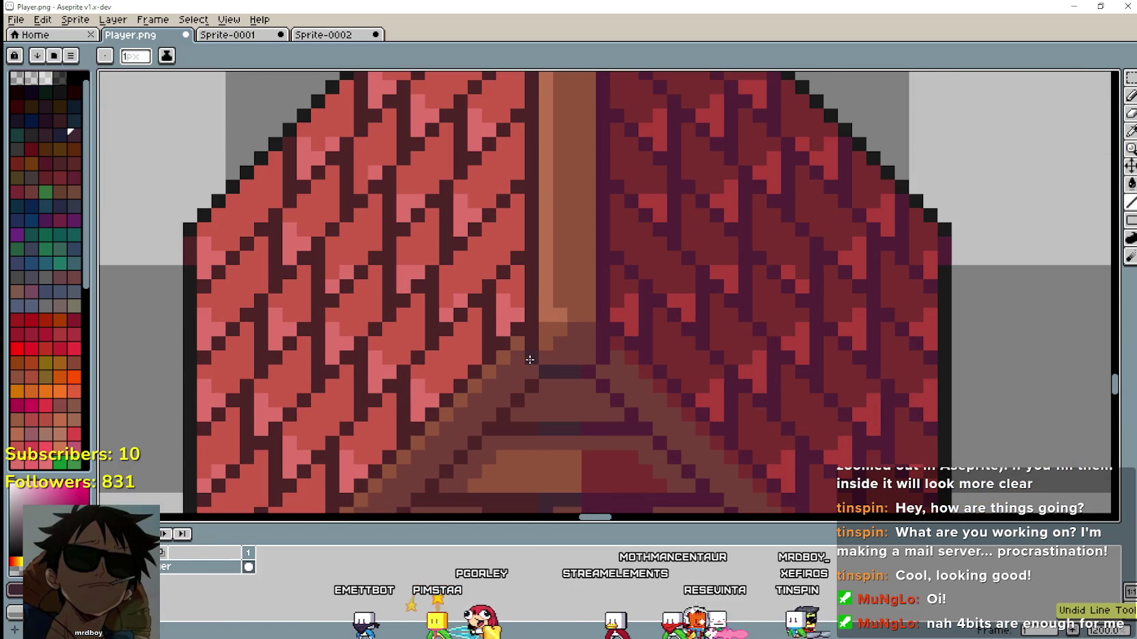
scroll(535, 291, down, 2)
Draw dark lines up and then down along the red roof's ridge beam.
drag(544, 373, 541, 178)
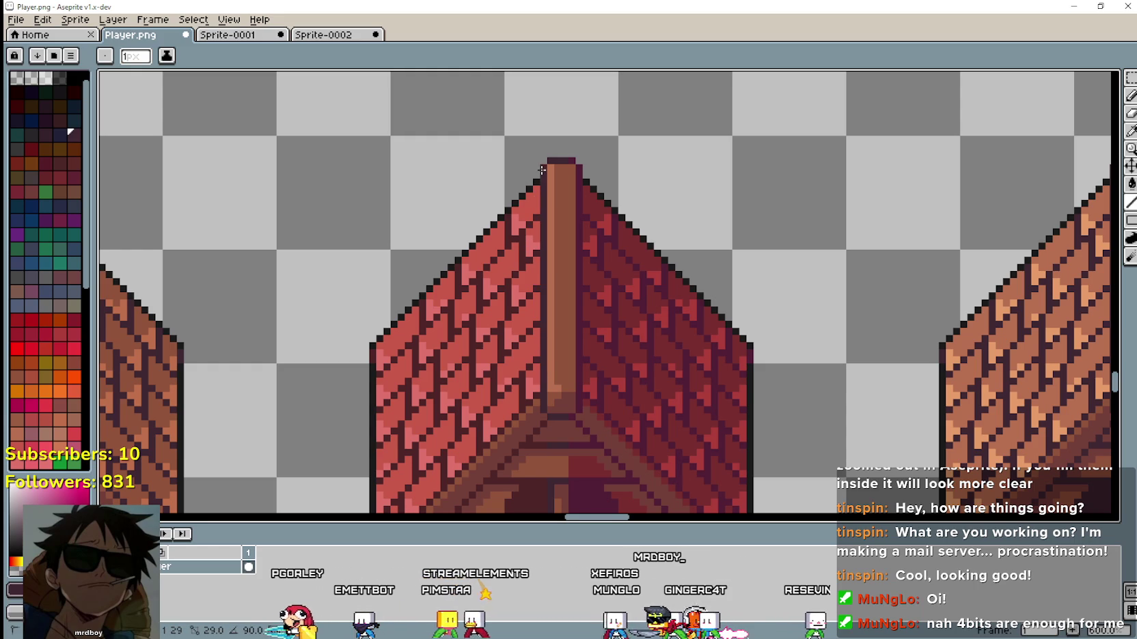
scroll(543, 161, up, 1)
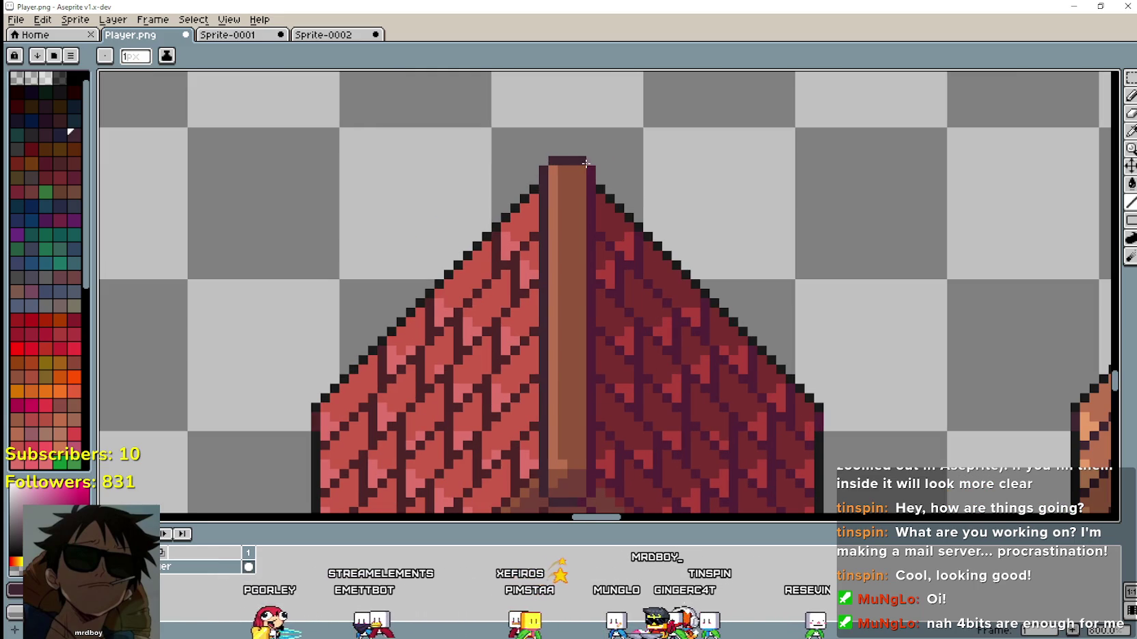
drag(580, 313, 593, 492)
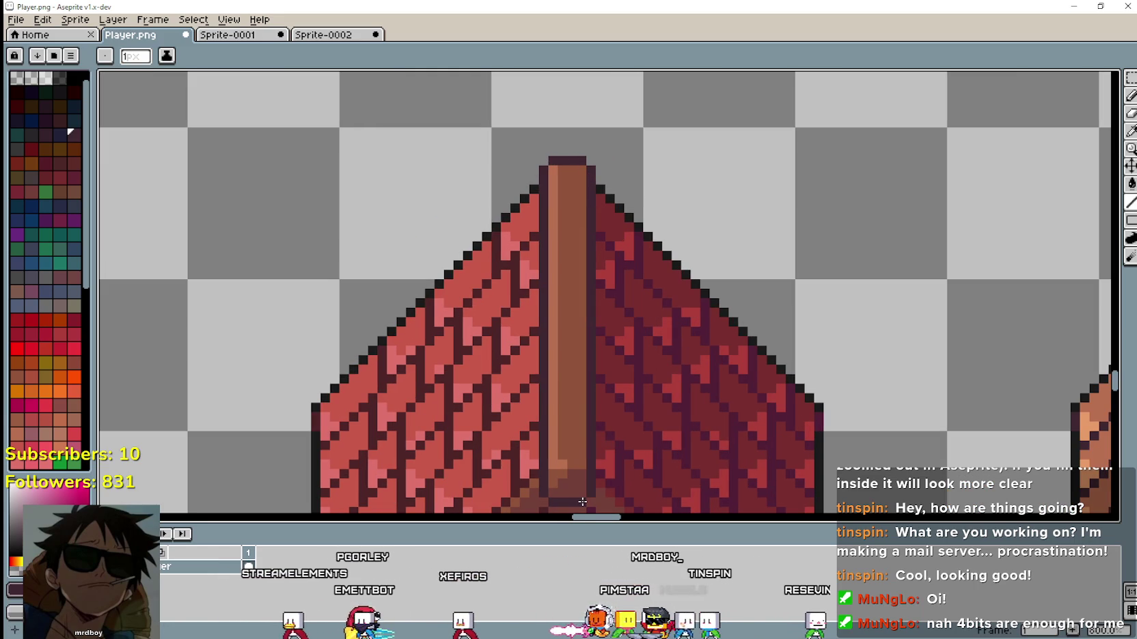
scroll(610, 488, down, 1)
scroll(588, 337, up, 3)
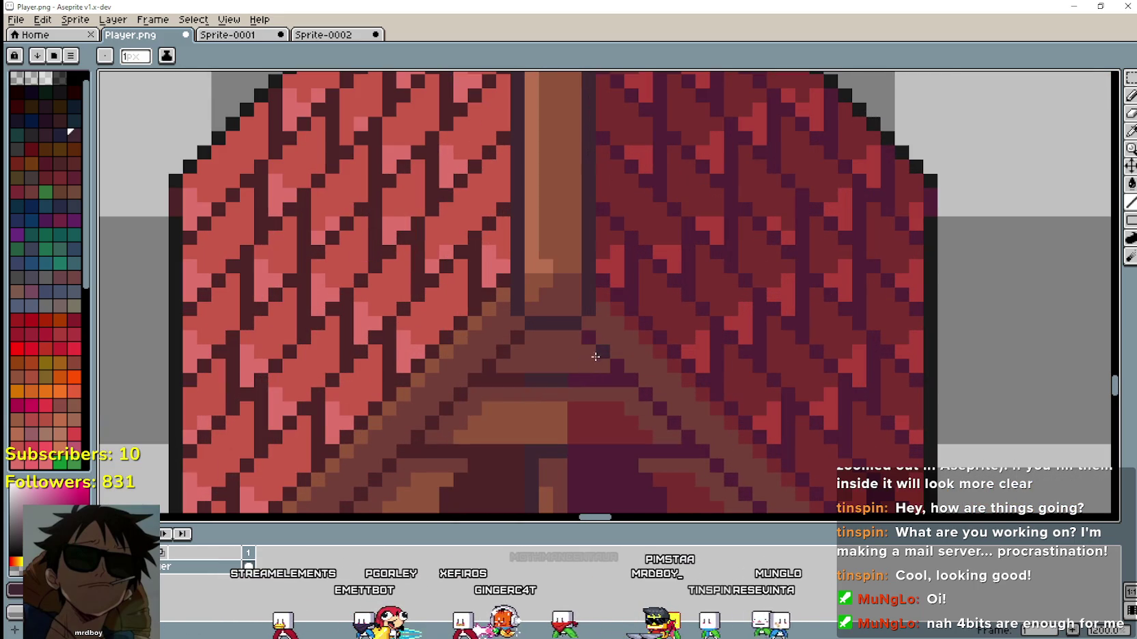
scroll(604, 339, down, 3)
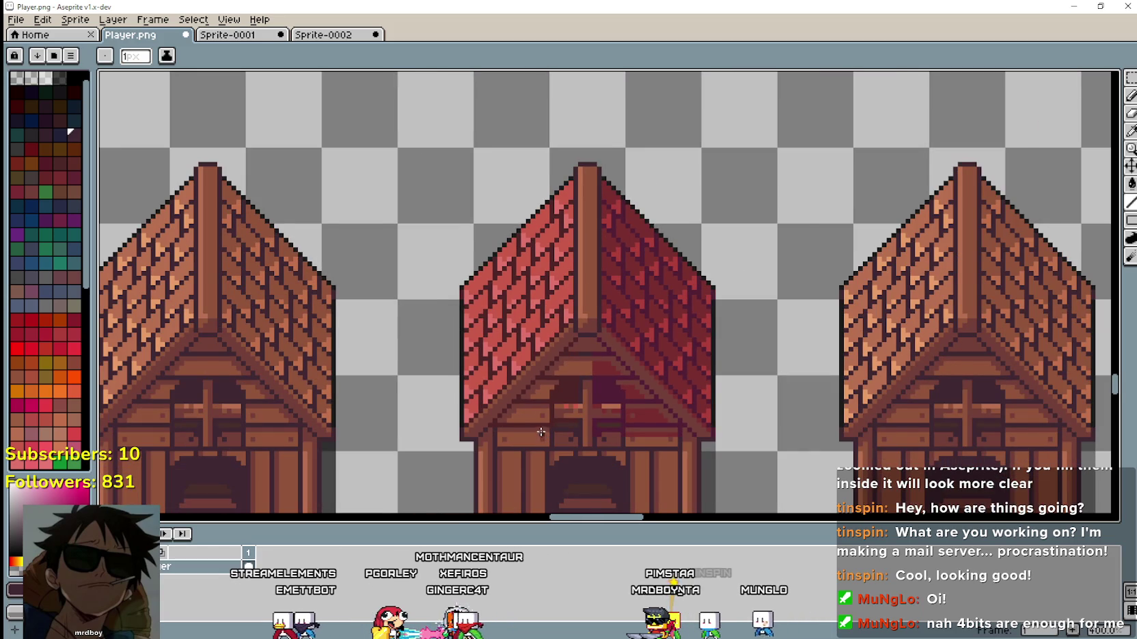
scroll(602, 410, up, 1)
scroll(622, 314, up, 2)
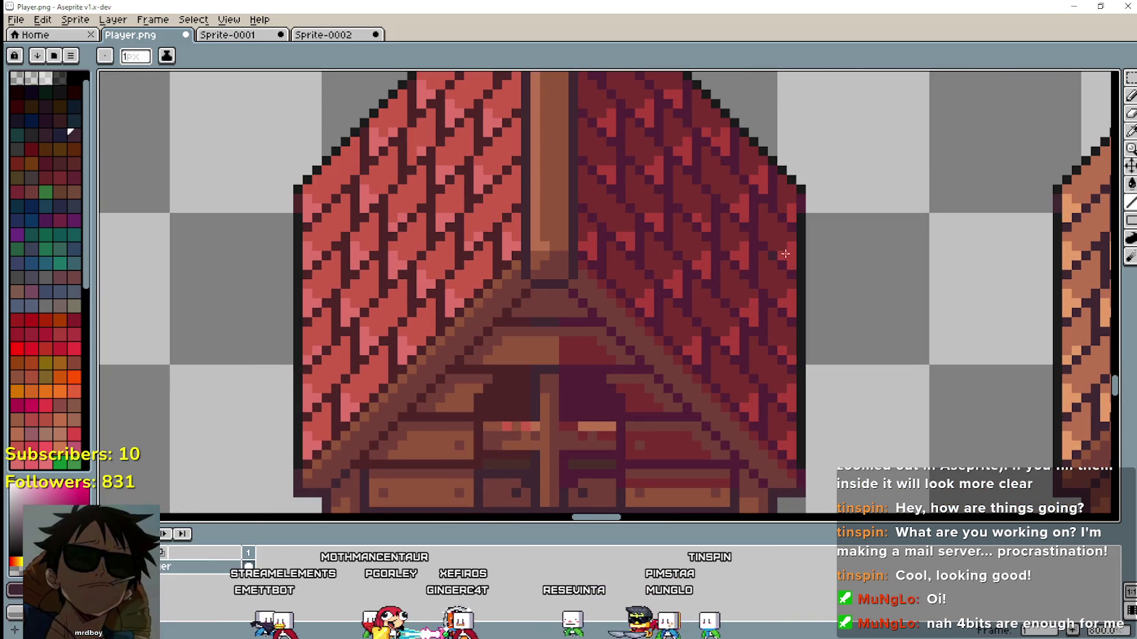
Sample a colour from the canvas with the Eyedropper, then switch to the Pencil.
key(i)
scroll(462, 342, up, 3)
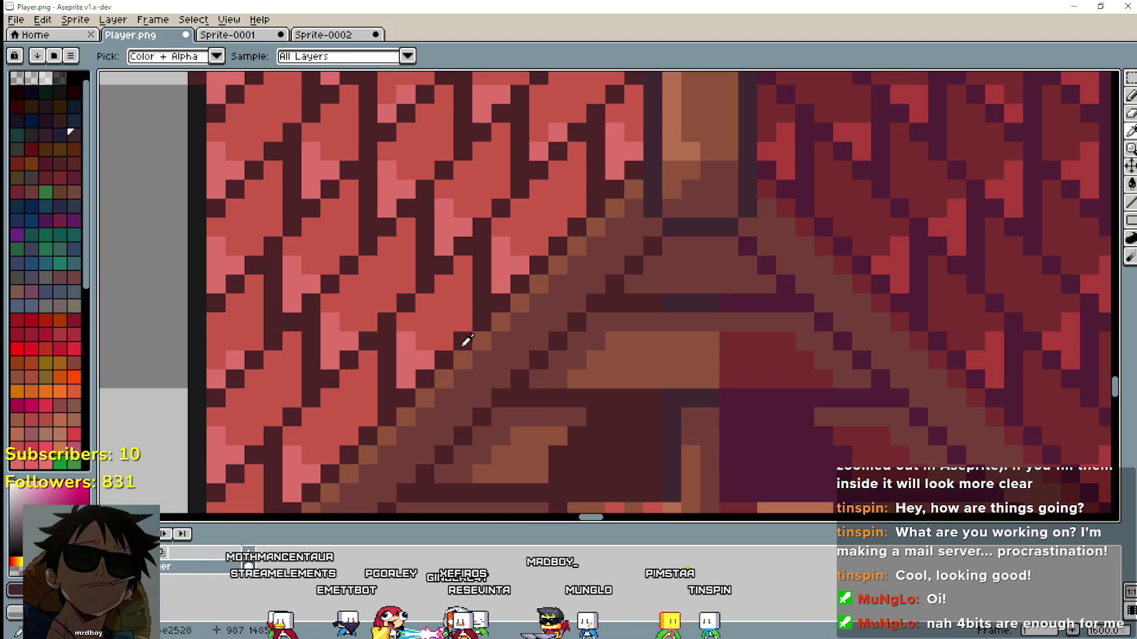
scroll(490, 316, down, 3)
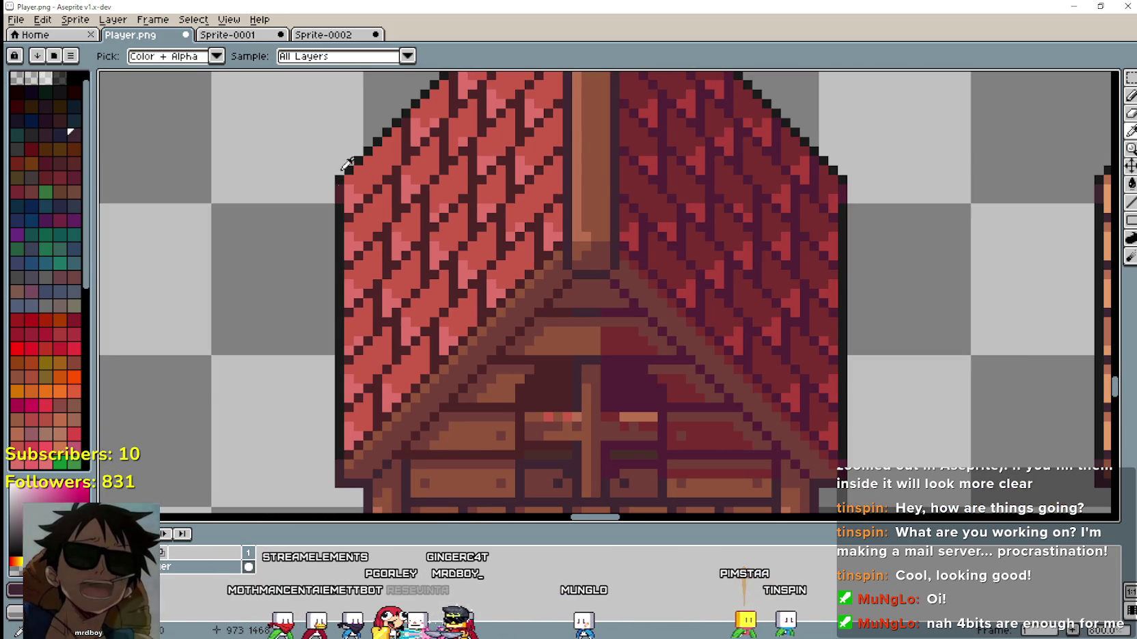
scroll(345, 195, up, 3)
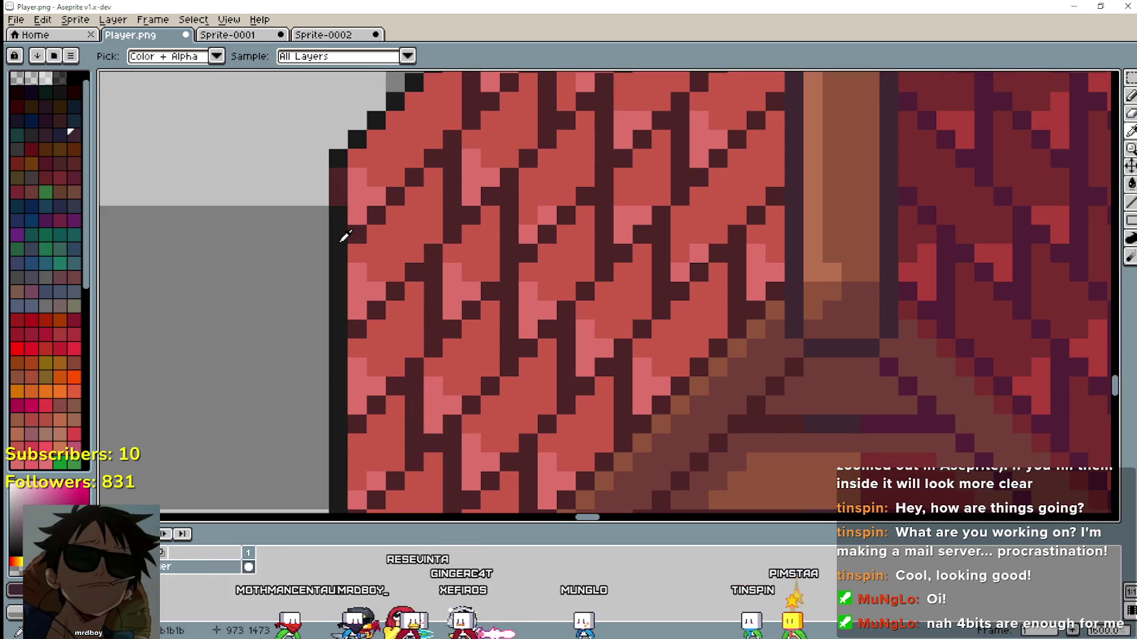
key(b)
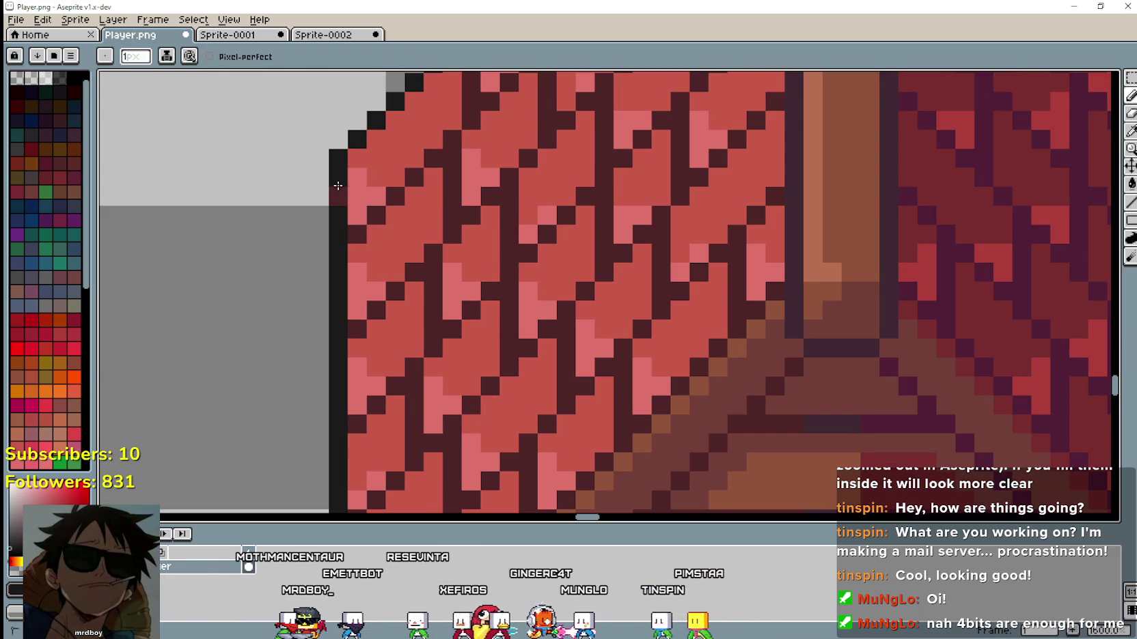
scroll(339, 197, down, 2)
scroll(777, 408, up, 1)
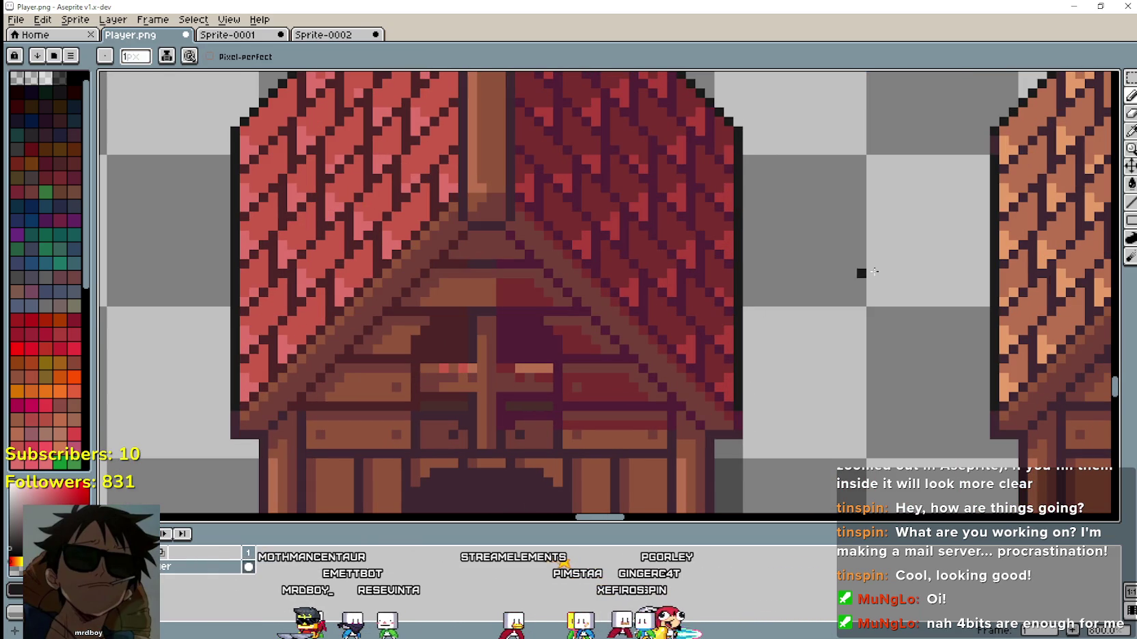
Pick the dark trim colour from the sprite with the Eyedropper.
click(1131, 131)
scroll(525, 195, down, 2)
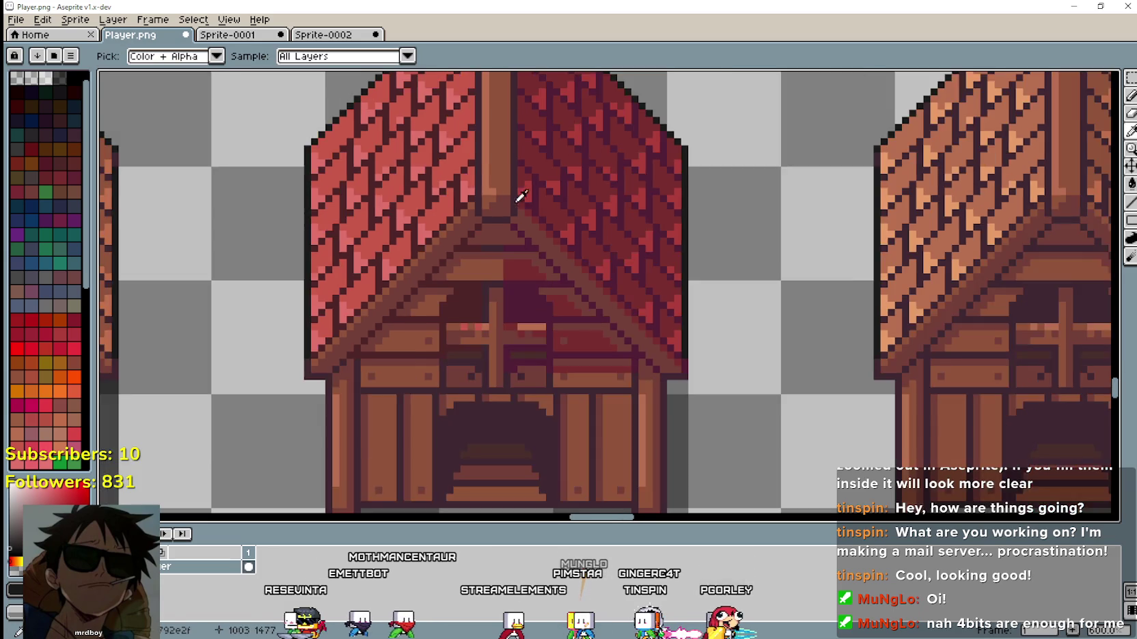
scroll(392, 273, up, 1)
scroll(448, 186, up, 3)
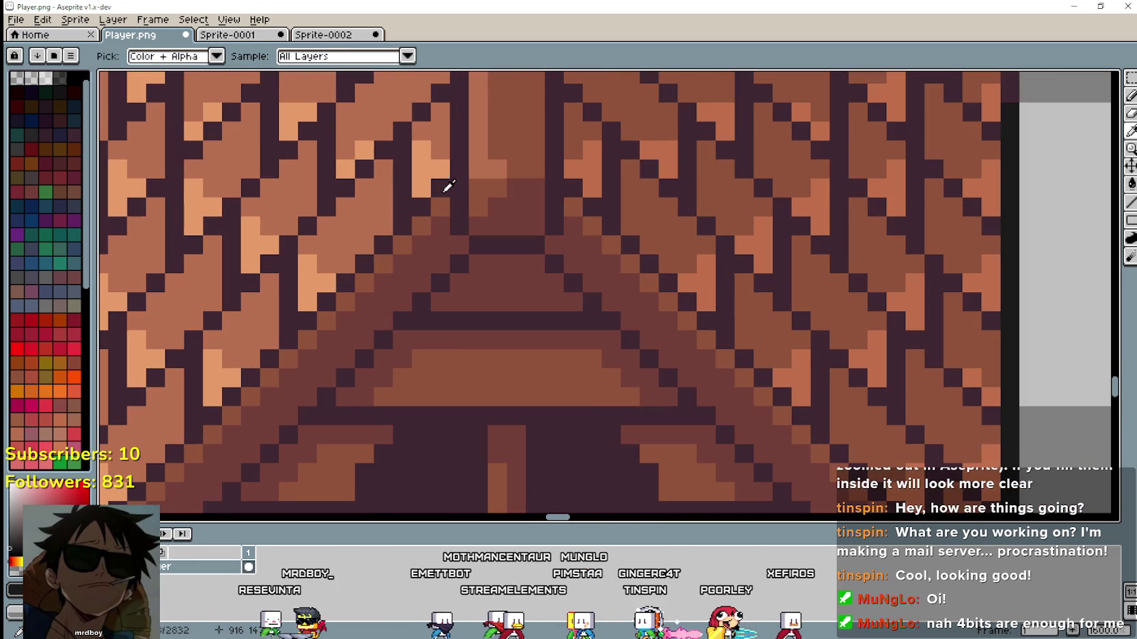
scroll(421, 206, down, 5)
scroll(583, 262, up, 1)
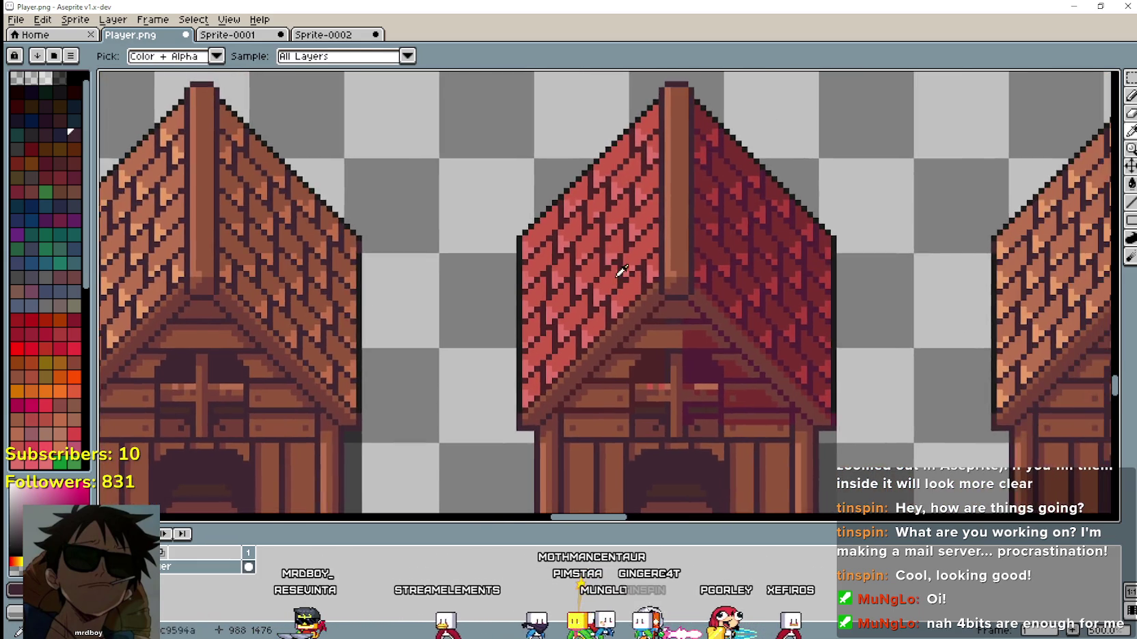
scroll(761, 292, up, 1)
scroll(1012, 220, up, 2)
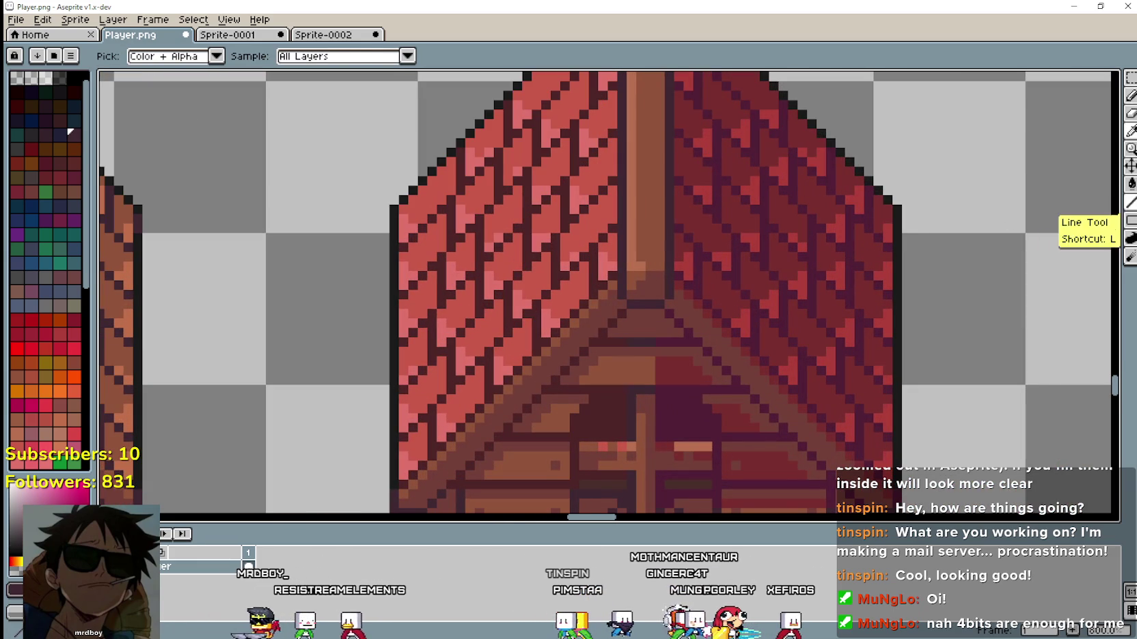
Redraw the dark diagonal trim beside the ridge with the Line tool, moving it one row higher.
click(1131, 203)
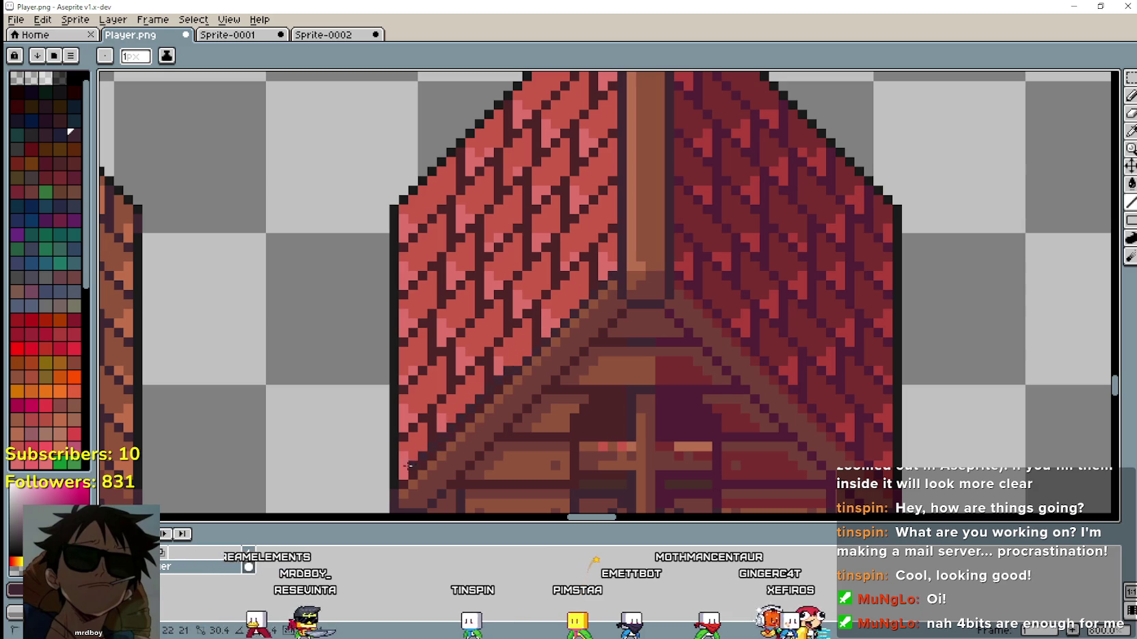
scroll(403, 483, down, 1)
scroll(578, 406, up, 2)
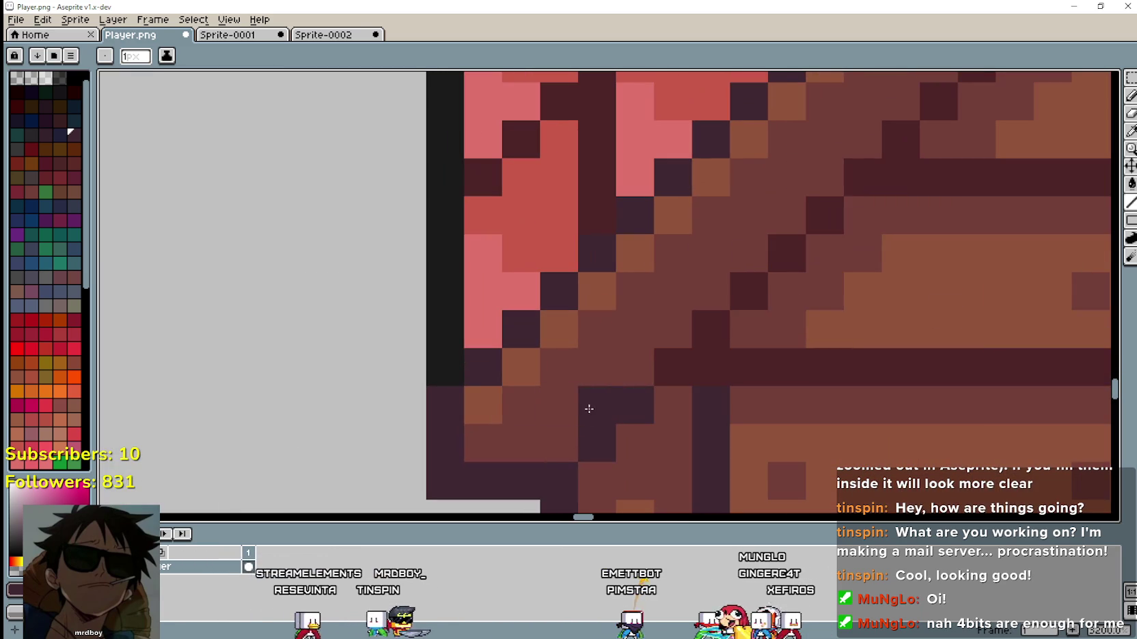
scroll(791, 321, up, 1)
scroll(791, 321, right, 2)
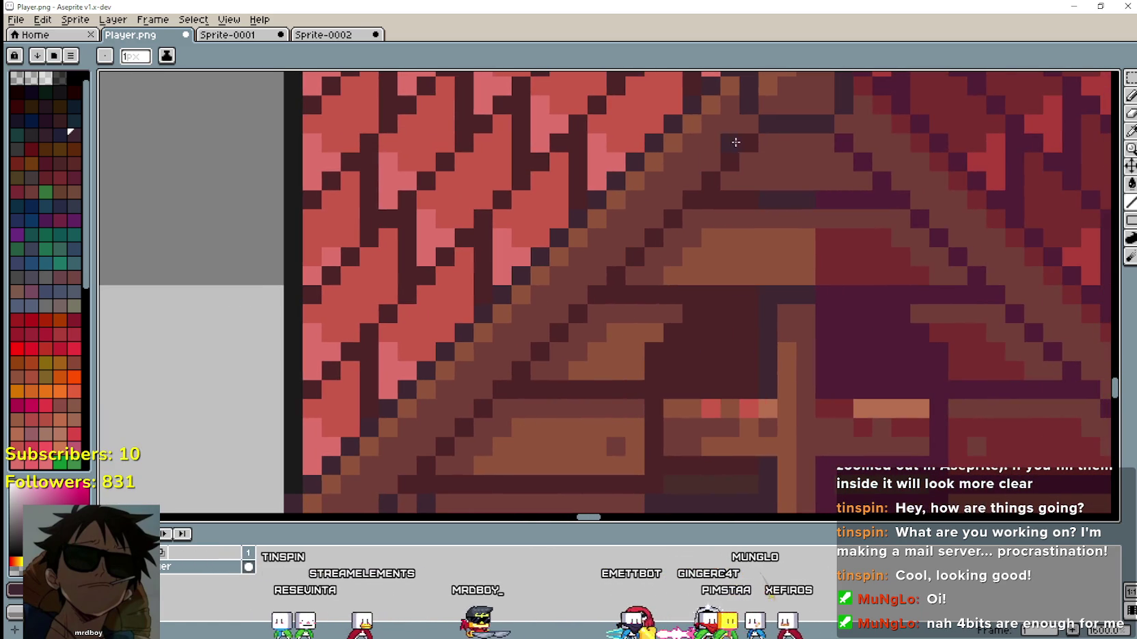
scroll(711, 274, right, 3)
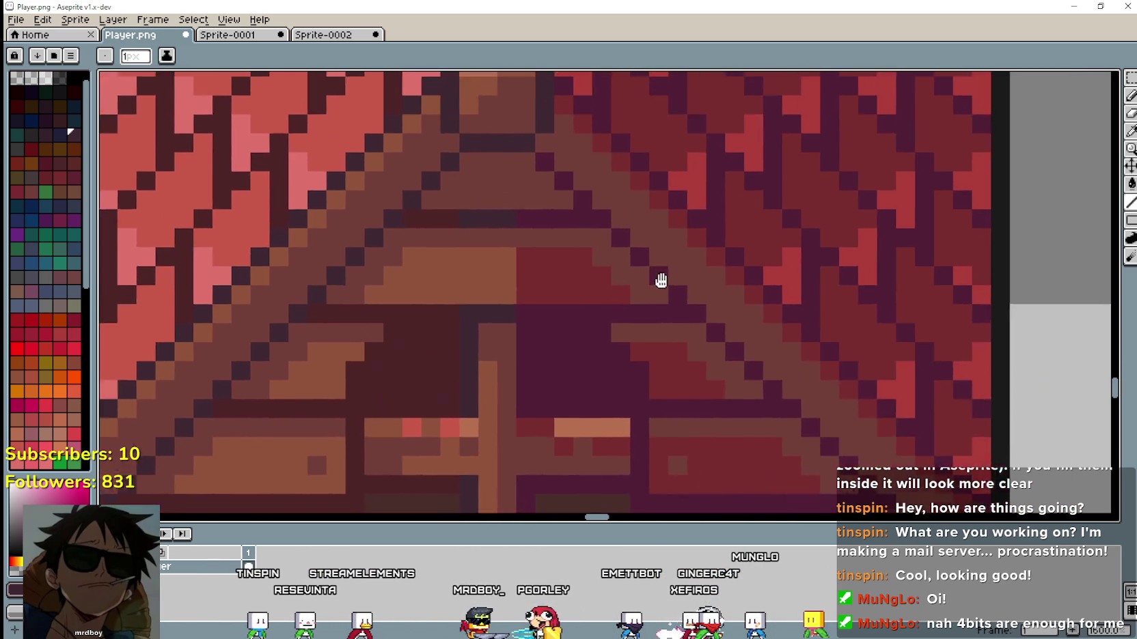
scroll(471, 149, down, 1)
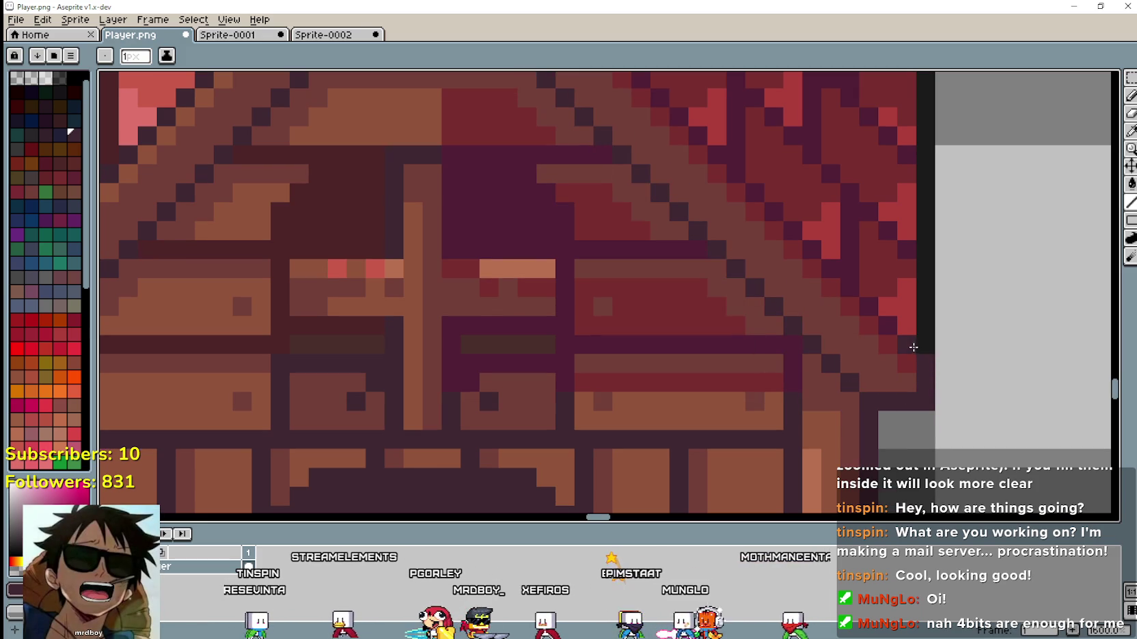
scroll(440, 71, up, 2)
scroll(439, 71, up, 1)
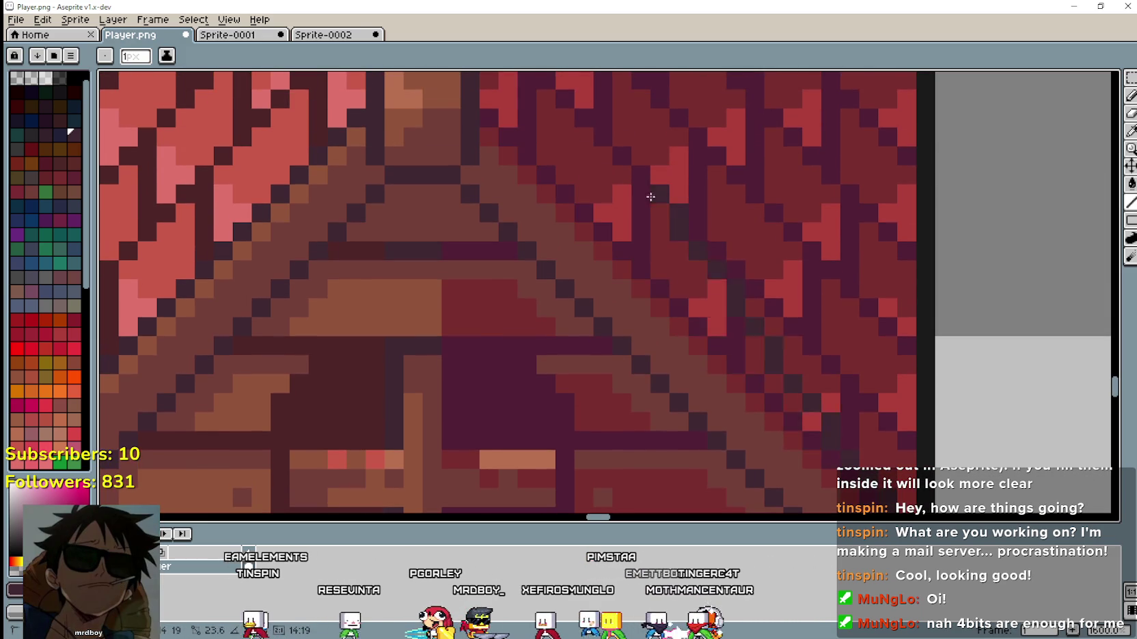
key(ctrl+z)
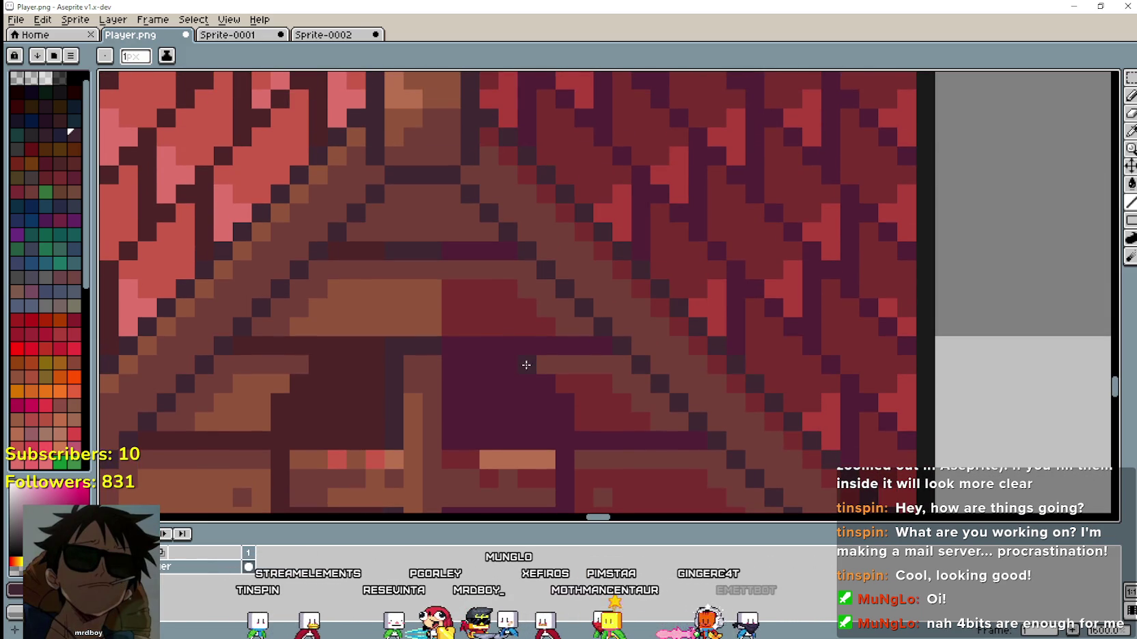
scroll(460, 328, down, 5)
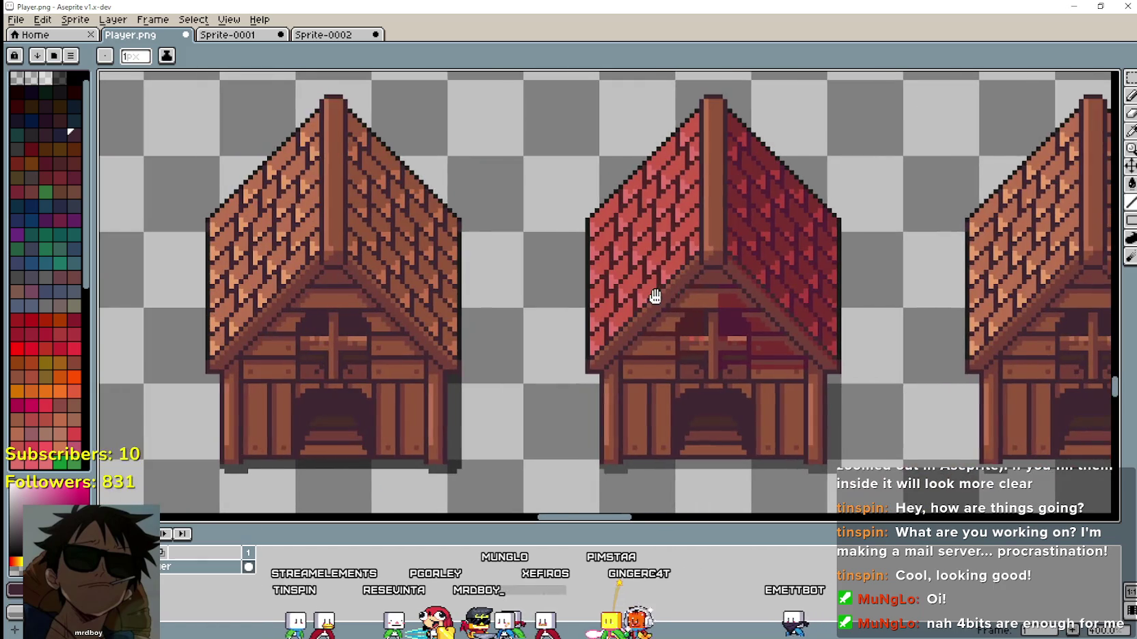
Sample a colour from the sprite with the Eyedropper and return to the Line tool.
scroll(424, 273, up, 1)
click(1131, 132)
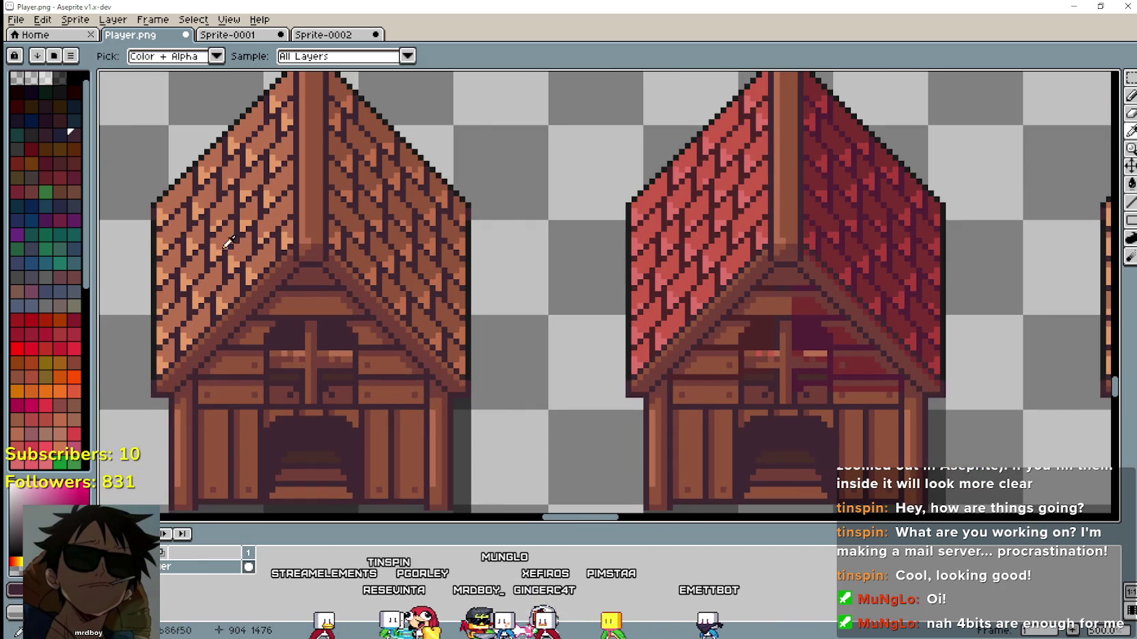
scroll(369, 256, up, 5)
scroll(318, 162, down, 4)
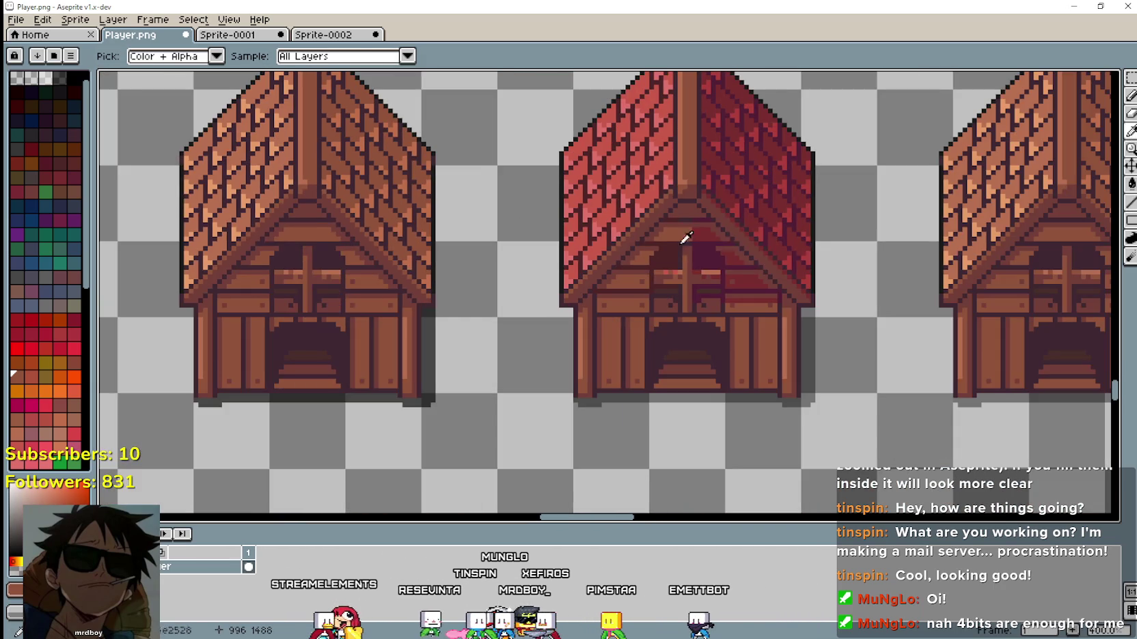
scroll(749, 262, up, 3)
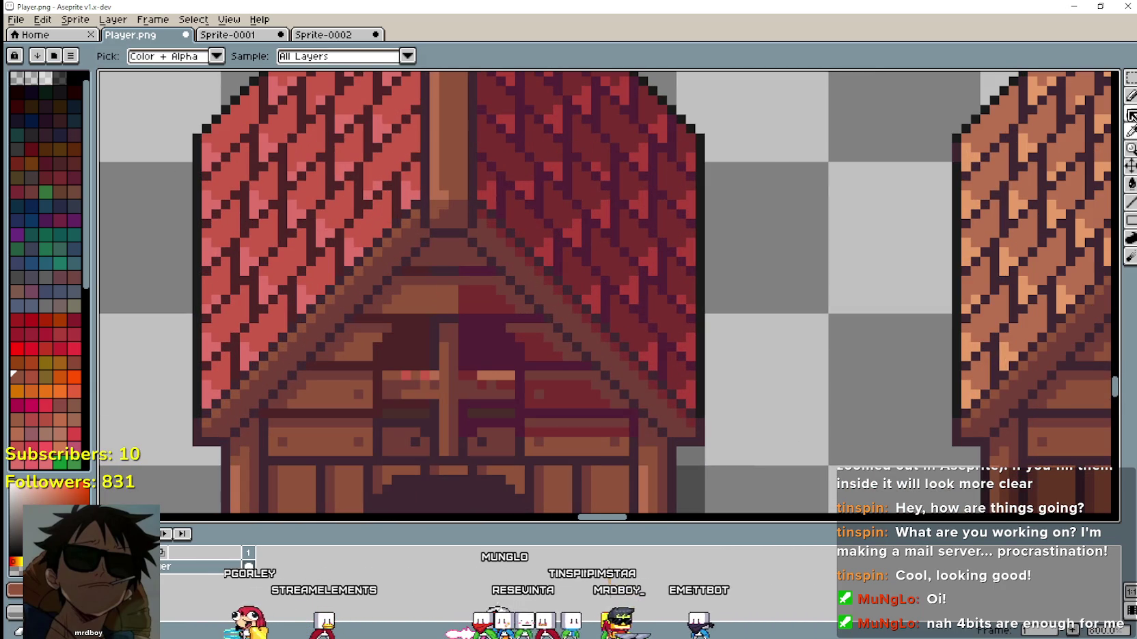
click(1131, 201)
scroll(420, 141, up, 2)
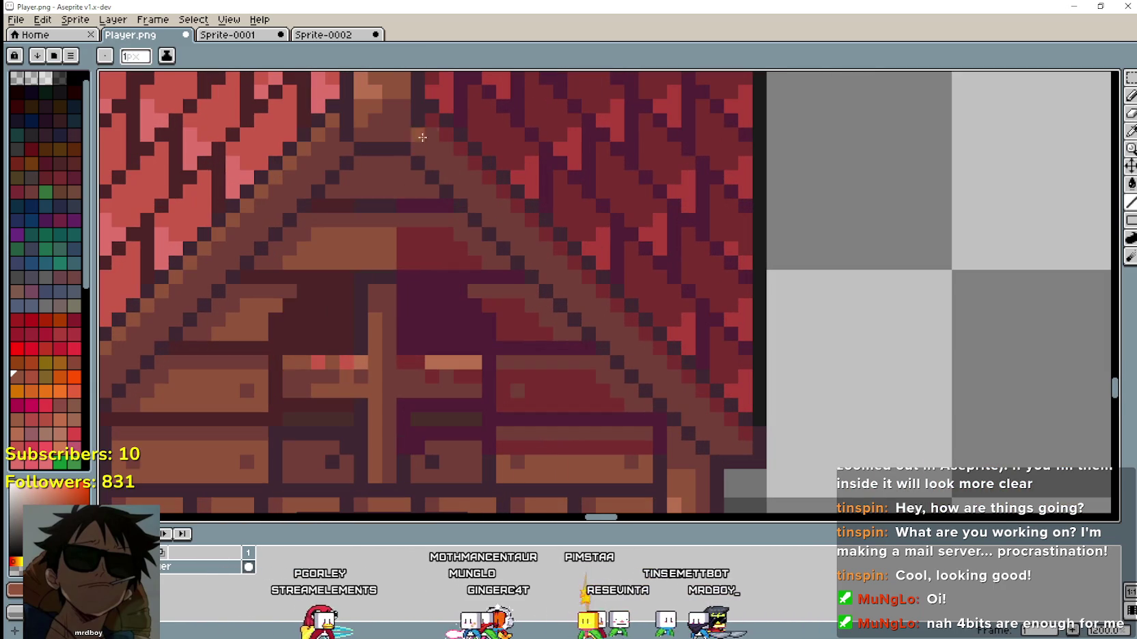
scroll(432, 129, down, 1)
scroll(850, 412, down, 3)
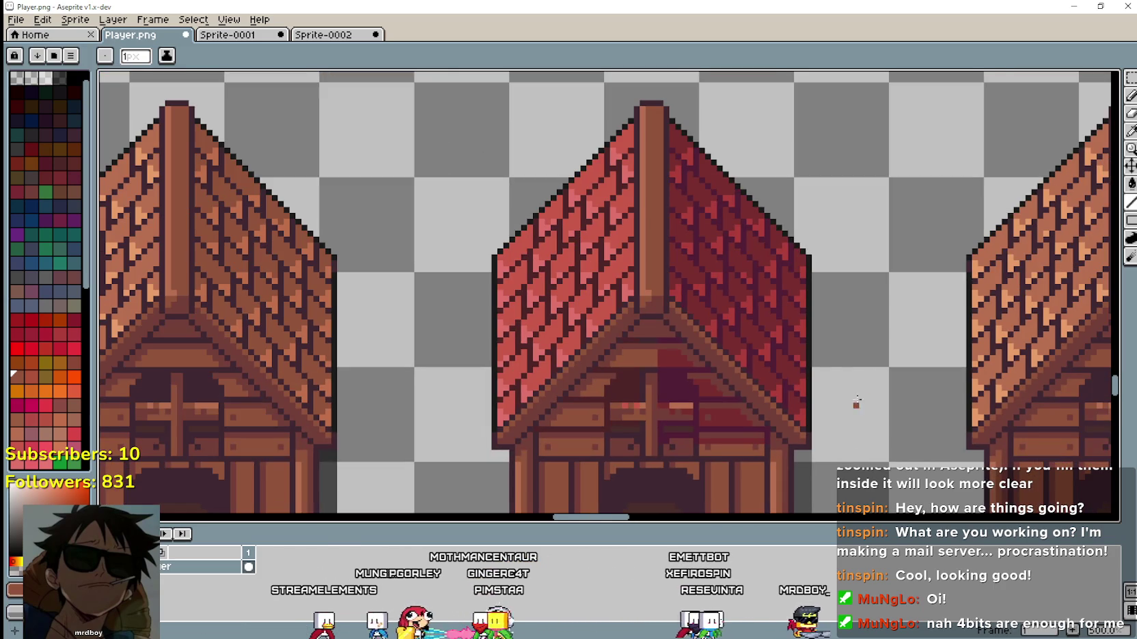
scroll(884, 323, down, 1)
scroll(794, 245, up, 5)
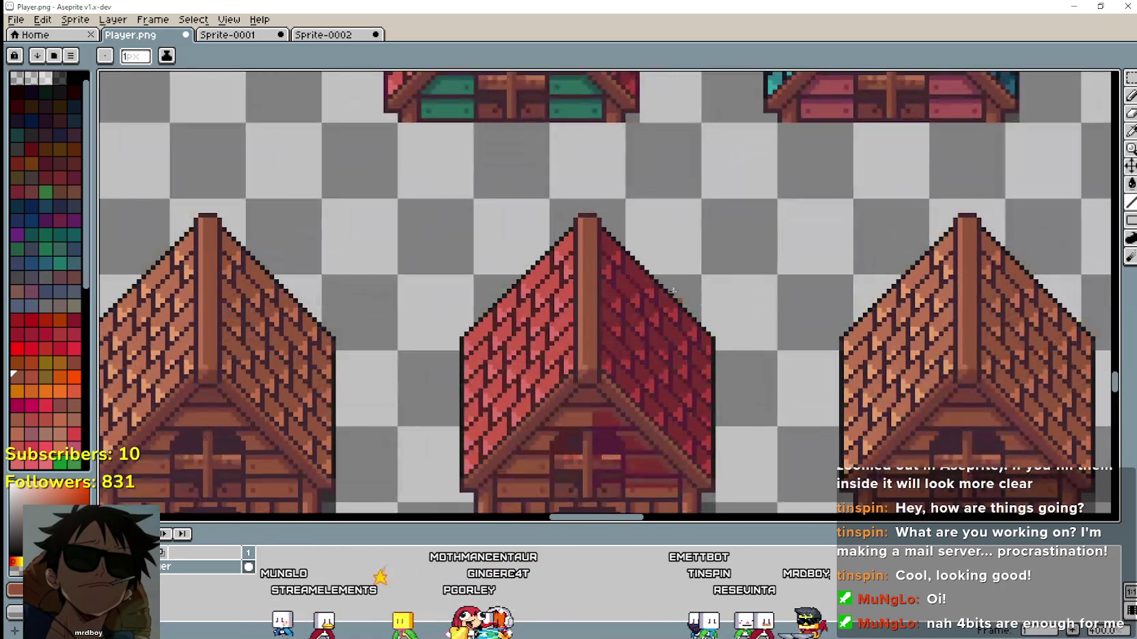
scroll(620, 233, up, 2)
Sample dark teal from the teal coop and bucket-fill the triangle under the red roof's ridge.
click(1130, 131)
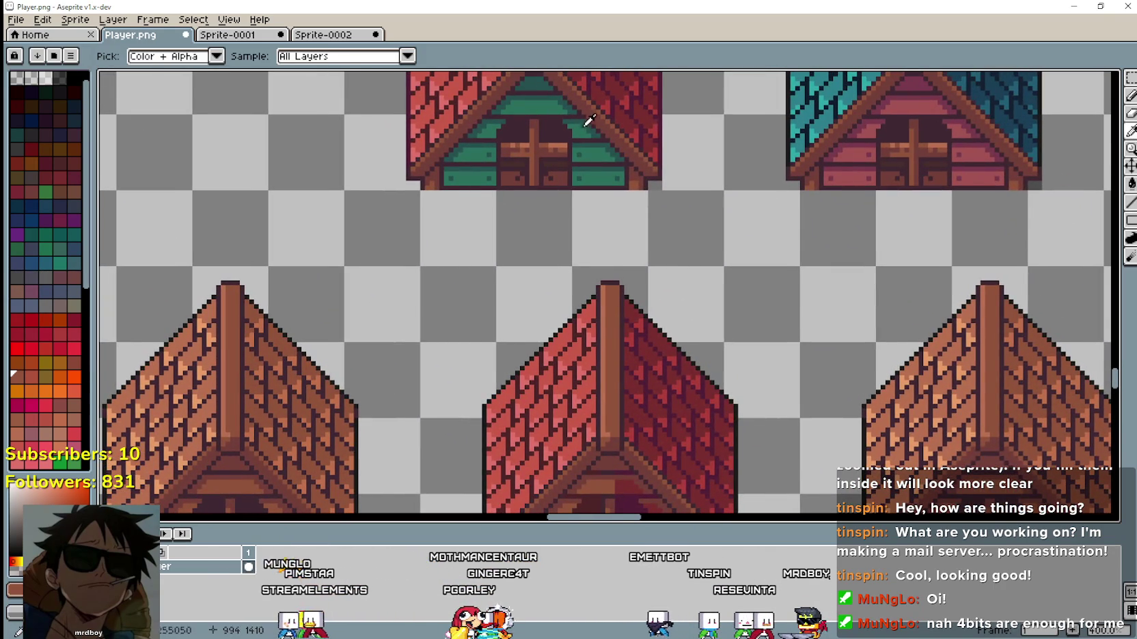
scroll(500, 69, up, 1)
scroll(548, 127, up, 2)
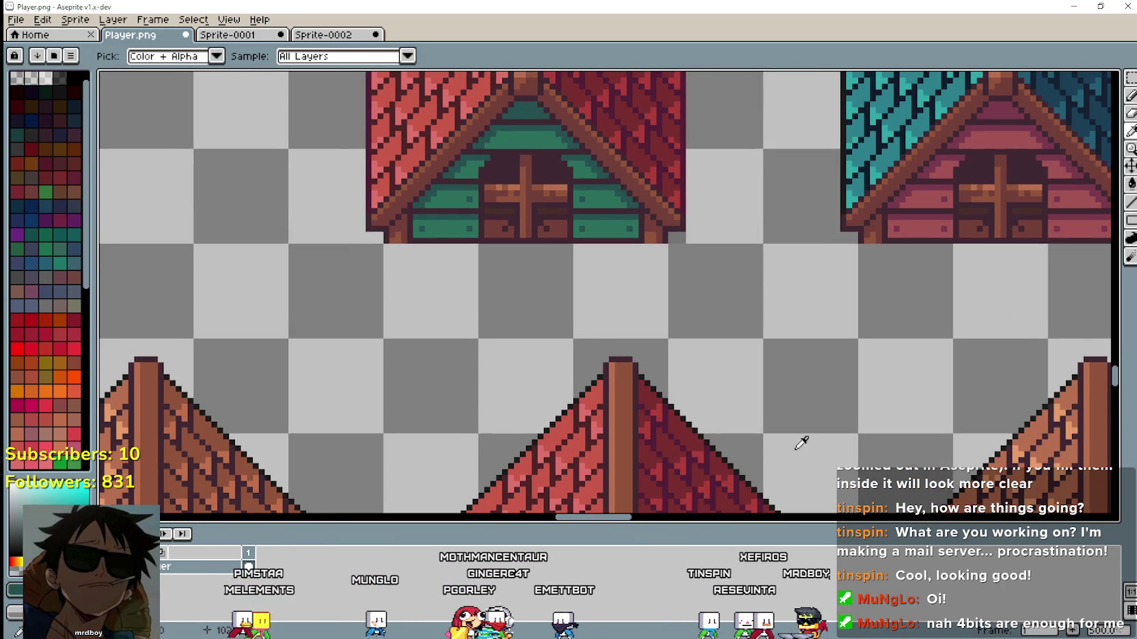
scroll(702, 160, down, 5)
click(1131, 183)
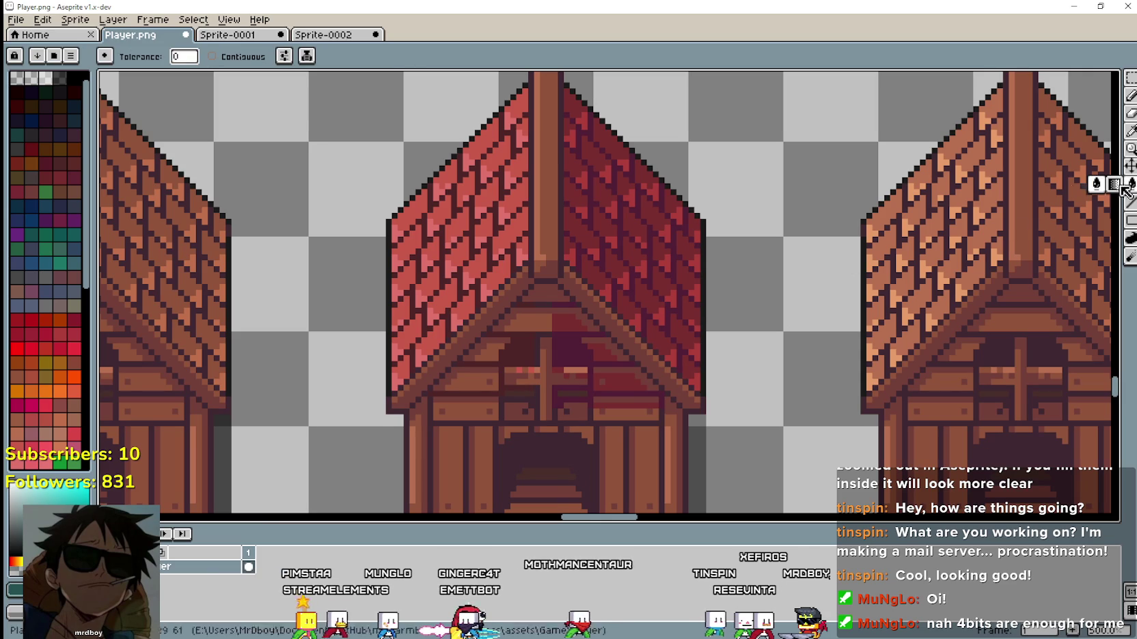
scroll(556, 320, up, 1)
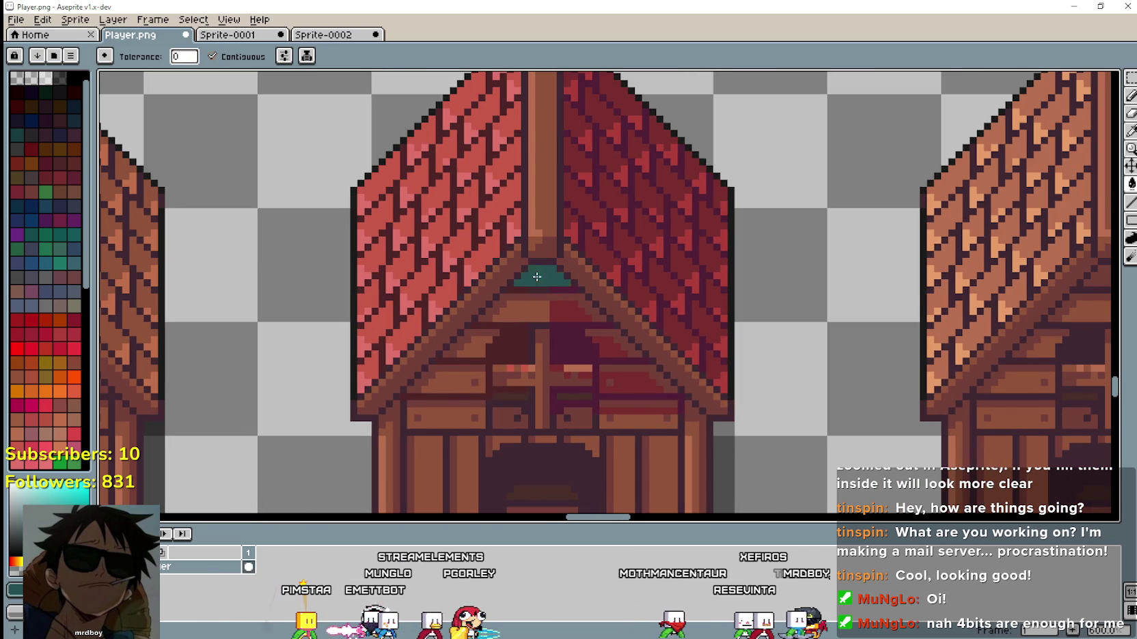
scroll(537, 277, down, 1)
scroll(685, 380, up, 3)
scroll(693, 348, down, 2)
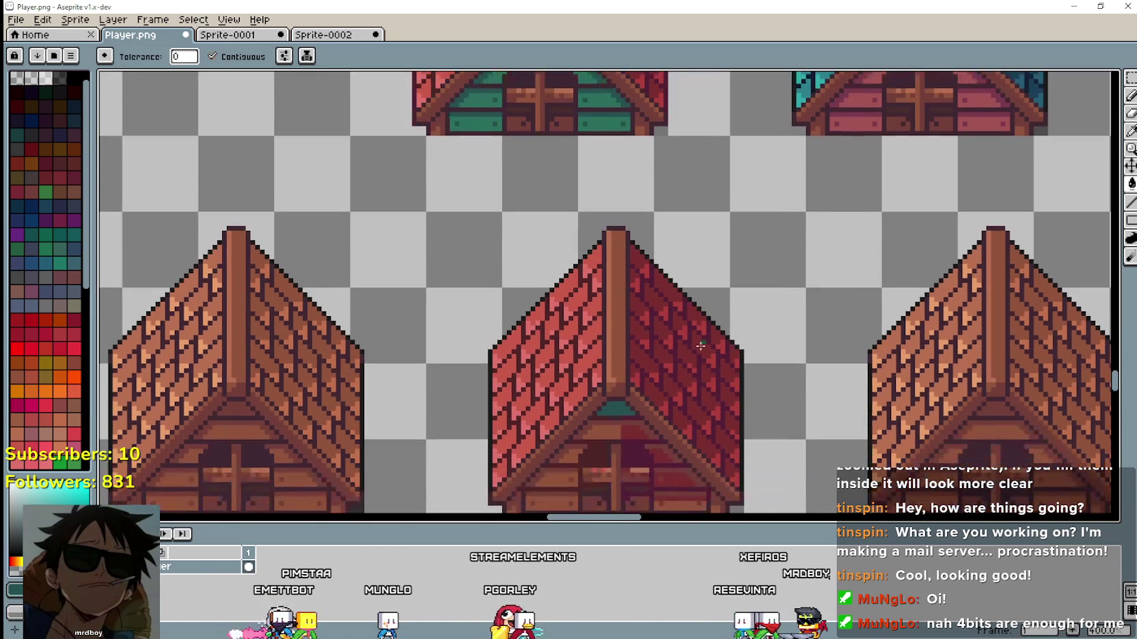
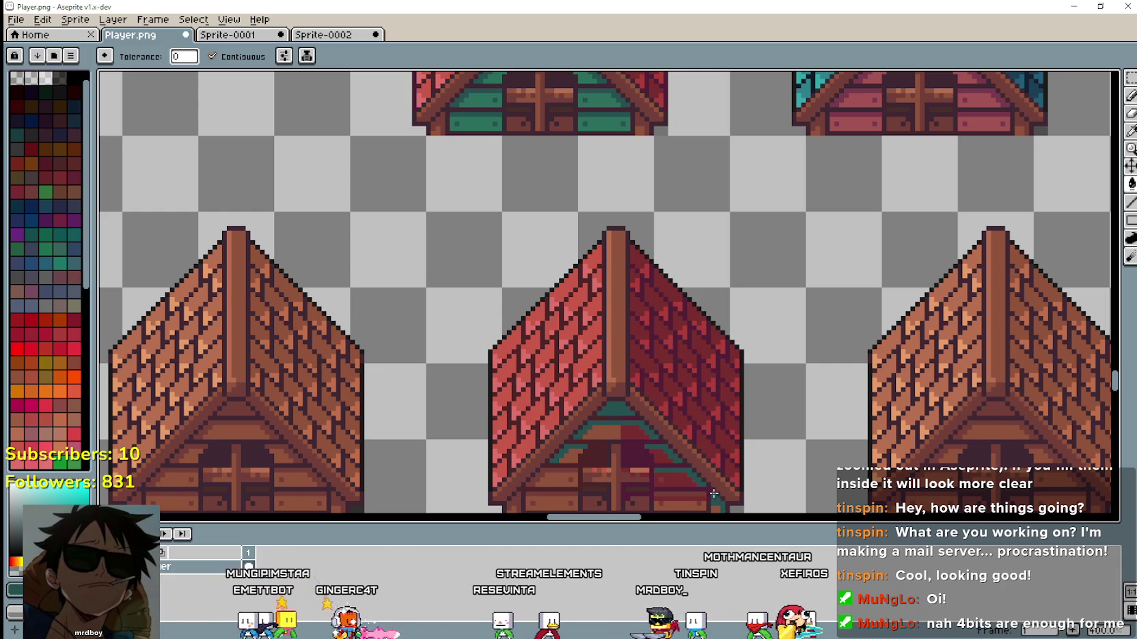
Load the teal from the upper house's trim as the colour for the Paint Bucket.
scroll(816, 437, up, 2)
scroll(705, 452, down, 3)
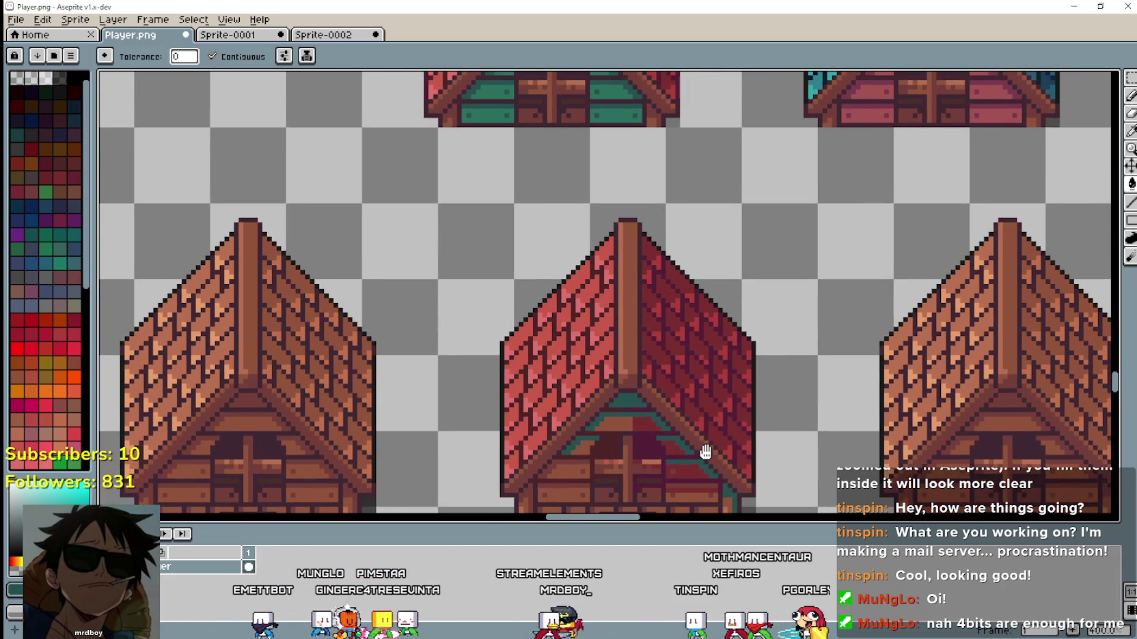
scroll(700, 483, up, 2)
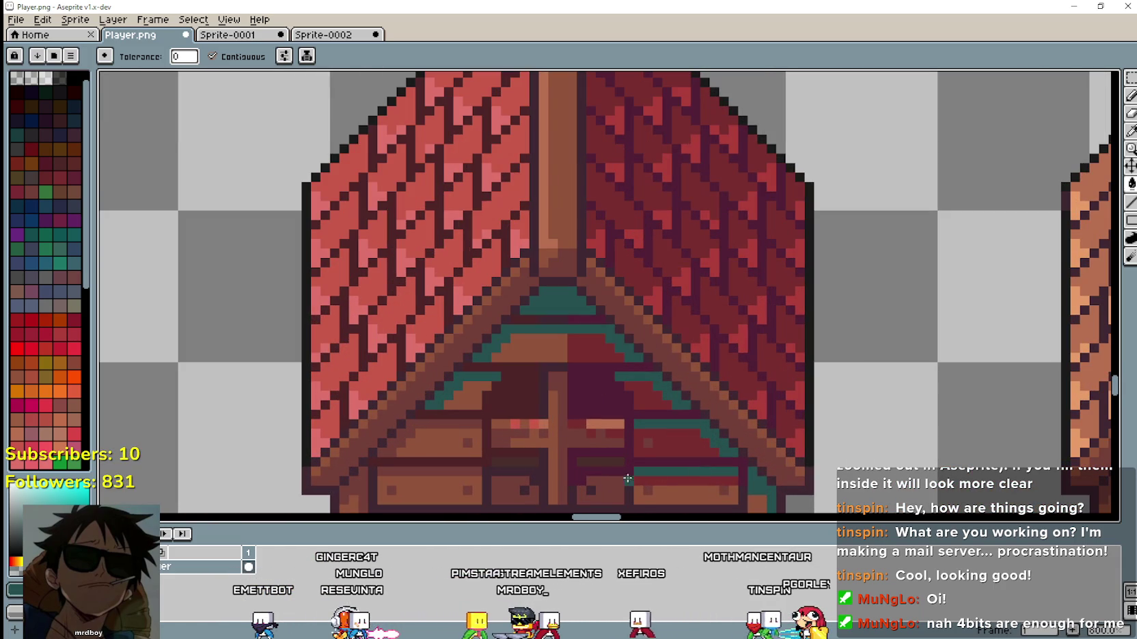
scroll(604, 496, down, 1)
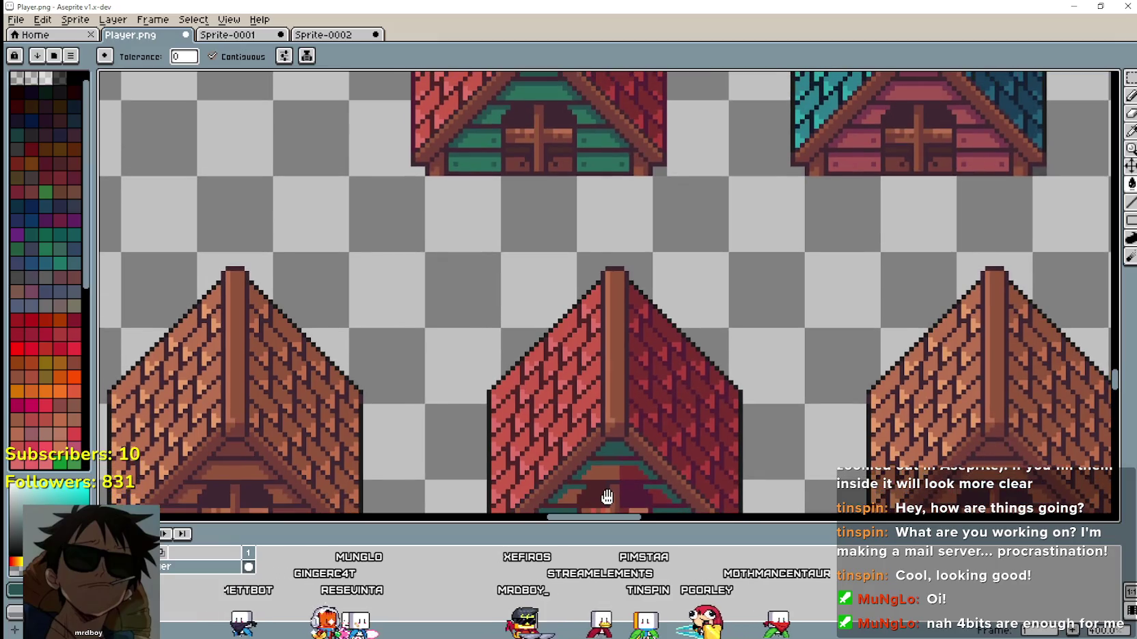
scroll(589, 370, down, 1)
scroll(611, 496, up, 1)
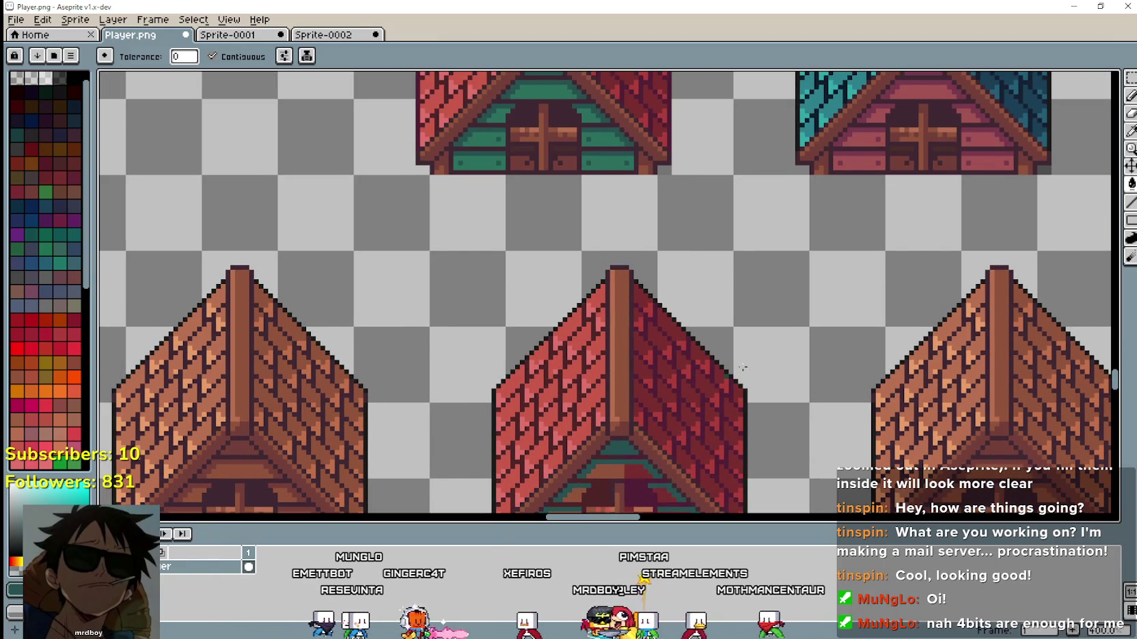
click(1131, 130)
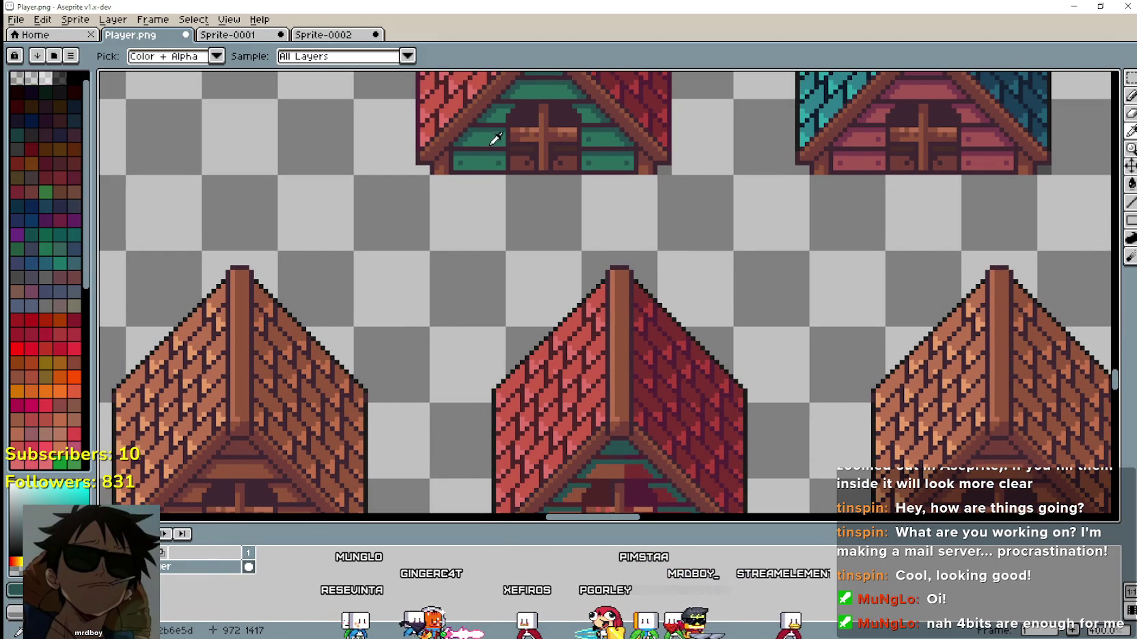
click(1131, 184)
scroll(579, 273, down, 3)
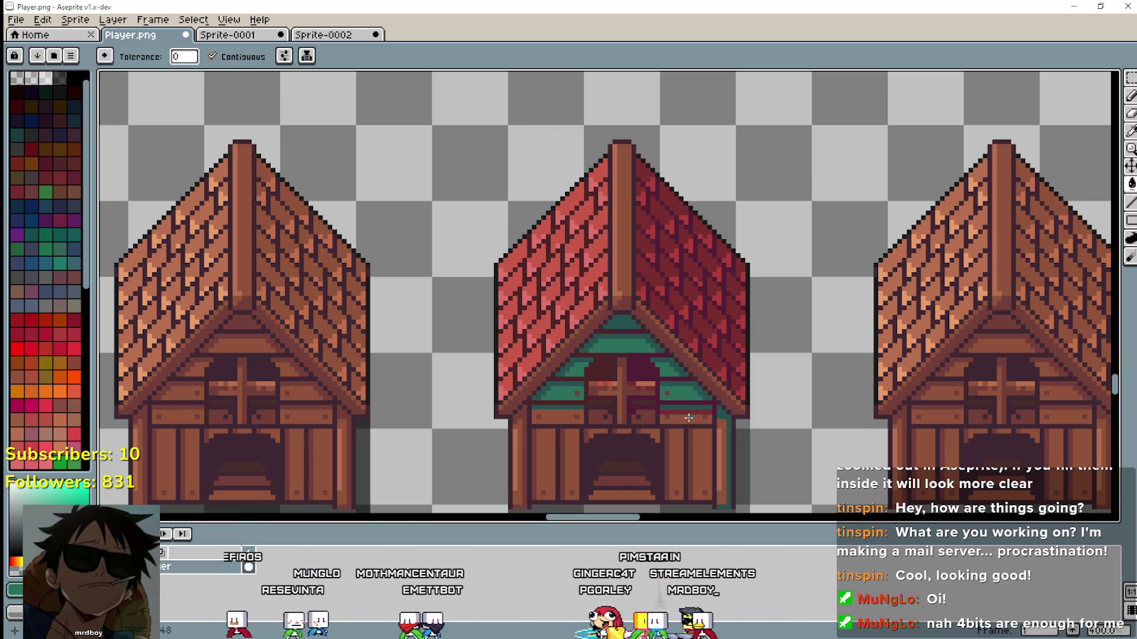
Bucket-fill the middle house's gable band and left door plank with teal.
click(574, 418)
click(557, 459)
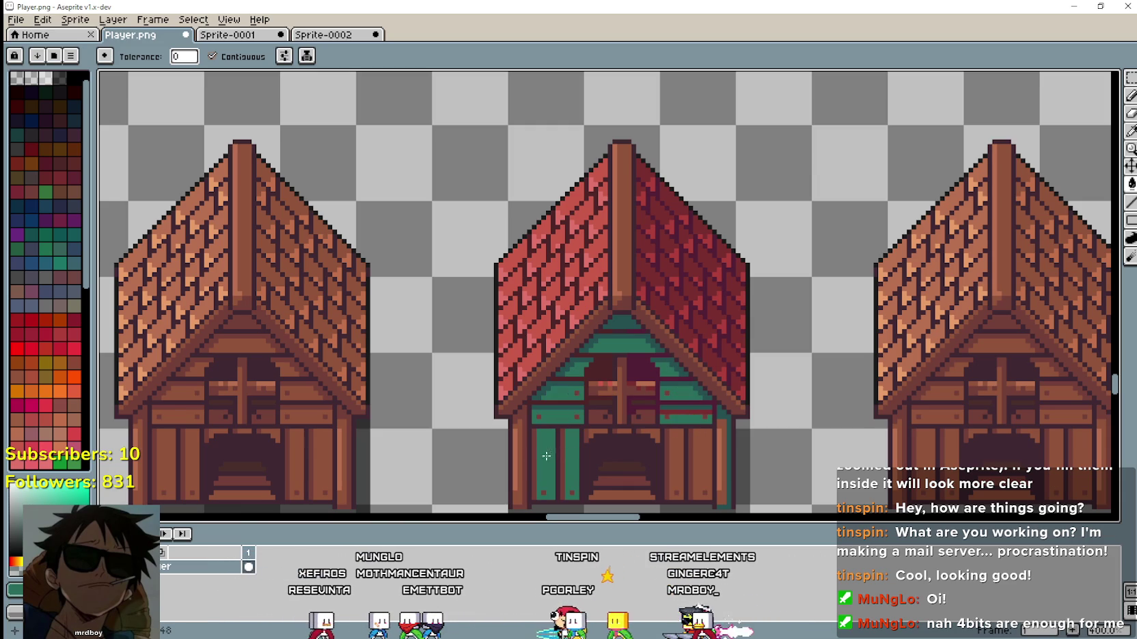
scroll(524, 457, down, 1)
scroll(658, 455, up, 1)
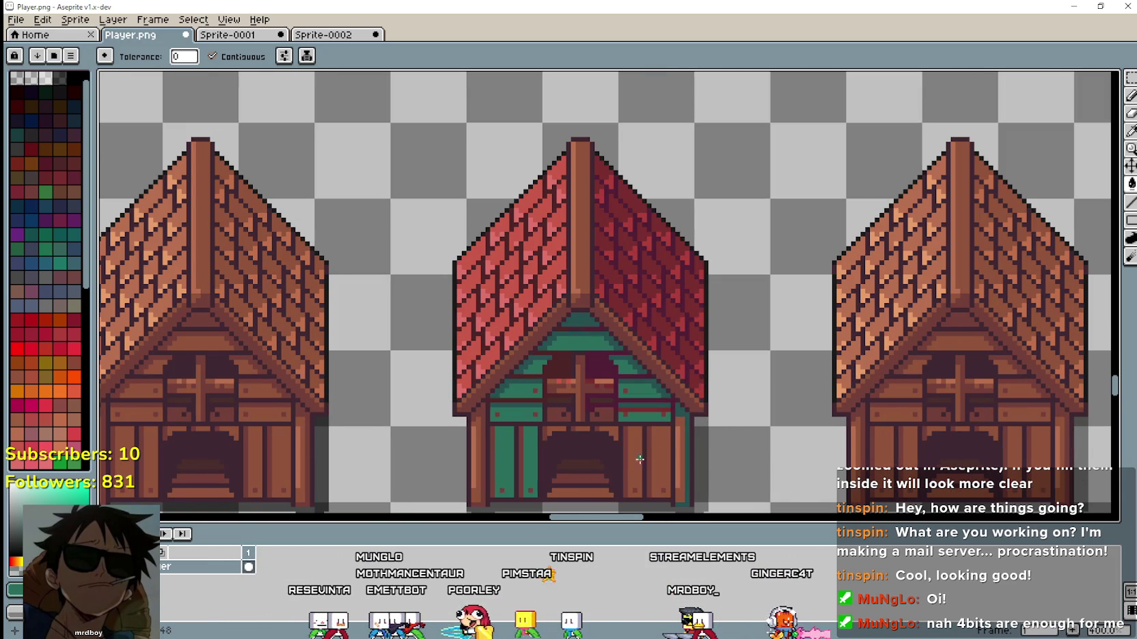
mouse_move(645, 219)
mouse_down()
mouse_move(639, 411)
mouse_move(658, 259)
mouse_move(664, 332)
mouse_up()
Frame the upper red house and get the rectangular marquee ready.
click(1129, 130)
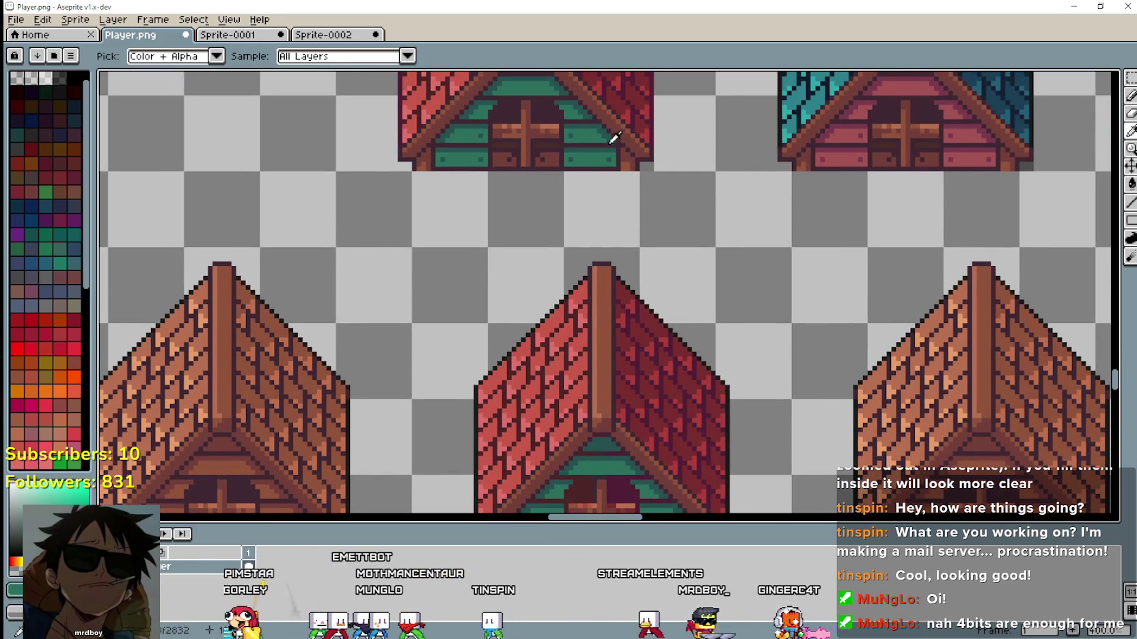
scroll(626, 132, up, 2)
scroll(522, 229, up, 1)
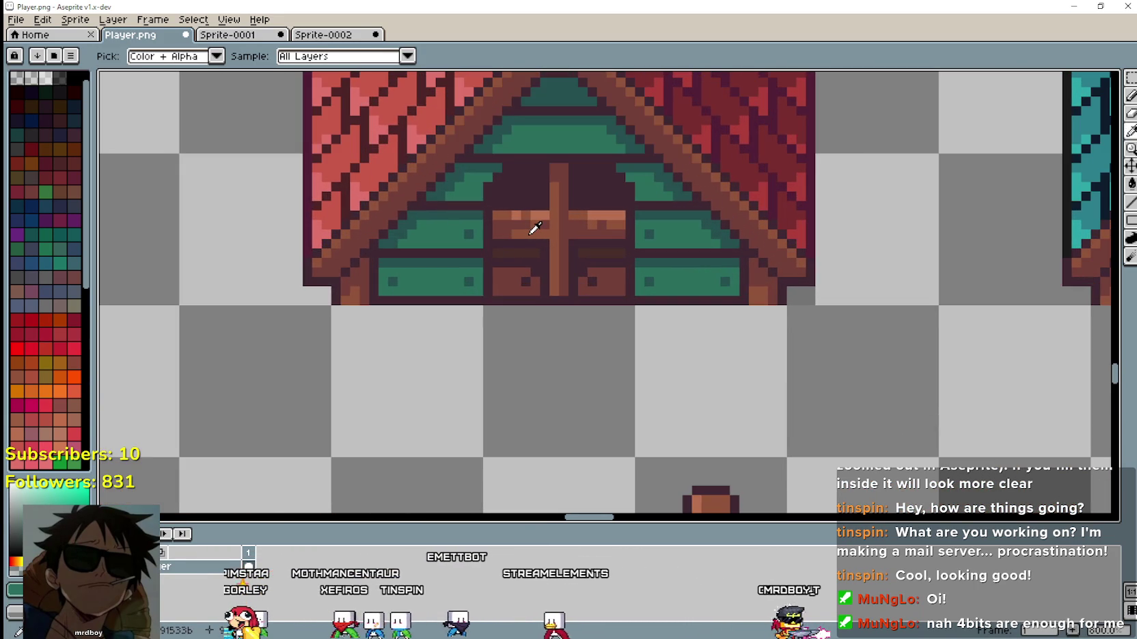
scroll(535, 227, down, 3)
scroll(652, 332, up, 1)
mouse_move(653, 333)
mouse_down()
mouse_move(595, 191)
mouse_move(635, 360)
mouse_up()
click(1130, 77)
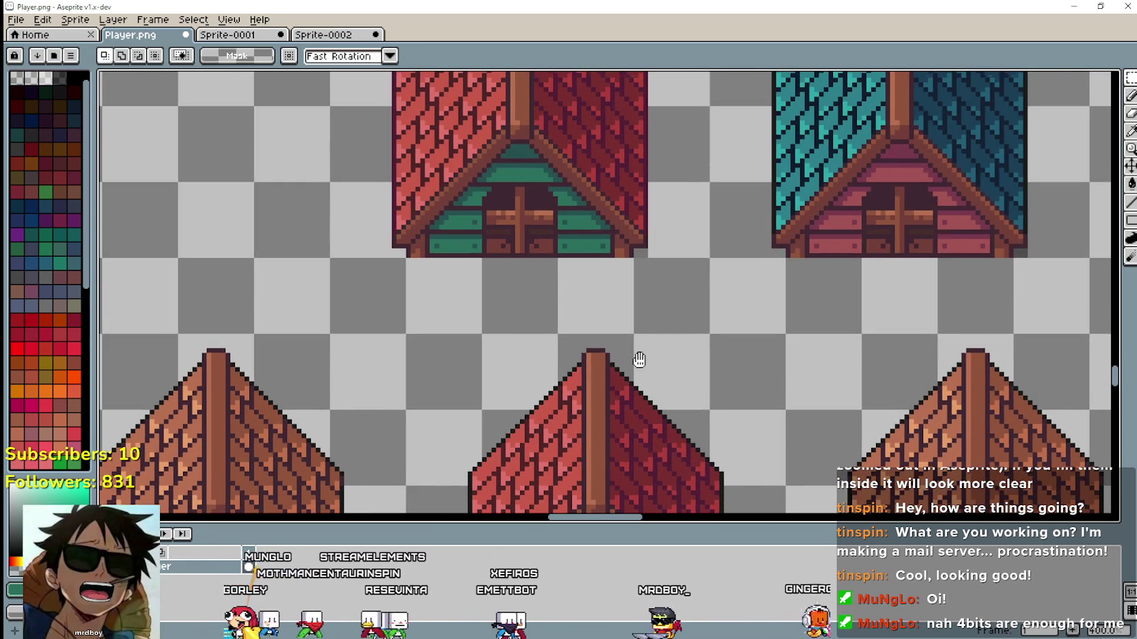
scroll(384, 265, down, 1)
mouse_move(443, 262)
mouse_down()
mouse_move(469, 165)
mouse_move(420, 280)
mouse_up()
scroll(420, 280, up, 1)
Copy the upper red house's gable section and paste it onto the middle house.
mouse_move(335, 273)
mouse_down()
mouse_move(396, 205)
mouse_move(663, 166)
mouse_up()
key(ctrl+c)
drag(670, 422, 673, 196)
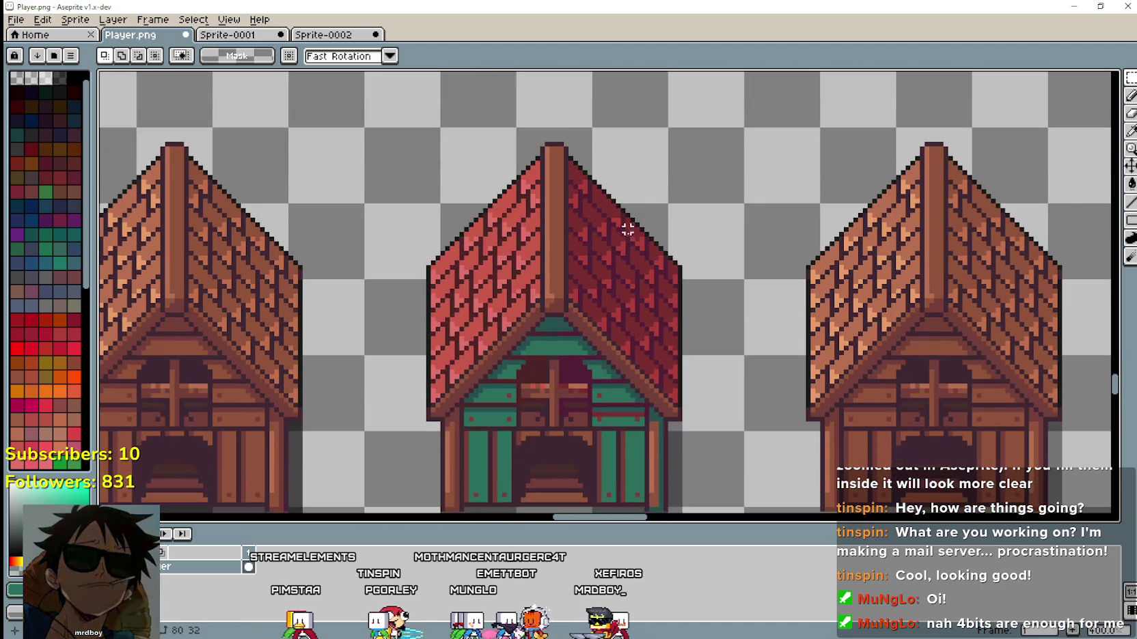
key(ctrl+v)
mouse_move(515, 305)
mouse_down()
mouse_move(569, 387)
mouse_move(583, 373)
mouse_up()
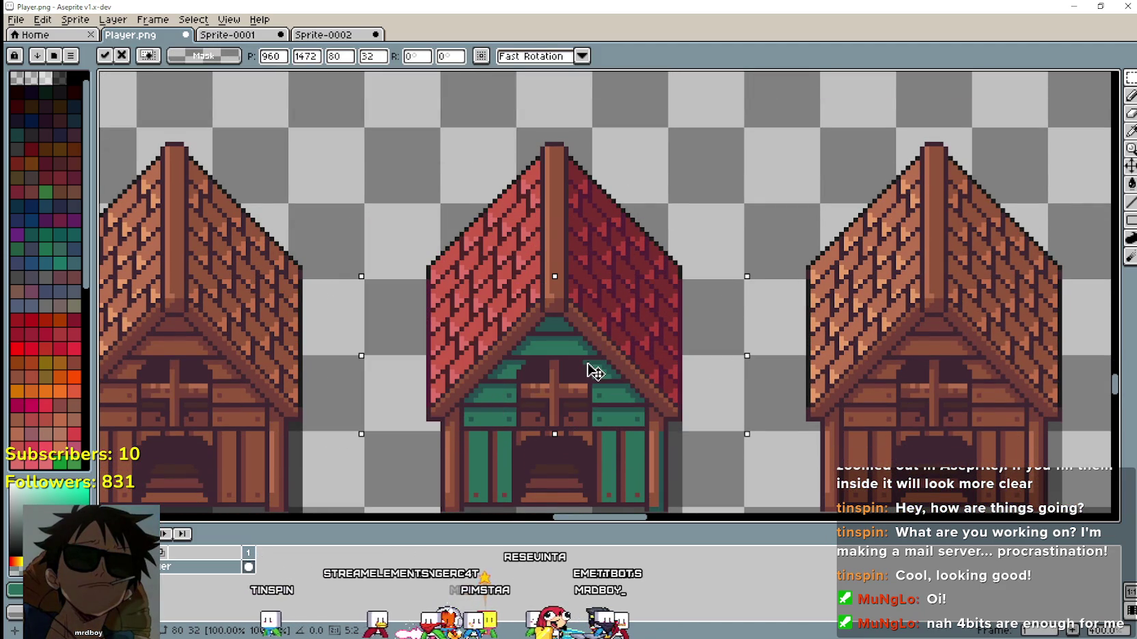
Fix the pasted gable in place on the middle house.
scroll(644, 381, down, 3)
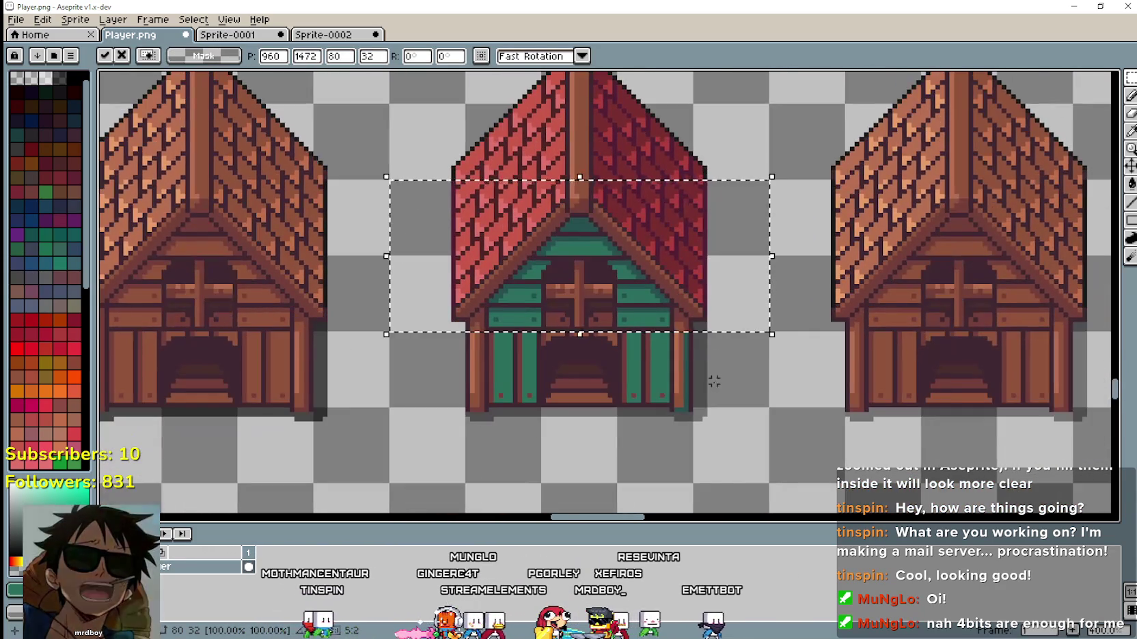
scroll(714, 382, up, 2)
click(735, 368)
scroll(721, 354, up, 1)
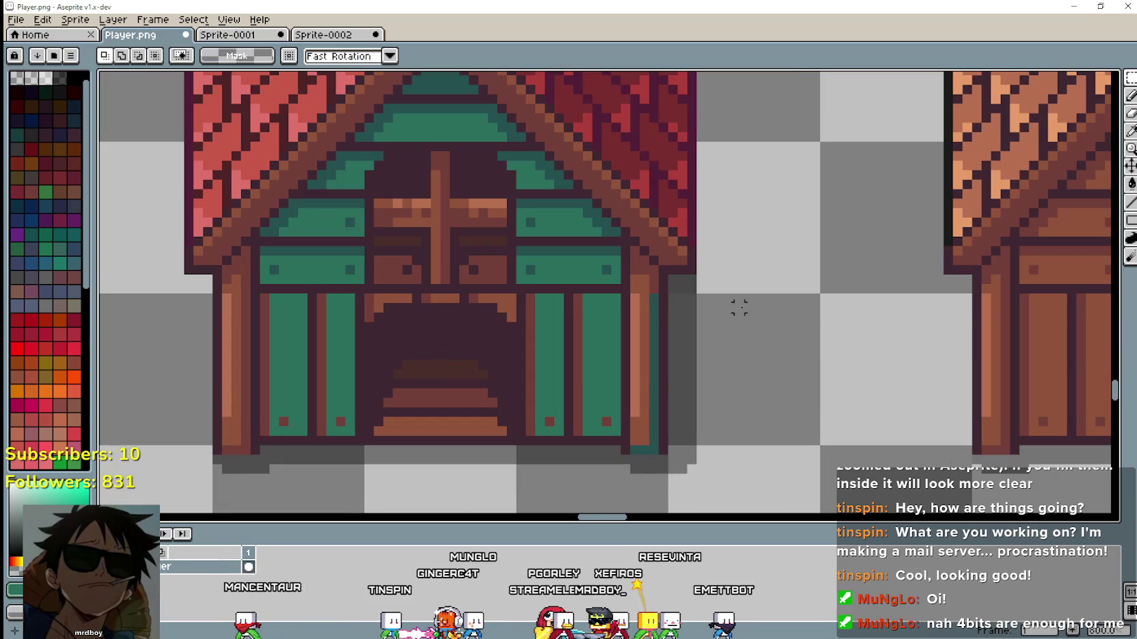
scroll(729, 316, up, 3)
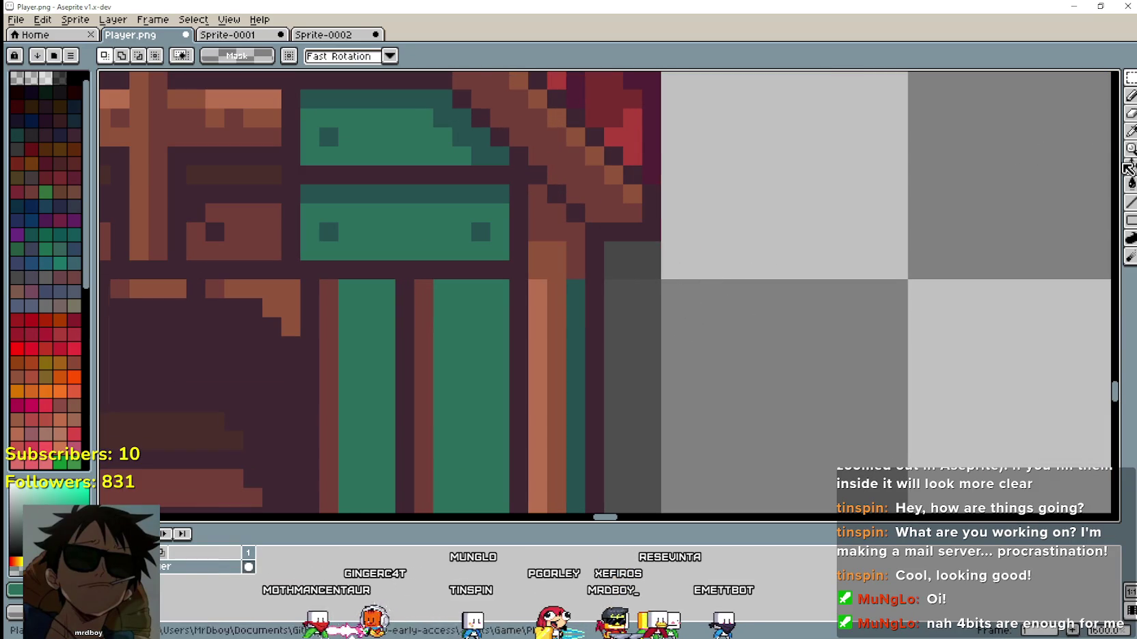
Repaint the pixels beside the right wall with the sampled dark grey shadow colour.
click(1131, 131)
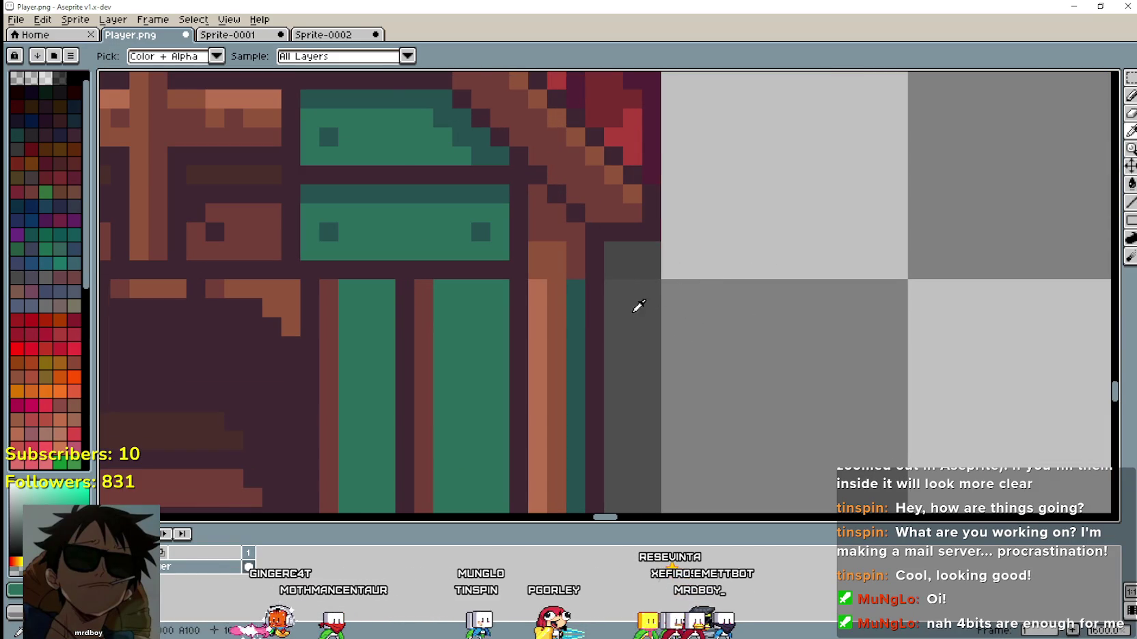
click(639, 307)
click(1131, 99)
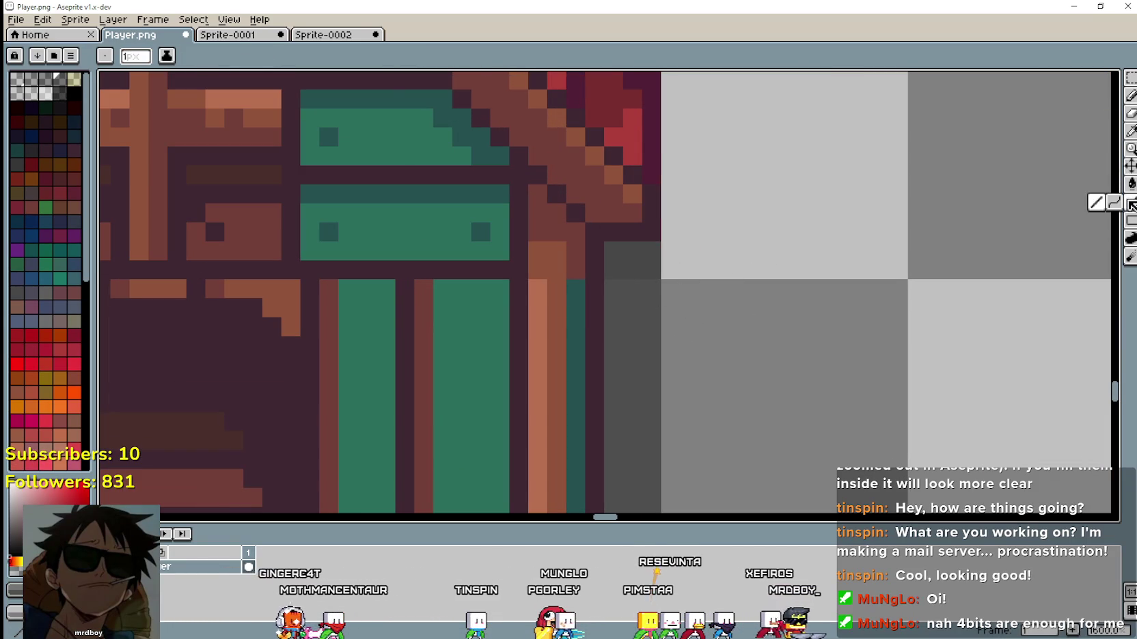
mouse_move(653, 273)
mouse_down()
mouse_move(612, 267)
mouse_move(655, 253)
mouse_move(628, 253)
mouse_up()
scroll(678, 367, down, 4)
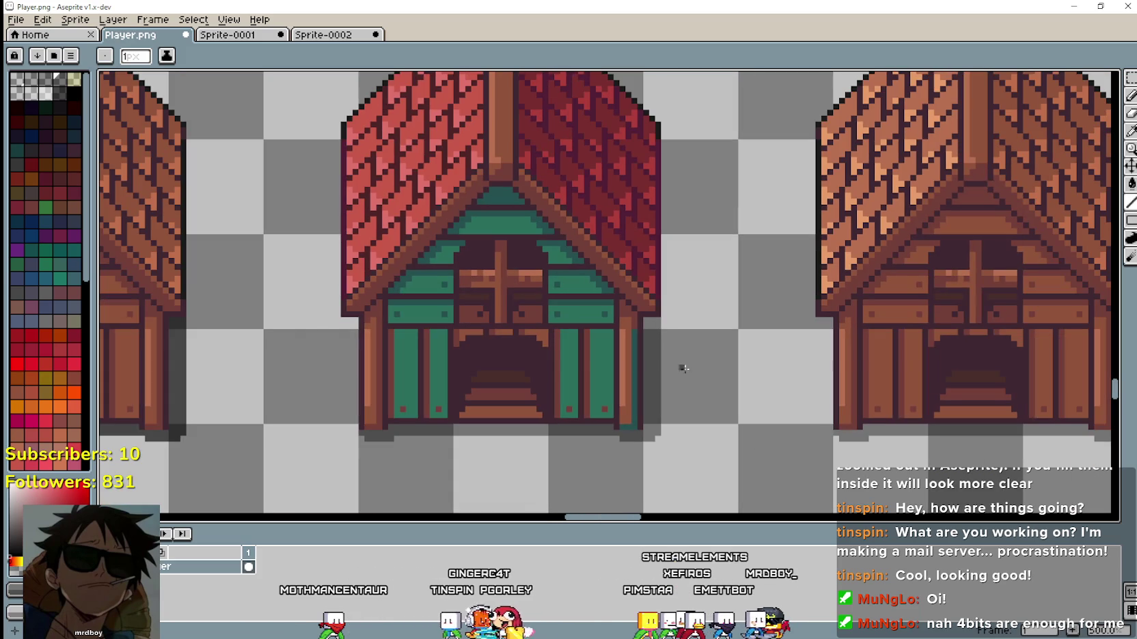
drag(409, 176, 494, 246)
mouse_move(776, 228)
mouse_down()
mouse_move(629, 355)
mouse_move(552, 371)
mouse_up()
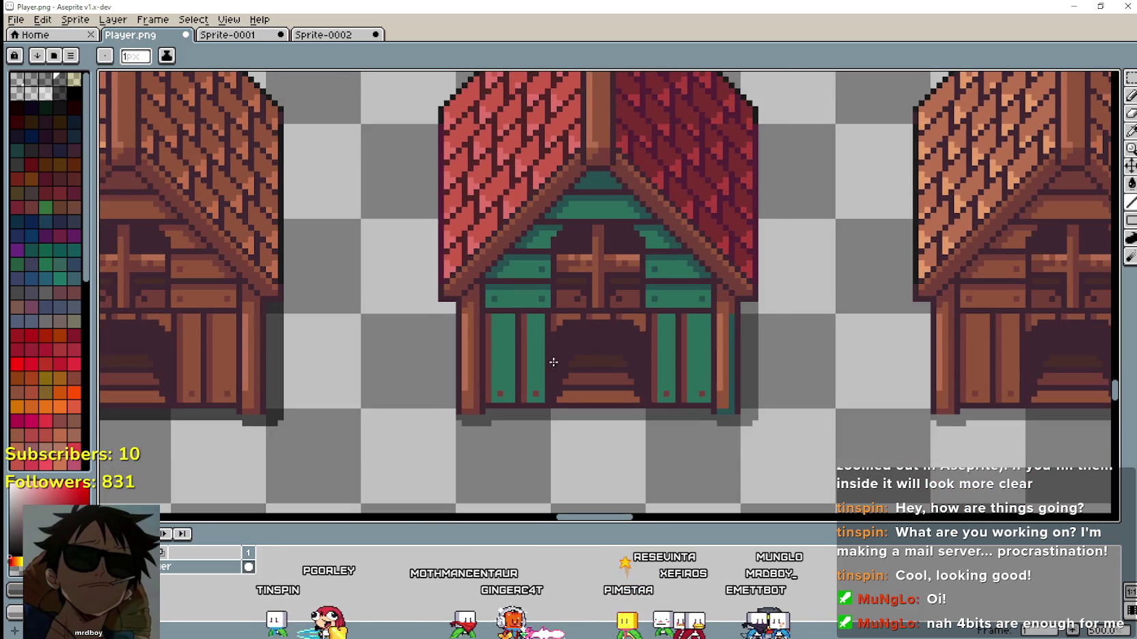
scroll(553, 371, up, 1)
scroll(621, 307, up, 1)
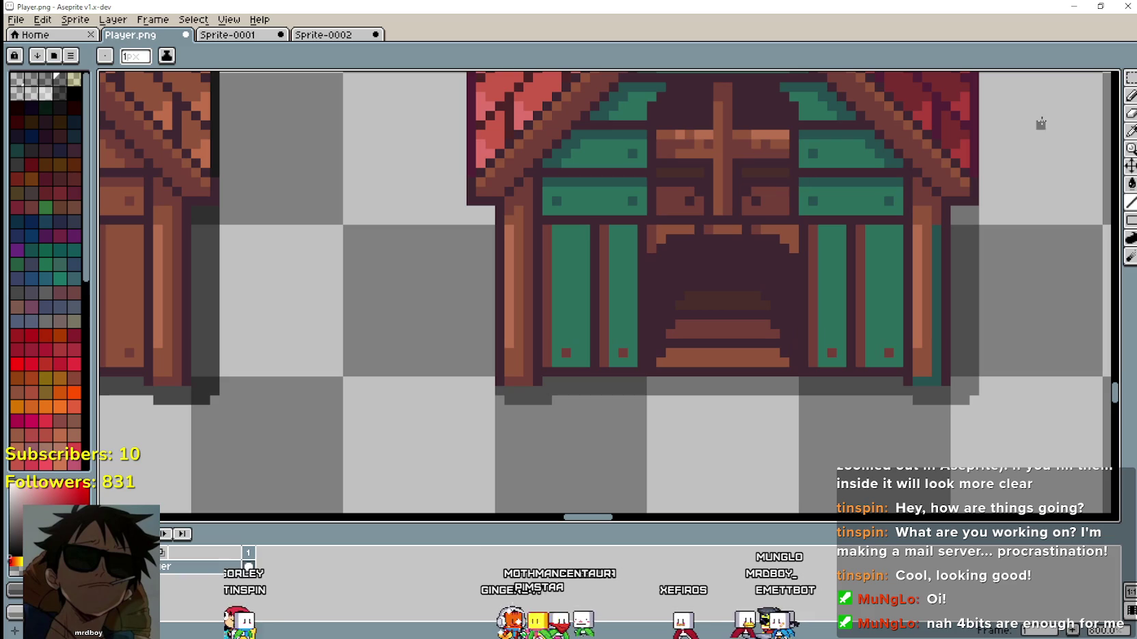
Load the teal from the house trim as the fill colour.
key(i)
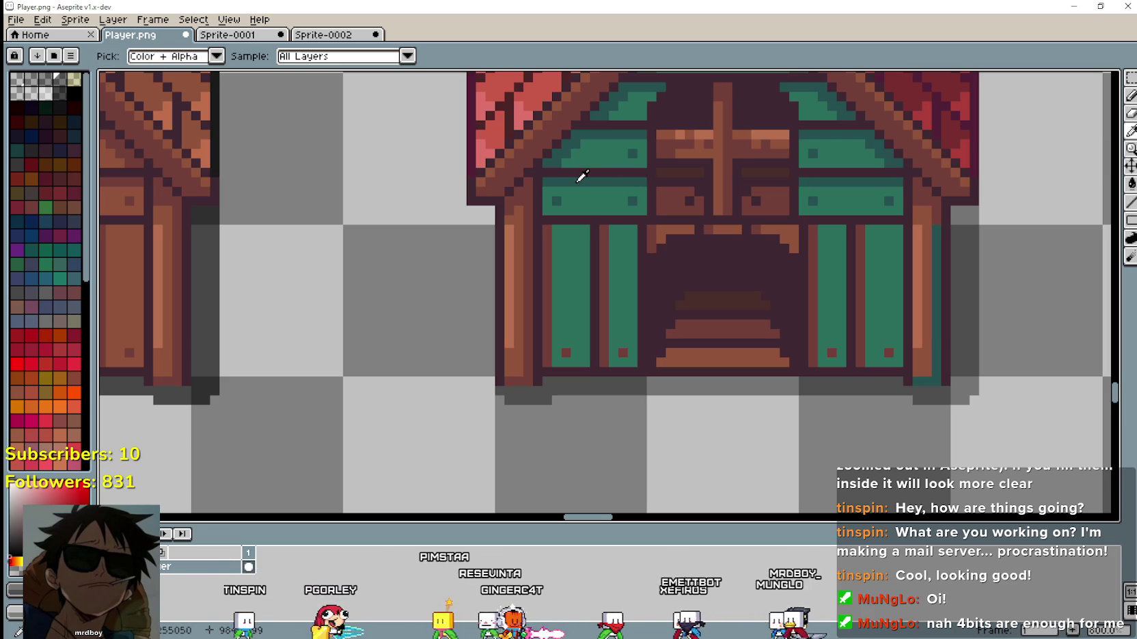
click(583, 176)
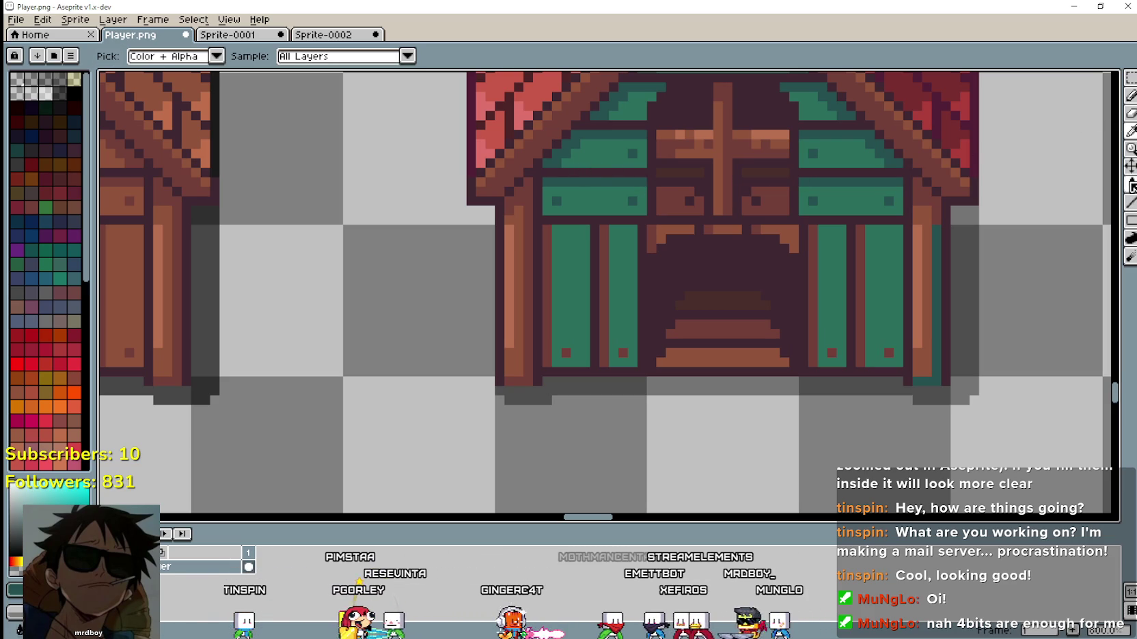
key(g)
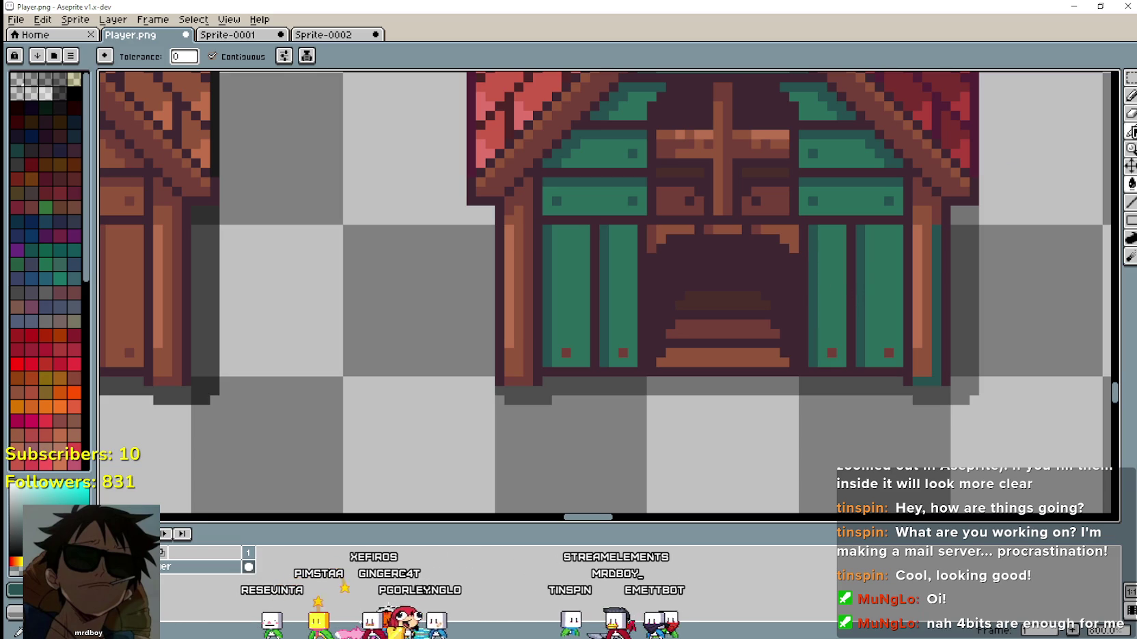
Paint the right door's dark rivet green, then zoom over the tileset's row of houses.
key(i)
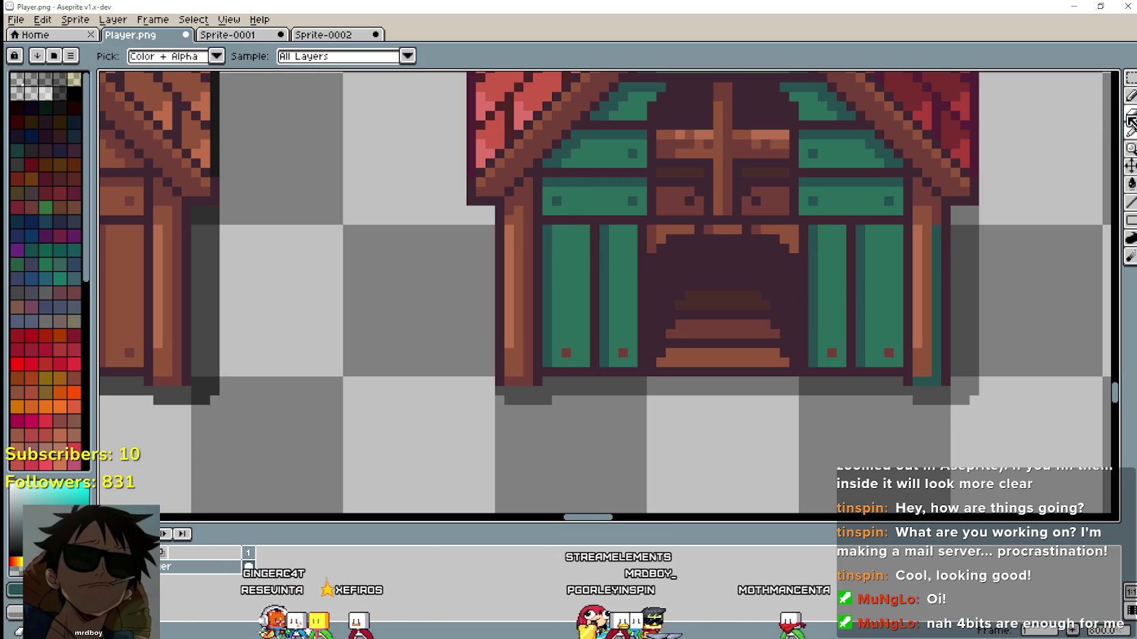
key(b)
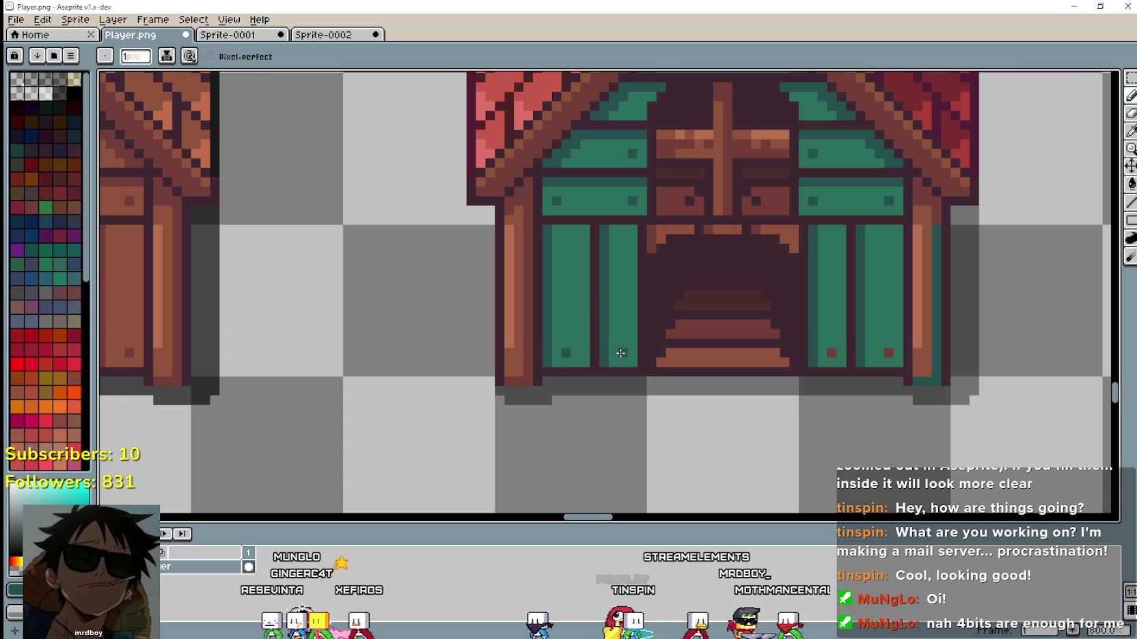
click(833, 353)
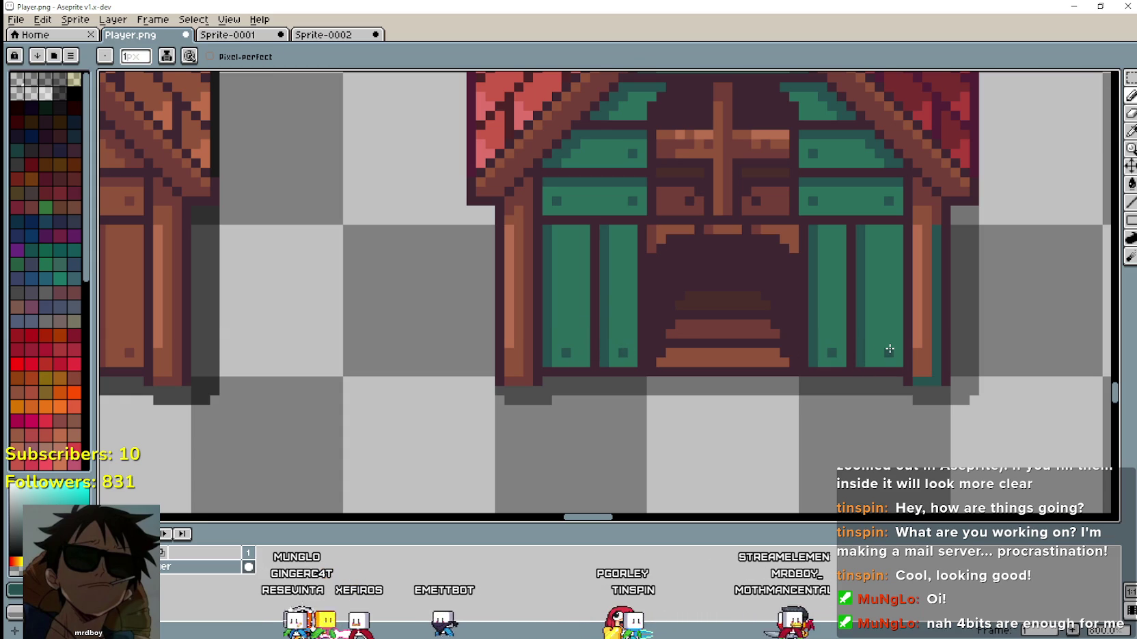
scroll(890, 349, down, 4)
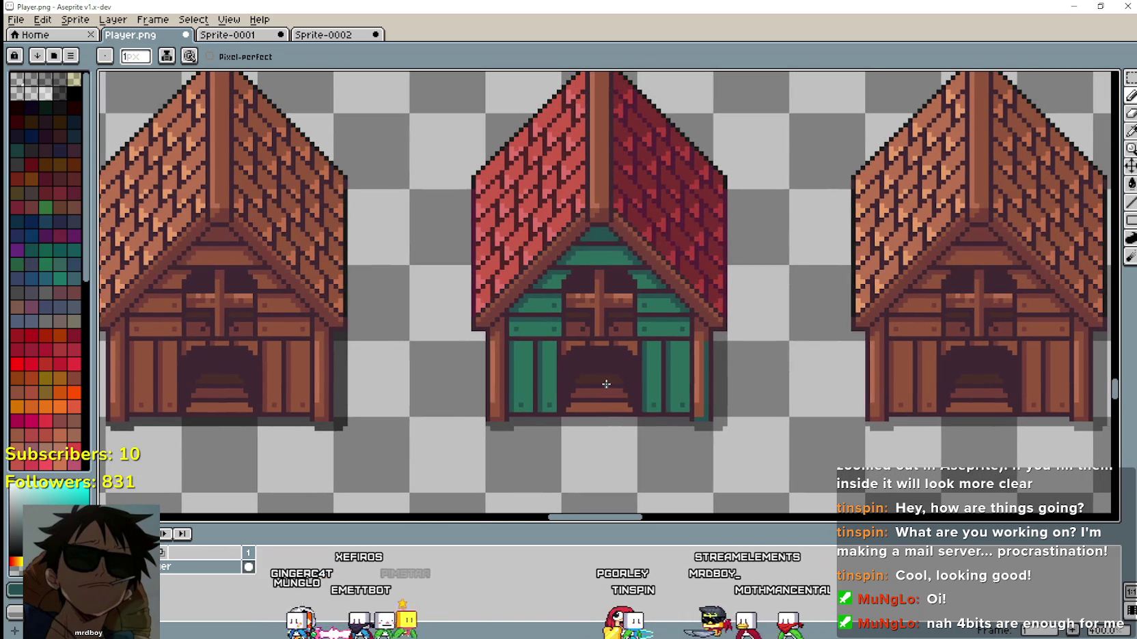
scroll(708, 373, up, 1)
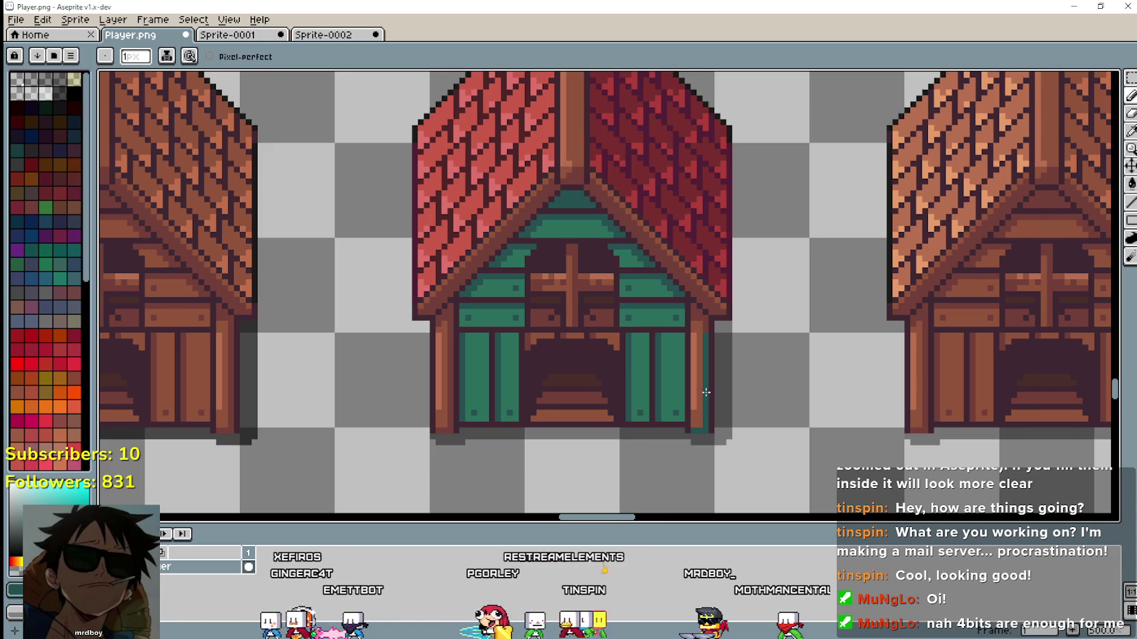
scroll(720, 401, down, 1)
scroll(708, 308, up, 2)
scroll(707, 309, down, 6)
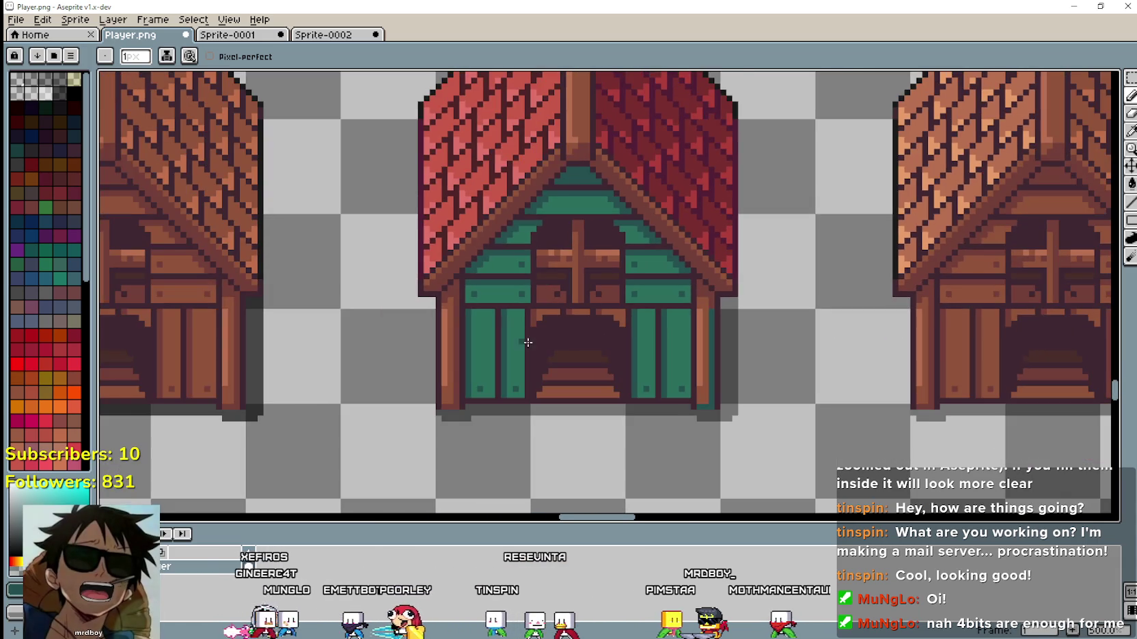
scroll(435, 199, up, 4)
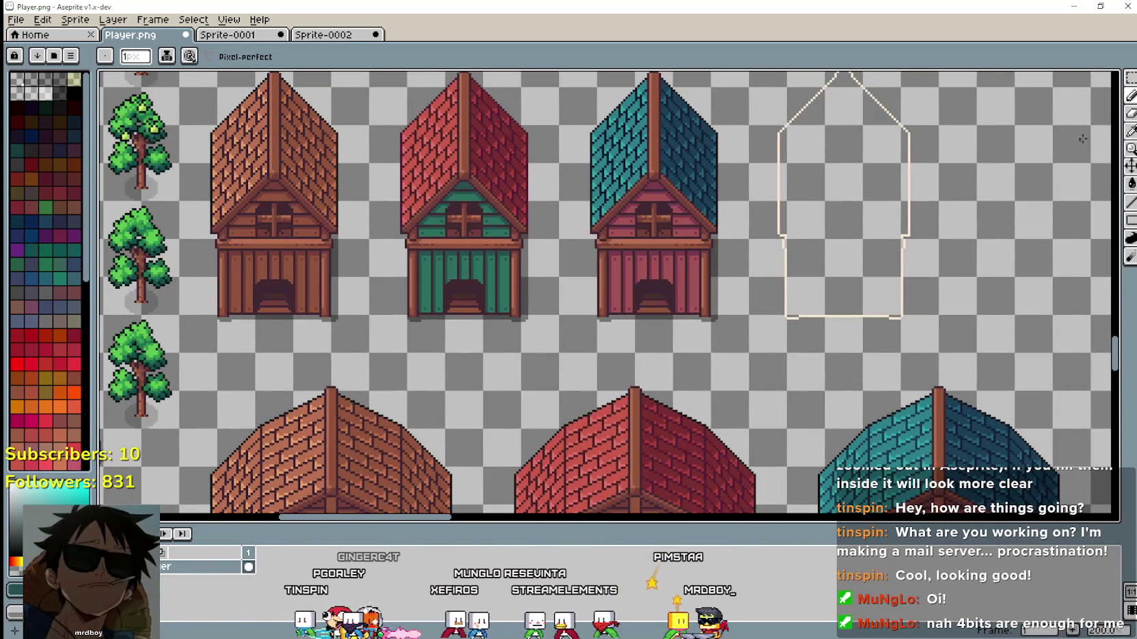
Select the green house's lower walls and doorway with the rectangular marquee.
key(m)
scroll(485, 332, up, 1)
mouse_move(333, 332)
mouse_down()
mouse_move(601, 254)
mouse_move(589, 232)
mouse_up()
scroll(652, 334, down, 3)
scroll(651, 334, up, 5)
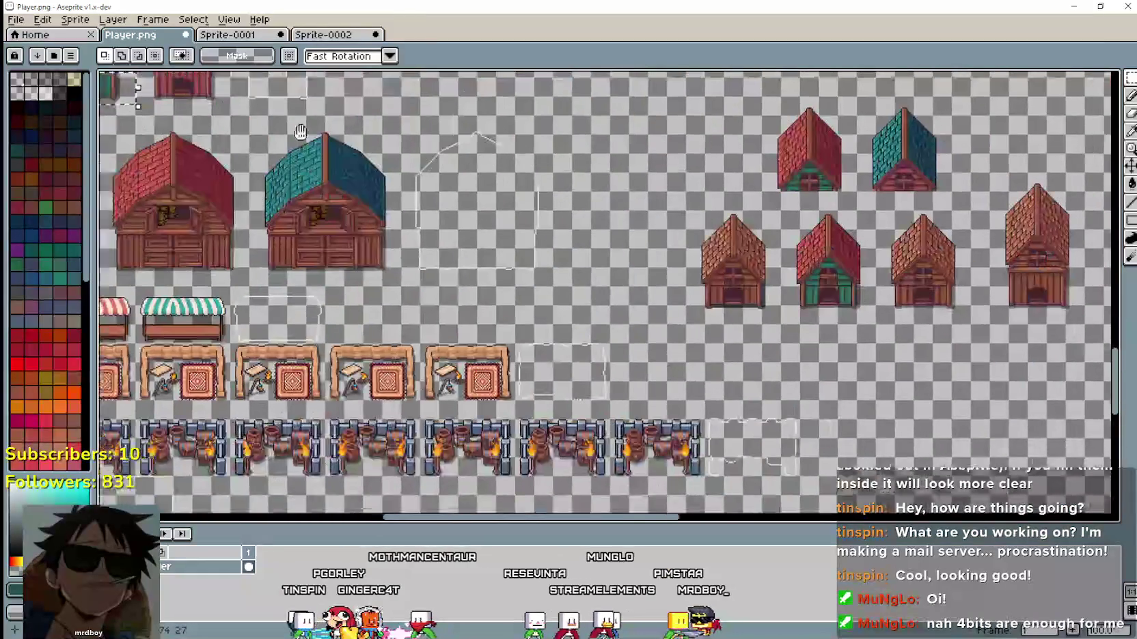
Paste a copy of that lower section just below the green house and commit it.
key(ctrl+v)
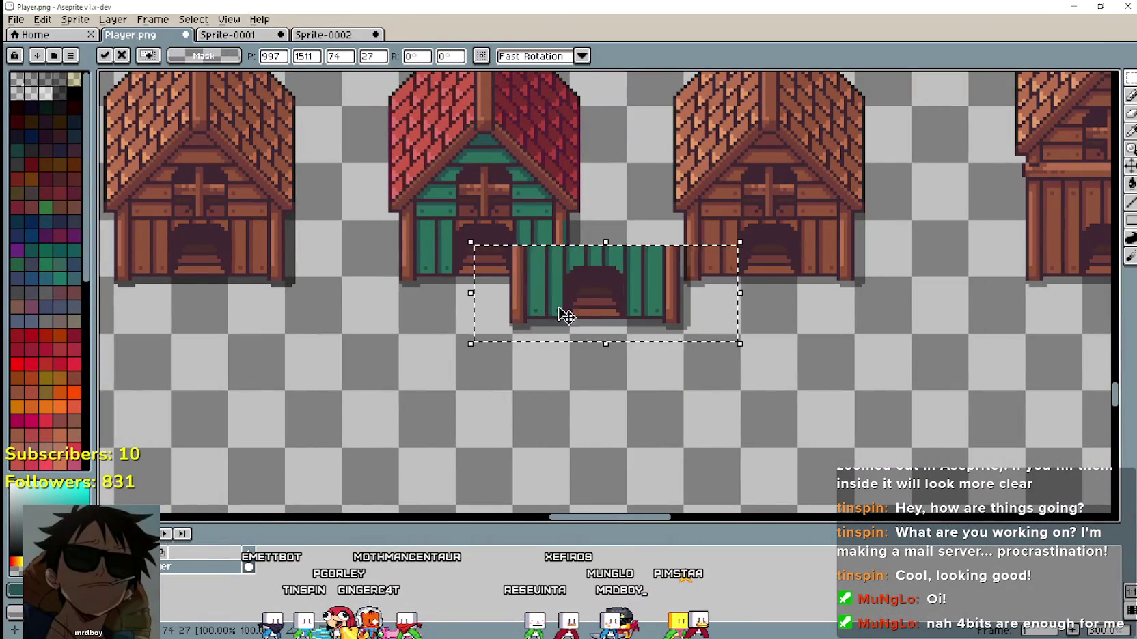
drag(553, 317, 471, 383)
scroll(443, 278, up, 1)
scroll(464, 271, up, 1)
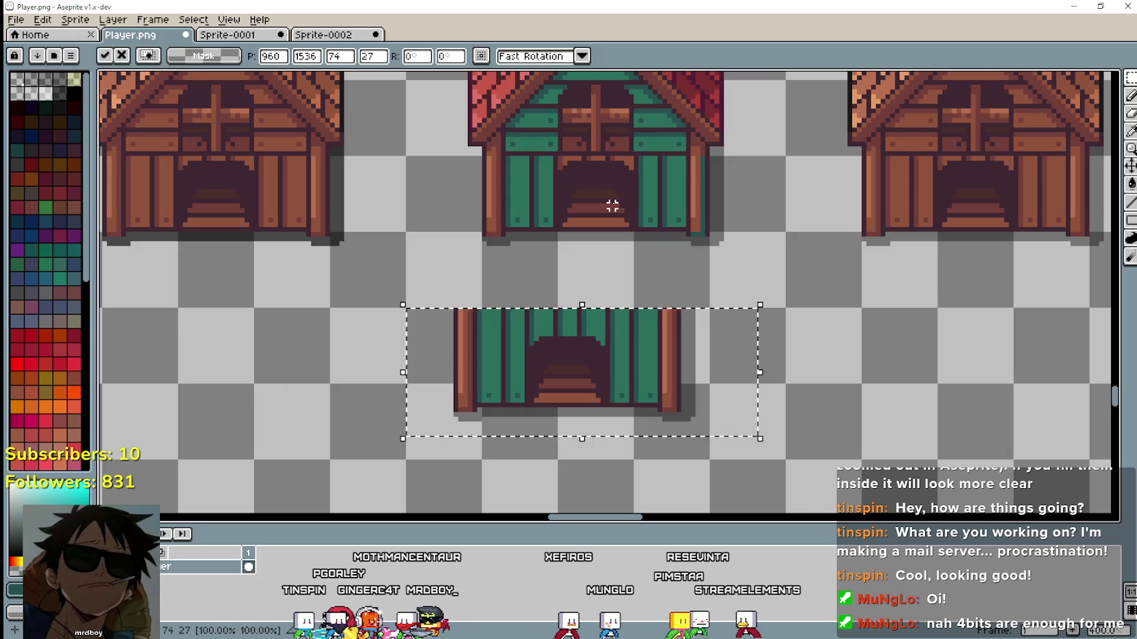
scroll(673, 220, up, 1)
scroll(698, 282, up, 1)
key(Return)
key(b)
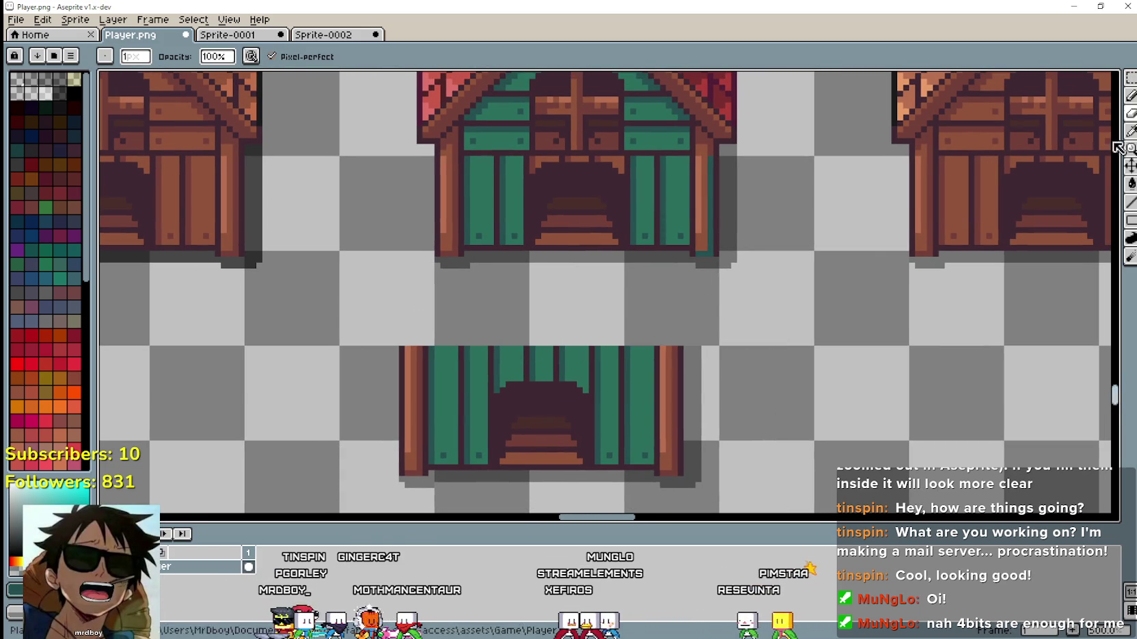
key(i)
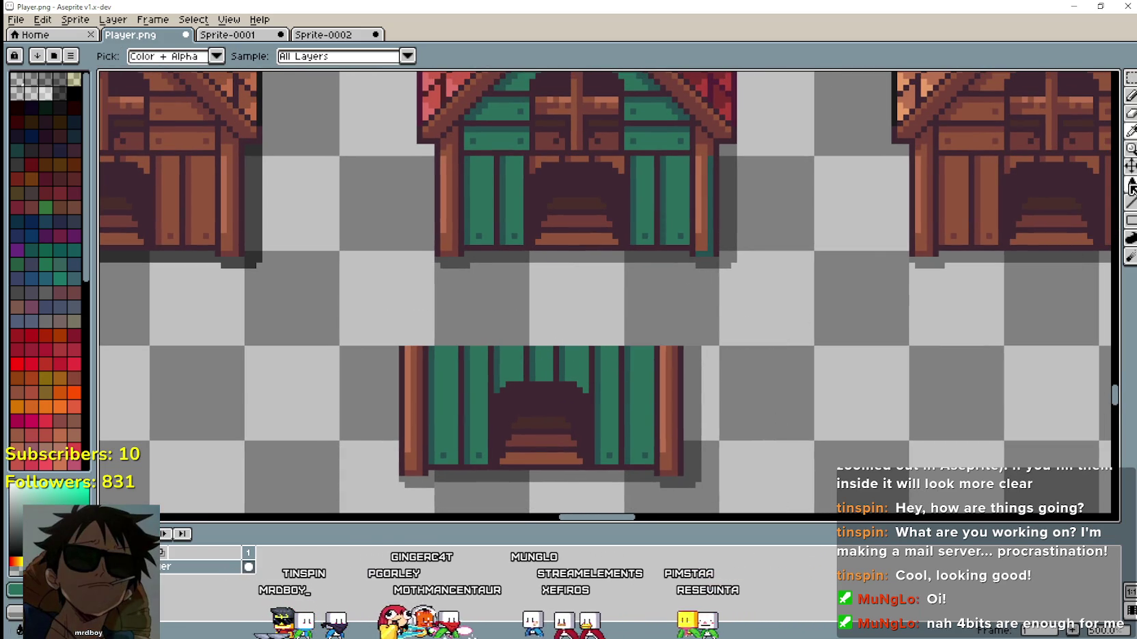
key(g)
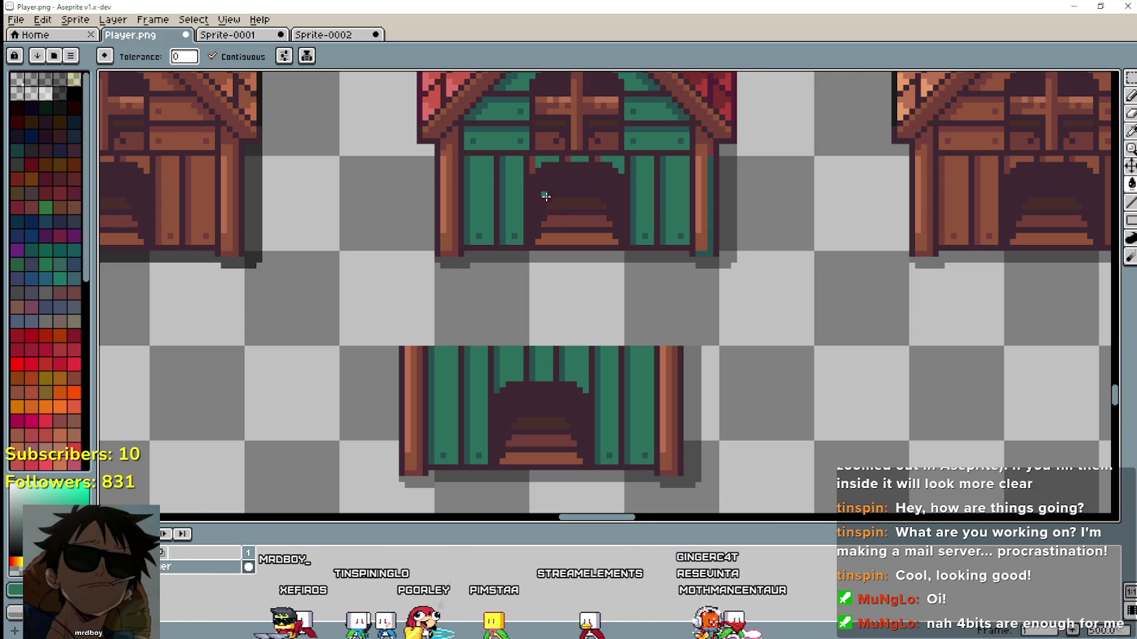
Zoom into the green house and its copied door piece, alternating Eyedropper and Paint Bucket.
scroll(545, 197, down, 3)
scroll(545, 196, down, 4)
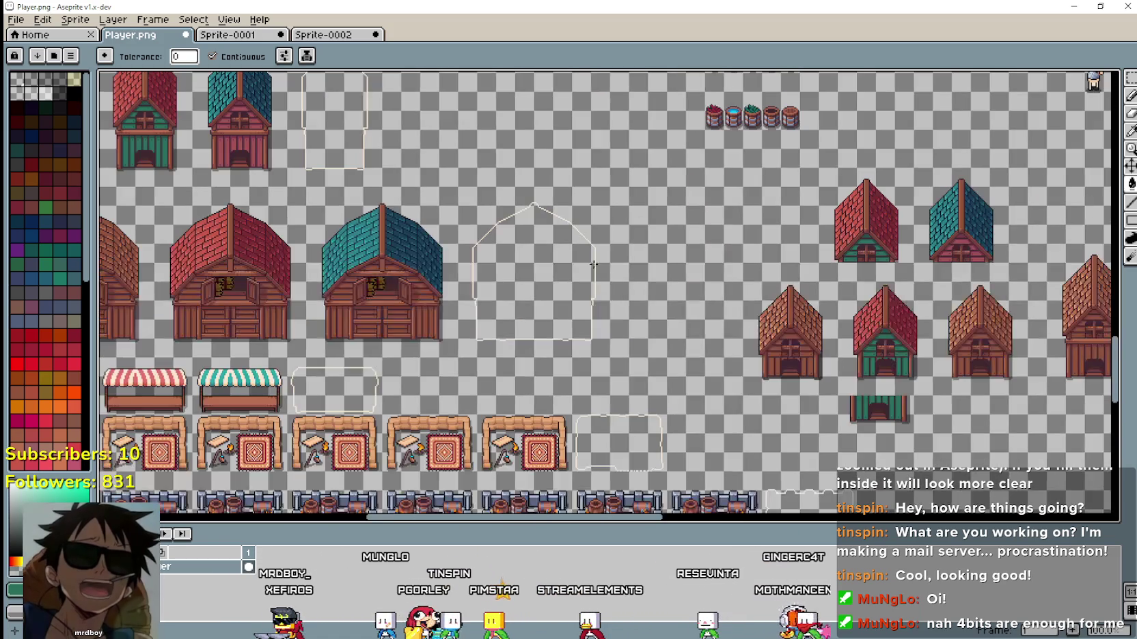
scroll(418, 197, up, 4)
scroll(694, 369, down, 2)
scroll(694, 369, up, 5)
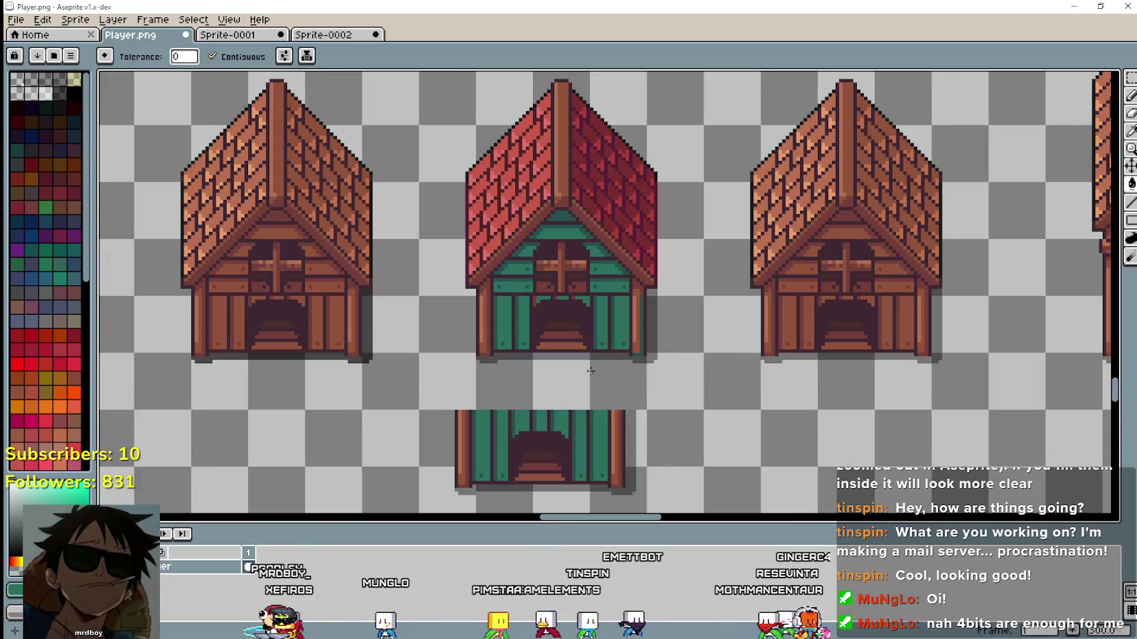
scroll(519, 227, up, 1)
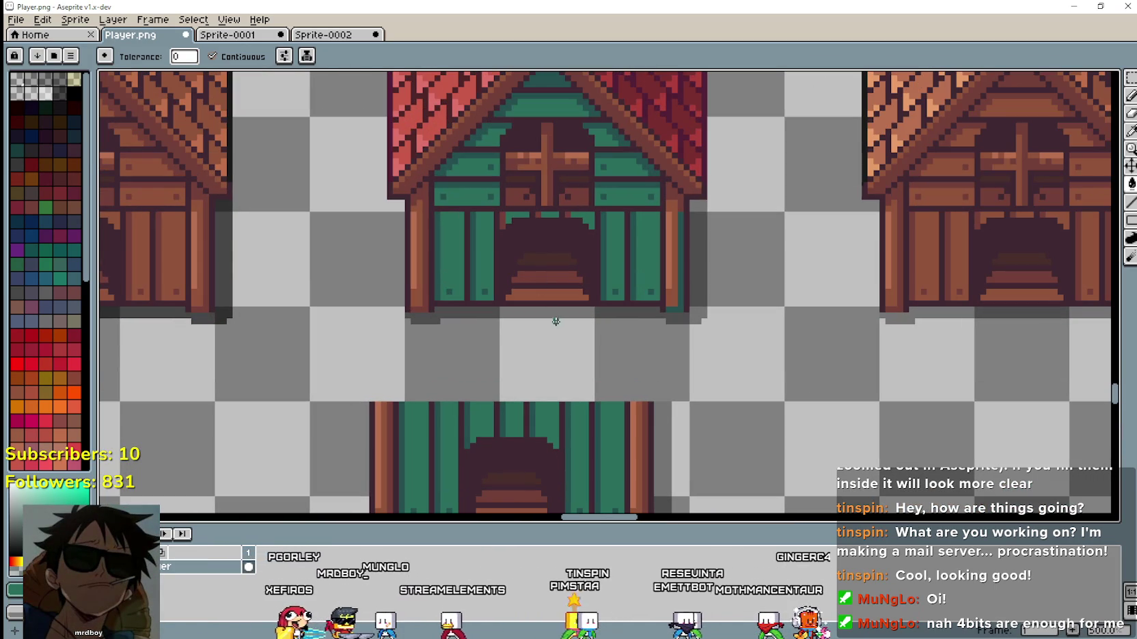
click(1130, 131)
scroll(556, 217, up, 2)
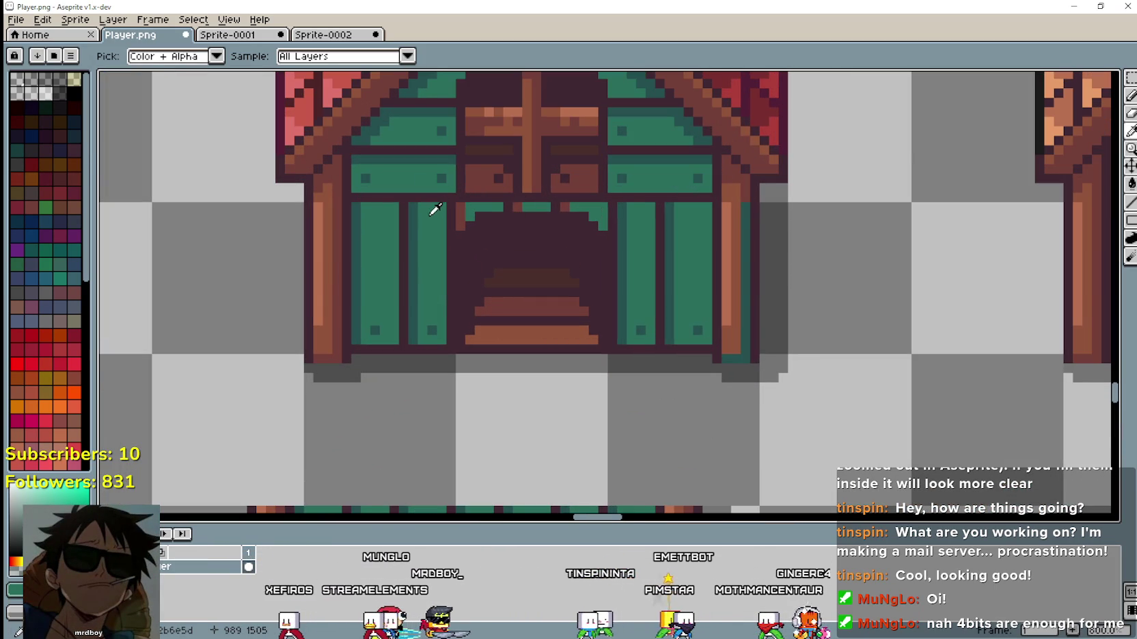
click(1131, 184)
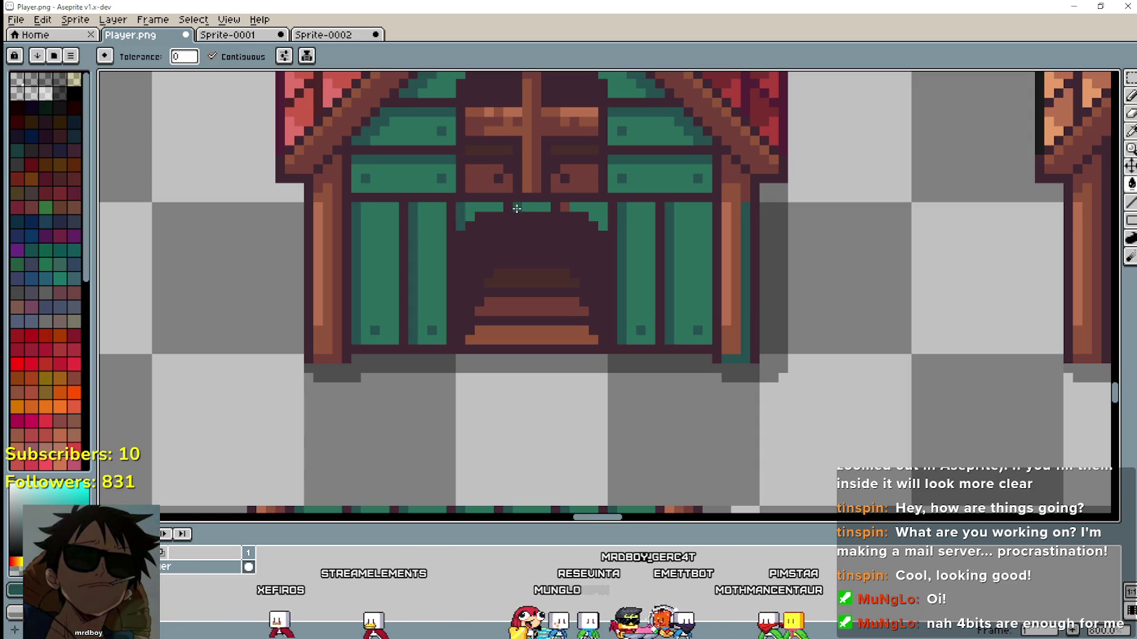
scroll(589, 185, down, 1)
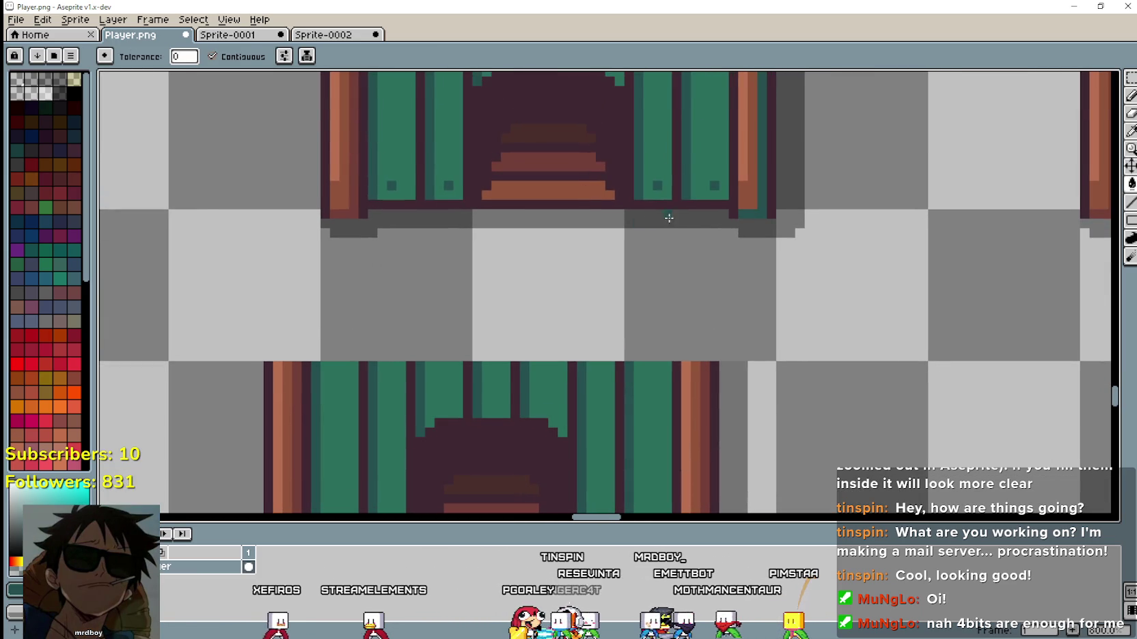
scroll(723, 260, down, 1)
scroll(744, 236, down, 3)
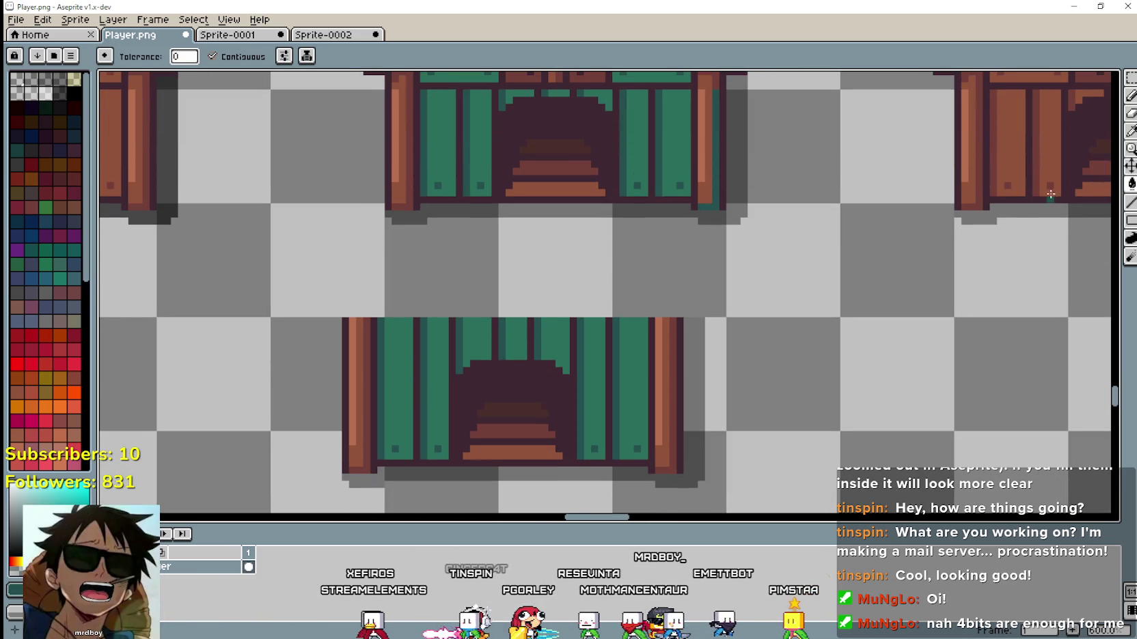
Make the copied door piece's dark outline colour the active drawing colour.
key(i)
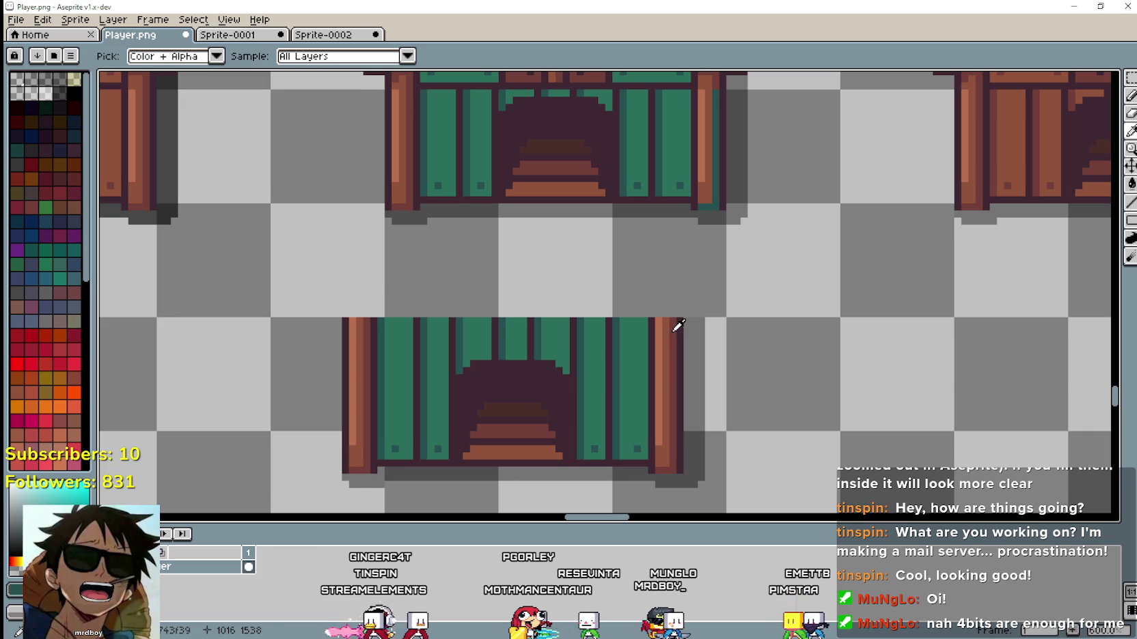
key(g)
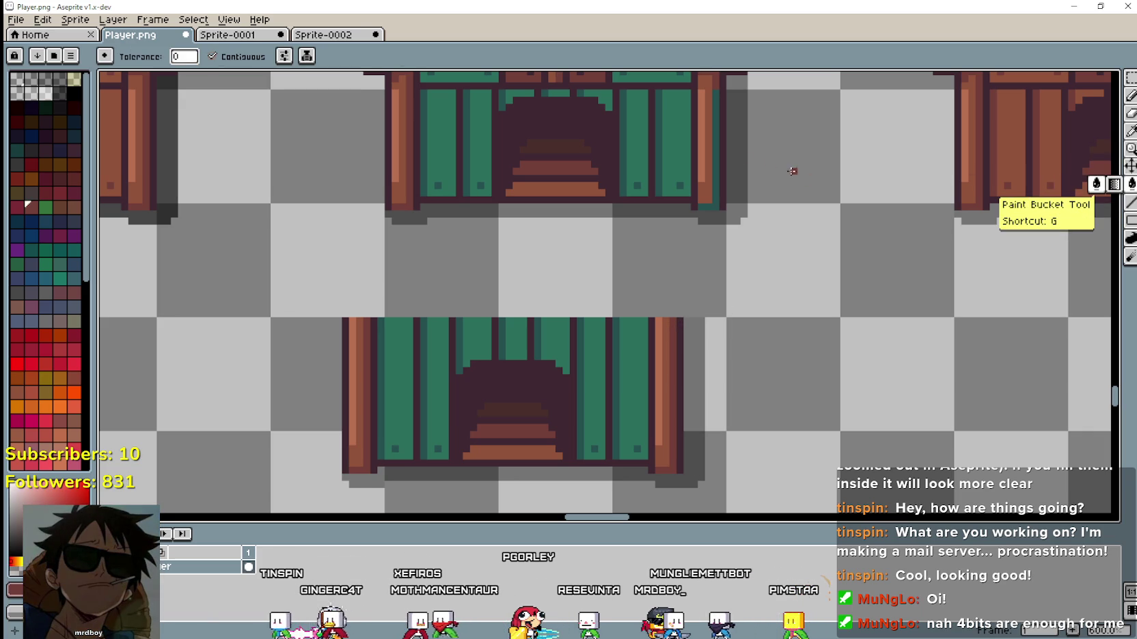
mouse_move(482, 236)
mouse_down()
mouse_move(520, 297)
mouse_move(527, 162)
mouse_move(515, 269)
mouse_move(510, 202)
mouse_move(503, 314)
mouse_up()
scroll(500, 224, down, 1)
scroll(469, 348, up, 1)
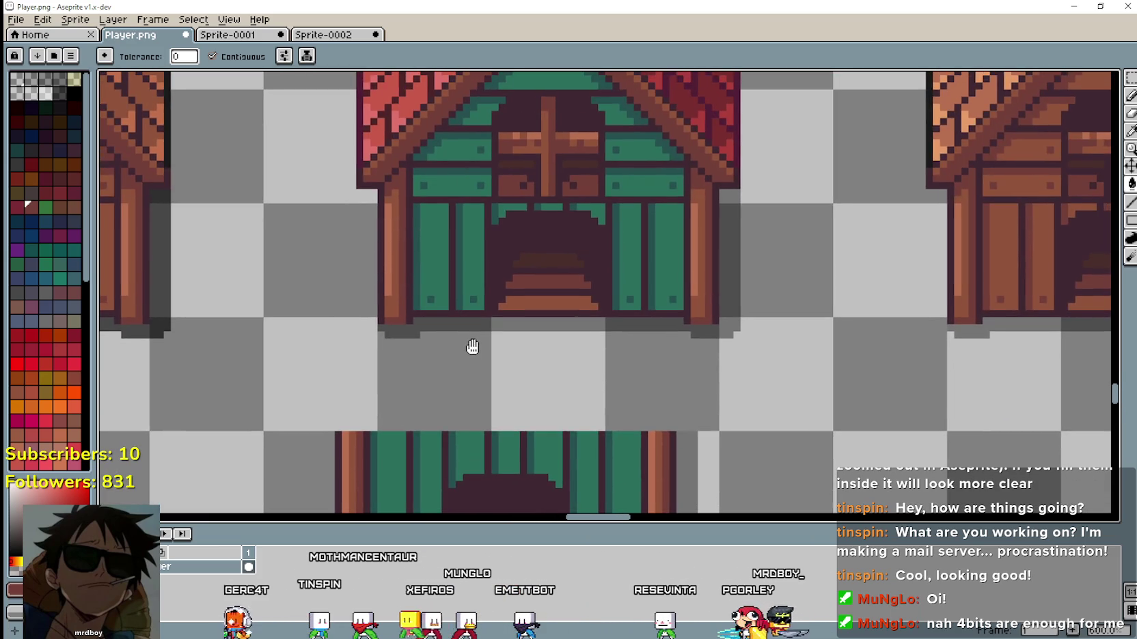
scroll(462, 234, down, 2)
scroll(460, 279, down, 2)
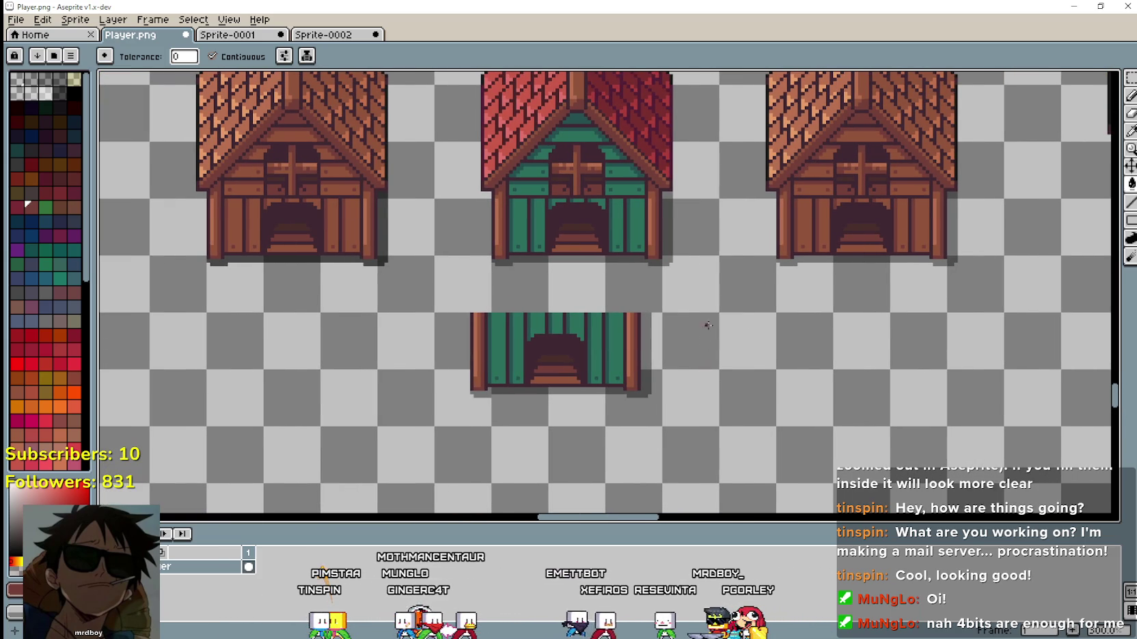
Delete the loose green door piece below the houses.
scroll(707, 330, down, 1)
key(b)
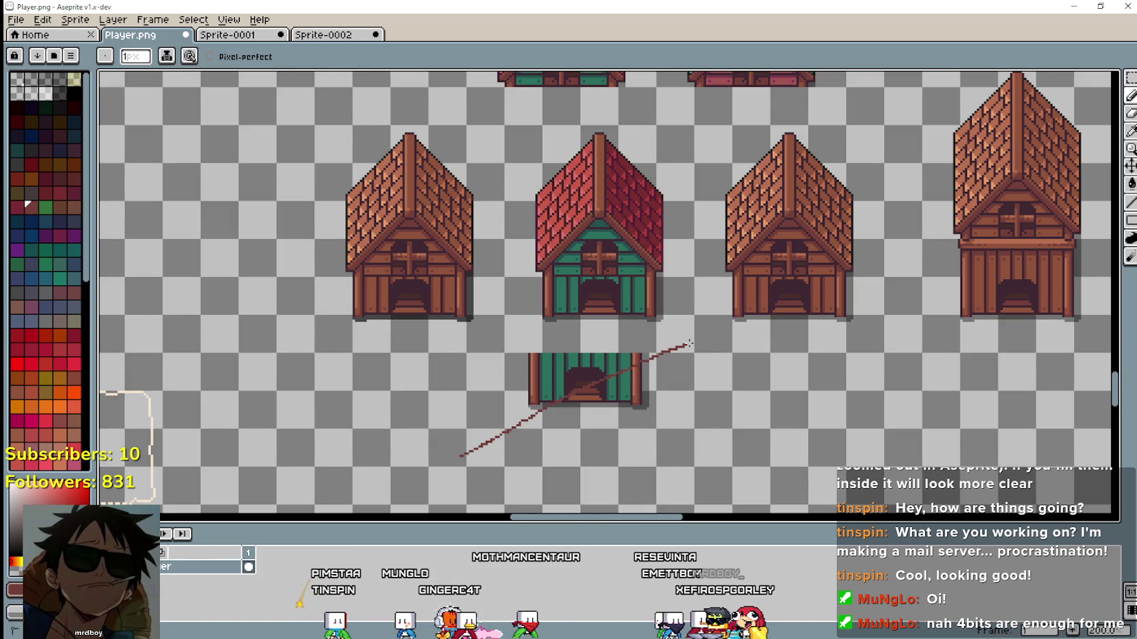
key(w)
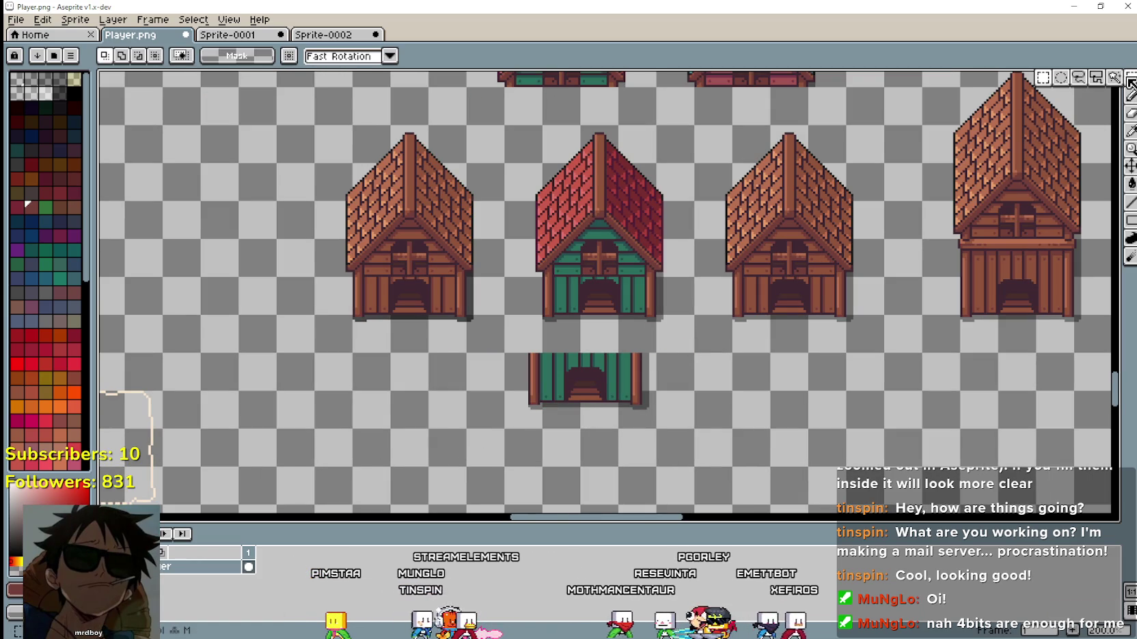
key(m)
drag(444, 441, 710, 328)
key(Delete)
Select the teal house's and orange house's lower walls and doorways.
mouse_move(618, 316)
mouse_down()
mouse_move(540, 443)
mouse_move(517, 429)
mouse_up()
scroll(524, 360, up, 1)
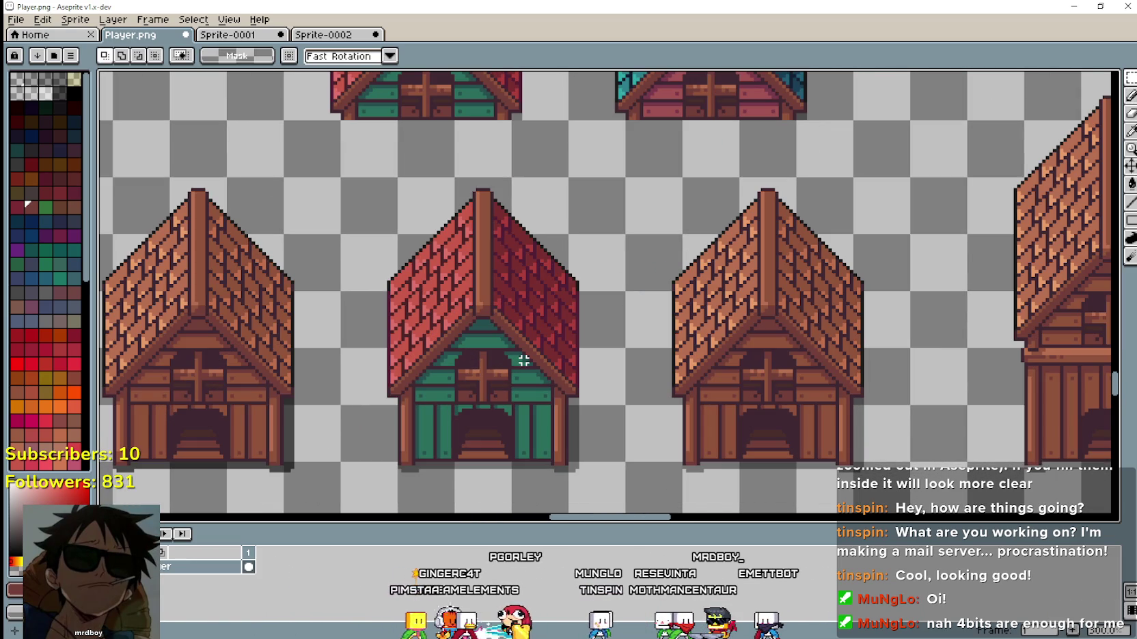
scroll(684, 325, down, 1)
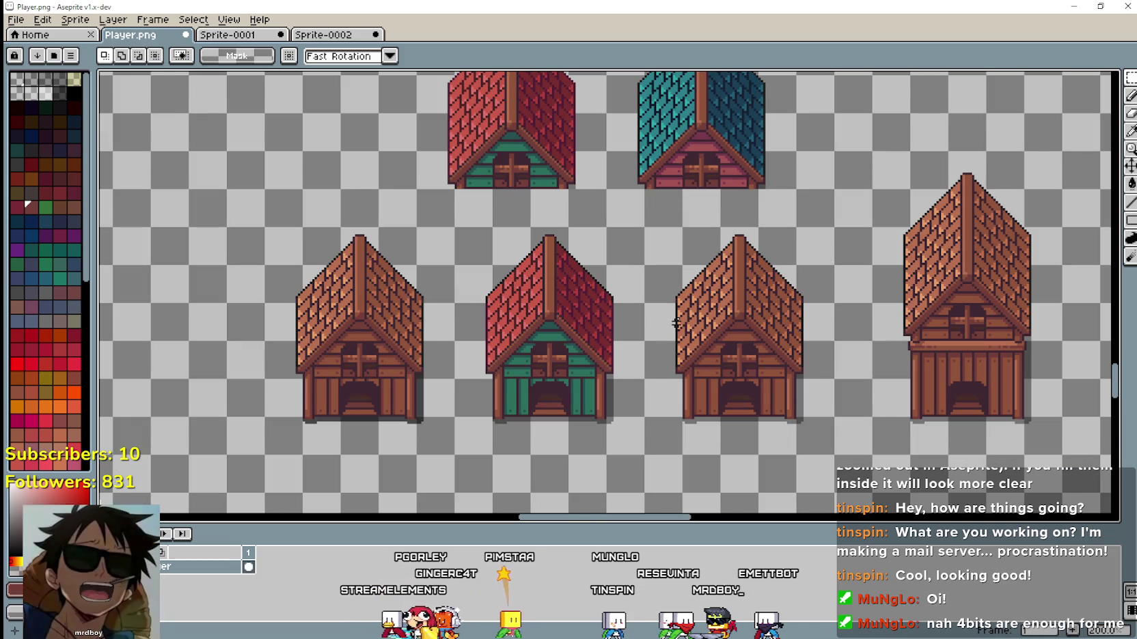
mouse_move(669, 326)
mouse_down()
mouse_move(637, 360)
mouse_move(601, 370)
mouse_up()
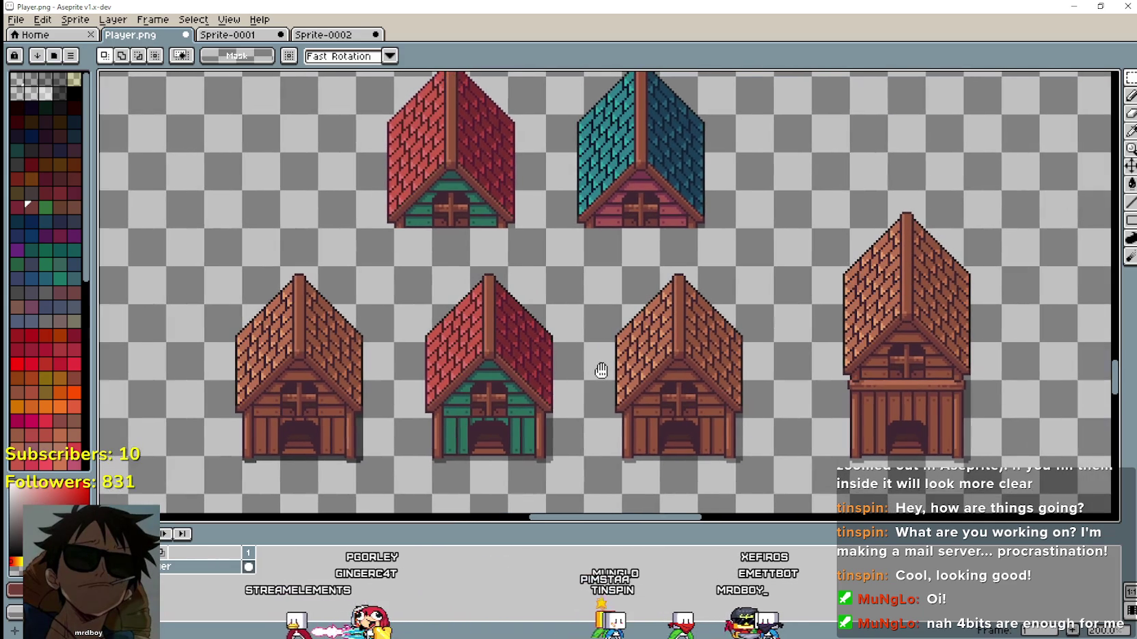
mouse_move(545, 231)
mouse_down()
mouse_move(736, 191)
mouse_move(738, 150)
mouse_up()
mouse_move(711, 191)
mouse_down()
mouse_move(680, 159)
mouse_move(713, 332)
mouse_move(726, 335)
mouse_up()
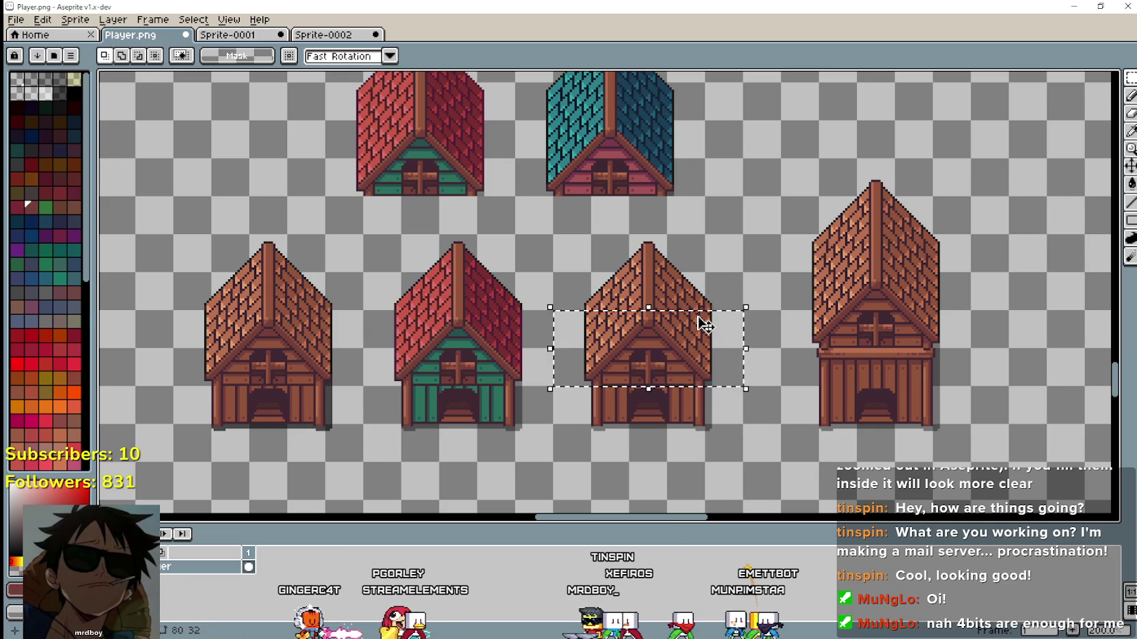
Replace the orange house's lower part with the copied teal-house walls and door.
key(Delete)
key(ctrl+v)
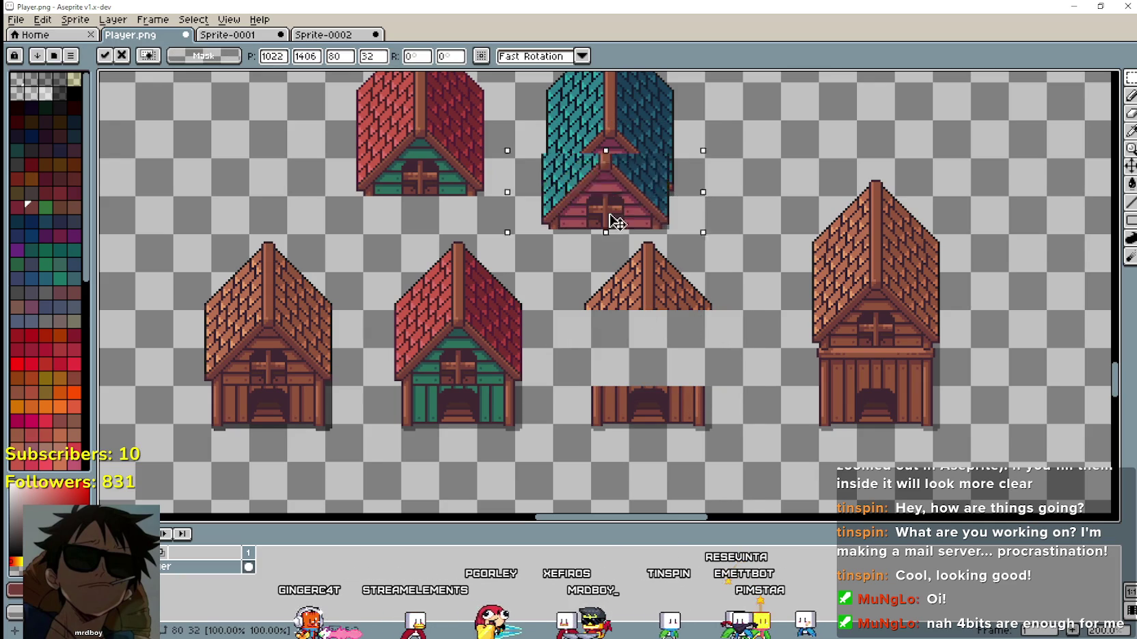
drag(617, 186, 657, 365)
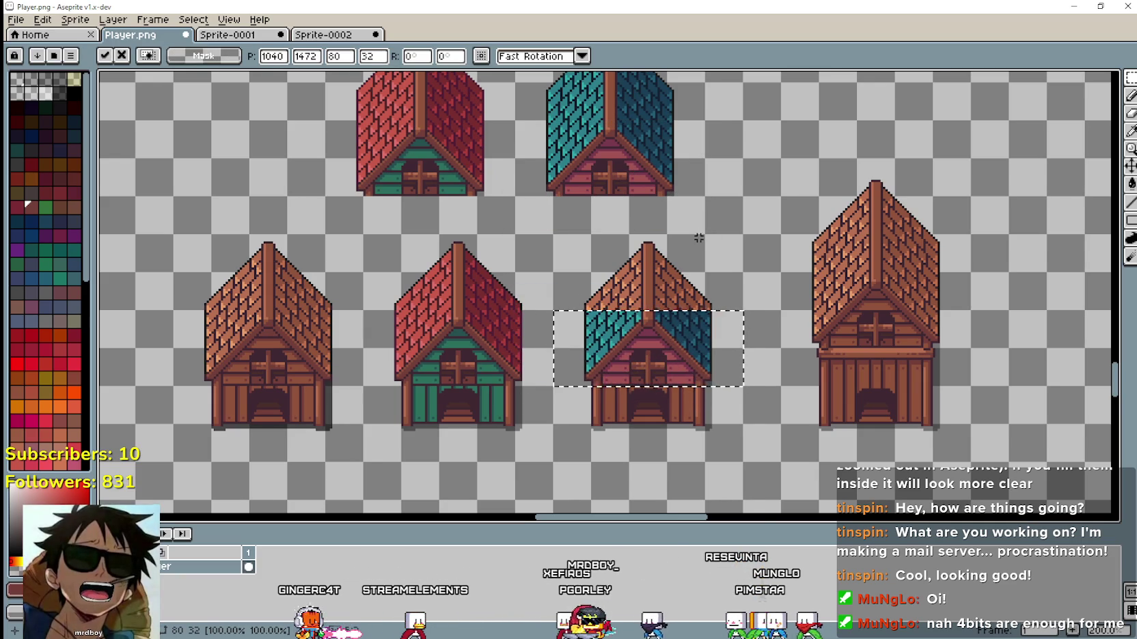
scroll(663, 346, right, 1)
scroll(662, 346, up, 2)
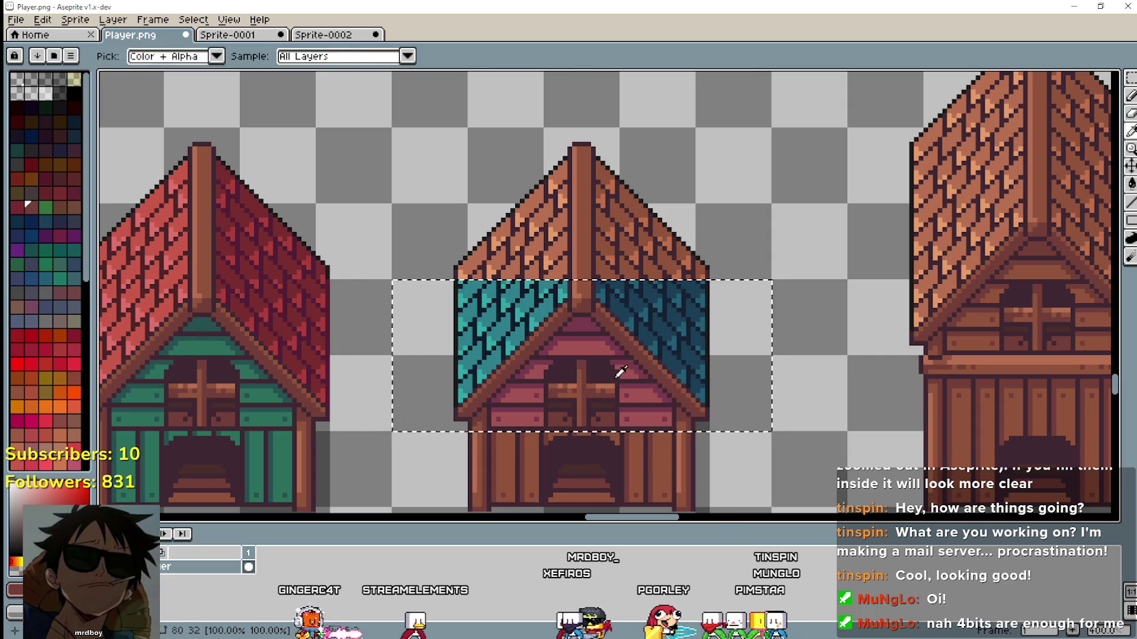
key(Return)
scroll(664, 200, down, 4)
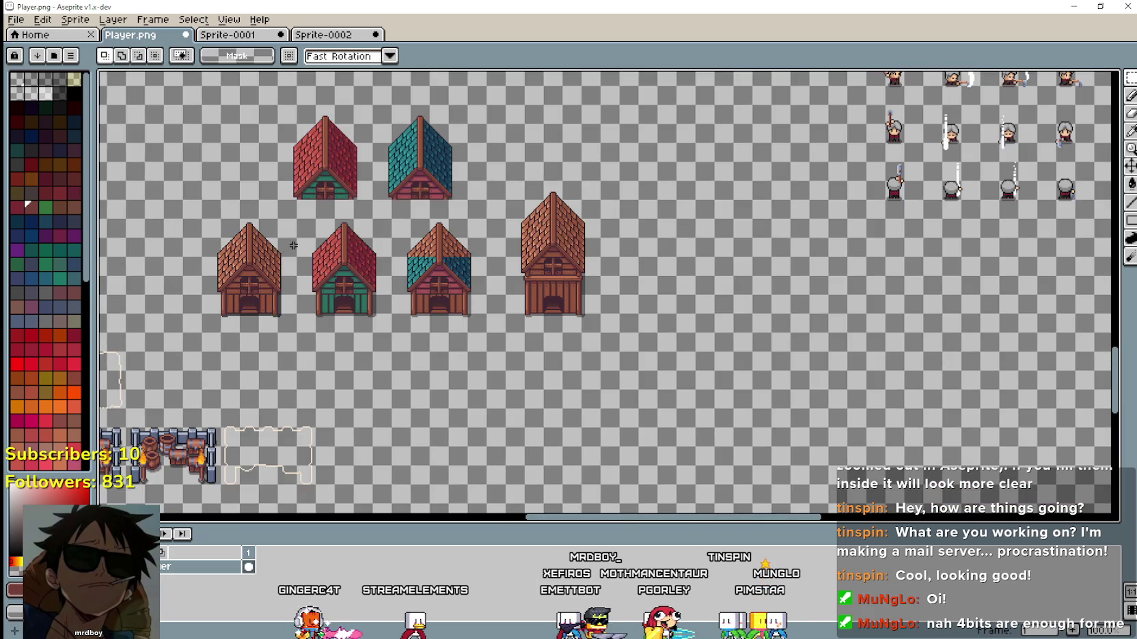
scroll(675, 291, up, 2)
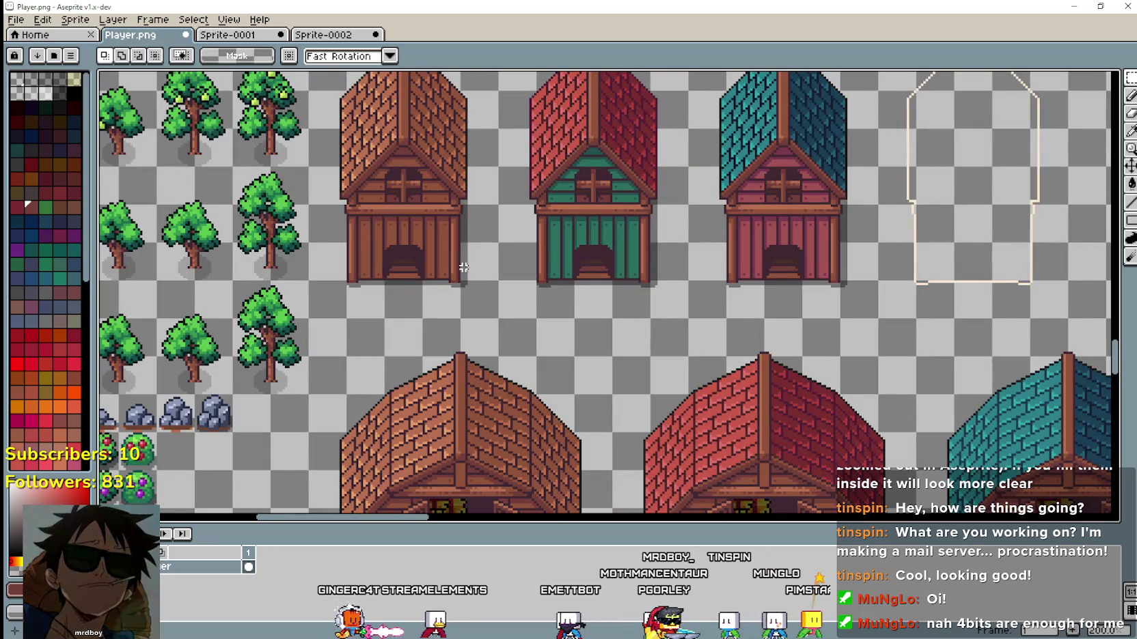
Move the middle house's lower walls and door up directly under the teal roof.
mouse_move(690, 245)
mouse_down()
mouse_move(857, 272)
mouse_move(845, 283)
mouse_up()
scroll(820, 318, down, 2)
scroll(639, 256, up, 4)
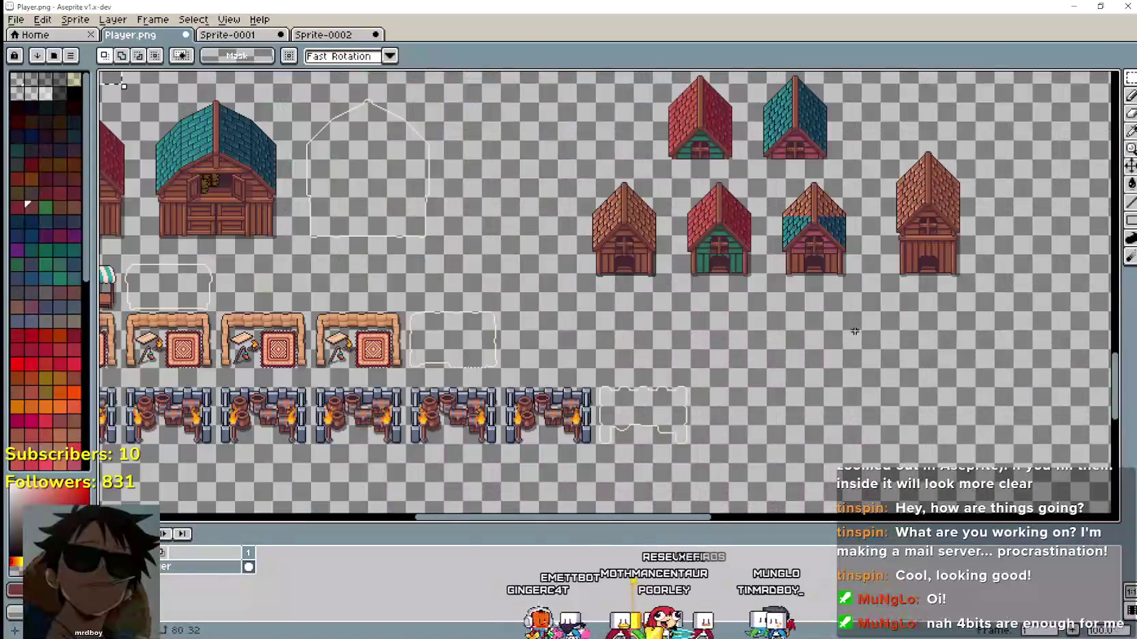
scroll(639, 257, up, 2)
drag(505, 205, 765, 284)
key(Delete)
key(ctrl+v)
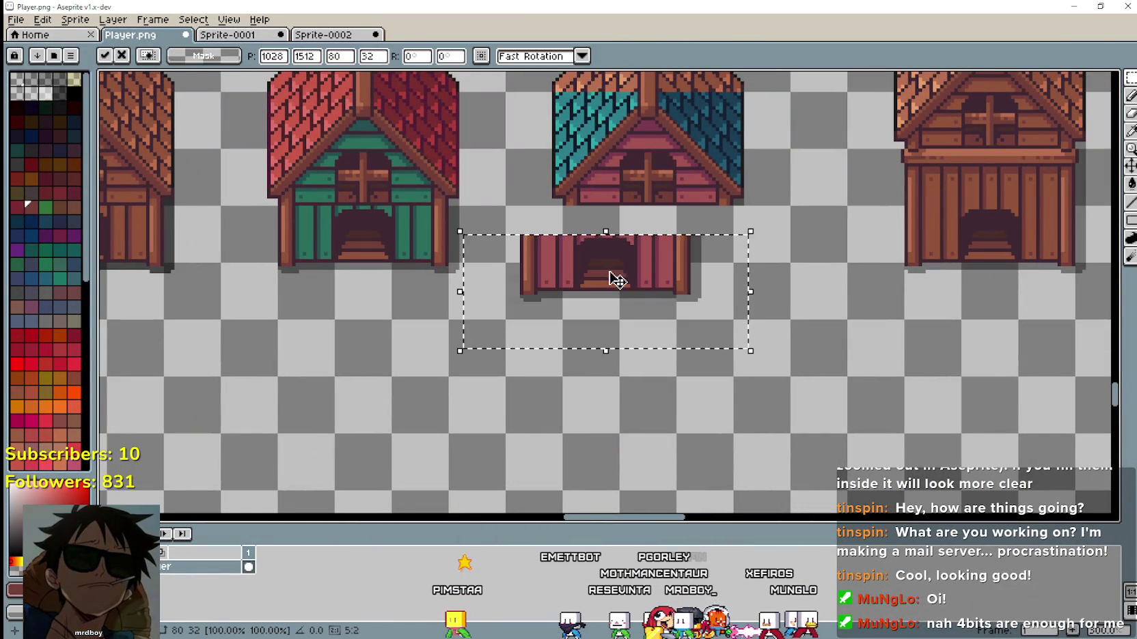
drag(622, 279, 655, 254)
key(Return)
Pan back over the lower row of houses to review the result.
drag(767, 242, 742, 357)
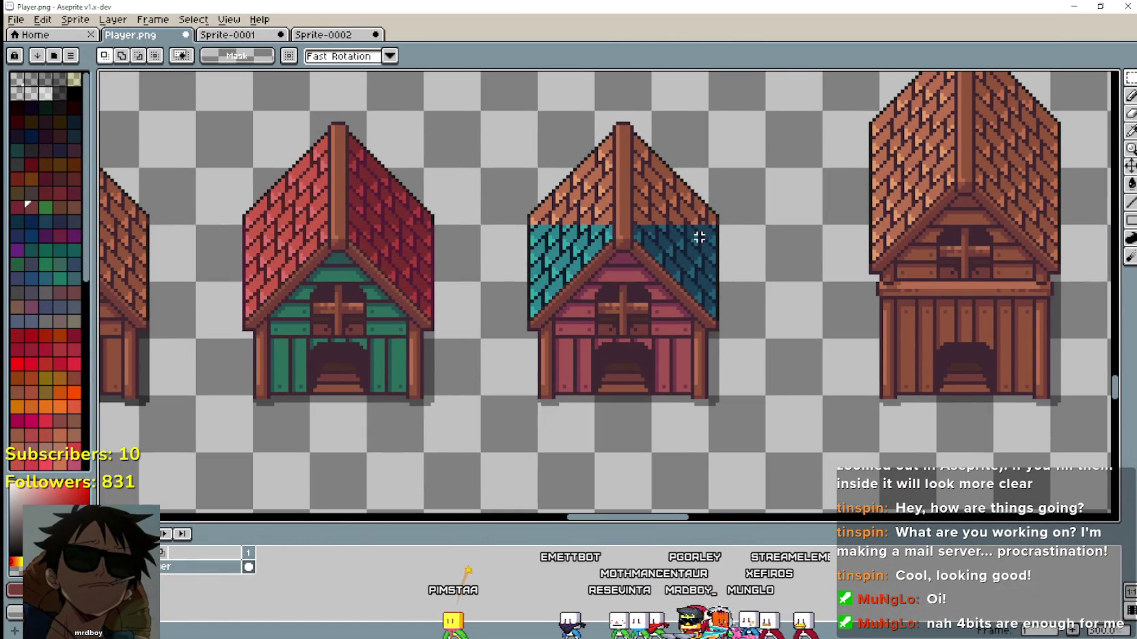
scroll(552, 211, up, 3)
scroll(584, 161, up, 3)
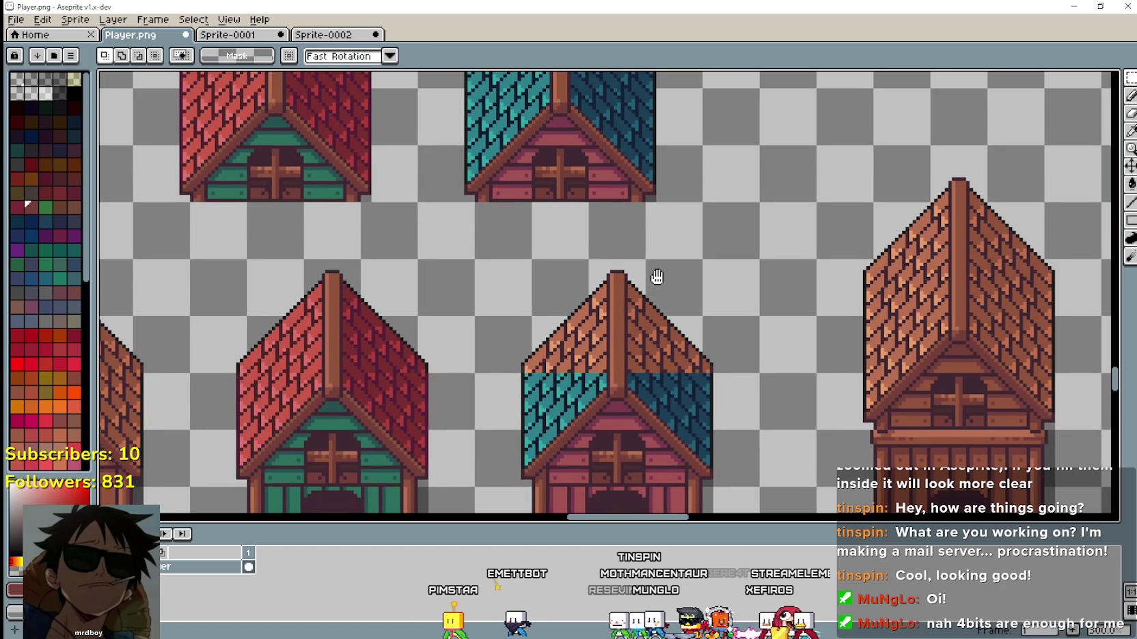
mouse_move(692, 313)
mouse_down()
mouse_move(675, 141)
mouse_move(785, 158)
mouse_up()
scroll(717, 152, up, 5)
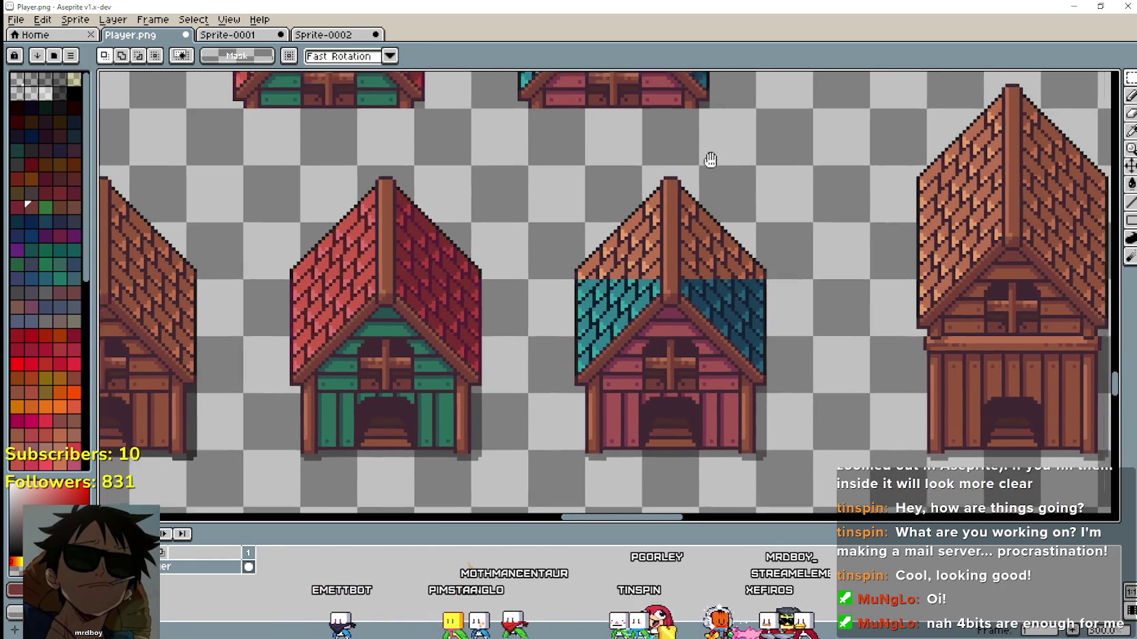
click(1130, 132)
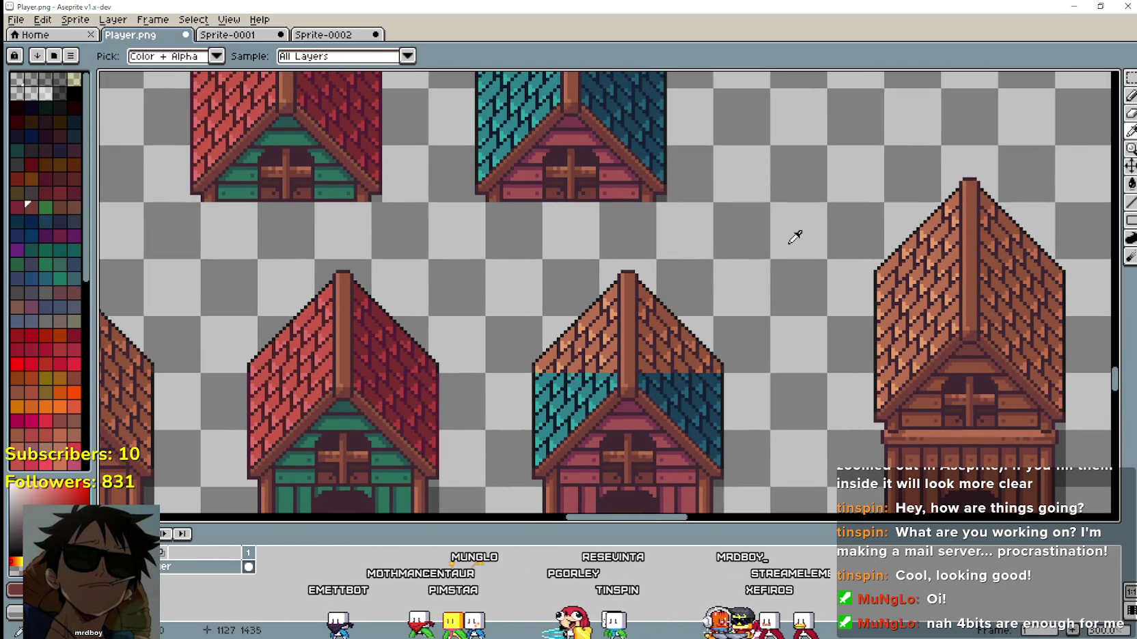
Marquee-select the upper-left half of the lower middle house's roof.
click(1129, 78)
drag(486, 372, 712, 261)
drag(483, 256, 773, 376)
scroll(617, 310, up, 1)
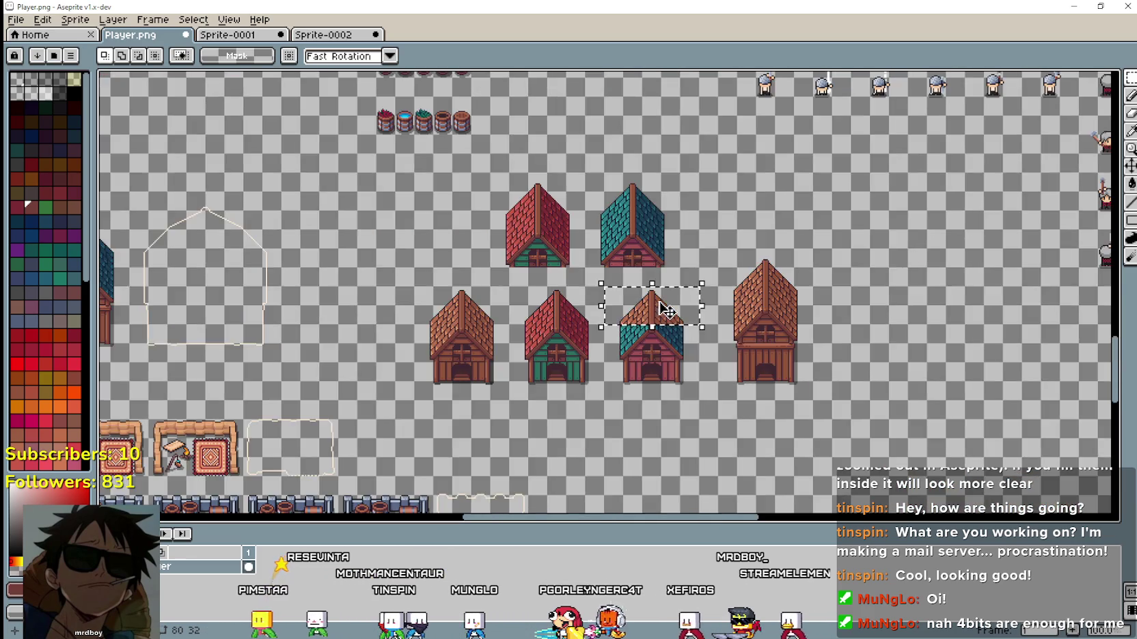
scroll(660, 312, down, 5)
scroll(645, 276, up, 4)
mouse_move(645, 276)
mouse_down()
mouse_move(662, 355)
mouse_move(666, 263)
mouse_up()
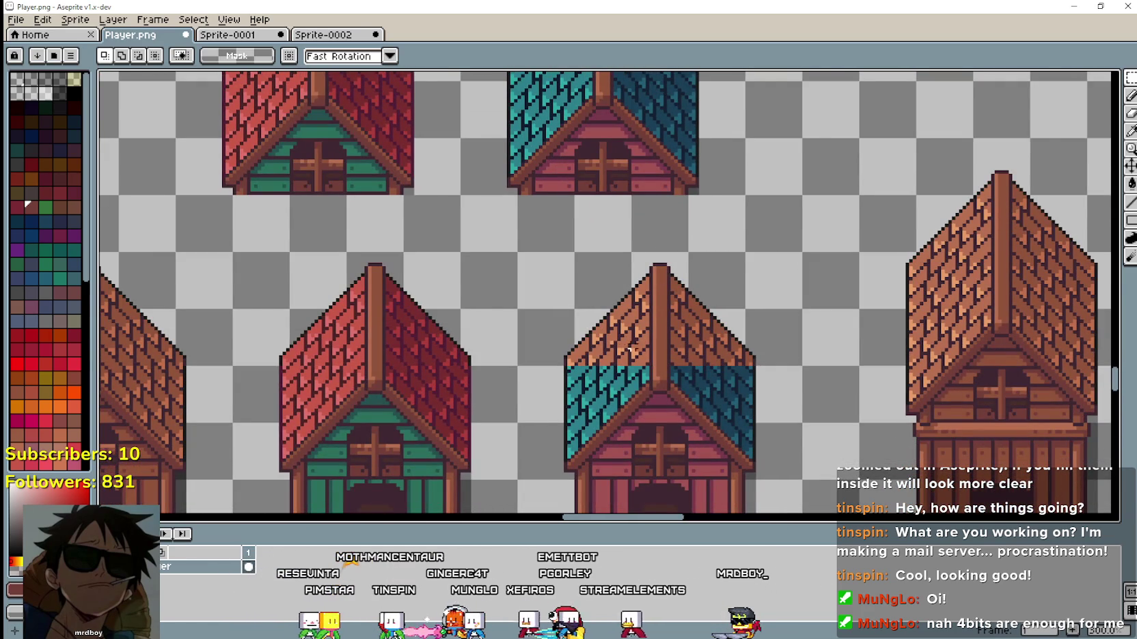
scroll(630, 352, down, 2)
scroll(692, 339, up, 2)
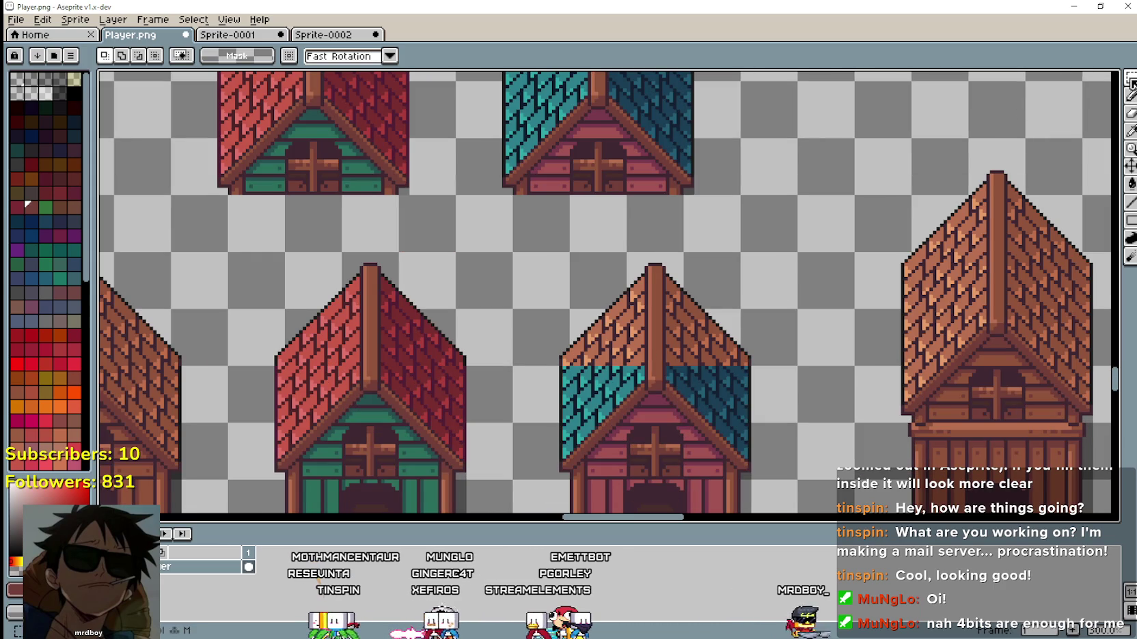
scroll(647, 406, up, 2)
scroll(665, 418, up, 1)
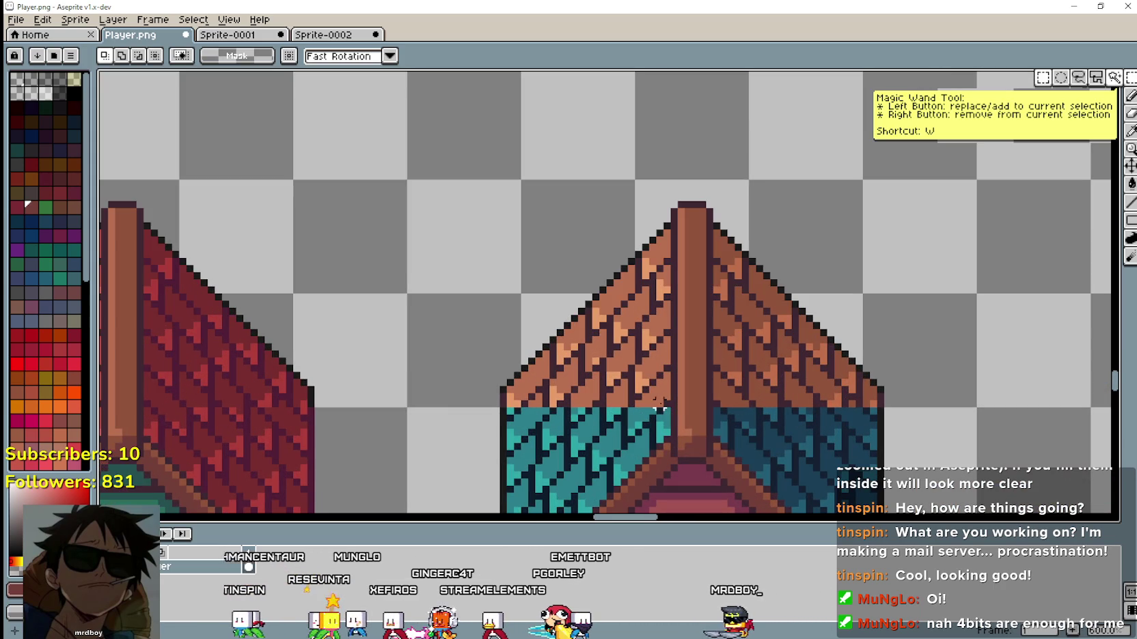
drag(667, 404, 602, 236)
drag(482, 219, 482, 217)
Sample the roof's teal and fill the selected orange tiles with Contiguous unchecked.
scroll(527, 287, down, 1)
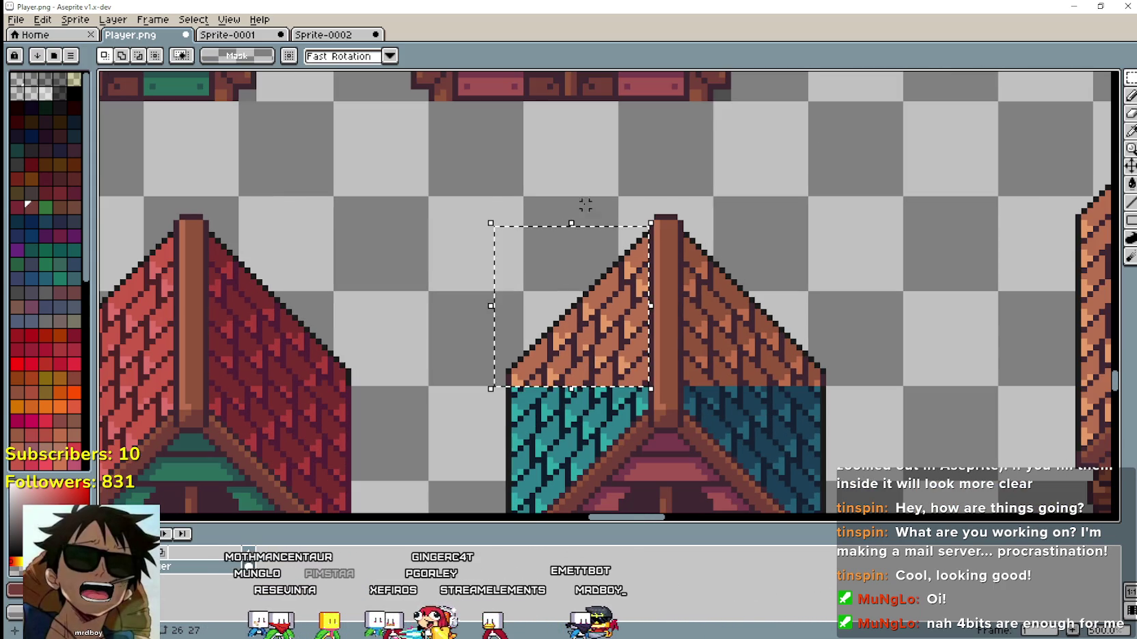
click(1131, 131)
scroll(621, 294, up, 3)
click(448, 117)
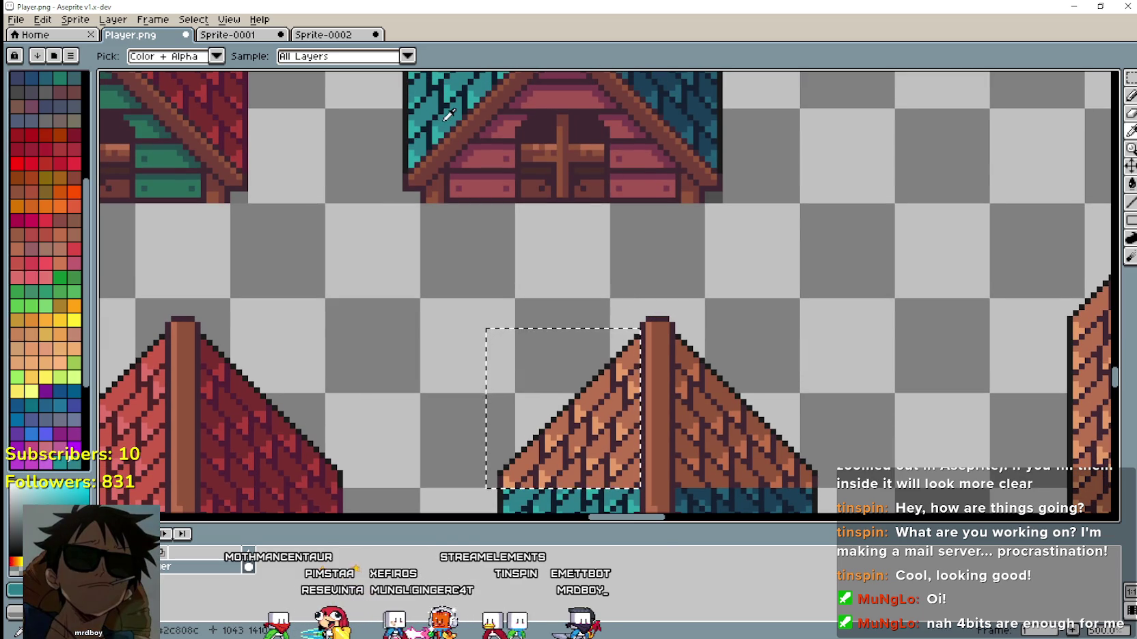
key(g)
scroll(621, 278, down, 3)
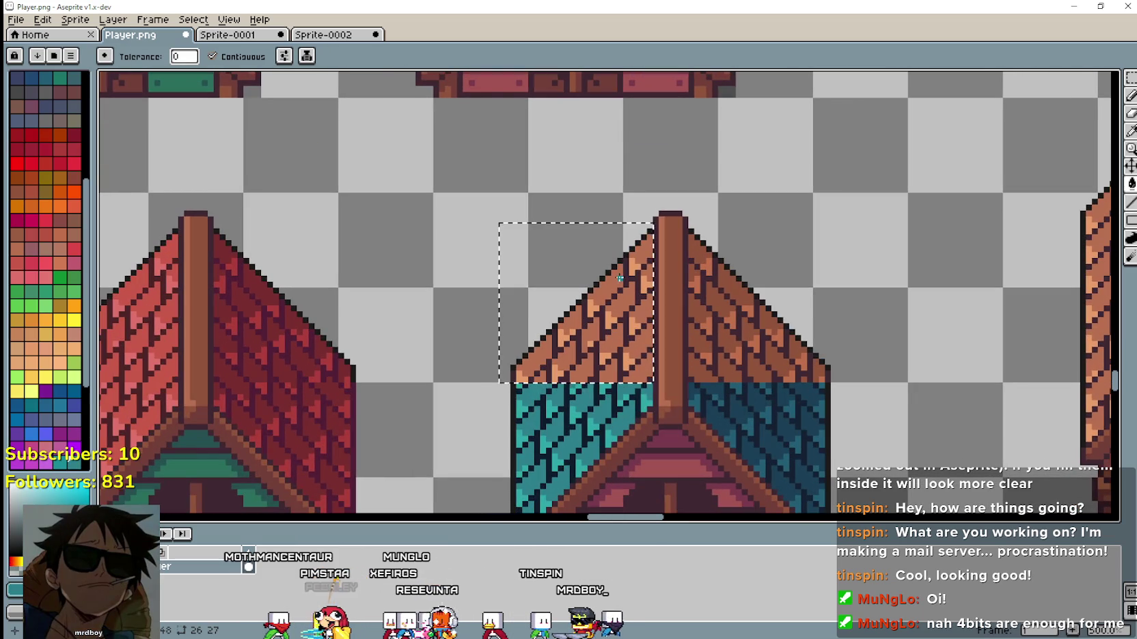
click(259, 55)
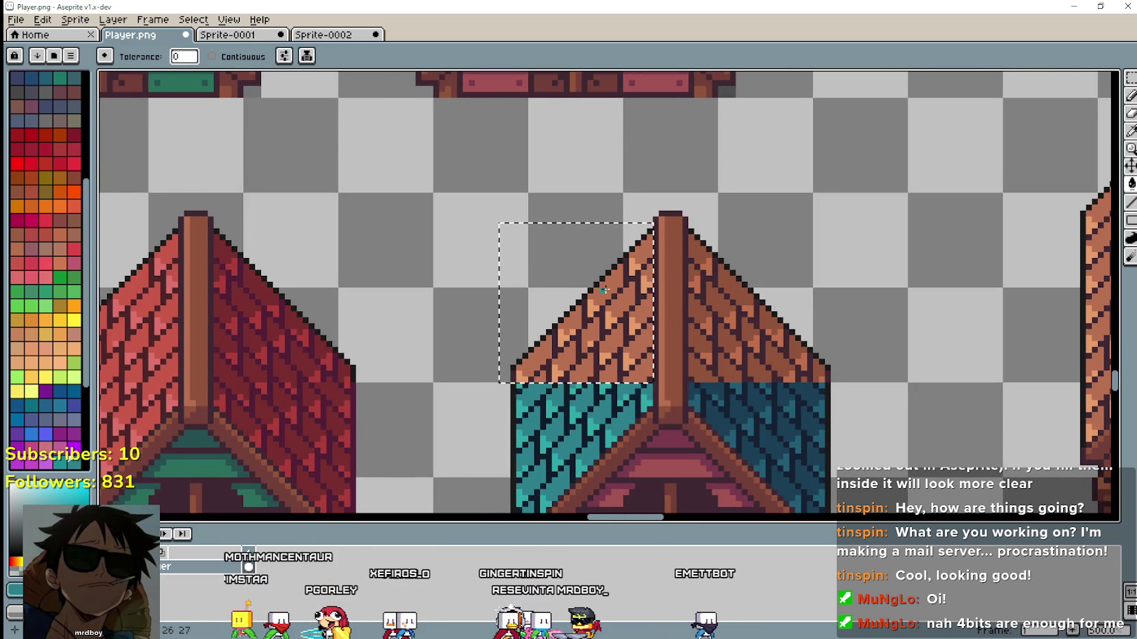
click(602, 289)
scroll(615, 273, down, 2)
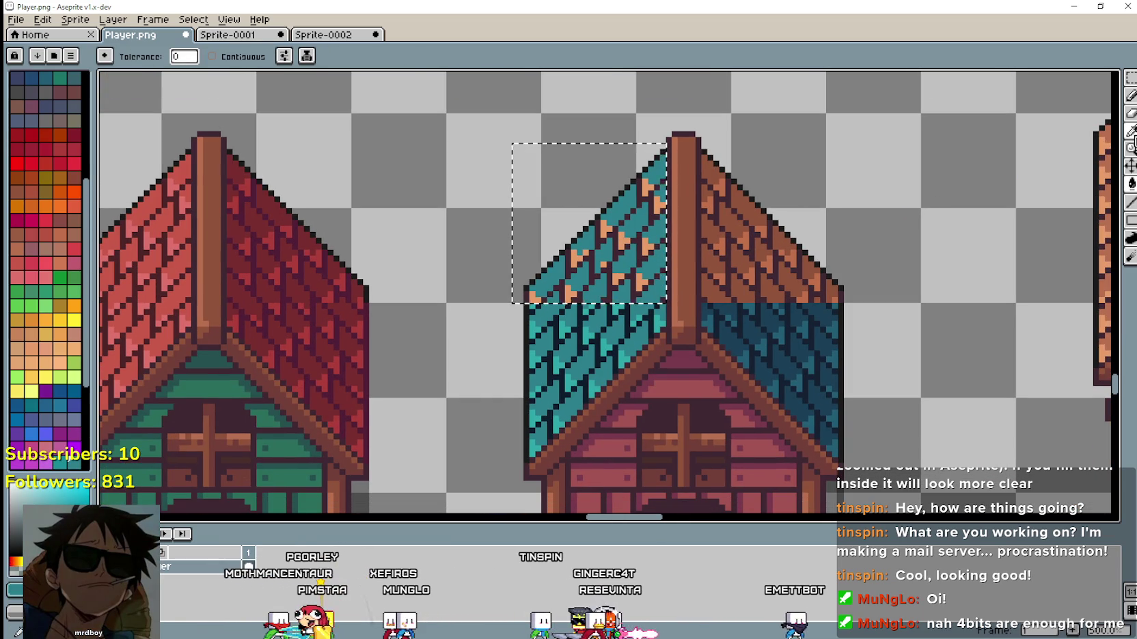
Recolour the remaining orange pixels in the selection with lighter teal shades.
key(i)
scroll(627, 298, up, 1)
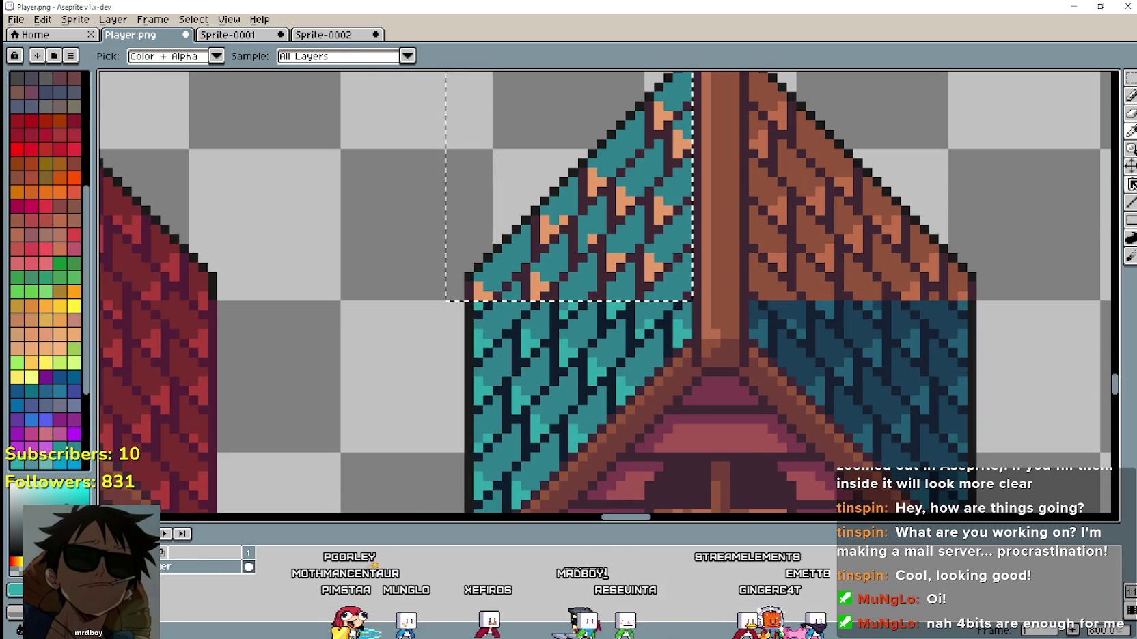
click(1131, 183)
click(657, 211)
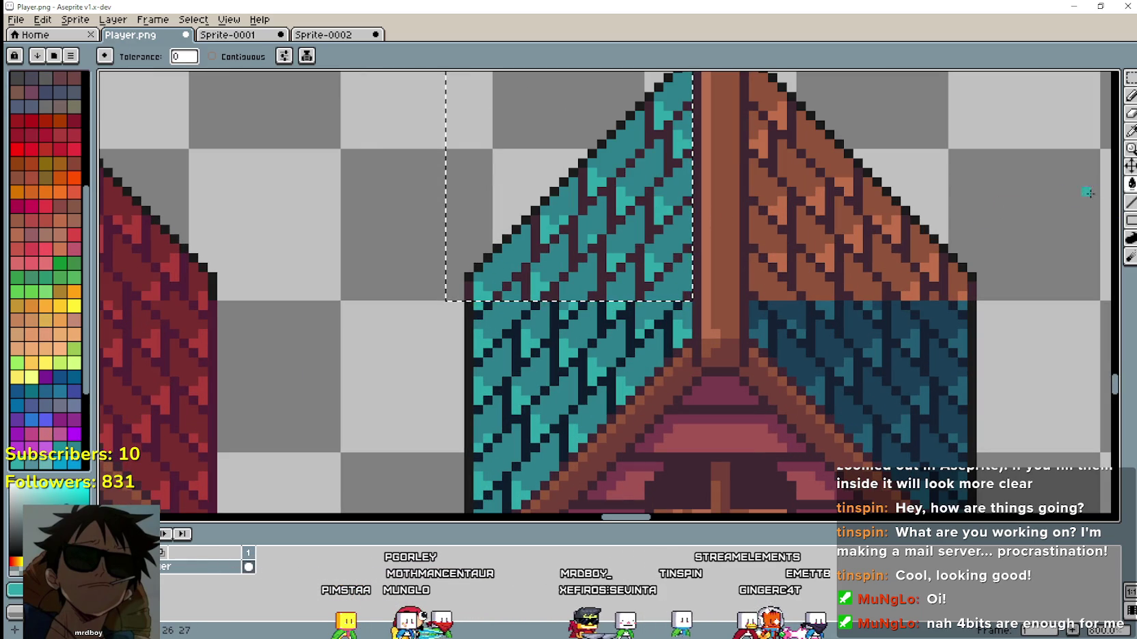
key(i)
click(604, 325)
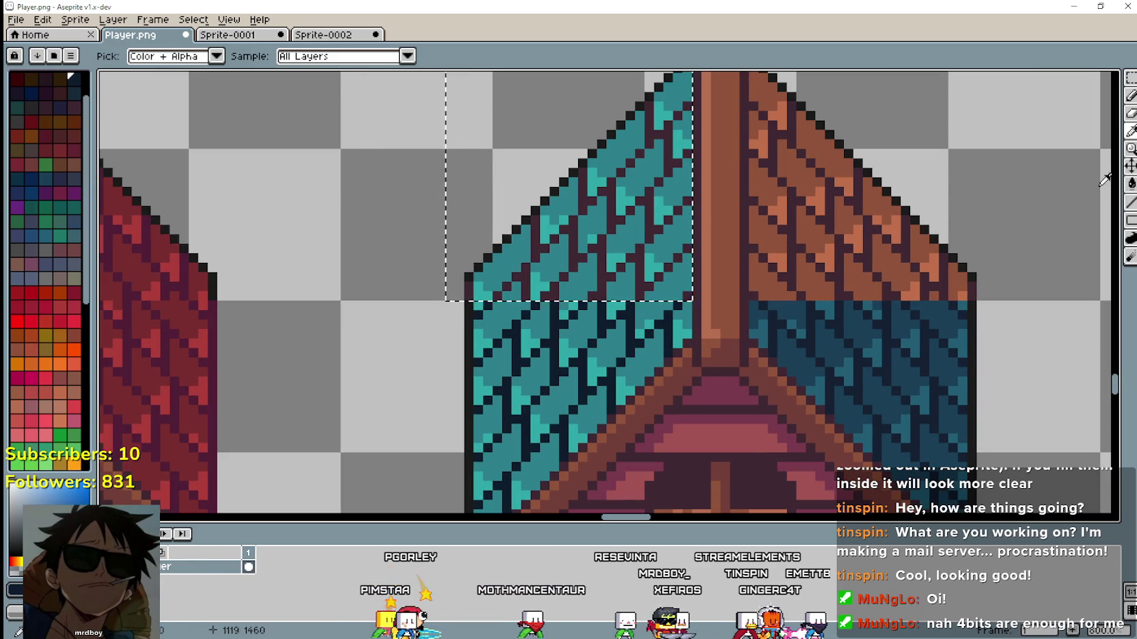
key(g)
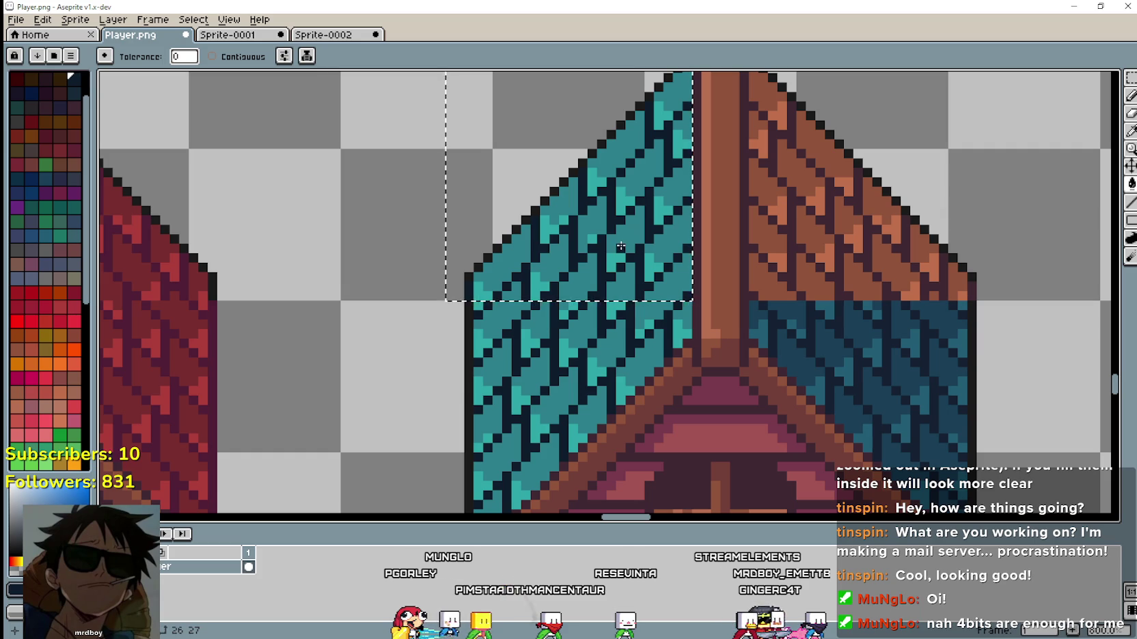
scroll(655, 183, down, 2)
scroll(616, 203, up, 1)
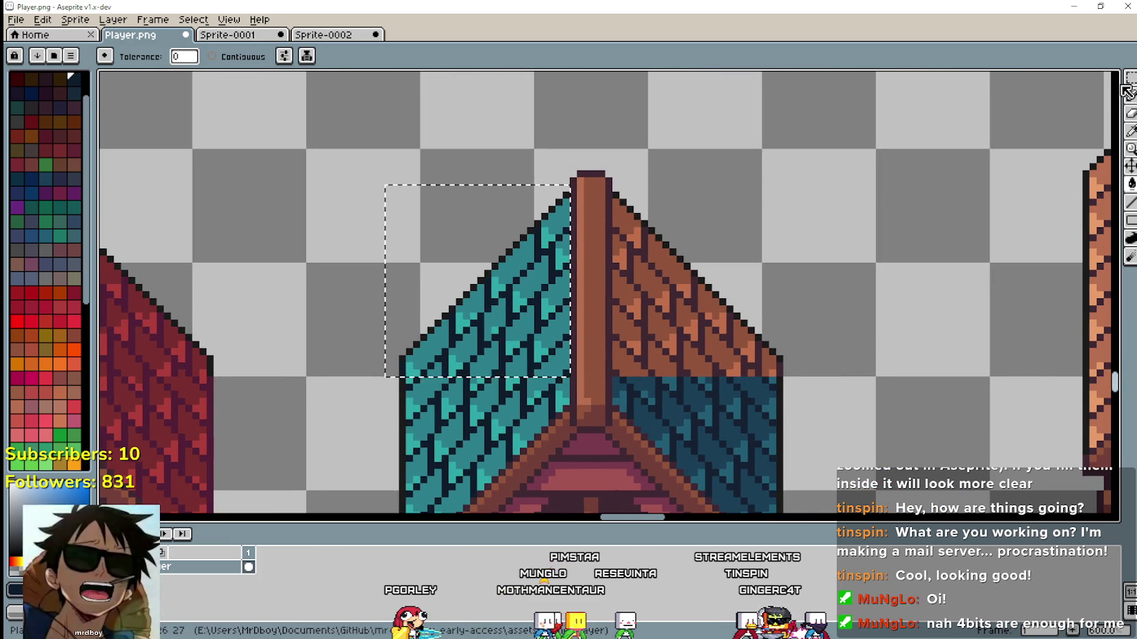
Select the roof's upper-right half and fill its brown tiles with the lower roof's dark blue.
key(m)
mouse_move(614, 376)
mouse_down()
mouse_move(825, 198)
mouse_move(827, 184)
mouse_up()
click(1131, 131)
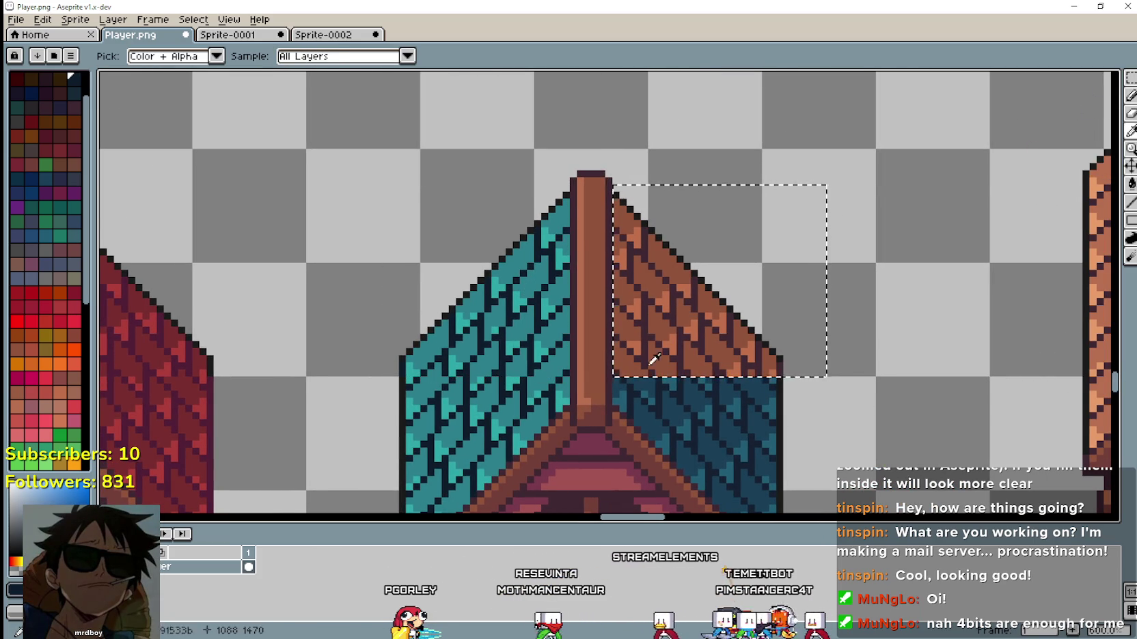
scroll(669, 376, up, 1)
click(1132, 185)
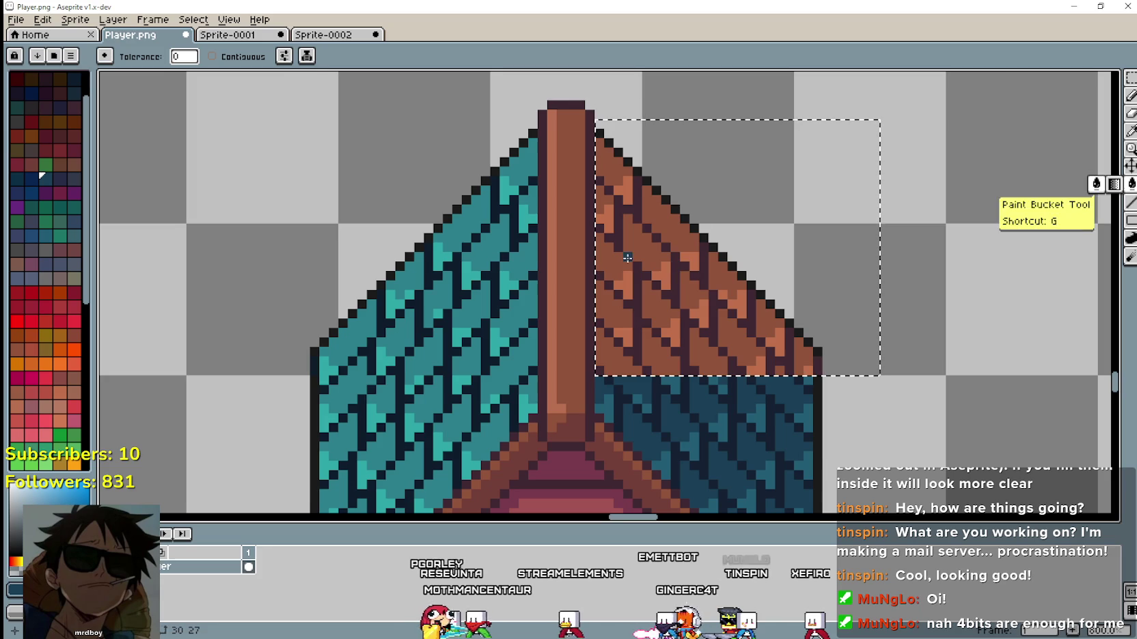
click(639, 253)
click(654, 259)
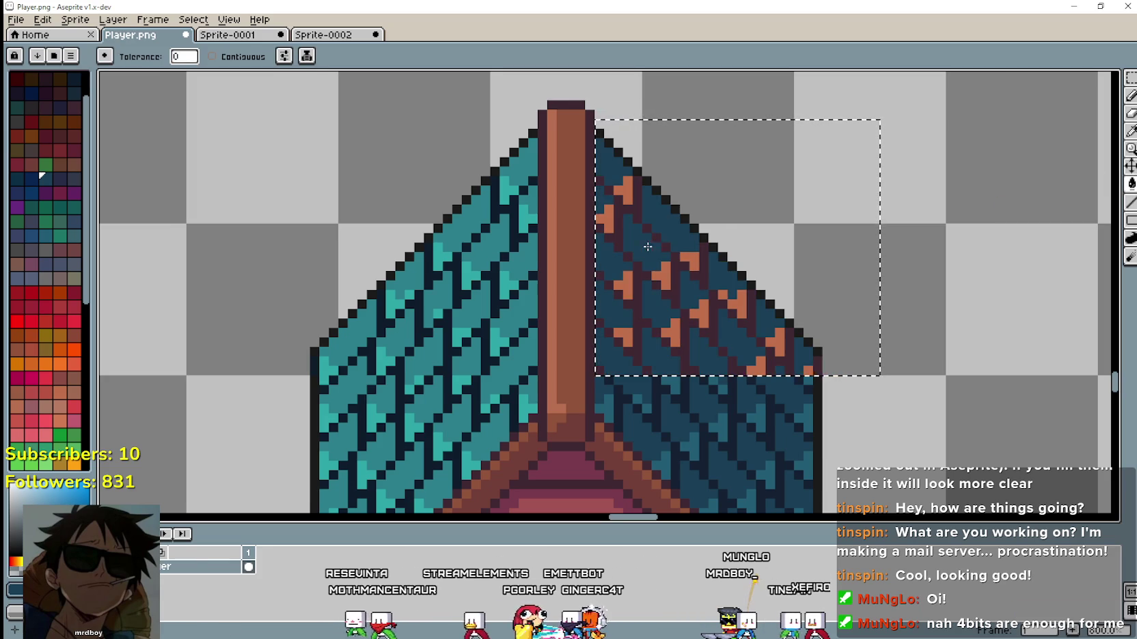
Recolour the leftover orange spots with the roof's darker tile colour.
click(1131, 130)
click(750, 421)
click(694, 262)
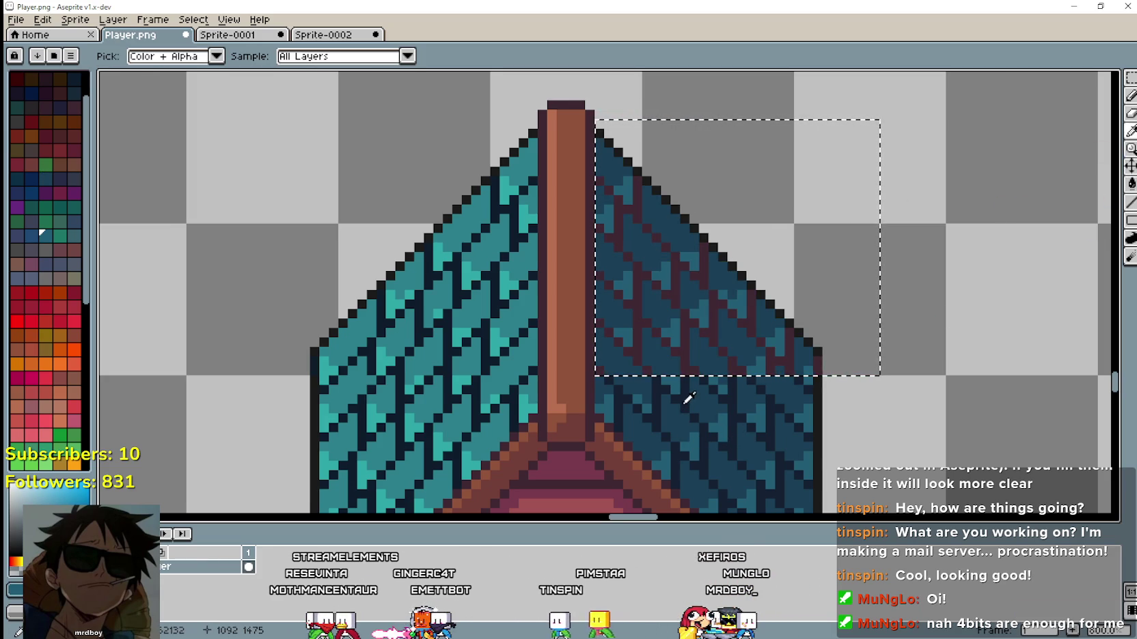
click(1131, 184)
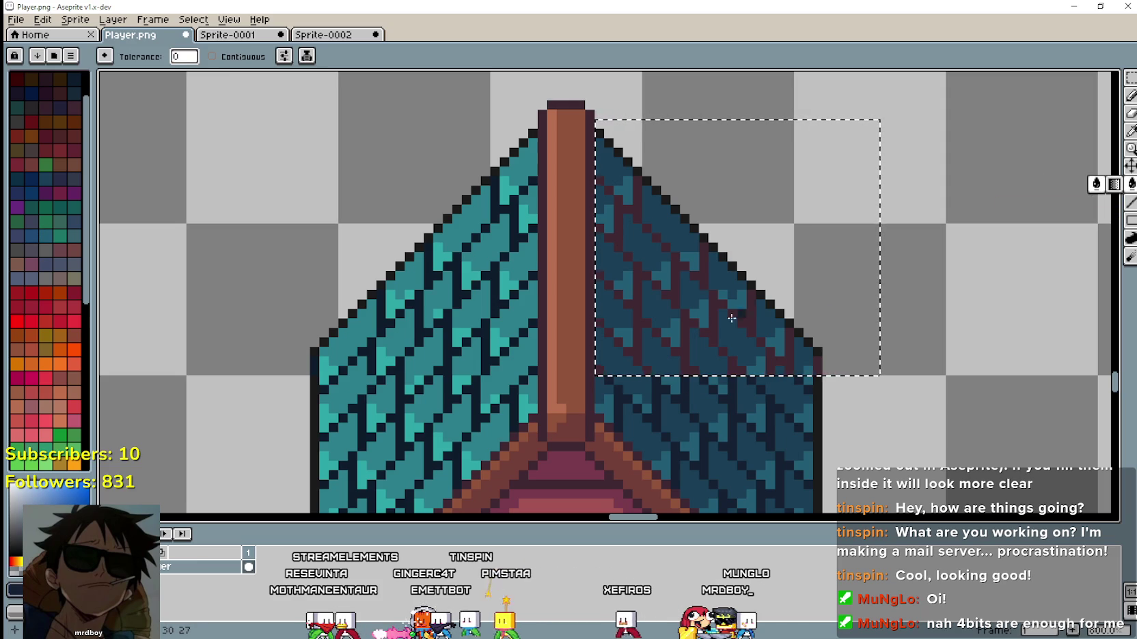
scroll(686, 329, down, 5)
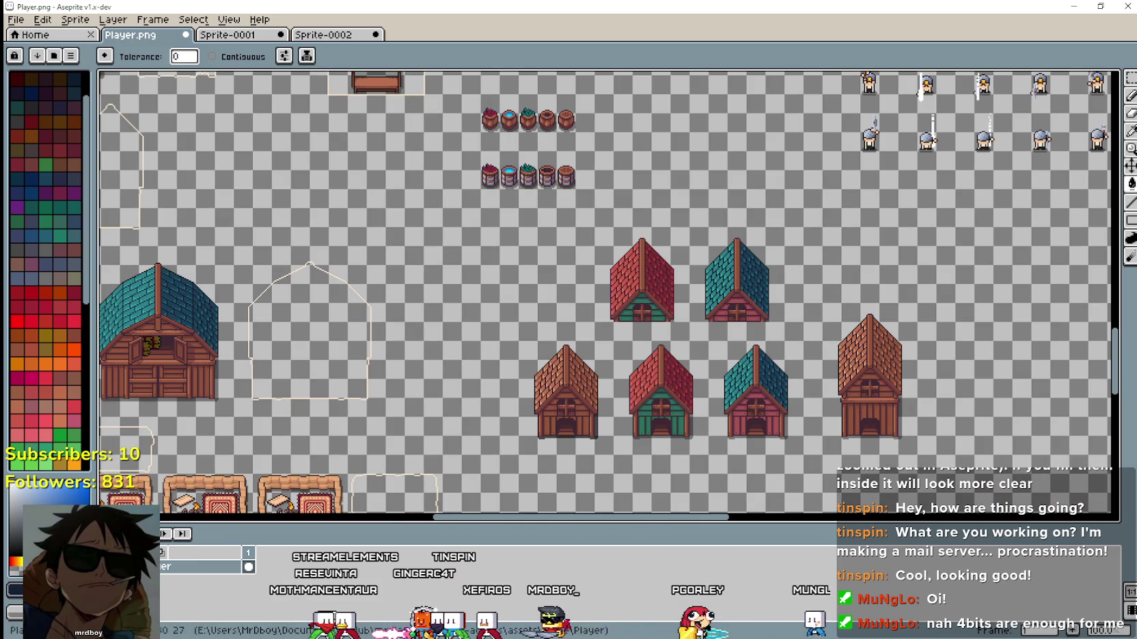
Delete the top red and teal houses and the tall brown house from the sheet.
click(1131, 77)
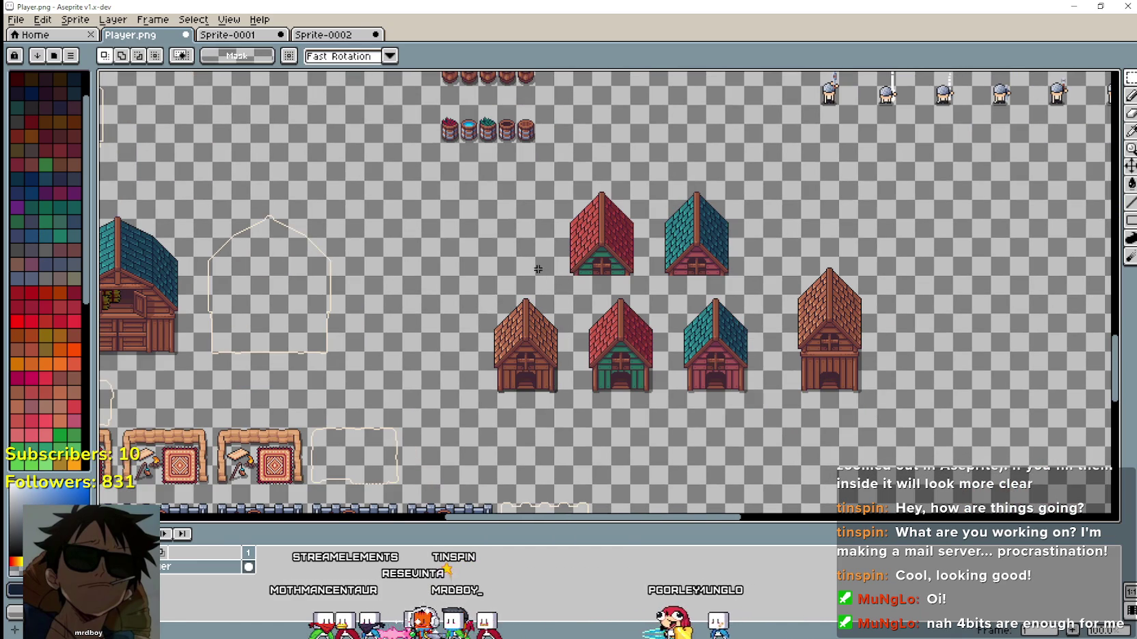
drag(539, 270, 803, 181)
key(Delete)
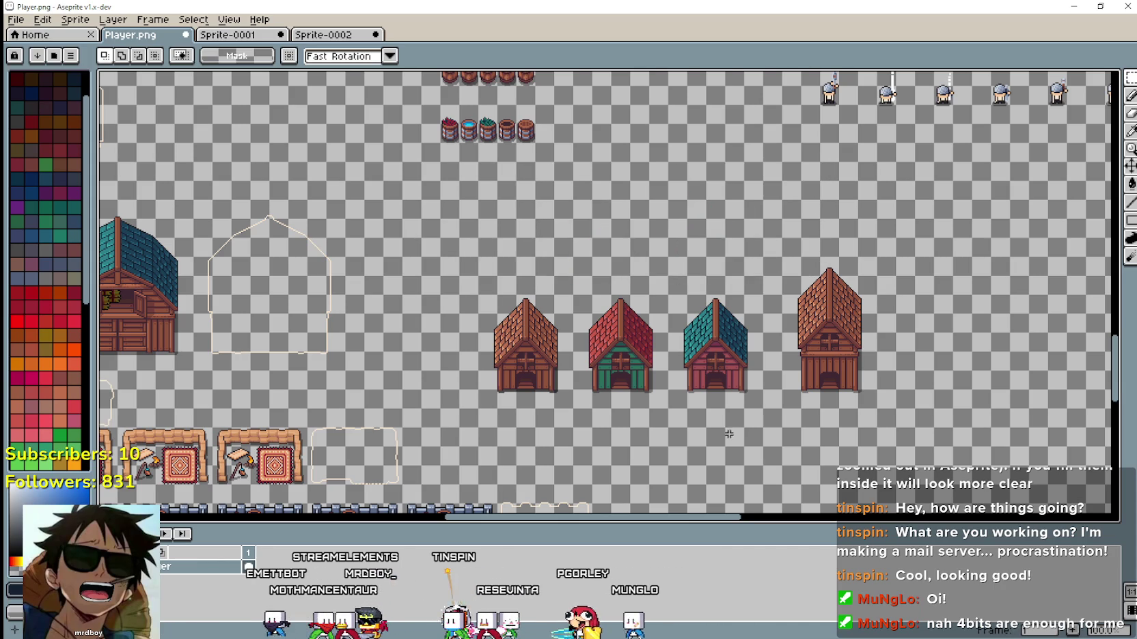
scroll(727, 414, down, 1)
drag(779, 395, 908, 243)
key(Delete)
Select the three small houses and zoom in on the brown and green houses.
scroll(715, 302, down, 2)
scroll(715, 302, left, 5)
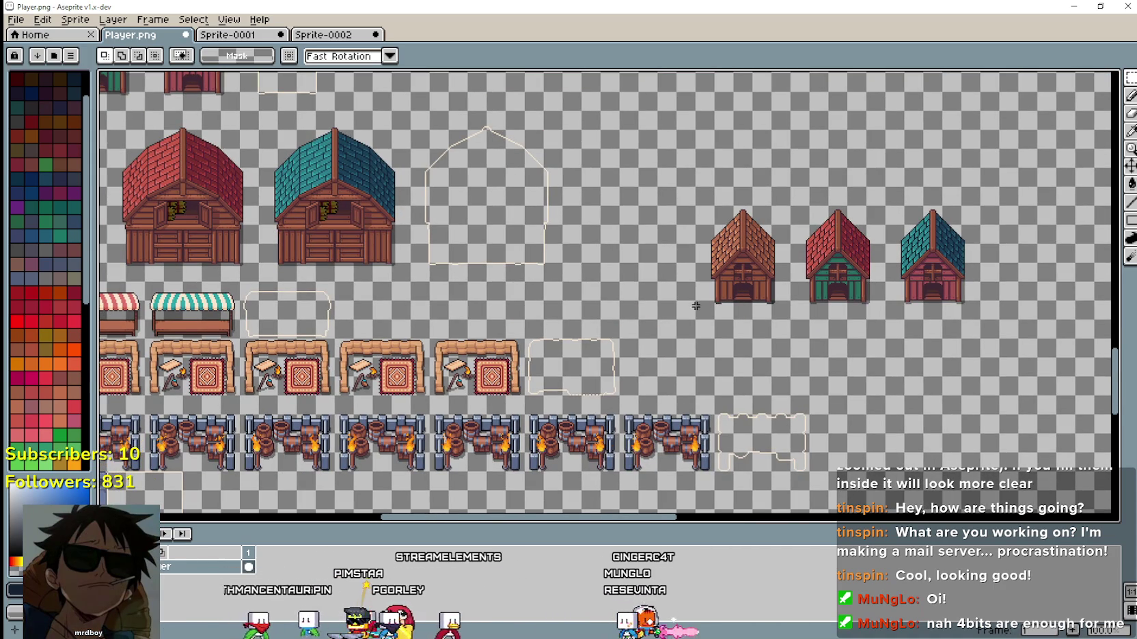
mouse_move(697, 318)
mouse_down()
mouse_move(939, 190)
mouse_move(983, 202)
mouse_up()
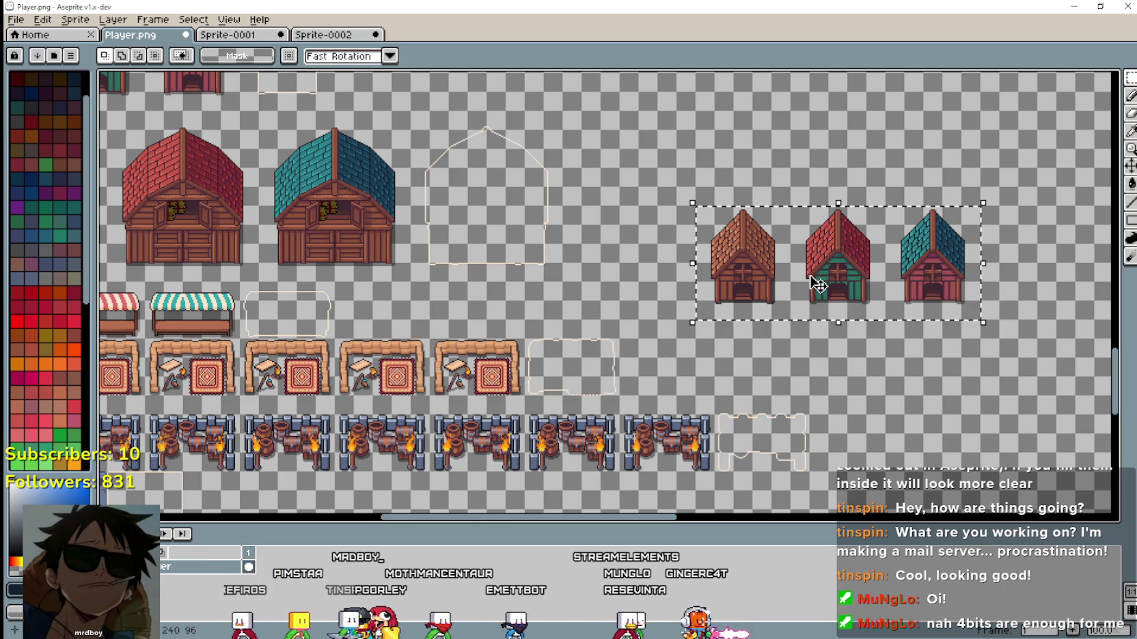
scroll(812, 299, up, 3)
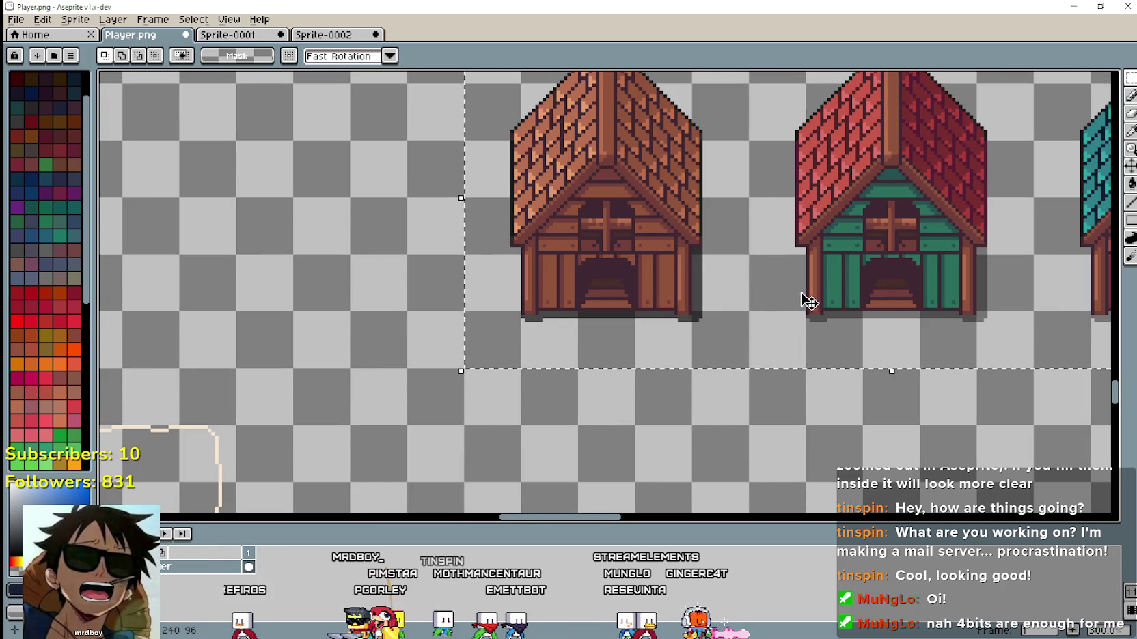
scroll(792, 299, up, 2)
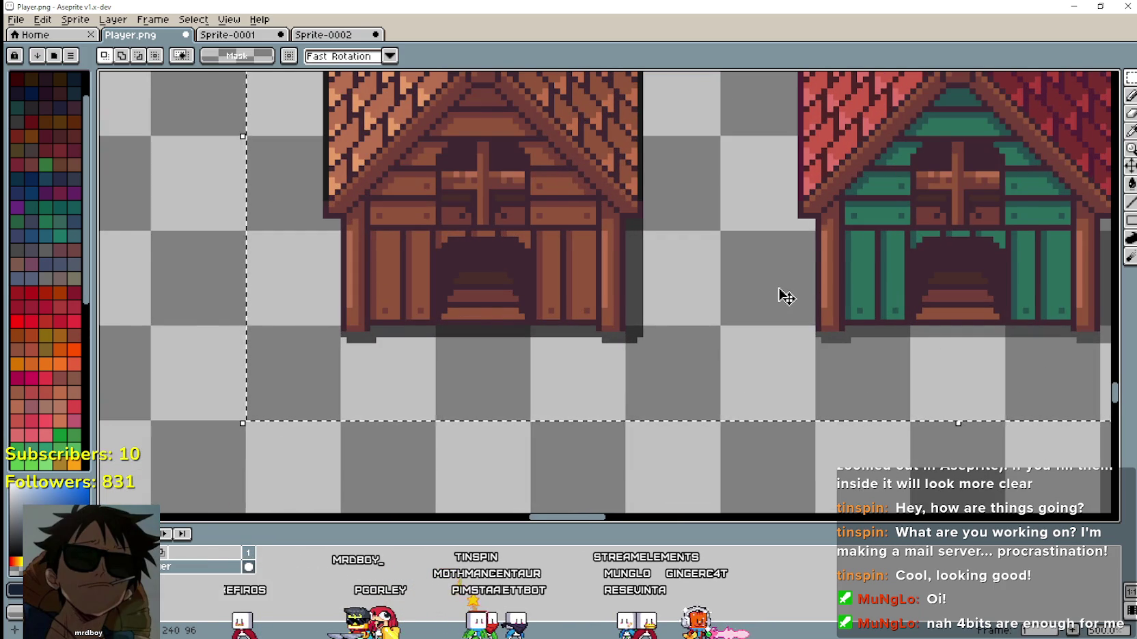
scroll(782, 300, down, 1)
drag(789, 279, 703, 280)
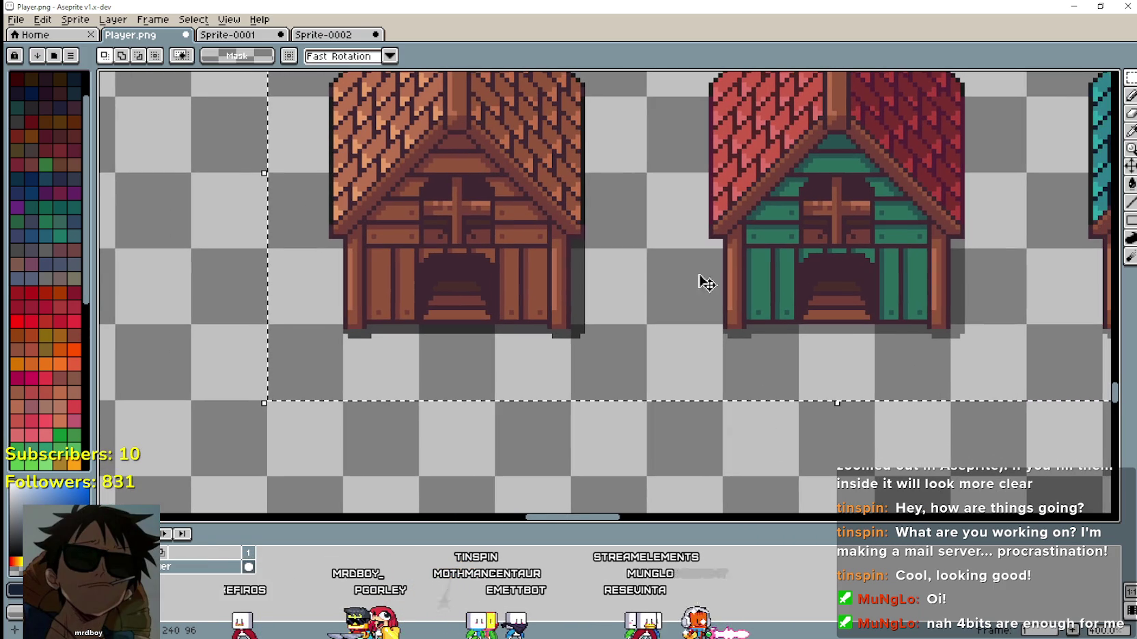
scroll(591, 315, up, 1)
scroll(591, 315, up, 3)
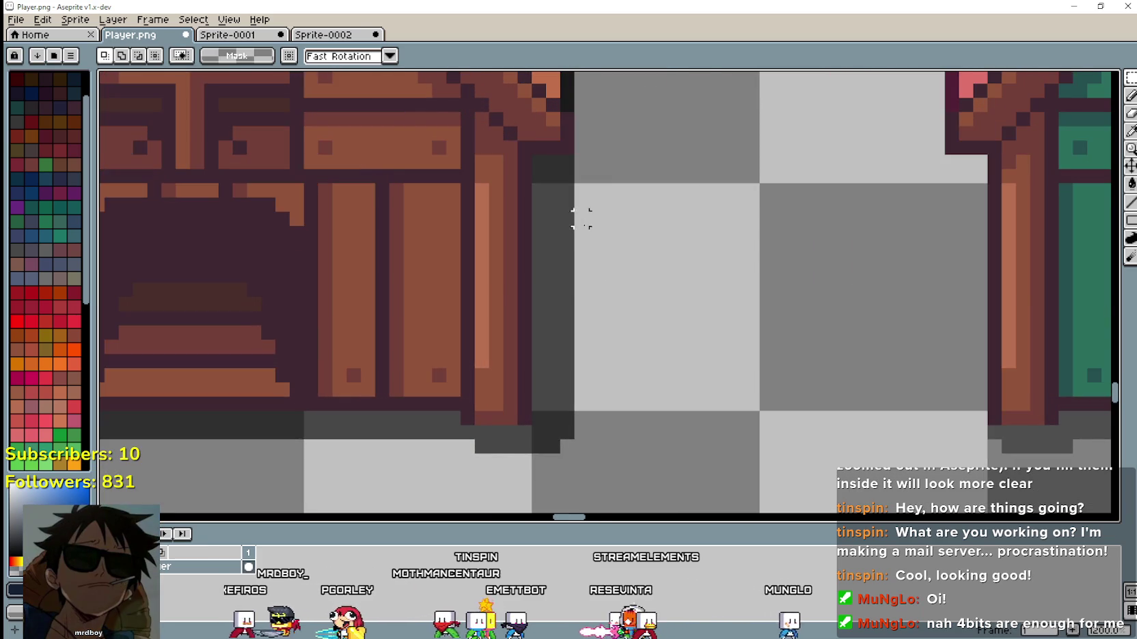
scroll(583, 225, down, 4)
scroll(582, 246, down, 1)
mouse_move(579, 236)
mouse_down()
mouse_move(459, 317)
mouse_move(630, 322)
mouse_move(652, 346)
mouse_up()
scroll(650, 394, up, 1)
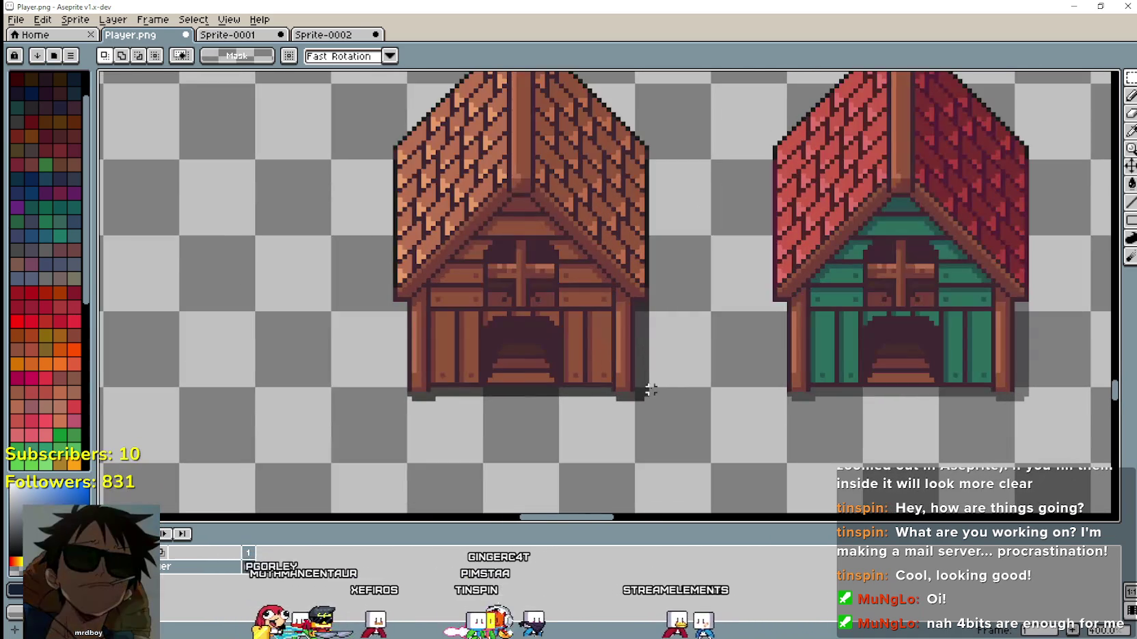
scroll(649, 321, up, 1)
scroll(637, 299, up, 1)
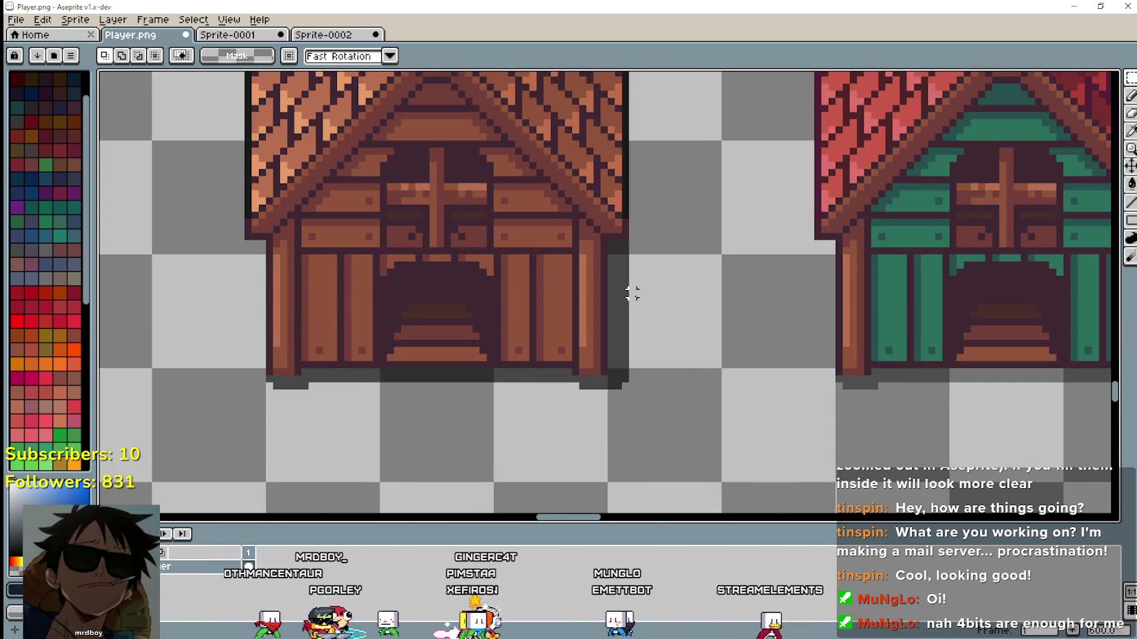
Sample a colour beside the green house and refill the brown house's dark side shadow.
key(i)
click(954, 371)
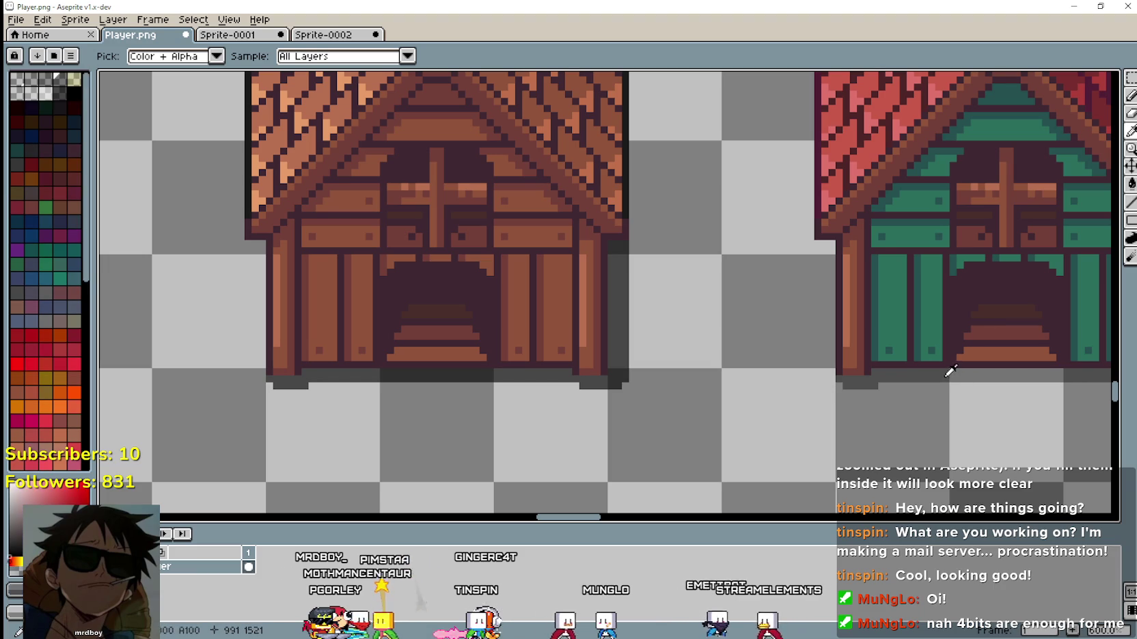
click(1131, 183)
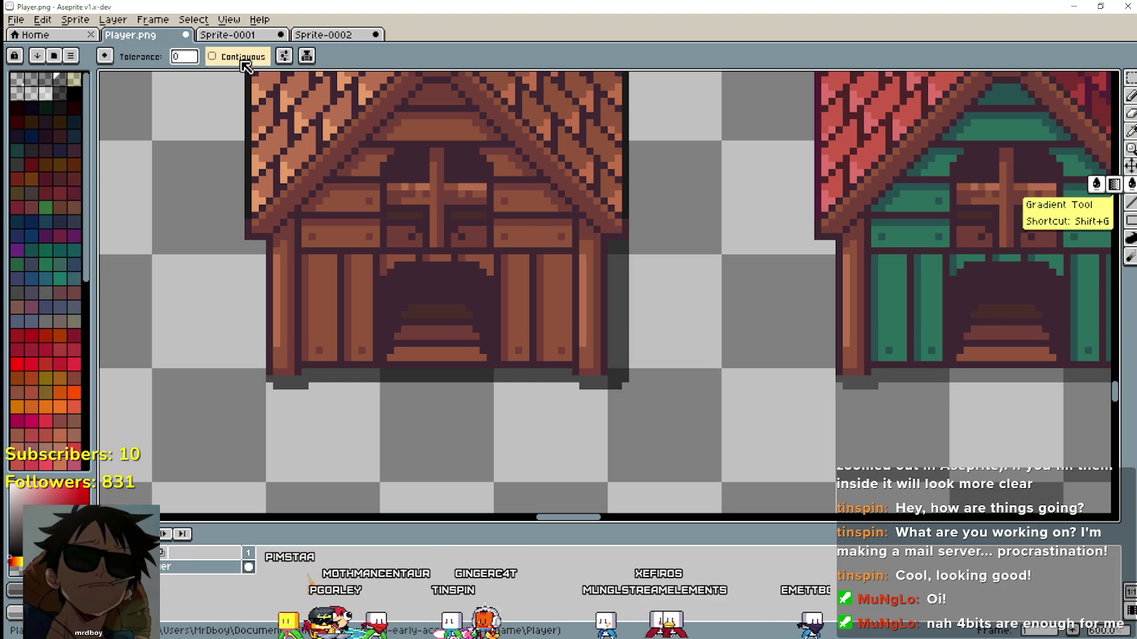
click(615, 356)
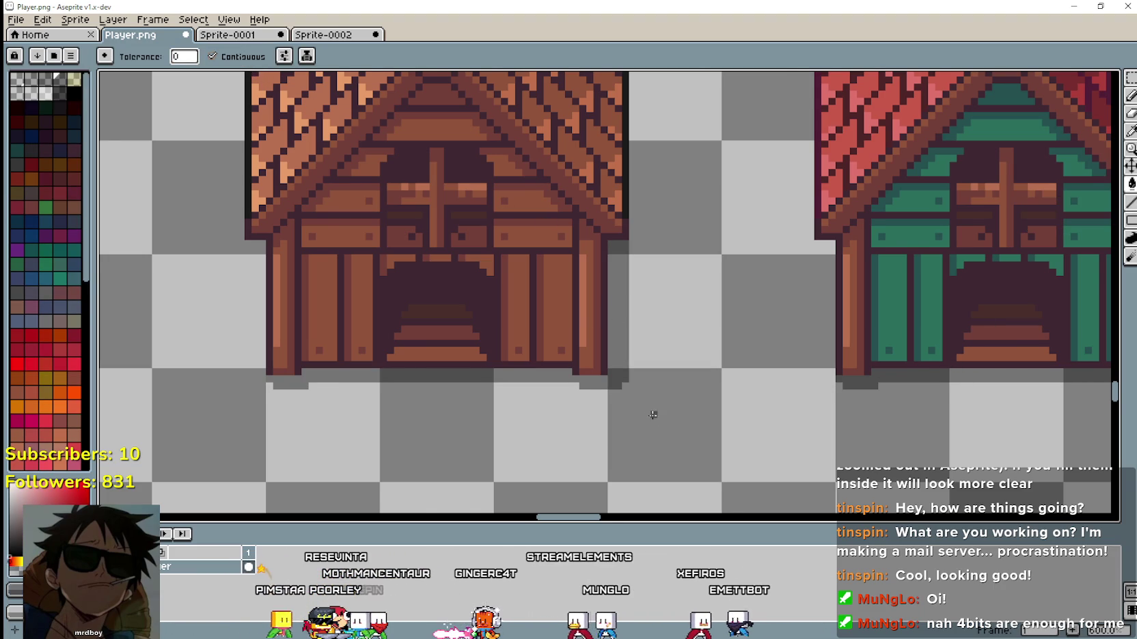
scroll(654, 420, down, 4)
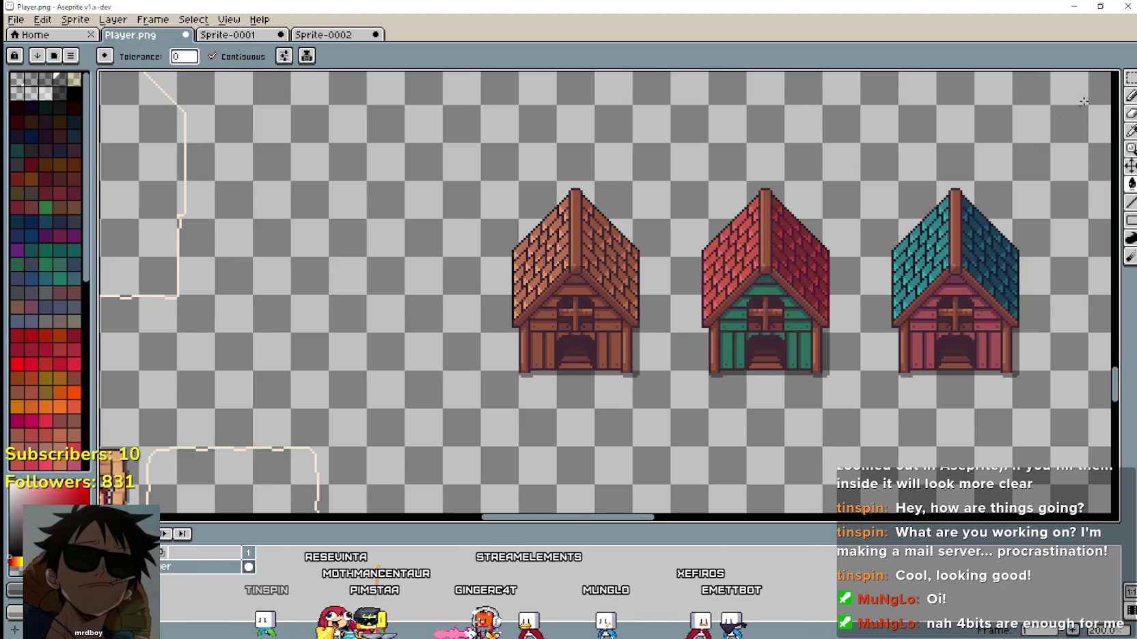
key(w)
scroll(709, 358, down, 1)
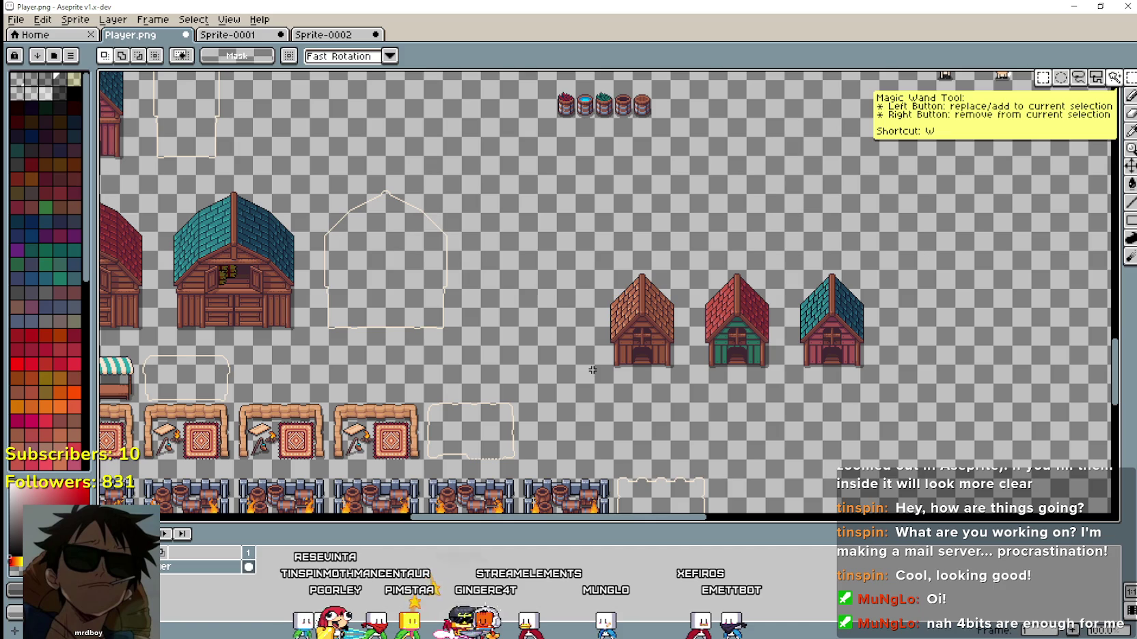
Move the row of three small houses up-left beside the trees and commit the move.
click(596, 374)
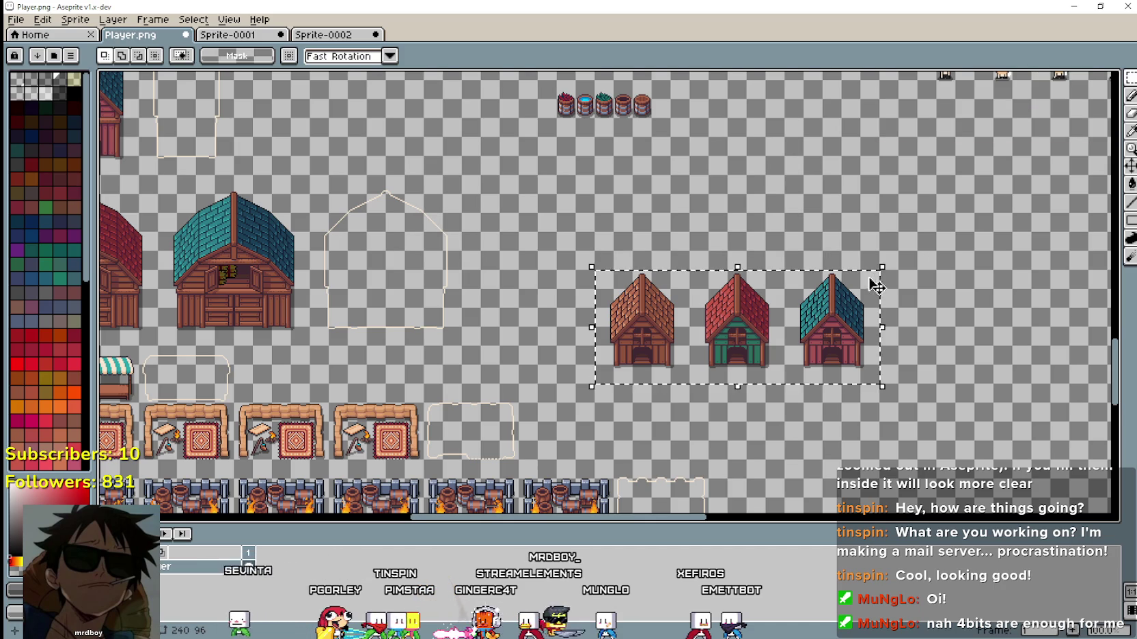
scroll(660, 335, down, 1)
scroll(424, 287, up, 3)
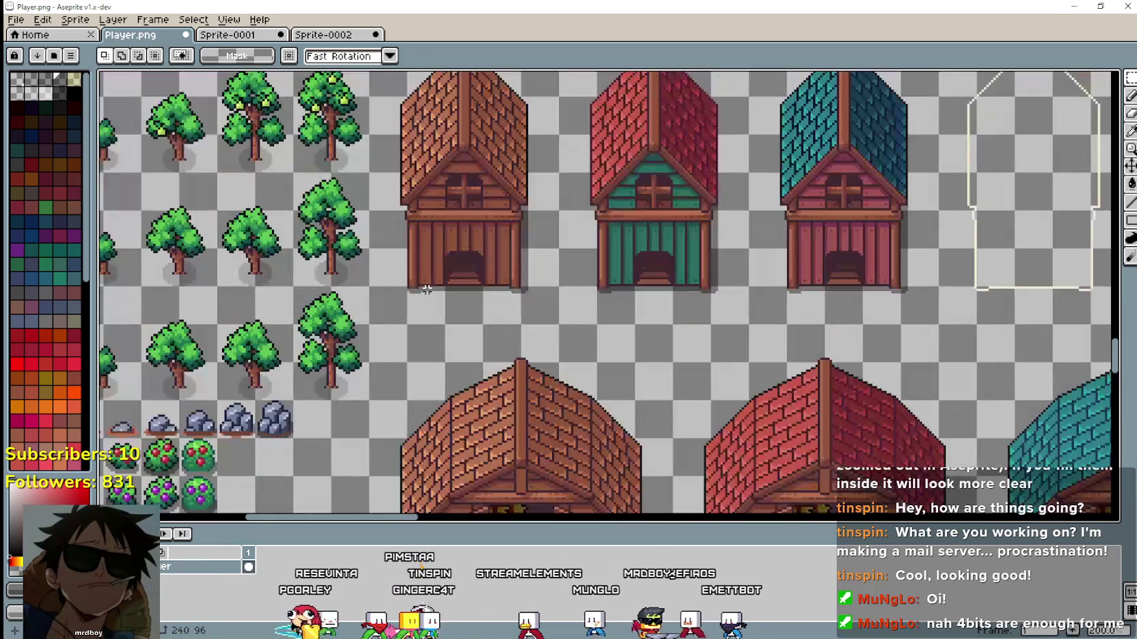
scroll(429, 297, down, 1)
drag(416, 302, 408, 320)
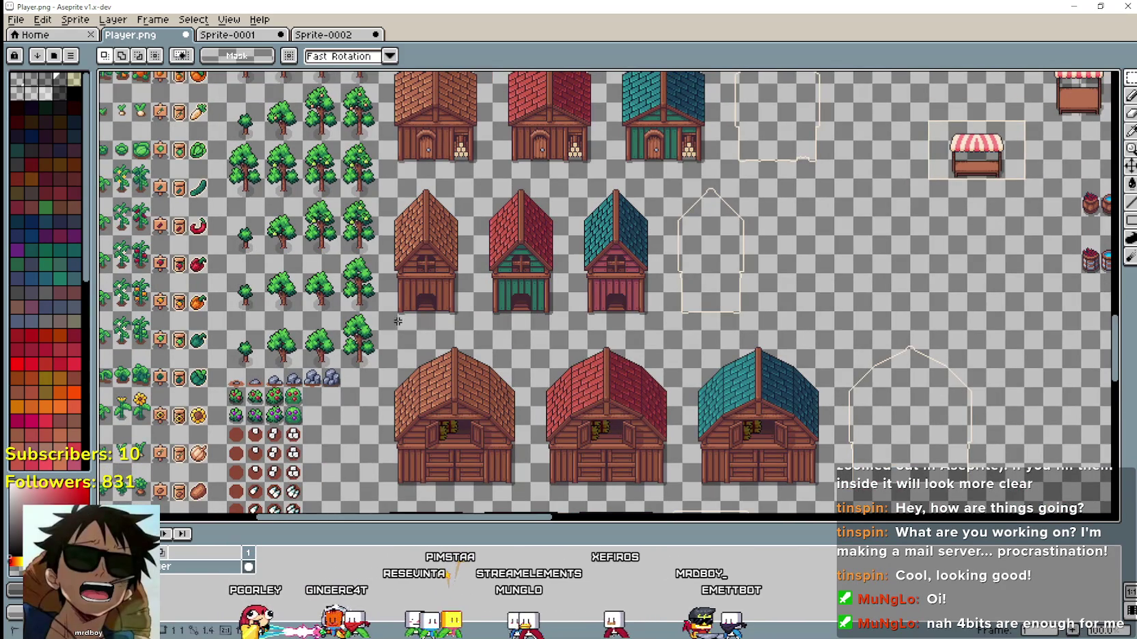
mouse_move(380, 331)
mouse_down()
mouse_move(664, 215)
mouse_move(666, 176)
mouse_up()
mouse_move(668, 285)
mouse_down()
mouse_move(1093, 581)
mouse_move(838, 410)
mouse_move(723, 367)
mouse_up()
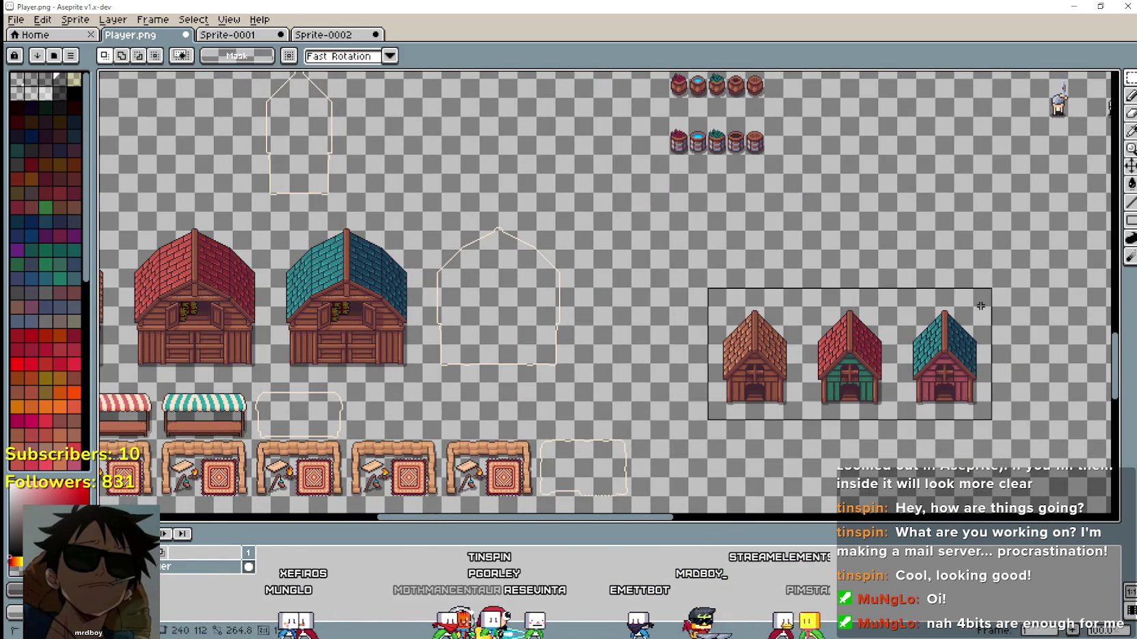
mouse_move(738, 380)
mouse_down()
mouse_move(982, 386)
mouse_move(328, 171)
mouse_move(609, 294)
mouse_move(569, 287)
mouse_up()
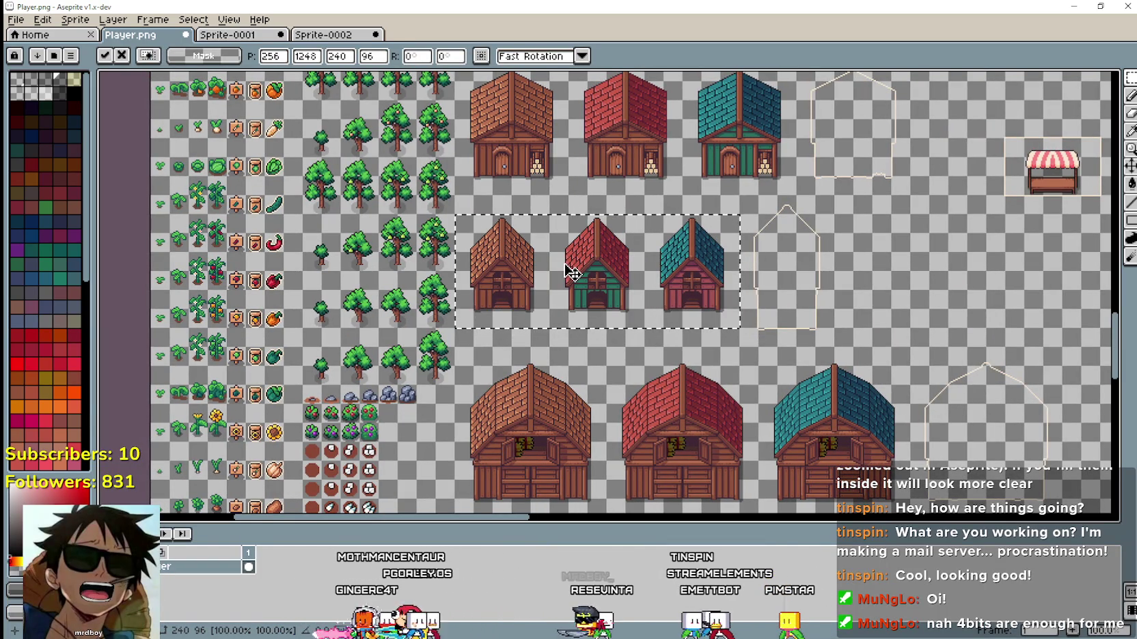
click(759, 267)
scroll(759, 268, up, 1)
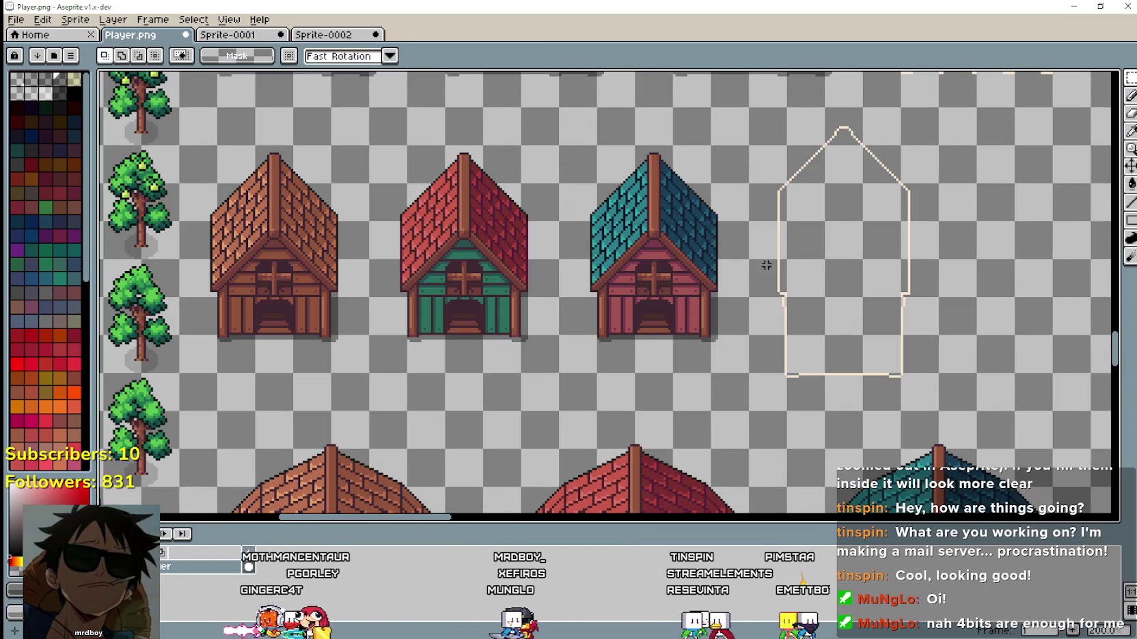
Sample the sketch's cream colour and erase the cream house outline sketch.
scroll(813, 304, up, 2)
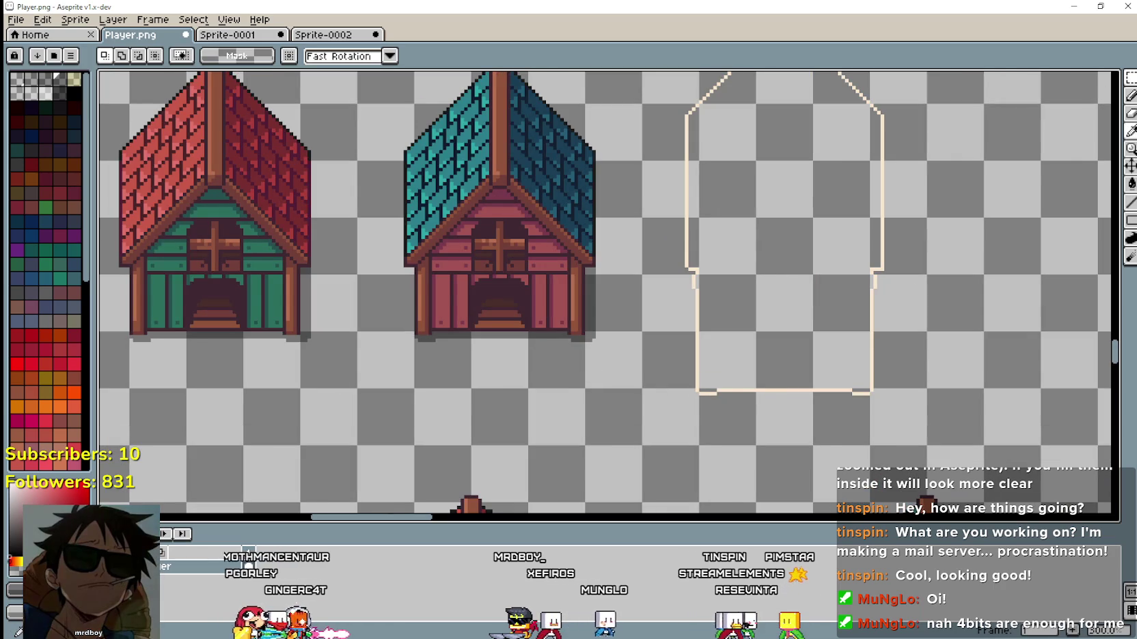
key(i)
scroll(708, 363, up, 2)
click(691, 349)
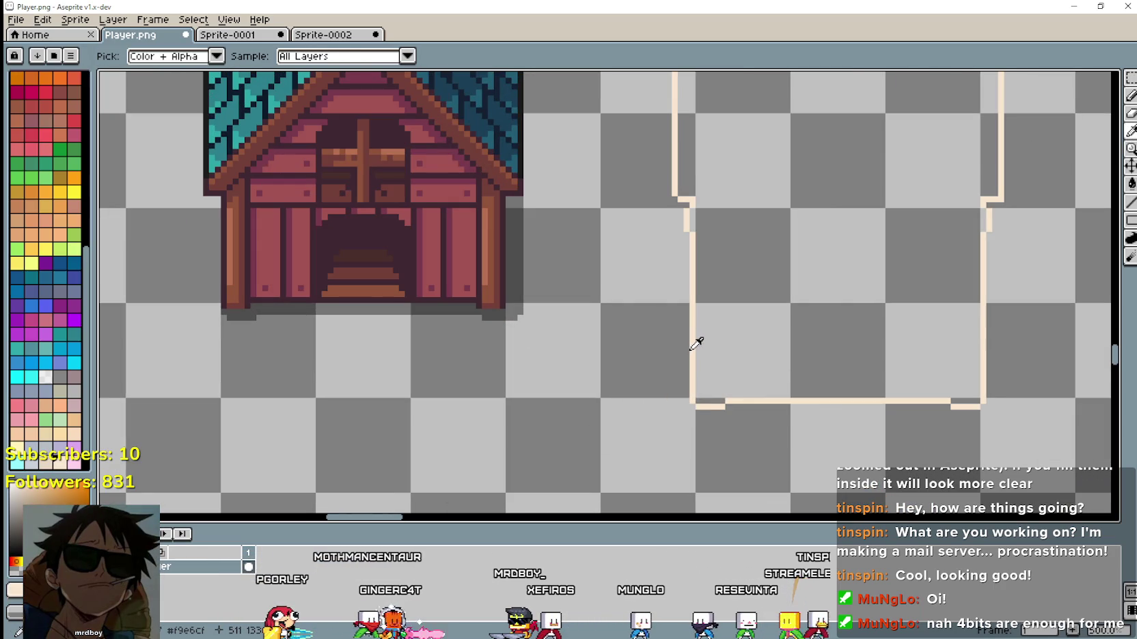
scroll(751, 299, down, 3)
scroll(751, 299, up, 1)
key(m)
scroll(710, 256, down, 3)
scroll(604, 301, up, 2)
drag(613, 303, 752, 133)
scroll(710, 205, up, 2)
scroll(638, 277, down, 2)
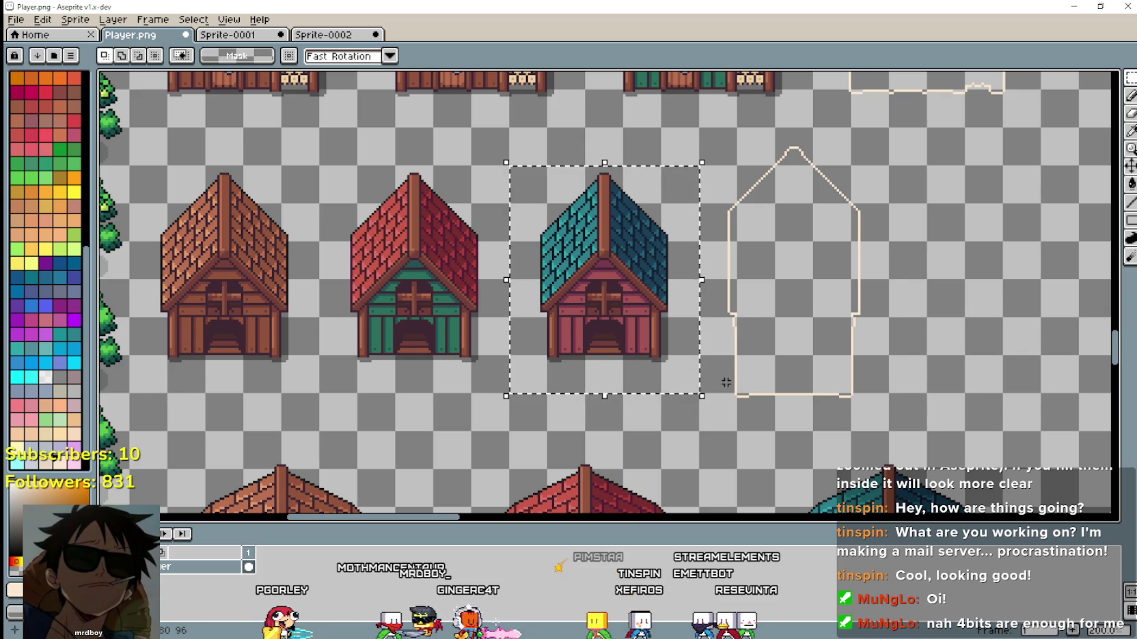
mouse_move(697, 431)
mouse_down()
mouse_move(734, 352)
mouse_move(813, 278)
mouse_move(927, 126)
mouse_up()
key(Delete)
Paste a copy of the teal-roofed house into the sketch's spot and confirm it.
key(ctrl+v)
drag(615, 317, 805, 315)
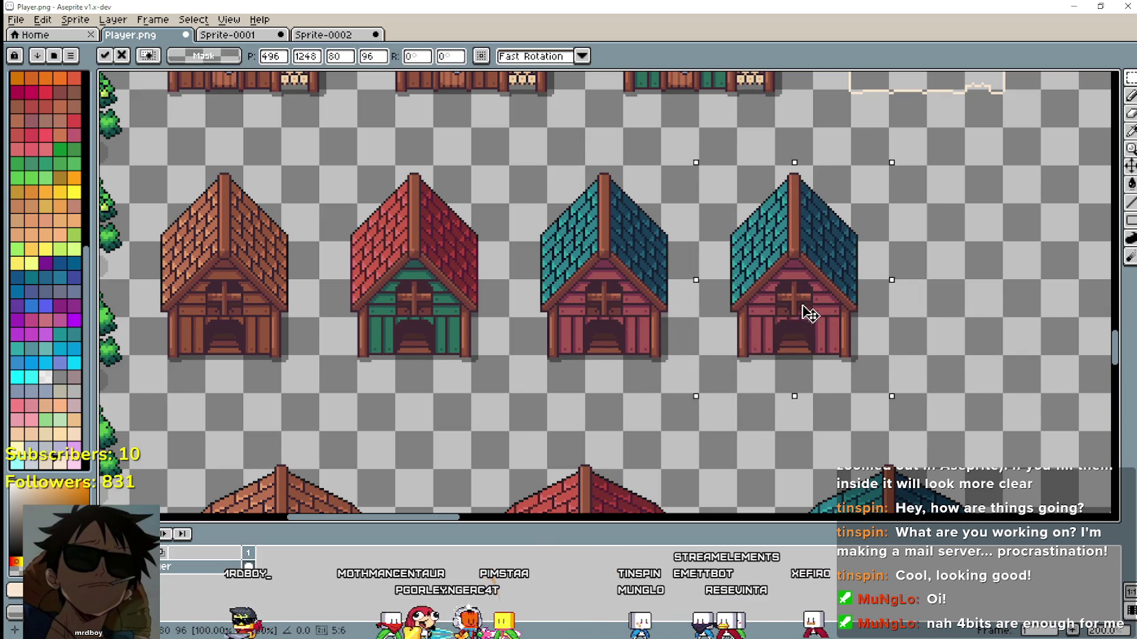
key(Return)
scroll(888, 171, up, 2)
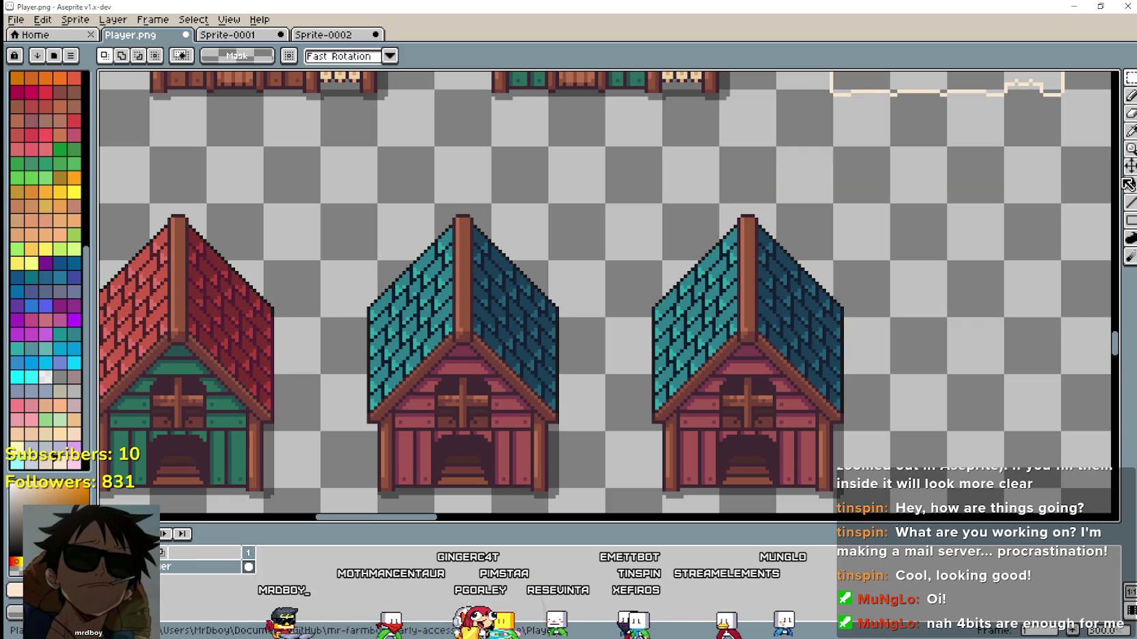
Draw cream lines outlining the fourth house's roof slopes, eaves and left wall.
click(1131, 202)
scroll(779, 285, up, 1)
scroll(780, 284, up, 3)
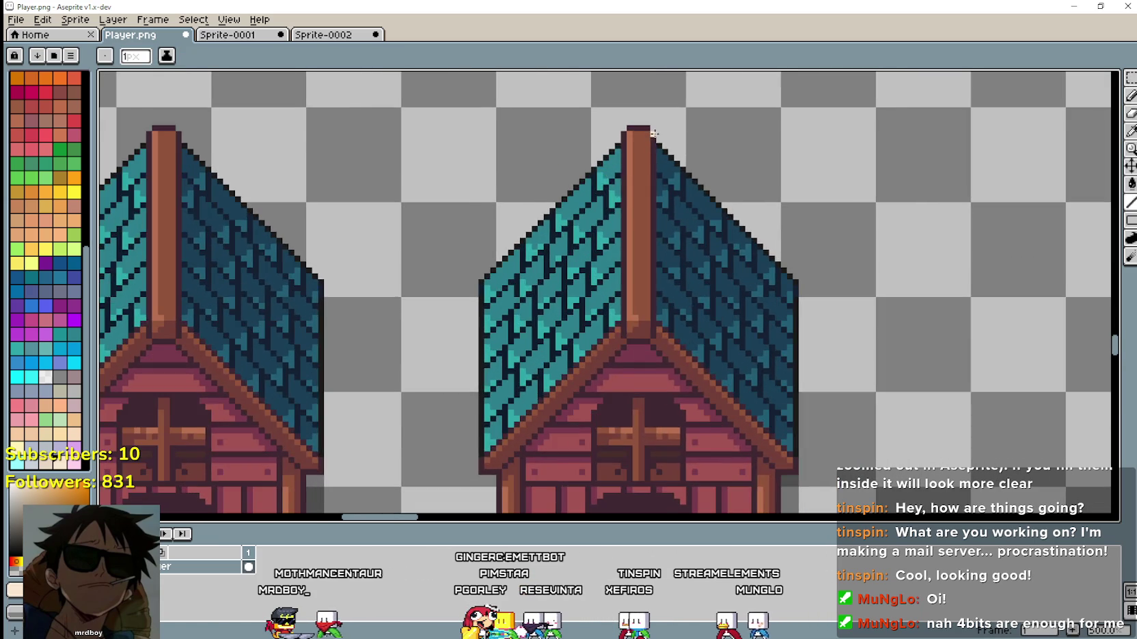
scroll(657, 128, up, 1)
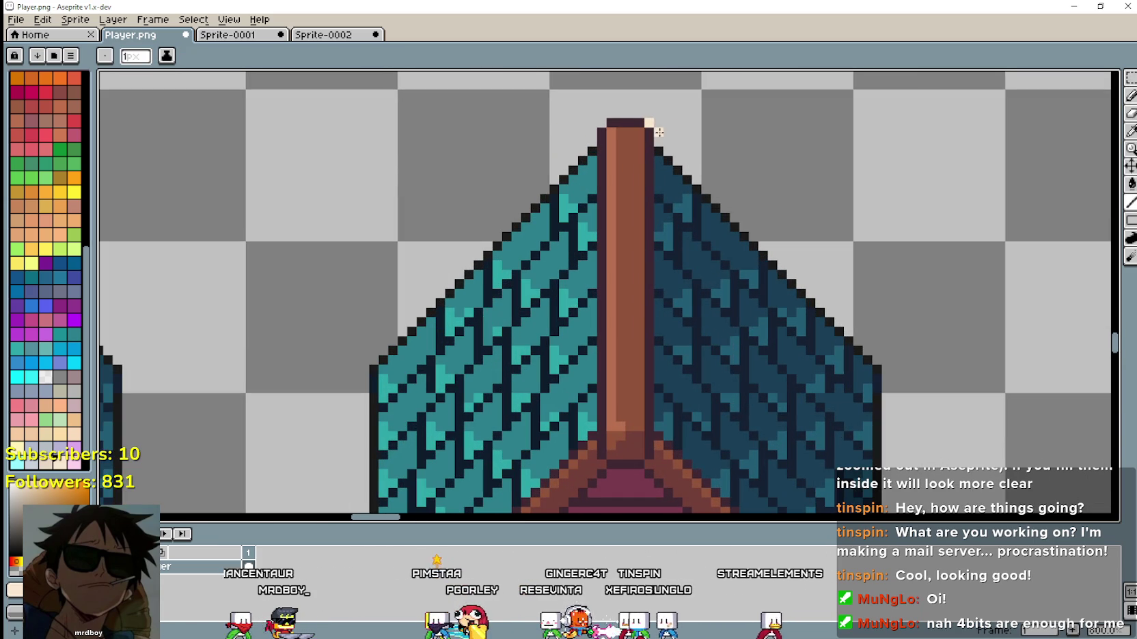
drag(799, 219, 886, 351)
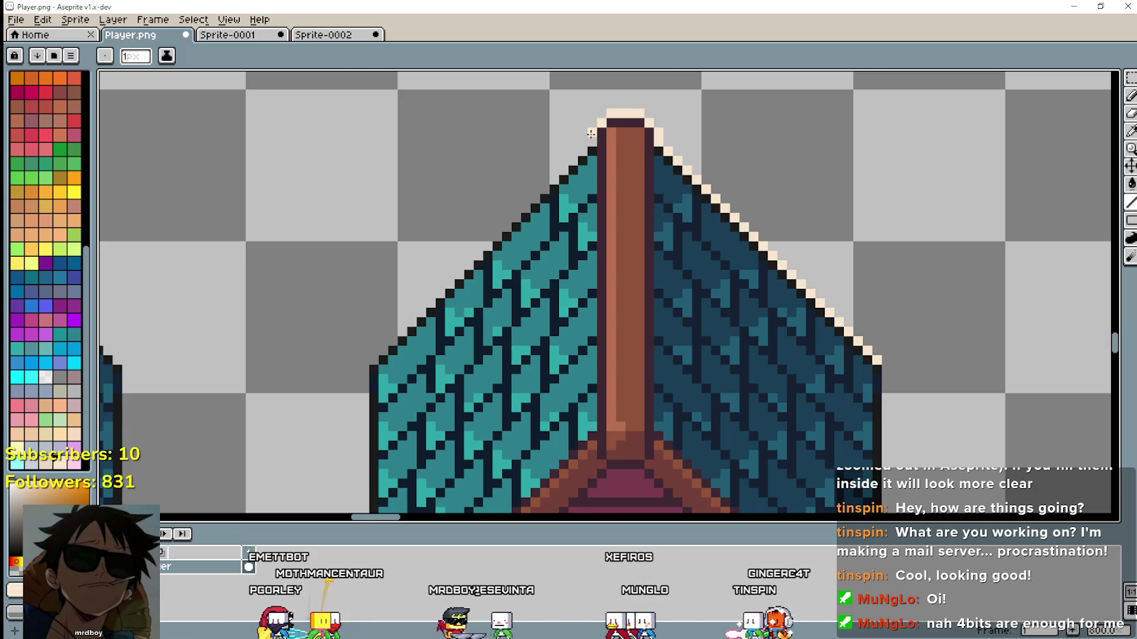
mouse_move(582, 151)
mouse_down()
mouse_move(373, 242)
mouse_move(339, 352)
mouse_move(363, 362)
mouse_up()
scroll(362, 362, down, 2)
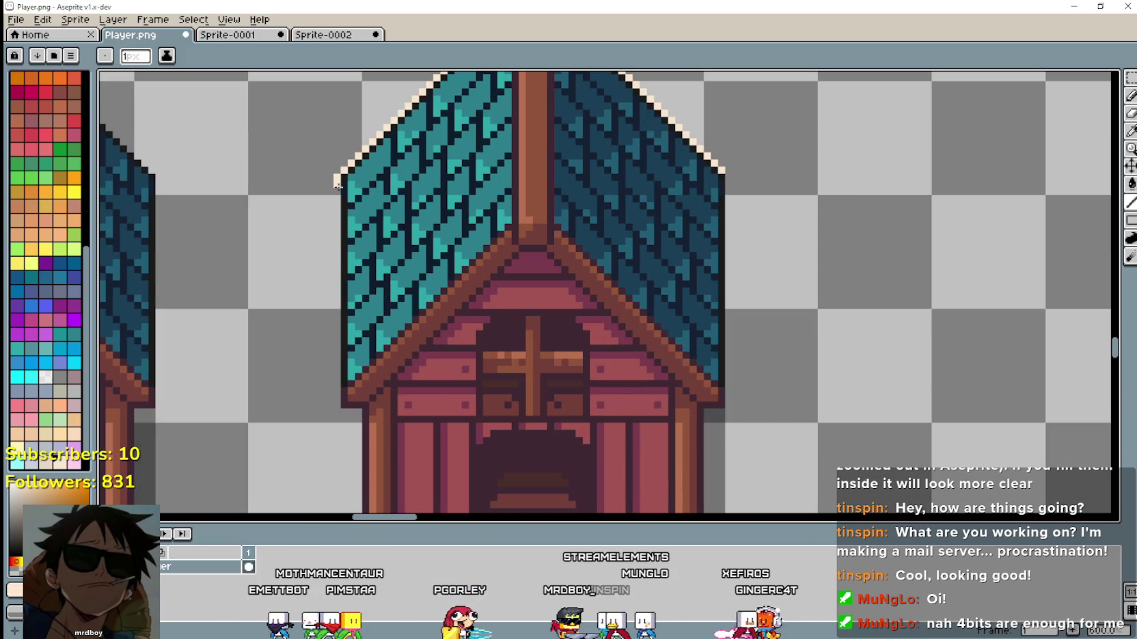
drag(324, 314, 337, 407)
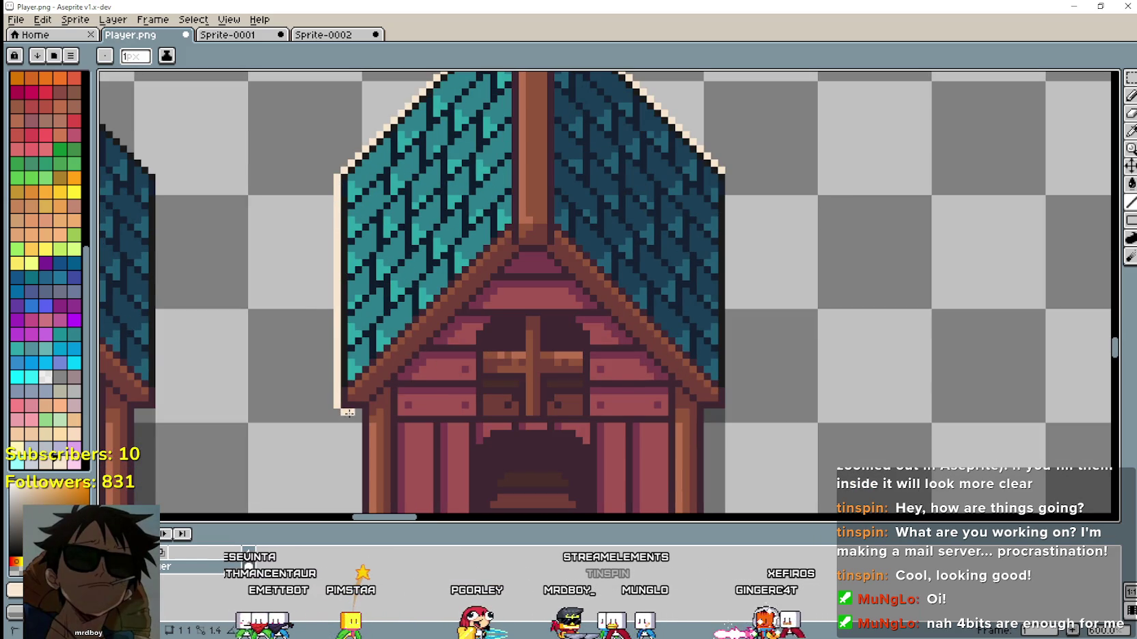
scroll(360, 410, down, 1)
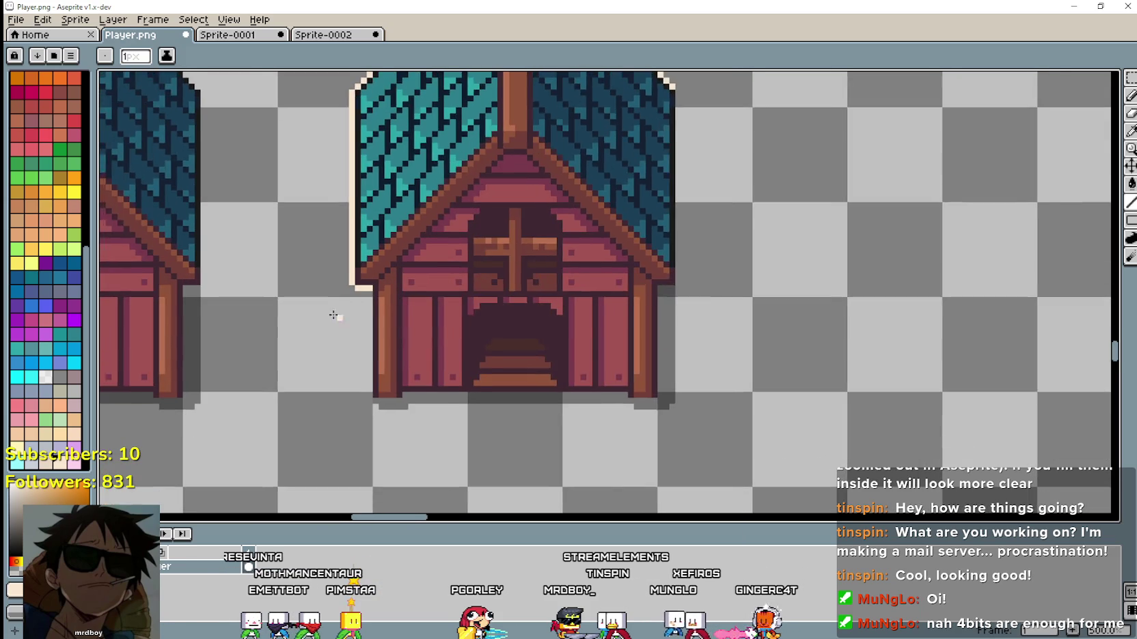
scroll(362, 295, up, 1)
drag(374, 292, 373, 386)
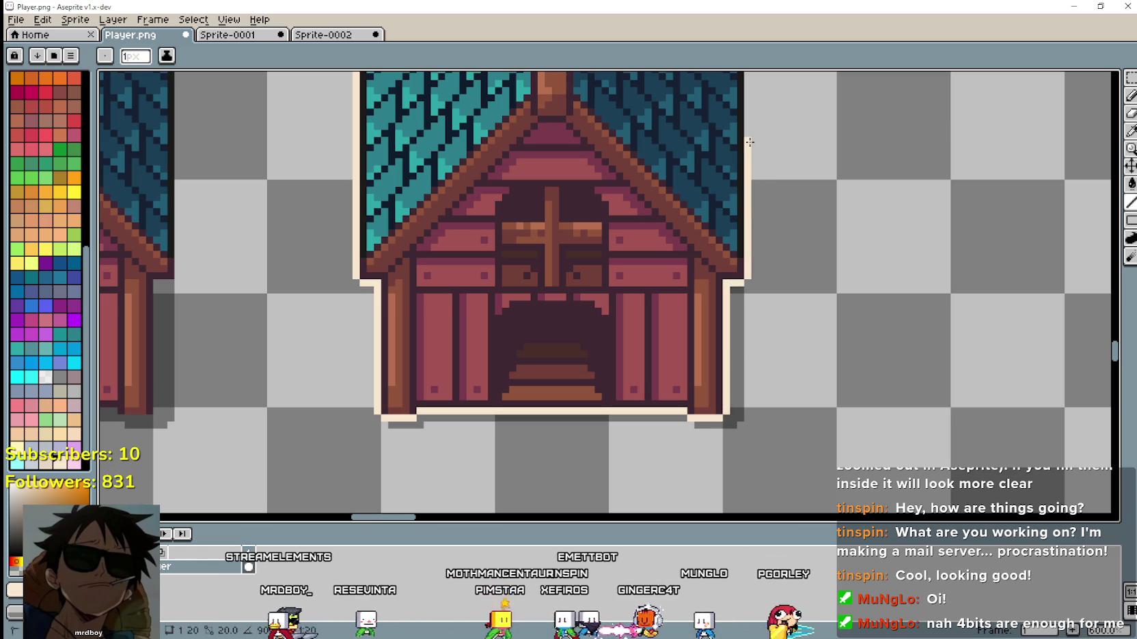
drag(763, 142, 760, 328)
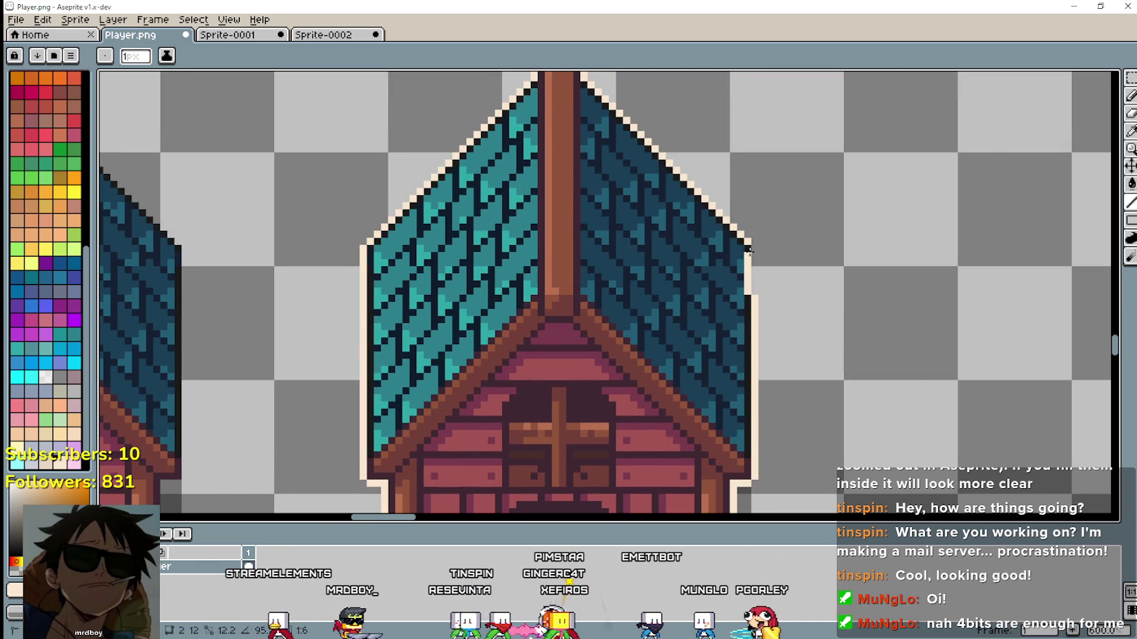
scroll(757, 249, down, 4)
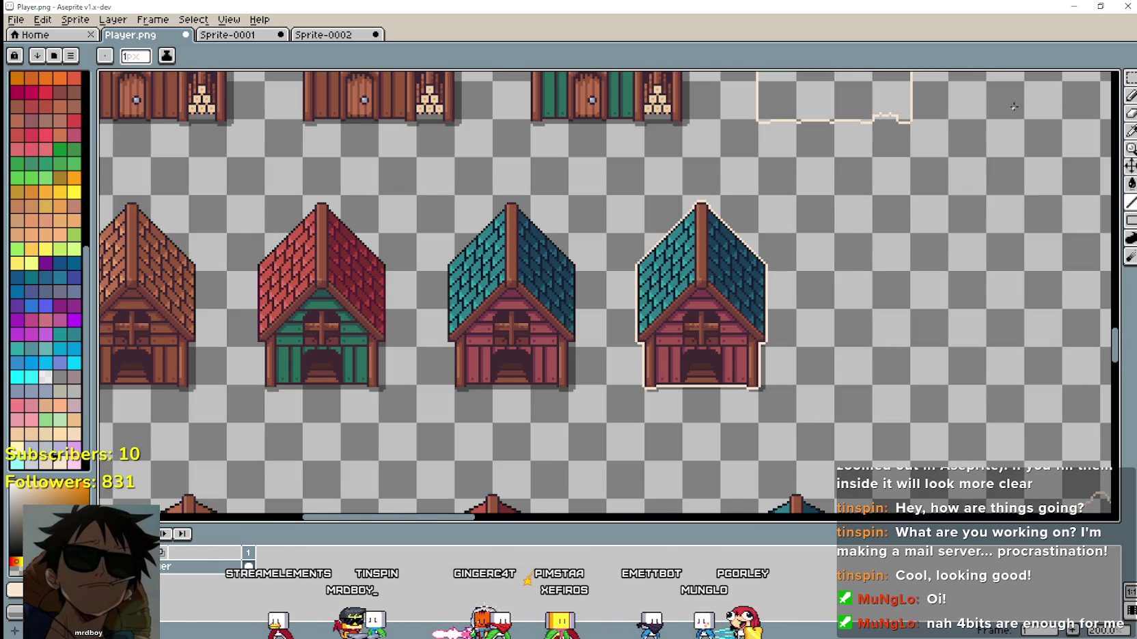
click(1131, 77)
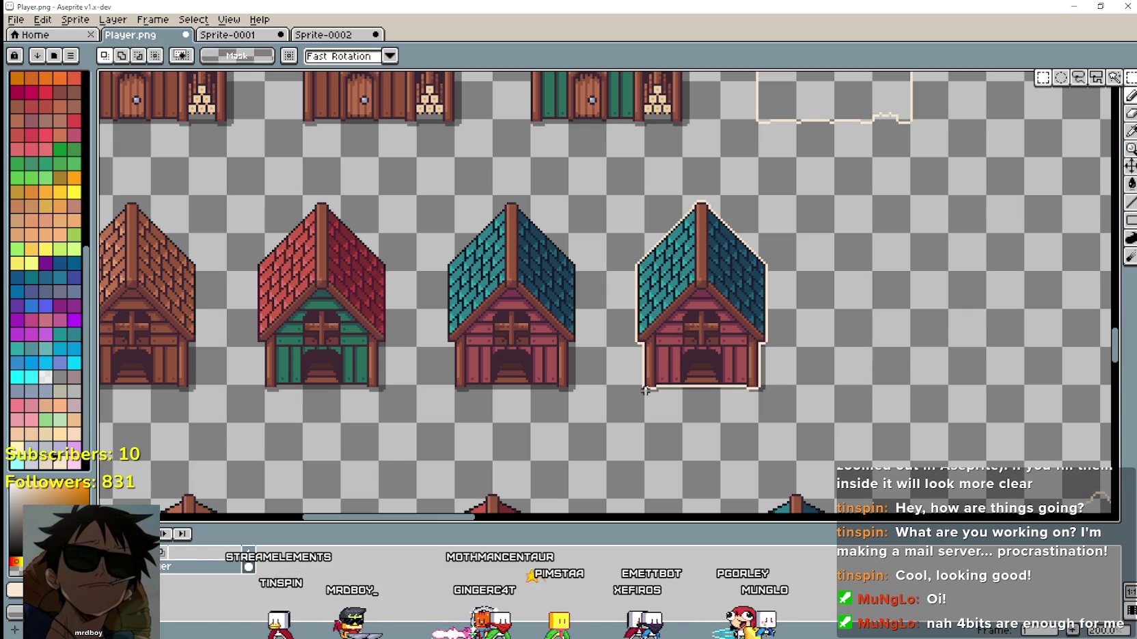
Select the outlined teal coop and clear its wall, roof, chimney and door colours to transparent.
drag(607, 421, 746, 274)
drag(771, 222, 793, 200)
scroll(735, 301, up, 2)
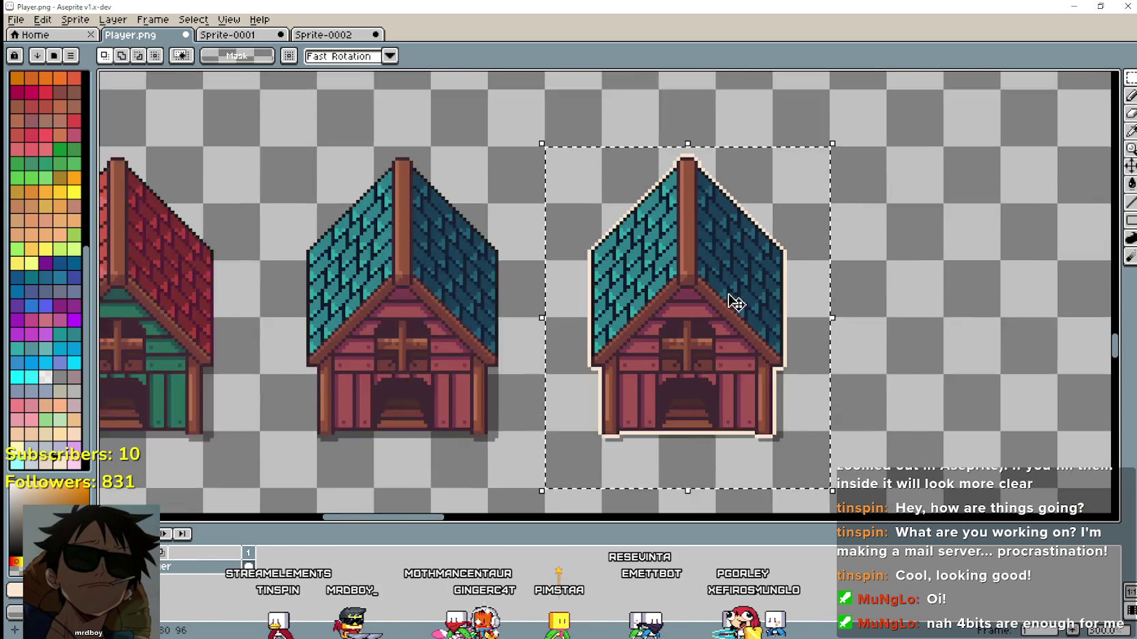
click(1131, 183)
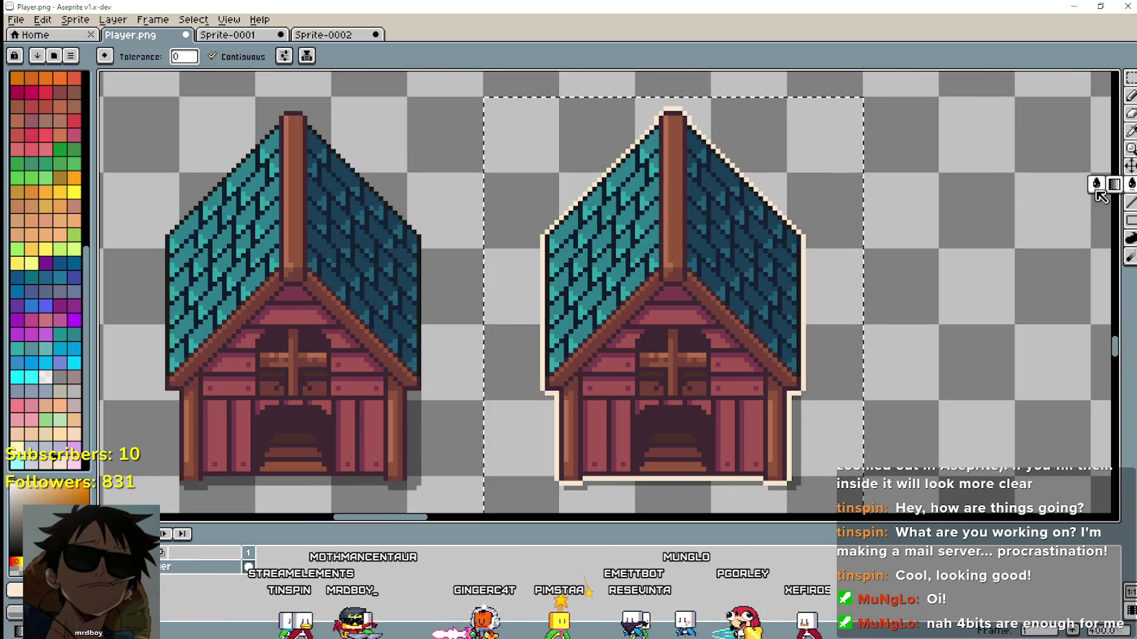
click(693, 292)
click(745, 205)
click(651, 252)
click(651, 252)
click(653, 253)
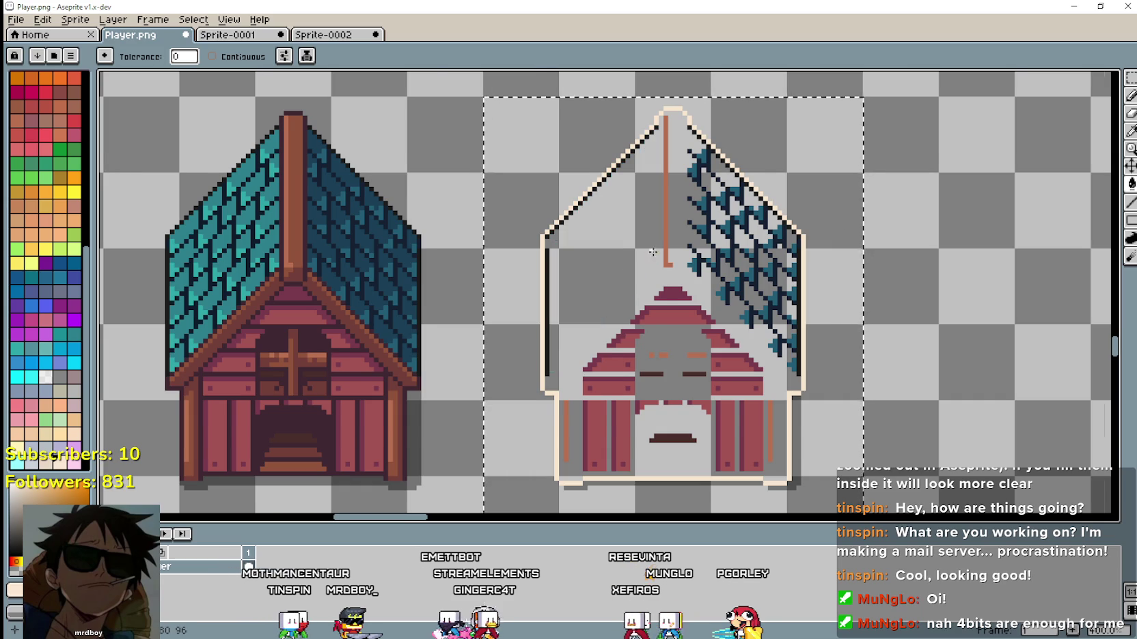
Clear the remaining roof, trim, wall and inner colours and black lines, then save Player.png.
scroll(659, 252, up, 1)
click(710, 263)
click(779, 205)
click(677, 306)
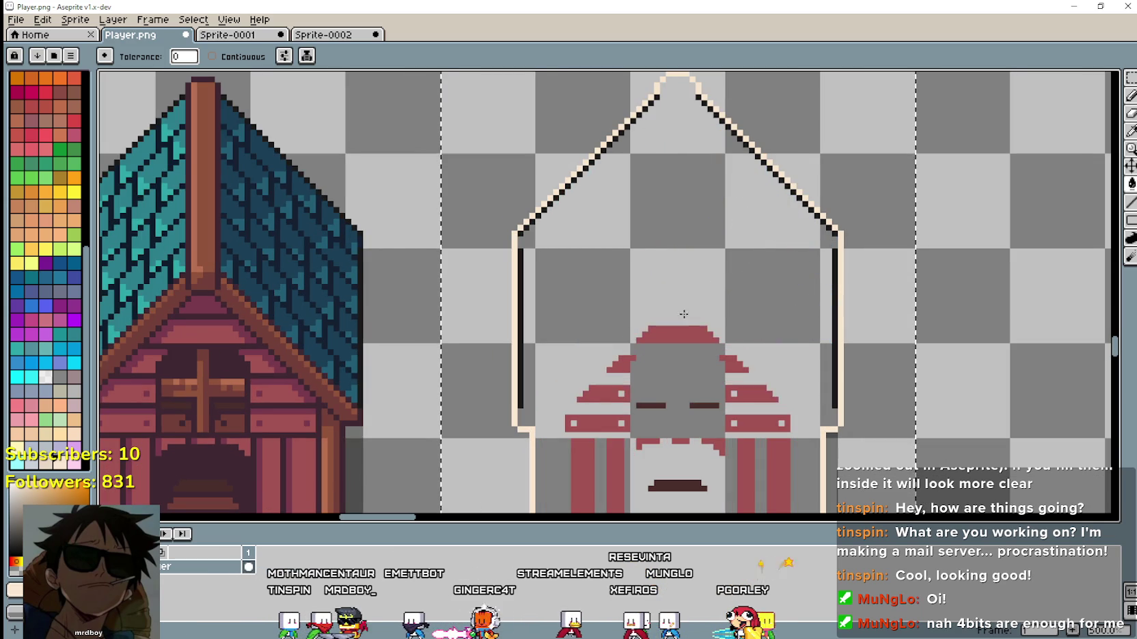
click(580, 471)
click(677, 363)
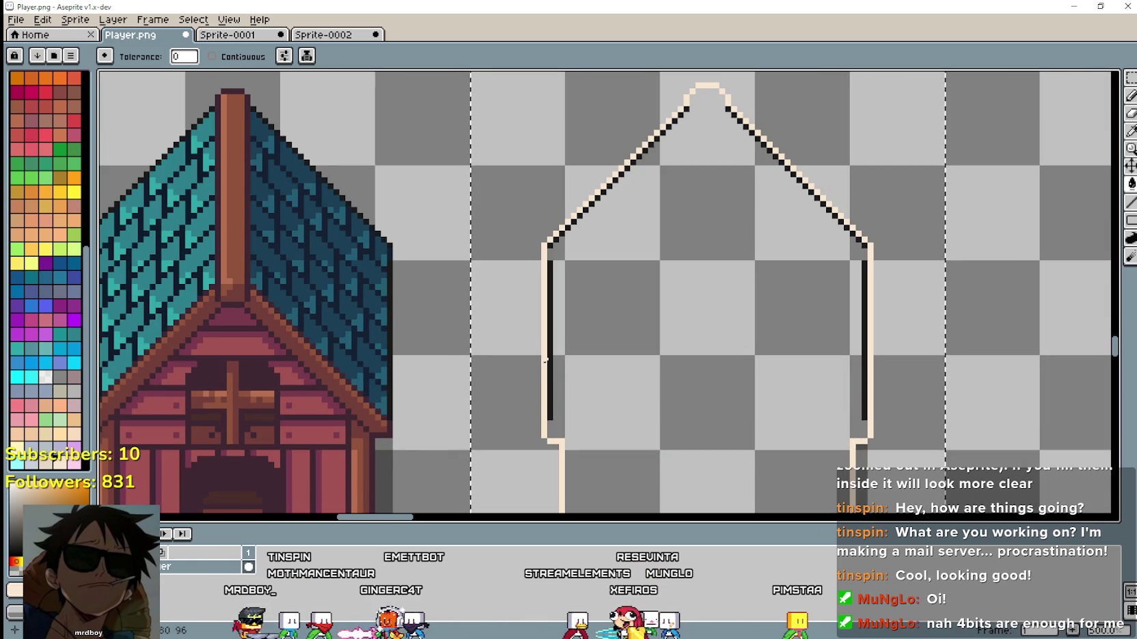
click(553, 298)
scroll(701, 356, down, 1)
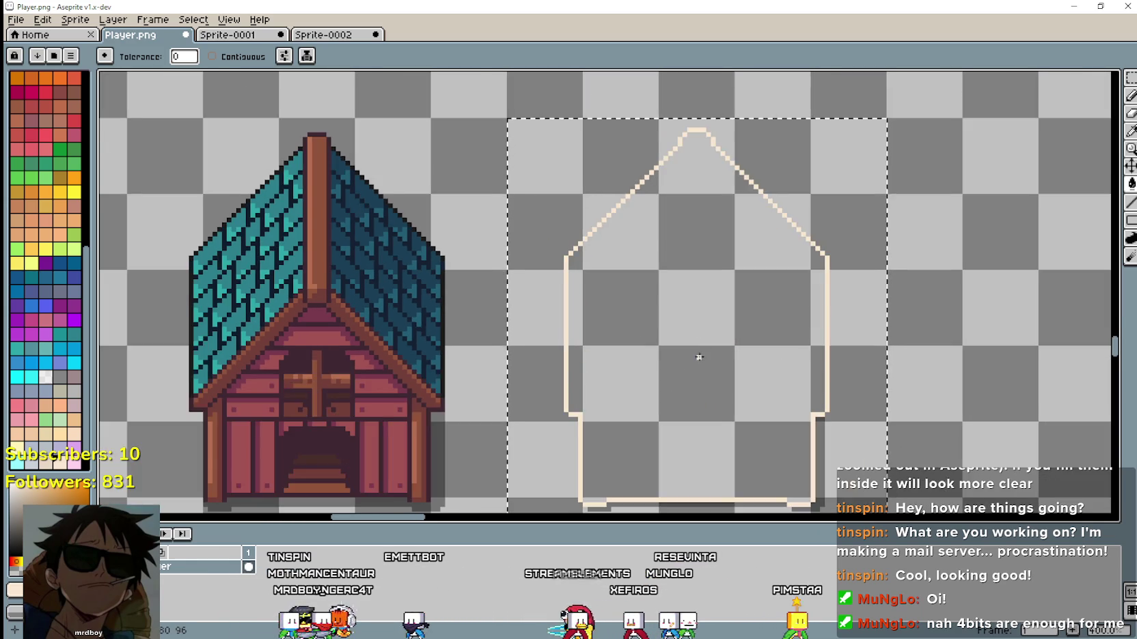
scroll(702, 357, down, 1)
scroll(702, 358, up, 1)
scroll(704, 364, down, 2)
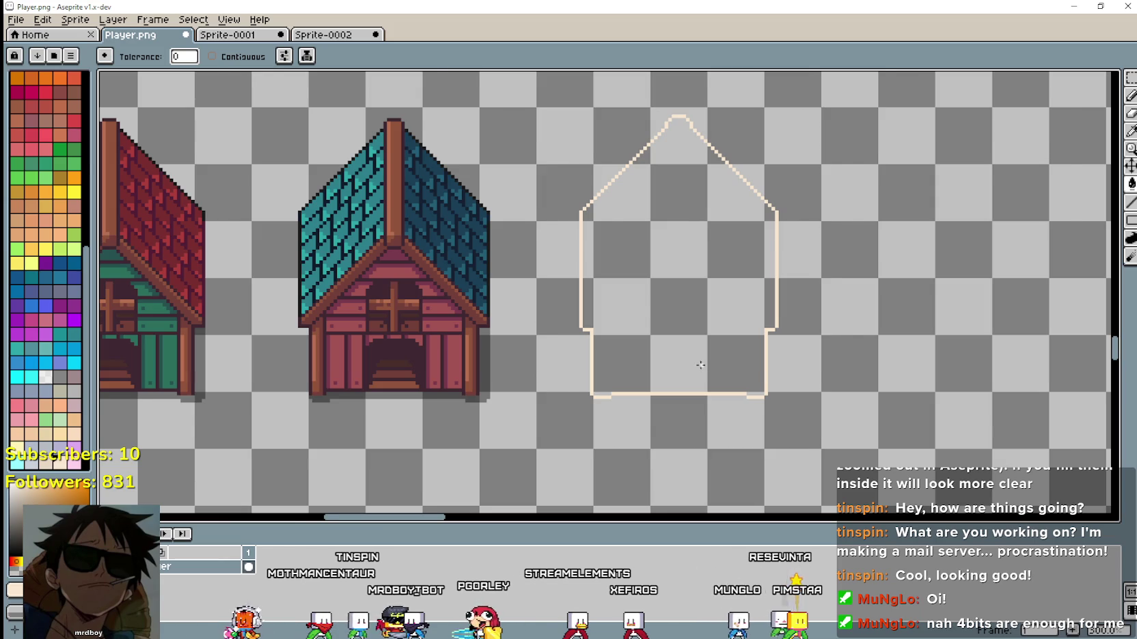
scroll(704, 365, down, 3)
key(ctrl+s)
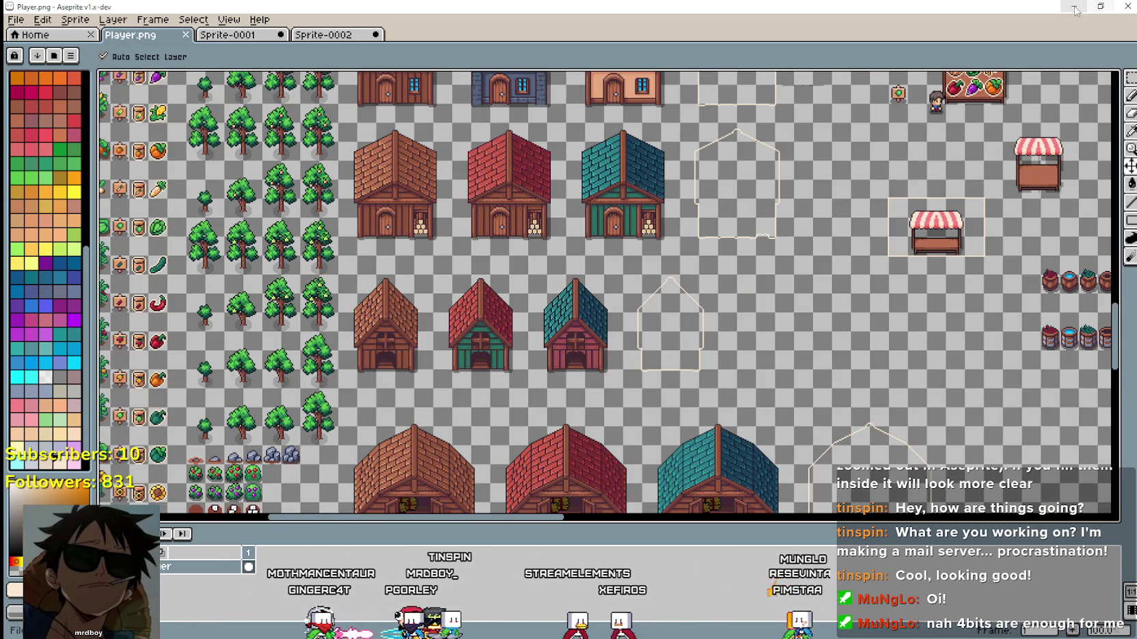
Return to Godot and select the chicken coop's Sprite2D node.
click(1074, 6)
click(809, 78)
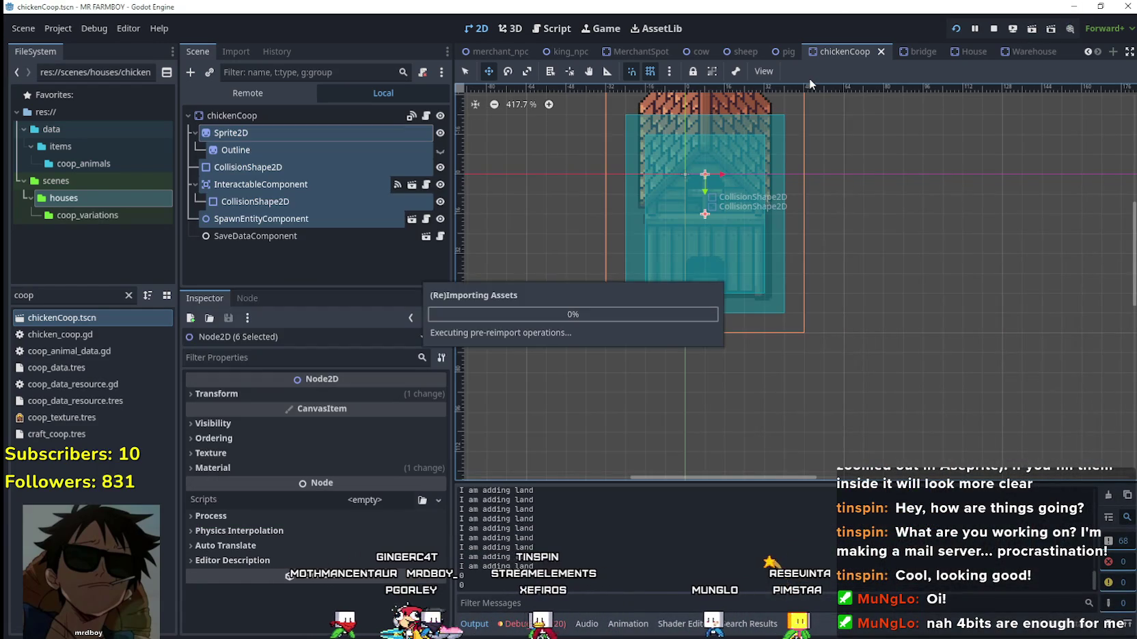
click(272, 135)
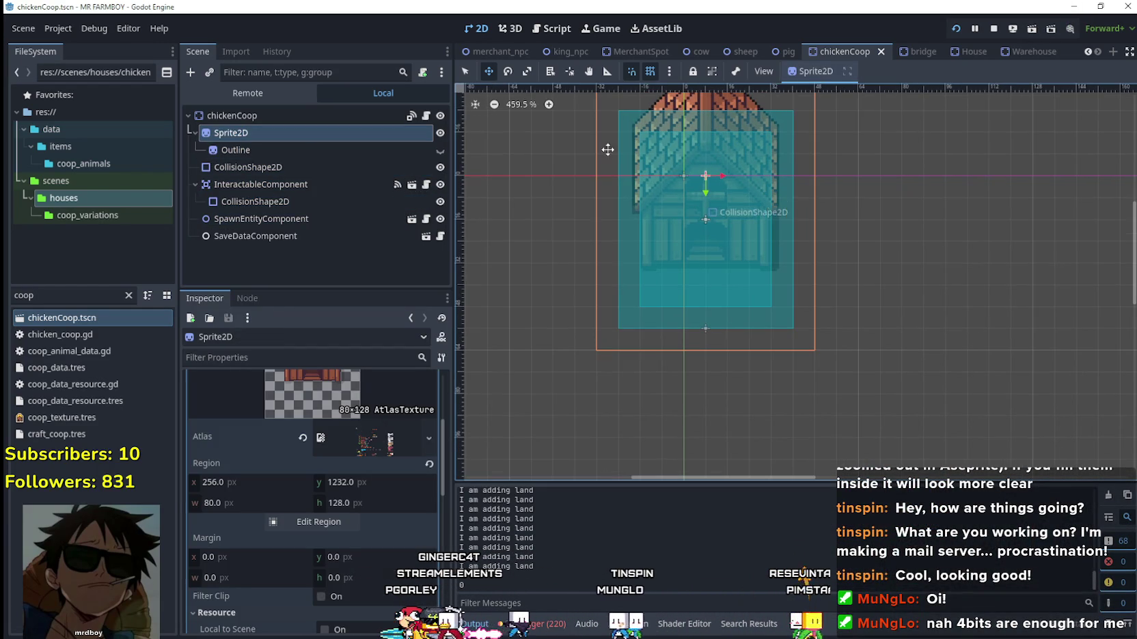
scroll(383, 429, up, 1)
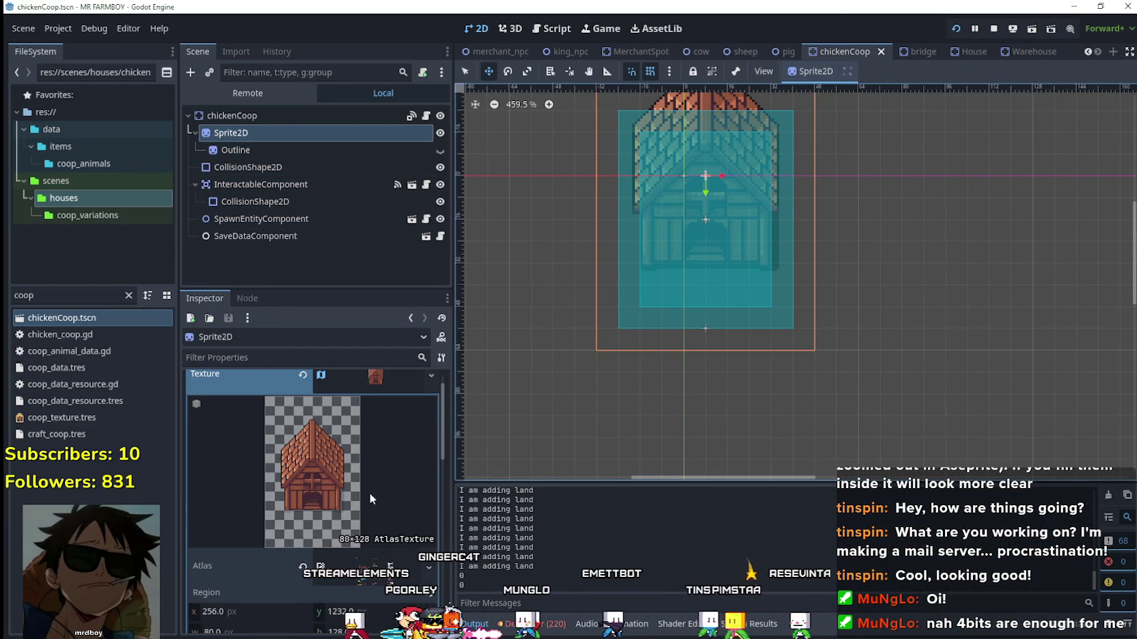
scroll(358, 483, down, 3)
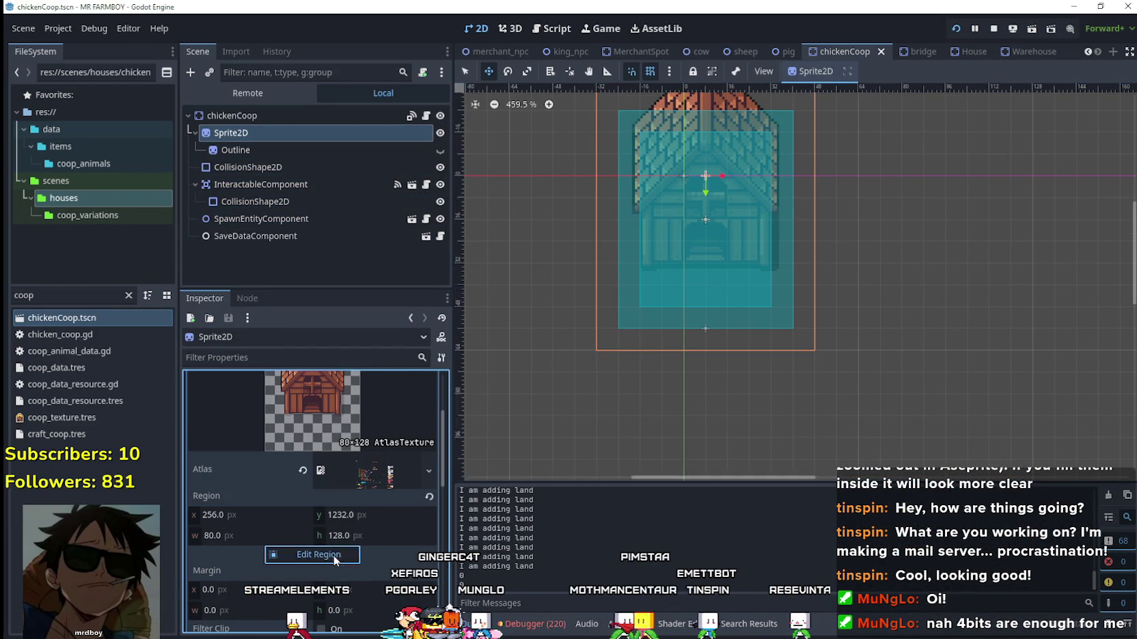
Trim the coop sprite's region to 80×104 px starting at y 1240.
click(312, 554)
scroll(462, 375, down, 6)
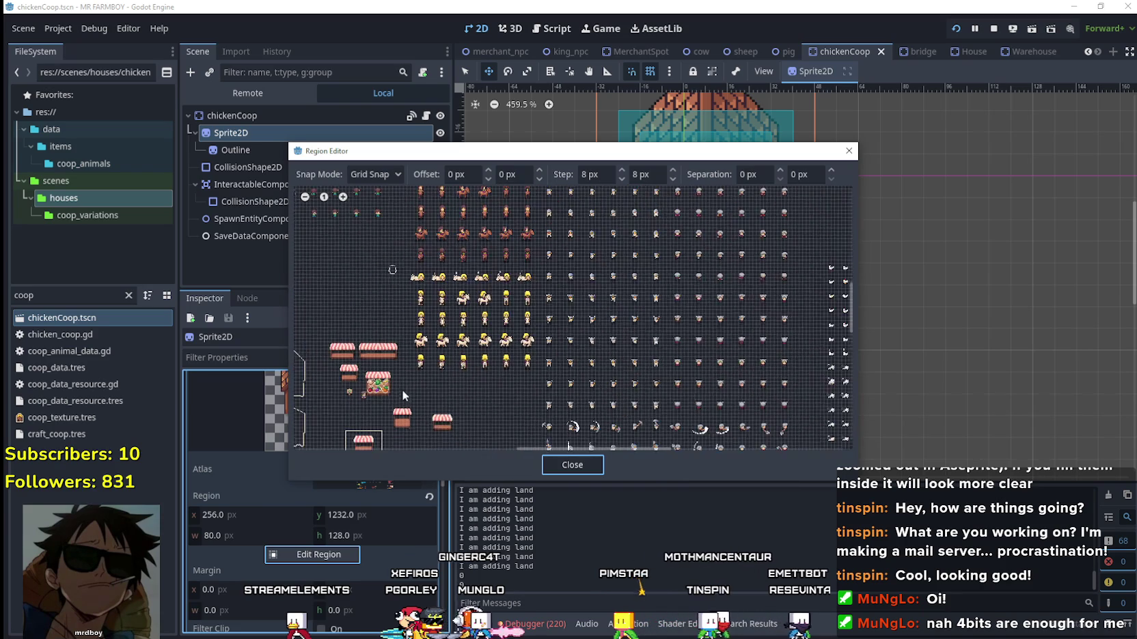
scroll(561, 242, up, 5)
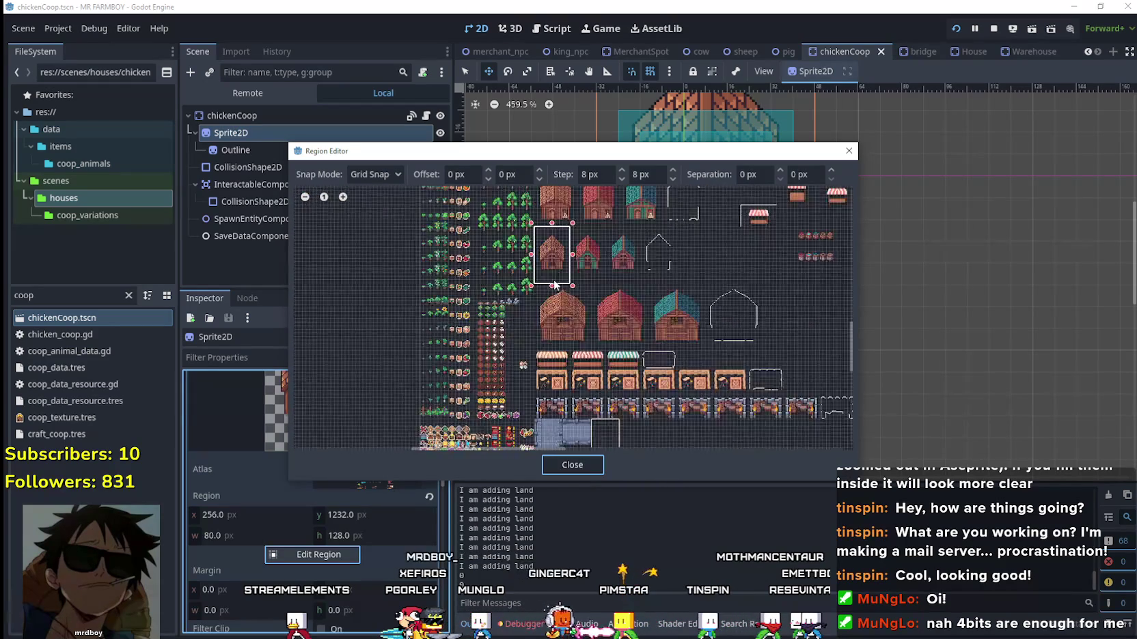
scroll(560, 239, up, 4)
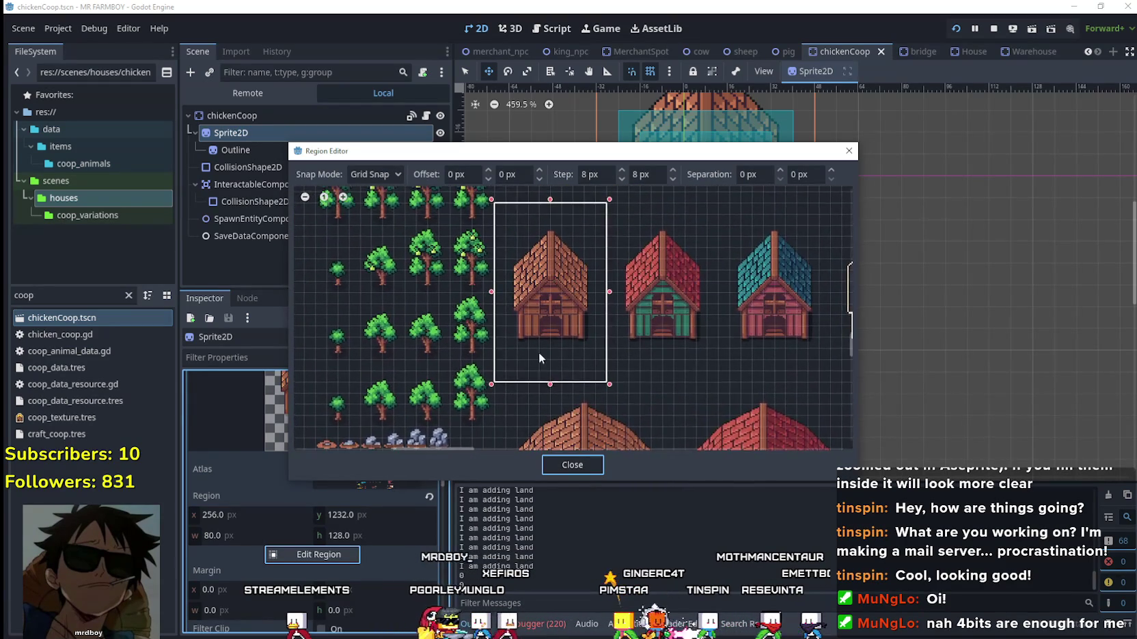
drag(552, 374, 553, 362)
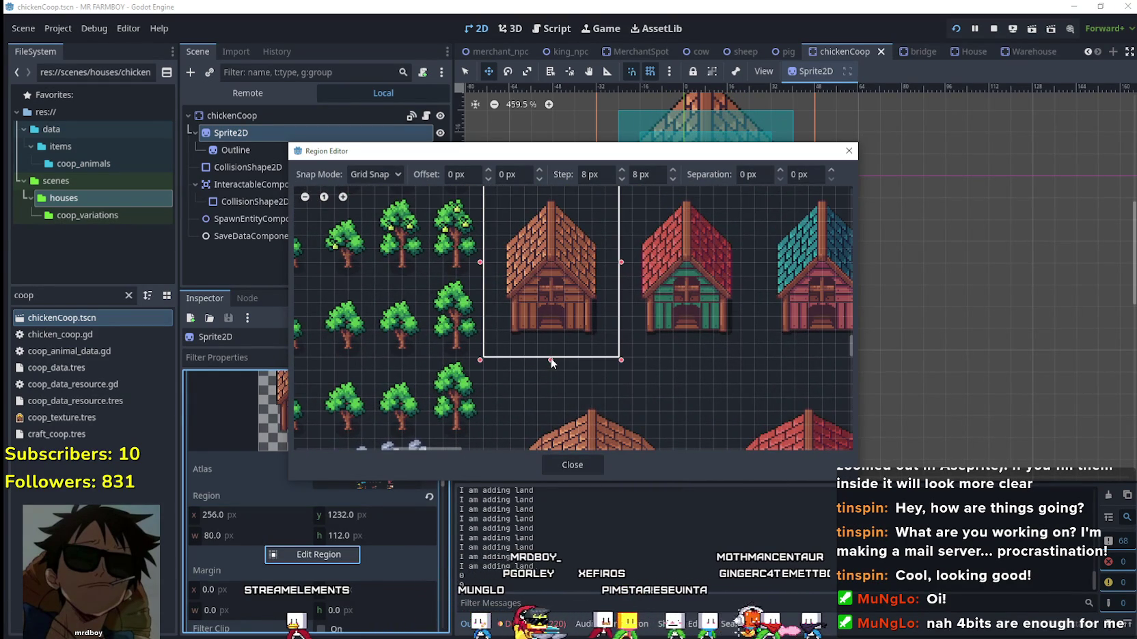
scroll(551, 293, up, 2)
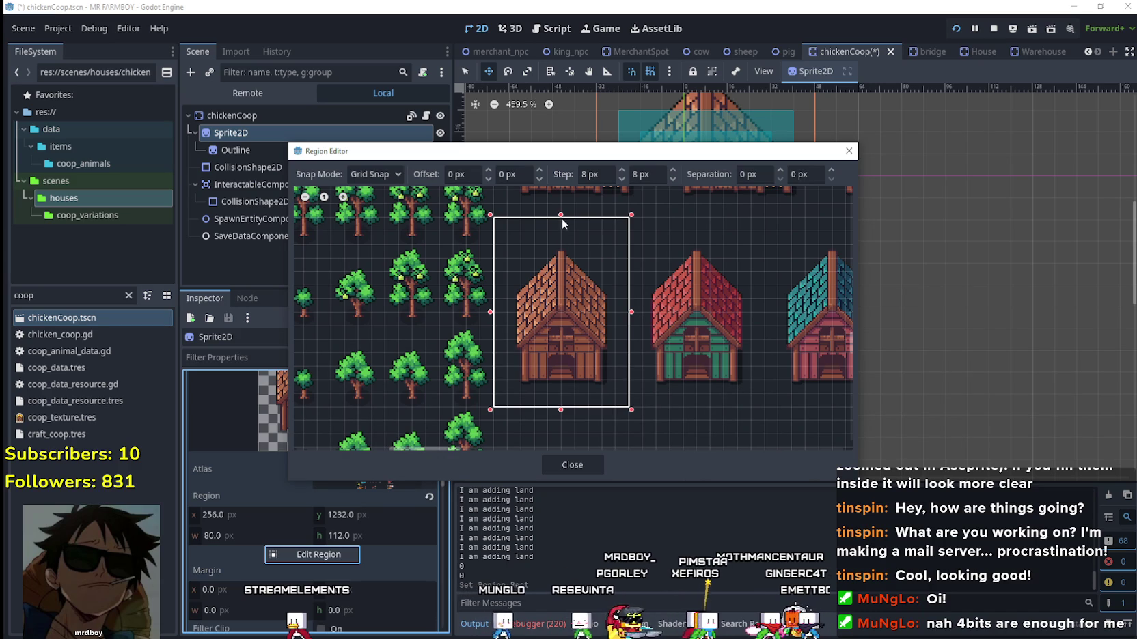
drag(561, 219, 565, 232)
scroll(565, 244, up, 3)
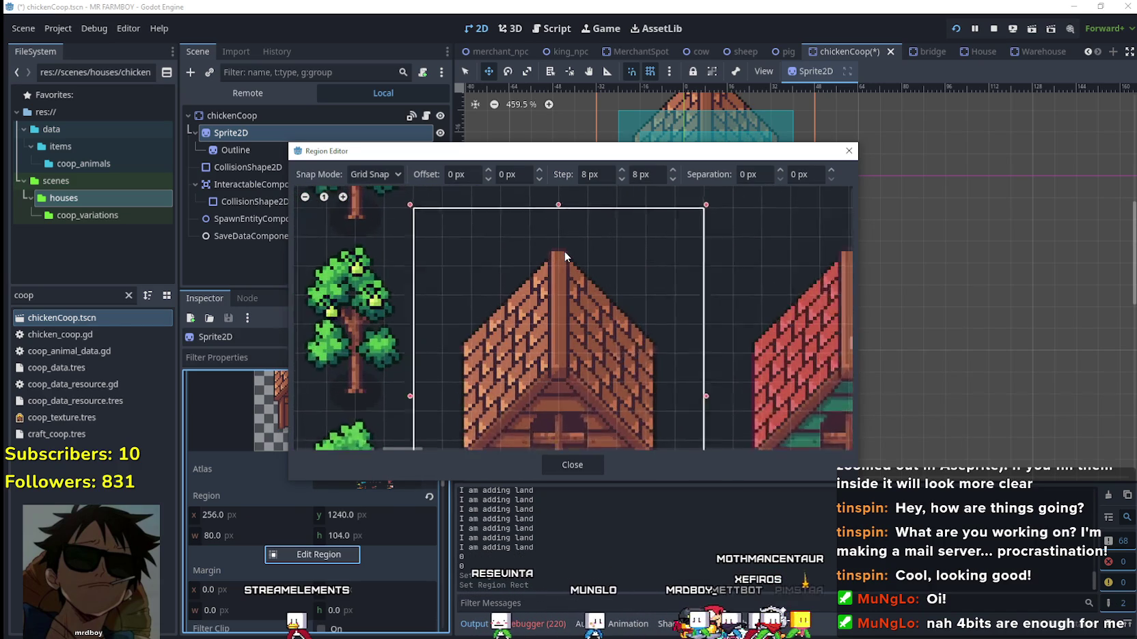
scroll(564, 251, down, 1)
scroll(564, 250, down, 2)
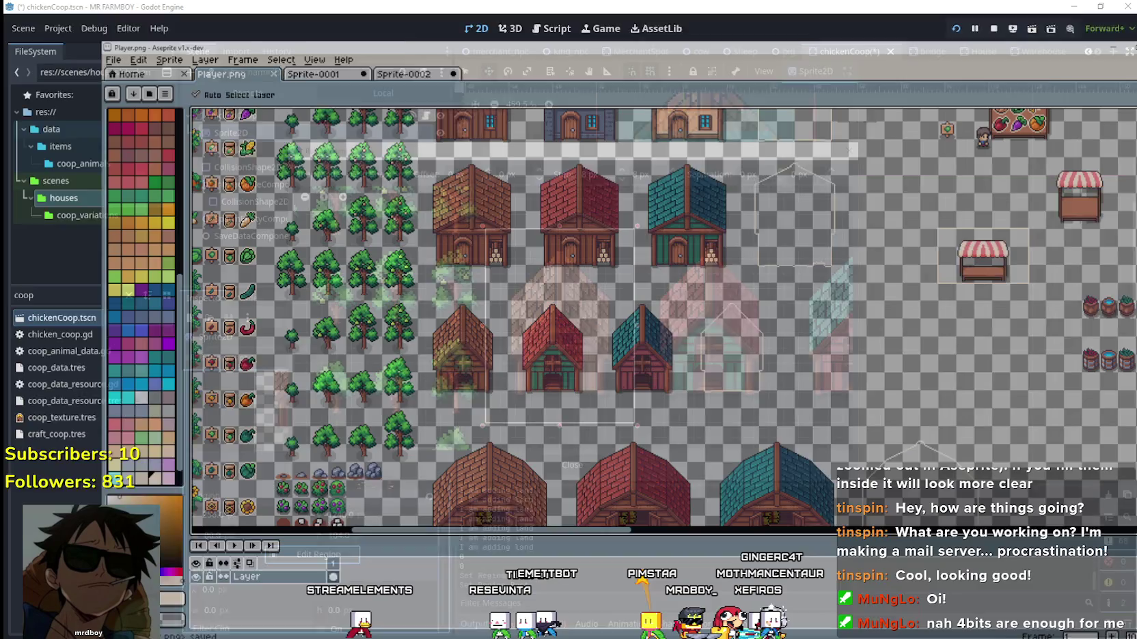
Switch back to Aseprite and fill the empty sheet background beige.
key(alt+Tab)
scroll(363, 441, up, 1)
click(348, 428)
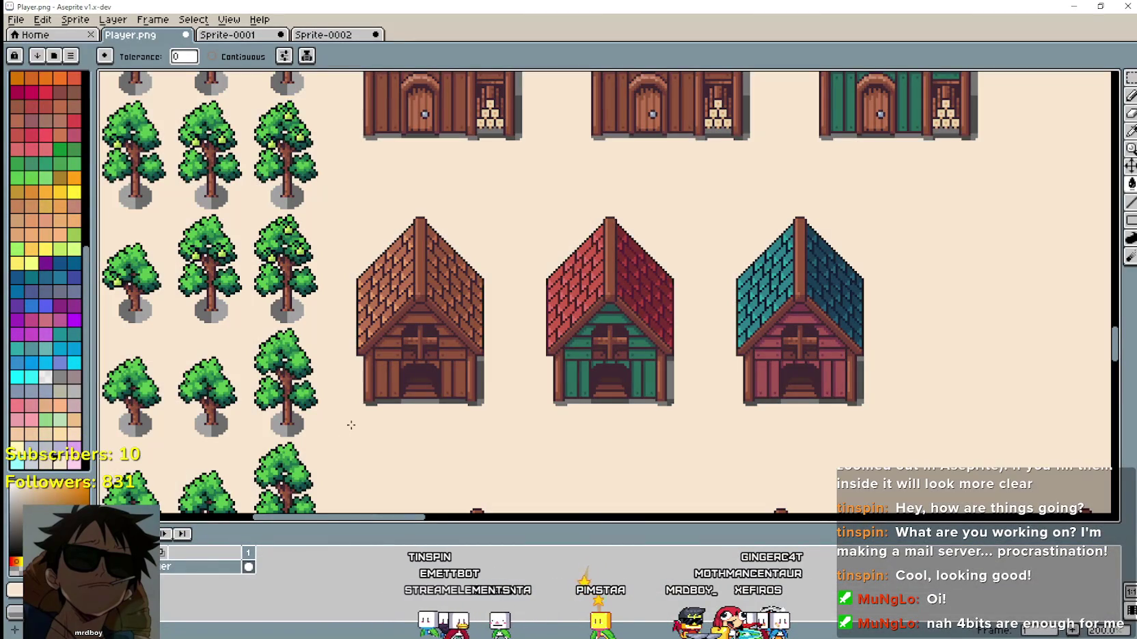
Undo the beige fill, box-select the brown coop in Aseprite, and return to the game window.
key(ctrl+z)
key(m)
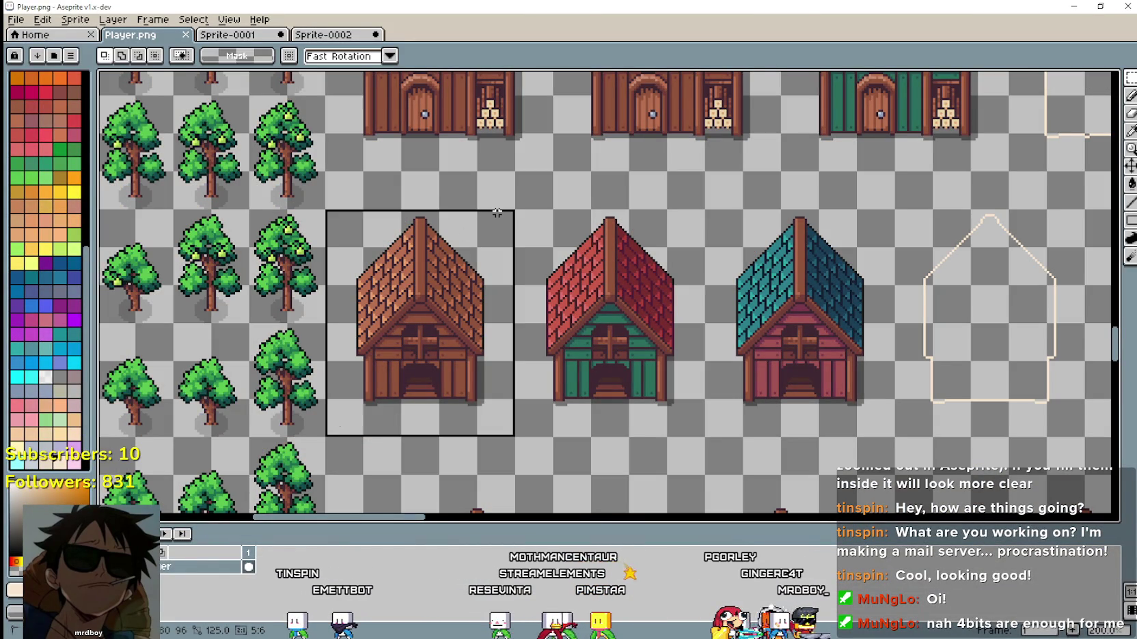
drag(497, 213, 514, 211)
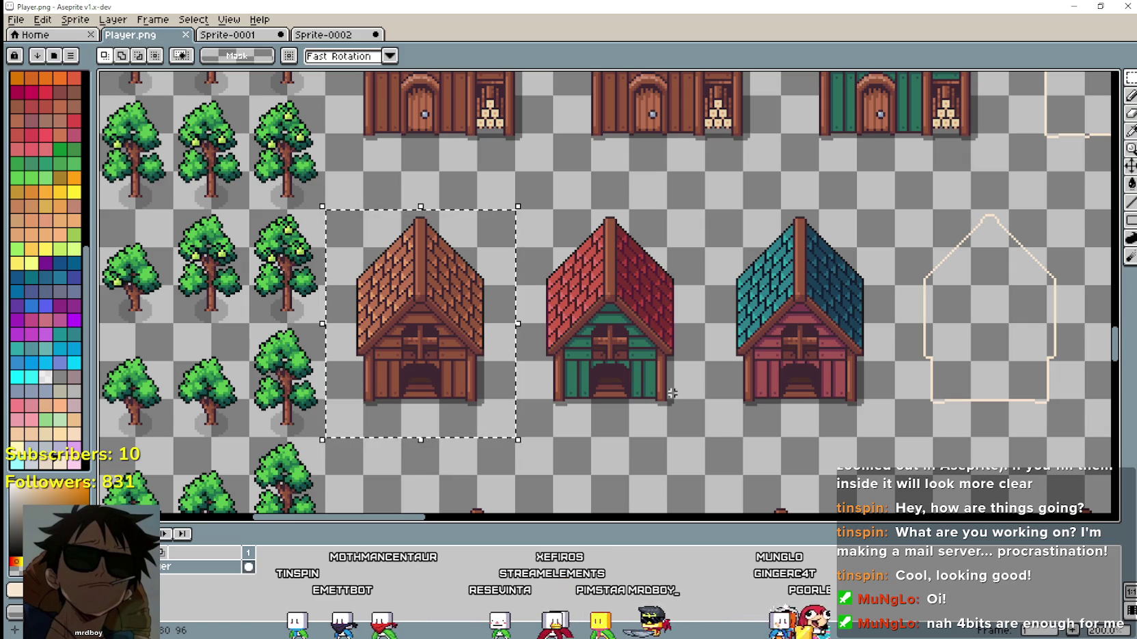
key(i)
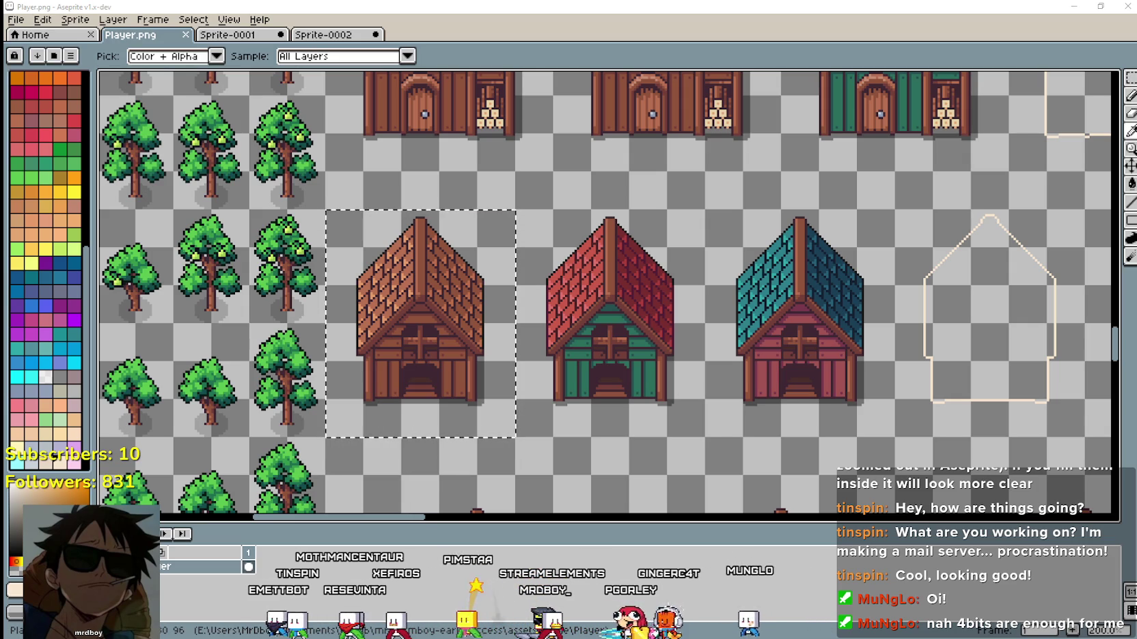
key(alt+Tab)
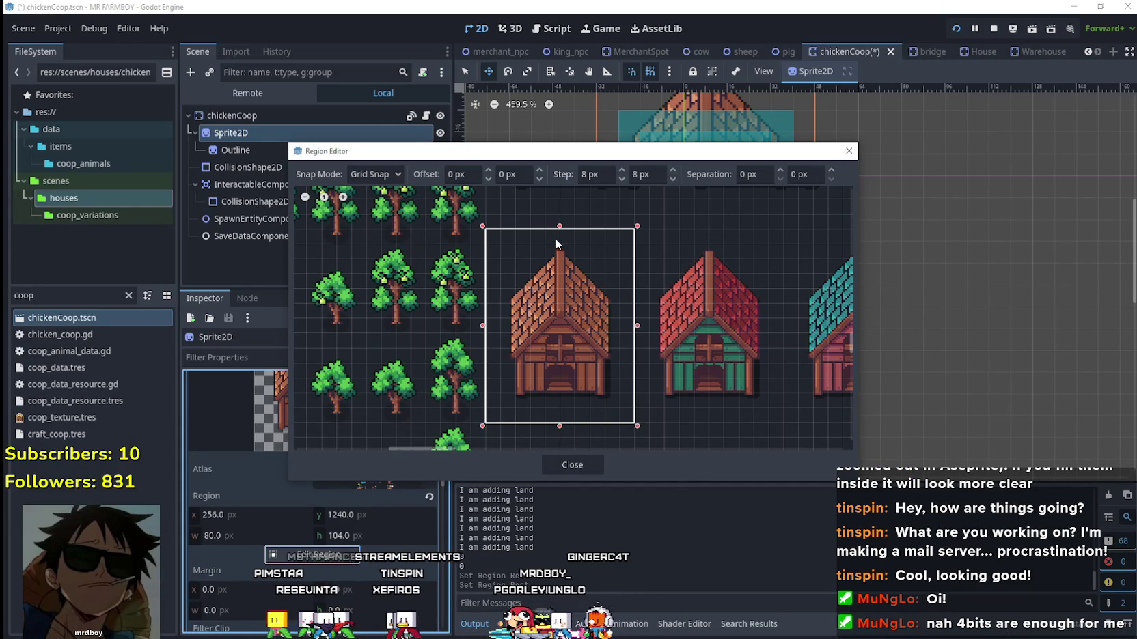
Lower the coop sprite region's top edge to y 1248 and close the Region Editor.
scroll(547, 222, up, 1)
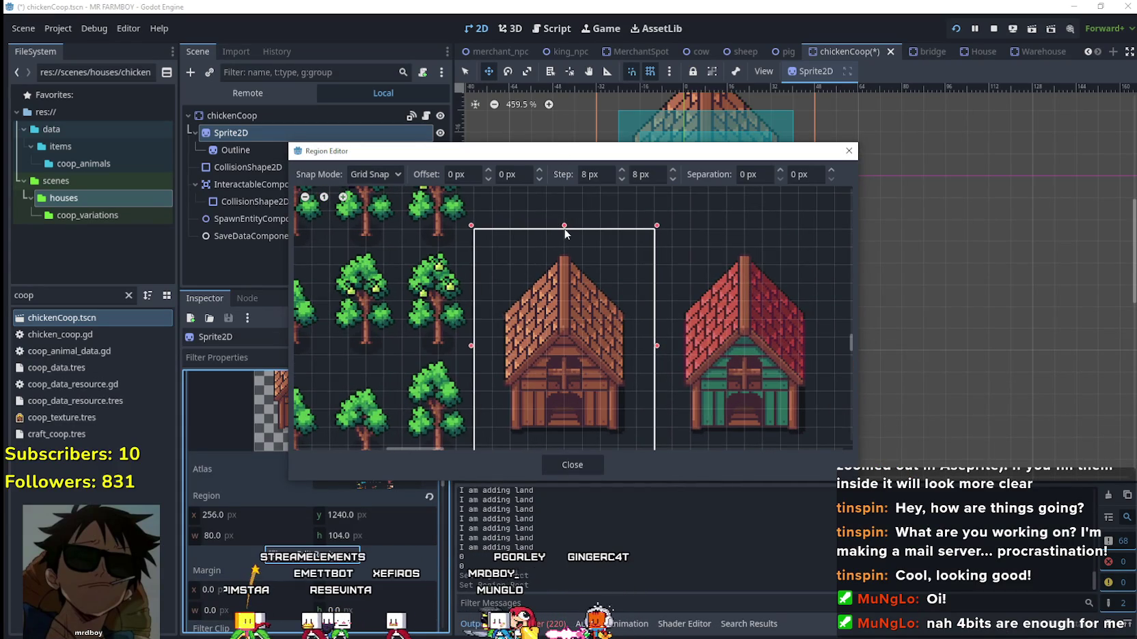
drag(563, 233, 565, 251)
scroll(587, 321, down, 2)
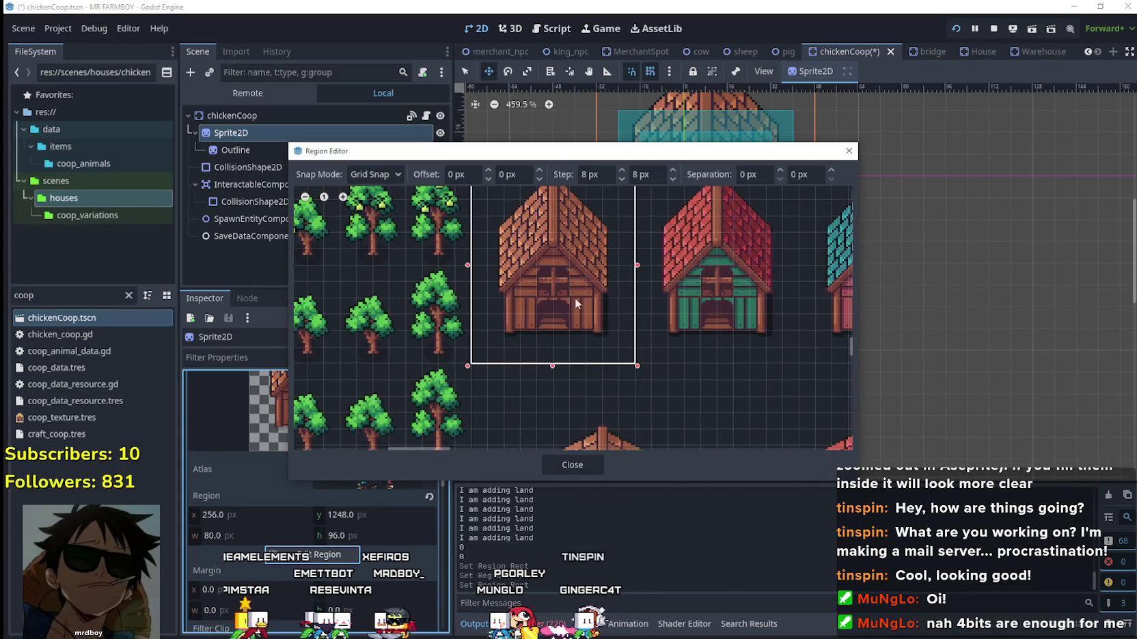
scroll(698, 295, down, 3)
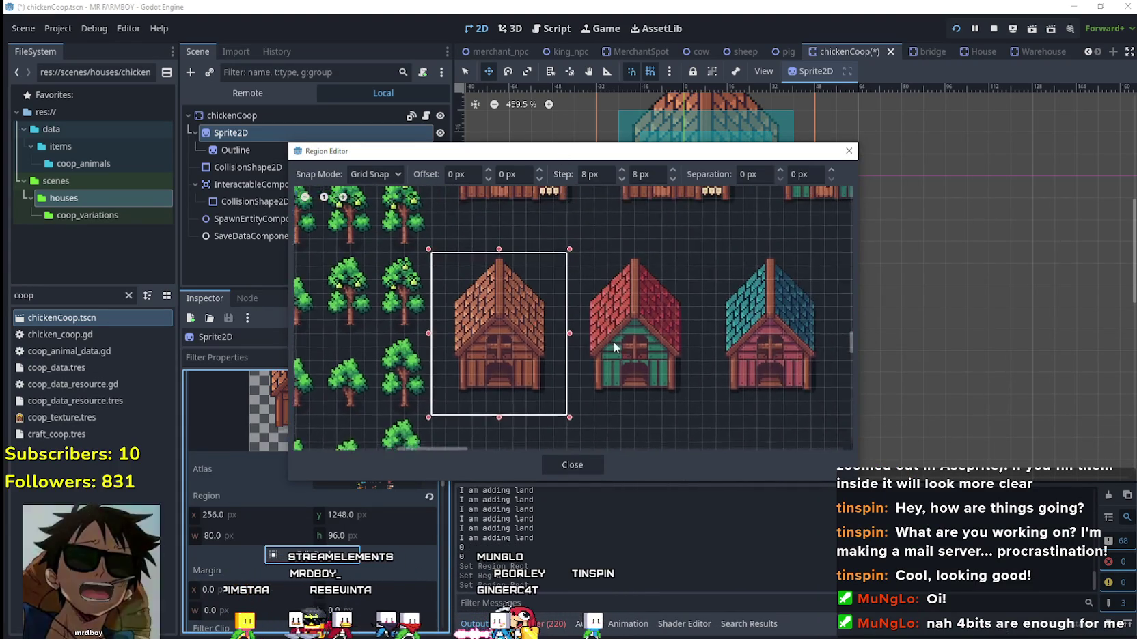
click(567, 465)
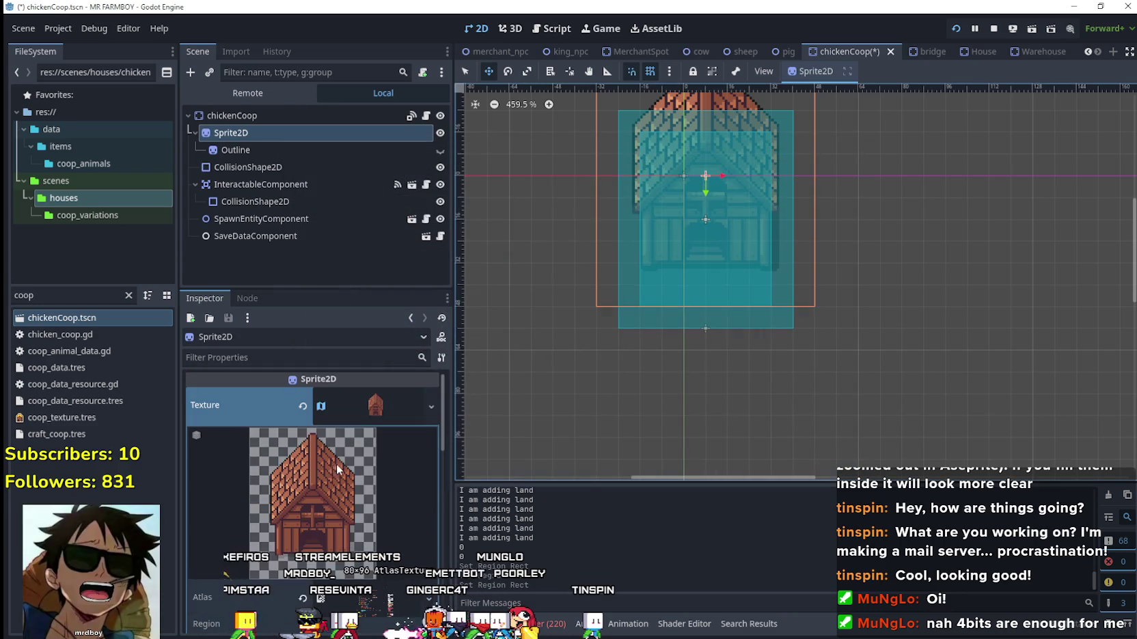
click(369, 410)
Crop the Outline sprite's region to 80×96 px starting at y 1248.
click(298, 151)
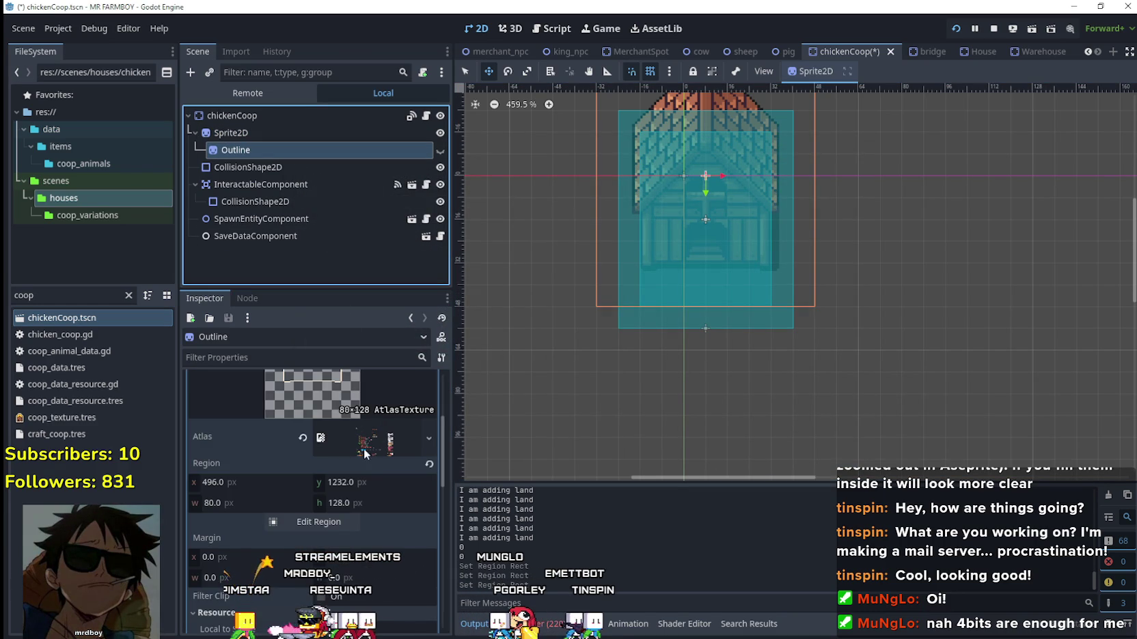
scroll(408, 410, up, 5)
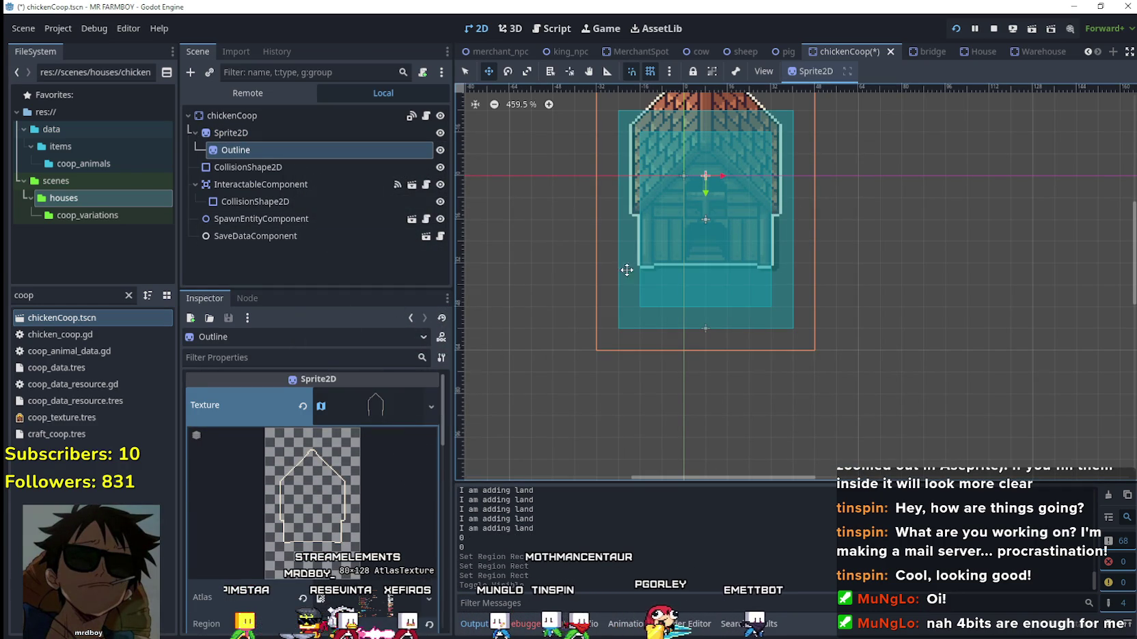
scroll(586, 296, up, 3)
scroll(307, 483, down, 2)
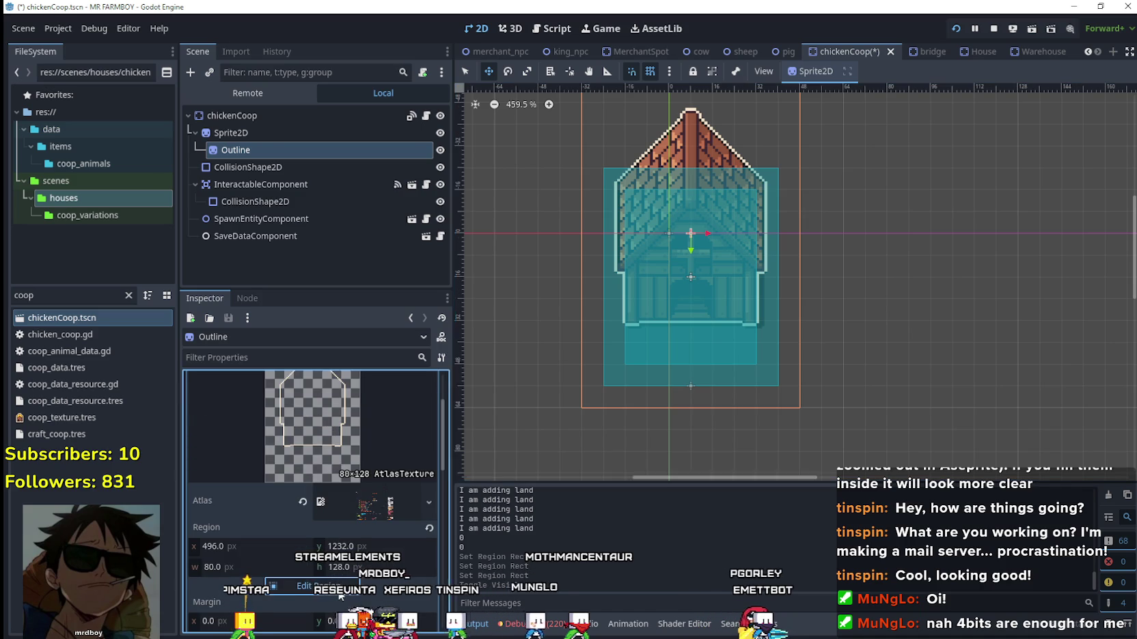
click(339, 592)
scroll(473, 373, down, 5)
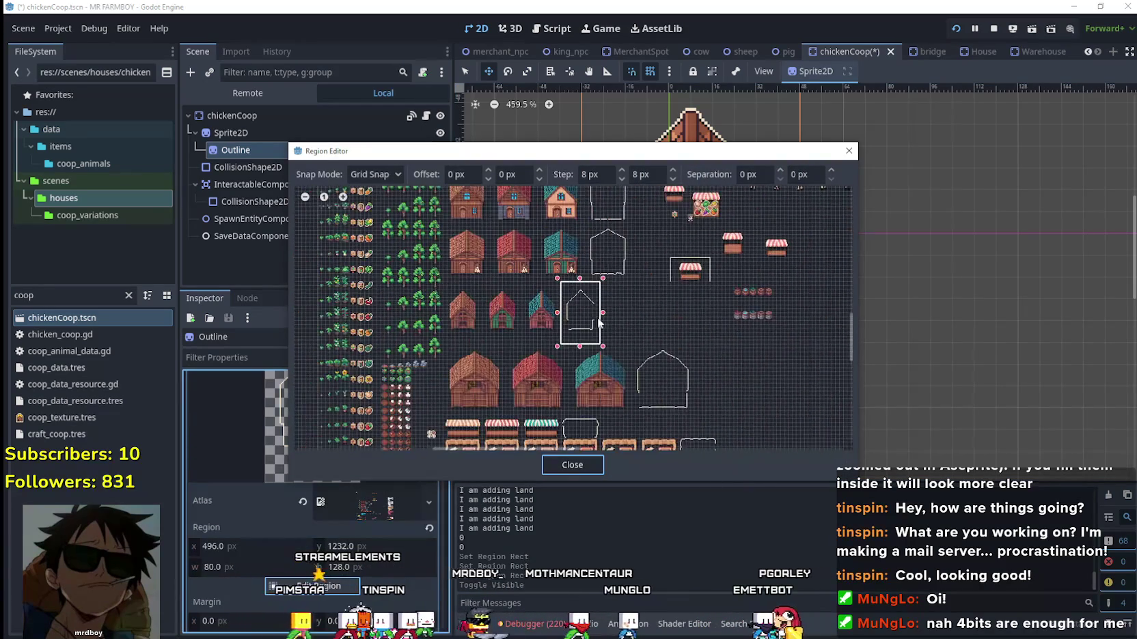
scroll(576, 308, up, 4)
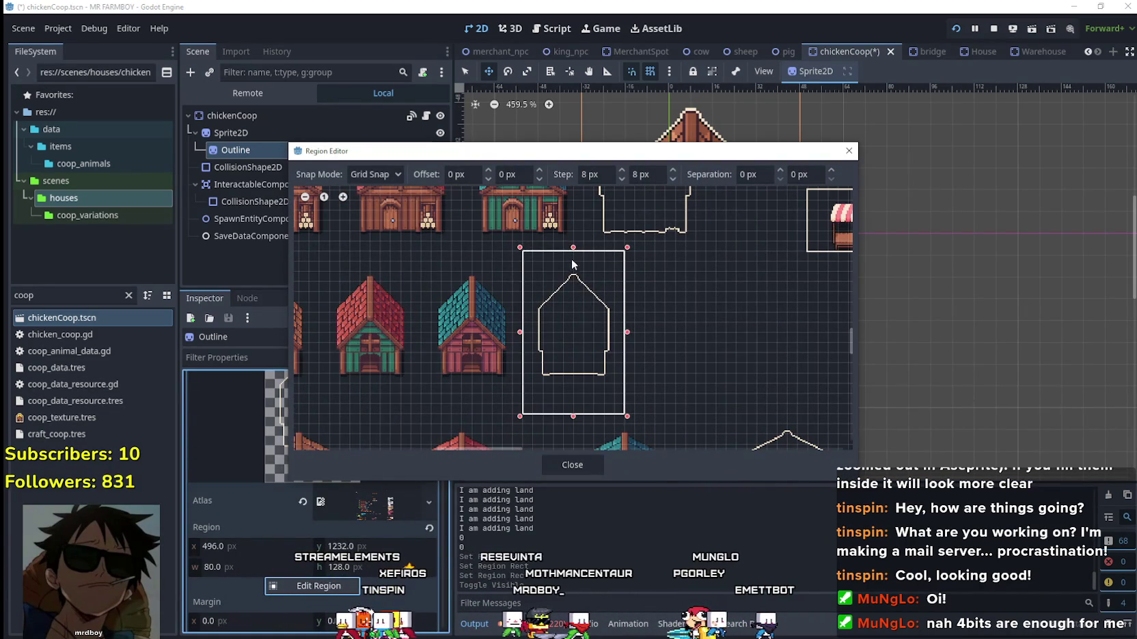
drag(573, 255, 572, 276)
drag(573, 416, 572, 395)
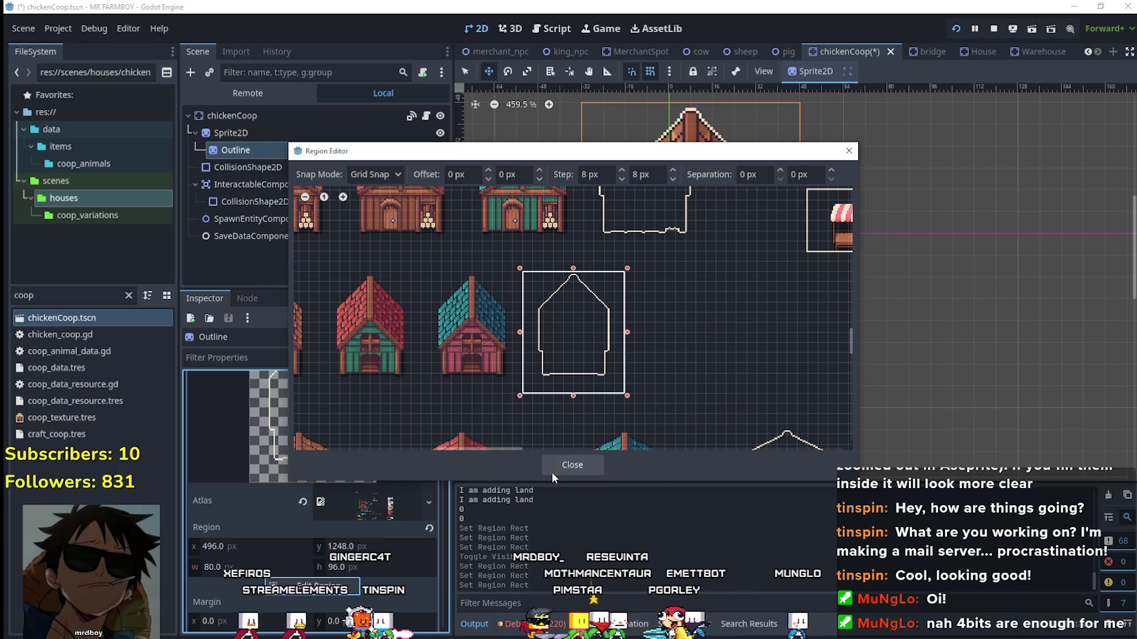
click(552, 471)
Save chickenCoop.tscn and select the chickenCoop root node.
key(ctrl+s)
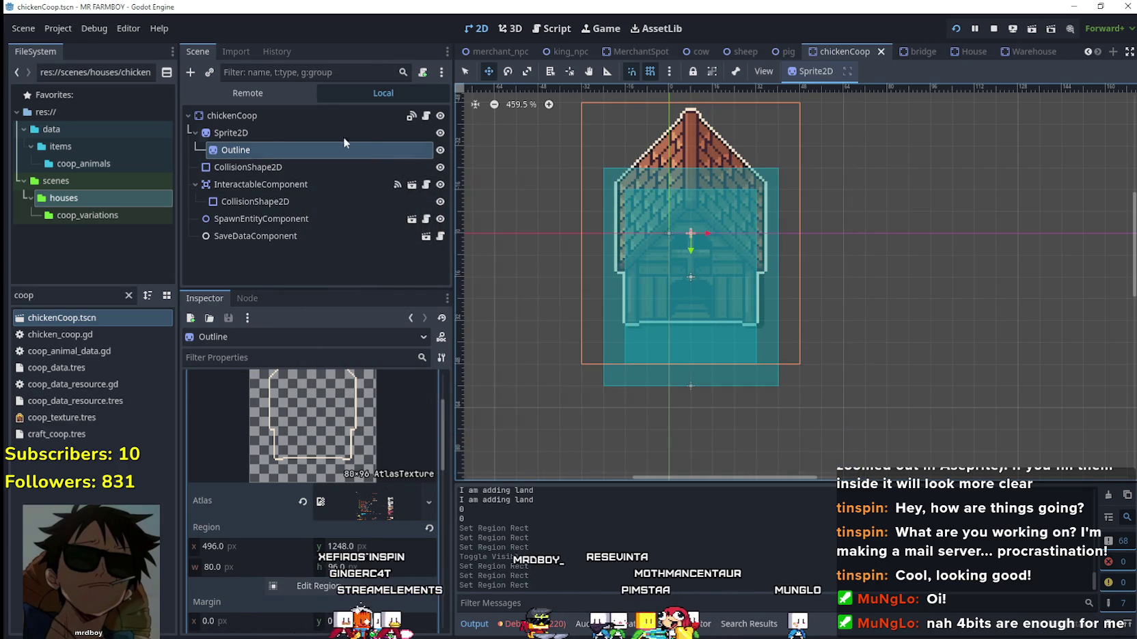
scroll(358, 406, up, 3)
click(311, 113)
Shorten the first upgrade level's building texture region to 112 px tall.
scroll(385, 442, up, 6)
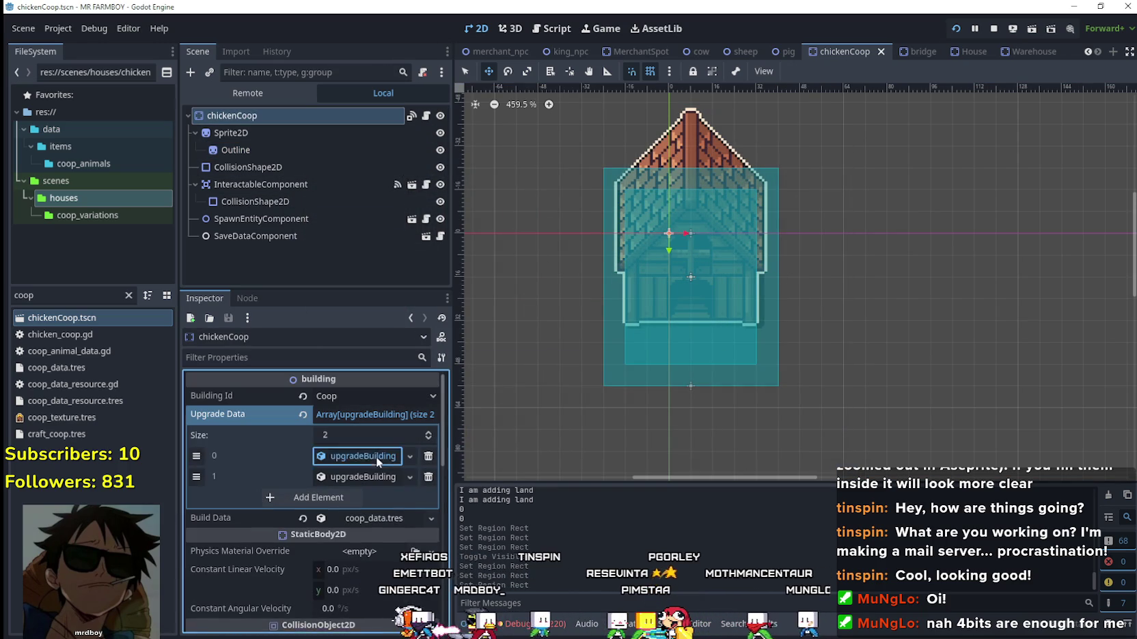
click(375, 455)
click(364, 401)
scroll(325, 545, down, 3)
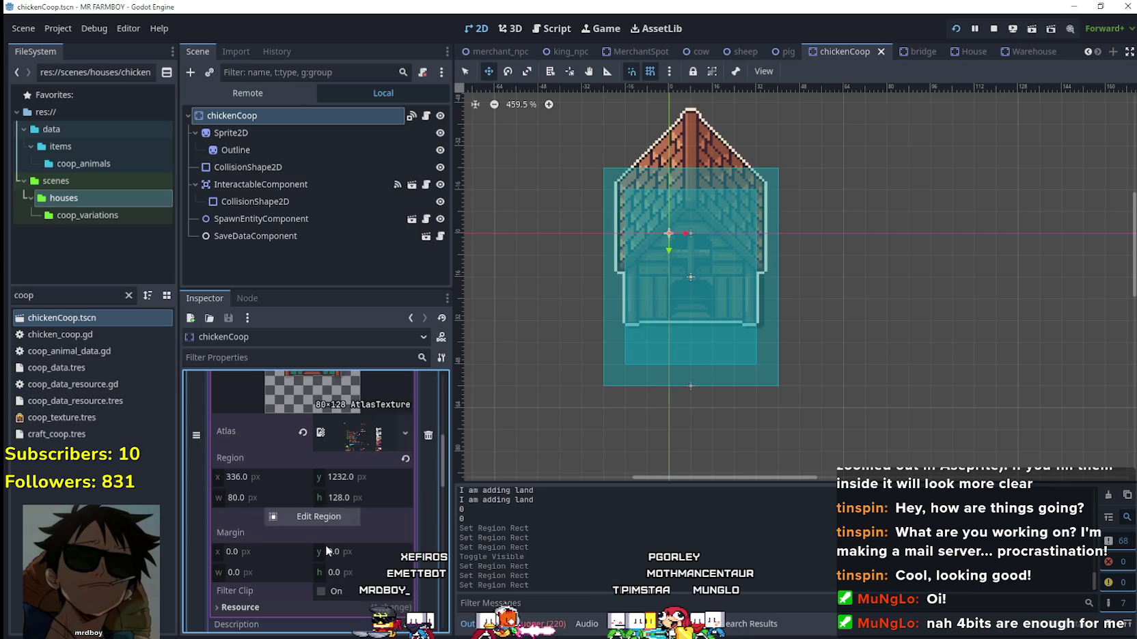
click(333, 518)
scroll(497, 328, down, 4)
scroll(500, 380, up, 2)
scroll(542, 282, up, 4)
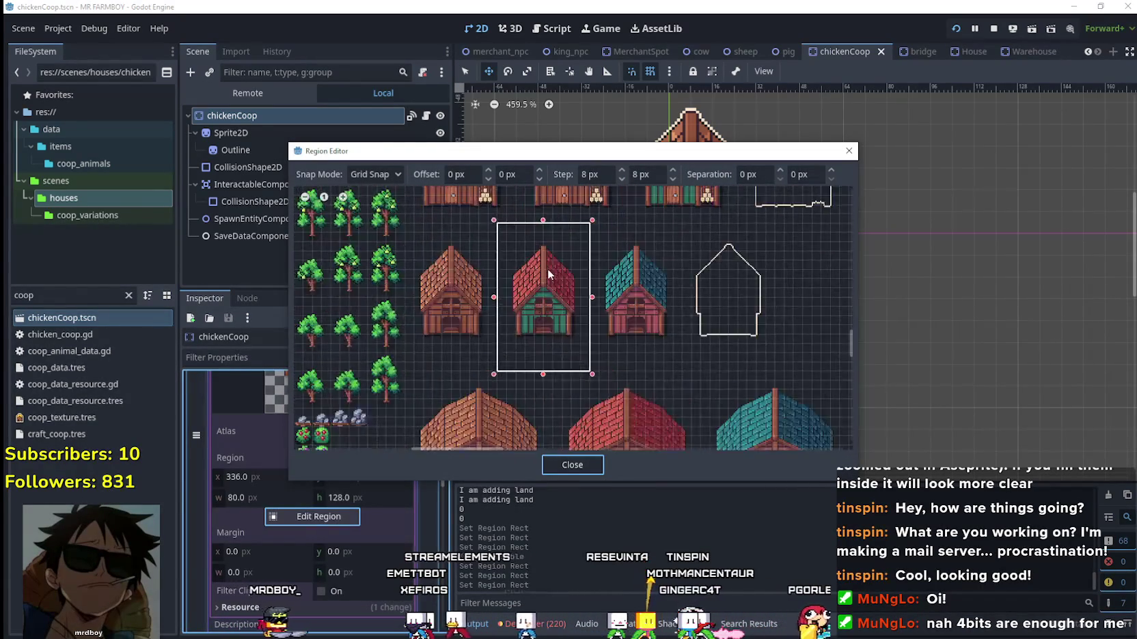
scroll(539, 362, up, 2)
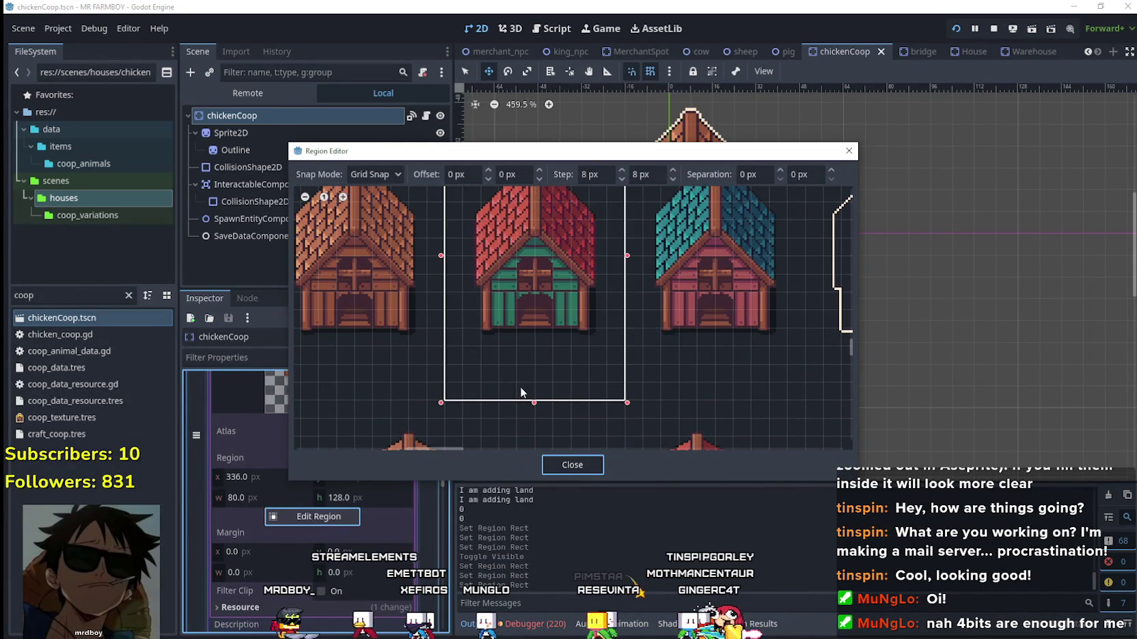
drag(534, 403, 536, 362)
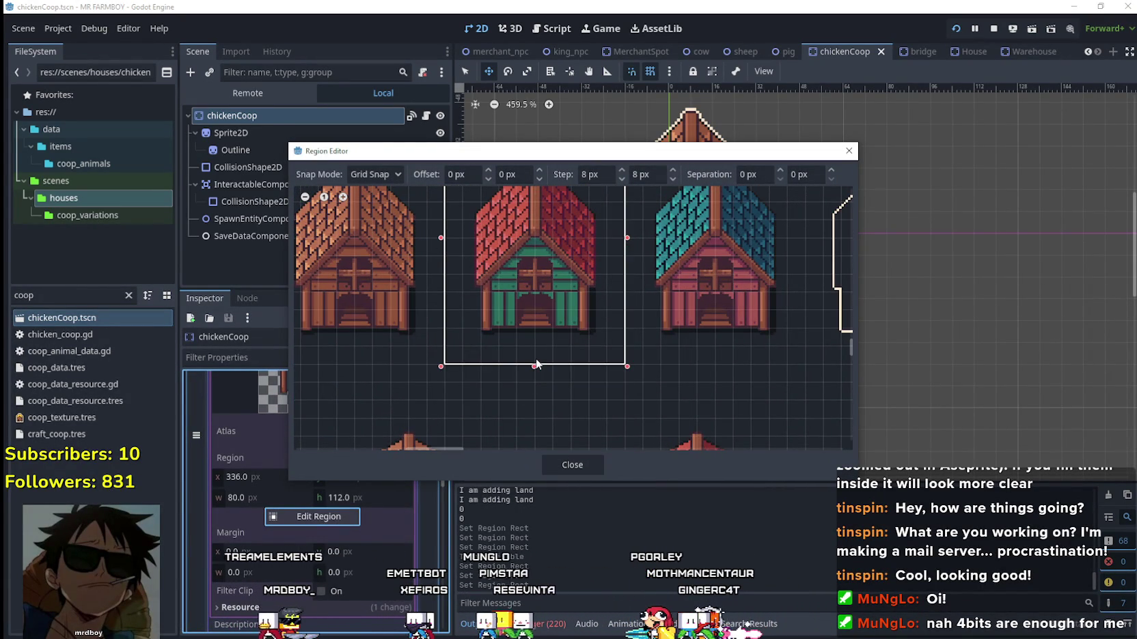
scroll(527, 305, down, 2)
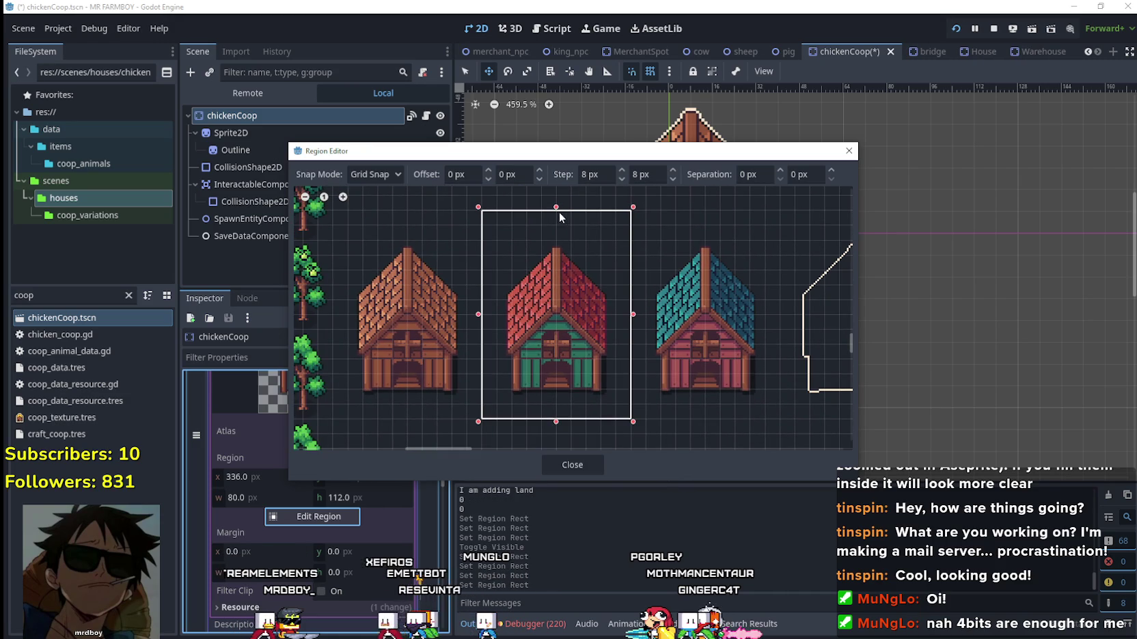
click(578, 464)
scroll(377, 454, up, 3)
click(365, 403)
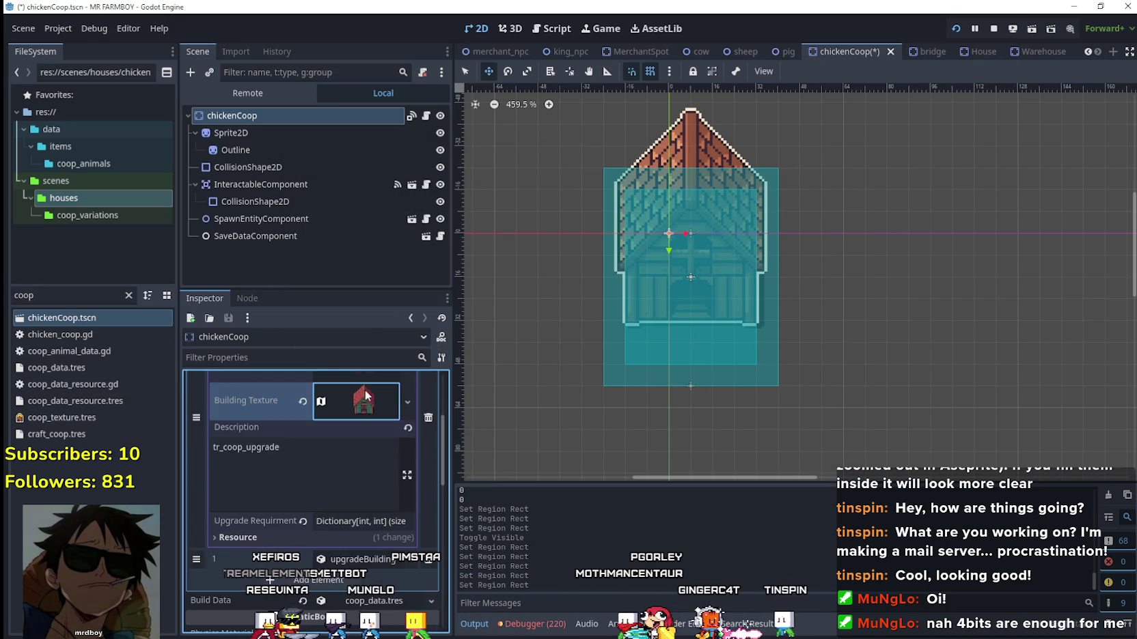
Crop the next upgrade's building texture to 80×96 px from y 1248 and save.
scroll(365, 424, up, 1)
scroll(390, 470, up, 1)
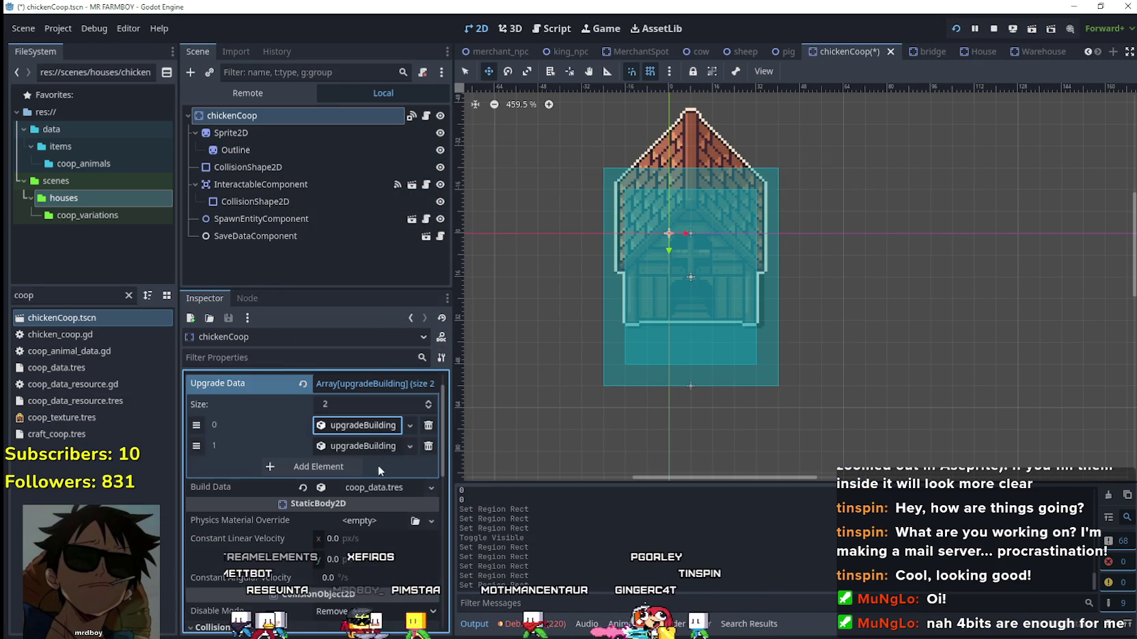
scroll(371, 447, down, 2)
click(359, 452)
scroll(351, 450, down, 2)
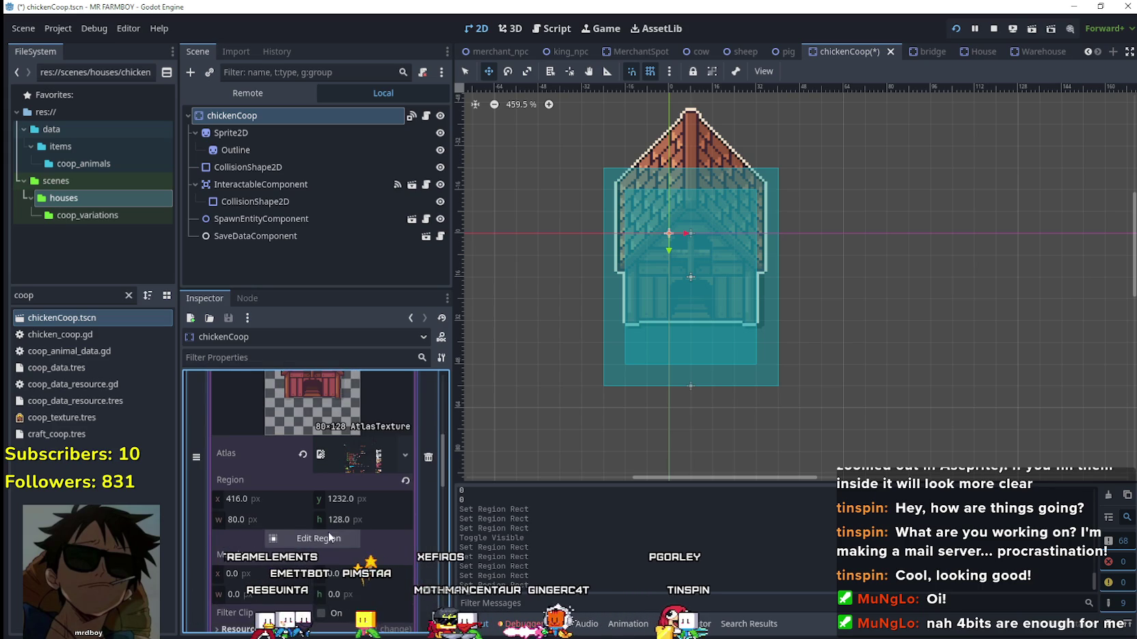
click(325, 537)
scroll(441, 402, left, 8)
scroll(451, 383, down, 5)
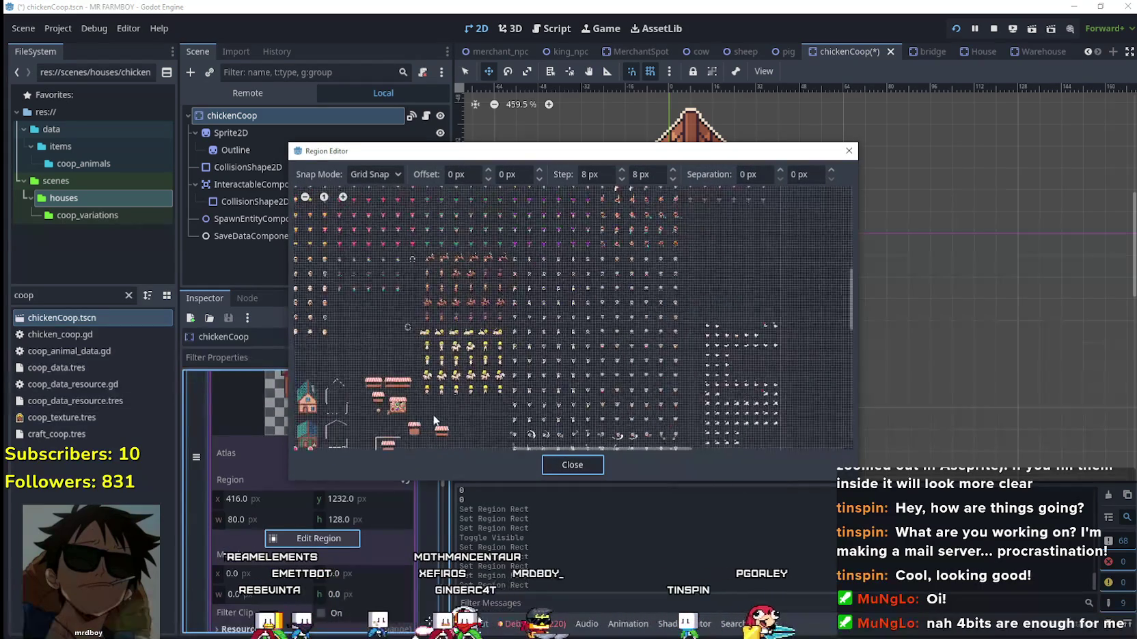
scroll(473, 357, up, 6)
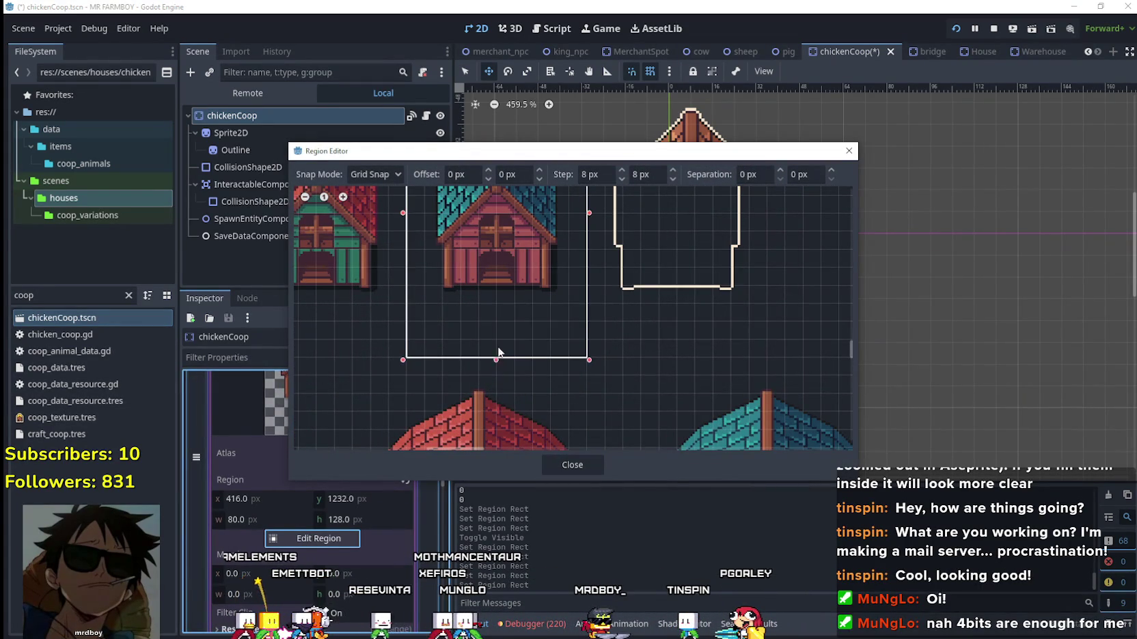
drag(496, 358, 500, 320)
scroll(513, 403, up, 3)
drag(517, 223, 516, 242)
click(574, 464)
key(ctrl+s)
Hide the house Outline overlay.
click(440, 149)
scroll(364, 433, up, 5)
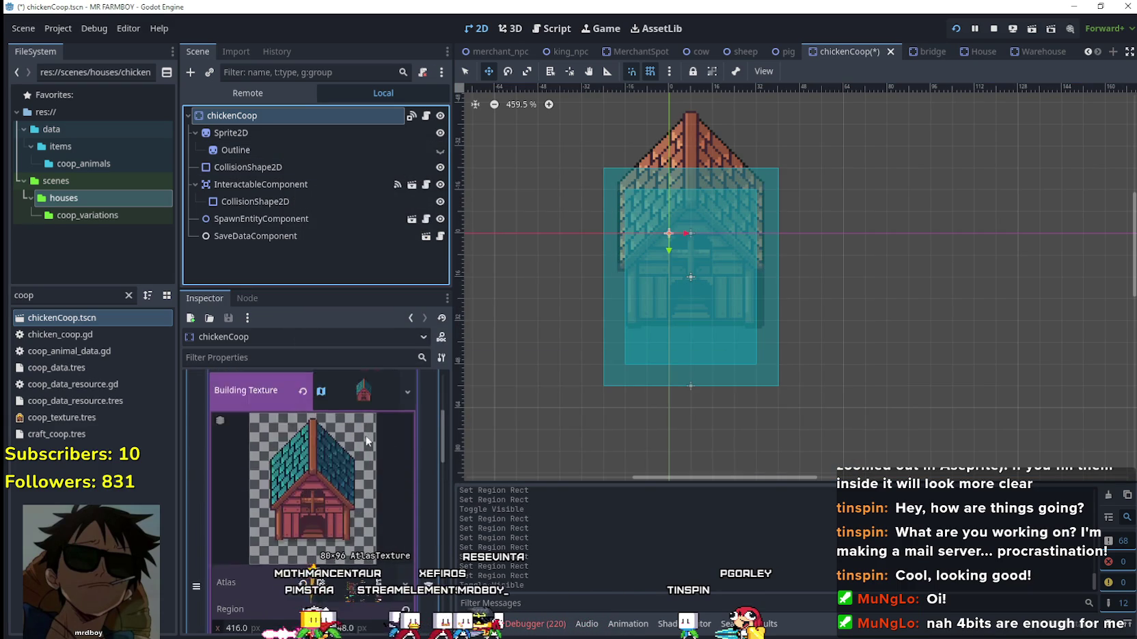
click(364, 433)
Stop the game and raise the coop collision shape's bottom to fit the house.
click(992, 30)
click(288, 113)
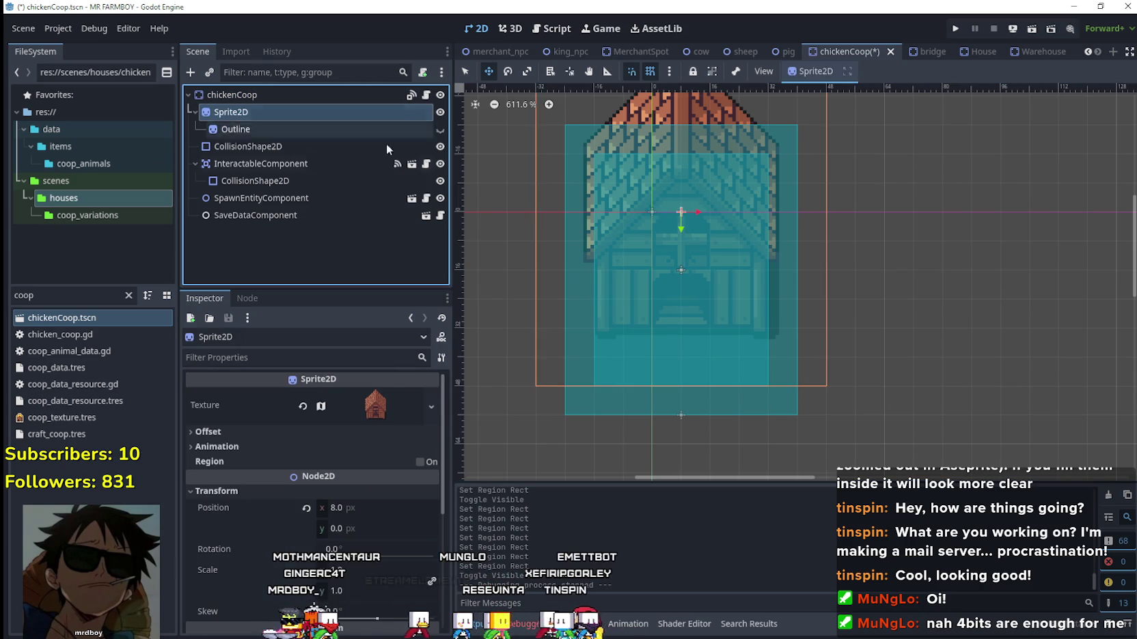
scroll(886, 300, down, 1)
click(287, 147)
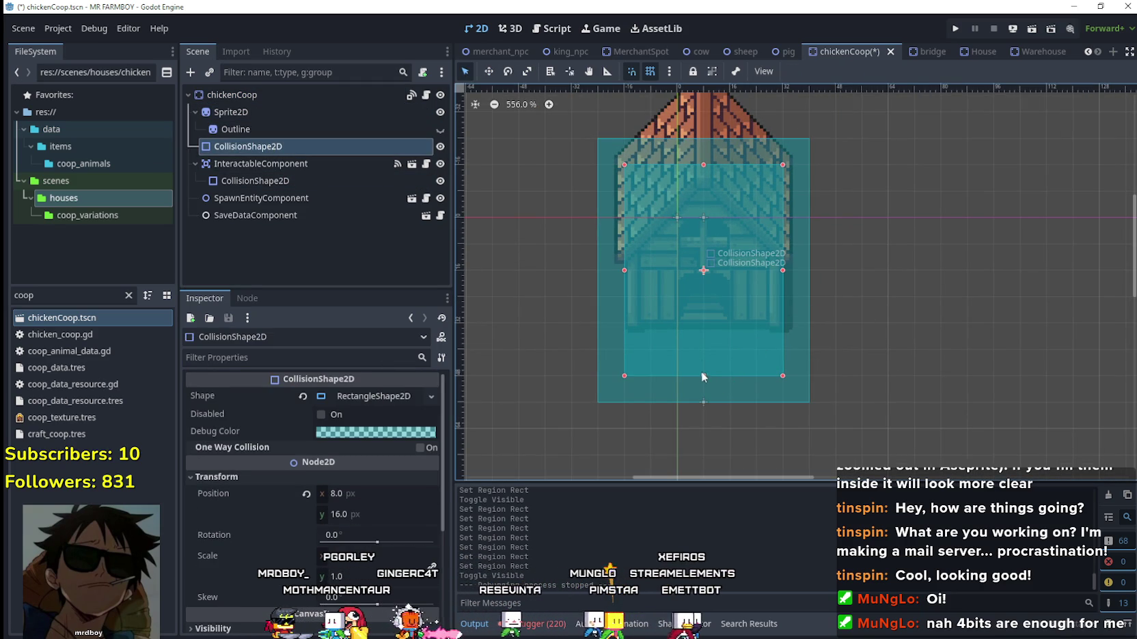
drag(703, 349, 708, 325)
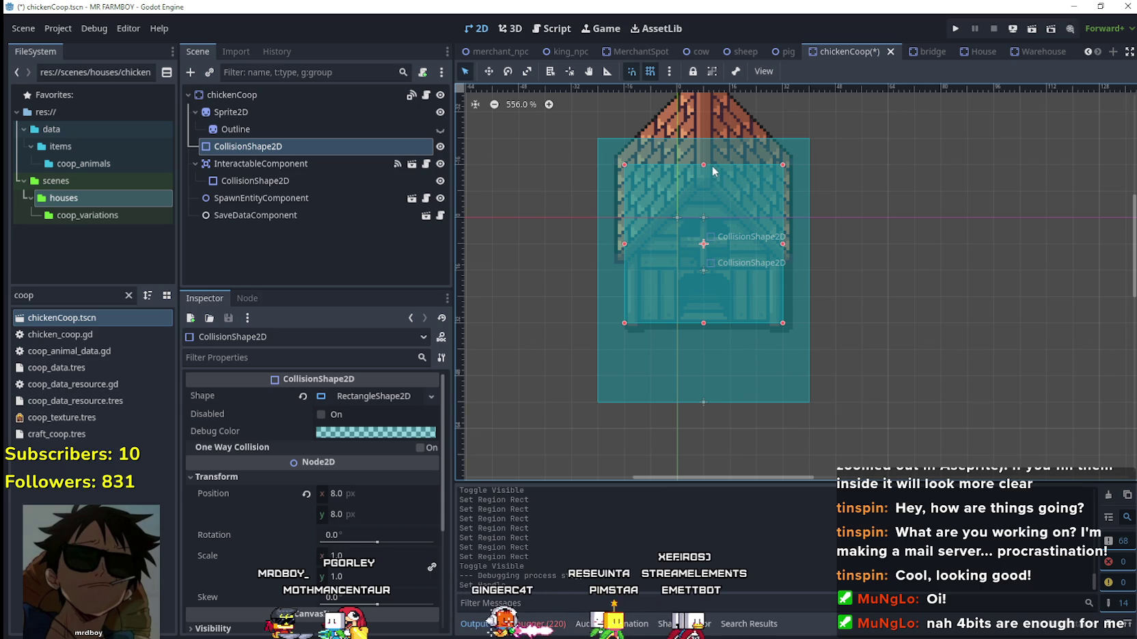
Shorten the interaction area's collision shape from the bottom and save the scene.
scroll(709, 168, up, 1)
scroll(786, 320, up, 3)
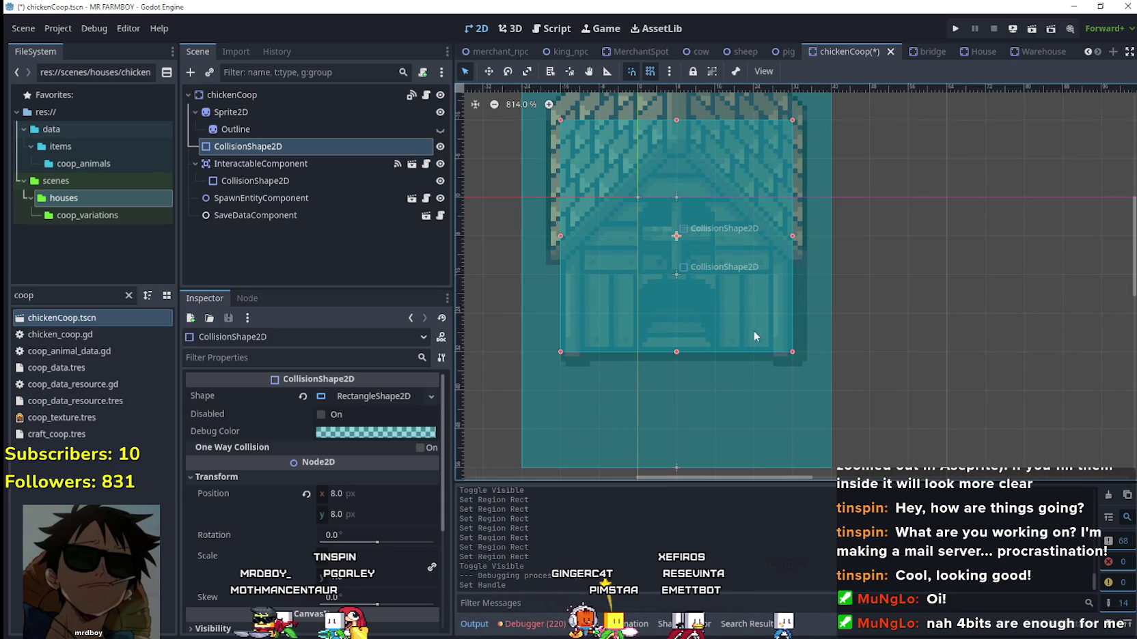
scroll(752, 156, down, 3)
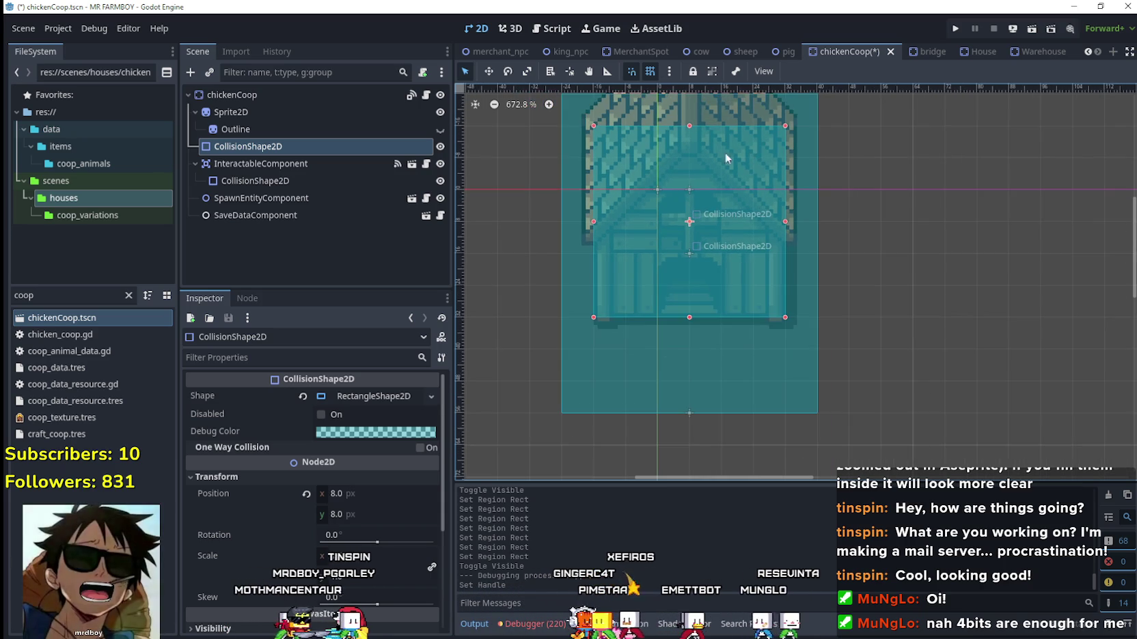
scroll(728, 203, down, 2)
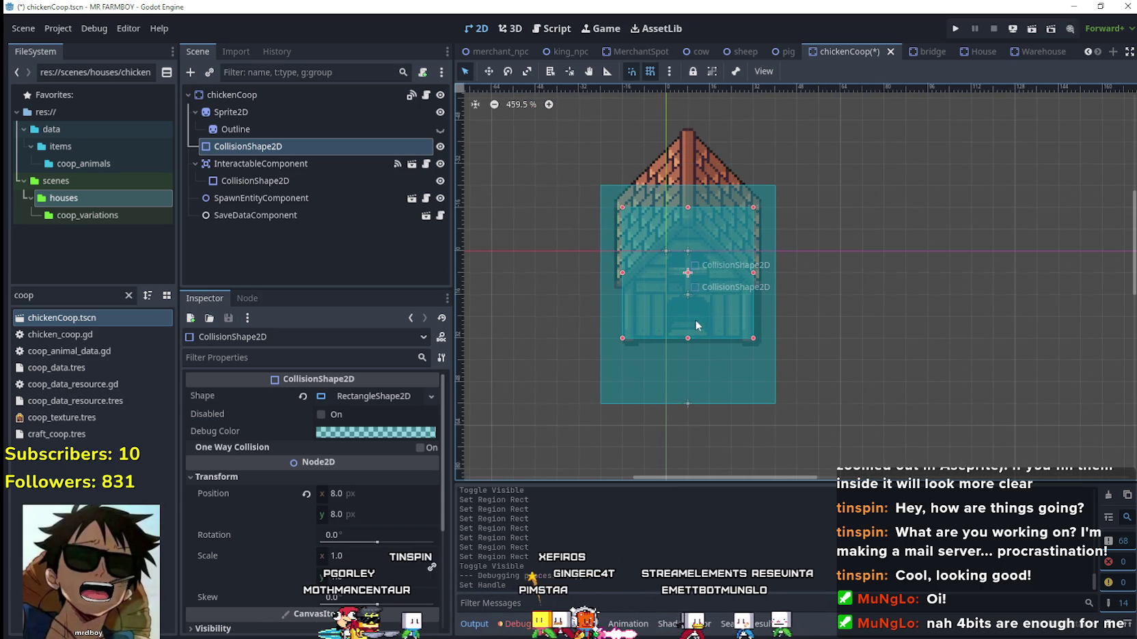
click(758, 401)
scroll(681, 402, up, 1)
mouse_move(680, 403)
mouse_down()
mouse_move(686, 333)
mouse_move(712, 342)
mouse_up()
scroll(712, 342, down, 1)
key(ctrl+s)
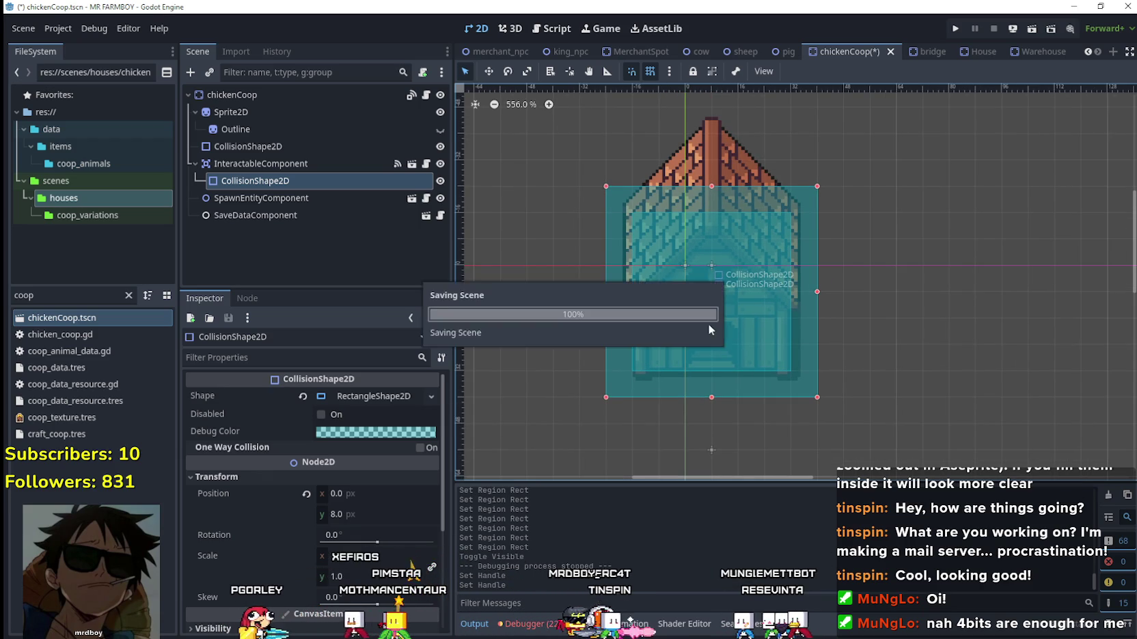
Move the SpawnEntityComponent up to (8, 40) and save.
scroll(781, 362, down, 4)
drag(745, 410, 747, 381)
scroll(771, 400, up, 4)
key(ctrl+s)
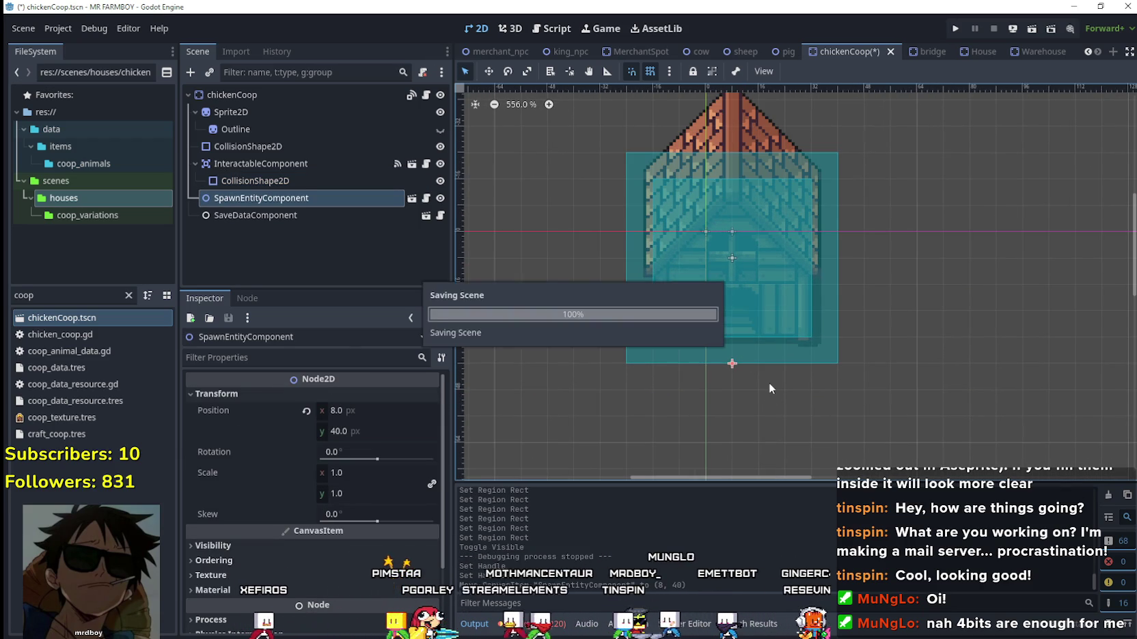
Multi-select the interaction shape, SpawnEntityComponent, InteractableComponent and Sprite2D nodes.
scroll(768, 379, down, 3)
scroll(1034, 356, up, 3)
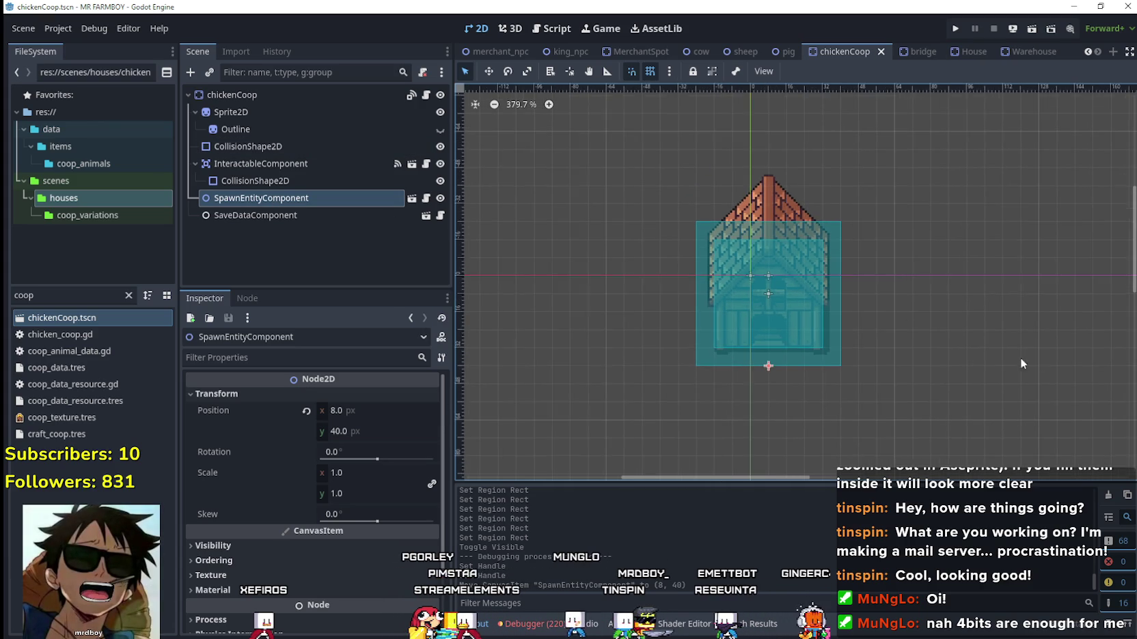
scroll(904, 367, down, 6)
scroll(824, 331, up, 1)
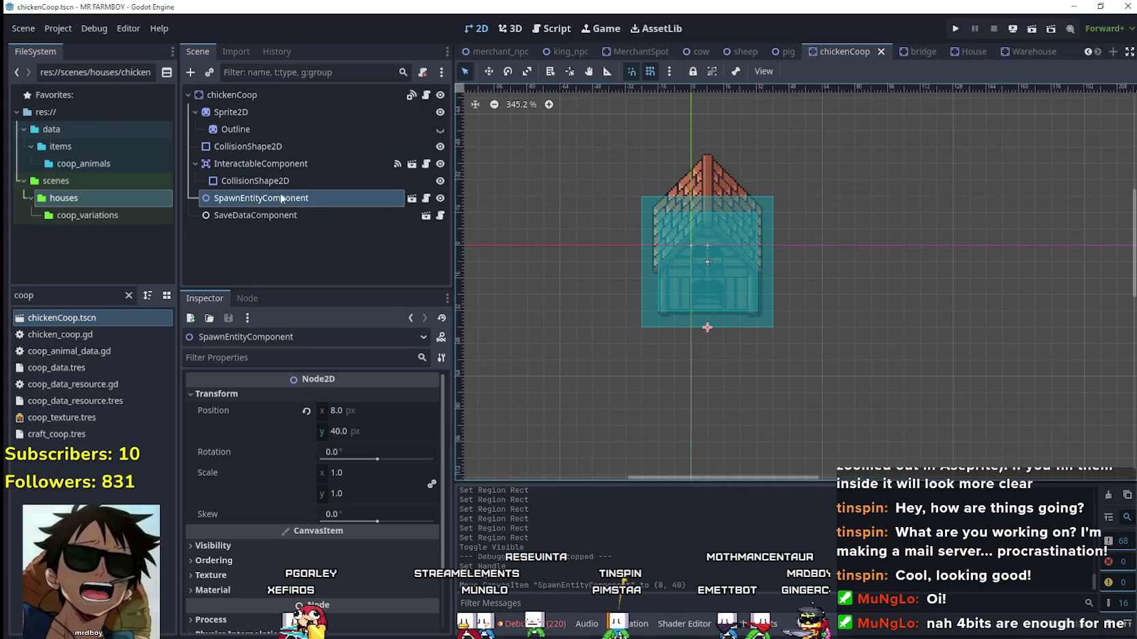
click(254, 179)
click(256, 198)
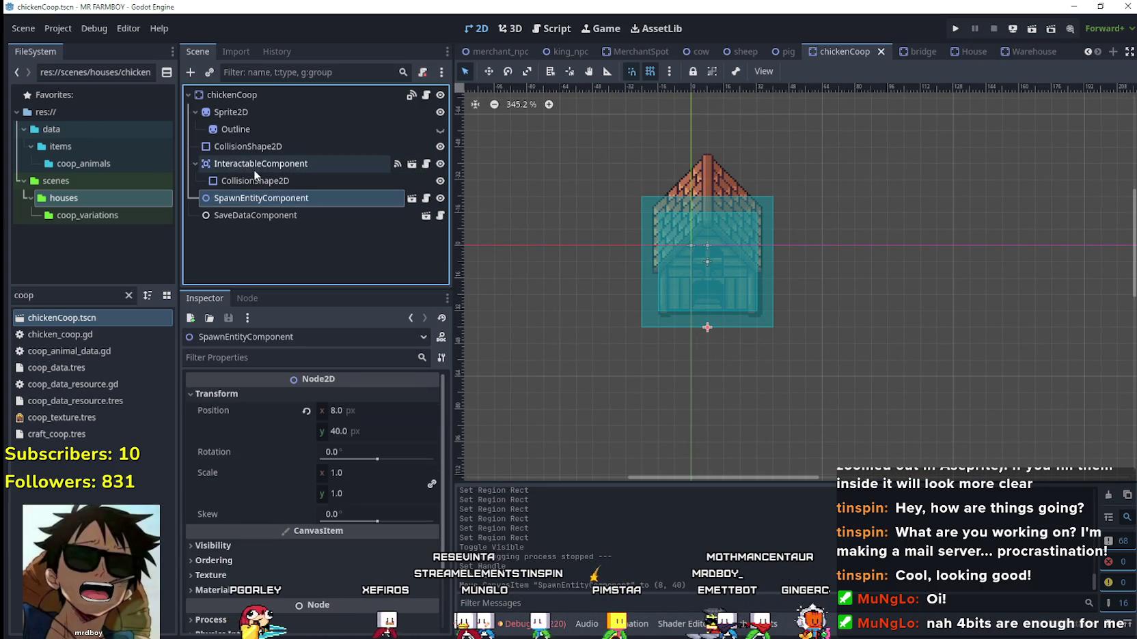
shift+click(273, 166)
shift+click(263, 113)
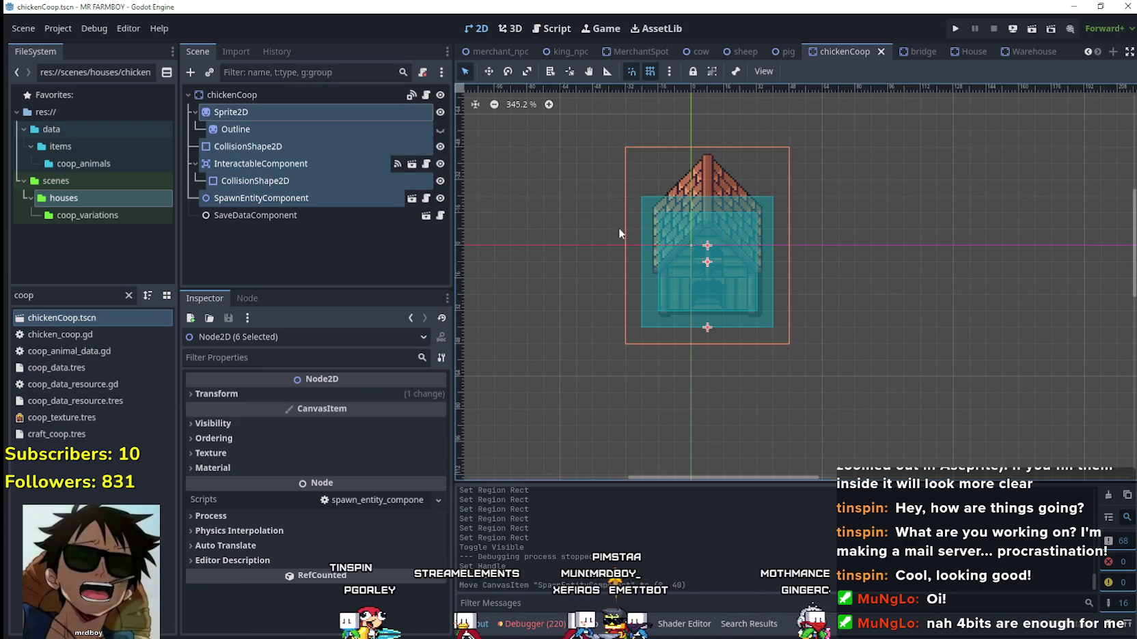
Shift the selected coop nodes down 8 px, save the scene, and run the project.
key(w)
drag(705, 264, 704, 283)
key(ctrl+s)
scroll(854, 379, down, 3)
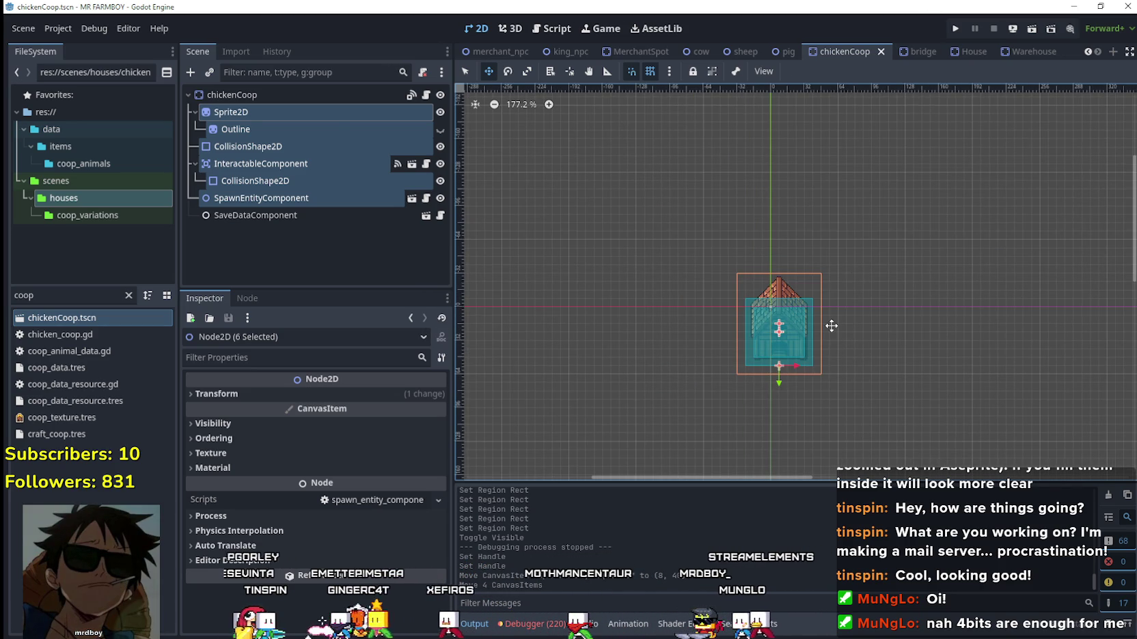
click(955, 28)
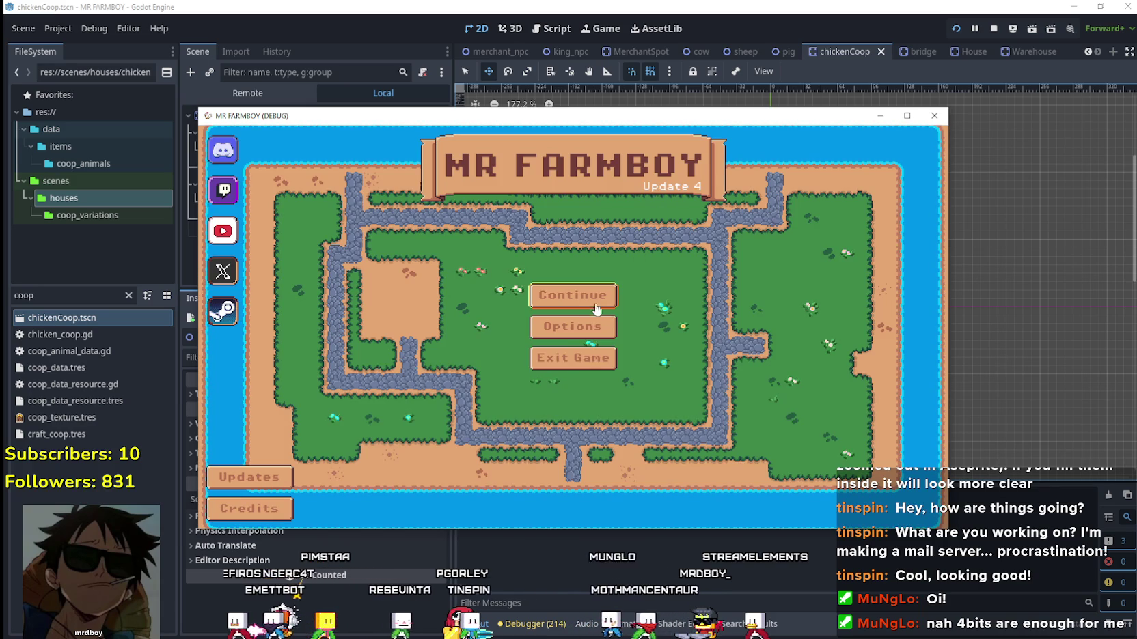
Load Save 4 from the Continue menu and maximise the game window.
click(601, 315)
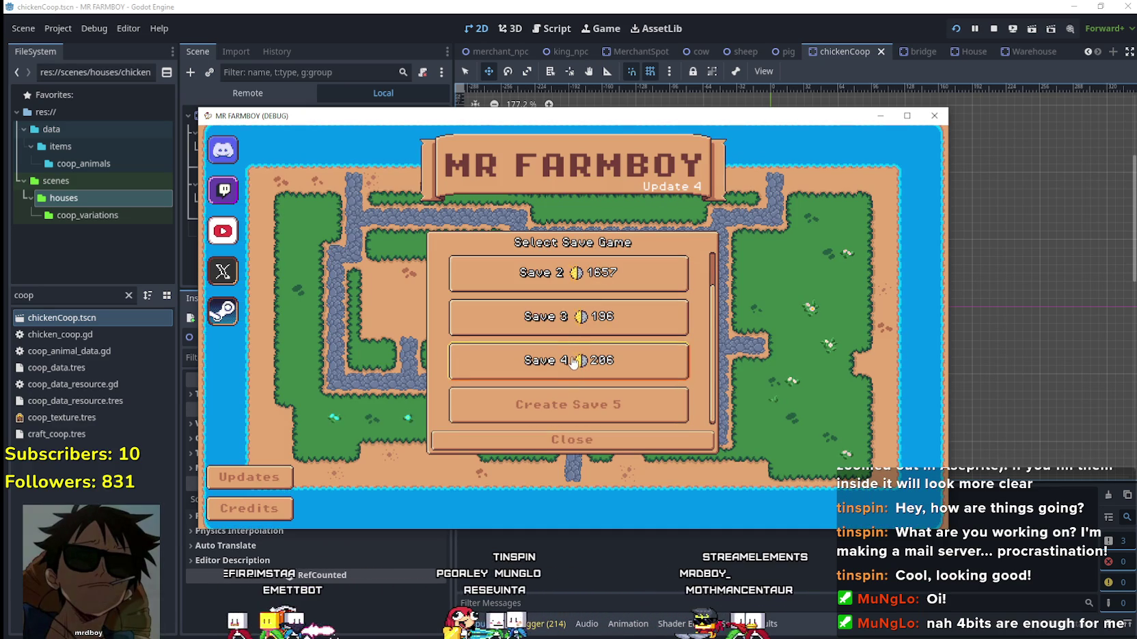
click(576, 372)
click(547, 329)
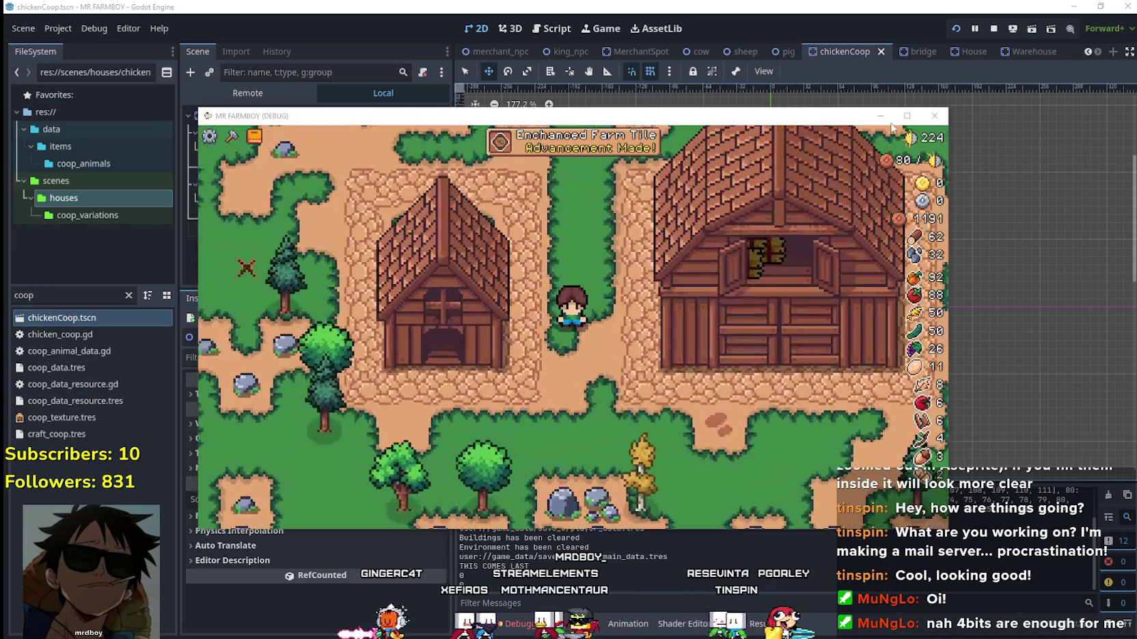
click(907, 116)
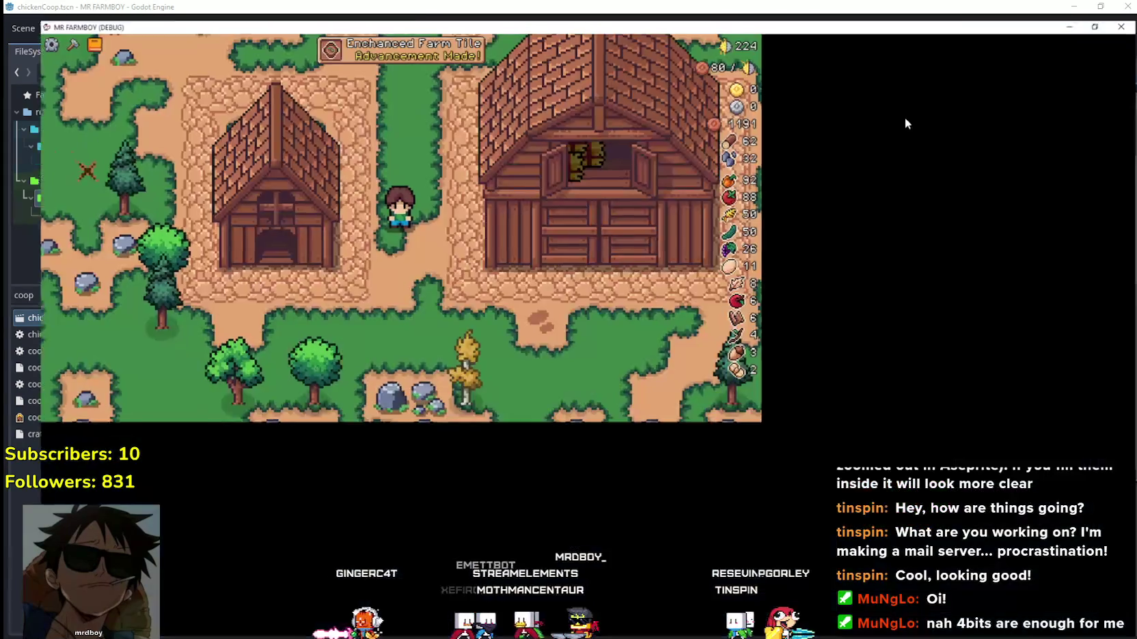
scroll(574, 345, down, 2)
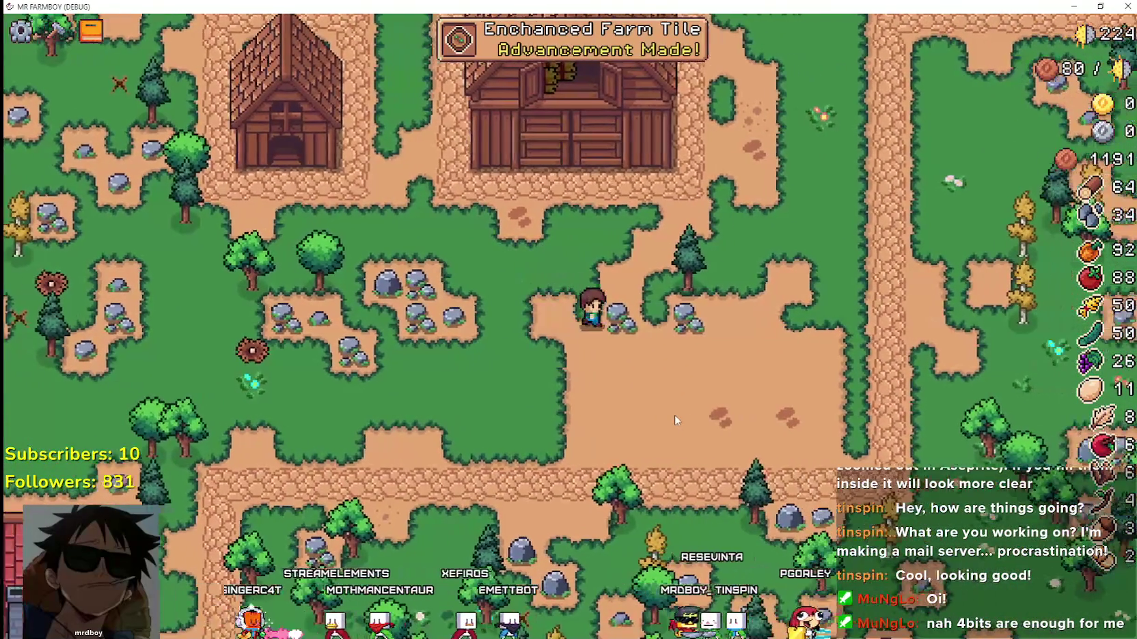
Craft a Coop building and place it south of the big barn.
key(c)
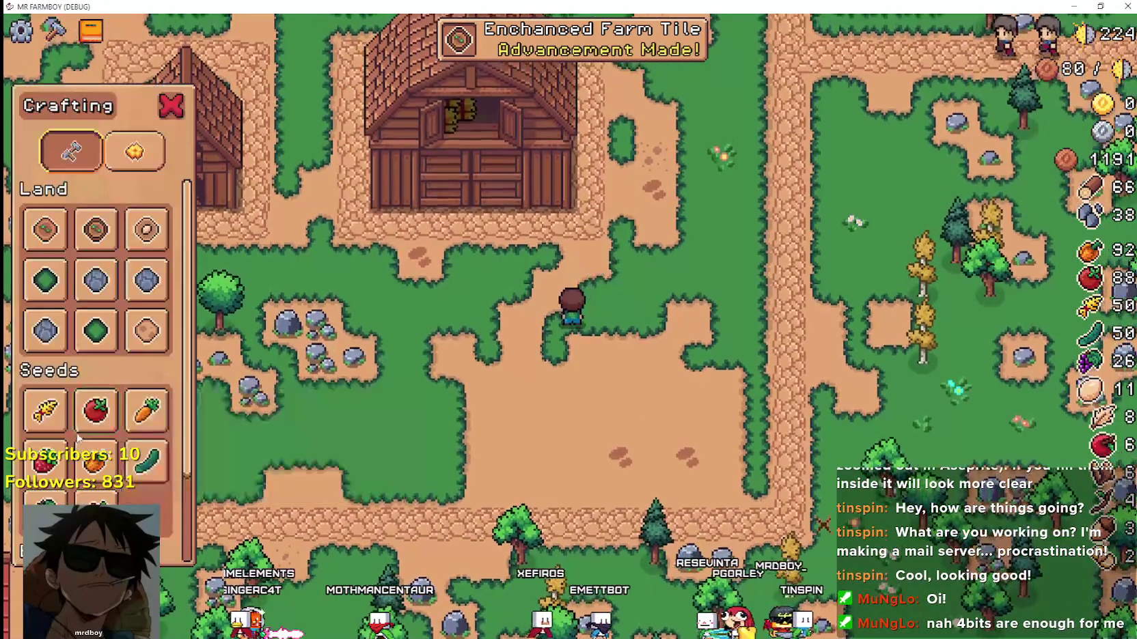
scroll(96, 403, down, 5)
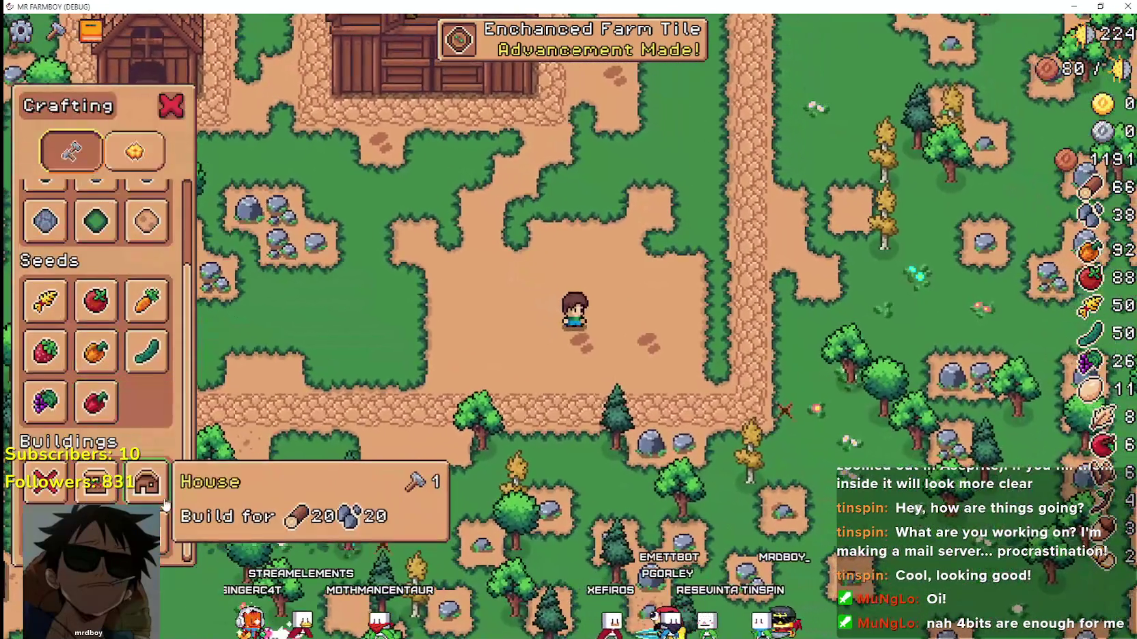
click(163, 503)
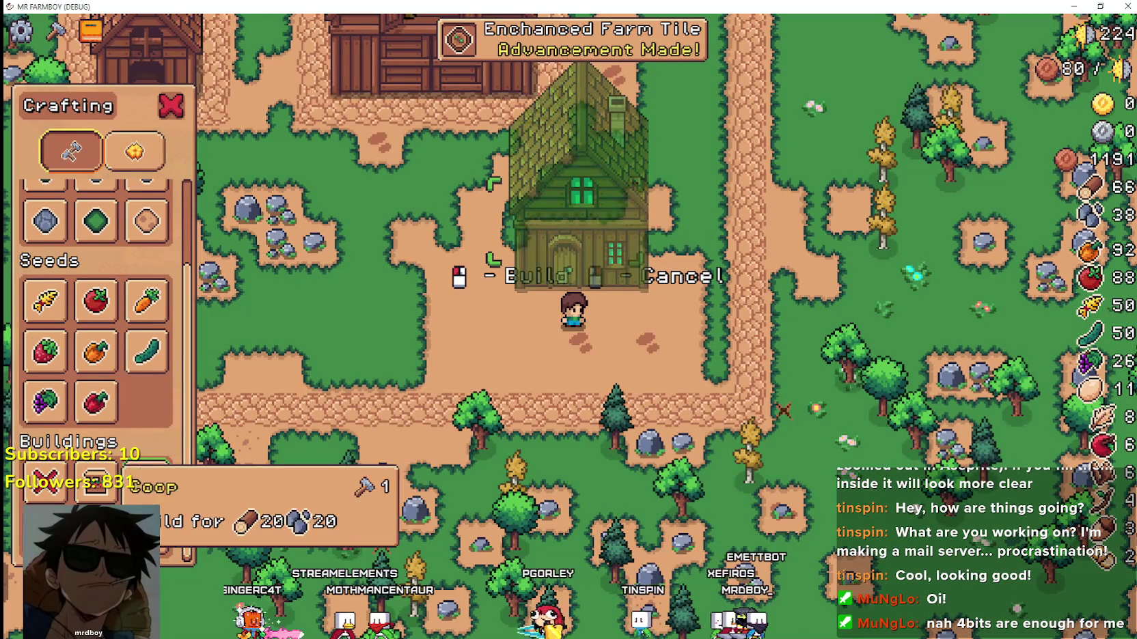
click(96, 483)
key(s)
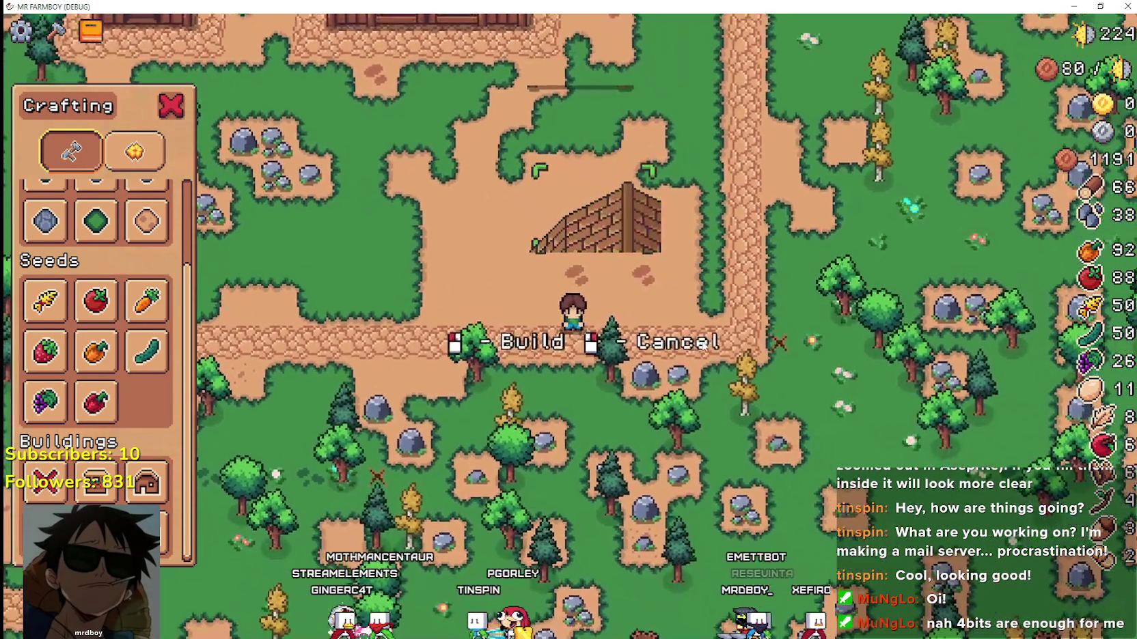
click(550, 302)
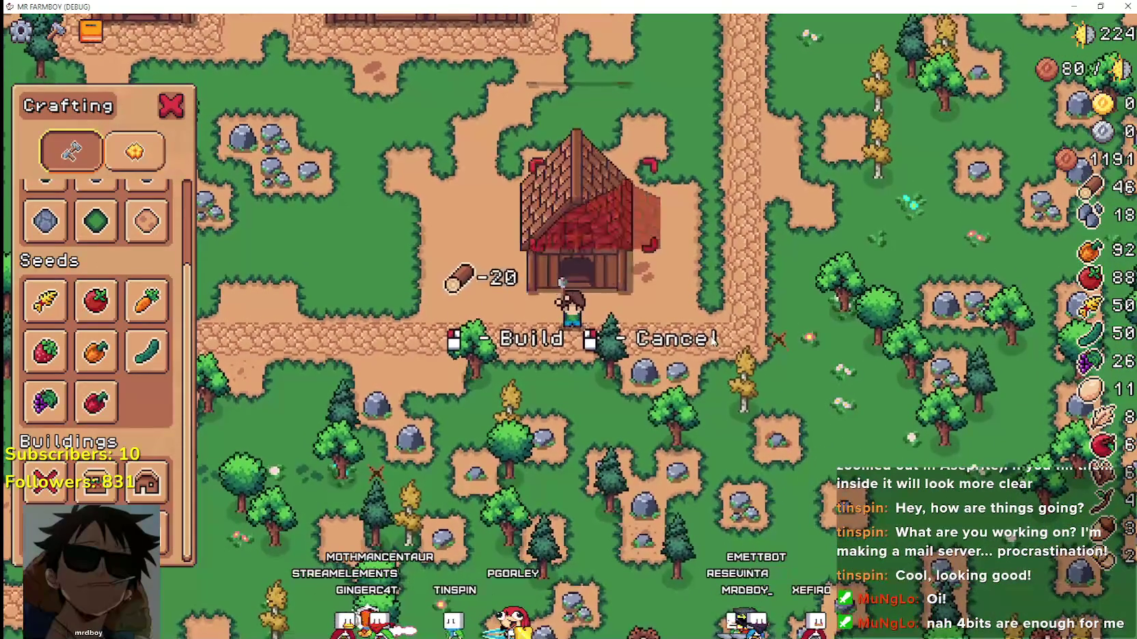
Walk the farmer around the new coop, then cancel Road Tile placement and close crafting.
scroll(130, 284, up, 2)
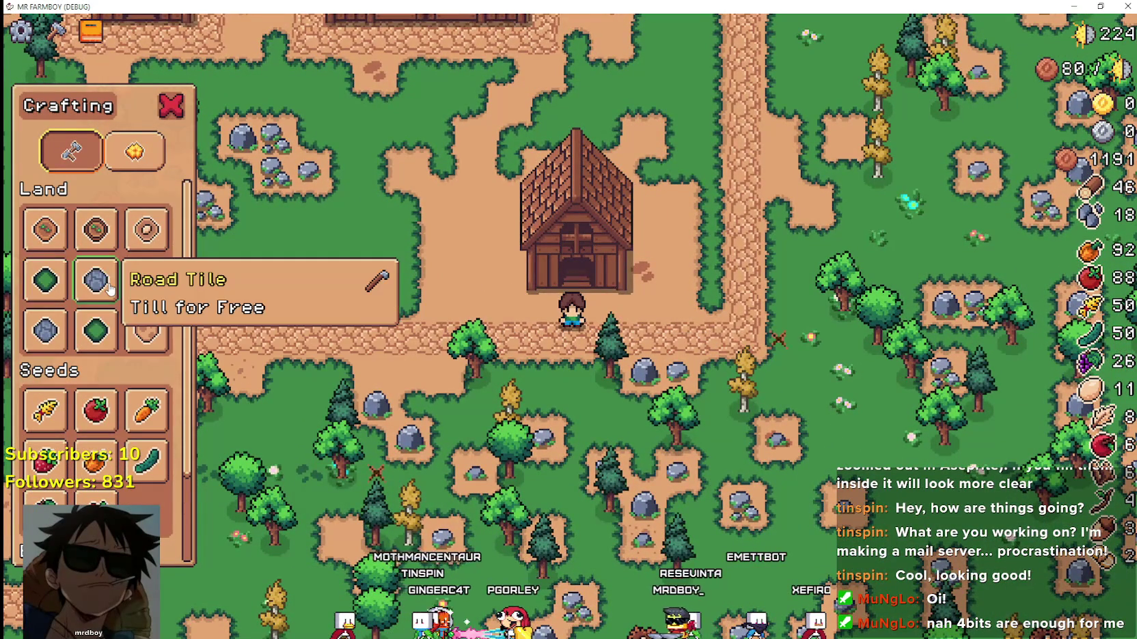
key(w)
key(a)
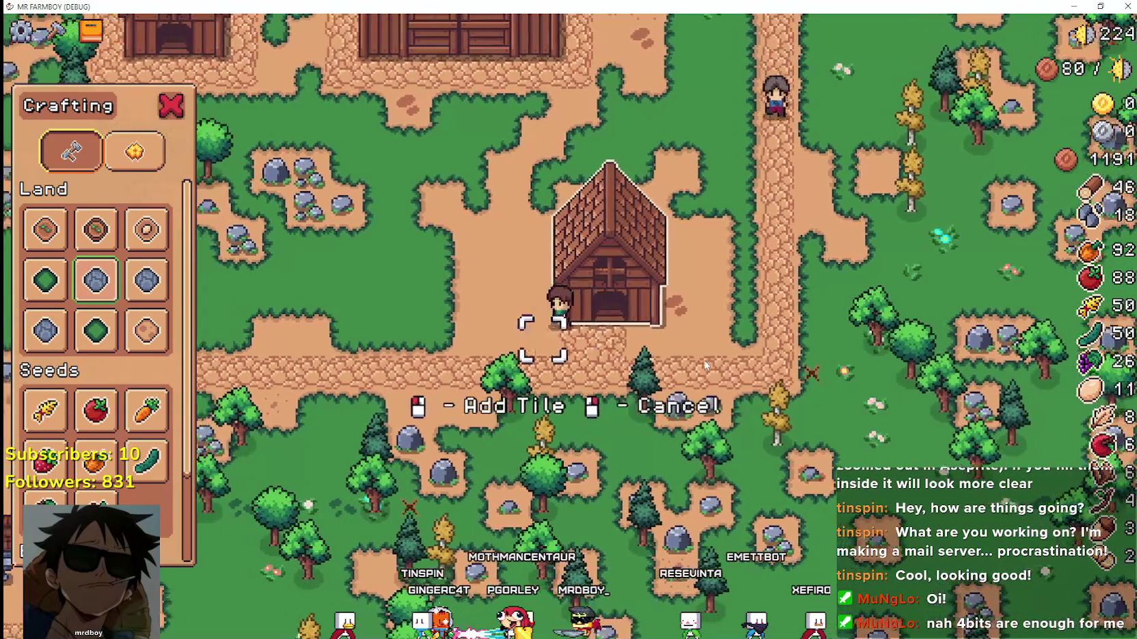
key(w)
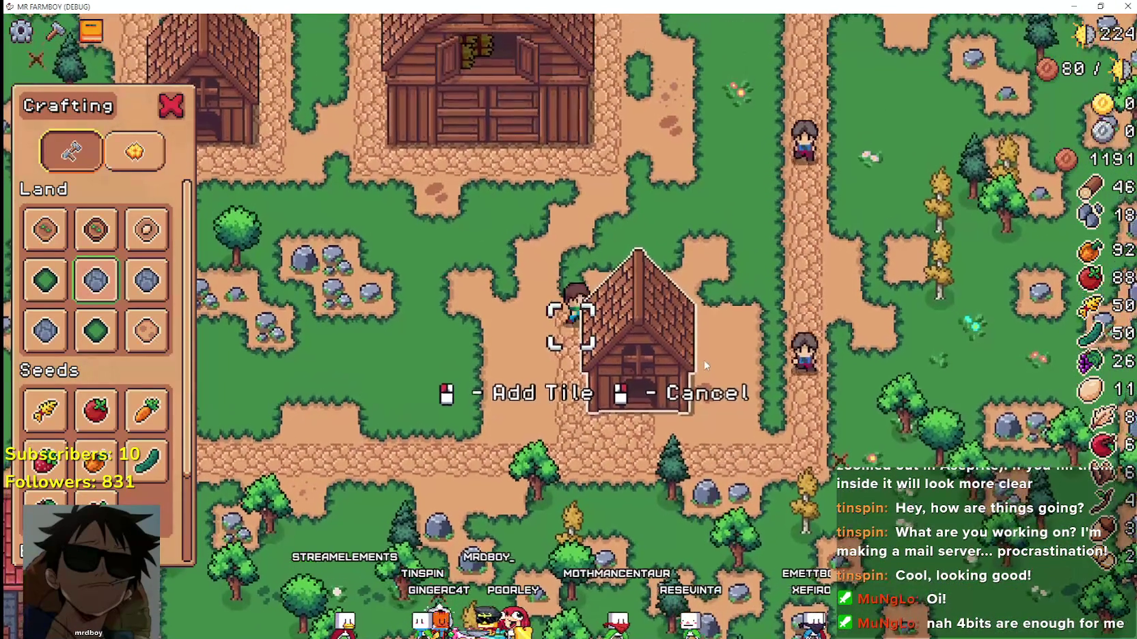
key(w)
key(d)
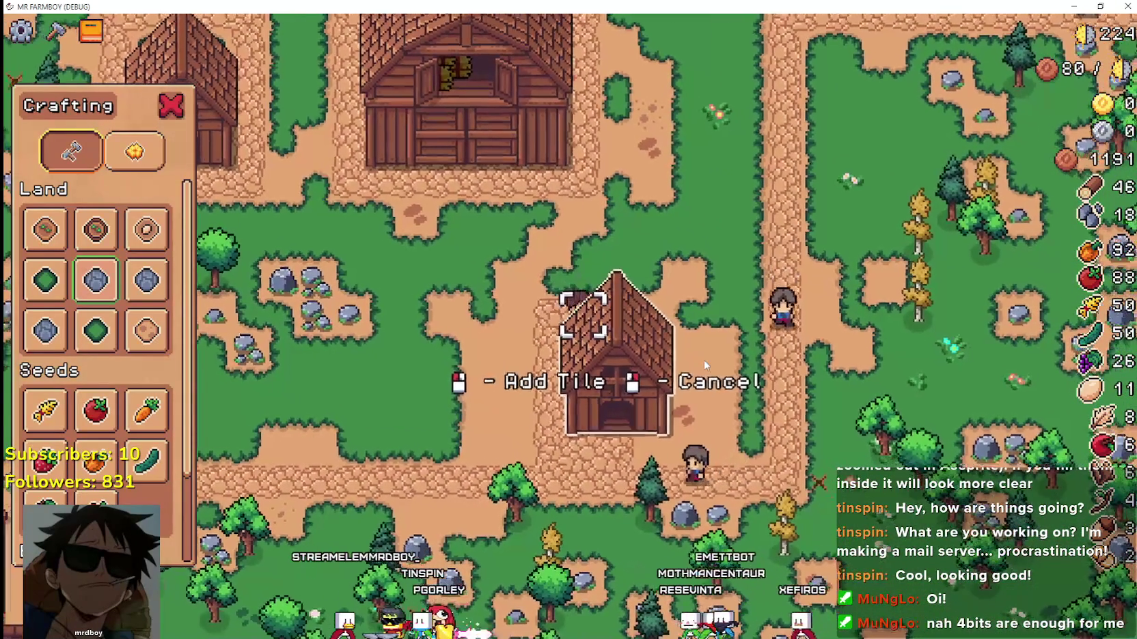
key(d)
key(s)
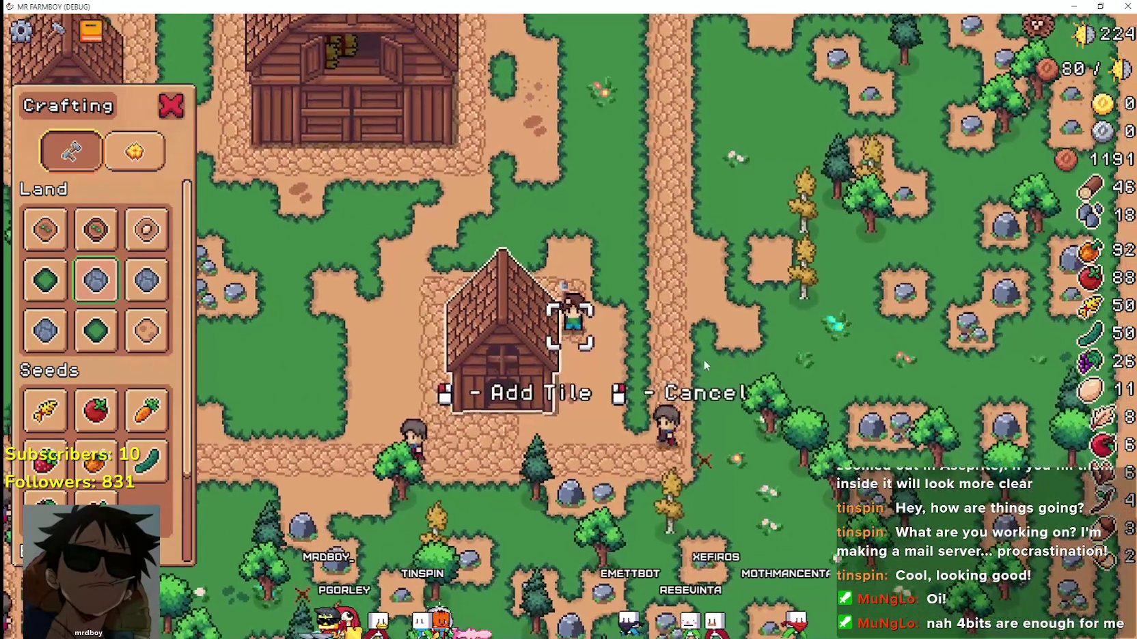
scroll(703, 359, down, 5)
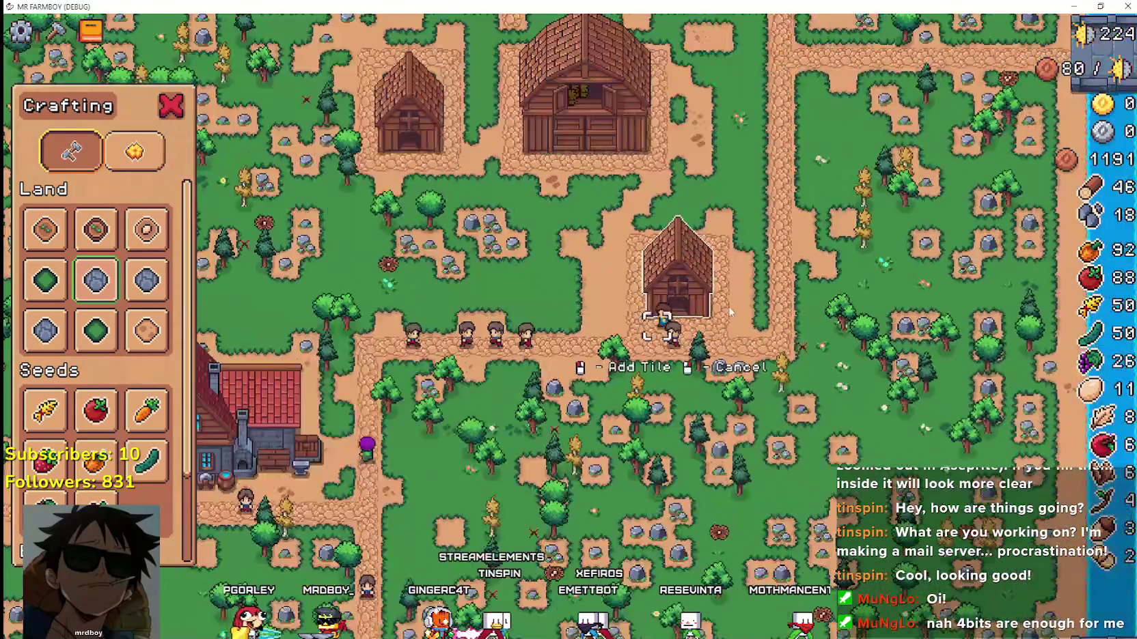
scroll(729, 312, down, 5)
scroll(660, 371, up, 6)
key(Escape)
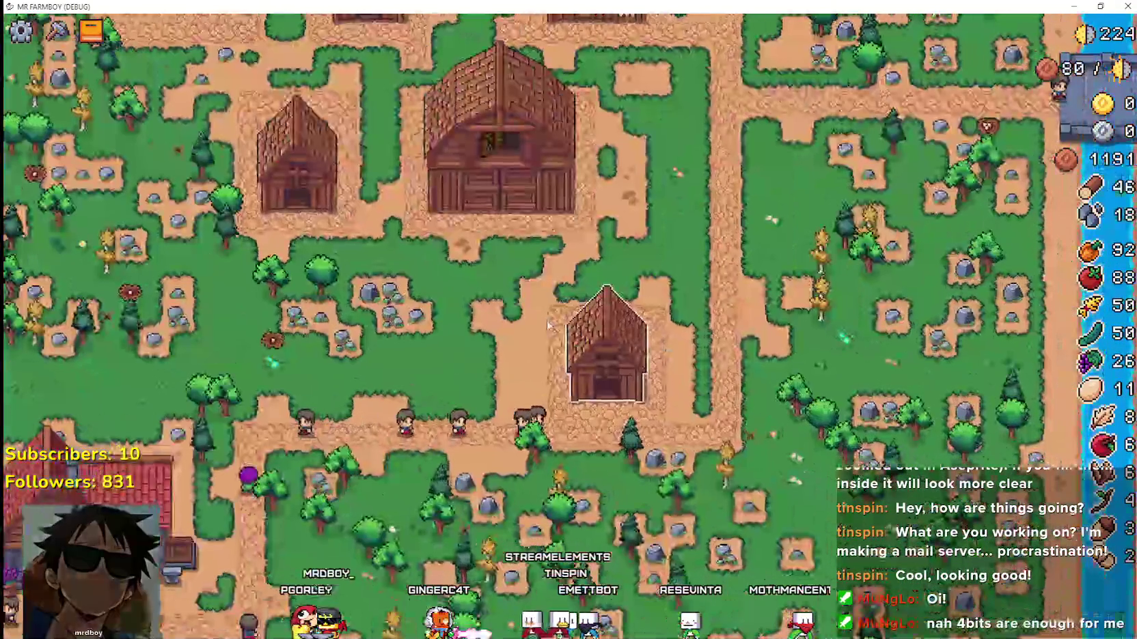
Open the new chicken coop's panel to inspect it, then close it.
click(660, 371)
click(718, 177)
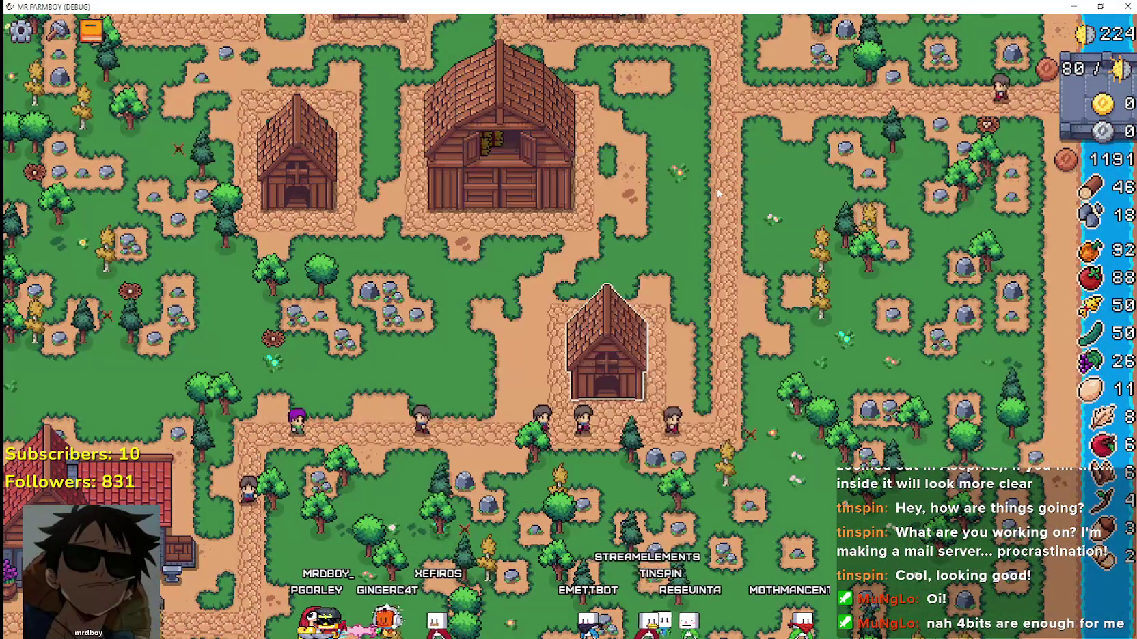
scroll(677, 316, up, 4)
scroll(565, 300, down, 3)
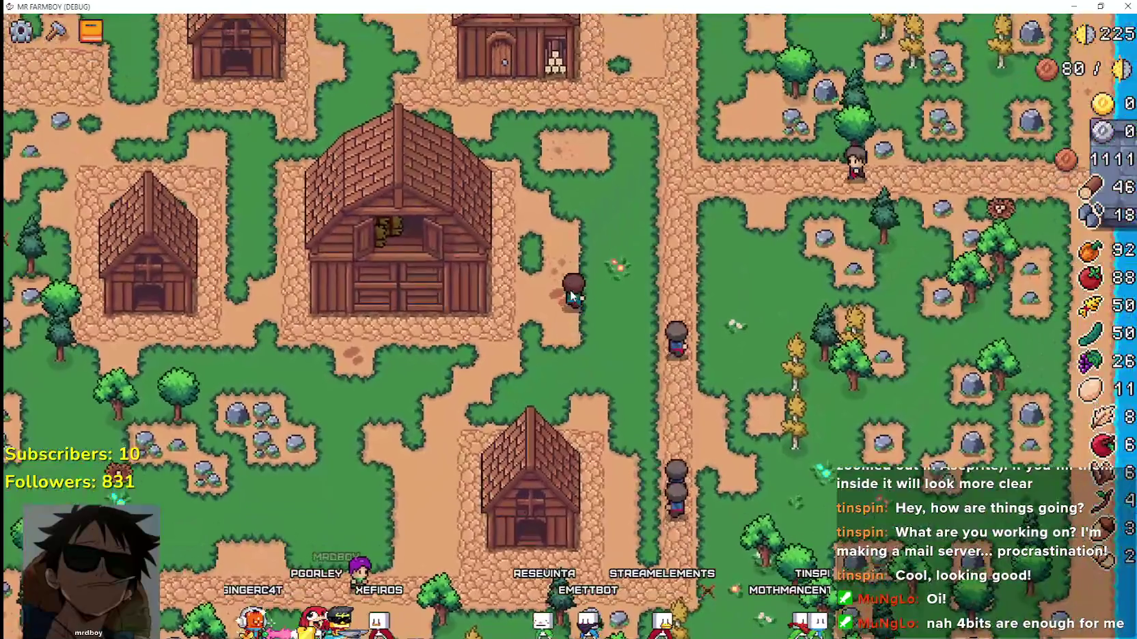
Walk the farmer west and south toward the barn, mining rocks along the way.
key(w)
key(a)
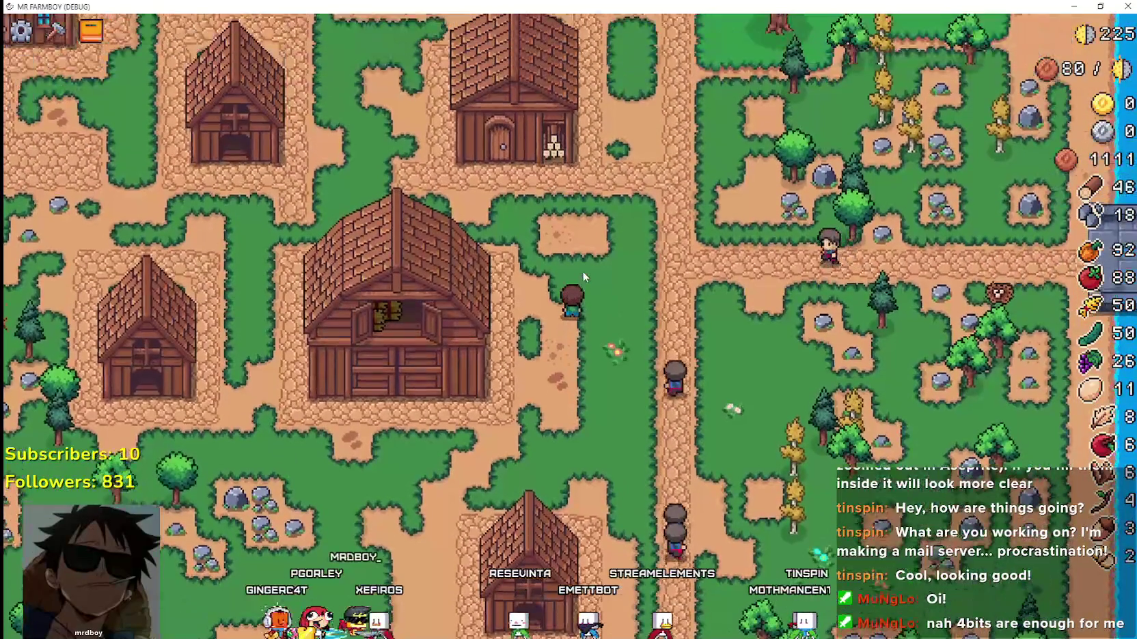
key(a)
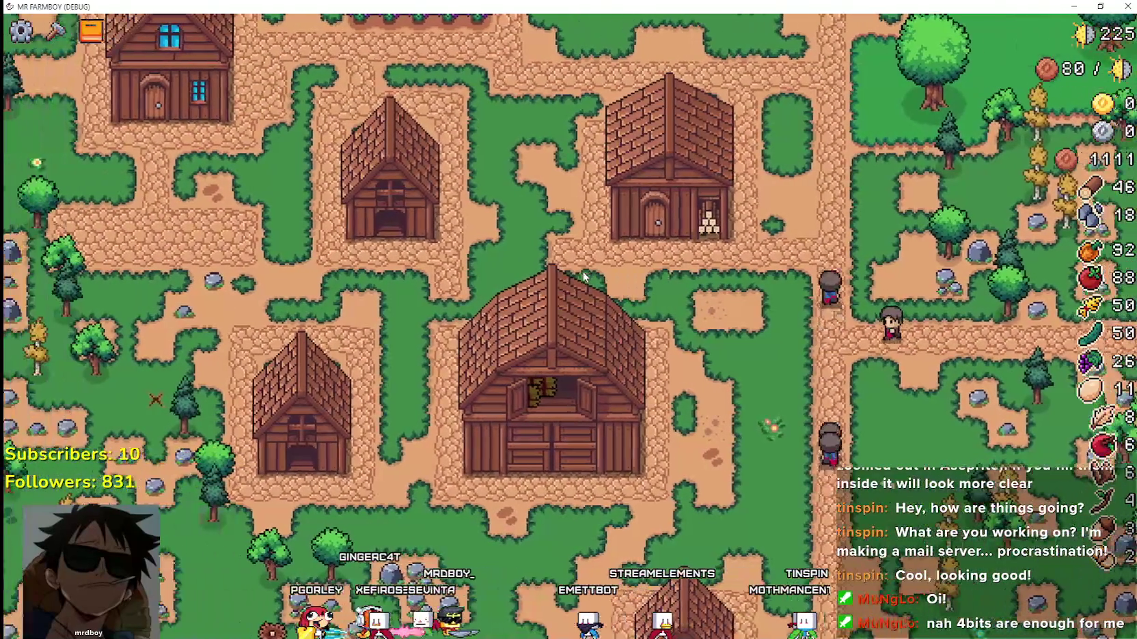
key(a)
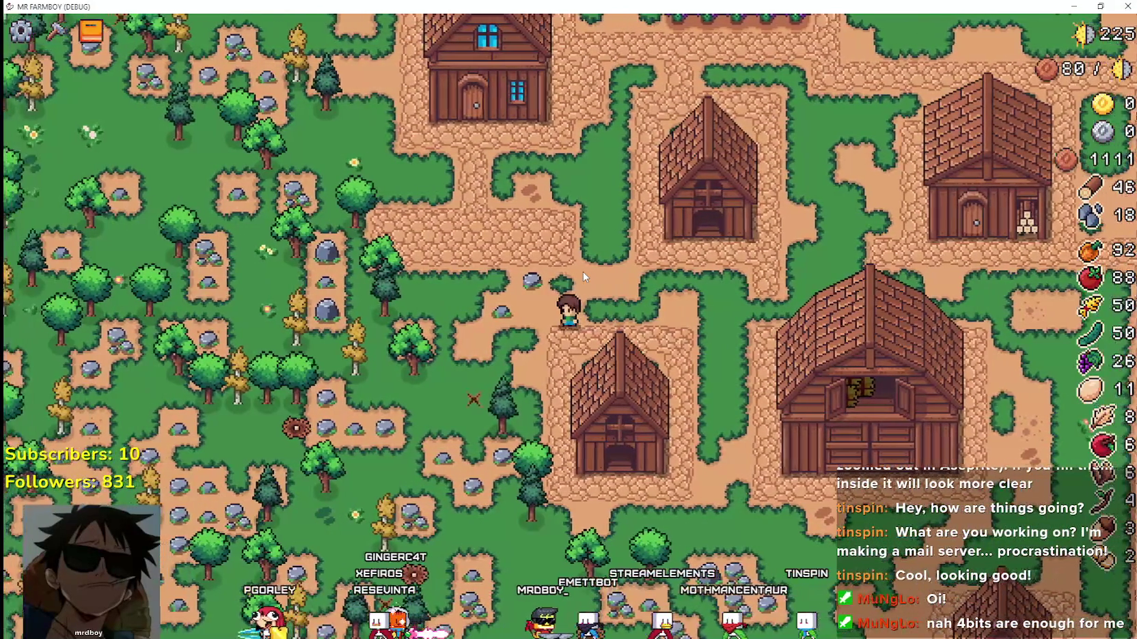
key(s)
key(a)
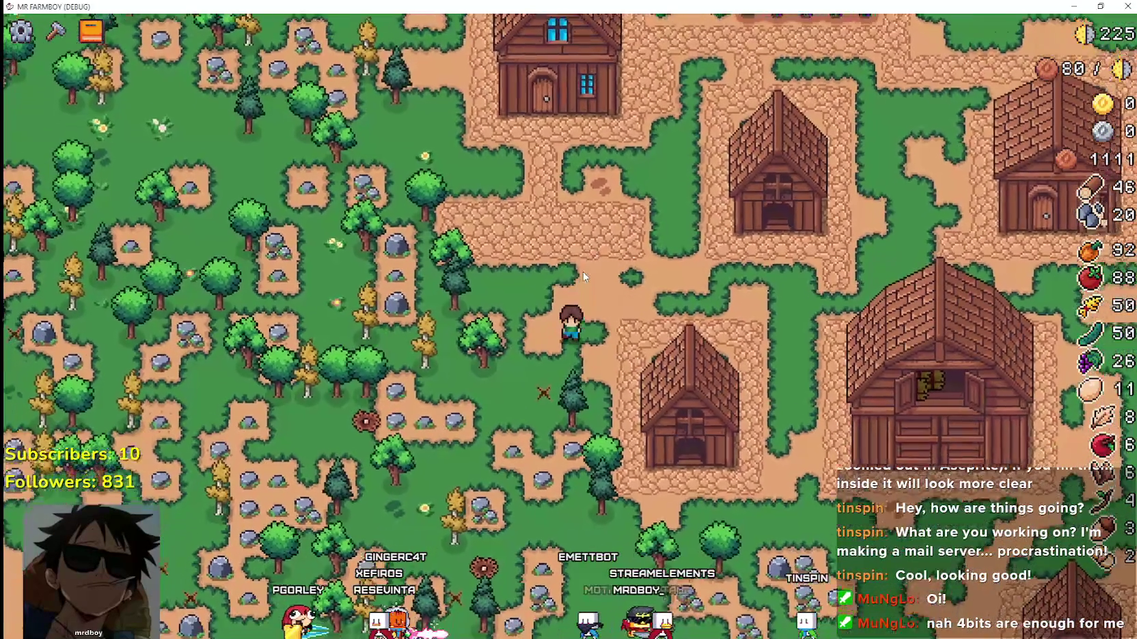
key(w)
key(d)
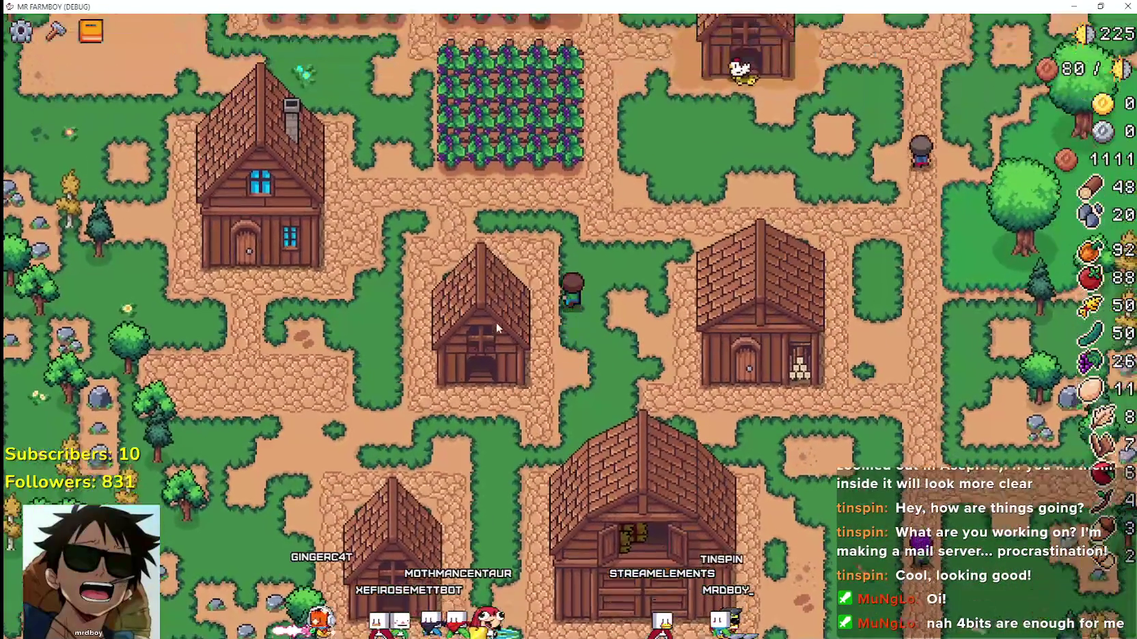
Tour north to the lakeside houses and back south across the farm, raising wood to 73.
scroll(496, 323, down, 5)
scroll(496, 323, up, 3)
key(w)
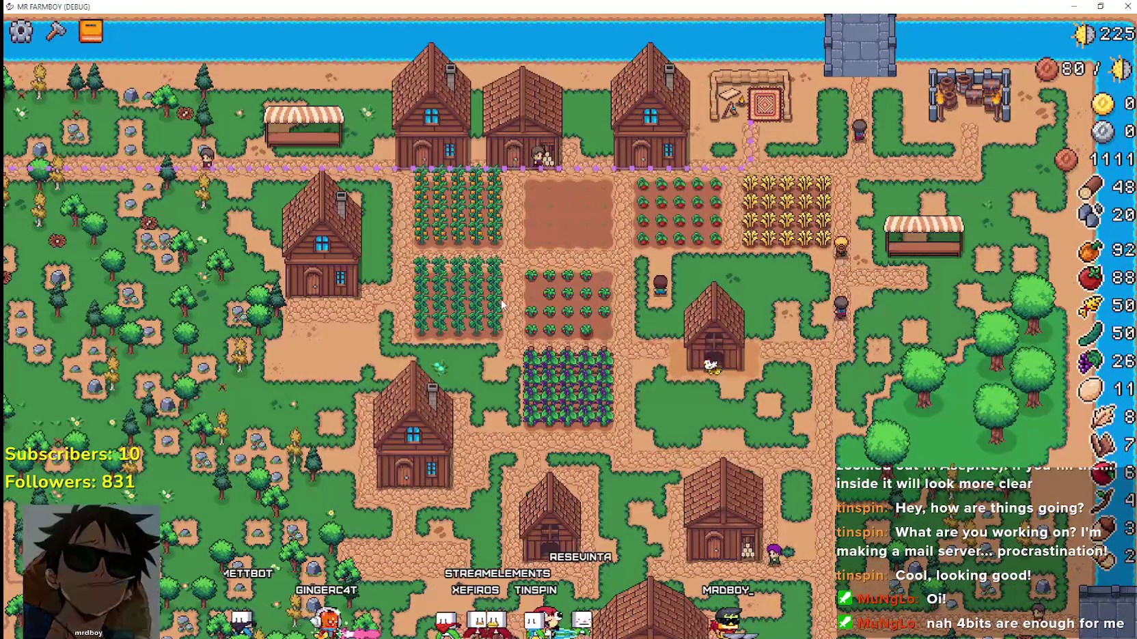
key(s)
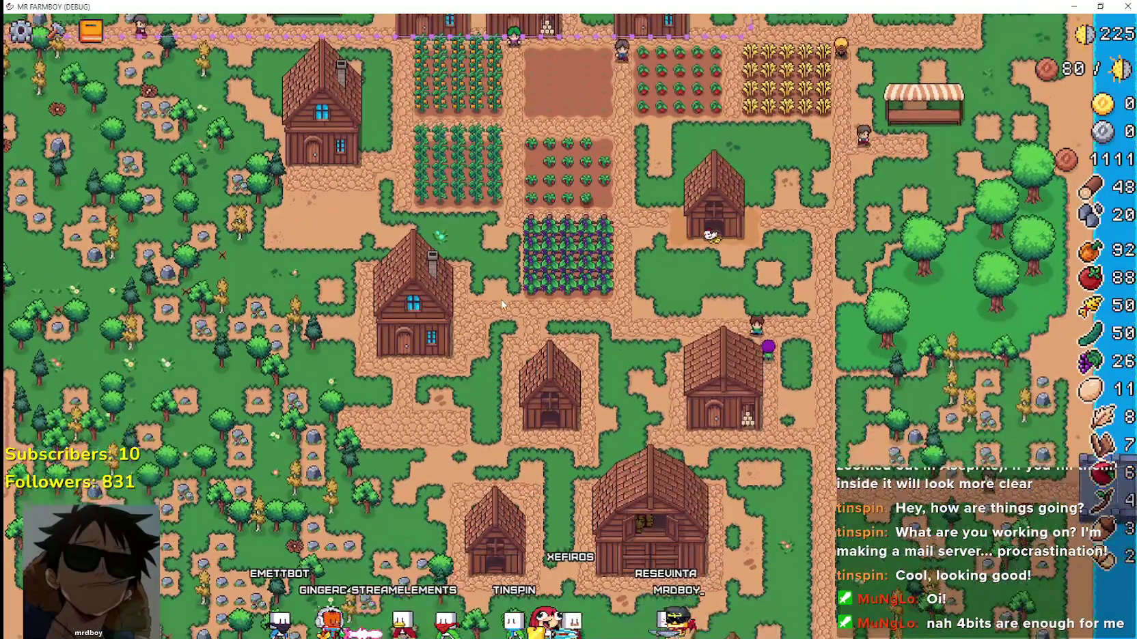
key(s)
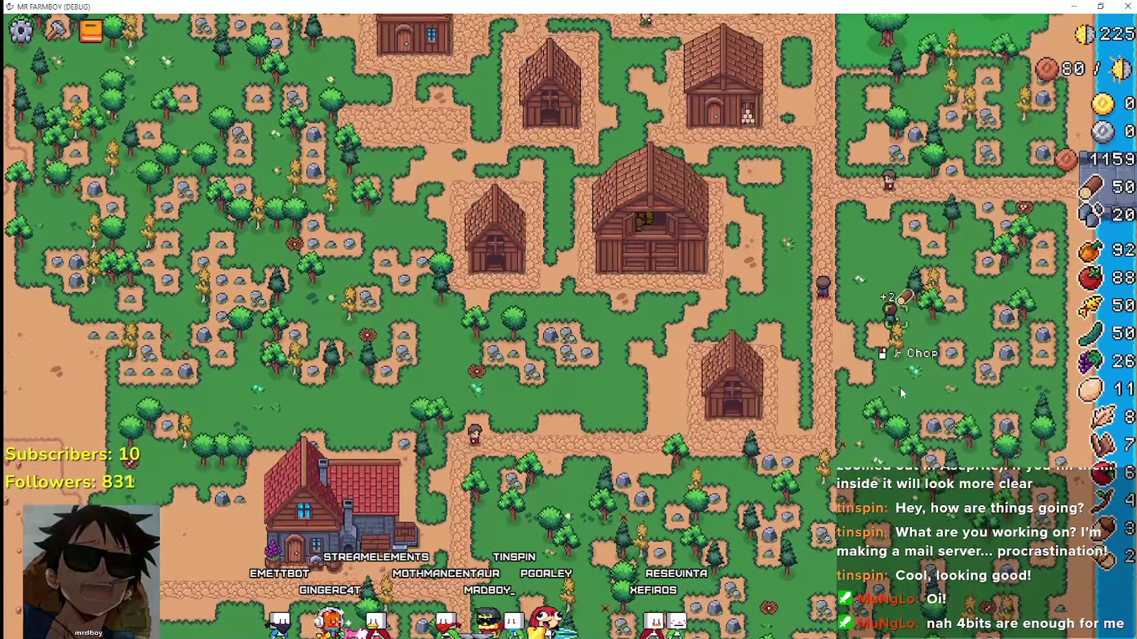
scroll(900, 389, up, 2)
scroll(898, 386, up, 2)
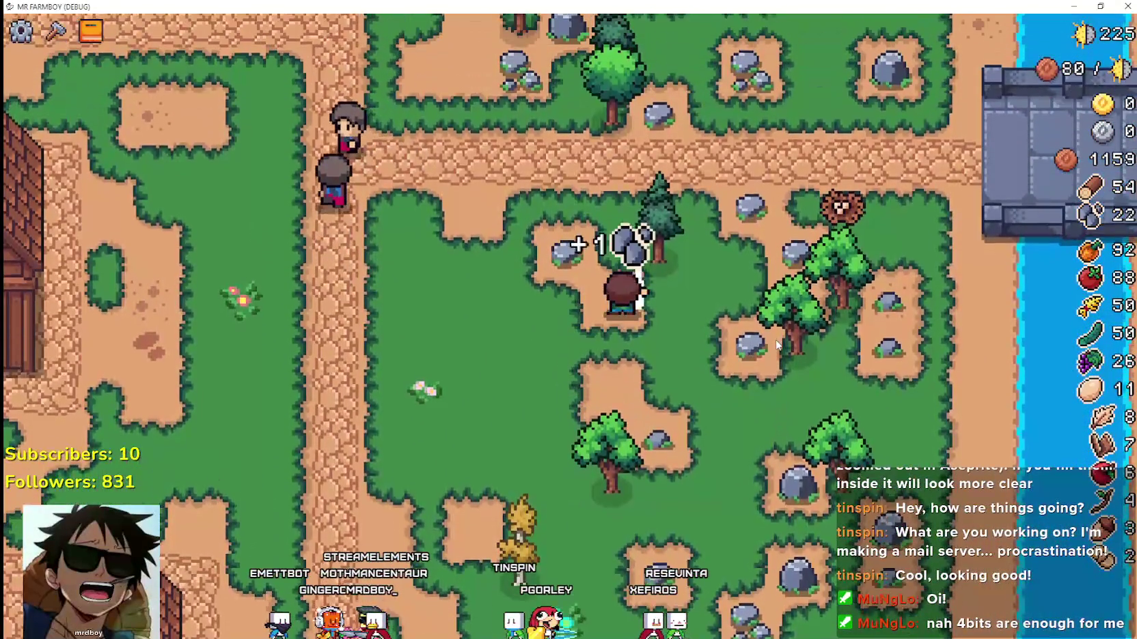
key(w)
key(a)
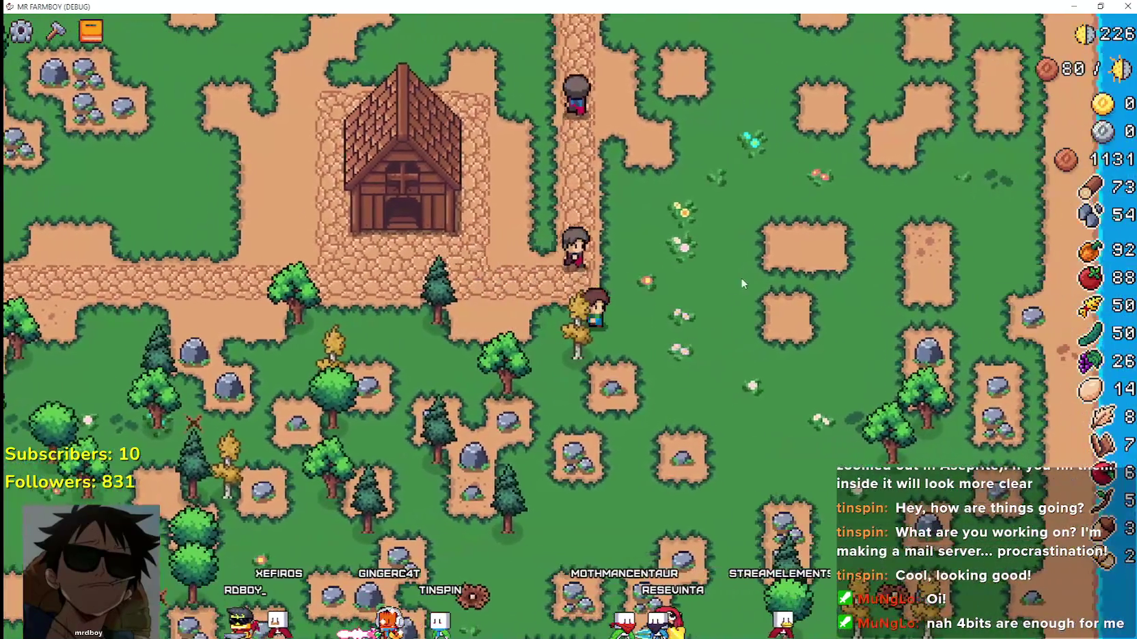
scroll(687, 293, down, 3)
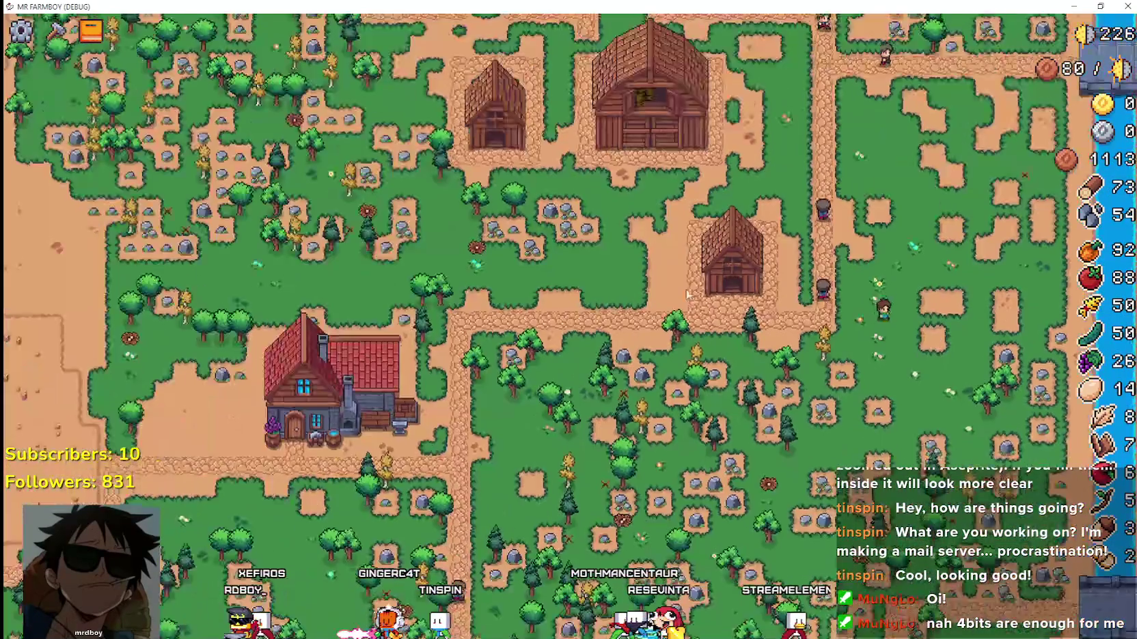
Place a Market stall from the crafting Buildings list on the grass east of the farm.
key(c)
scroll(93, 410, down, 2)
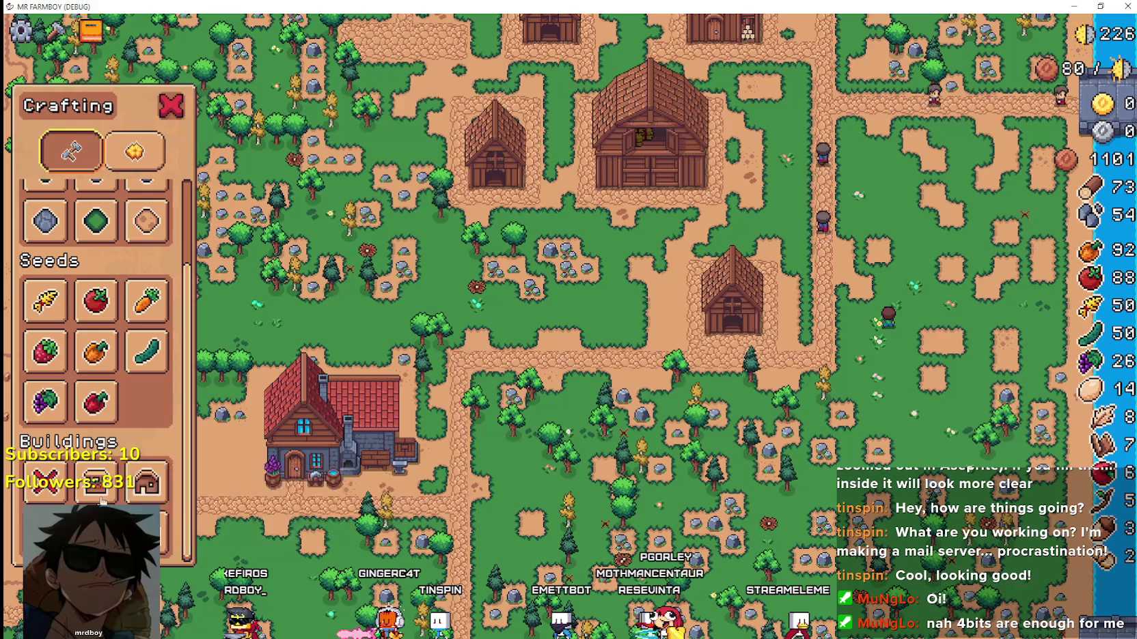
click(97, 494)
key(w)
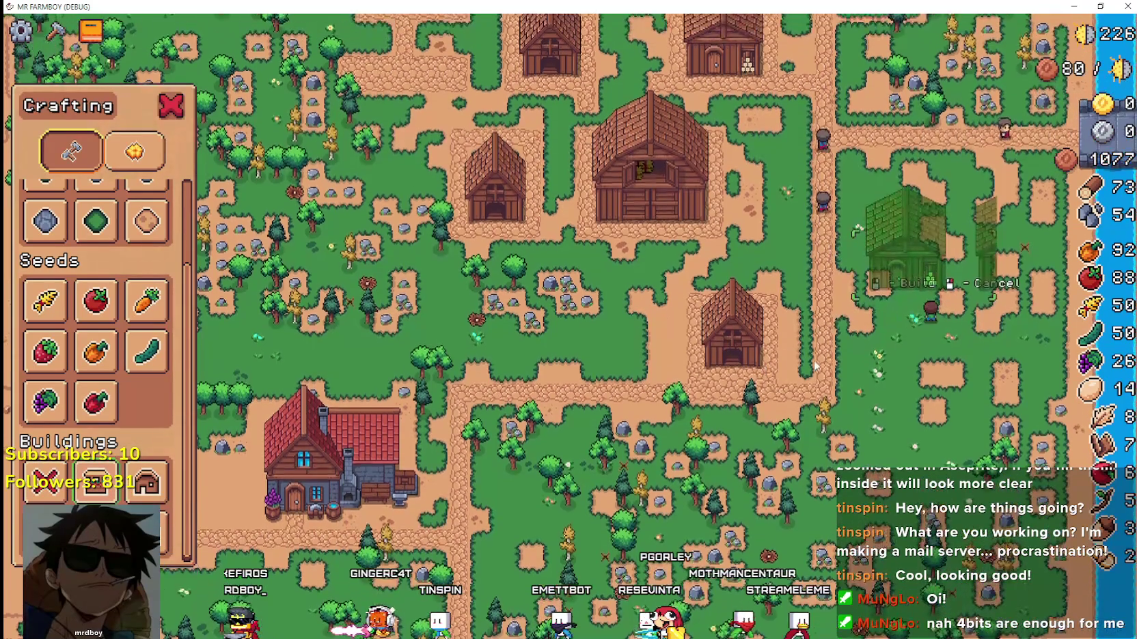
click(933, 374)
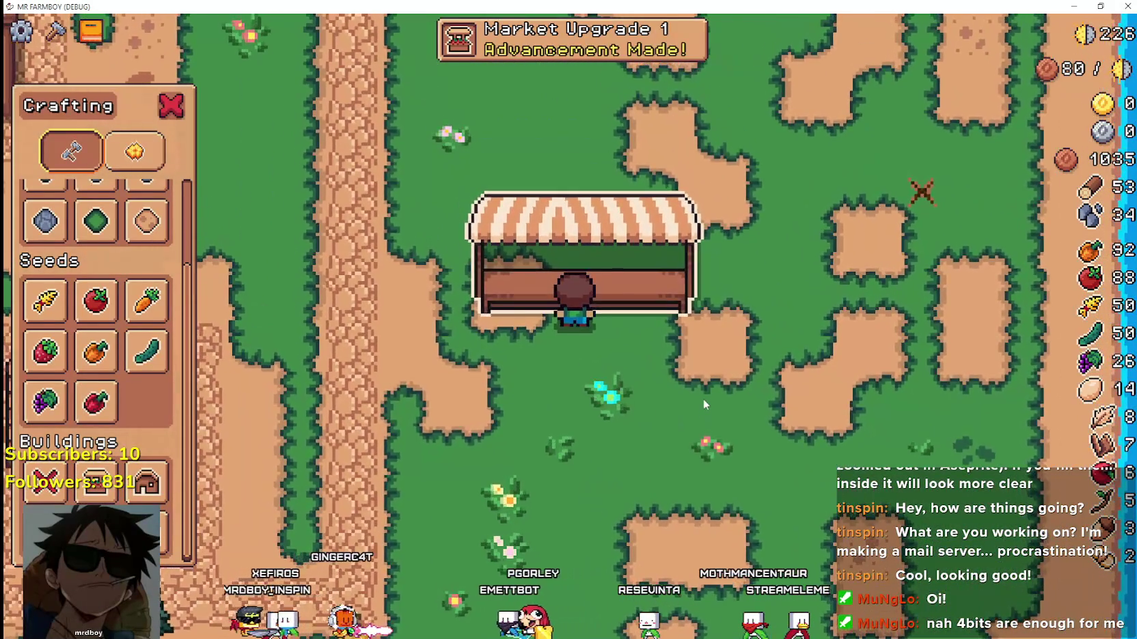
key(a)
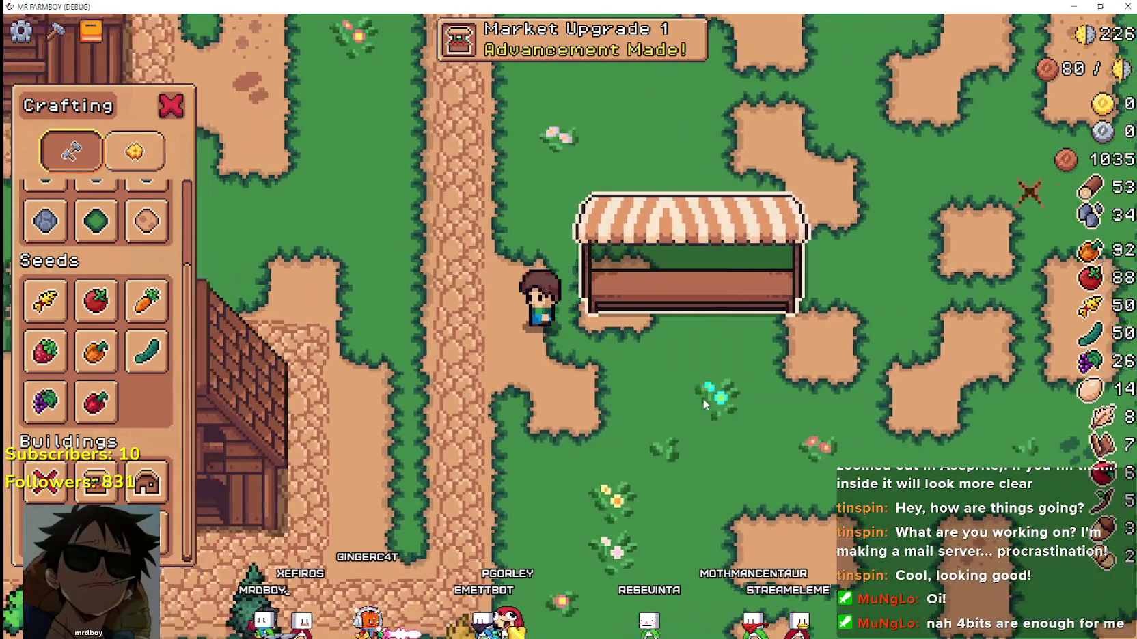
key(w)
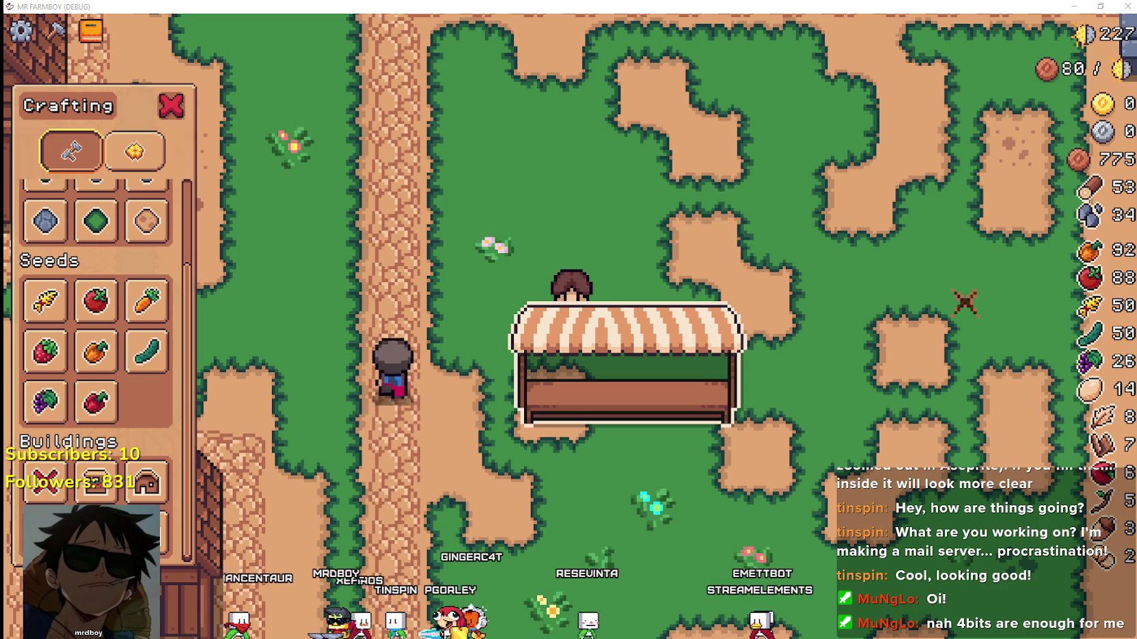
key(w)
key(w)
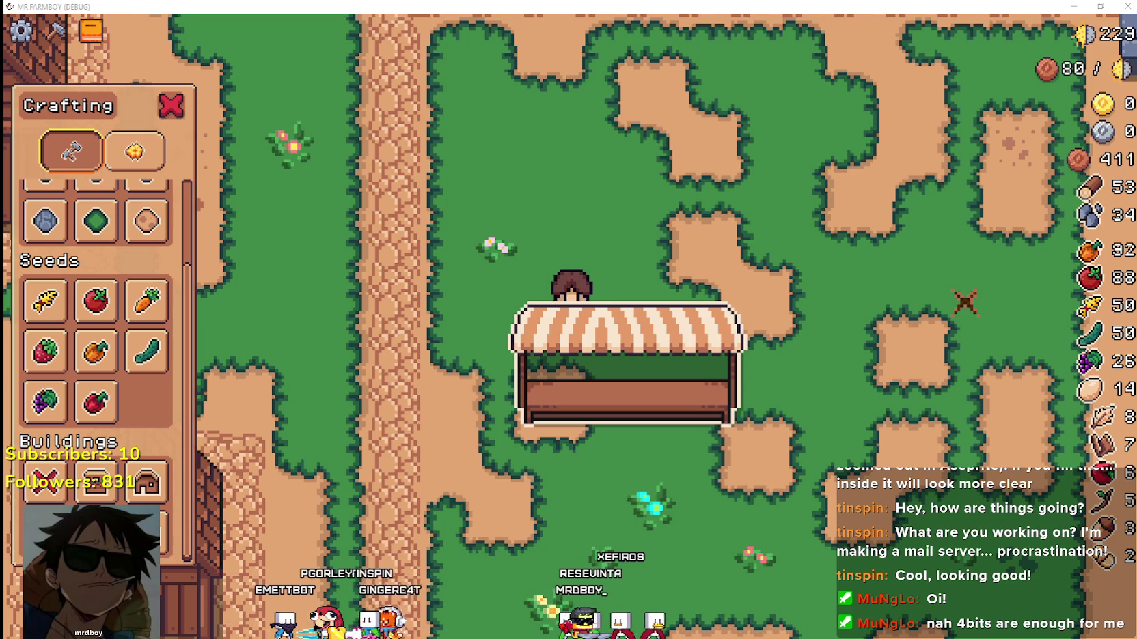
key(w)
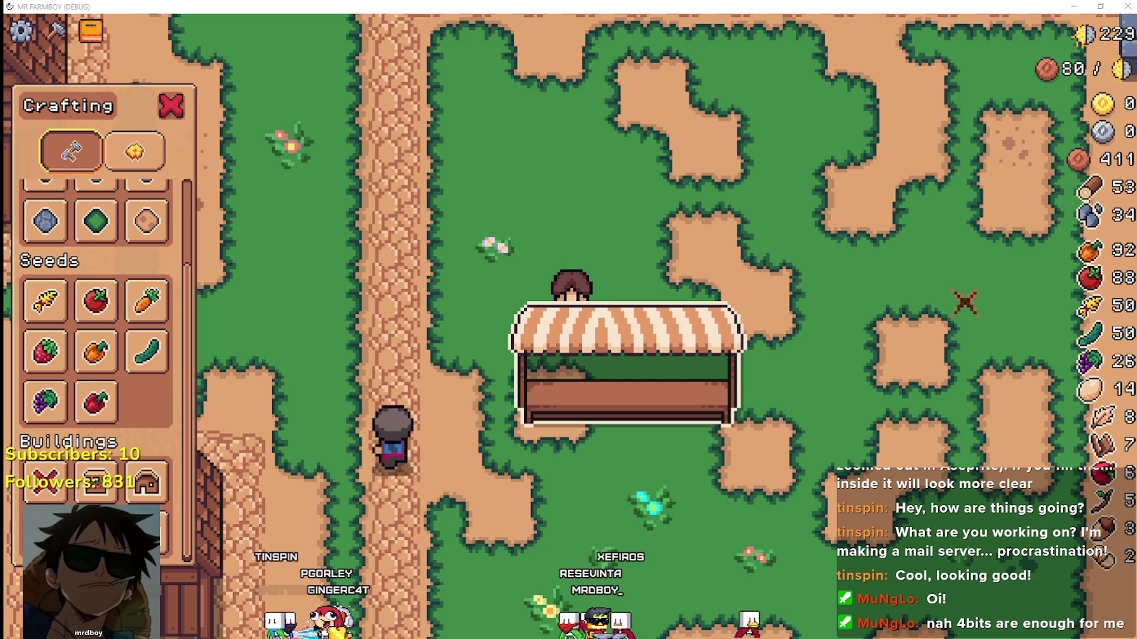
key(w)
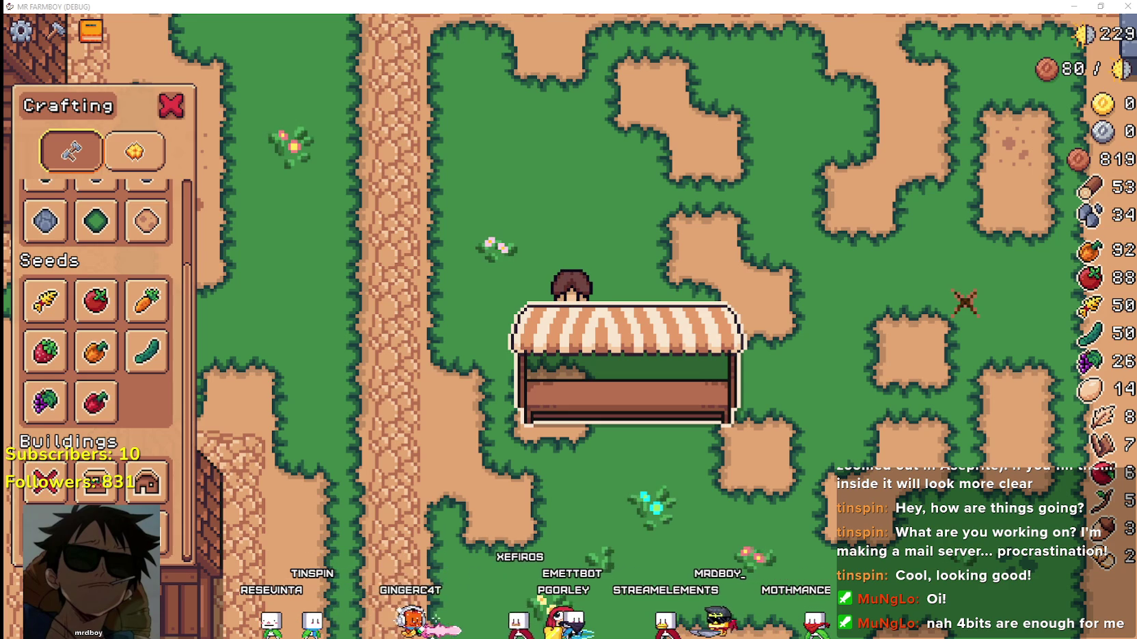
key(s)
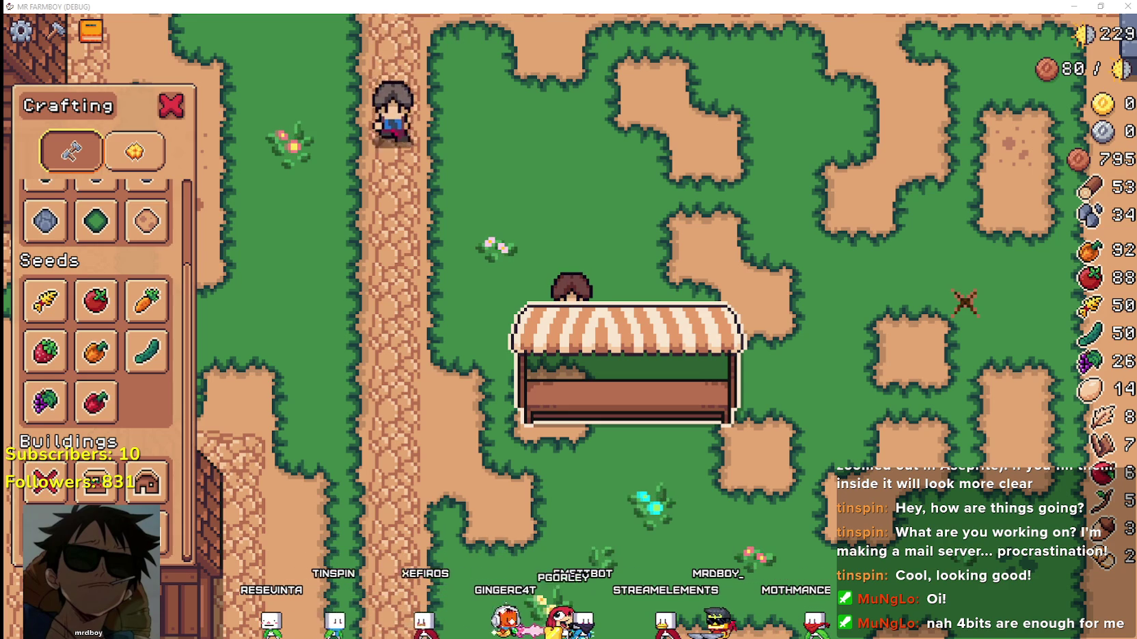
key(s)
key(s)
key(s)
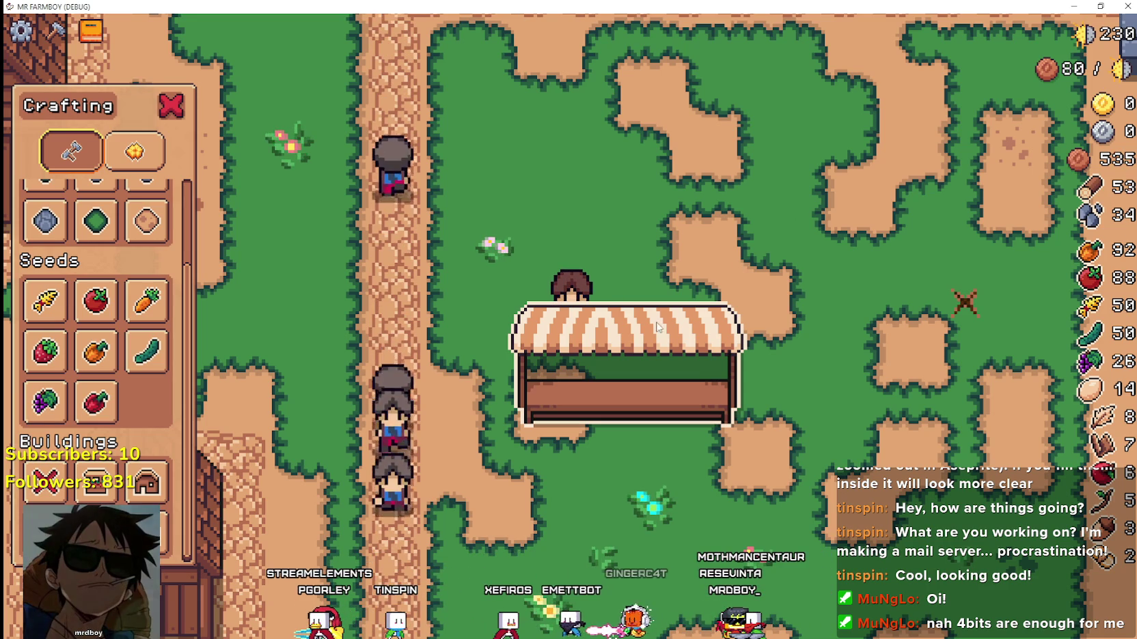
key(a)
Choose Road Tile from the Land list and pave cobblestone beneath and right of the stall.
key(s)
scroll(127, 328, up, 2)
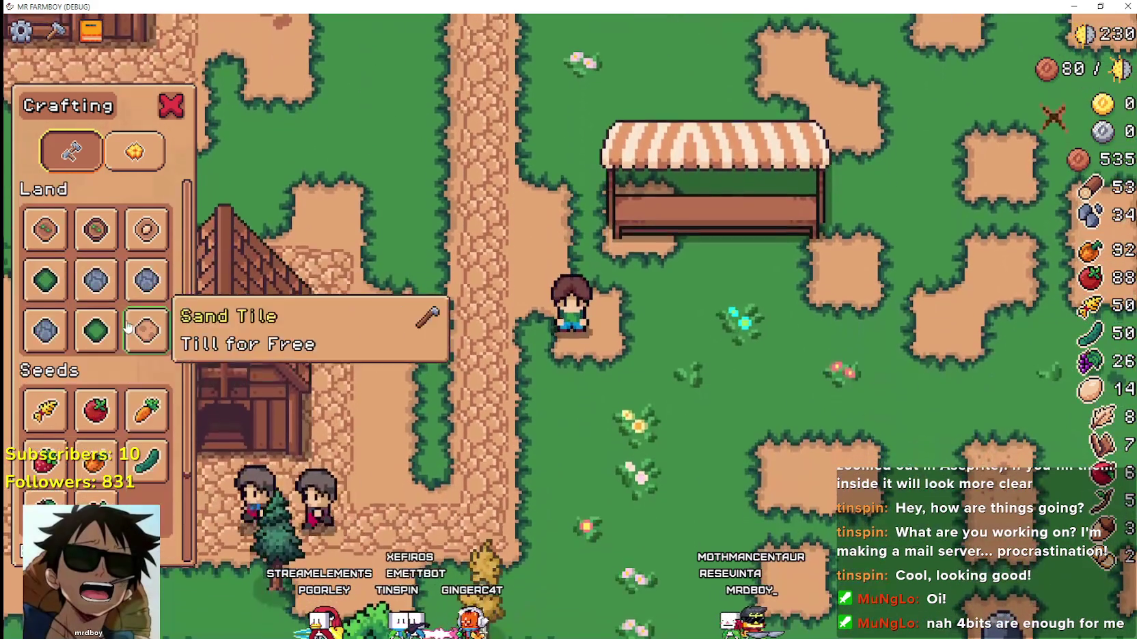
click(128, 327)
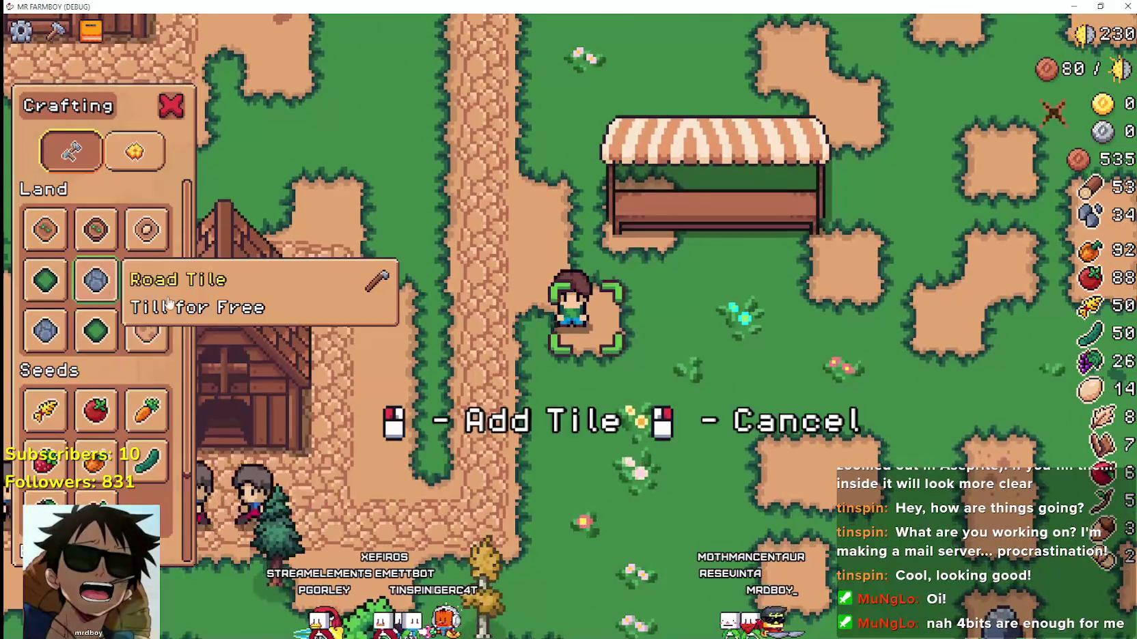
key(w)
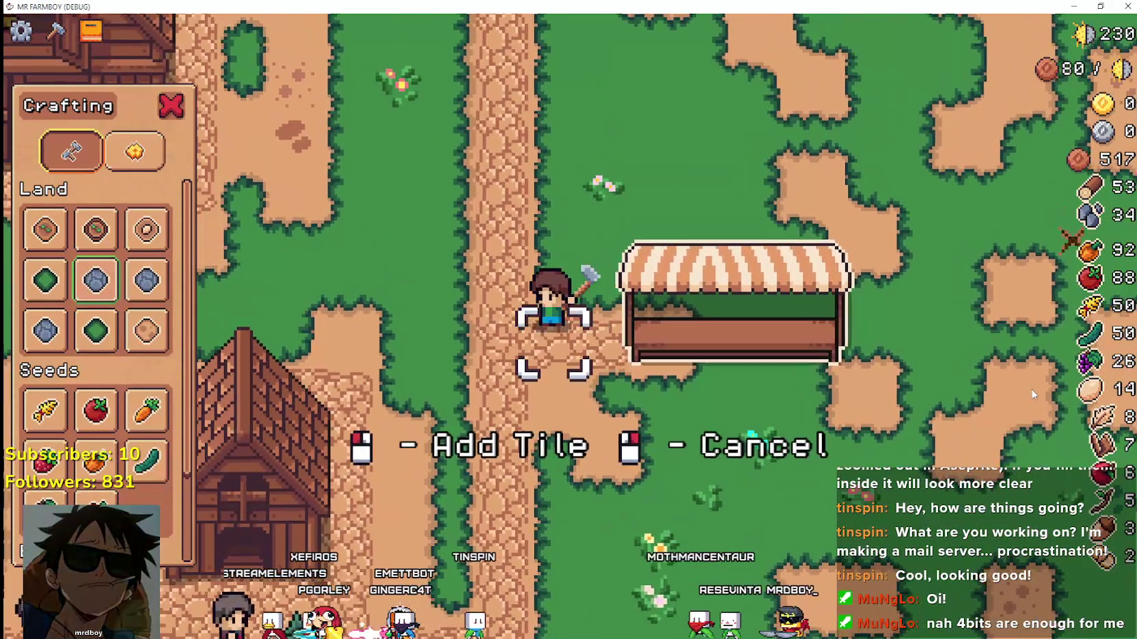
key(d)
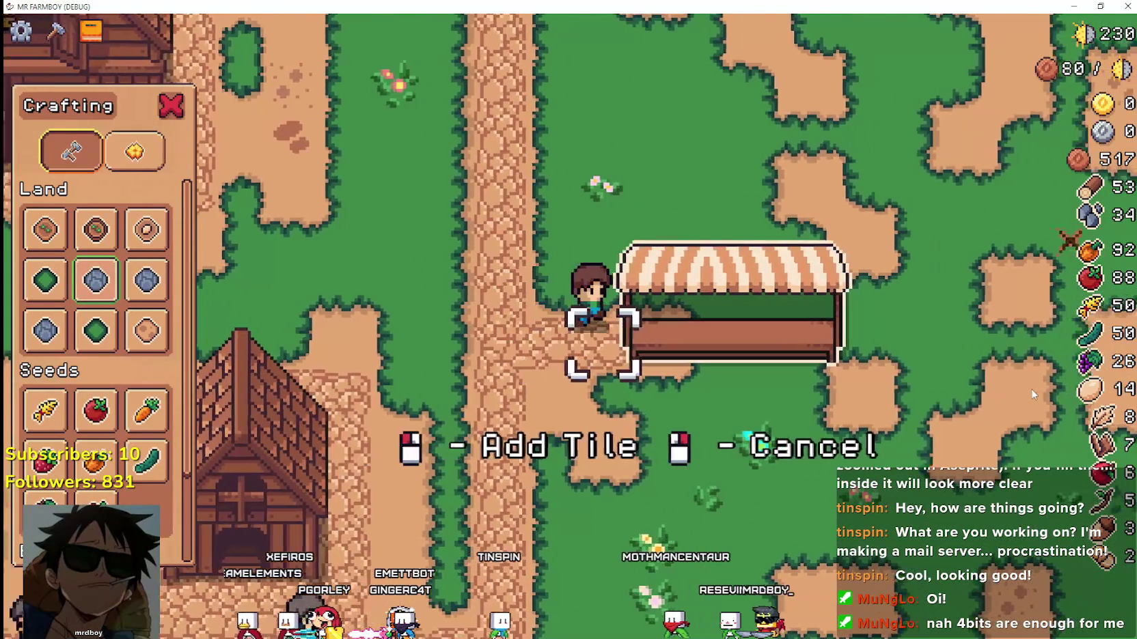
key(w)
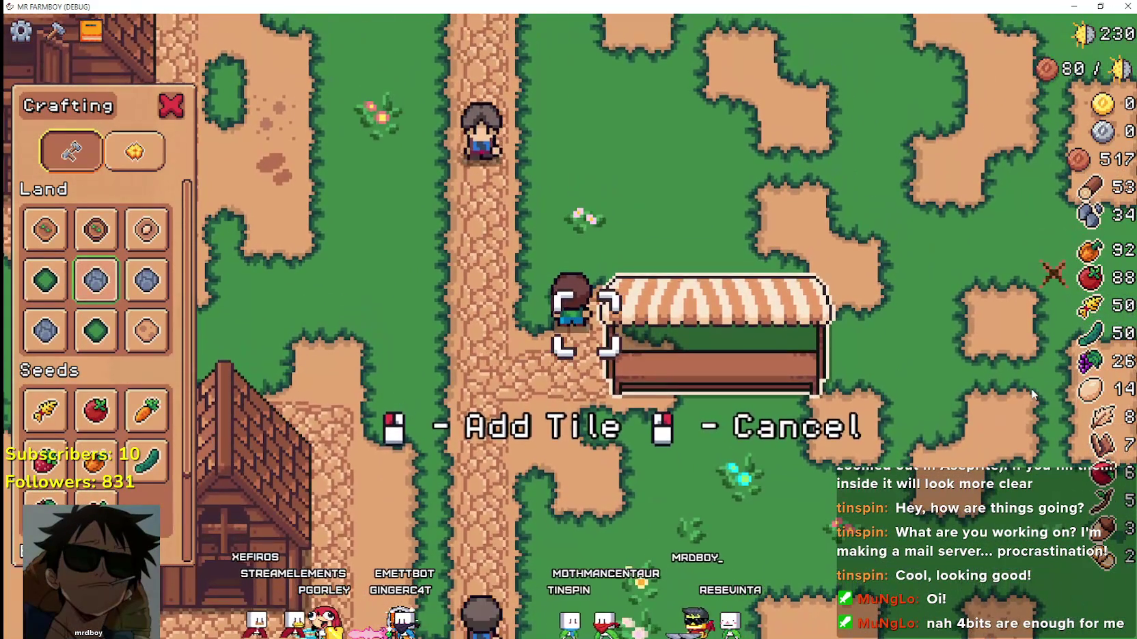
key(s)
scroll(1033, 395, up, 3)
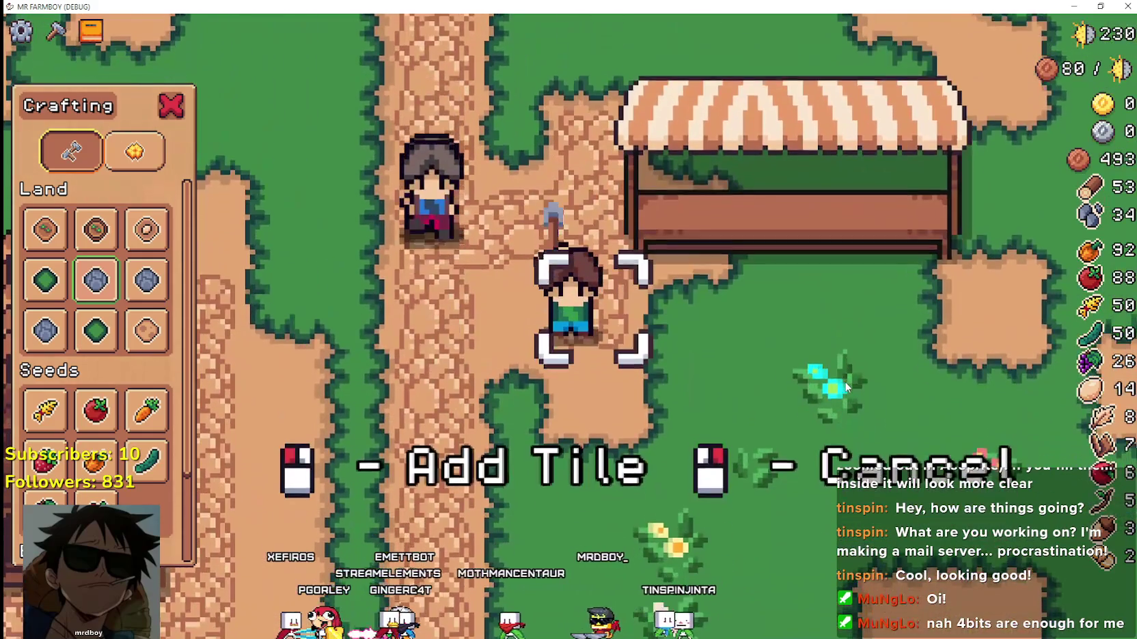
key(d)
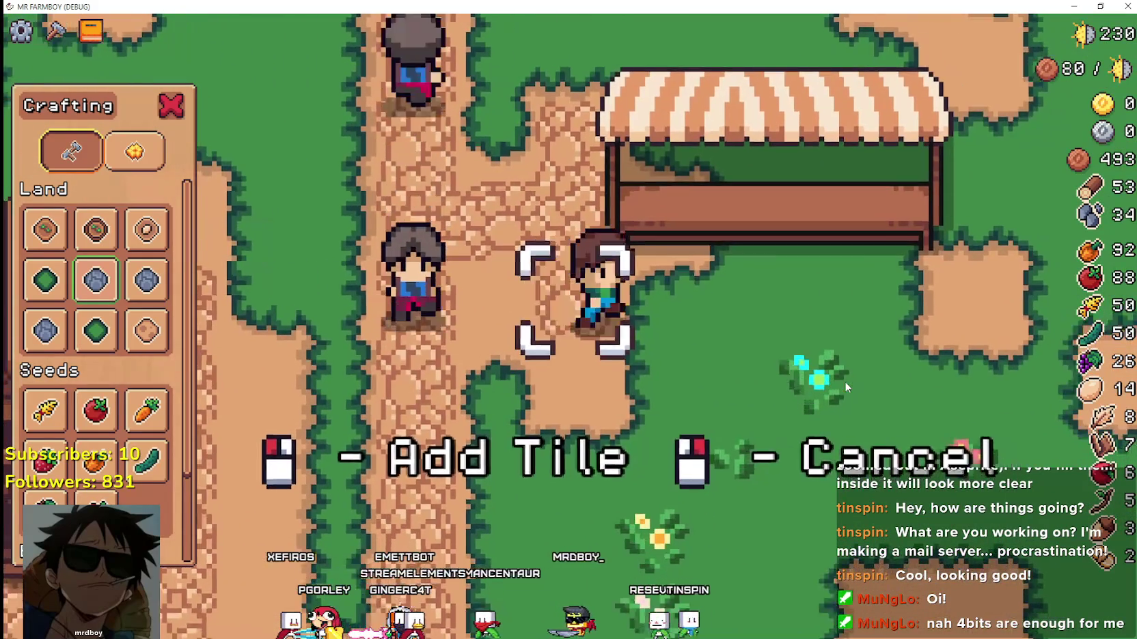
key(w)
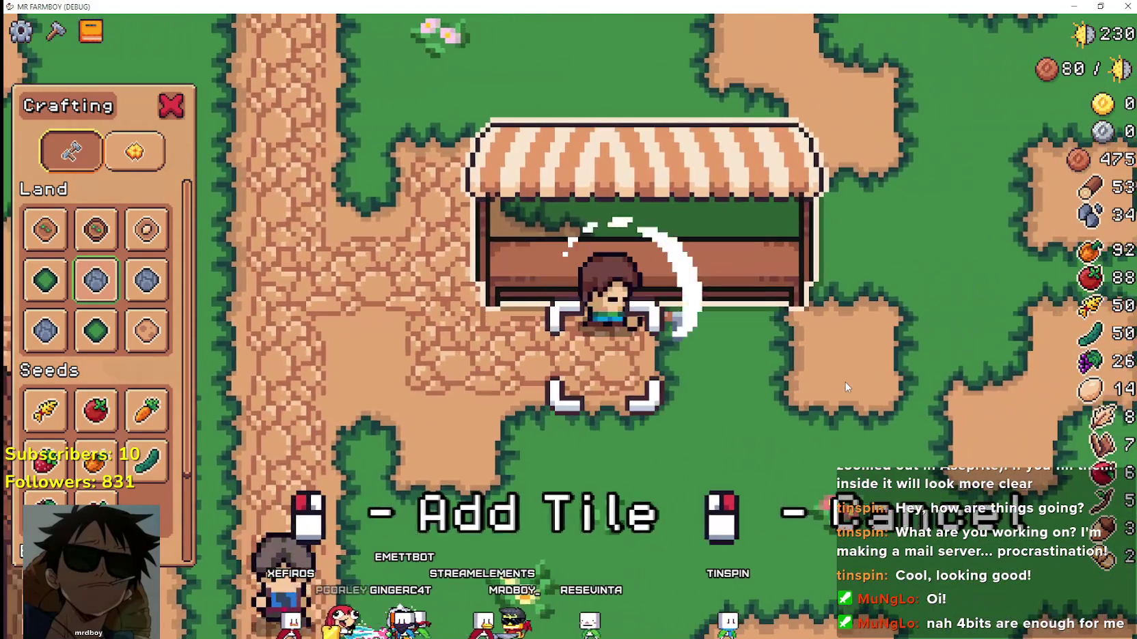
key(d)
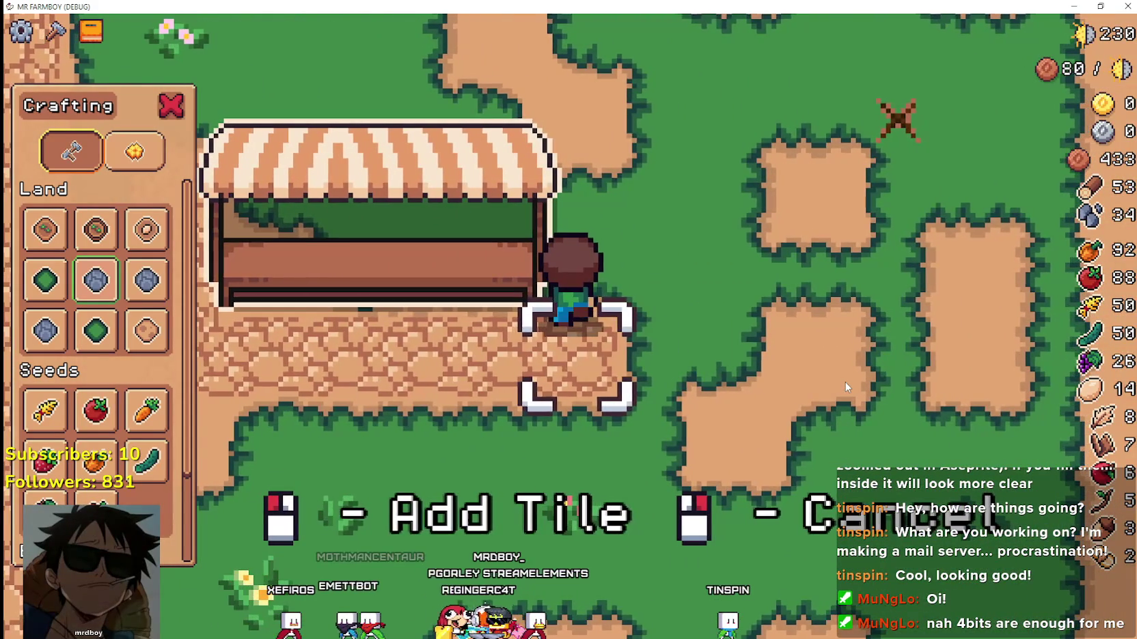
Pave more road up, down and along the stall's front, then bring Aseprite forward.
key(w)
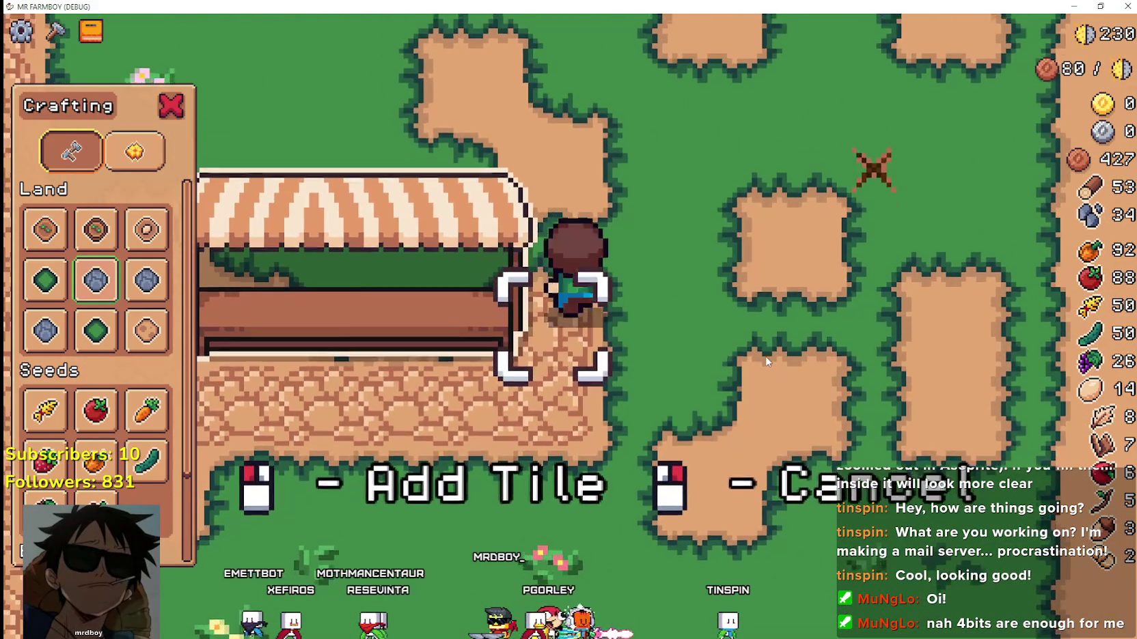
key(w)
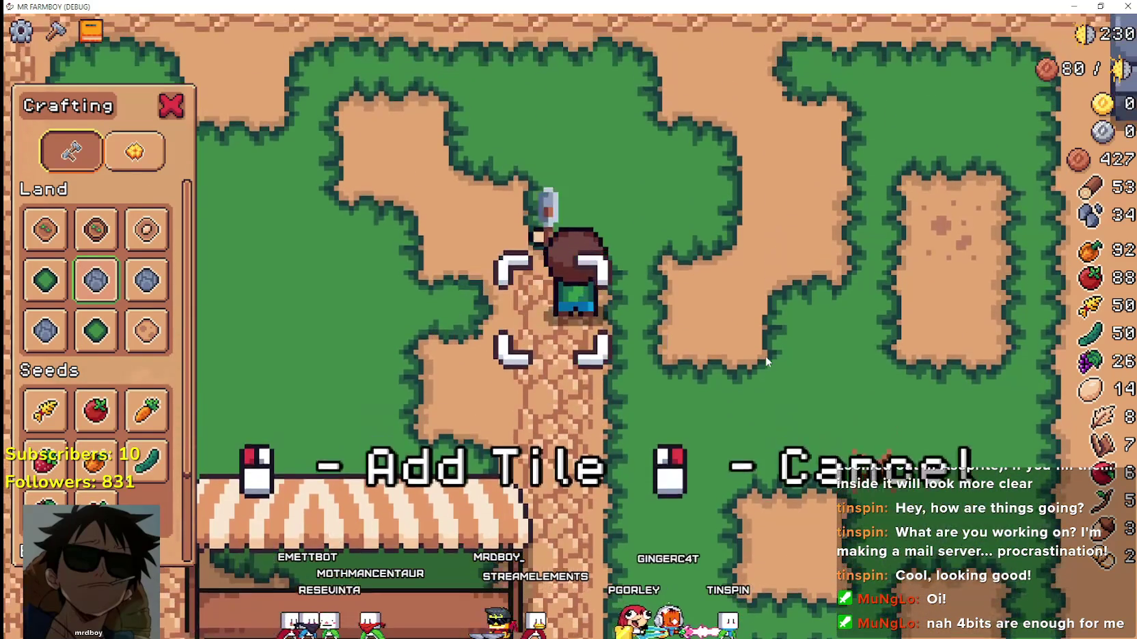
key(s)
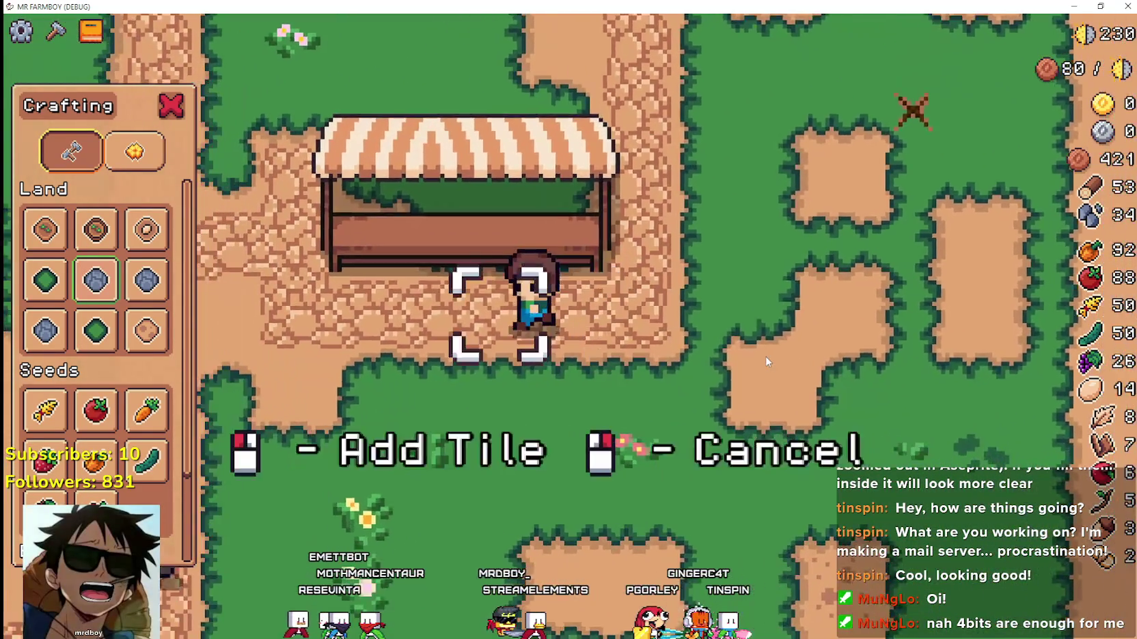
key(a)
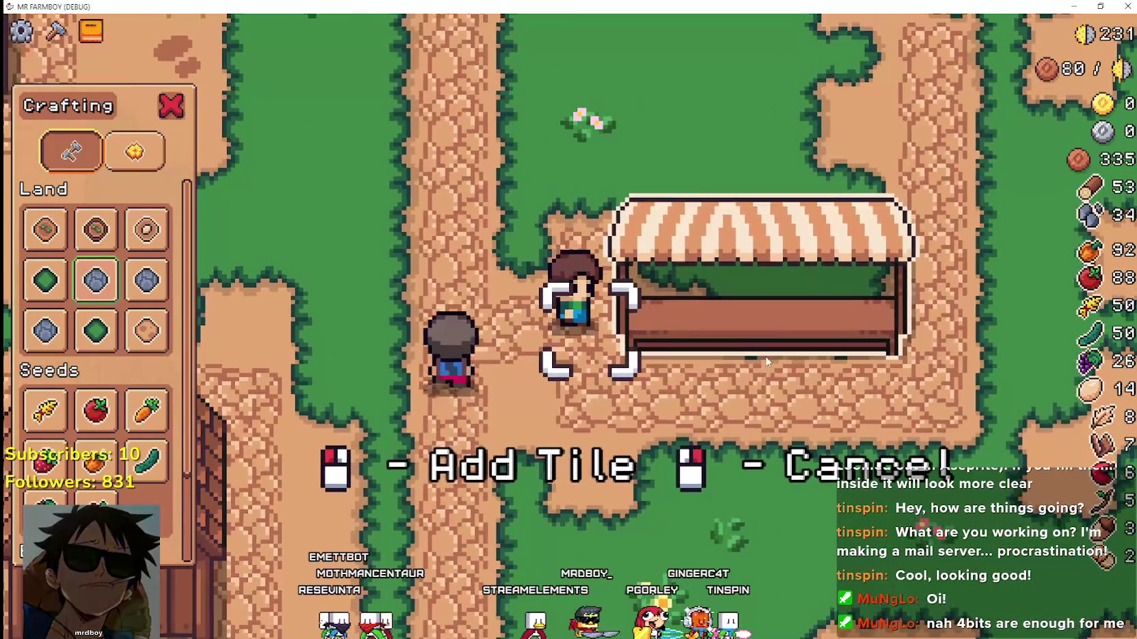
key(d)
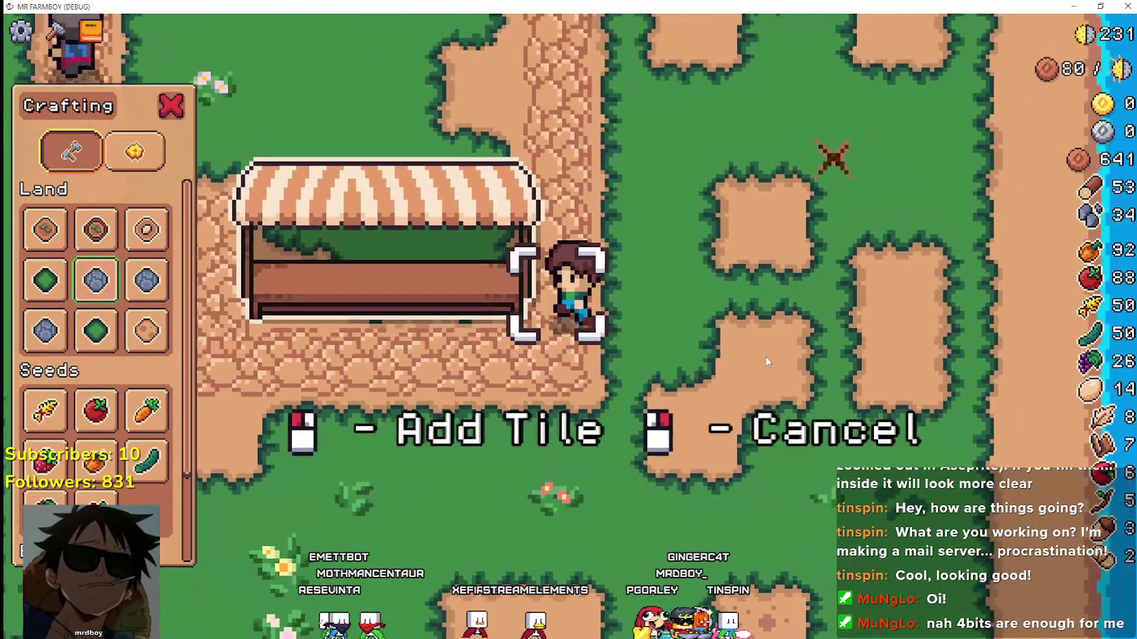
scroll(766, 362, up, 3)
key(a)
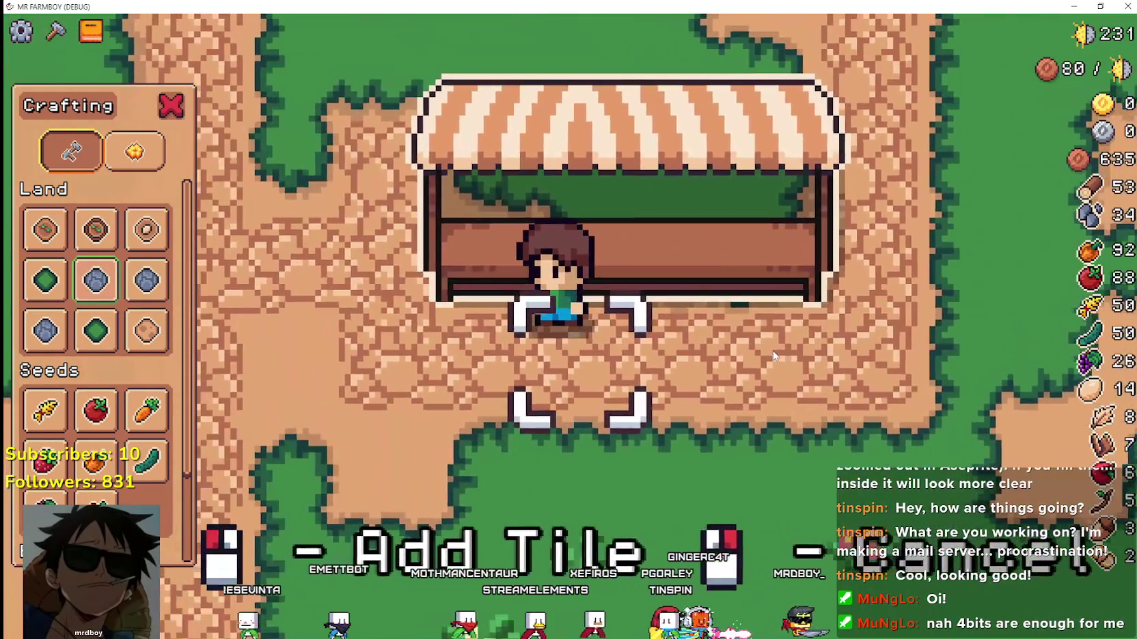
key(d)
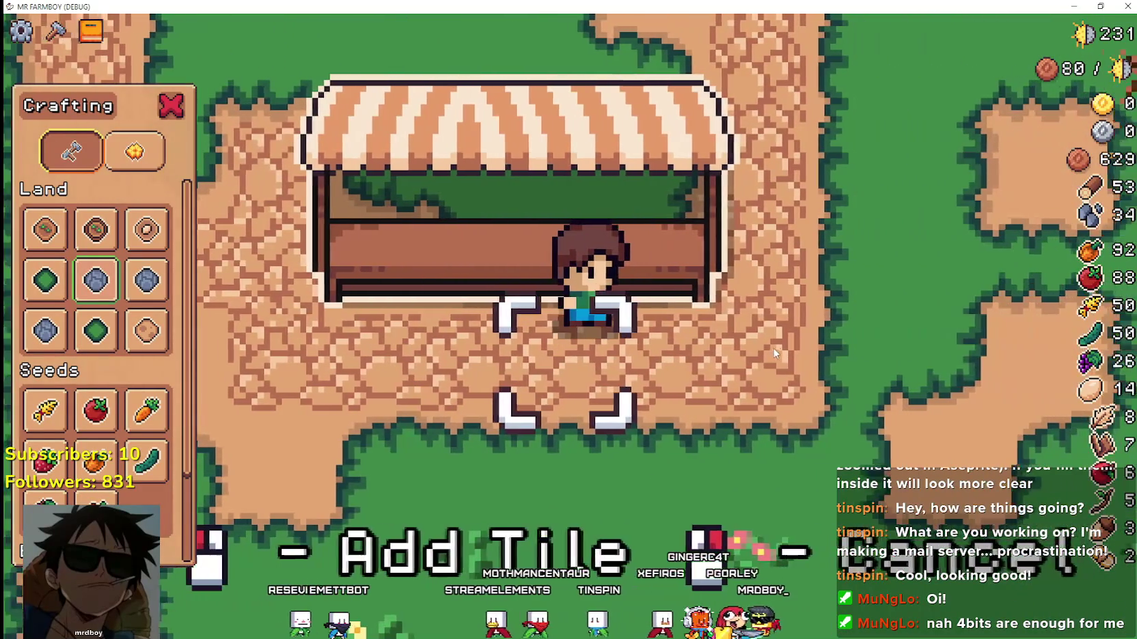
key(d)
key(w)
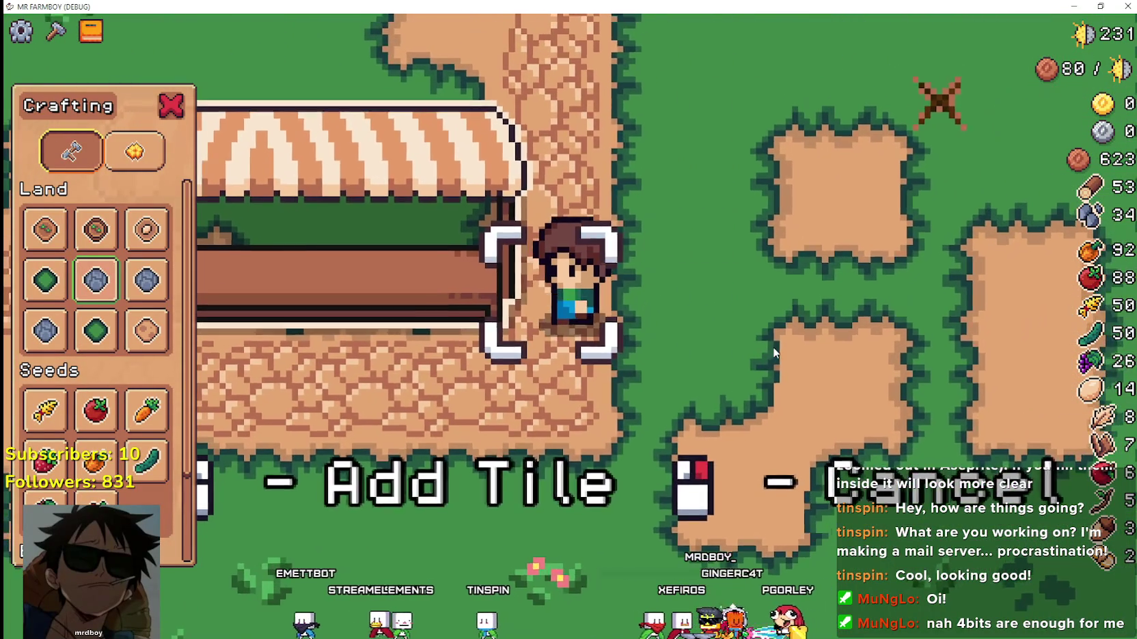
key(a)
key(s)
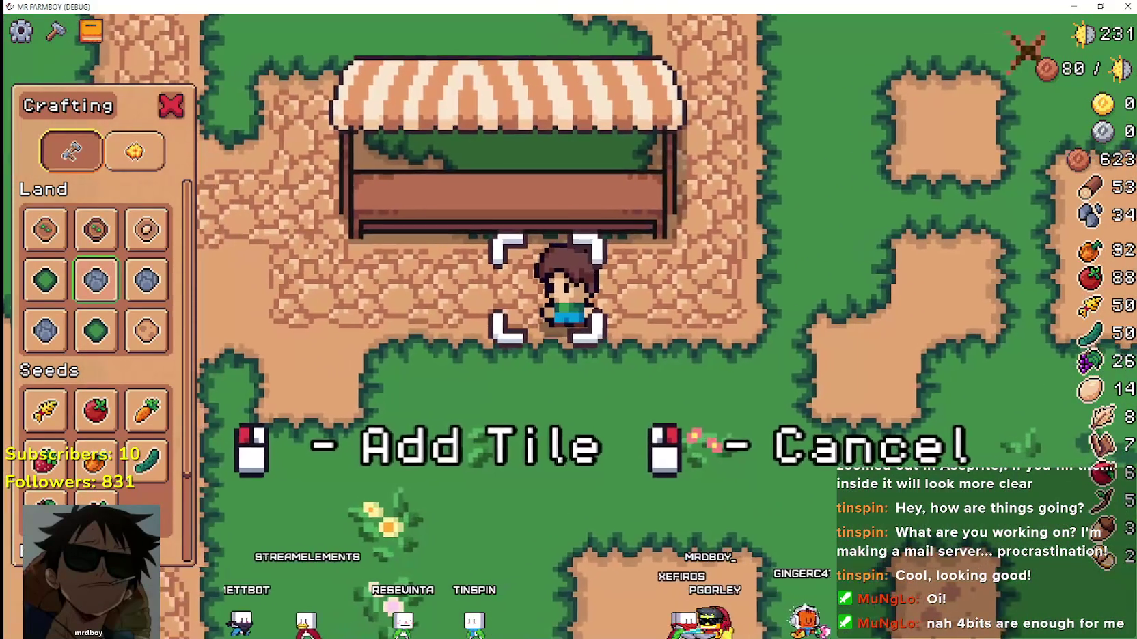
key(alt+Tab)
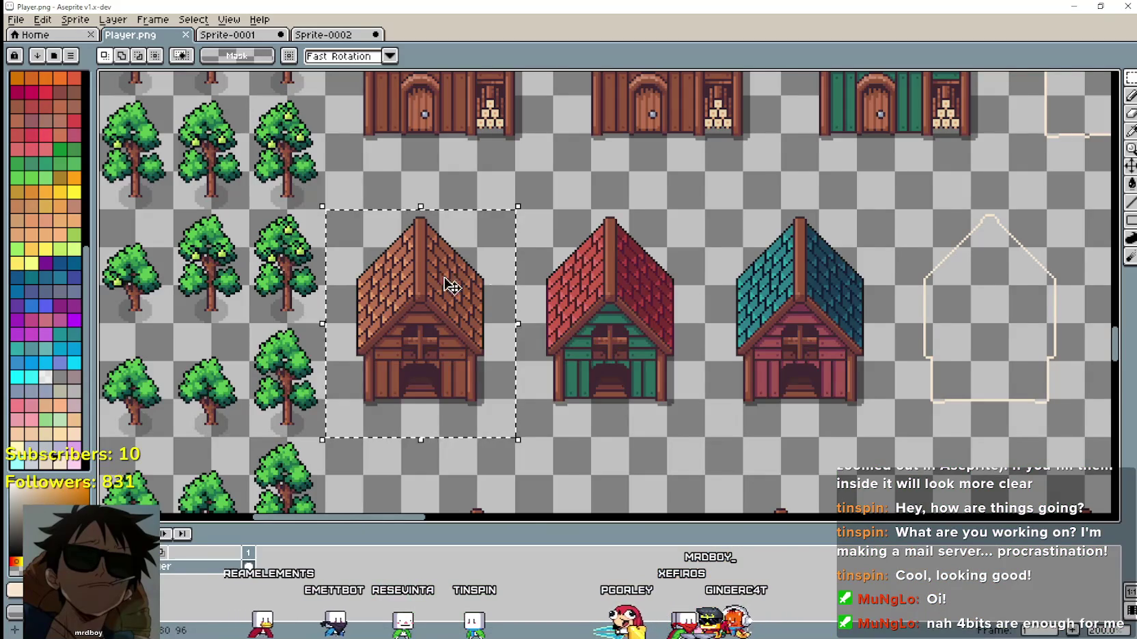
Zoom in and out on Player.png's orange-awning stall sprite, deselect it, and return to the game.
scroll(408, 292, down, 2)
scroll(598, 175, up, 1)
scroll(546, 259, down, 2)
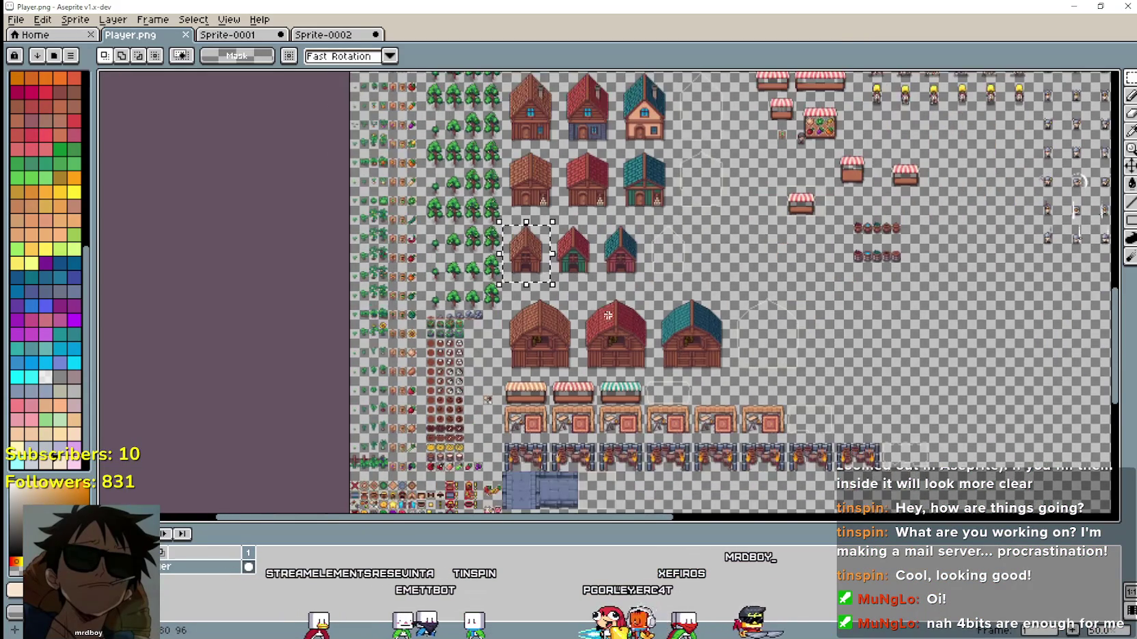
scroll(517, 315, down, 1)
scroll(518, 315, up, 2)
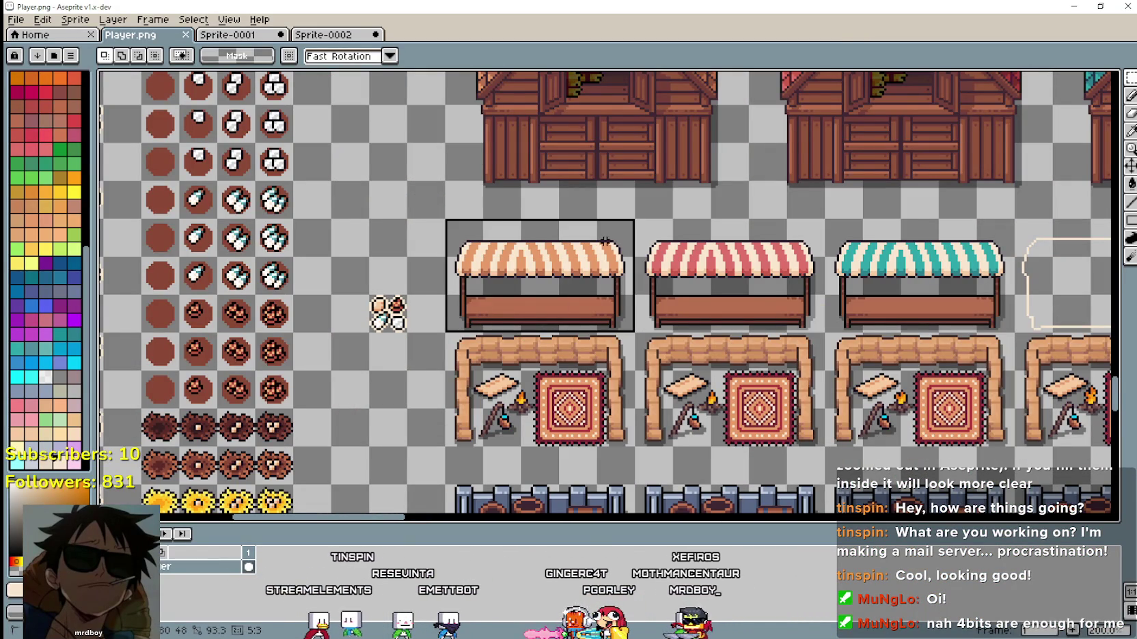
scroll(602, 243, up, 1)
scroll(581, 278, up, 1)
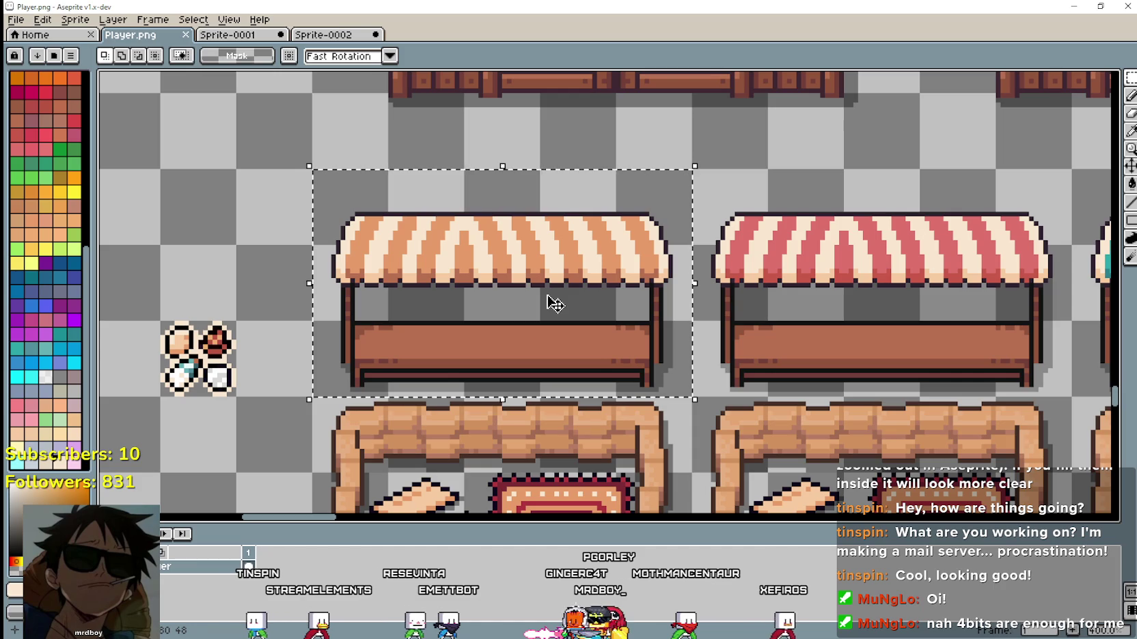
key(ctrl+d)
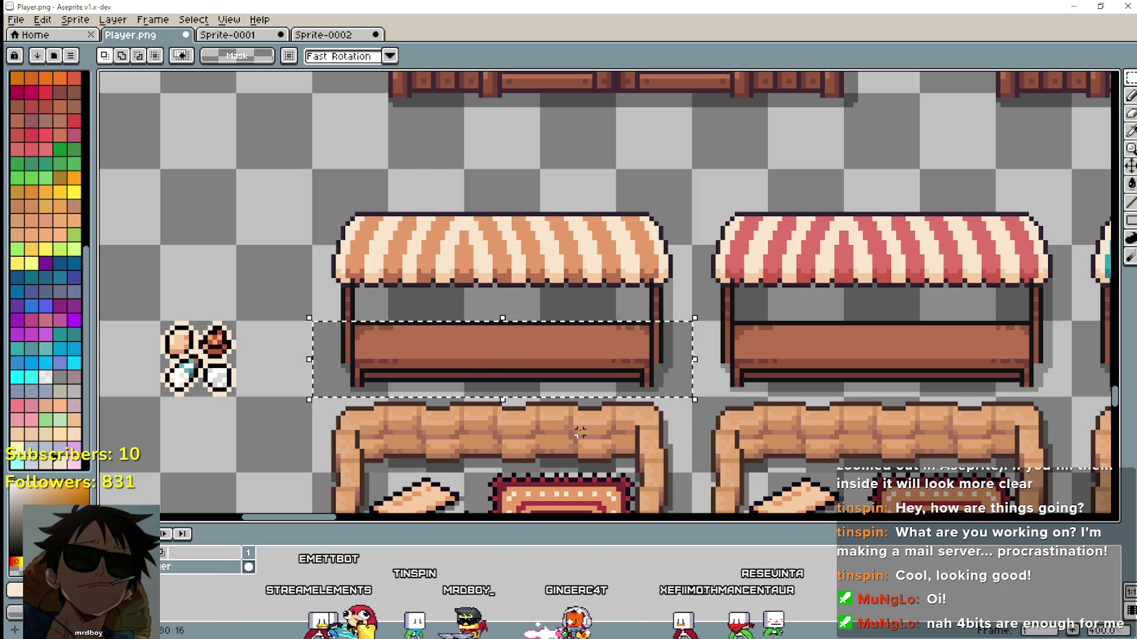
key(alt+Tab)
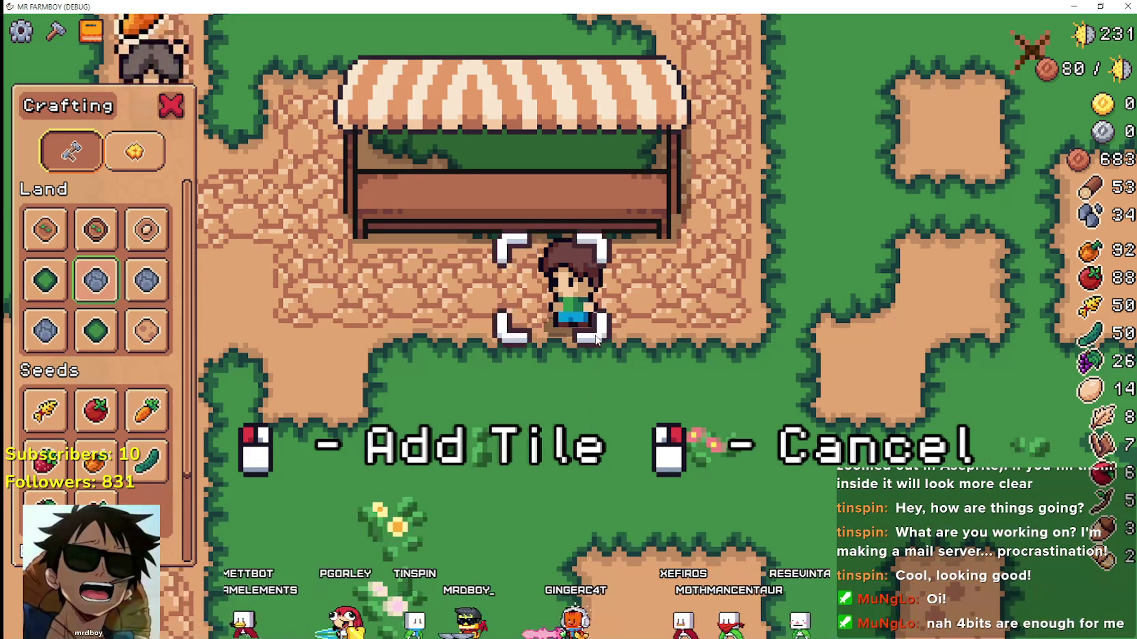
Walk the character left, up and right around the paved market stall.
key(a)
key(w)
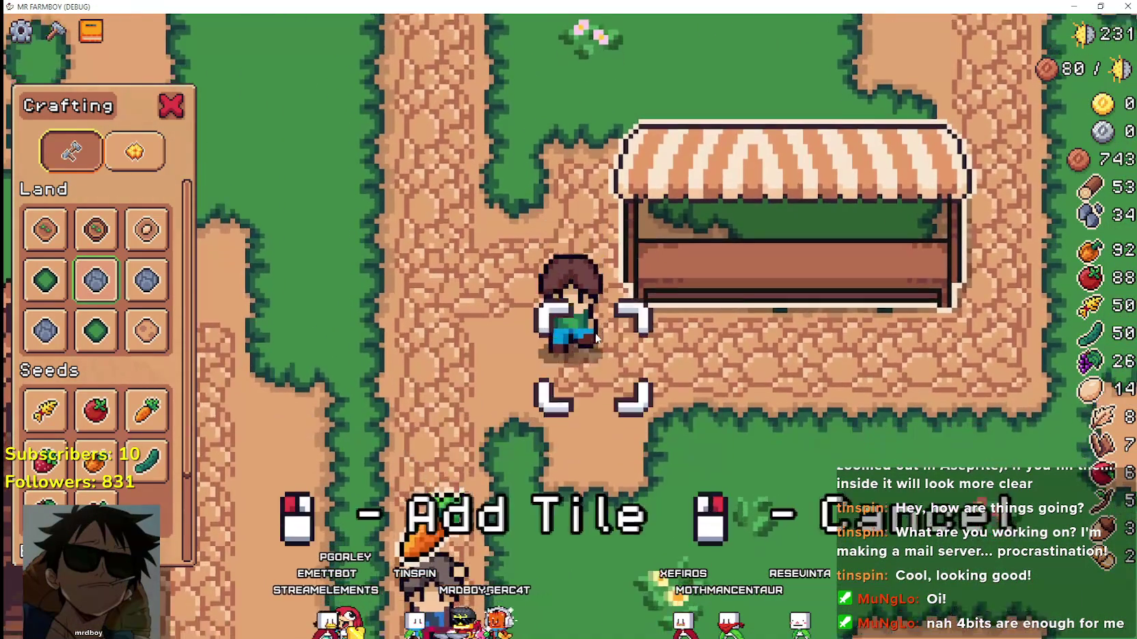
key(d)
key(s)
key(w)
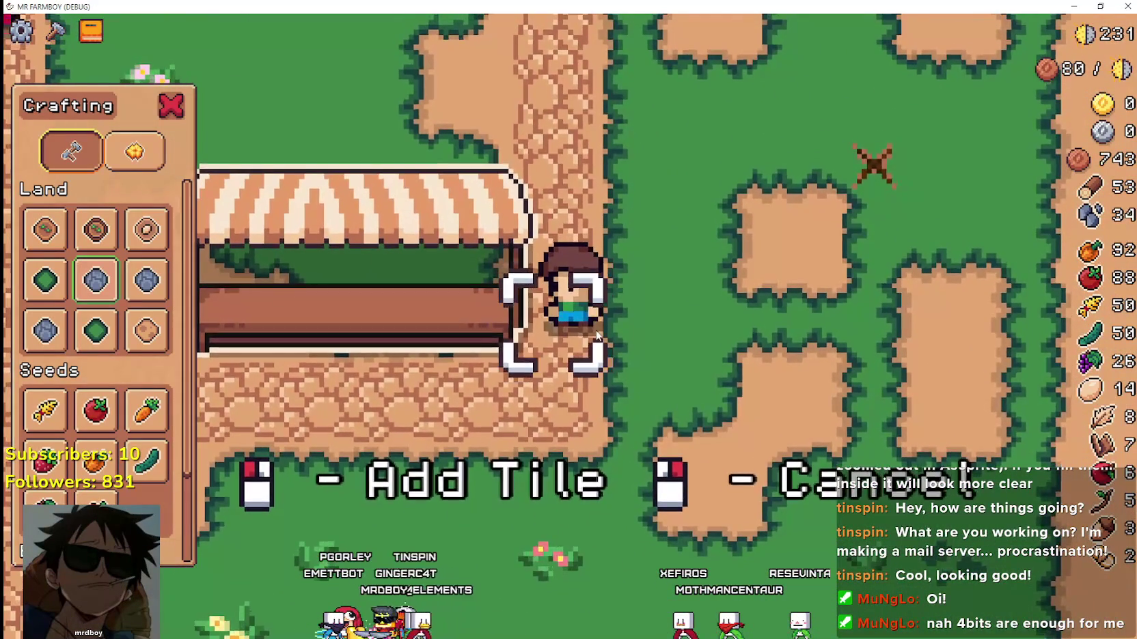
key(s)
key(a)
key(w)
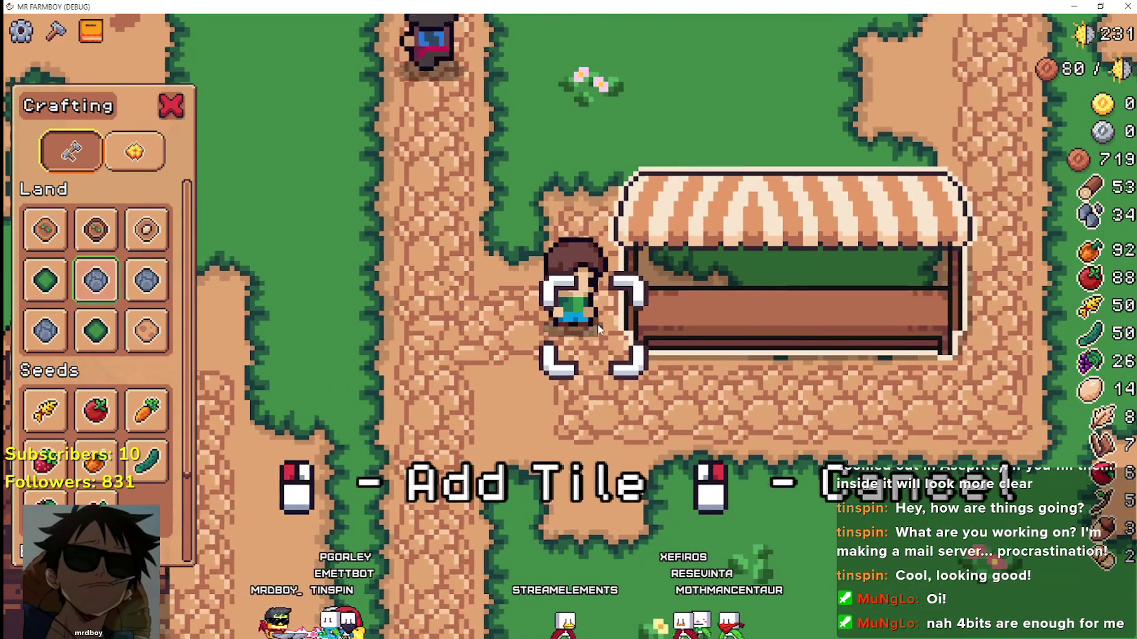
scroll(598, 328, up, 1)
key(s)
scroll(597, 322, up, 1)
key(d)
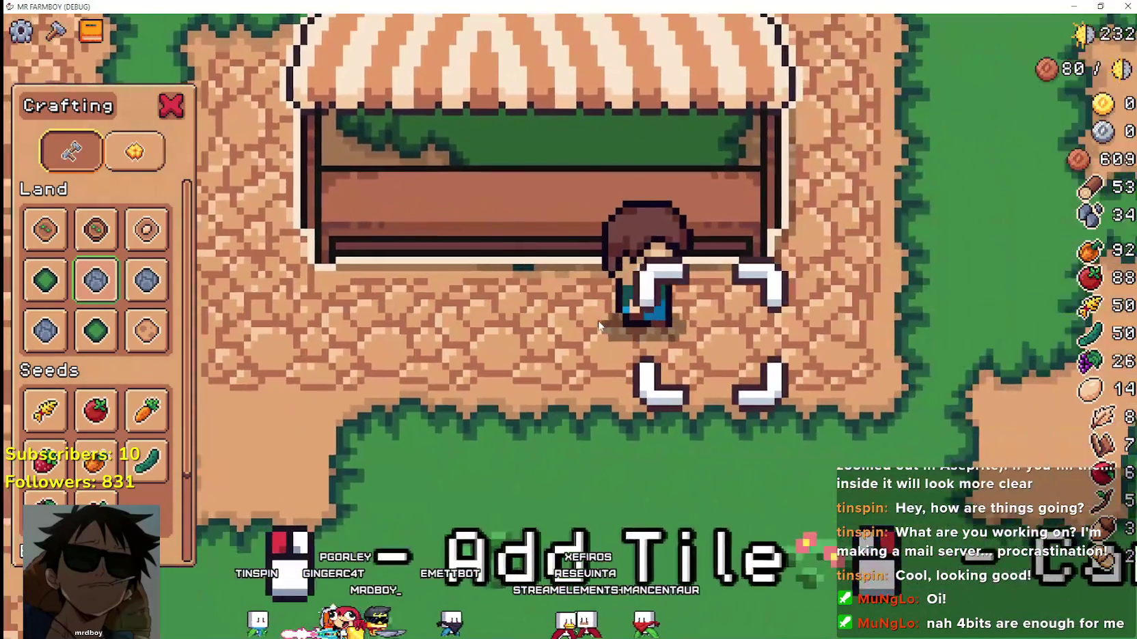
key(d)
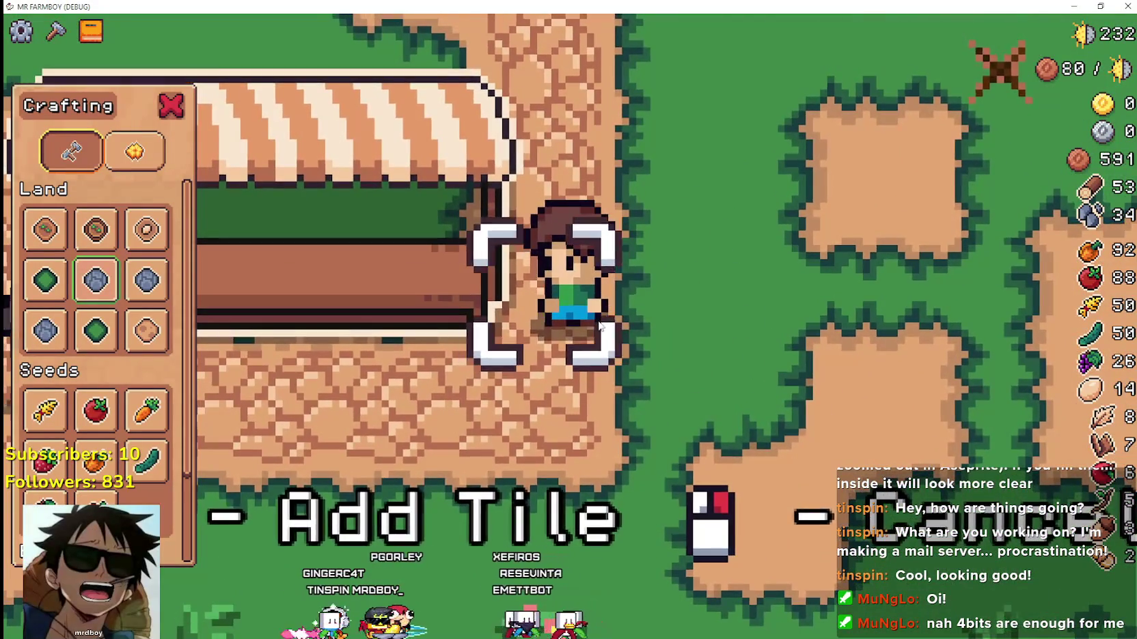
Walk back and forth beneath the stall, then up behind it.
scroll(598, 326, up, 1)
scroll(597, 321, down, 2)
key(a)
scroll(598, 320, up, 2)
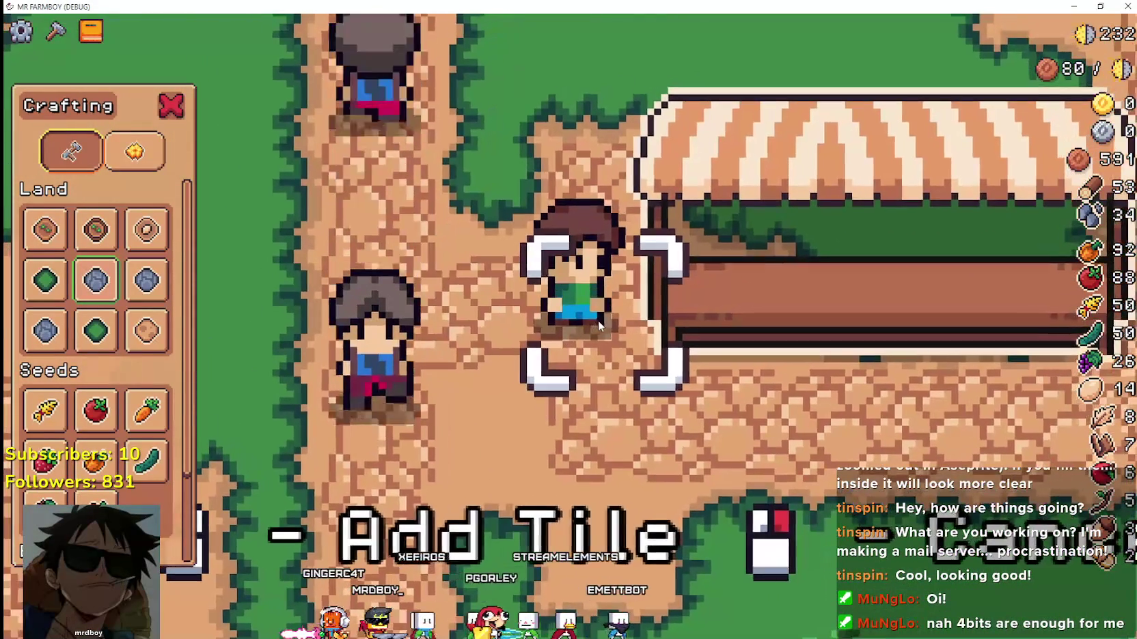
scroll(598, 320, down, 2)
key(d)
scroll(598, 321, up, 2)
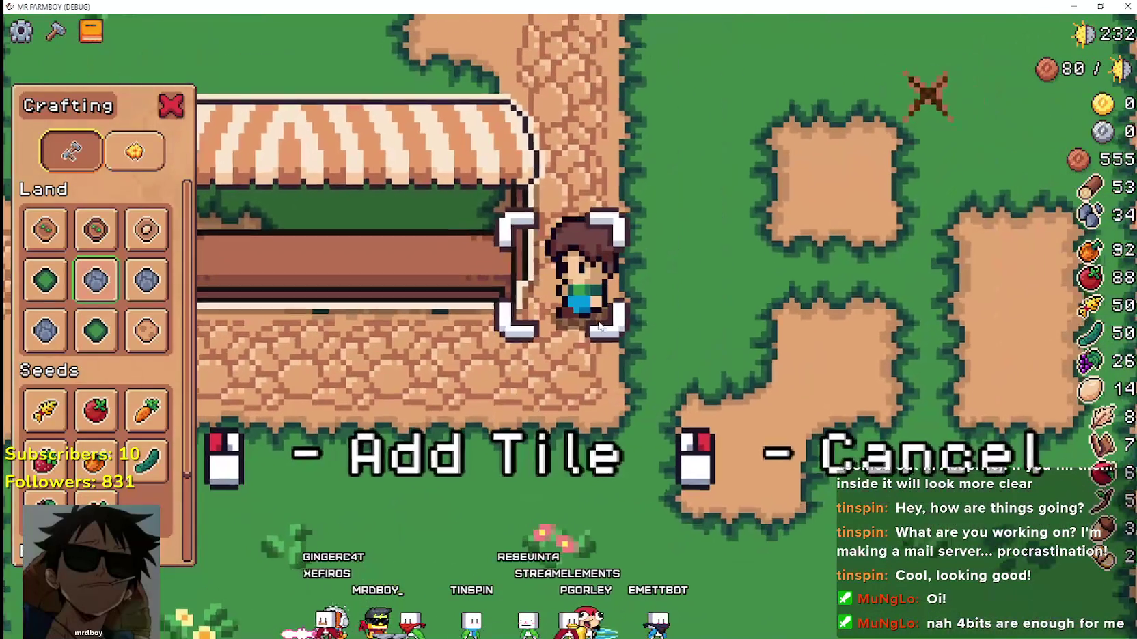
key(a)
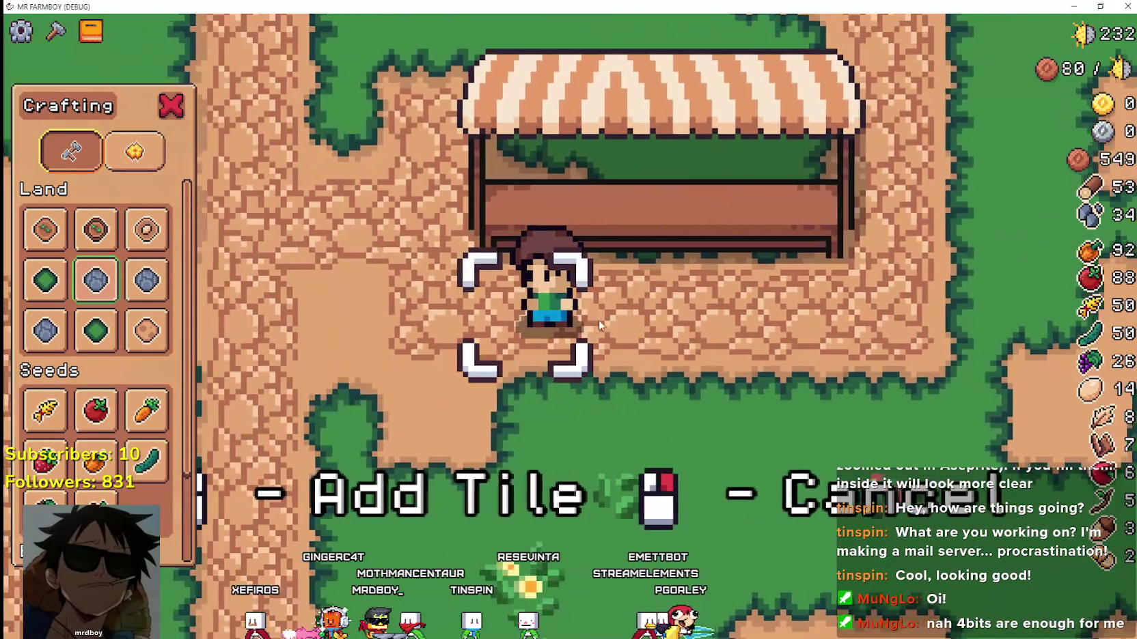
key(d)
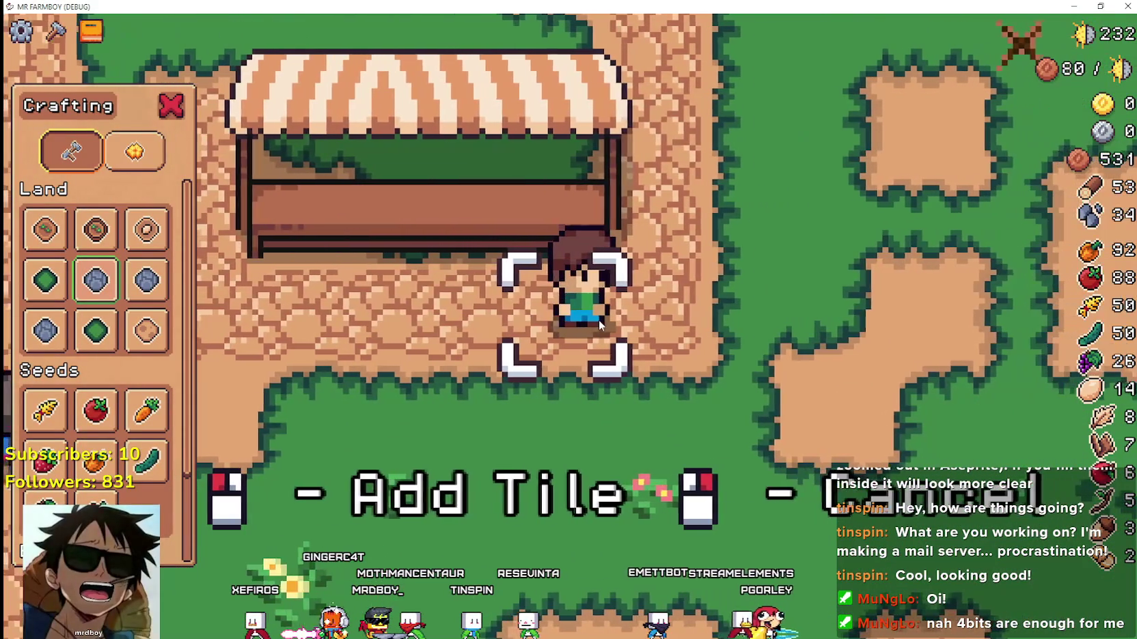
key(w)
key(a)
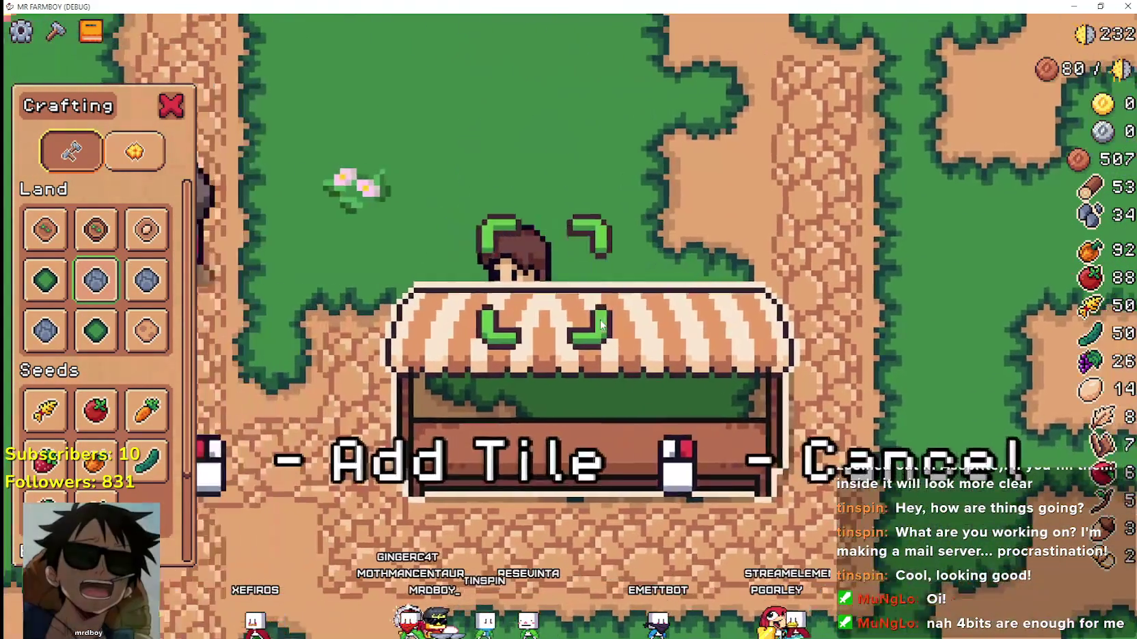
Circle the stall's side, adding road tiles to the vertical path as resources drop to 315.
key(d)
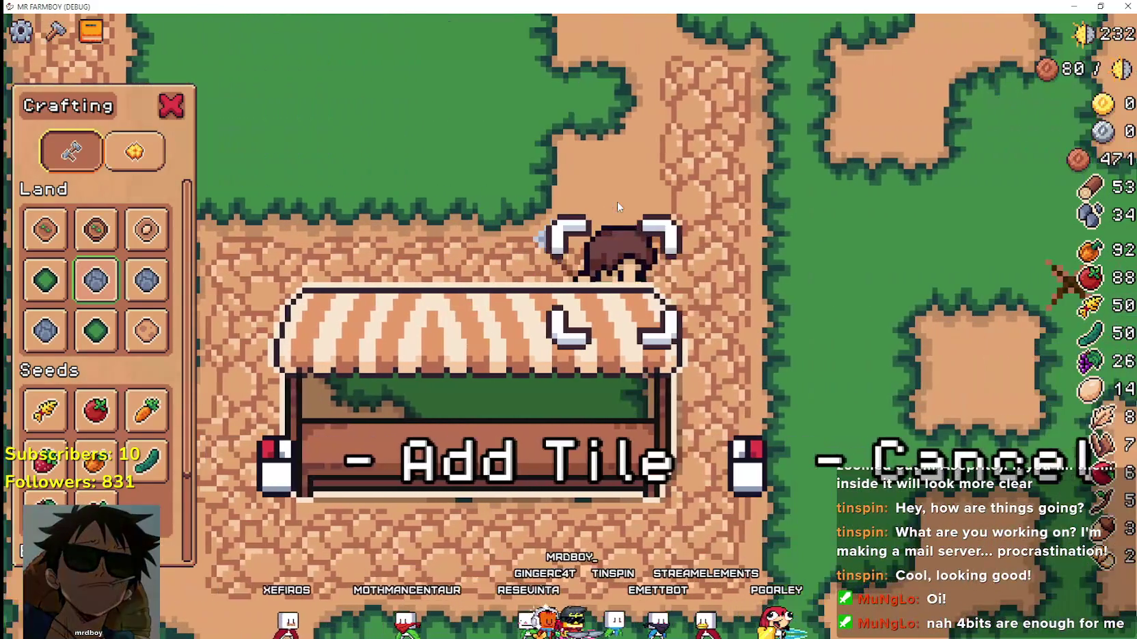
key(d)
key(s)
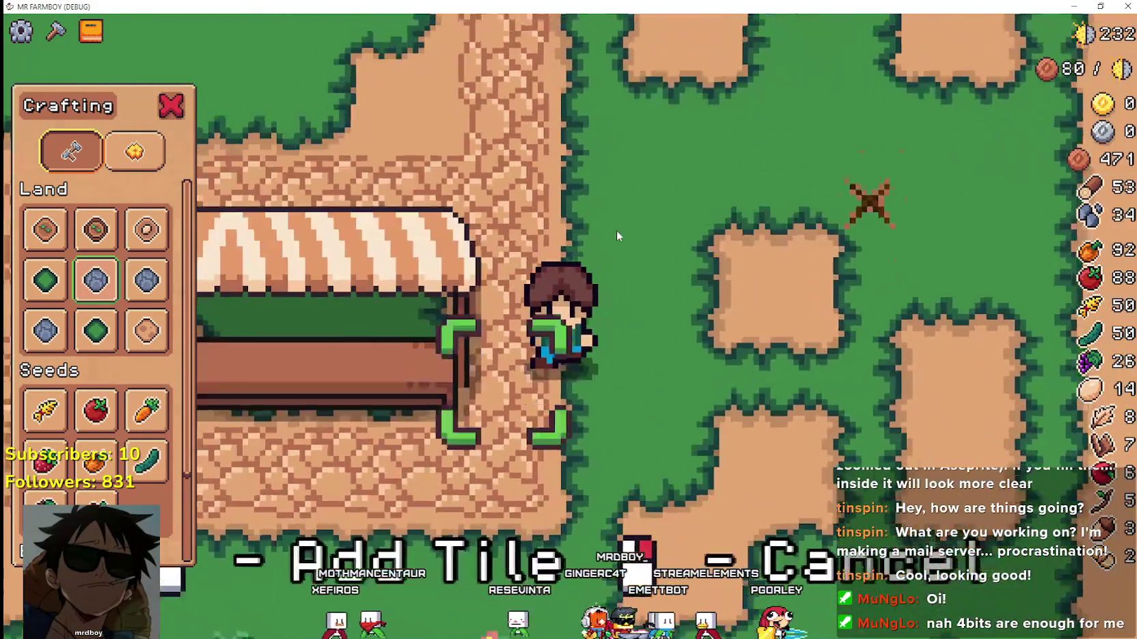
key(a)
key(w)
key(d)
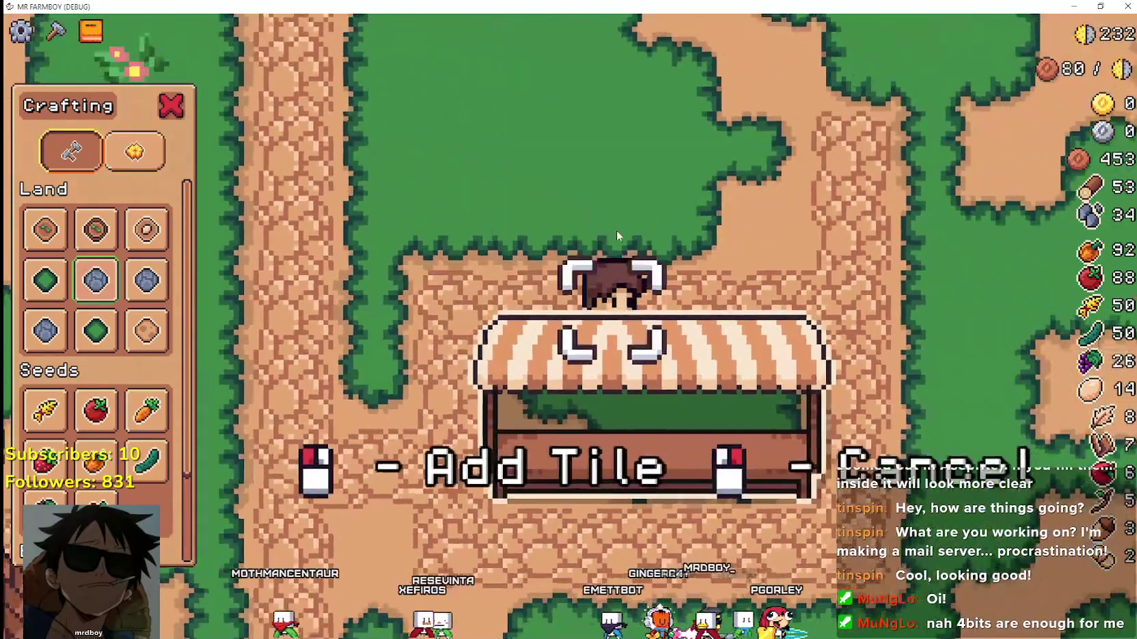
key(s)
key(a)
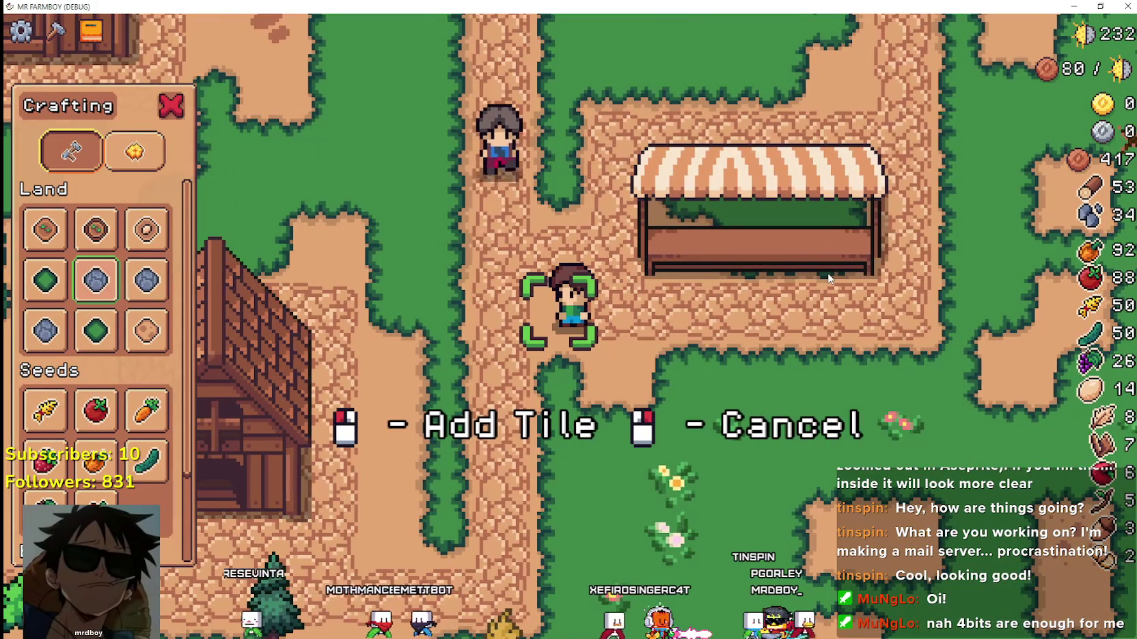
Walk past the stall and up and down the path to its north.
key(w)
key(d)
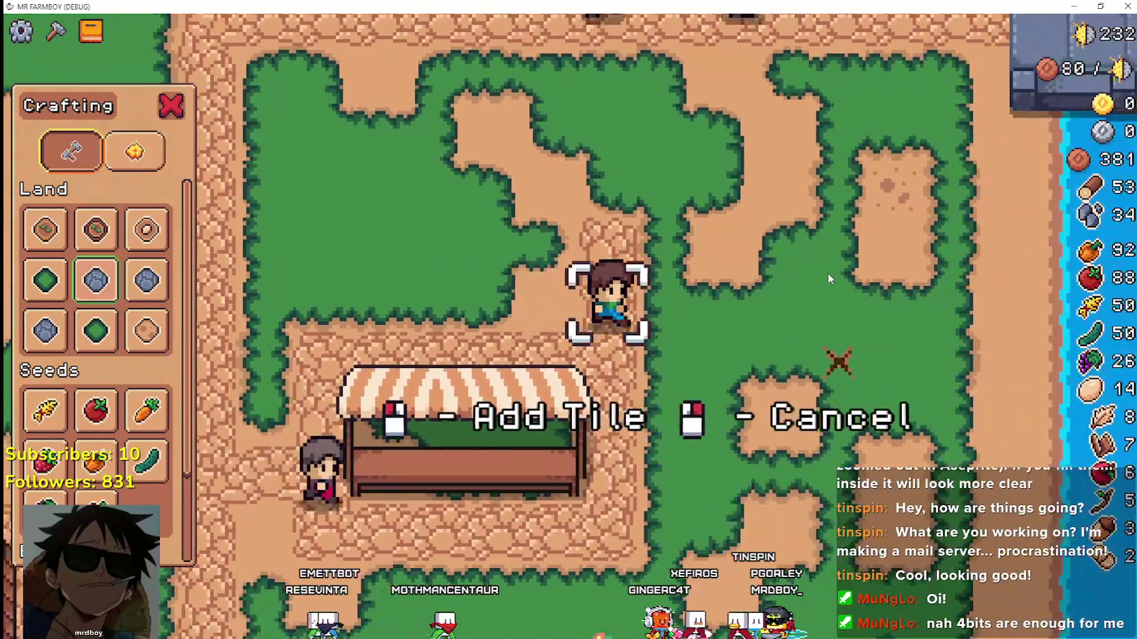
key(s)
key(a)
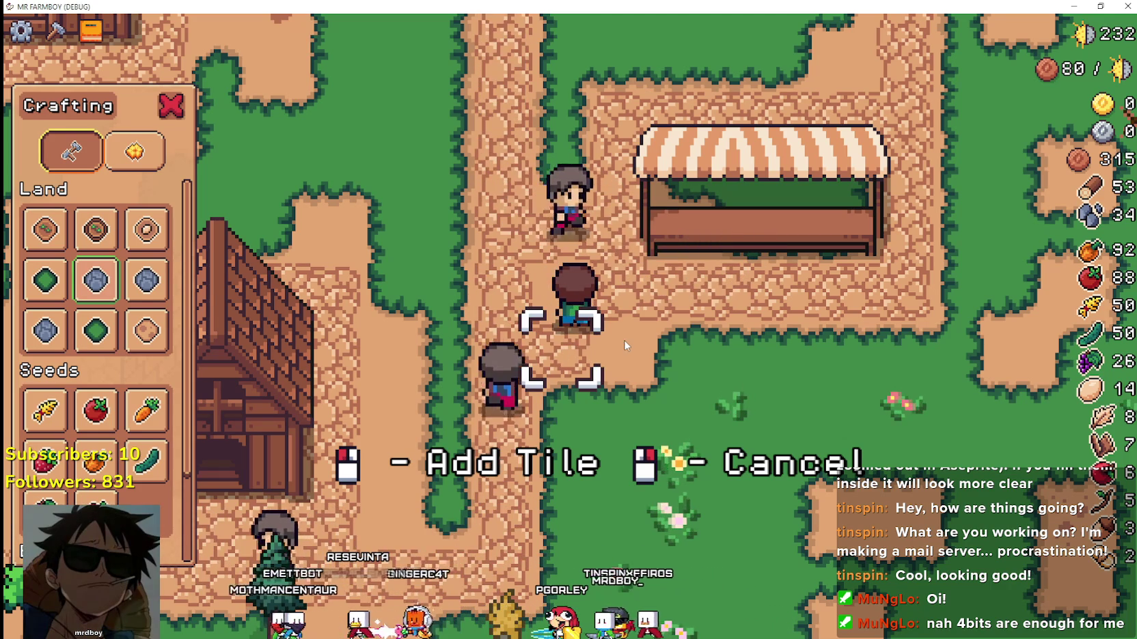
key(w)
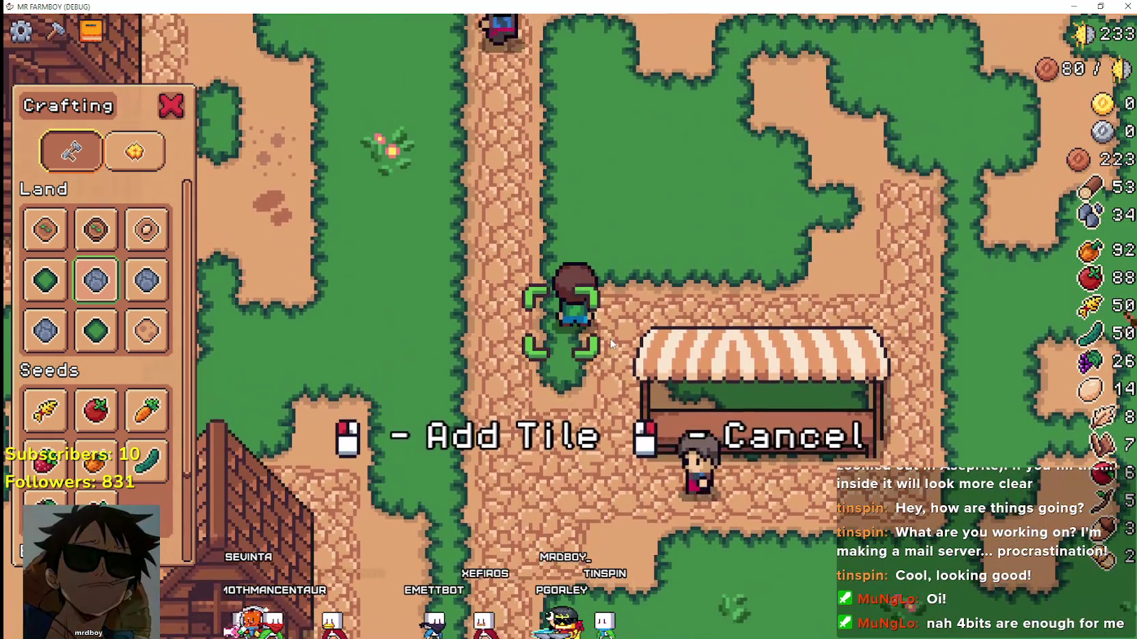
key(w)
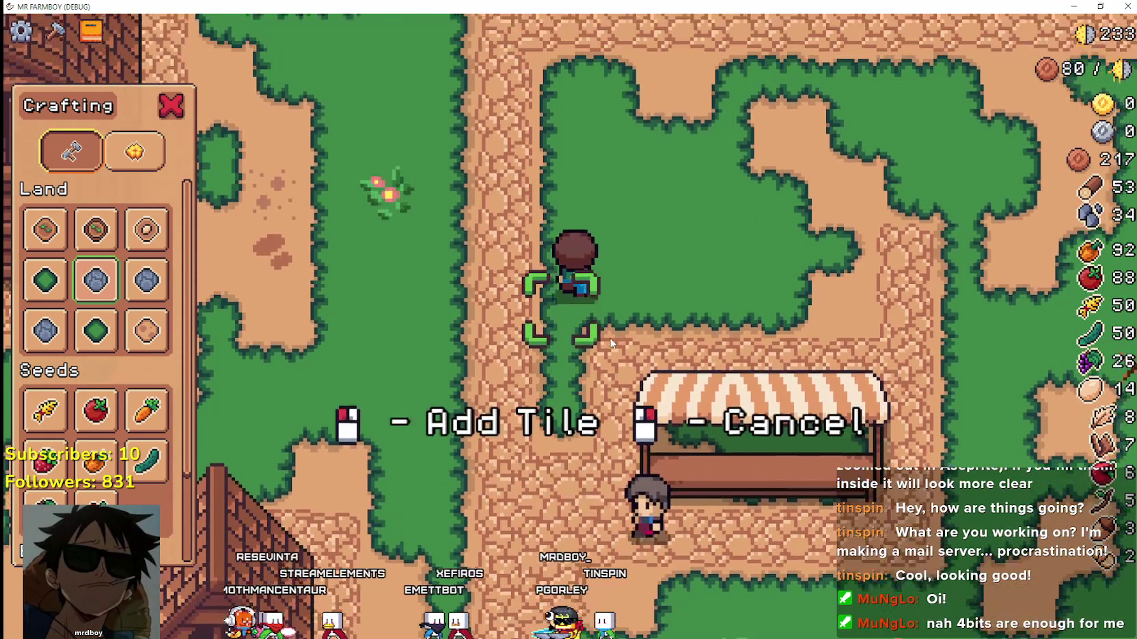
key(s)
key(s)
key(w)
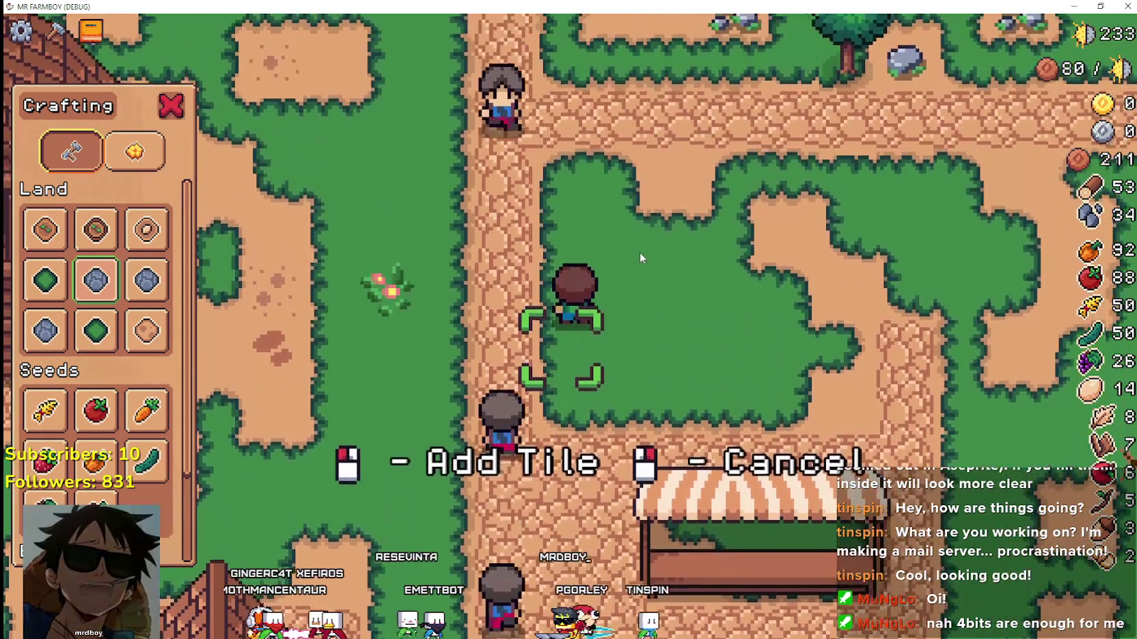
key(s)
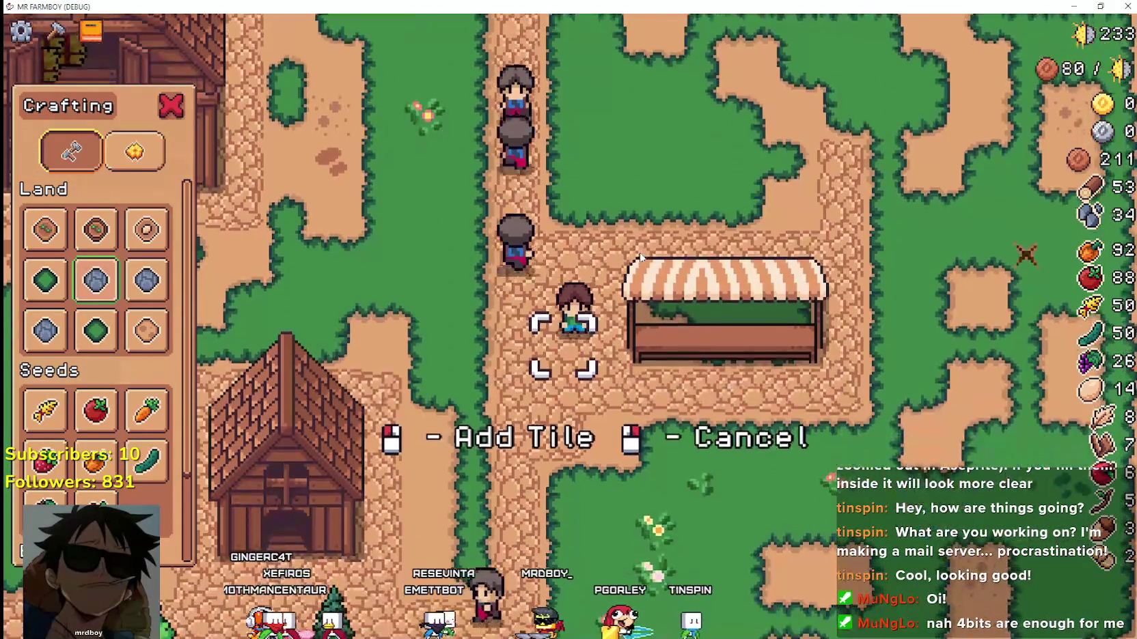
Briefly check the stream chat, then extend road paving around the stall, resources down to 329.
key(alt+Tab)
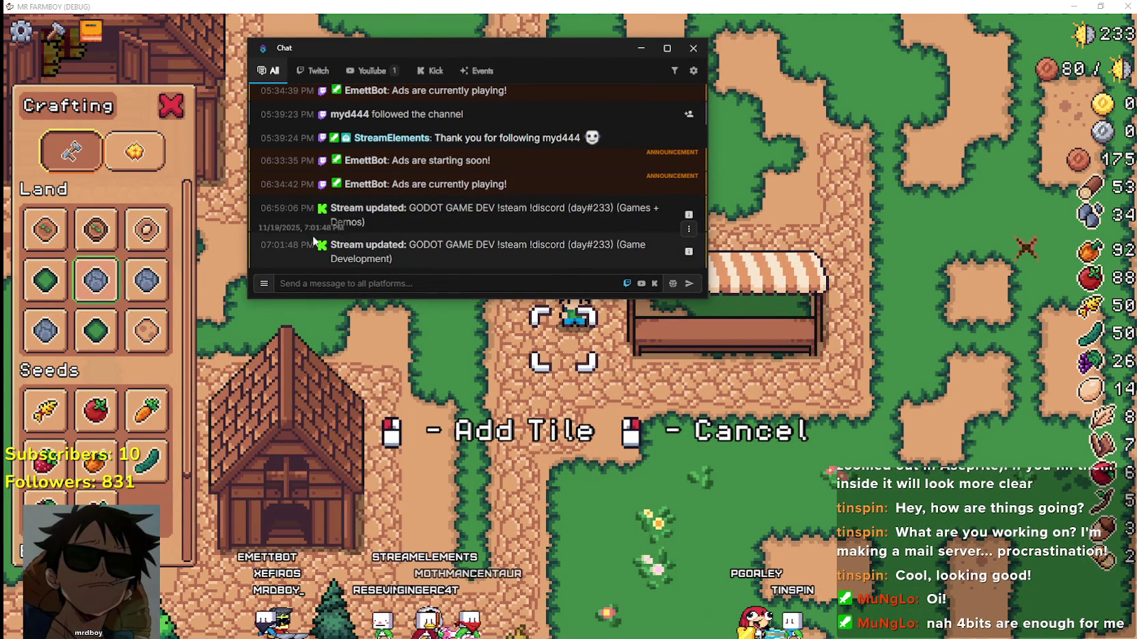
click(406, 27)
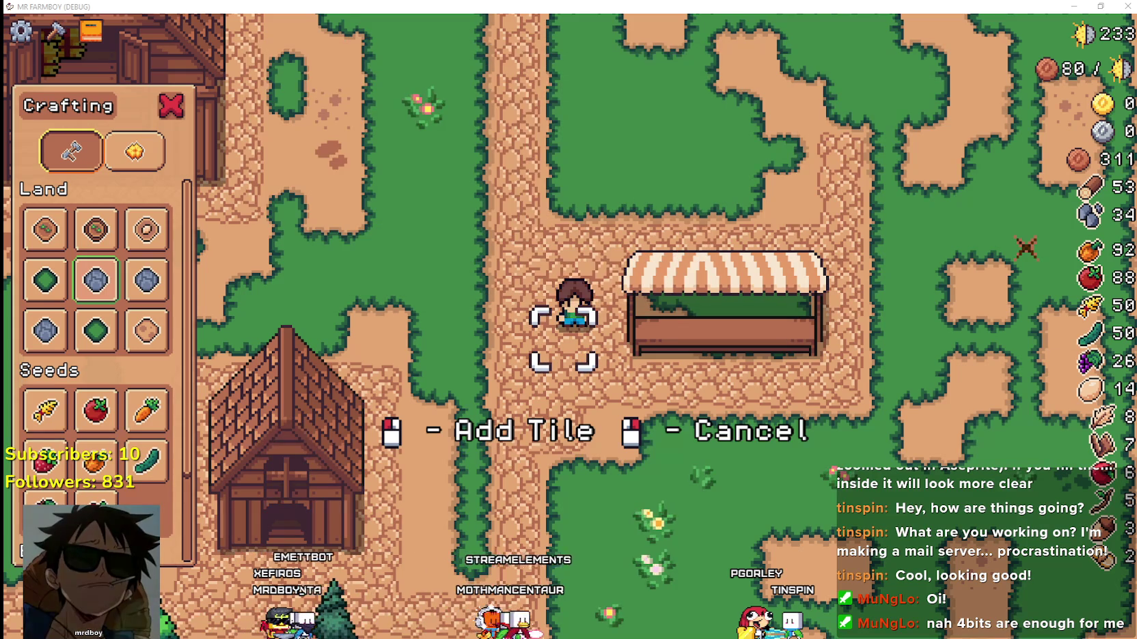
key(d)
key(s)
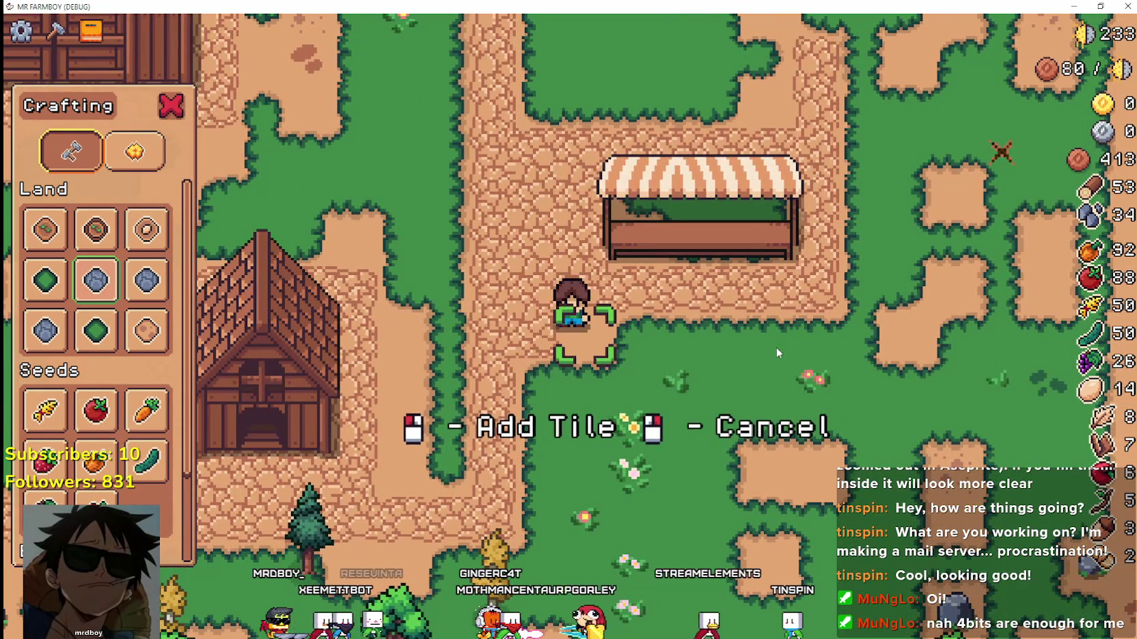
key(d)
key(w)
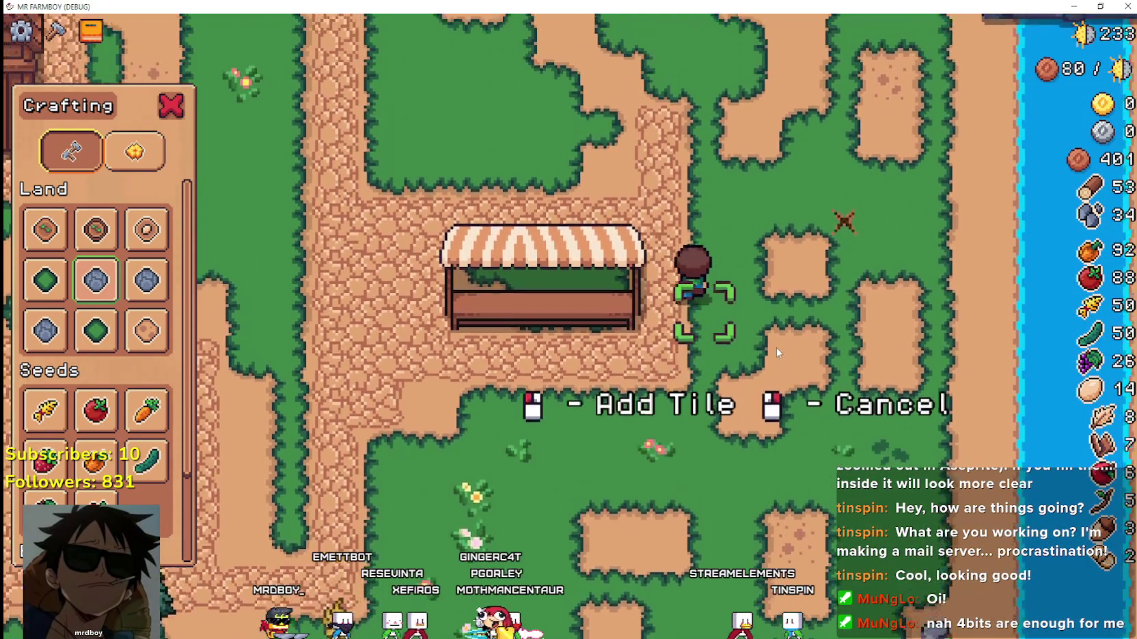
key(a)
key(a)
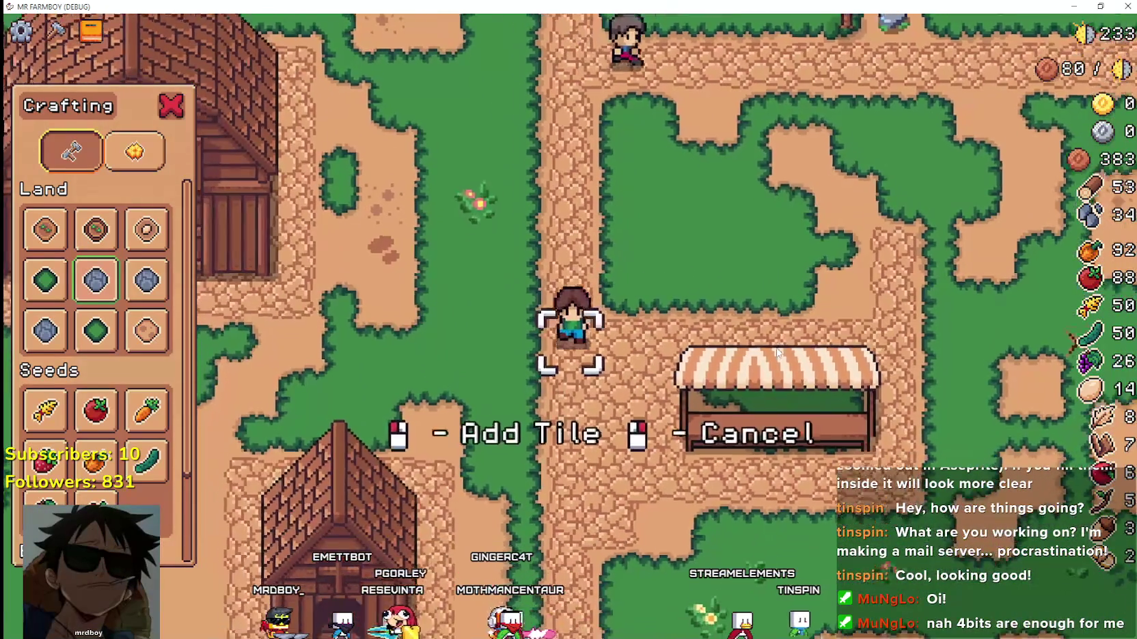
key(s)
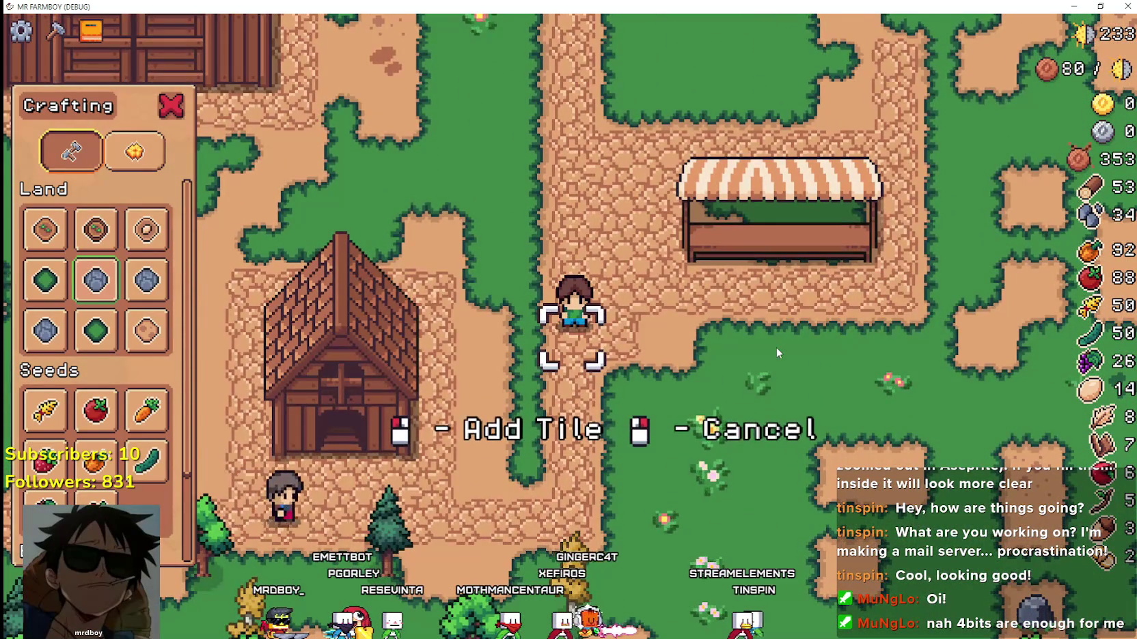
key(d)
key(w)
key(d)
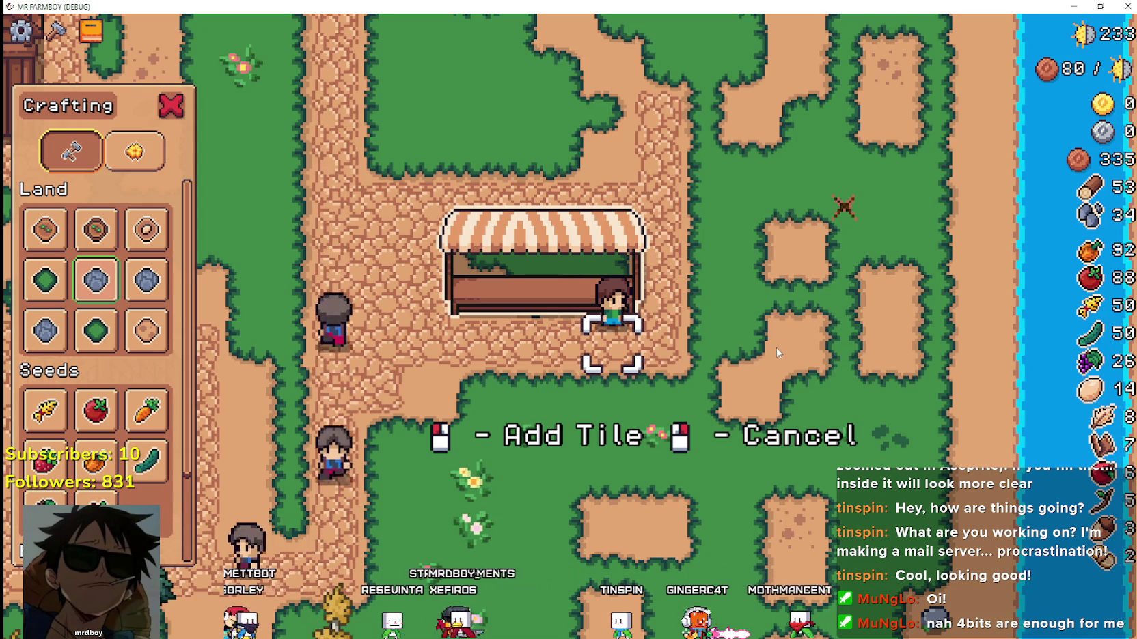
key(a)
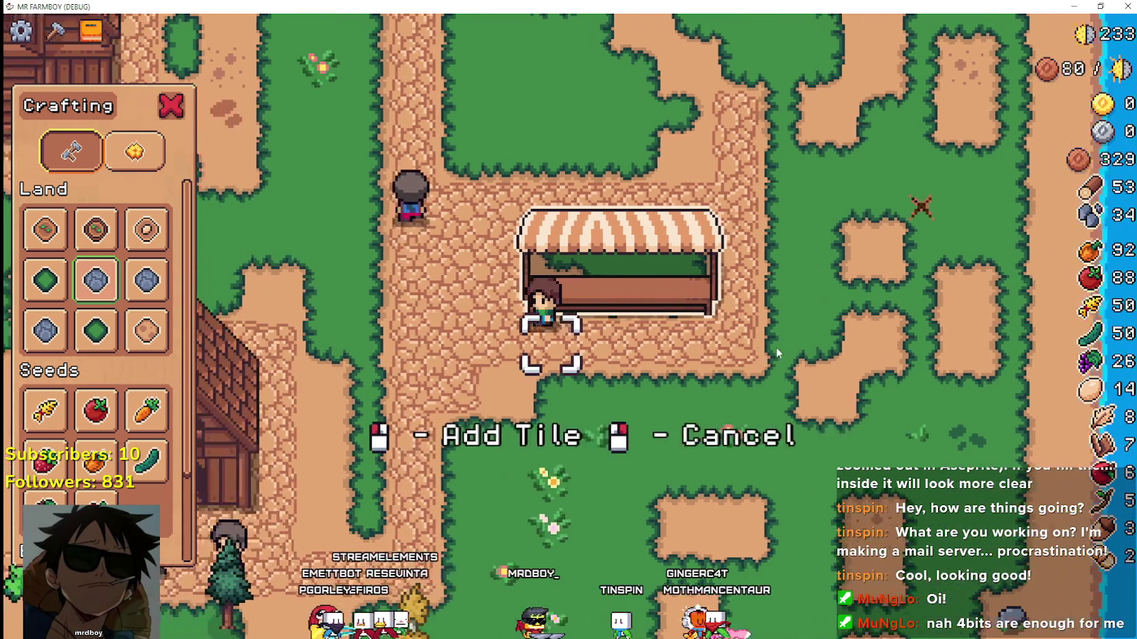
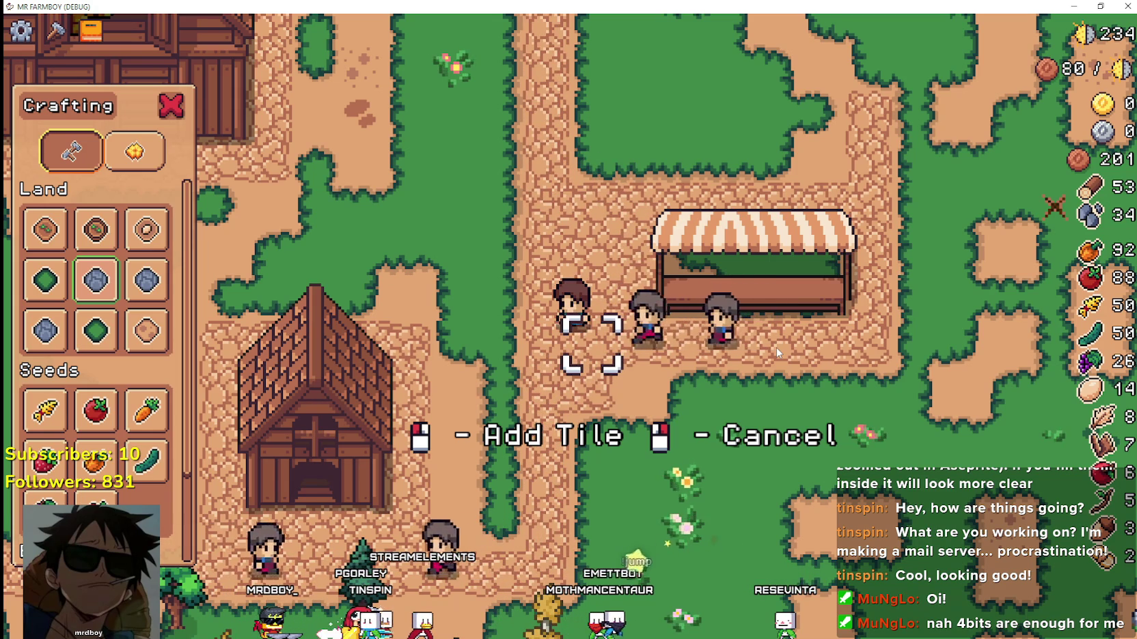
Walk the farmer north, sideways and south while zooming the game view out and back in.
key(w)
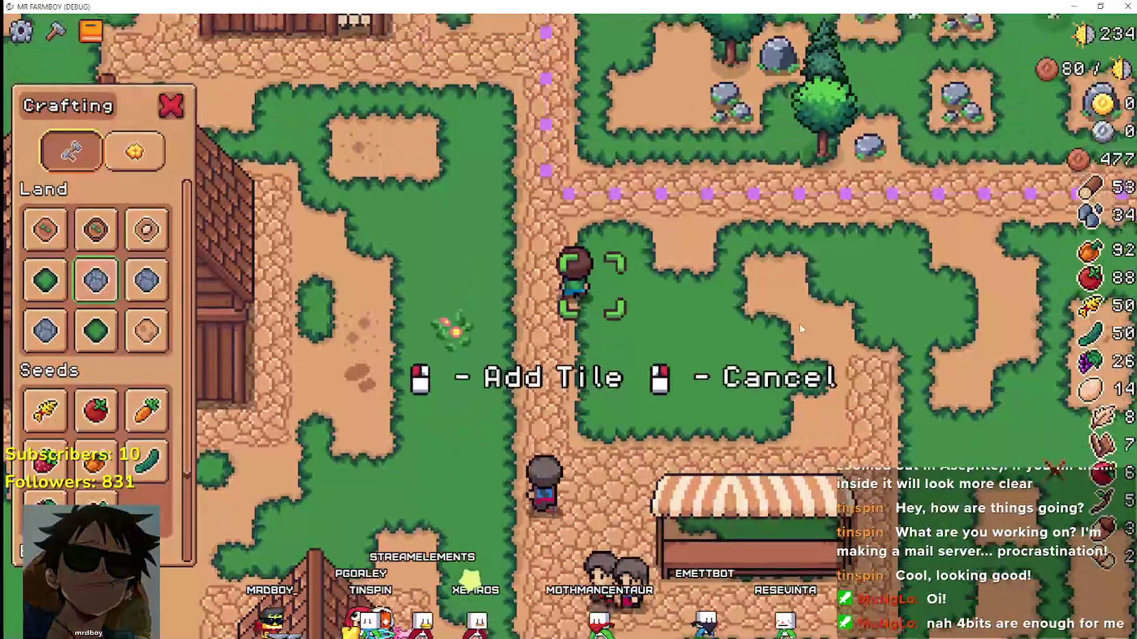
key(d)
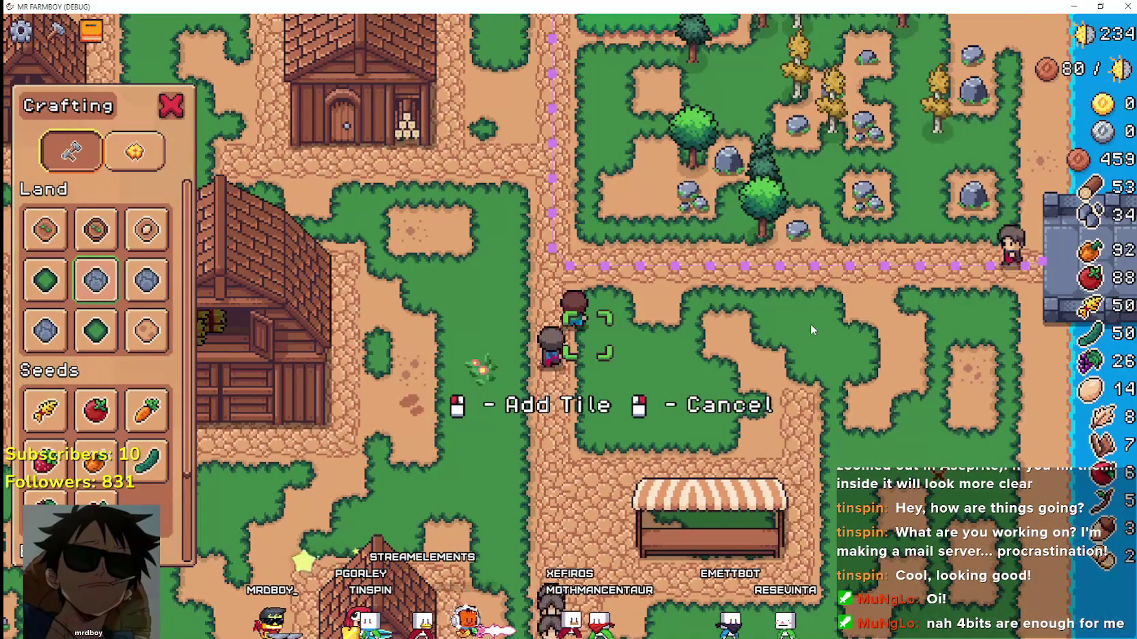
key(a)
scroll(810, 323, down, 2)
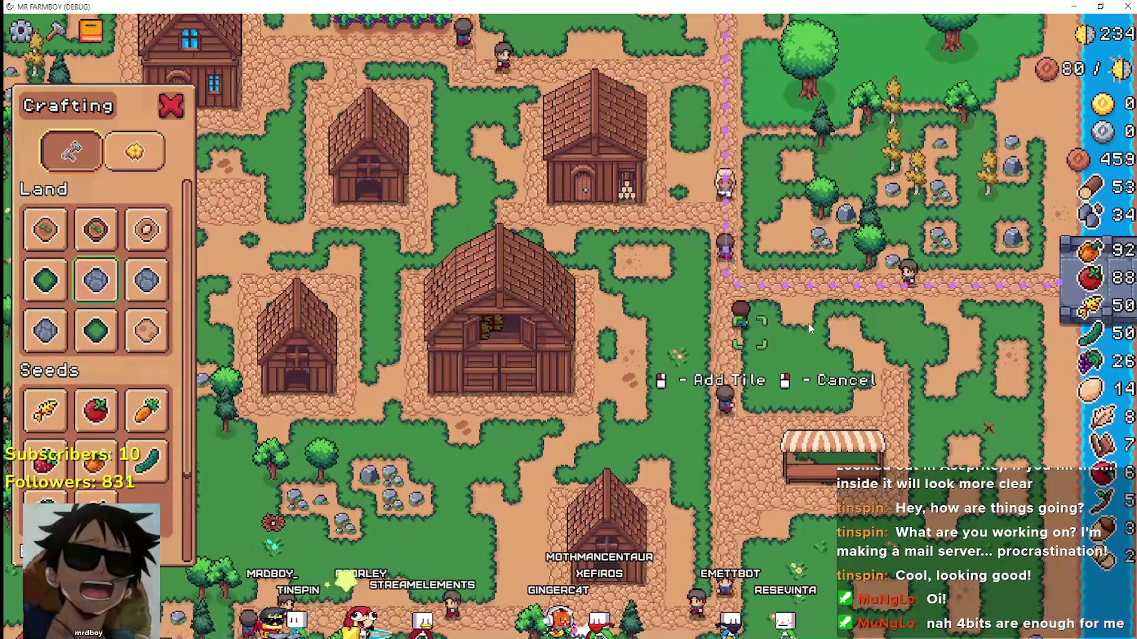
key(s)
scroll(810, 329, up, 2)
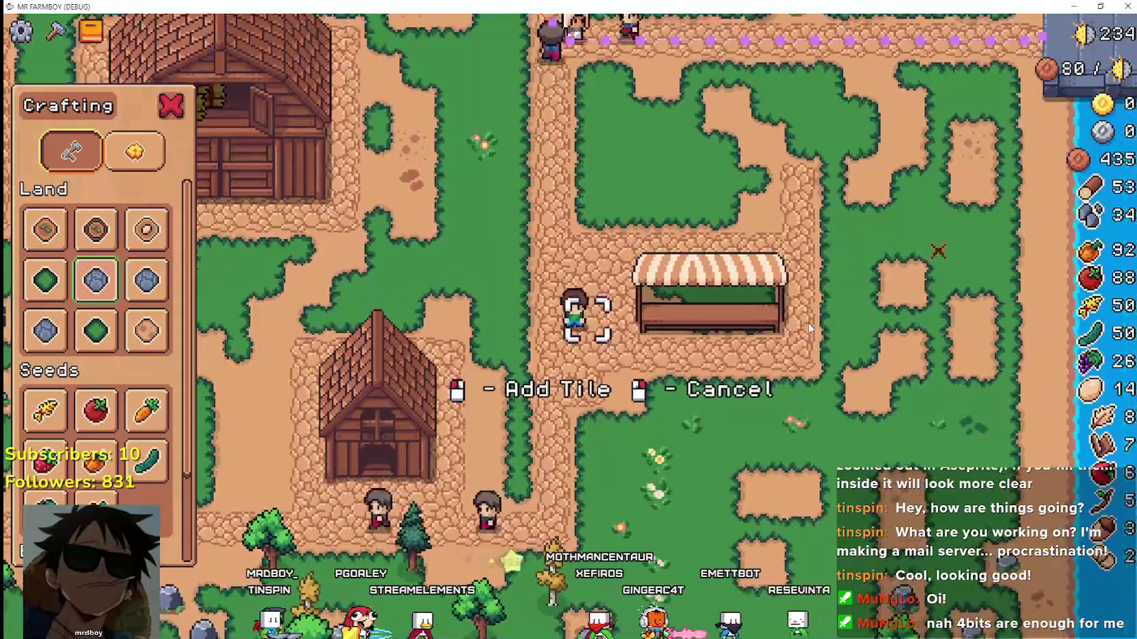
Walk the farmer north toward the bridge and back south, then cancel tile adding.
key(w)
key(w)
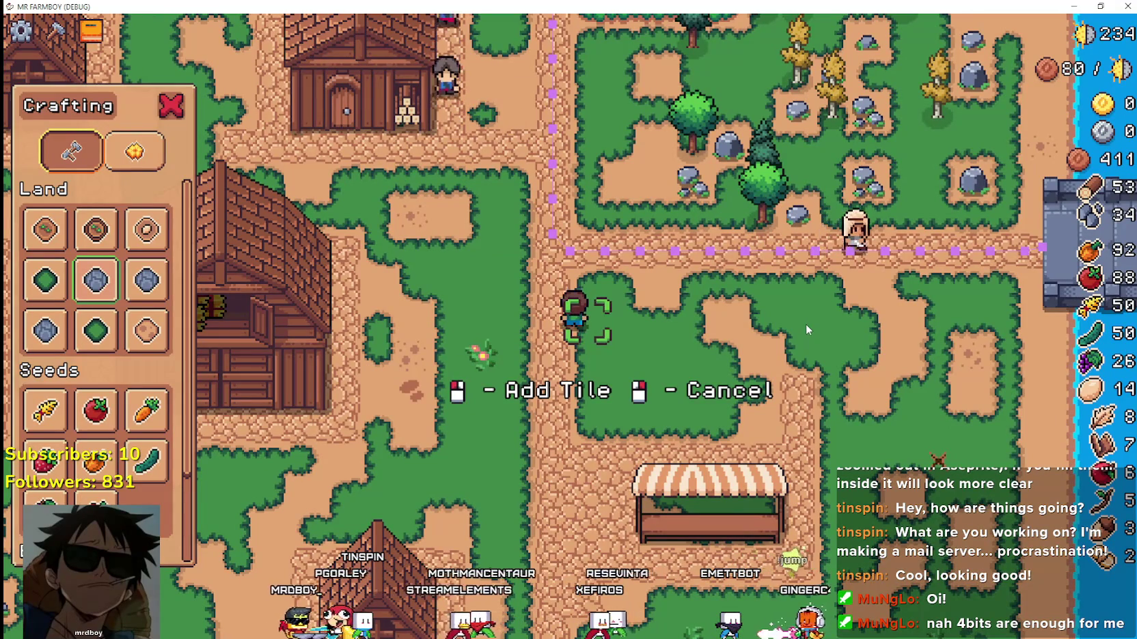
key(s)
key(s)
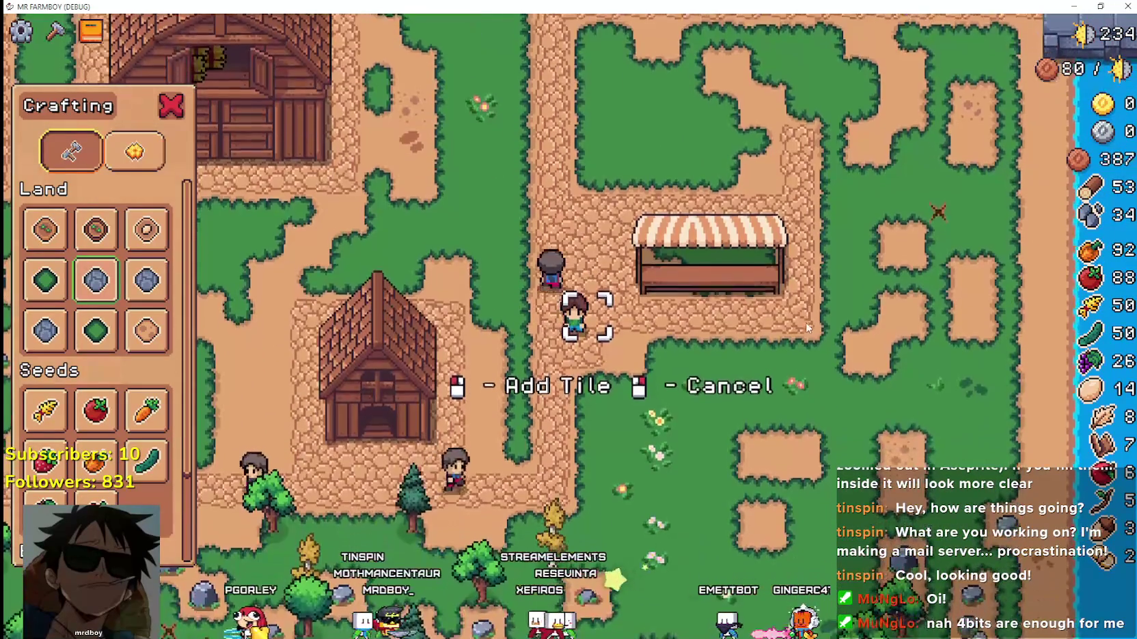
key(w)
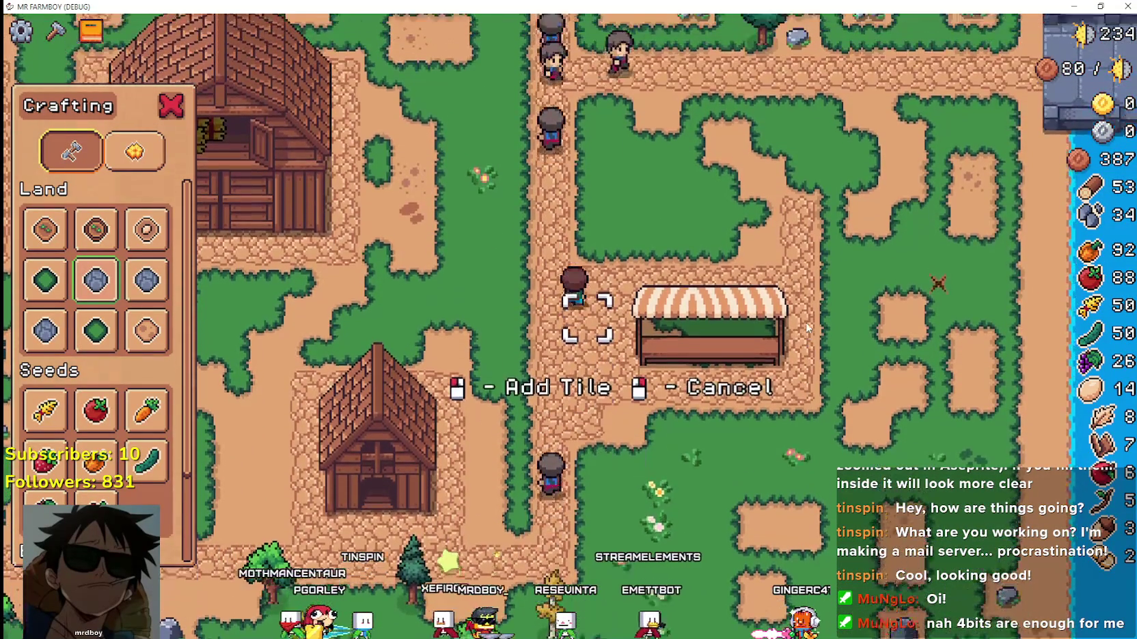
key(w)
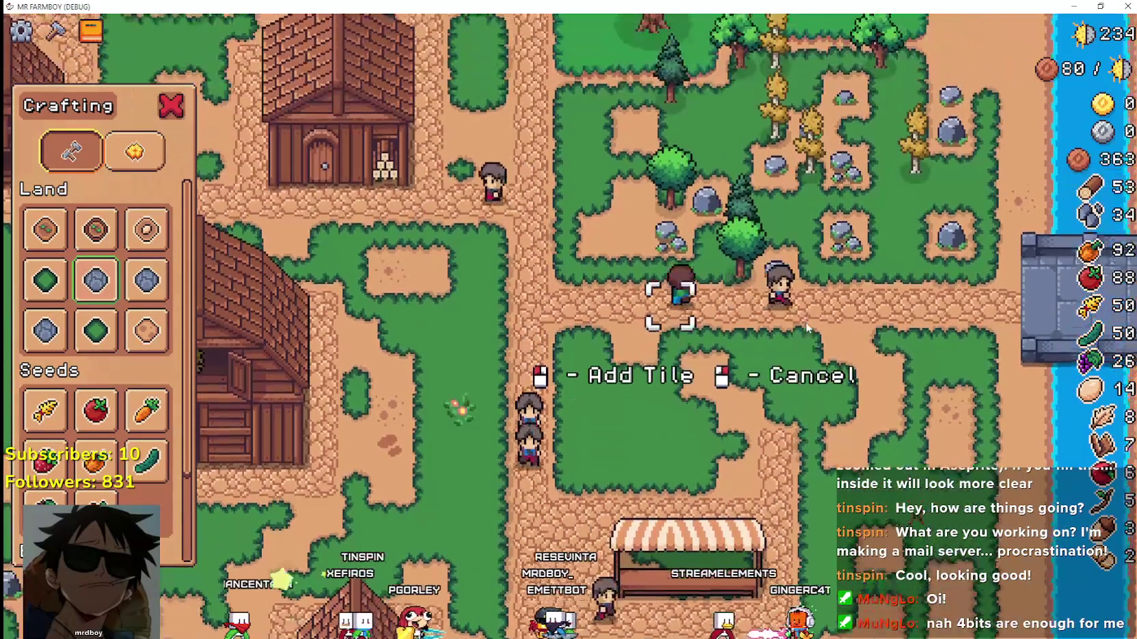
key(s)
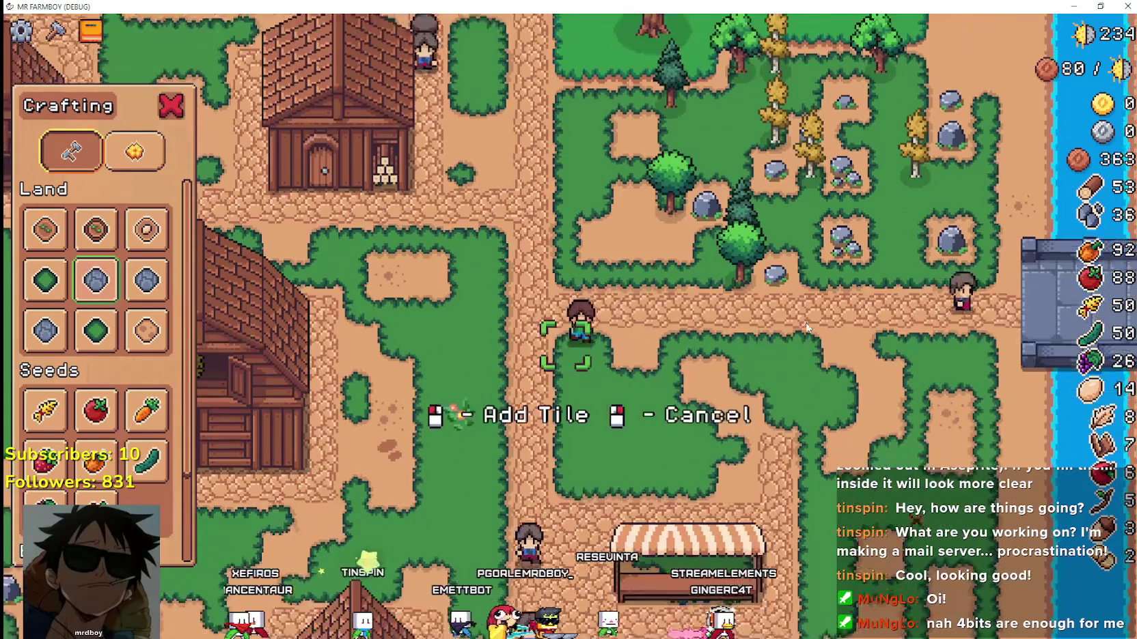
right_click(807, 328)
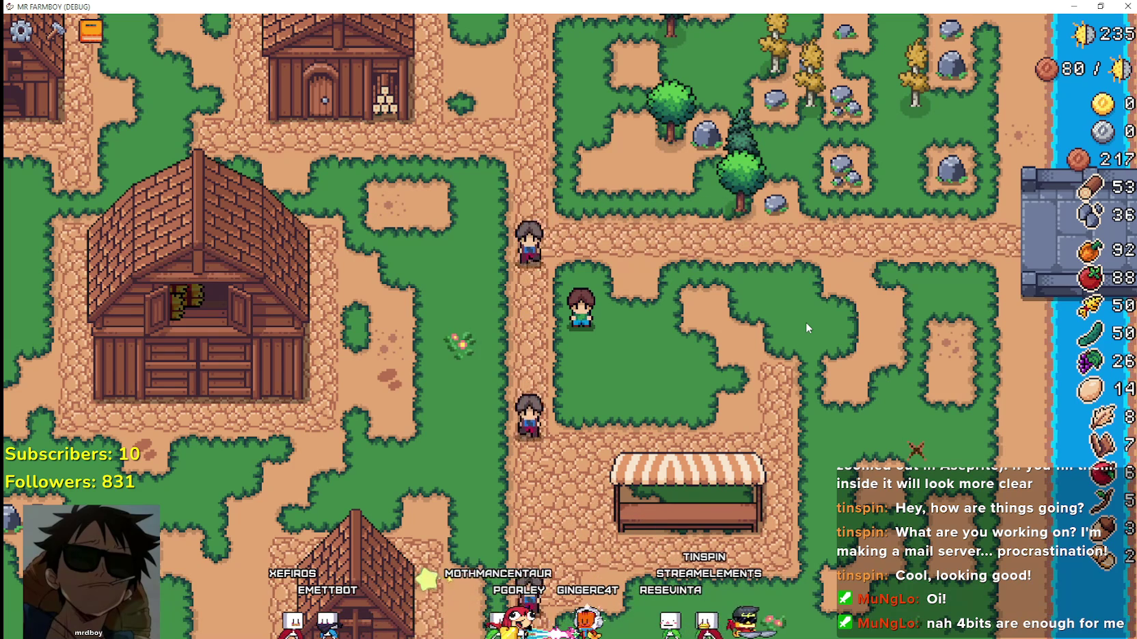
Zoom the camera out over the whole farm, back in on the crop fields, then open the pause menu.
scroll(682, 328, down, 4)
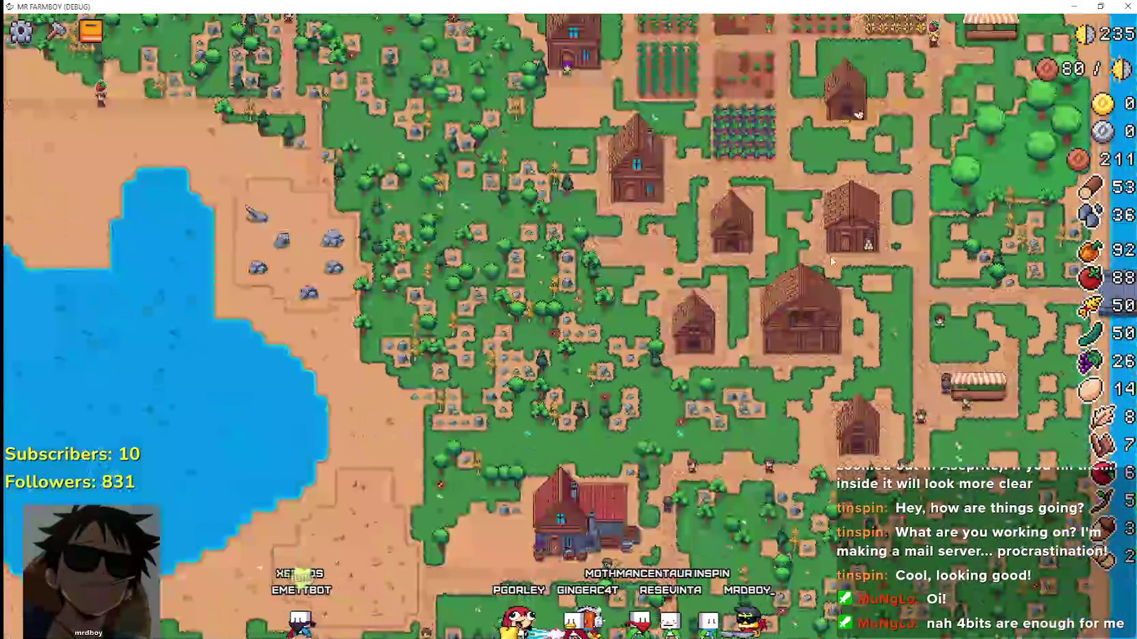
scroll(828, 254, up, 3)
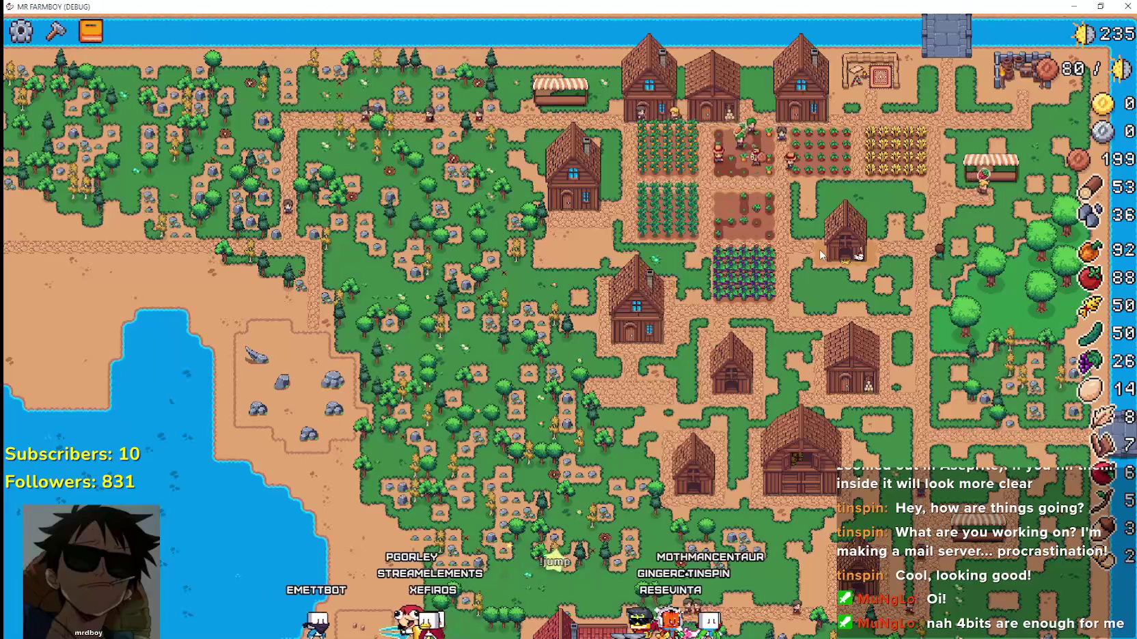
scroll(888, 304, up, 3)
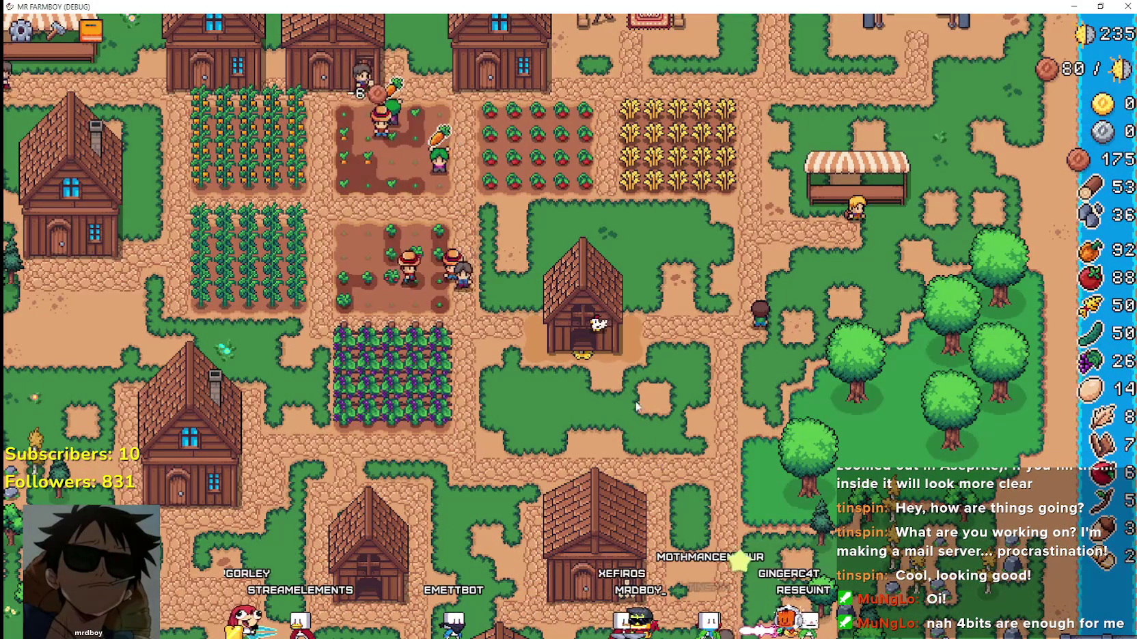
key(Escape)
Quit the game, filter the FileSystem for 'cra' and select craft_barn.tres.
click(614, 396)
click(1074, 5)
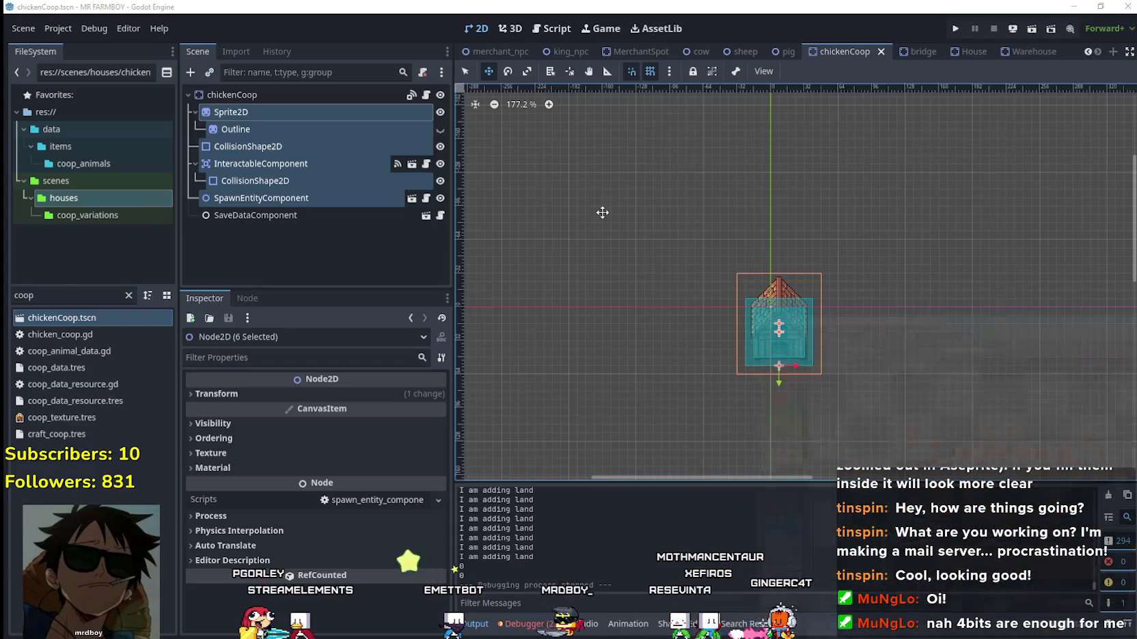
click(128, 294)
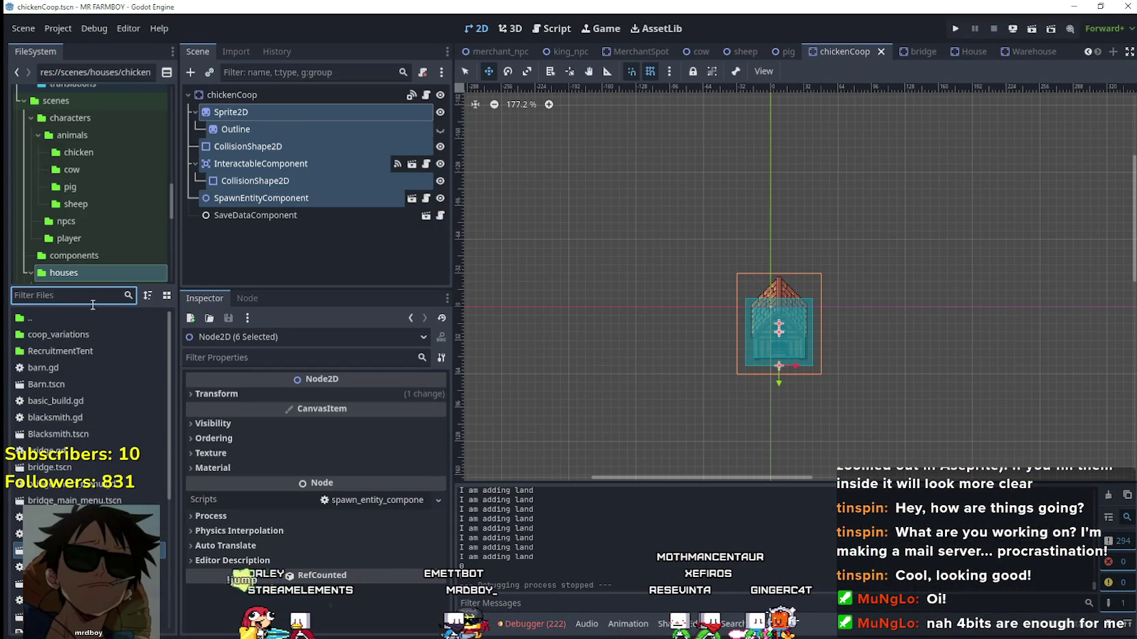
text(craft)
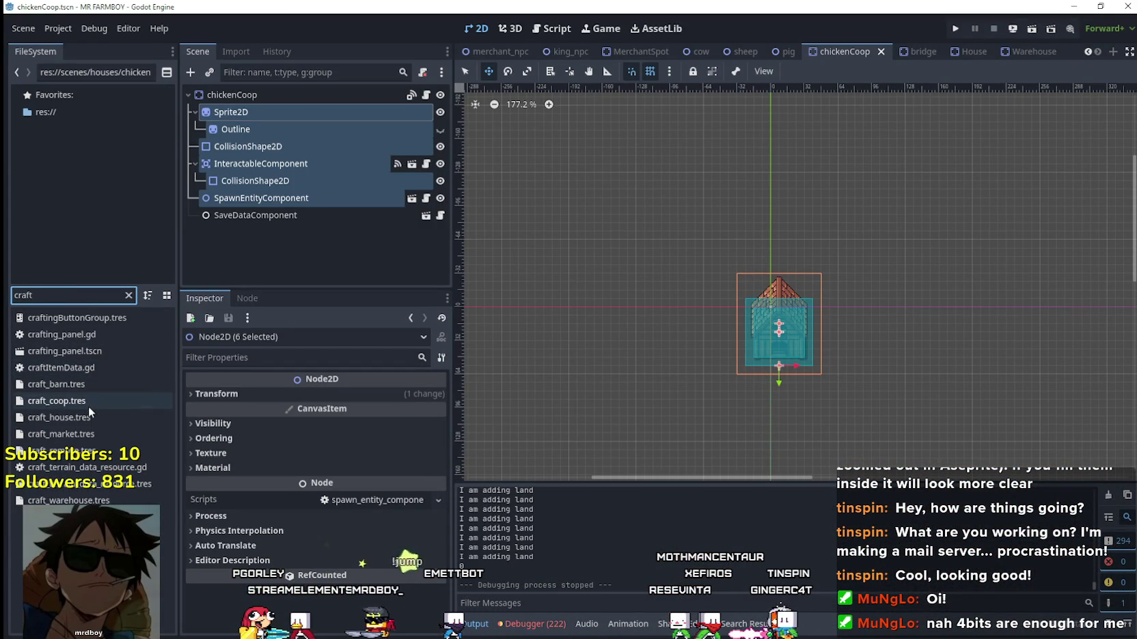
click(91, 384)
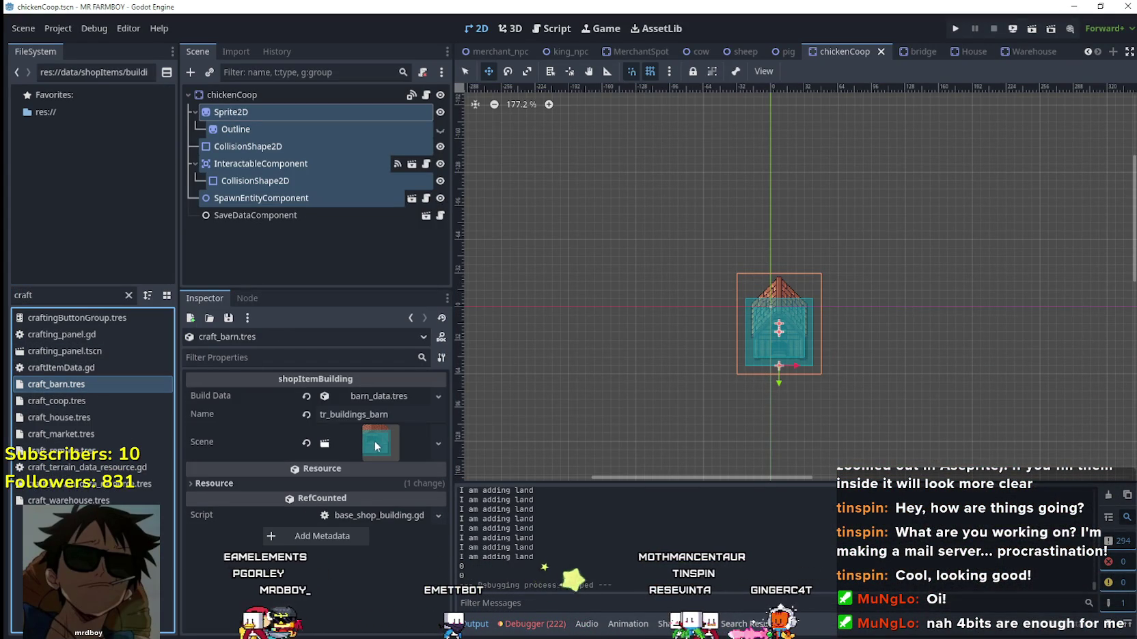
Expand the barn's Preview Craft Texture and draw a new region over the brown barn.
click(378, 396)
scroll(369, 476, down, 5)
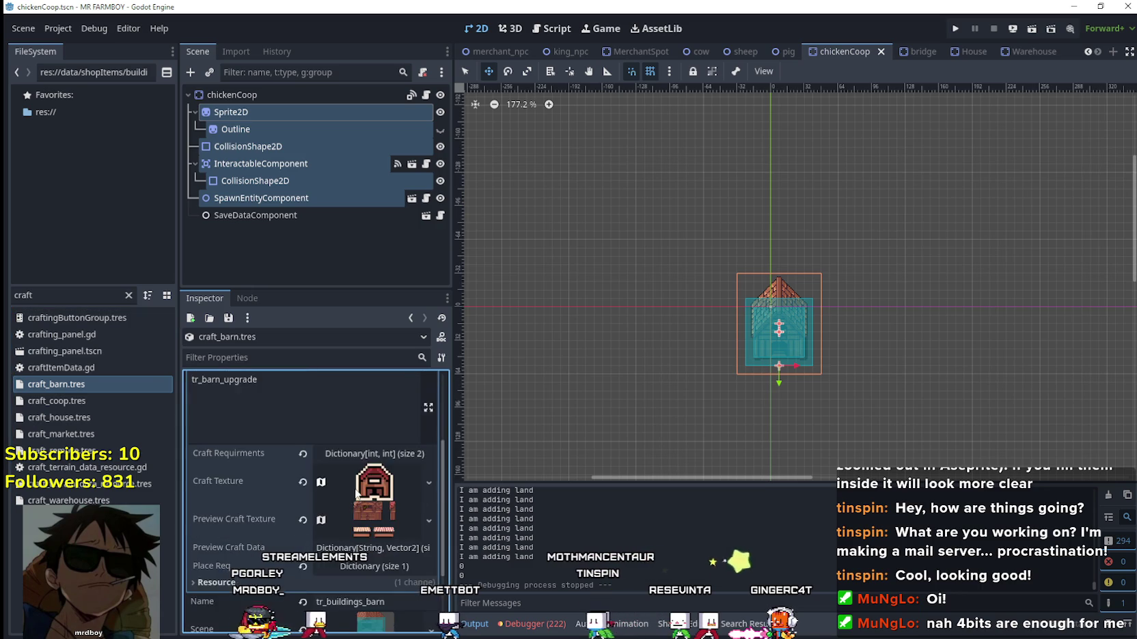
click(374, 454)
scroll(342, 533, down, 3)
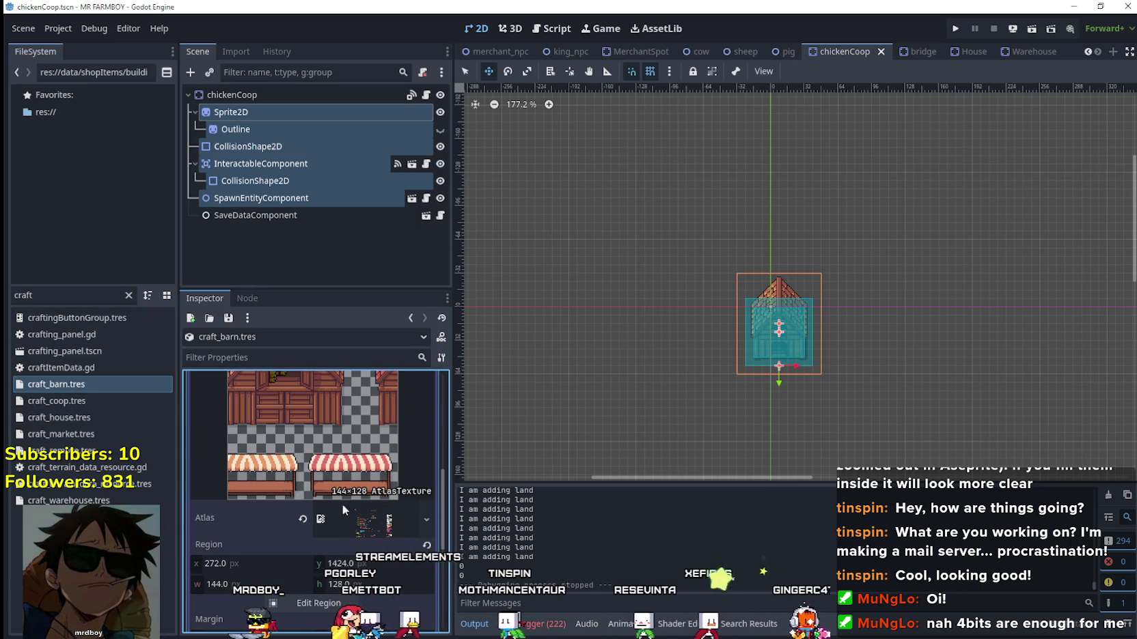
click(318, 602)
scroll(456, 345, down, 5)
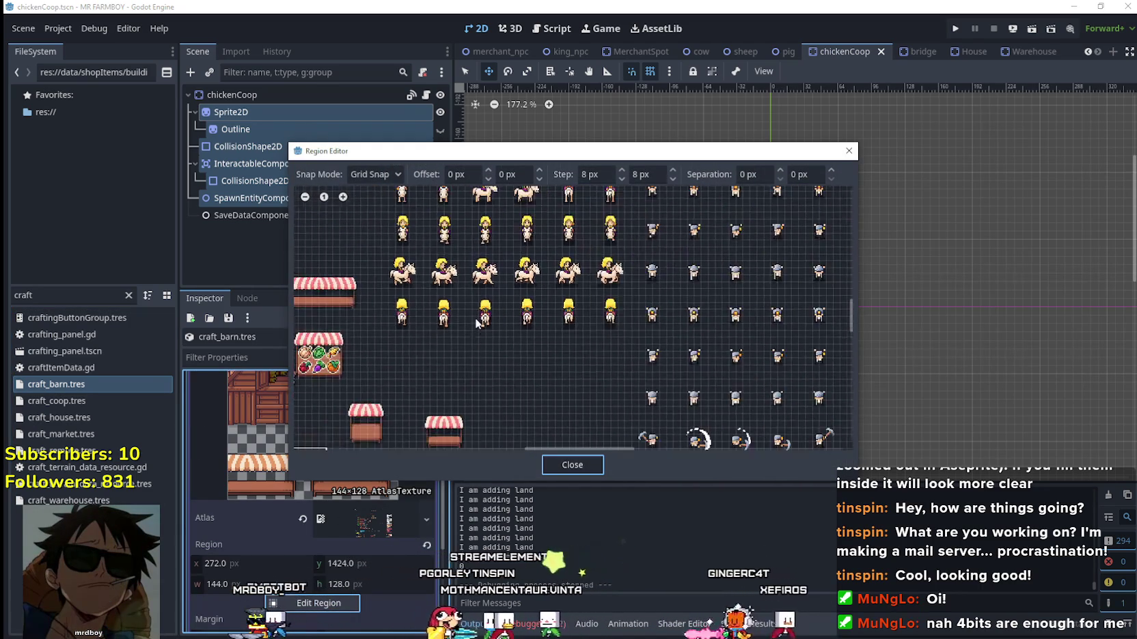
scroll(457, 339, down, 2)
scroll(480, 344, up, 6)
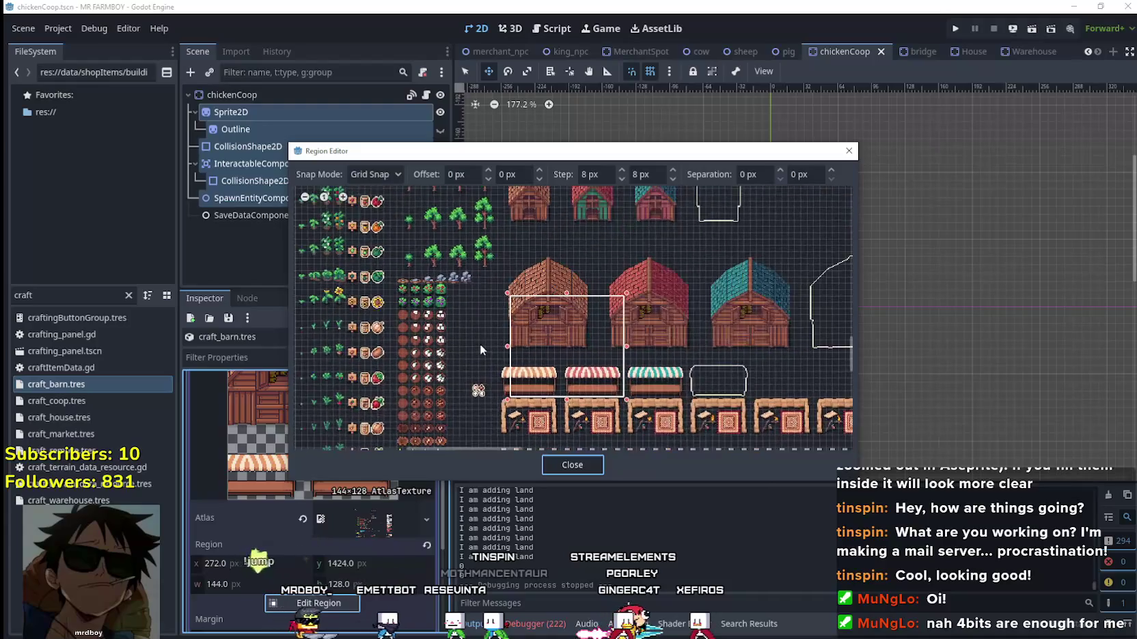
scroll(488, 351, up, 4)
drag(473, 367, 632, 196)
Adjust the barn region to 128 px wide and 136 px tall with its top at y 1368.
scroll(643, 219, up, 2)
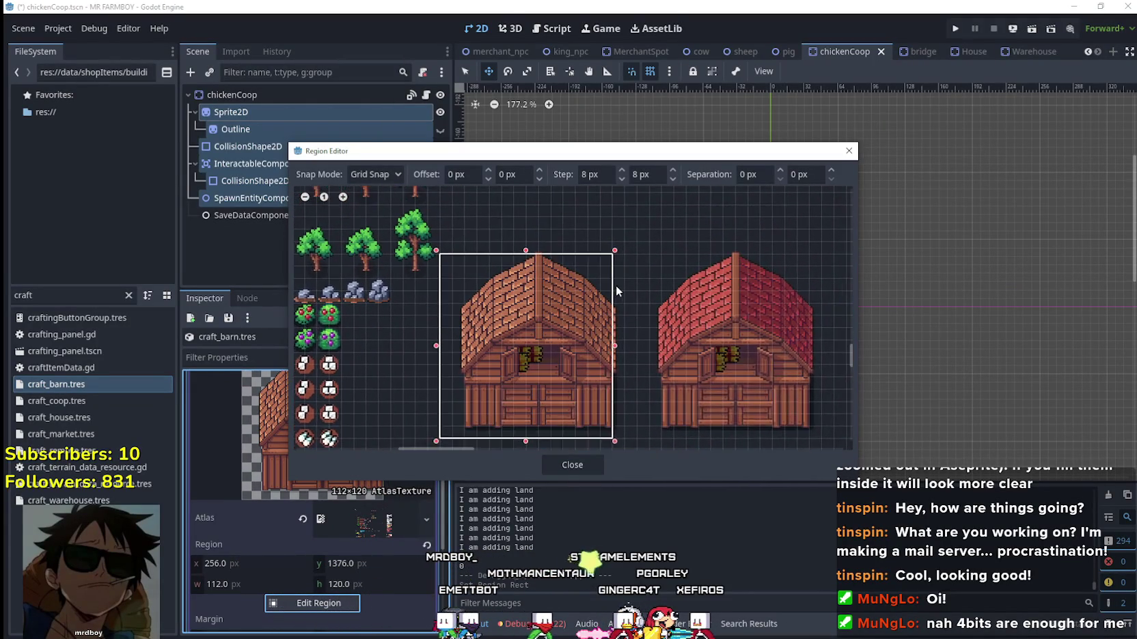
drag(617, 357, 640, 348)
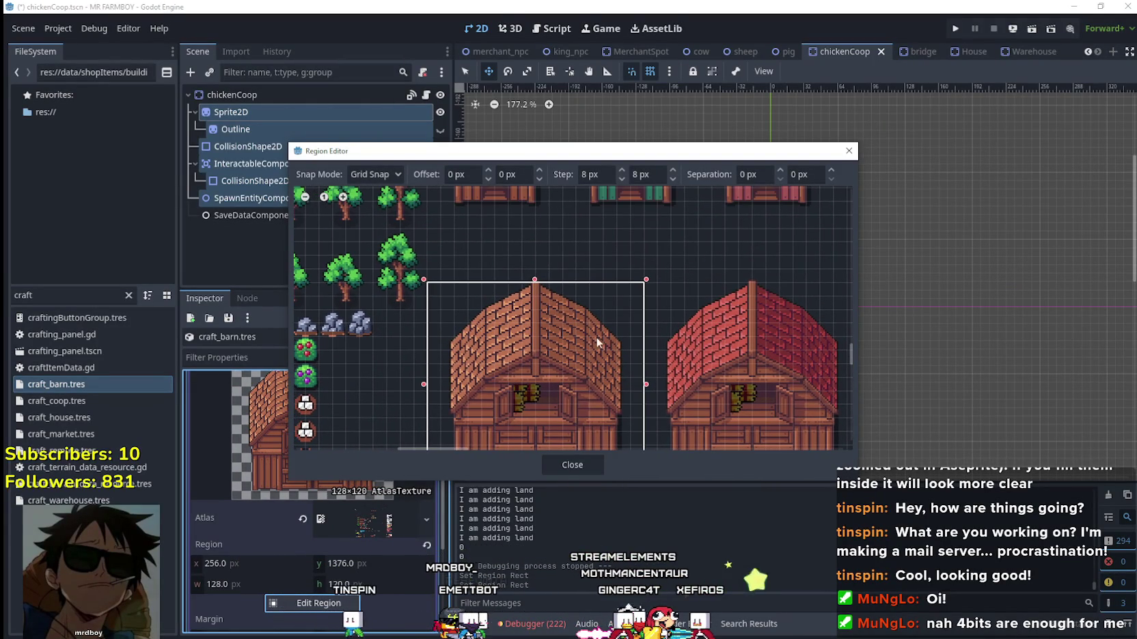
drag(532, 280, 532, 267)
scroll(540, 300, down, 1)
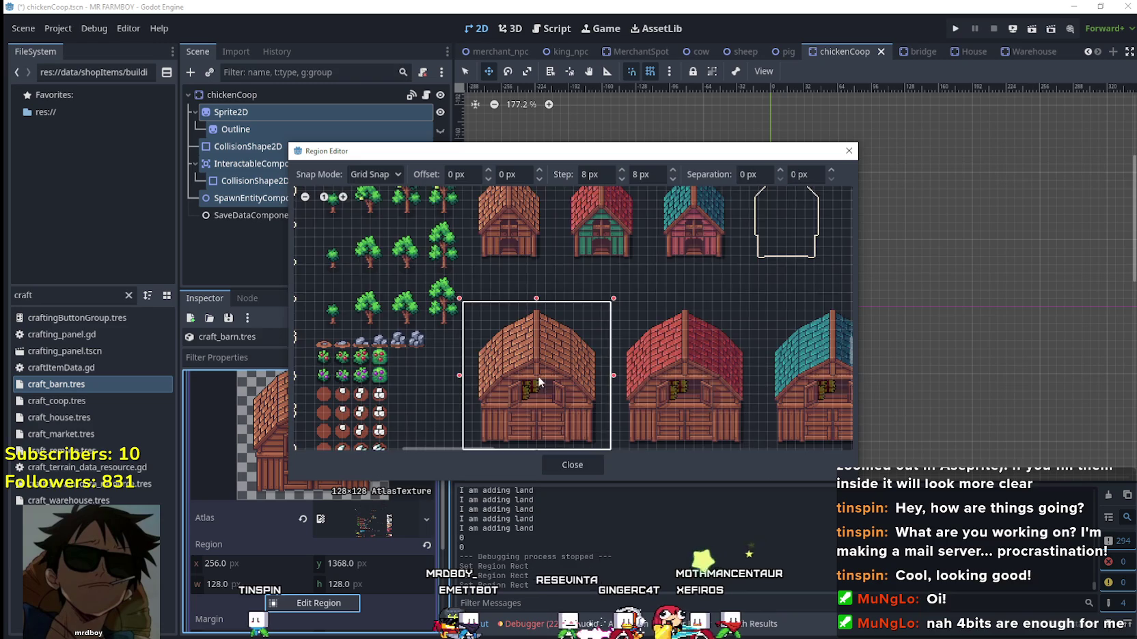
scroll(557, 341, up, 2)
drag(561, 364, 558, 376)
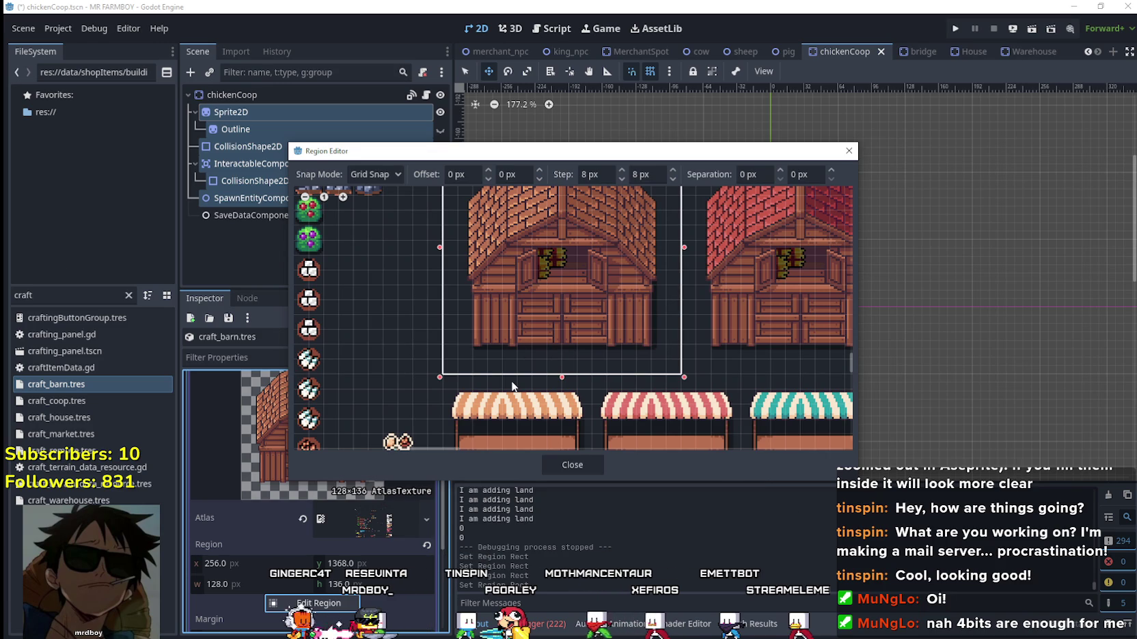
Close the region editor, collapse the texture settings and save the scene.
click(552, 469)
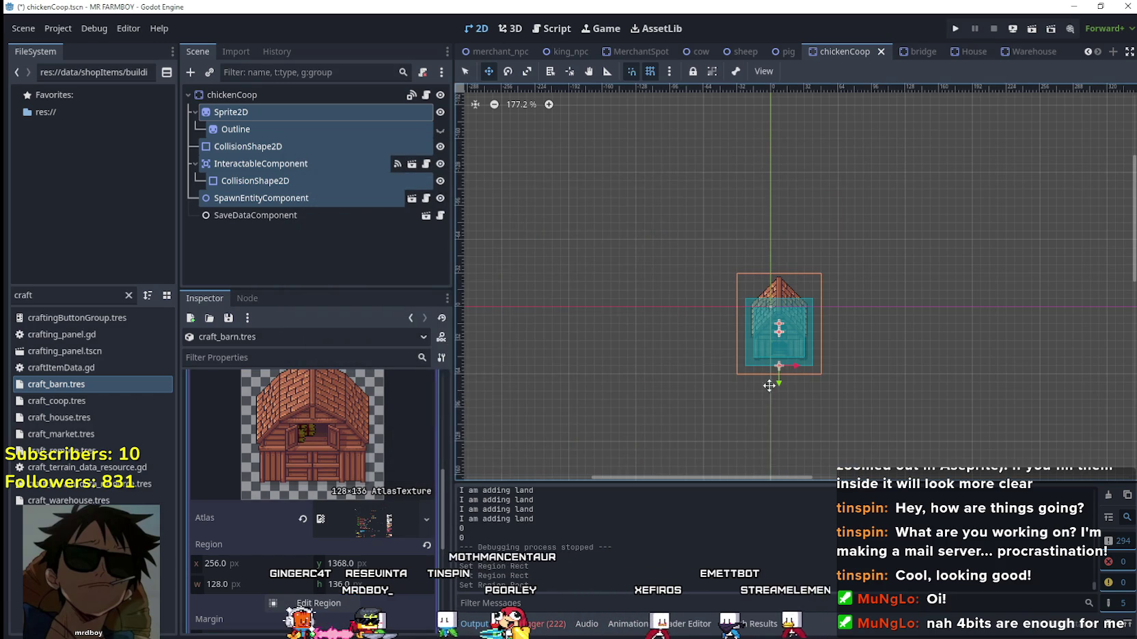
scroll(631, 342, up, 1)
scroll(352, 459, up, 3)
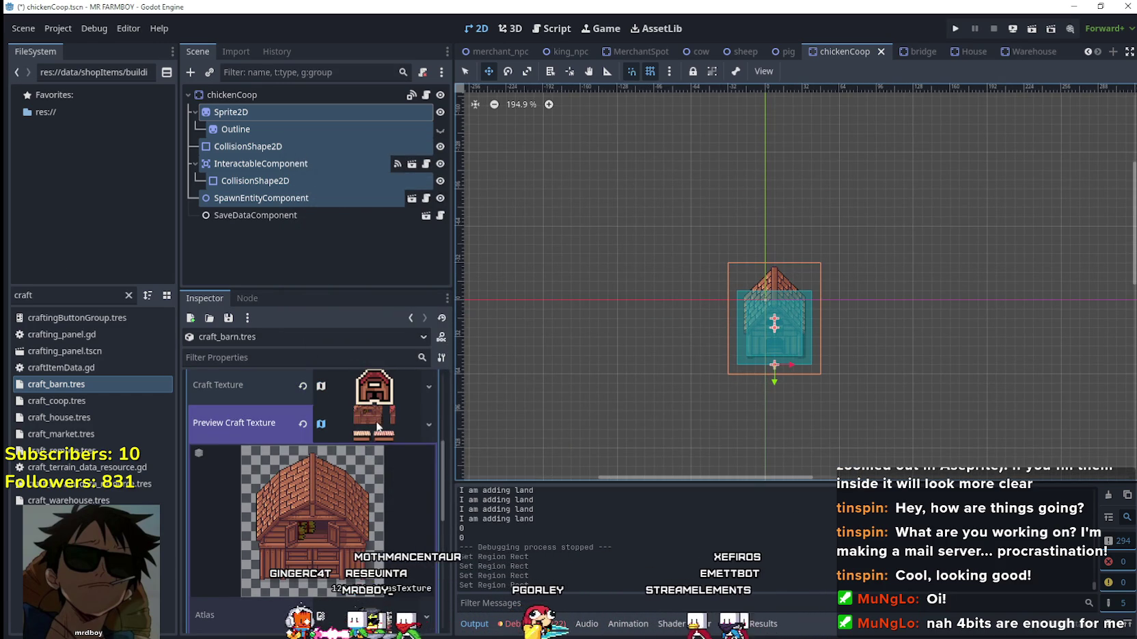
click(375, 413)
scroll(368, 521, up, 3)
key(ctrl+s)
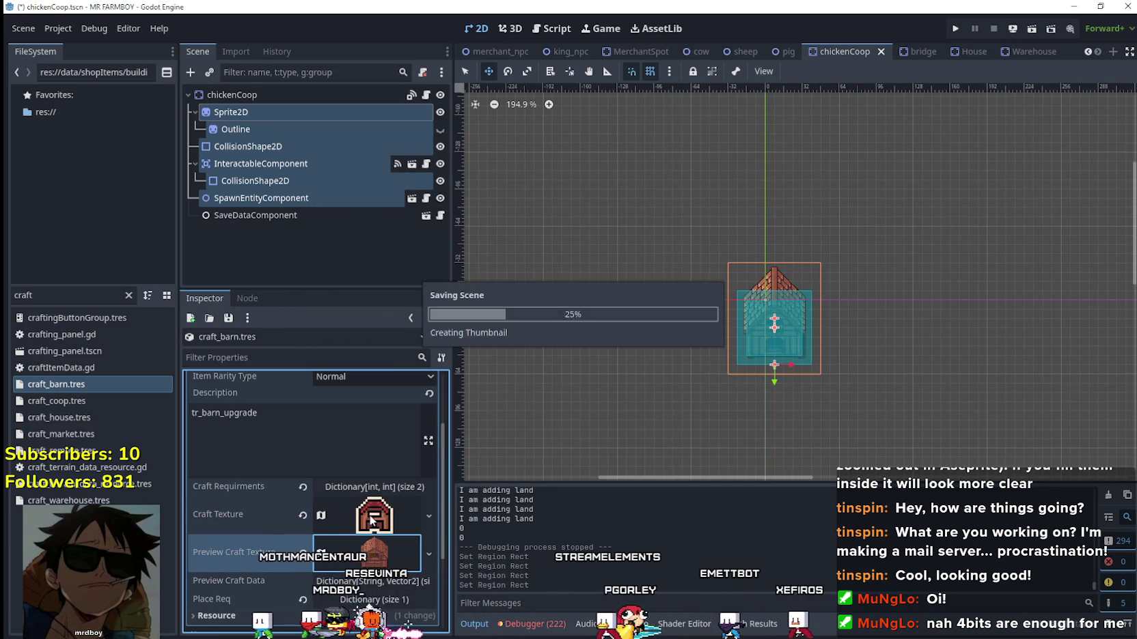
Select craft_coop.tres and bring up the region editor for its Preview Craft Texture.
click(41, 403)
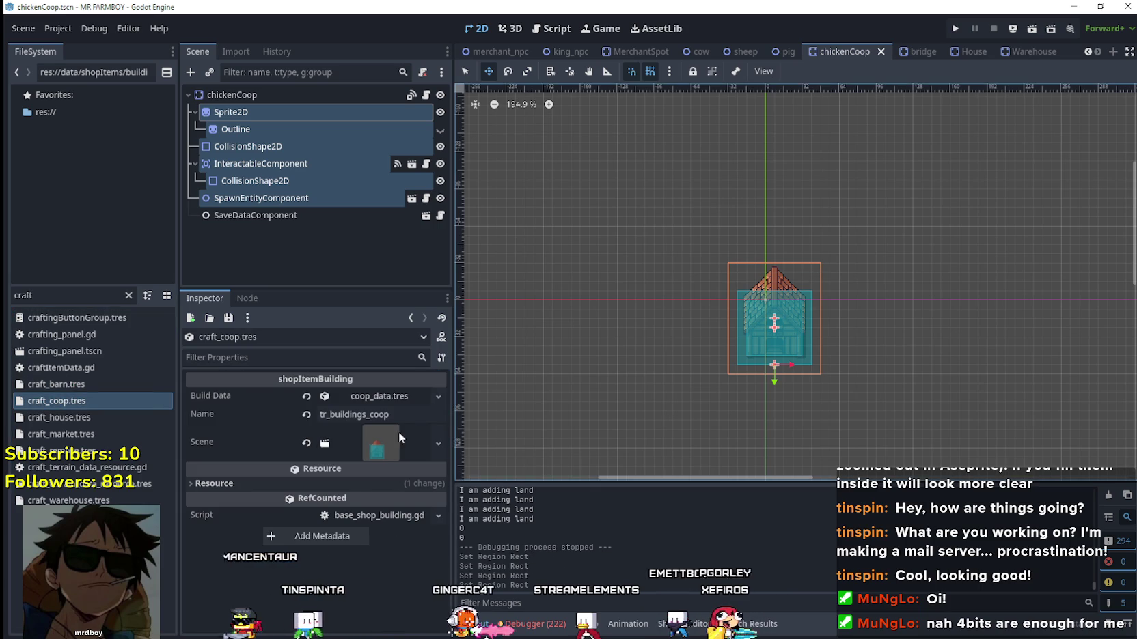
click(387, 403)
click(388, 492)
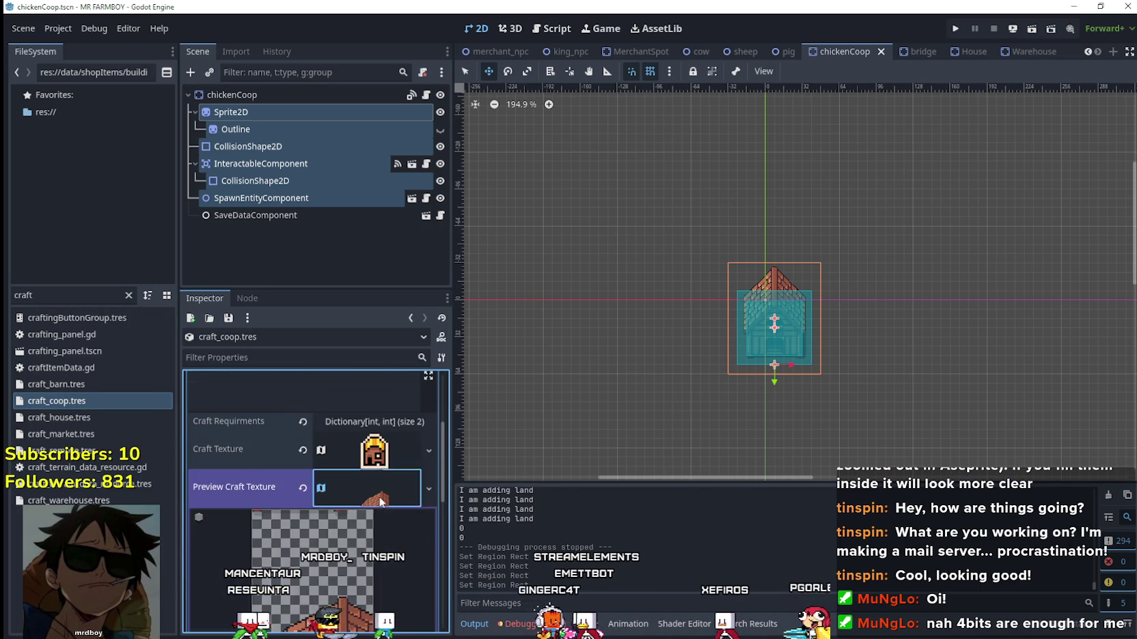
scroll(379, 498, down, 2)
click(347, 540)
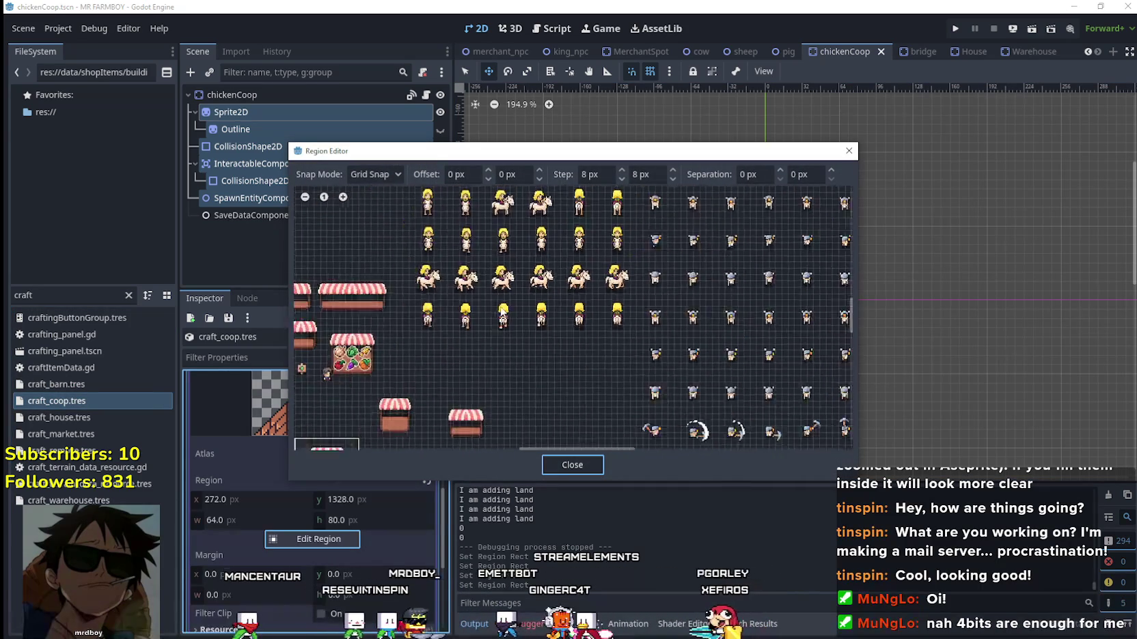
scroll(467, 345, down, 4)
scroll(461, 369, up, 4)
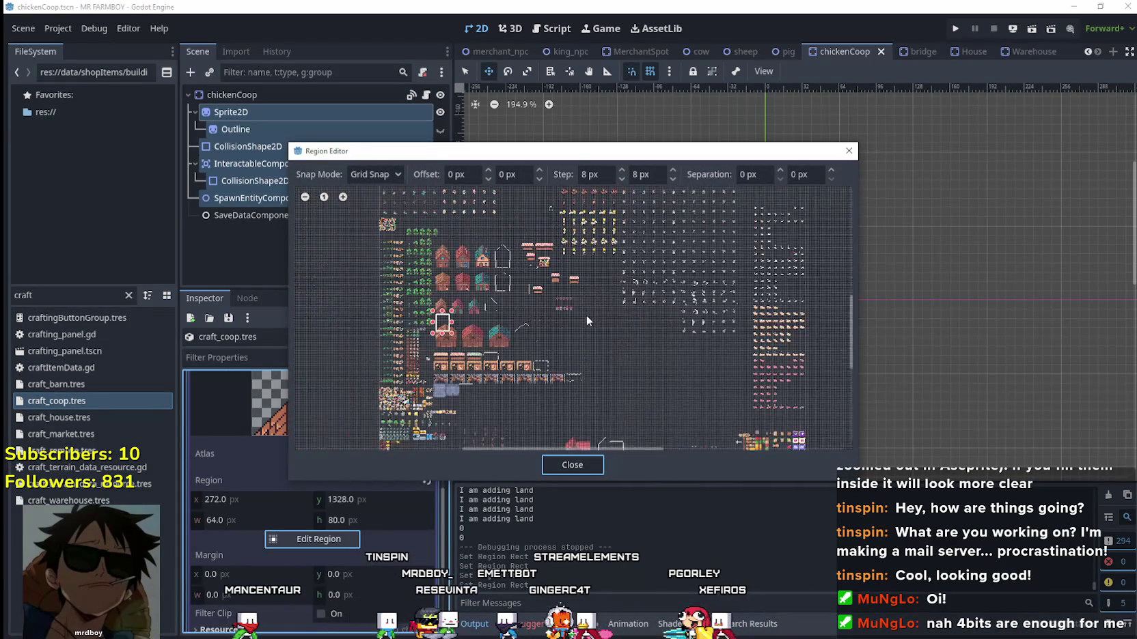
scroll(464, 354, up, 5)
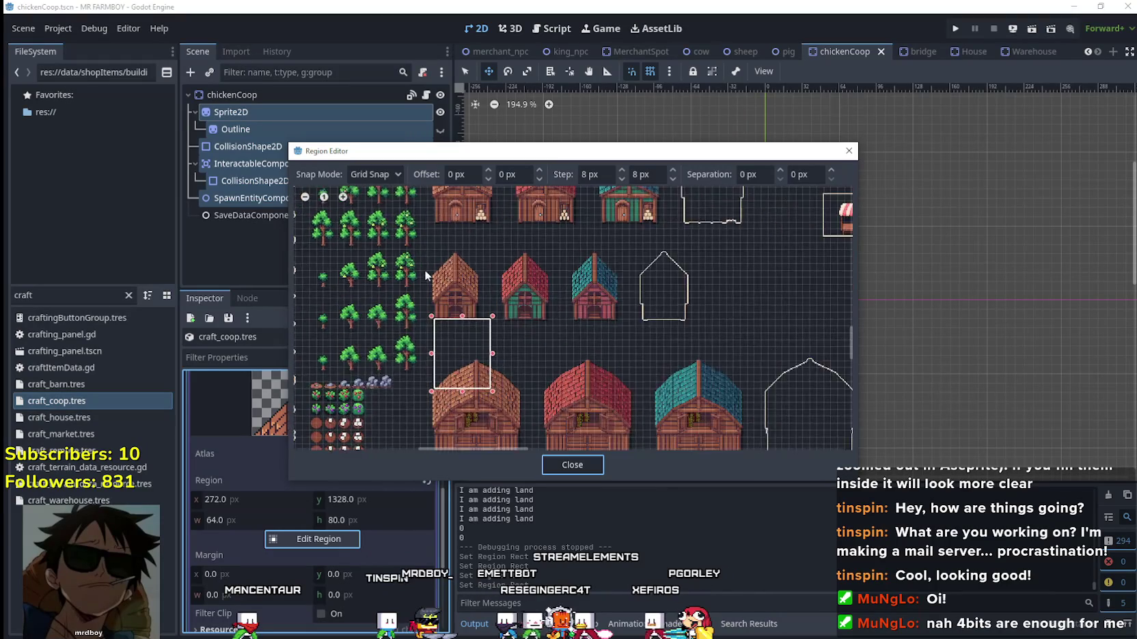
Frame the brown house as an 80×96 px region, including its base.
drag(419, 341, 517, 237)
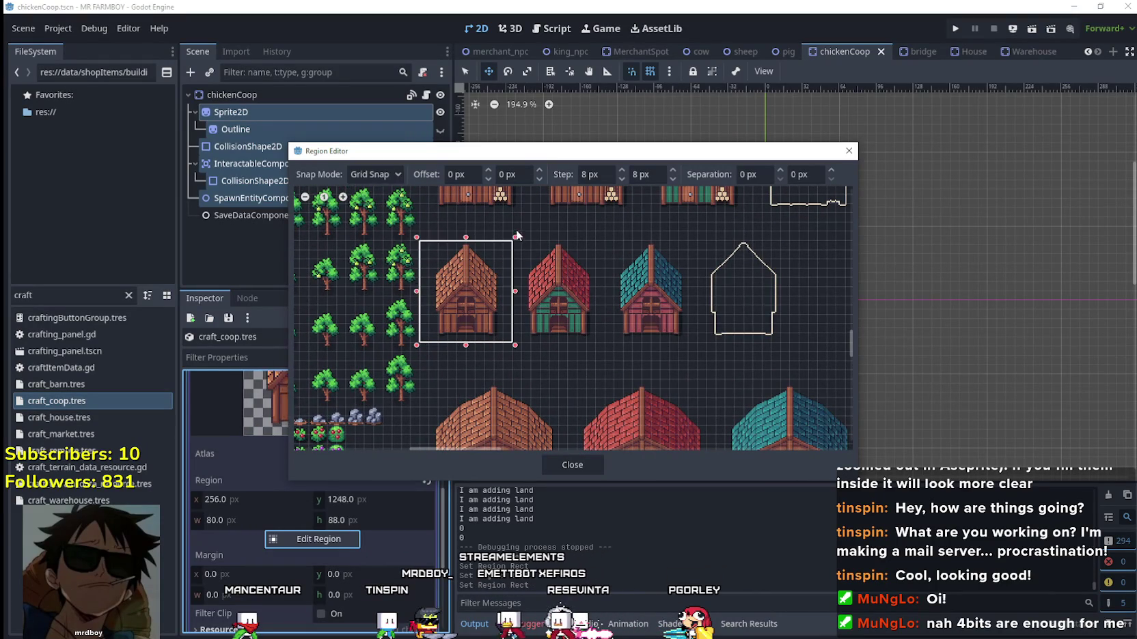
scroll(453, 329, up, 2)
scroll(494, 267, up, 2)
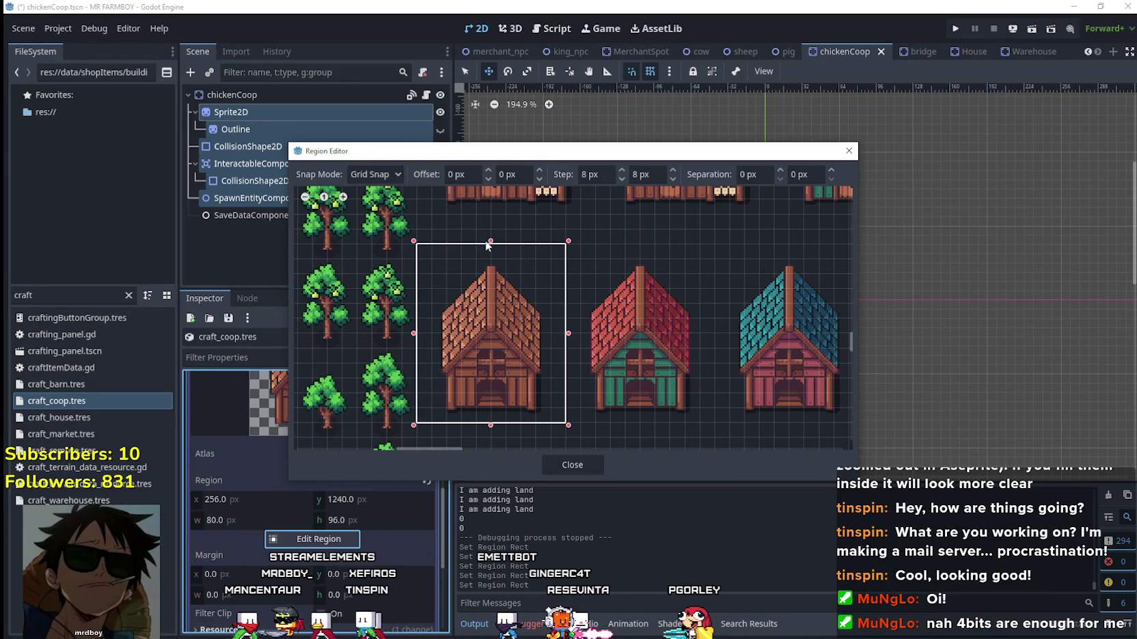
drag(488, 242, 487, 257)
scroll(498, 335, down, 2)
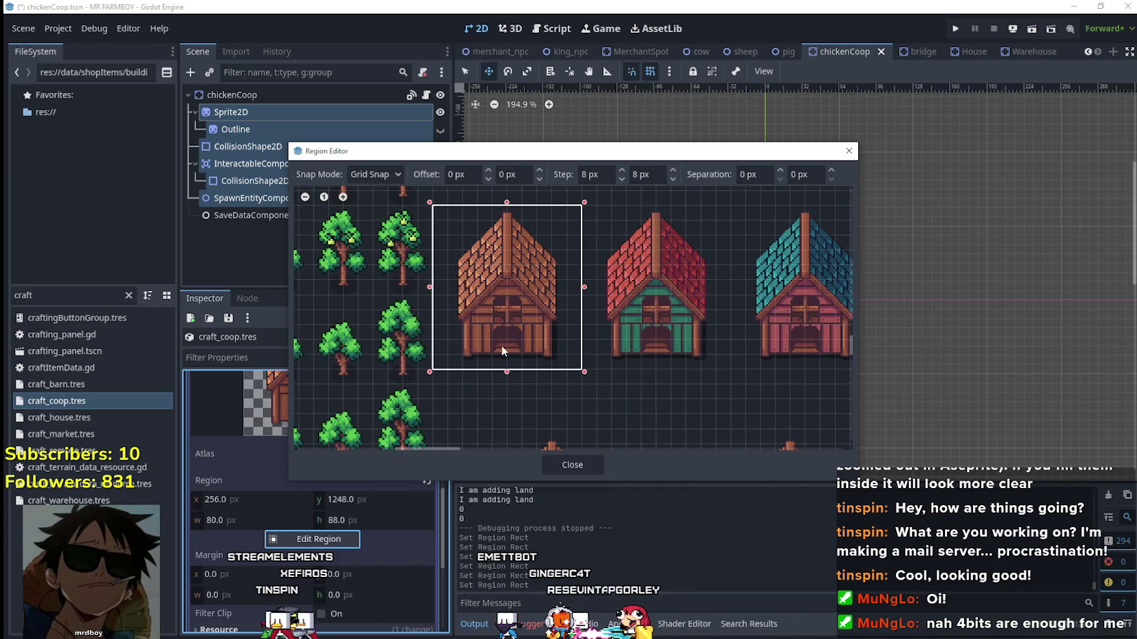
drag(503, 375, 506, 381)
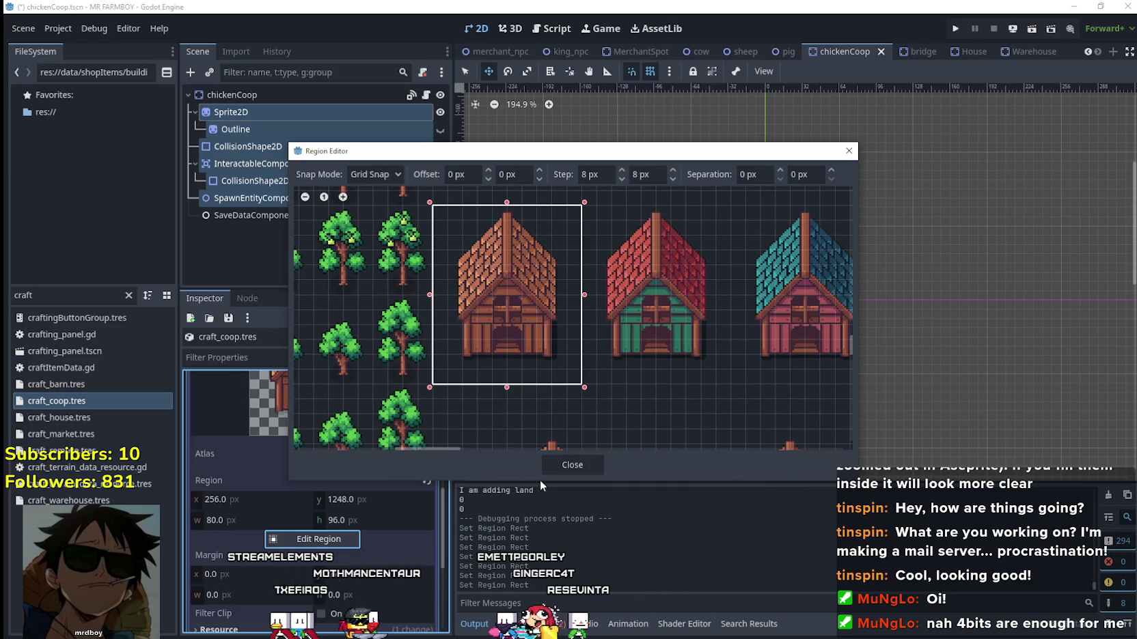
Close the region editor, save the scene and collapse the atlas details.
click(572, 464)
key(ctrl+s)
scroll(368, 464, up, 5)
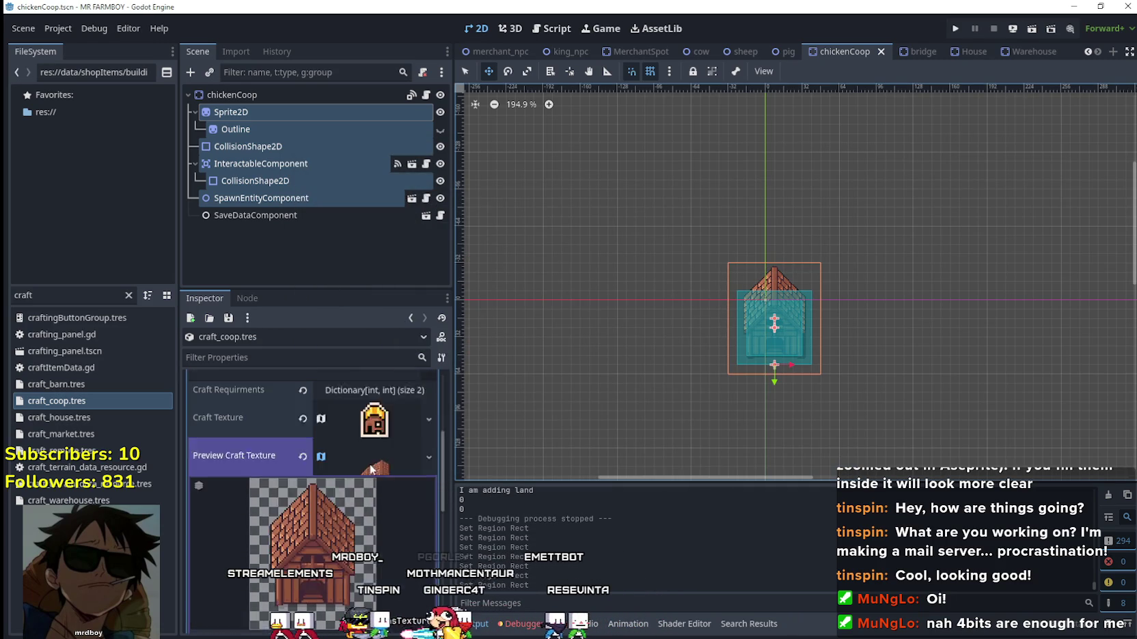
click(365, 494)
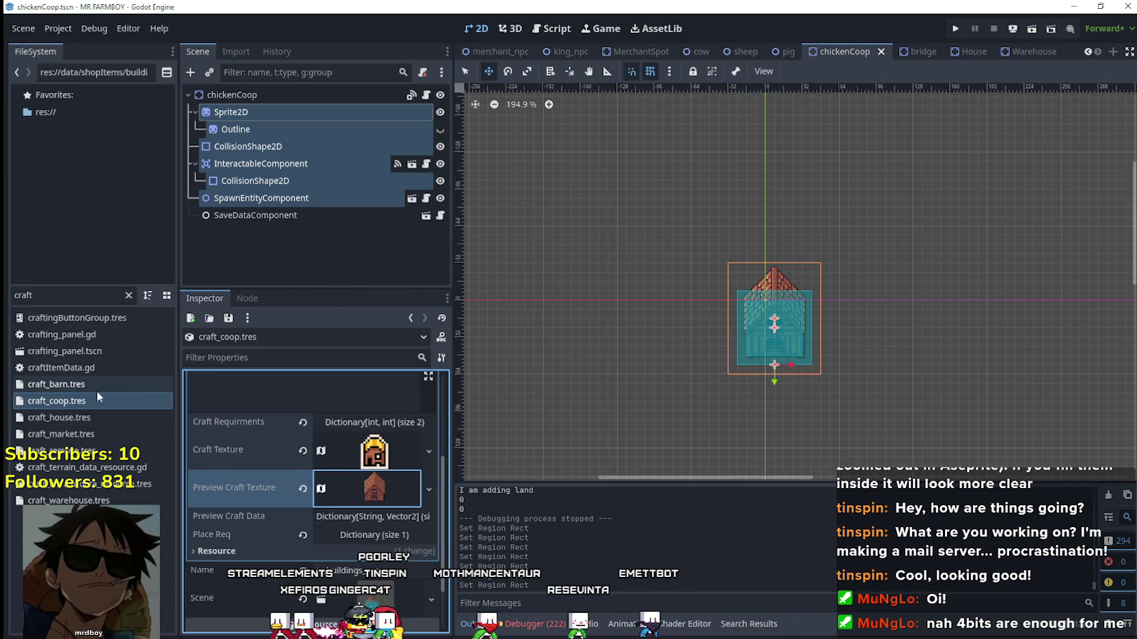
Select craft_house.tres and bring up the region editor for its preview texture.
click(91, 419)
click(379, 395)
scroll(370, 464, down, 5)
scroll(373, 459, down, 5)
click(343, 506)
scroll(514, 308, down, 6)
scroll(544, 309, up, 5)
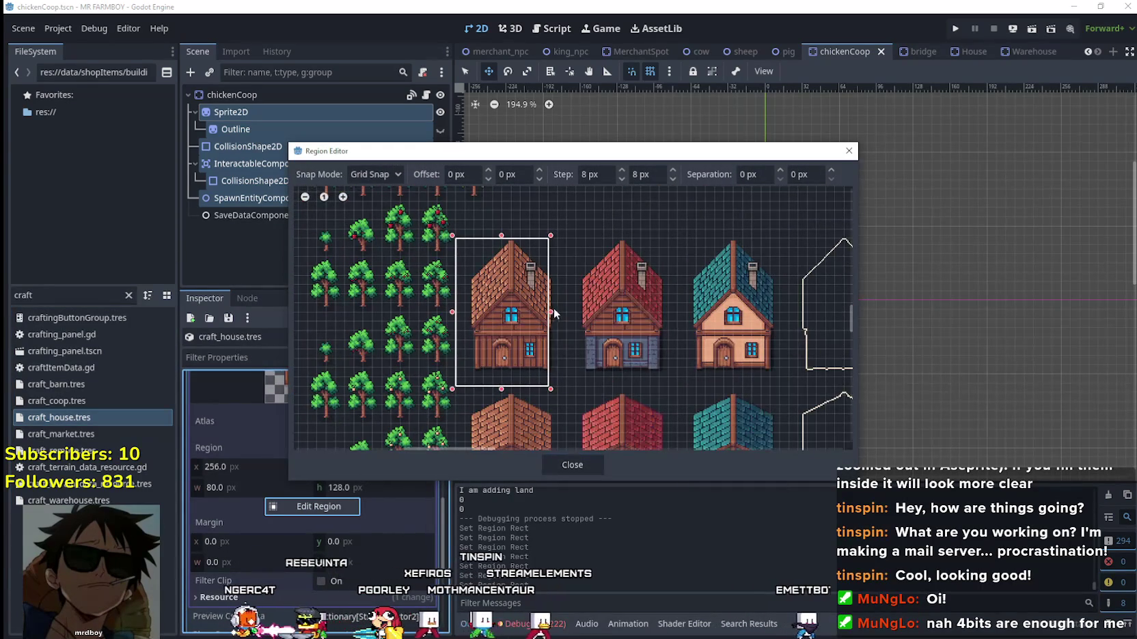
Widen the house preview region to 96 px to cover the whole house, then save.
drag(551, 313, 568, 313)
scroll(527, 358, up, 1)
scroll(513, 281, up, 2)
mouse_move(513, 281)
mouse_down()
mouse_move(551, 324)
mouse_move(522, 259)
mouse_up()
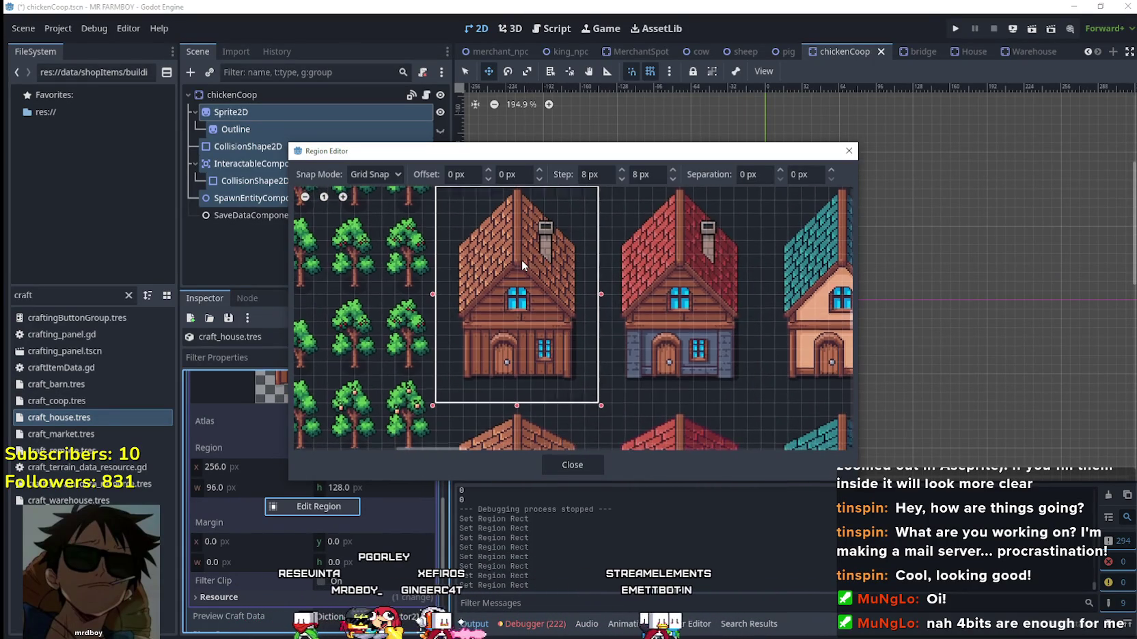
click(560, 462)
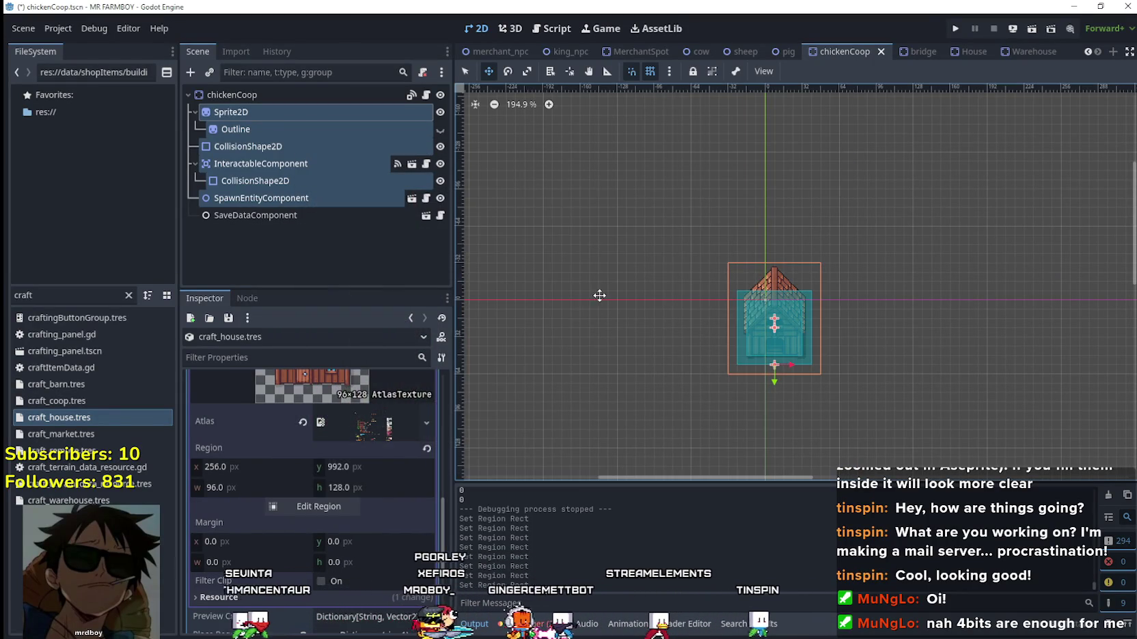
scroll(311, 446, up, 4)
click(376, 487)
key(ctrl+s)
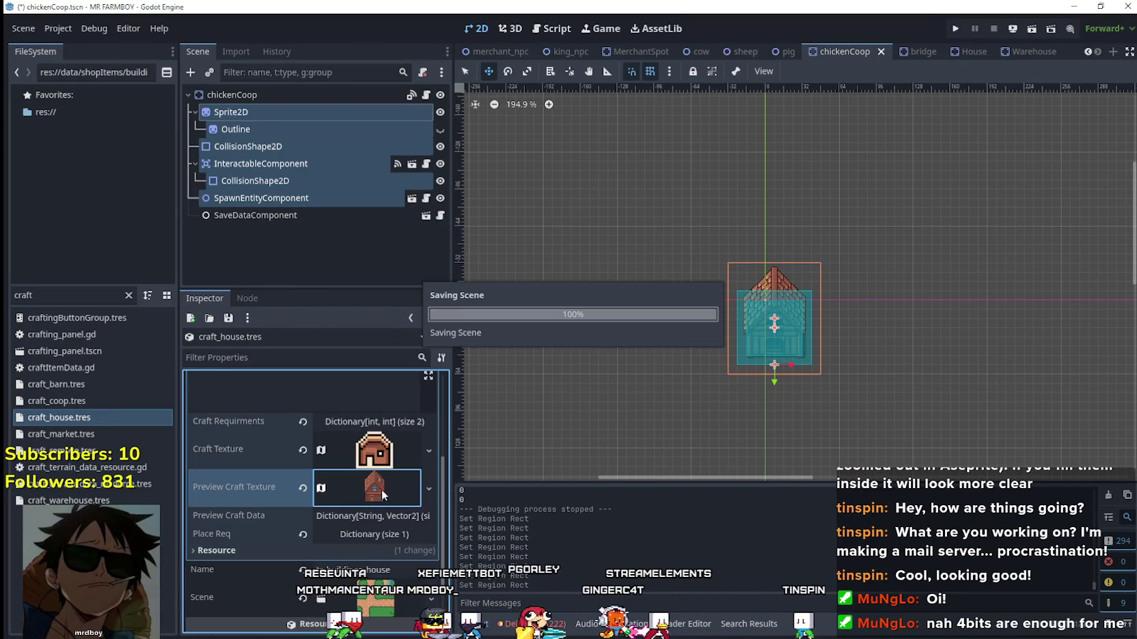
Select craft_market.tres and bring up the region editor for its preview texture.
click(138, 431)
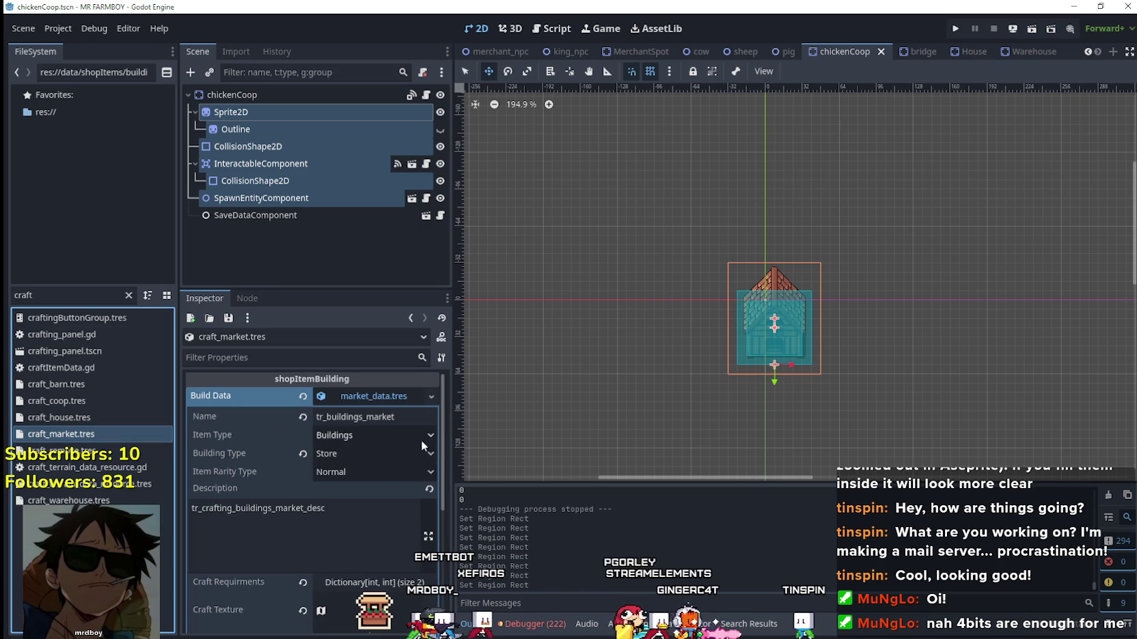
scroll(373, 459, down, 5)
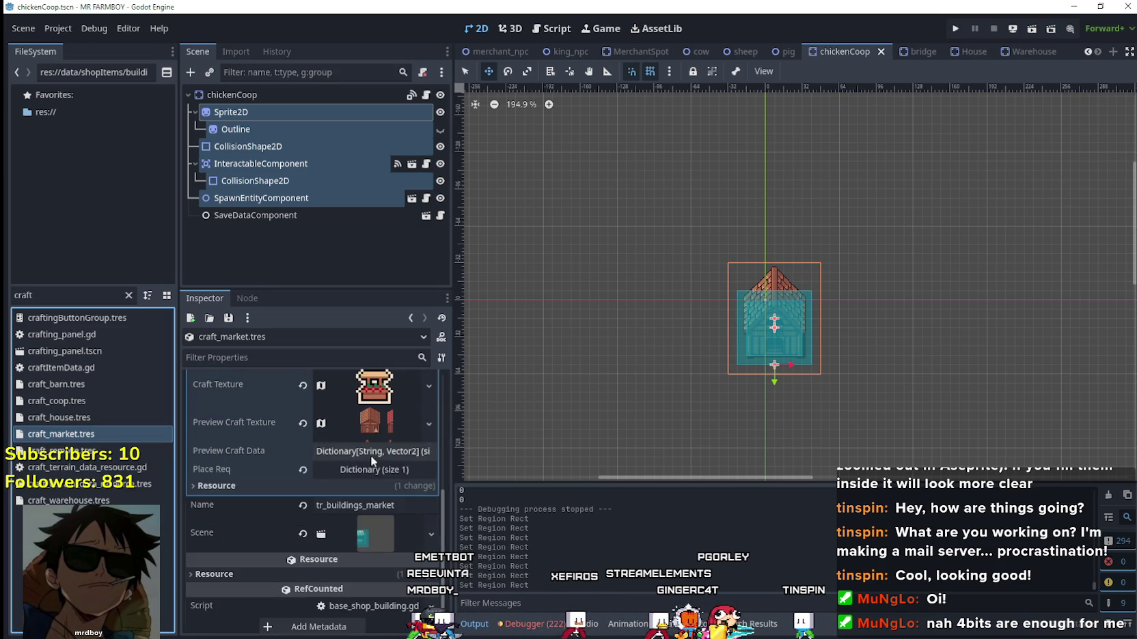
click(371, 432)
scroll(362, 471, down, 5)
click(349, 472)
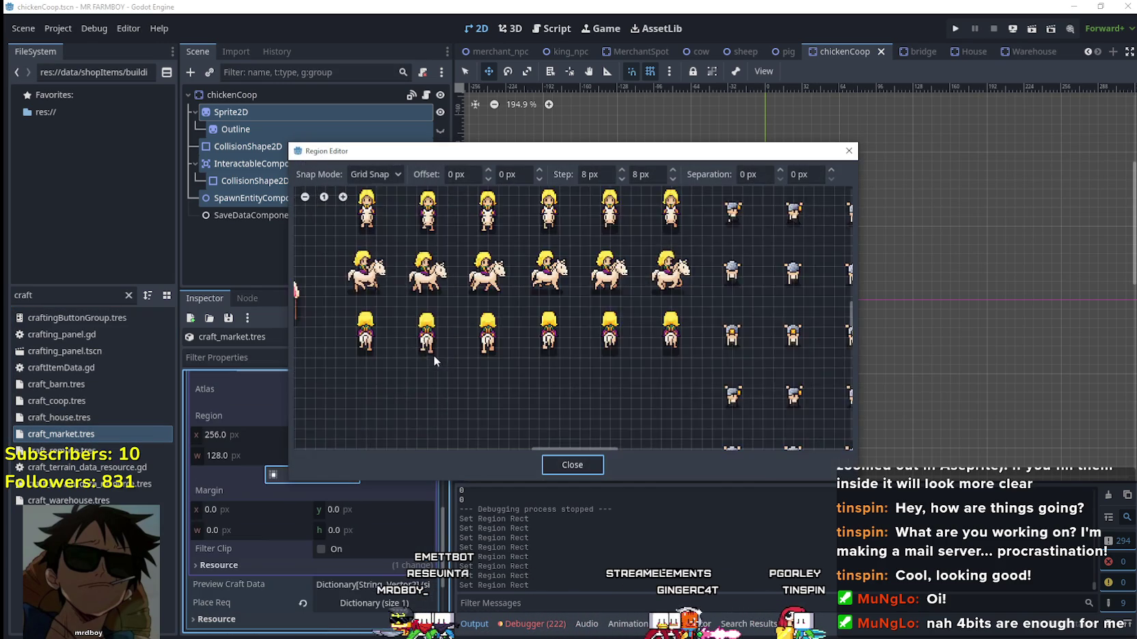
scroll(432, 369, down, 5)
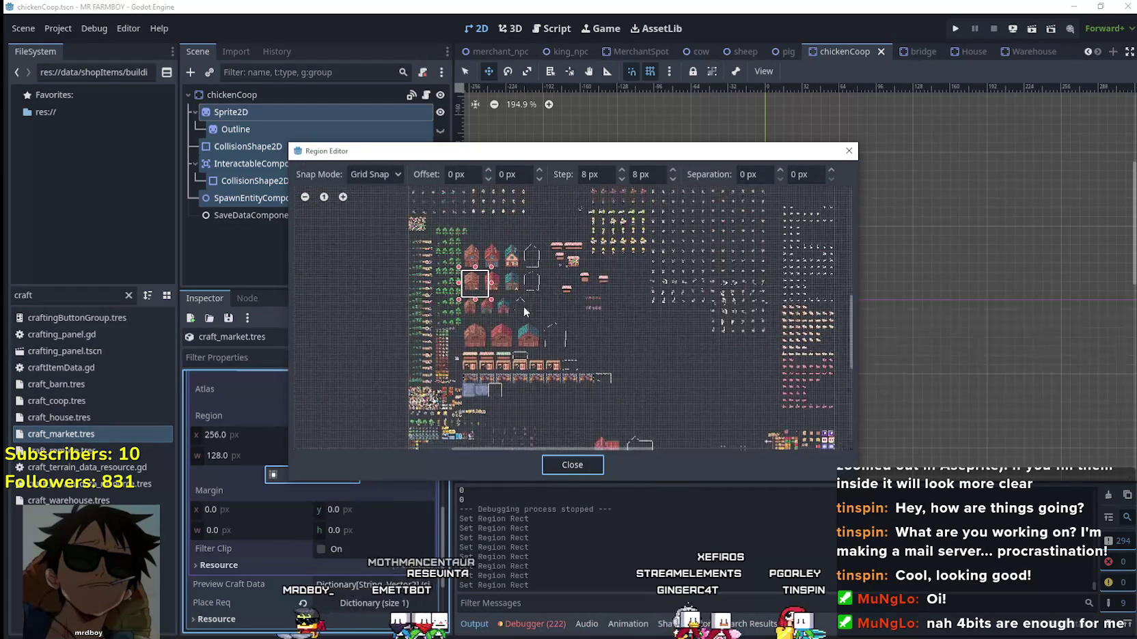
scroll(553, 316, up, 5)
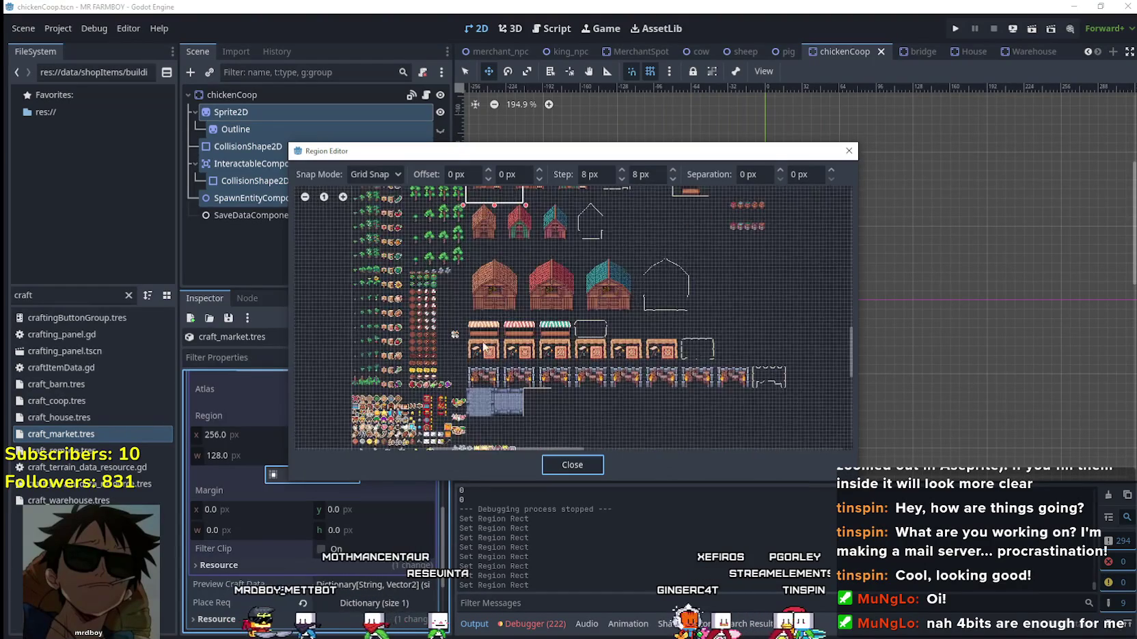
scroll(440, 342, up, 1)
Frame the first striped market stall as the market preview region, save, and select craft_warehouse.tres.
drag(430, 339, 568, 253)
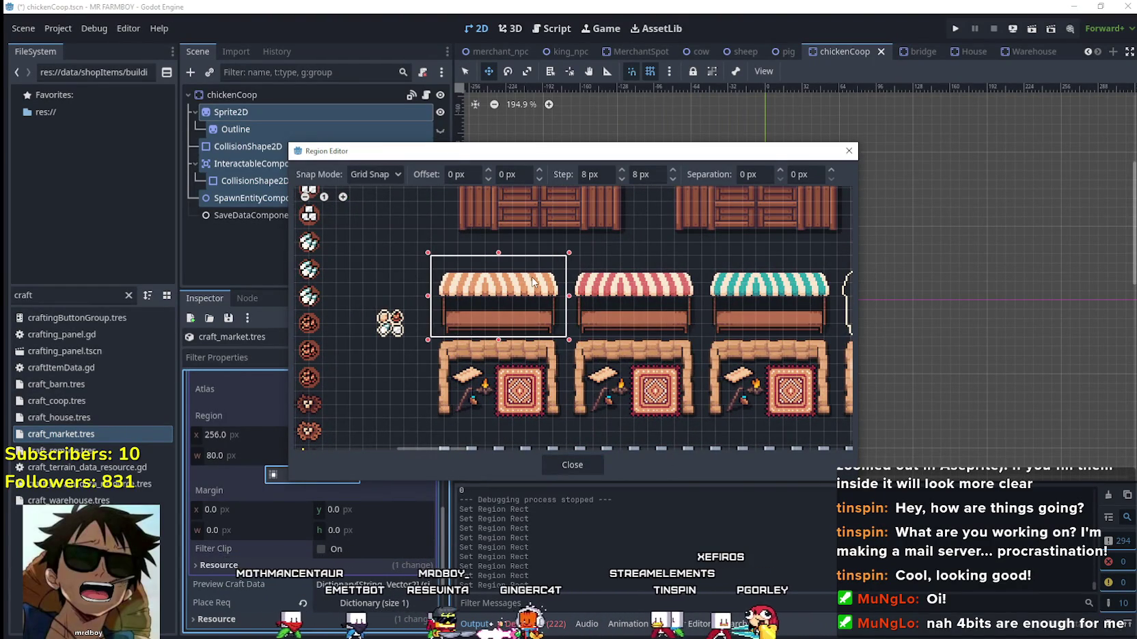
scroll(533, 287, down, 4)
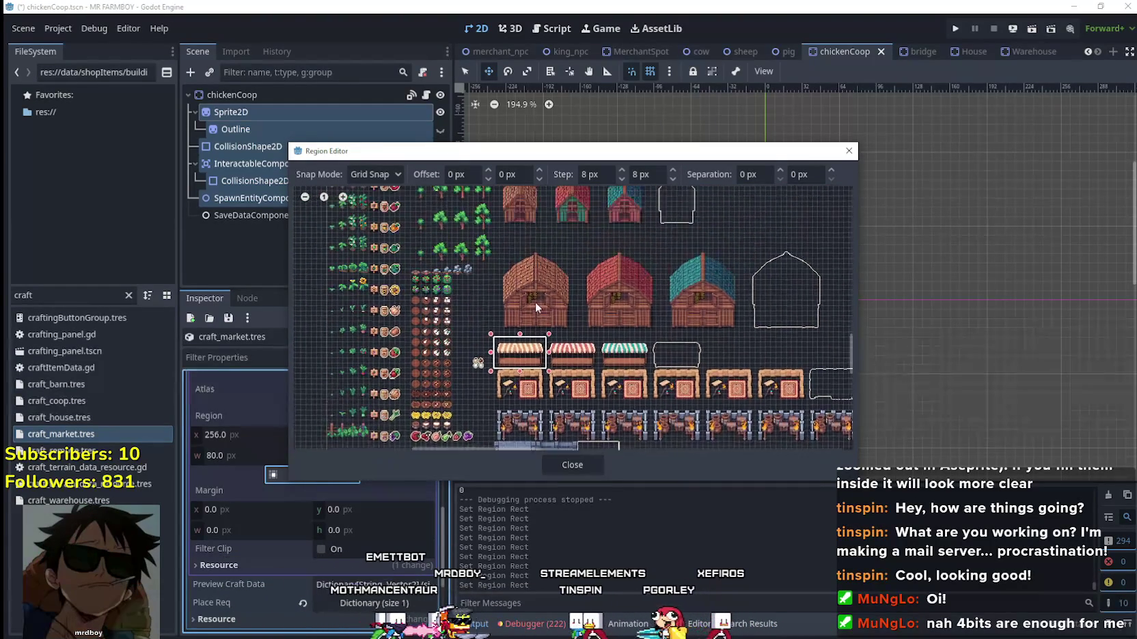
scroll(538, 356, up, 2)
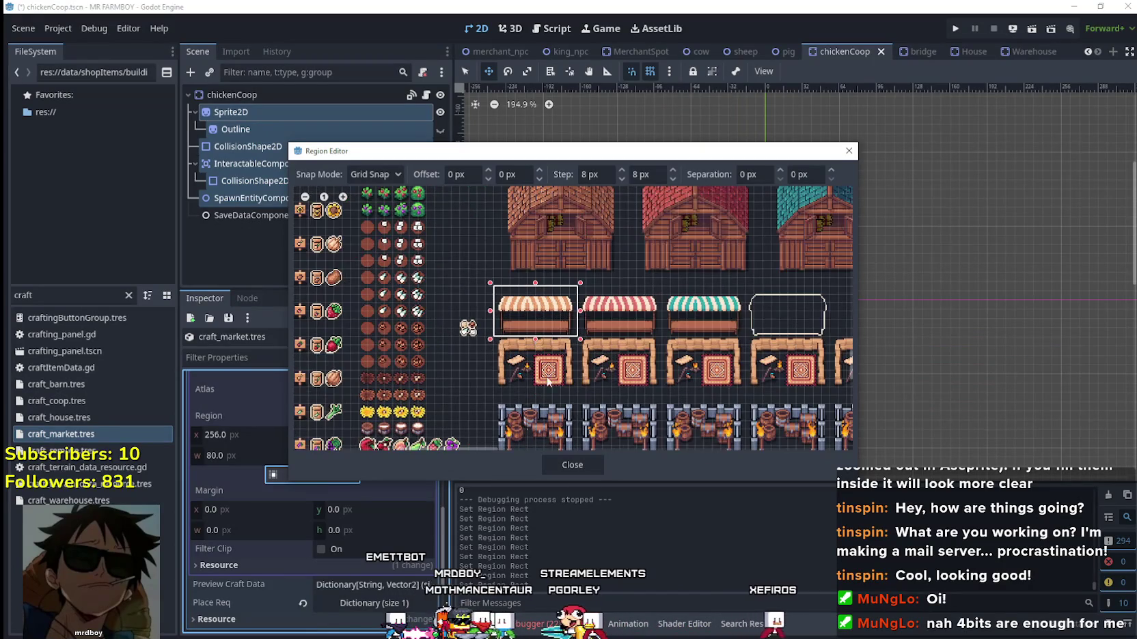
click(584, 473)
scroll(367, 461, up, 3)
click(373, 423)
key(ctrl+s)
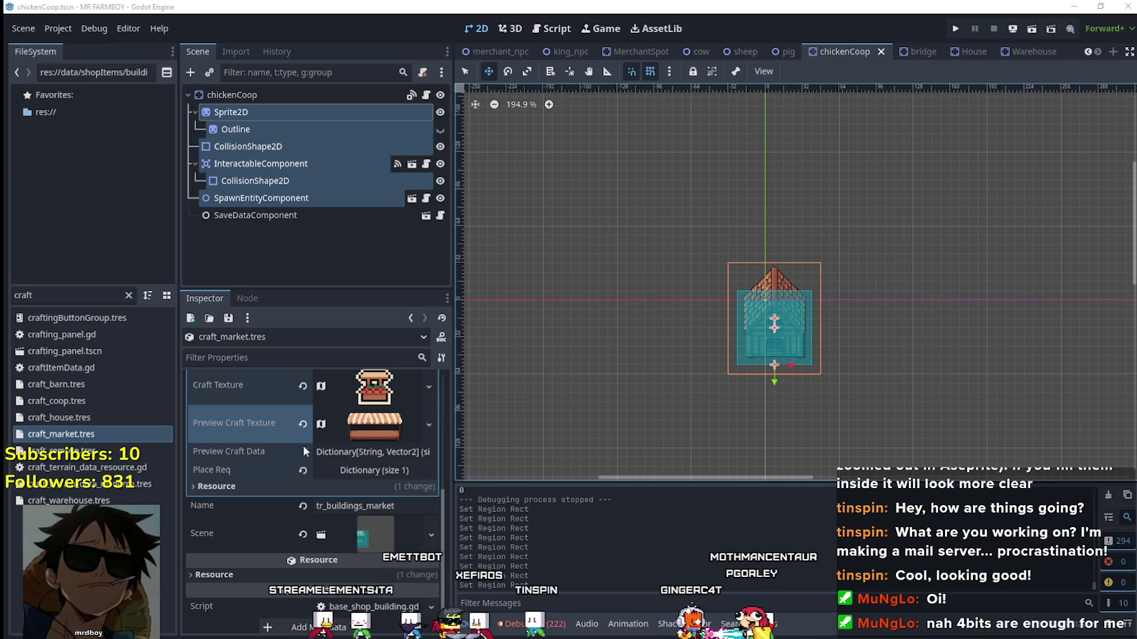
scroll(302, 453, up, 3)
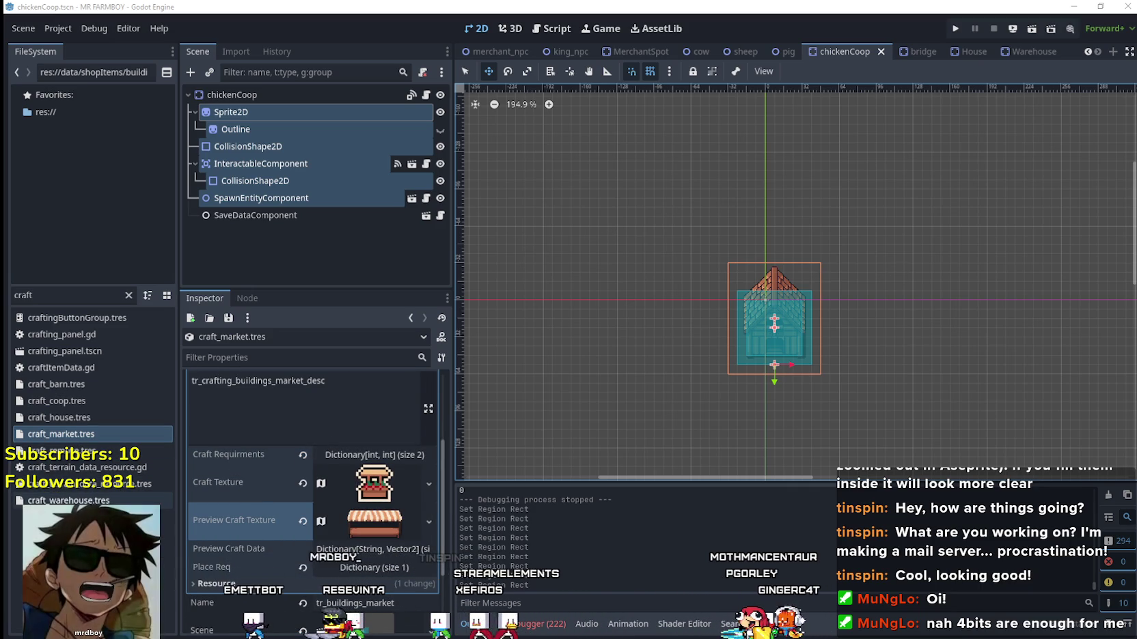
click(116, 500)
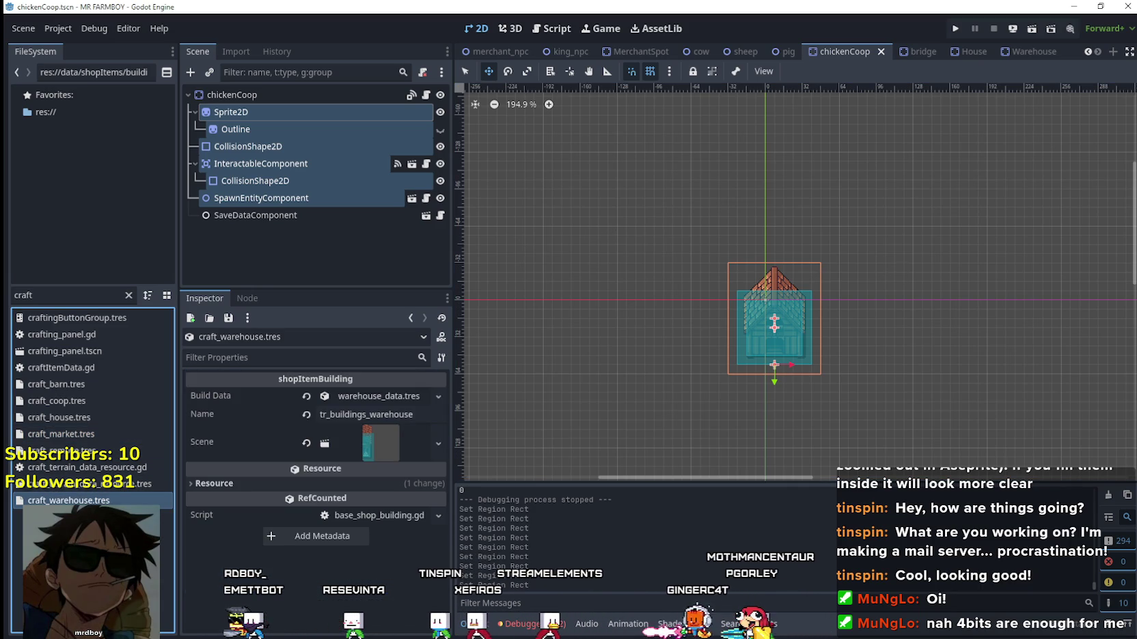
Expand the warehouse's Preview Craft Texture and bring up its region editor.
click(383, 396)
scroll(391, 430, down, 5)
click(375, 458)
scroll(368, 485, down, 2)
click(349, 511)
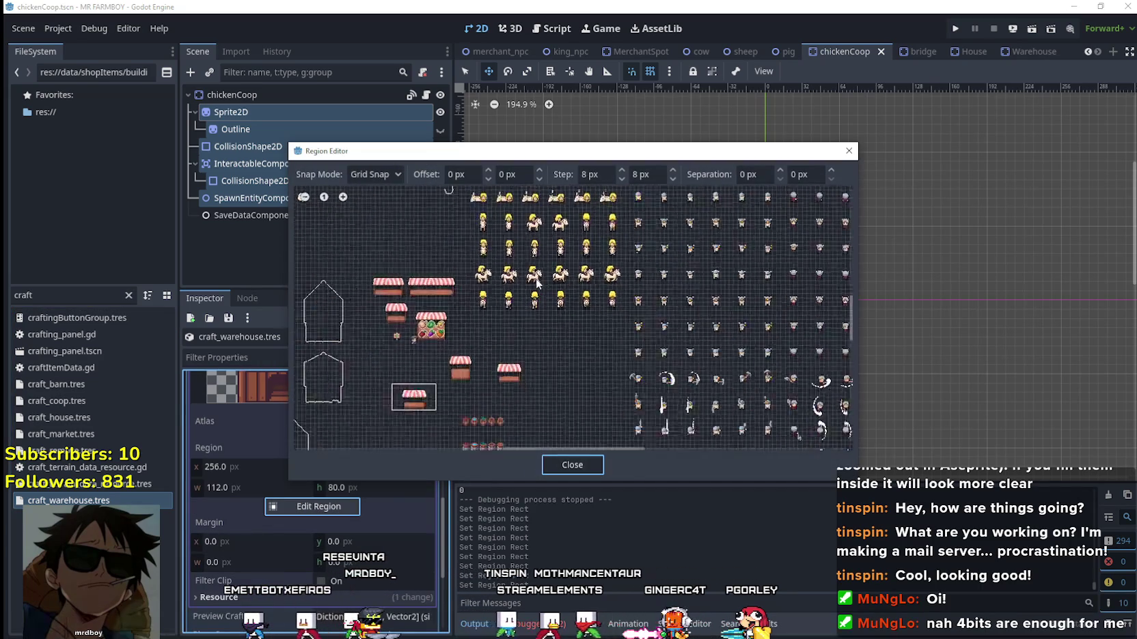
scroll(511, 303, down, 3)
scroll(536, 282, up, 3)
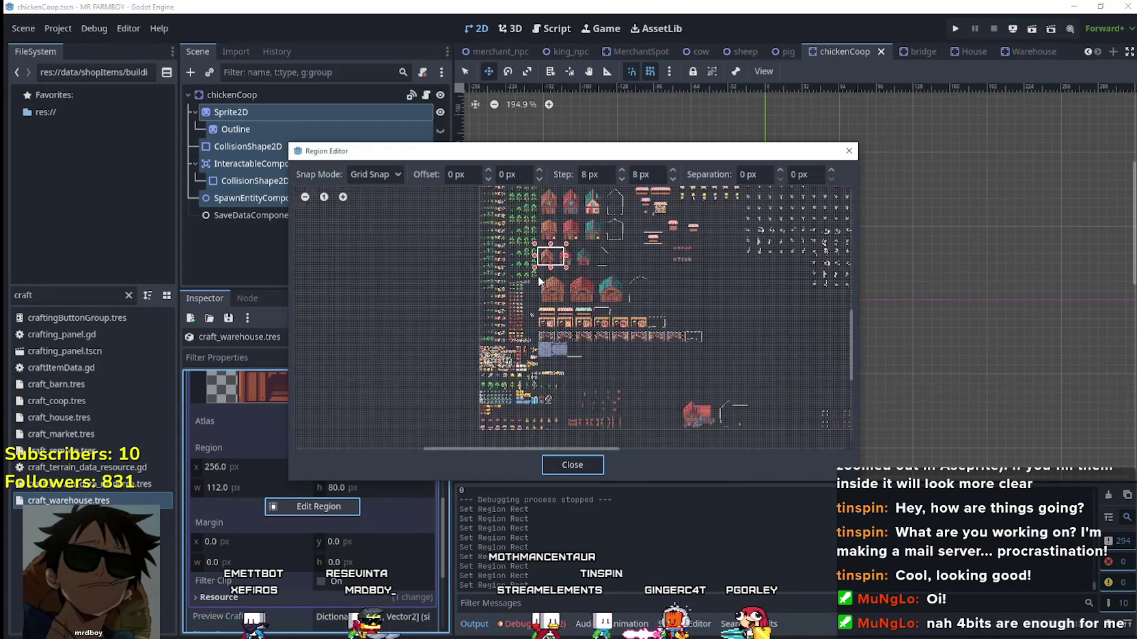
scroll(555, 264, up, 3)
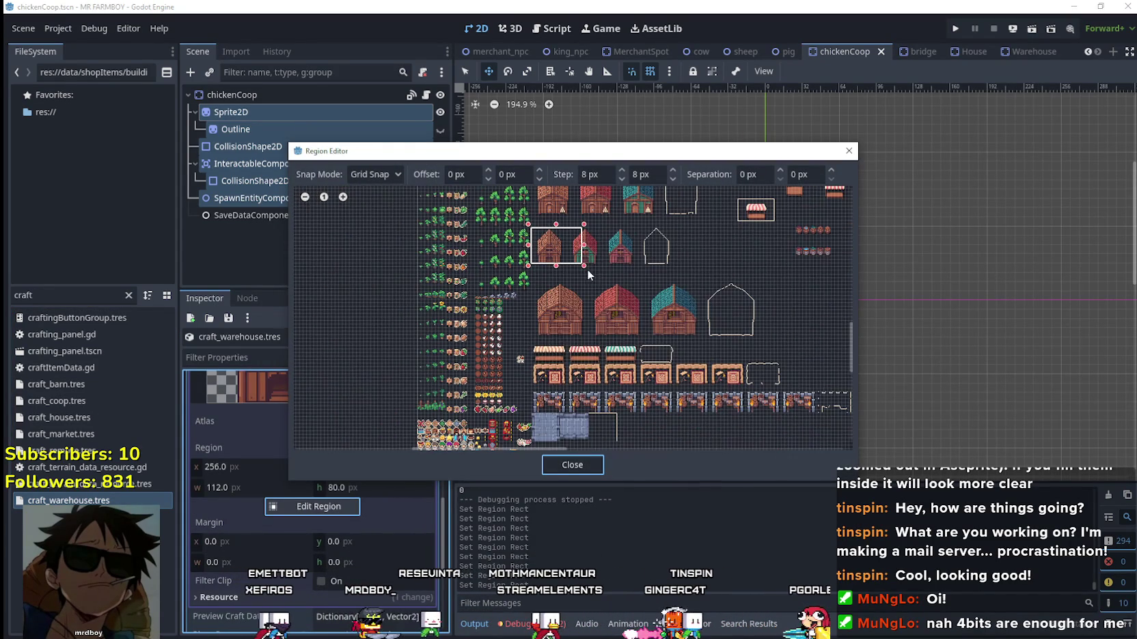
scroll(540, 355, up, 5)
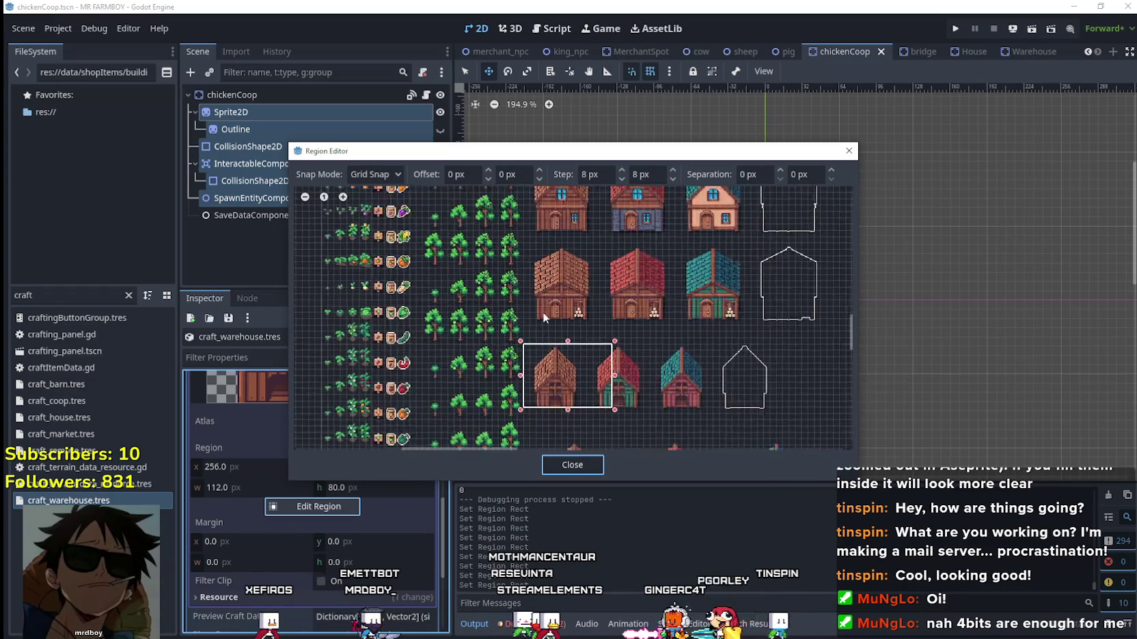
Frame the brown house as the region at x 256, widened to 96 px.
drag(515, 341, 636, 197)
scroll(574, 272, up, 2)
scroll(575, 272, up, 1)
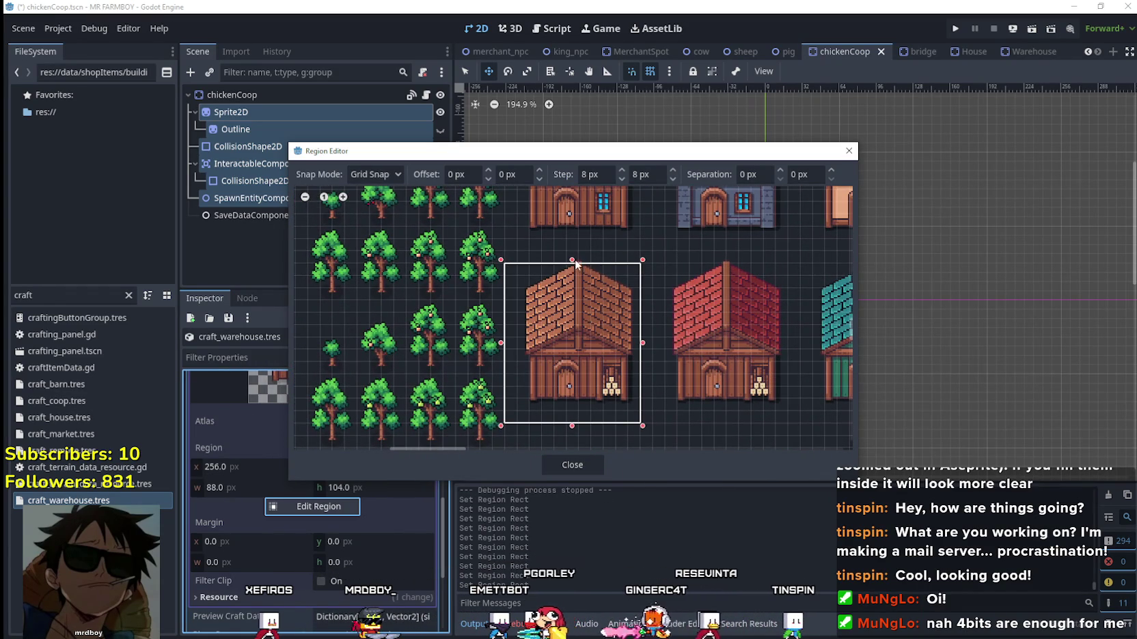
drag(605, 306, 618, 306)
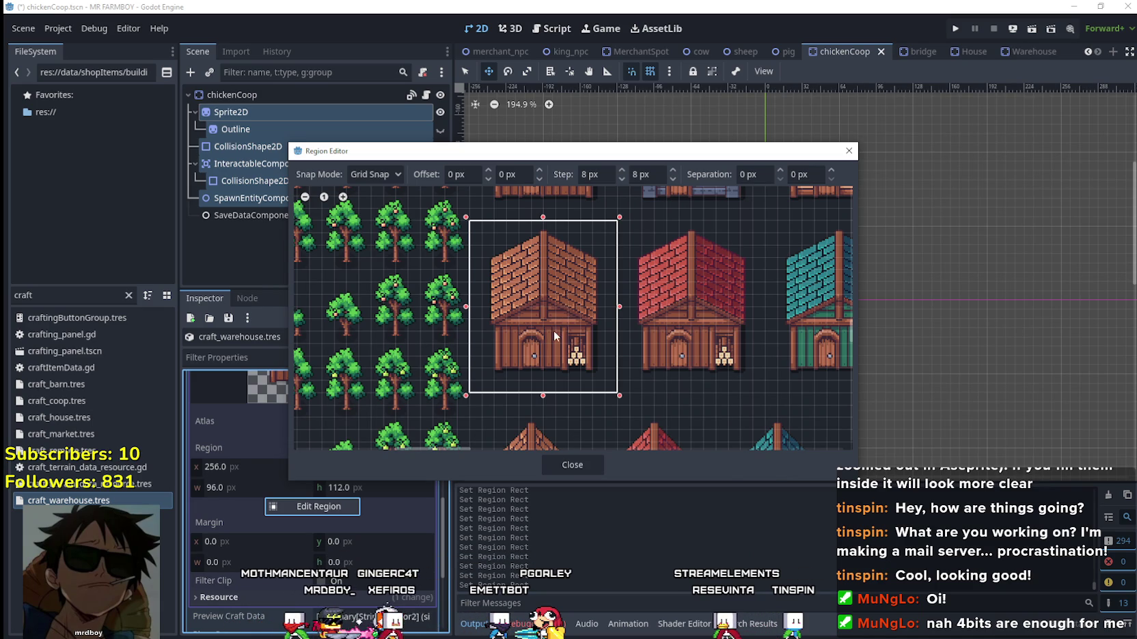
scroll(550, 322, down, 2)
drag(546, 317, 533, 213)
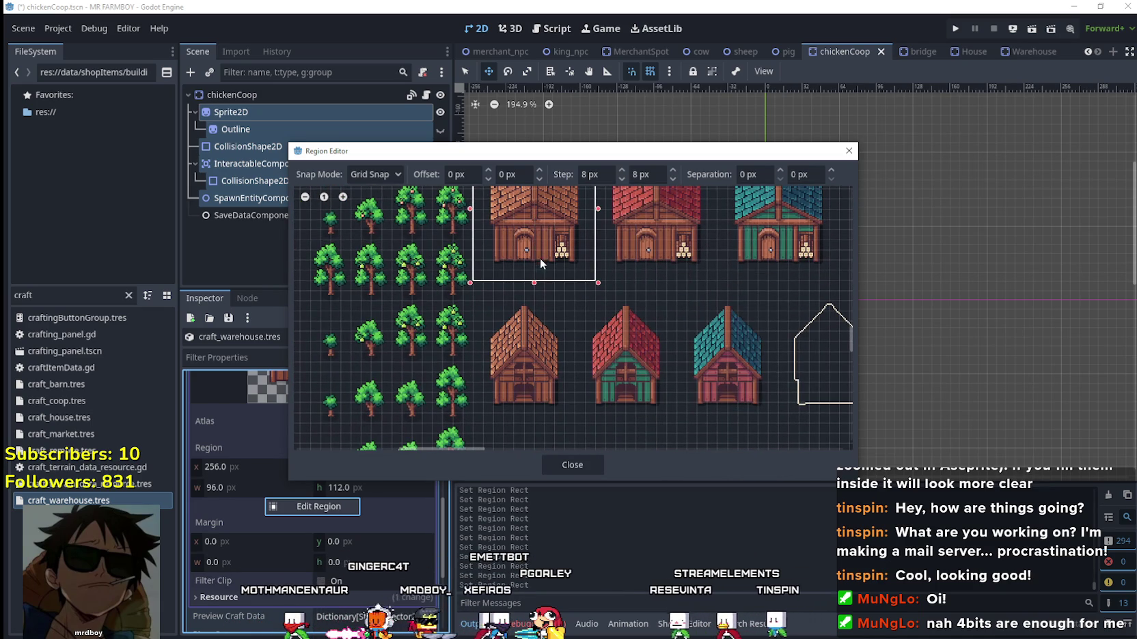
scroll(533, 260, up, 3)
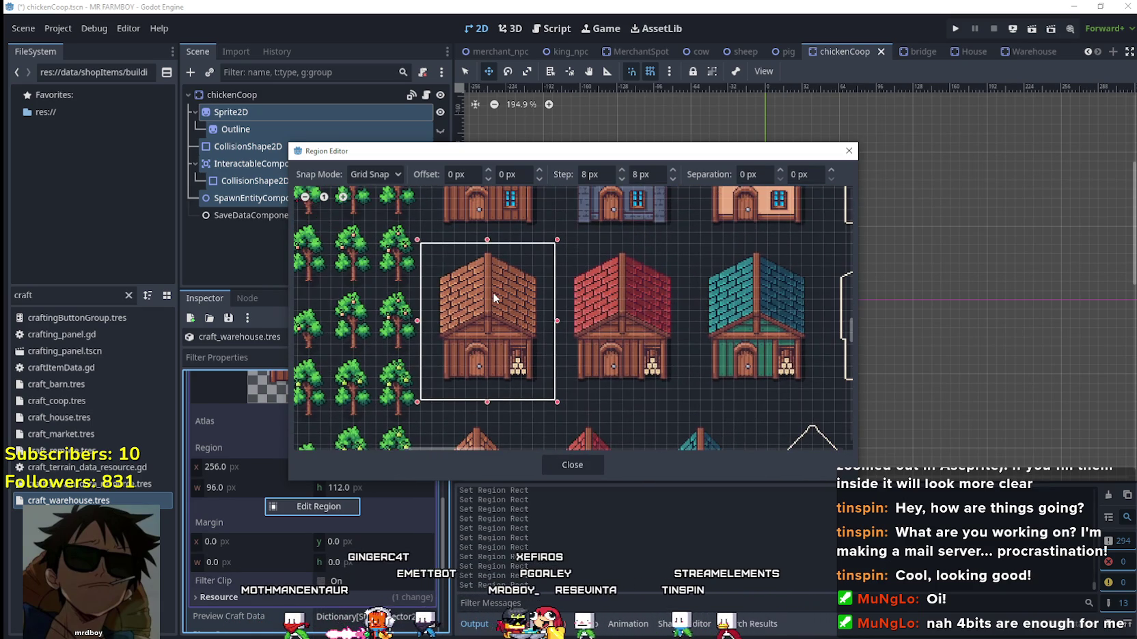
scroll(506, 306, up, 1)
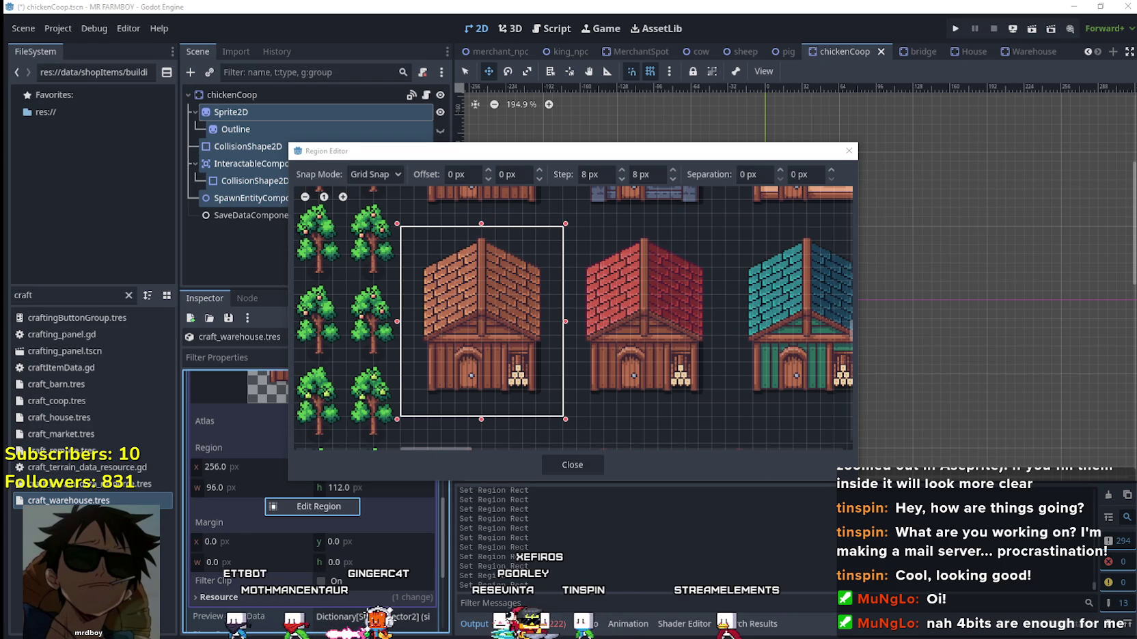
Check the brown house bounds with a marquee selection in Aseprite, then return to Godot.
key(alt+Tab)
scroll(559, 401, down, 3)
scroll(559, 401, up, 1)
scroll(559, 401, up, 2)
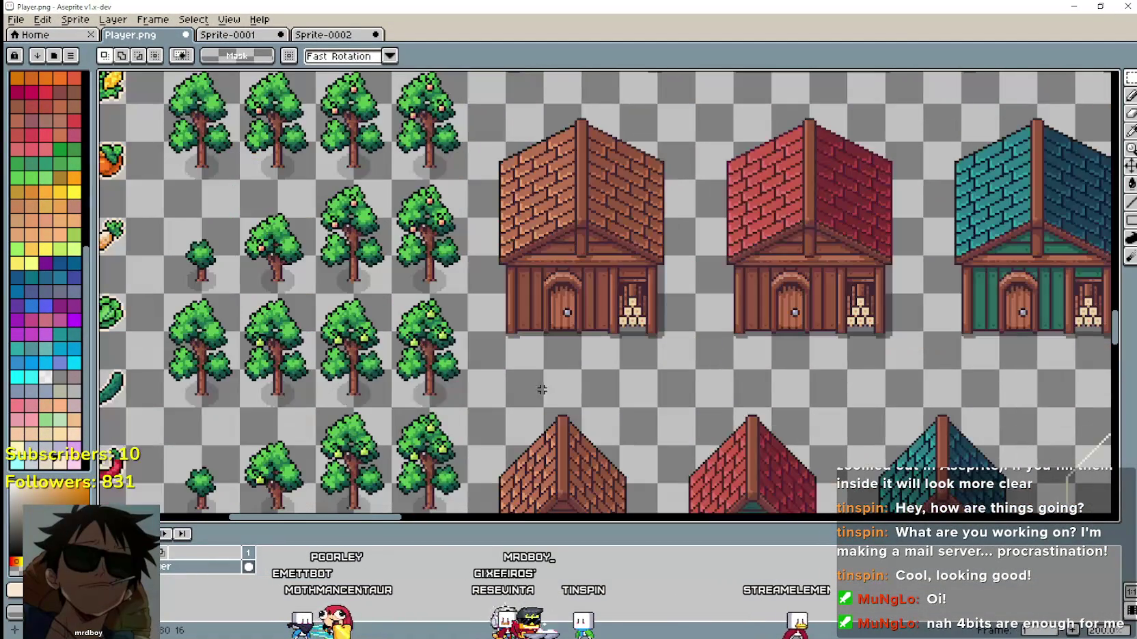
drag(485, 365, 696, 103)
scroll(661, 296, up, 1)
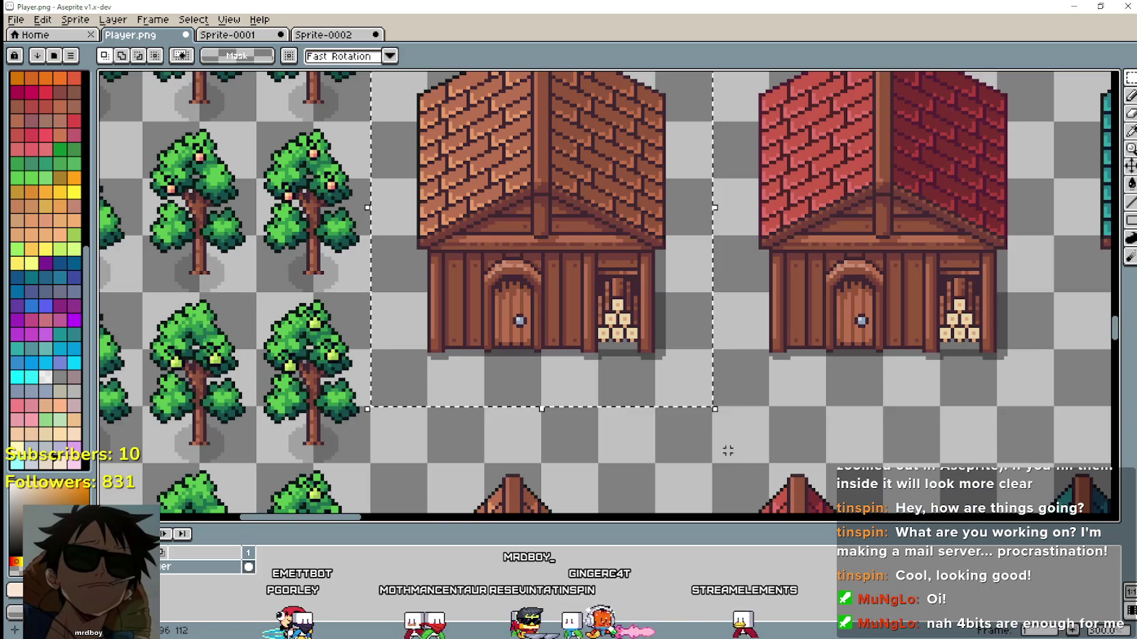
click(1074, 6)
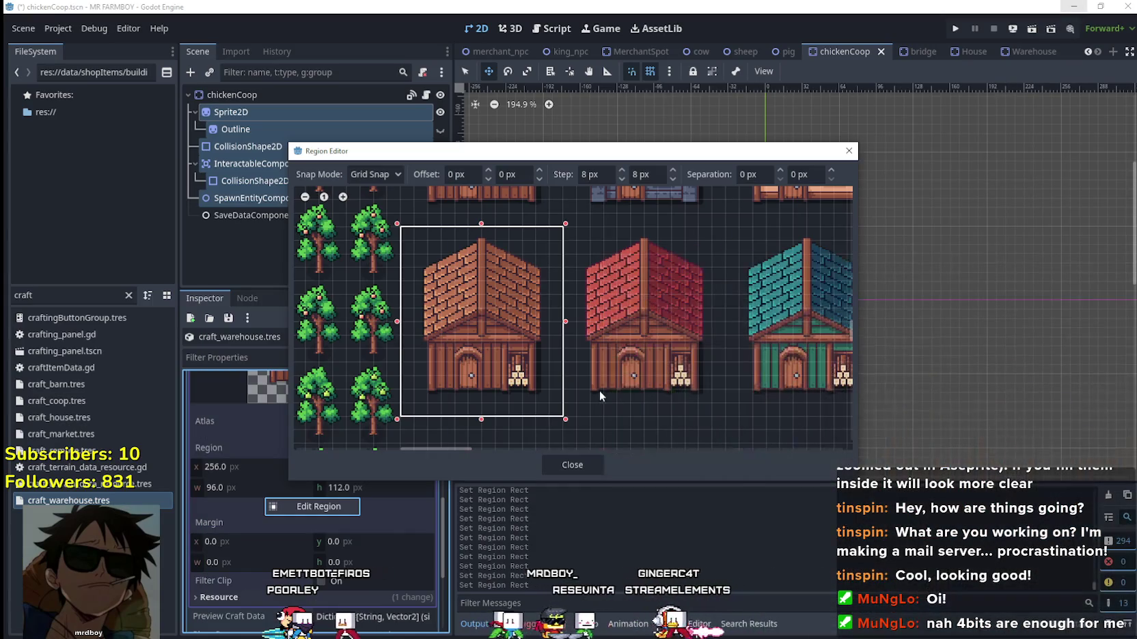
Close the region editor, collapse the preview texture details and save the chickenCoop scene.
click(573, 465)
scroll(401, 501, up, 2)
click(363, 433)
key(ctrl+s)
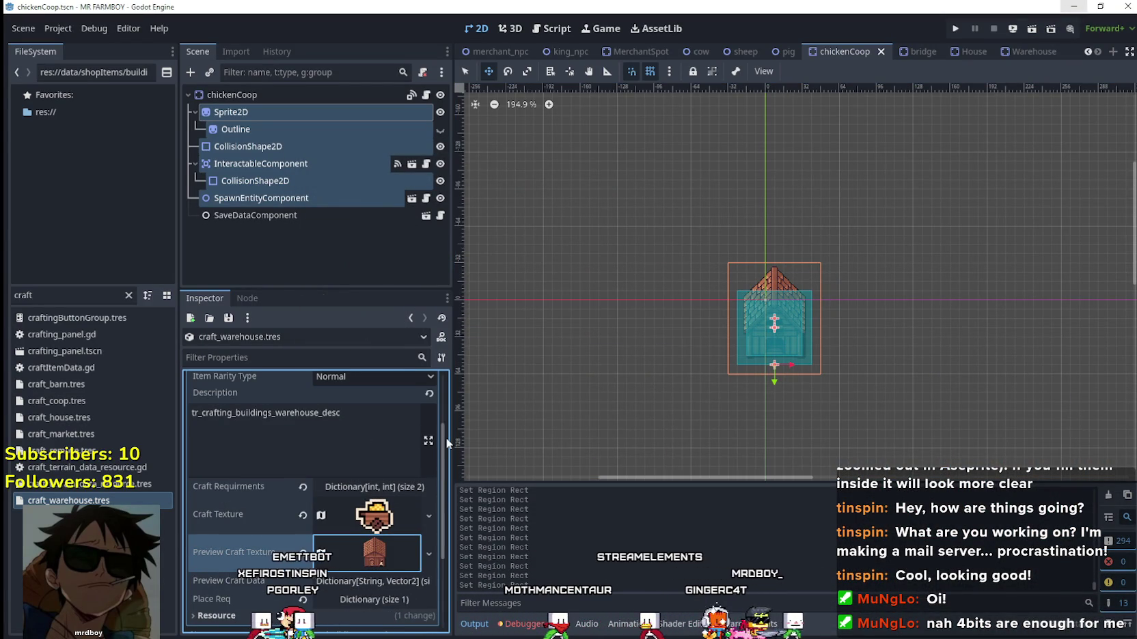
Run the game with F5 and load save slot 3.
key(F5)
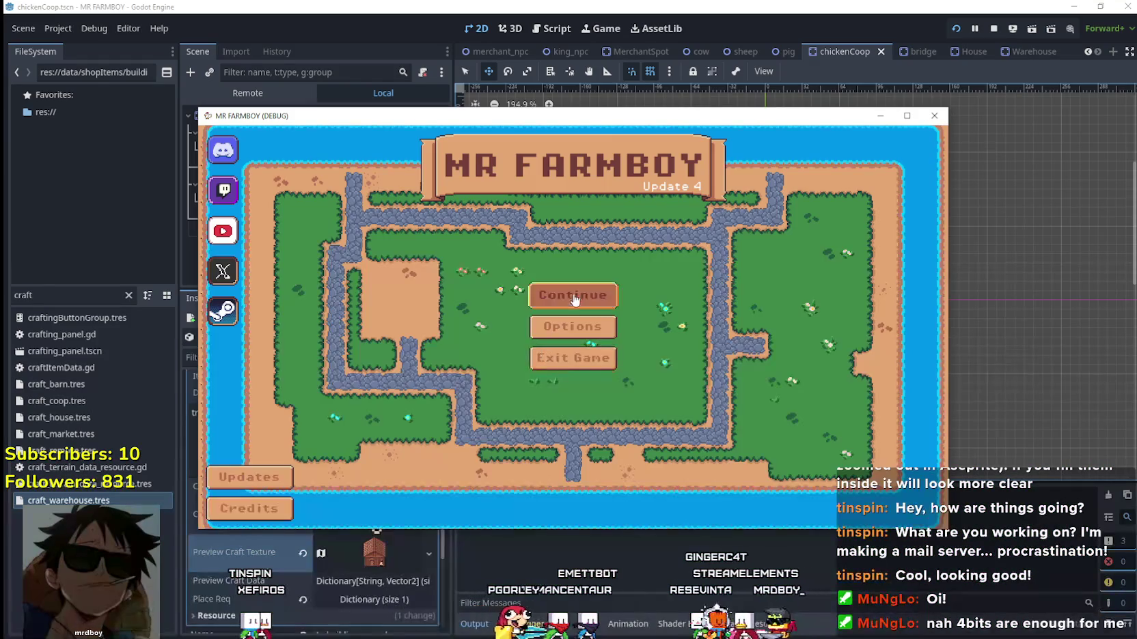
click(572, 295)
click(576, 332)
click(520, 327)
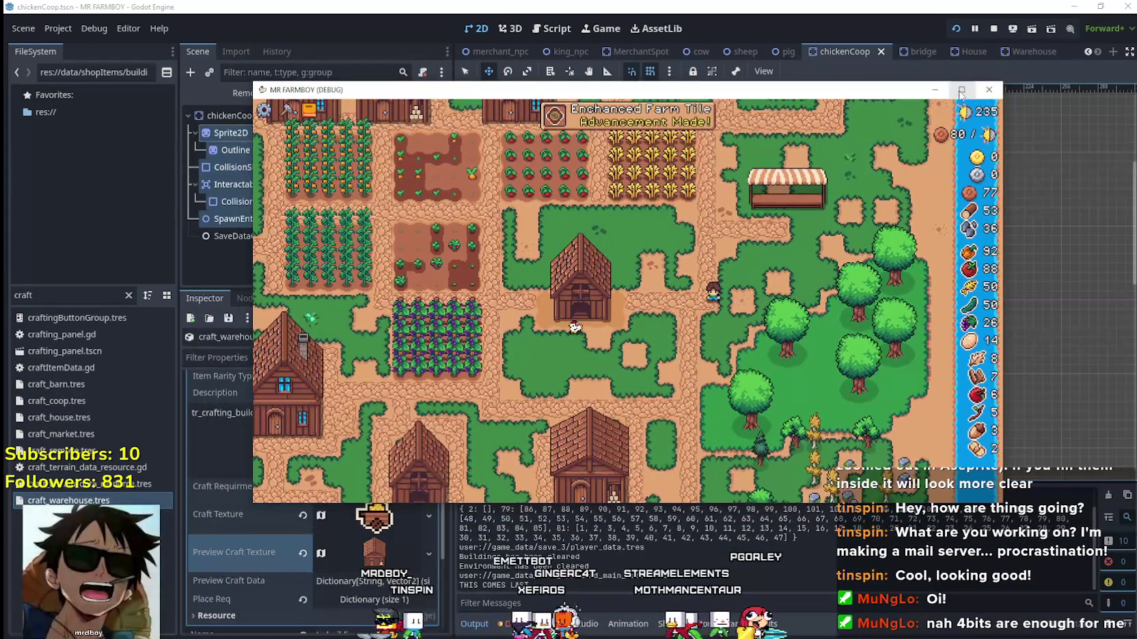
Maximize the game window, open Crafting at Buildings, and remove the barn.
click(961, 90)
key(s)
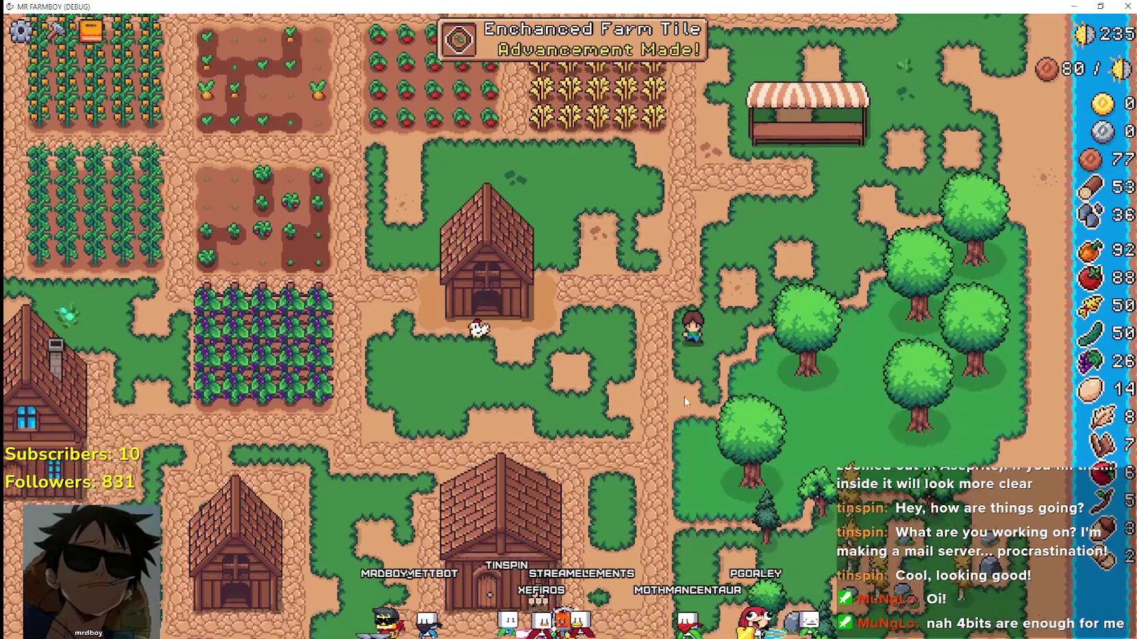
key(c)
key(s)
key(a)
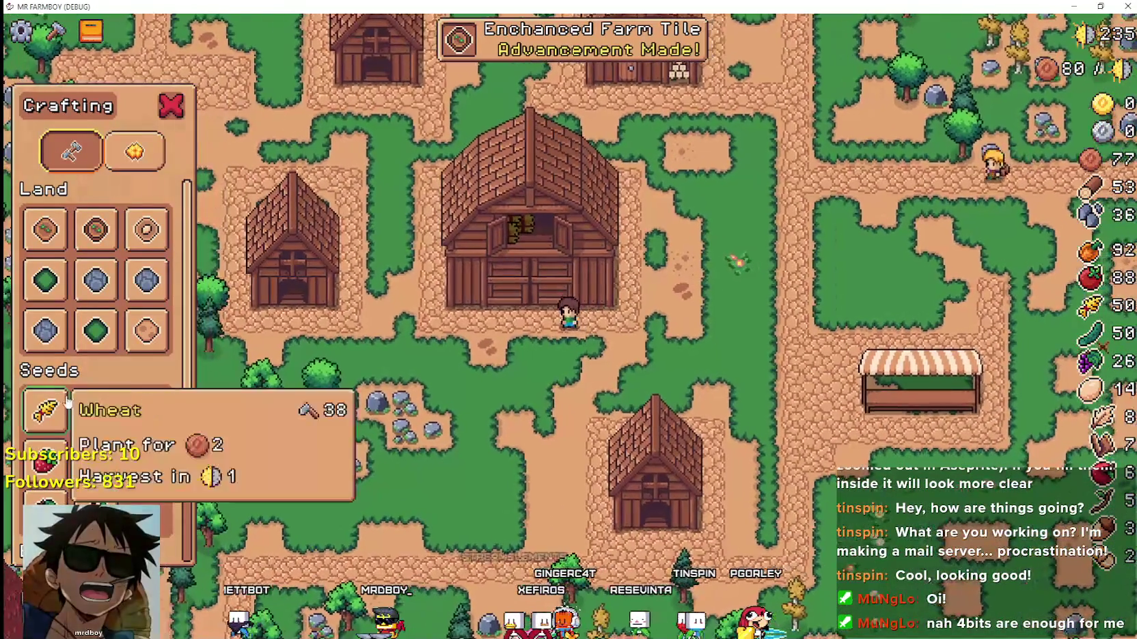
scroll(45, 410, down, 2)
click(45, 481)
click(455, 409)
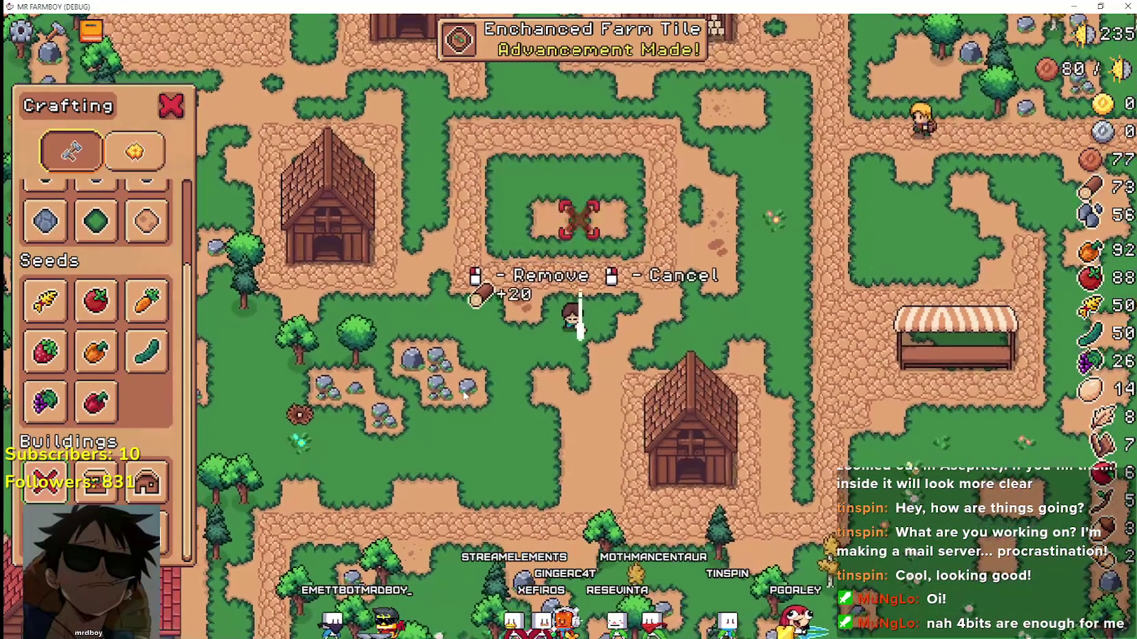
Mine rocks and chop trees around the map, raising wood to 78 and stone to 68.
key(a)
key(s)
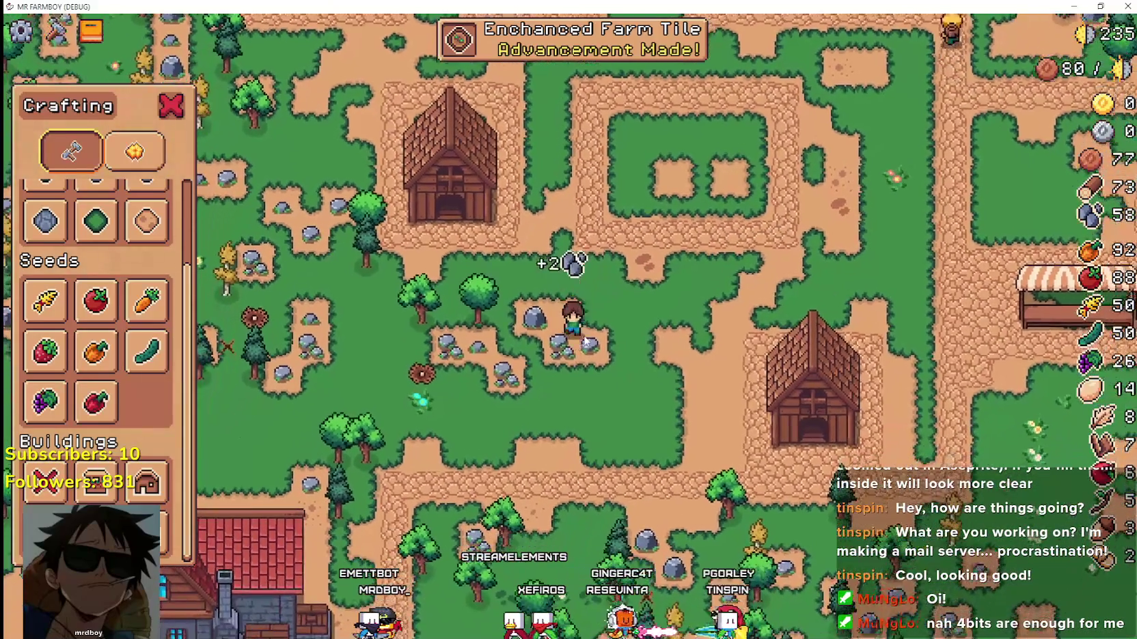
click(584, 335)
click(581, 329)
key(a)
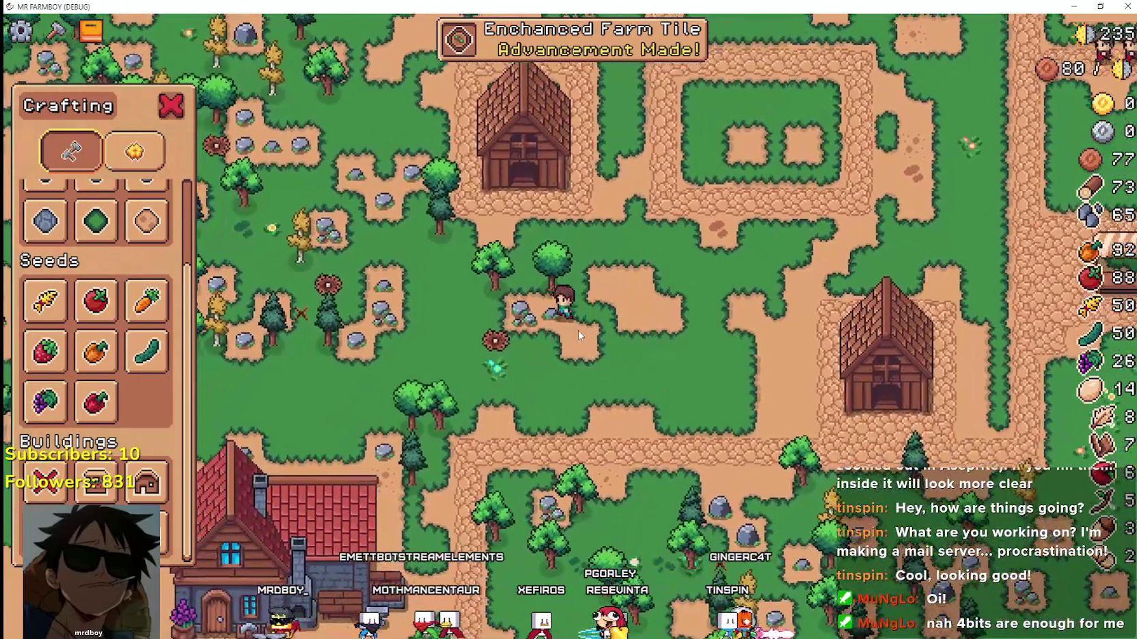
key(a)
click(578, 334)
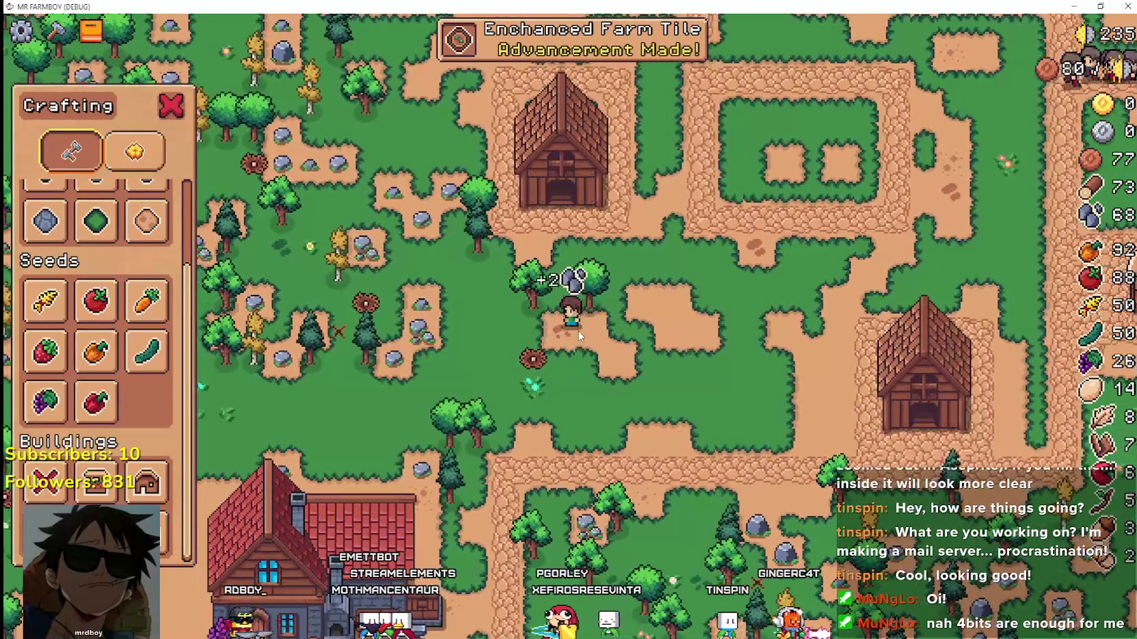
key(w)
click(578, 333)
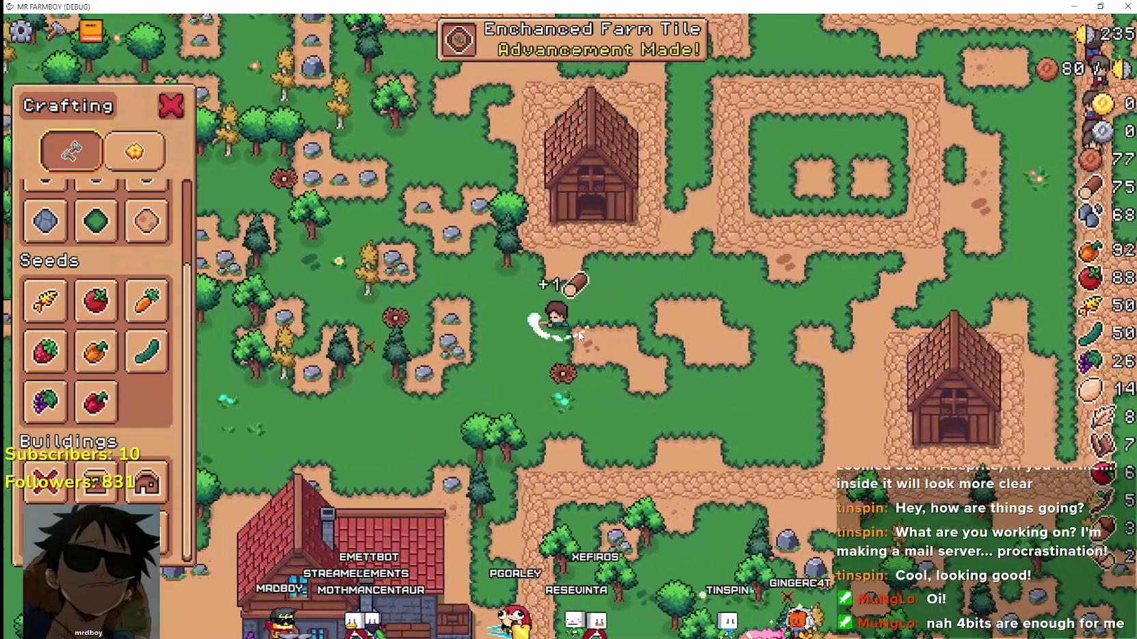
key(w)
key(a)
click(578, 331)
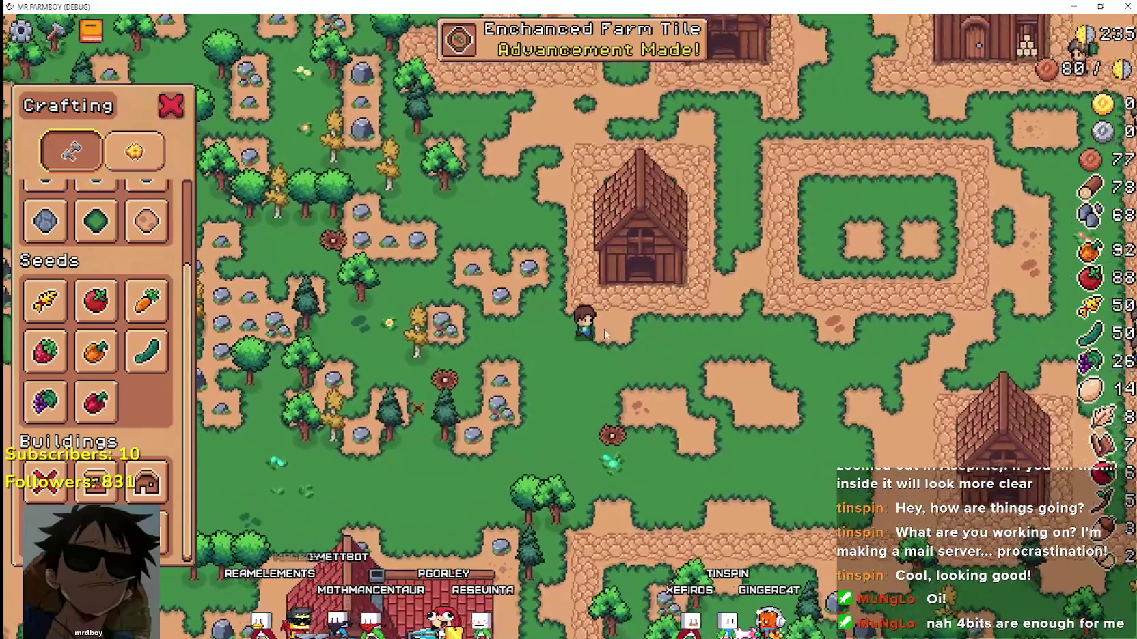
key(s)
key(d)
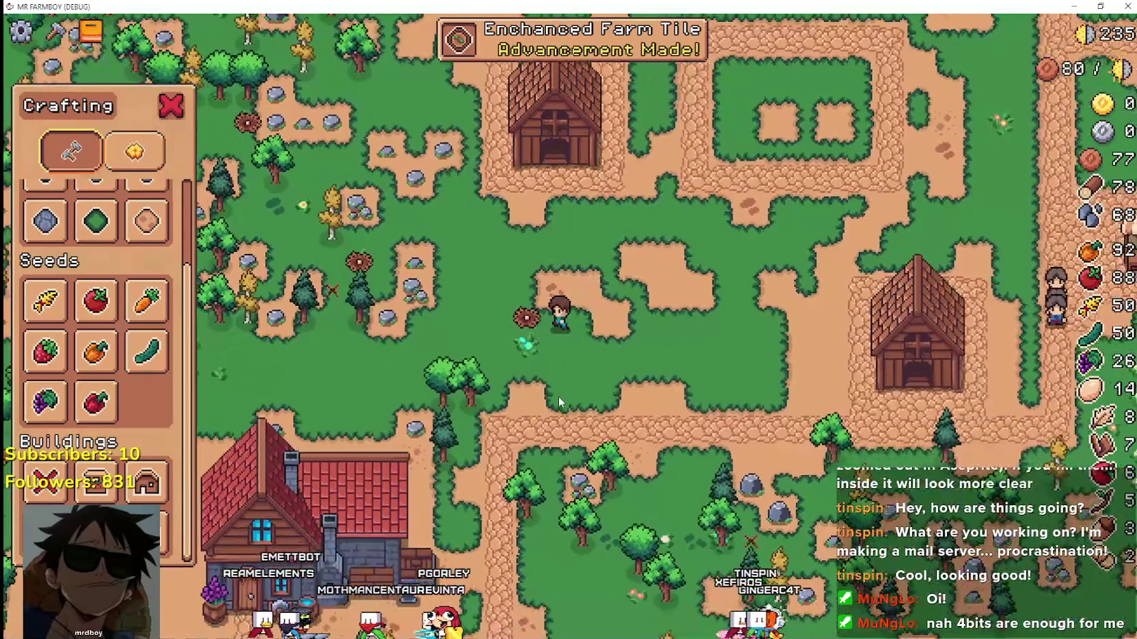
key(s)
key(d)
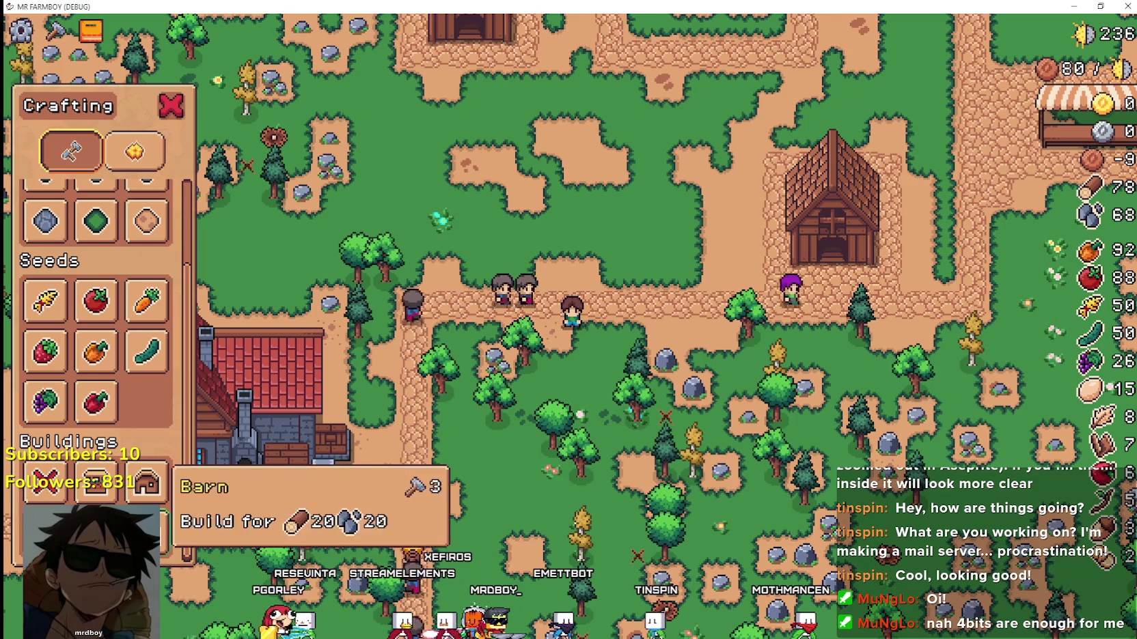
Build a test House at the preview spot, then cancel further placement.
click(95, 482)
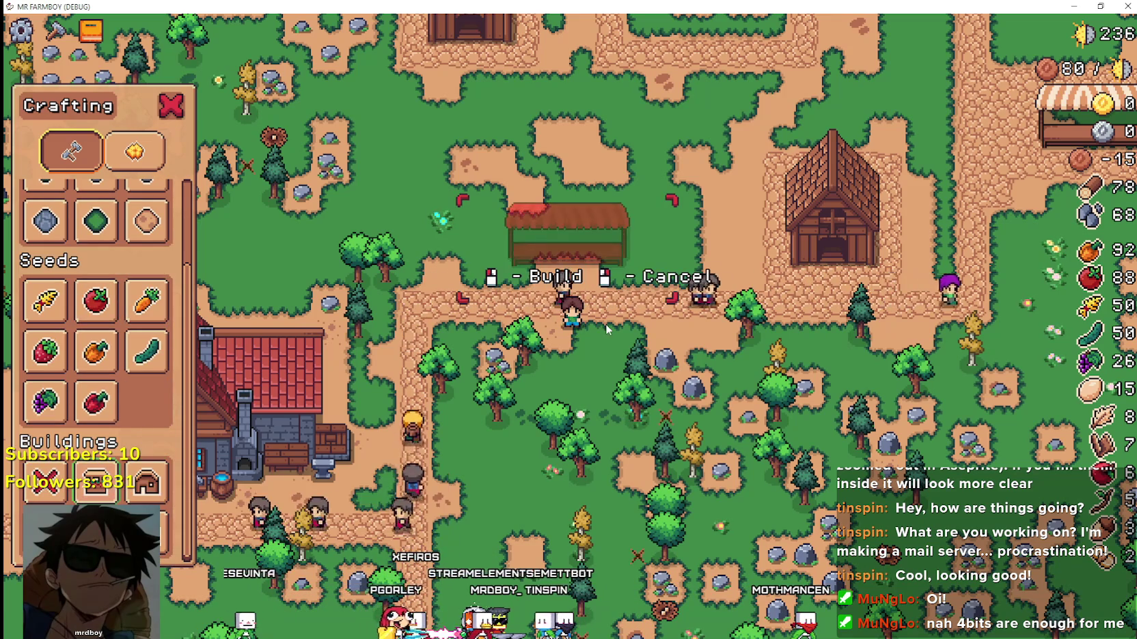
click(146, 482)
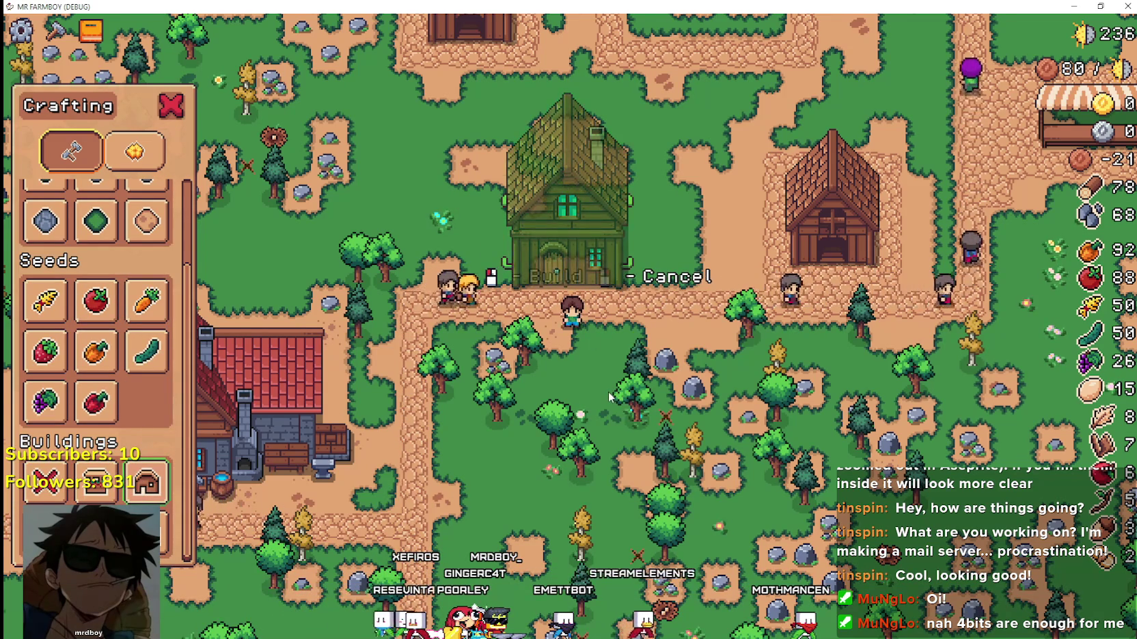
key(w)
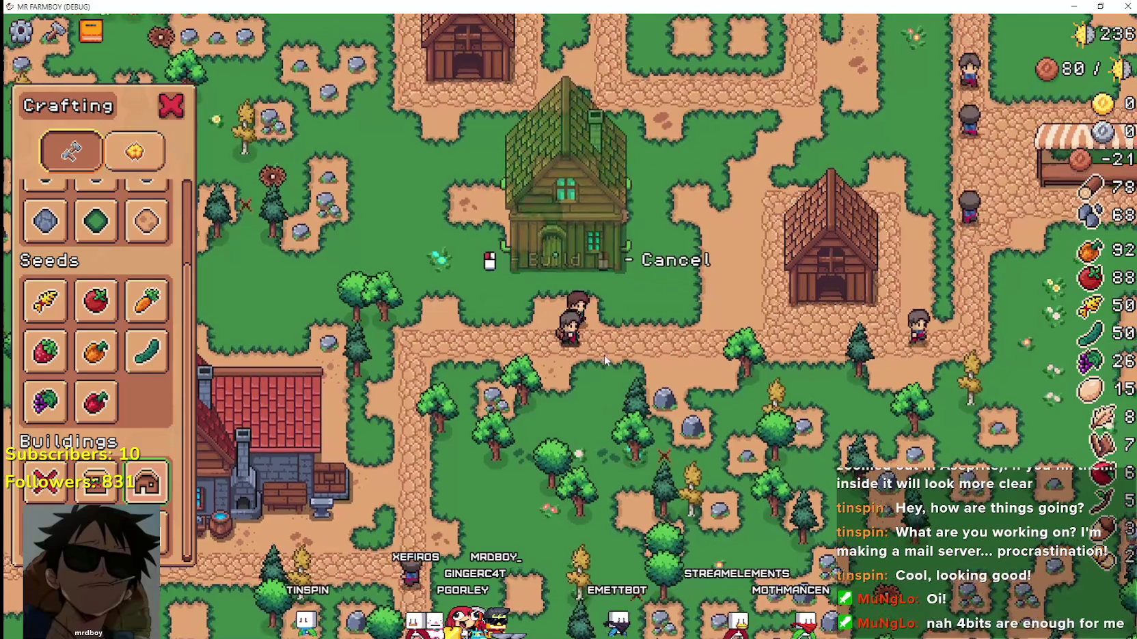
scroll(604, 354, up, 3)
scroll(586, 307, down, 5)
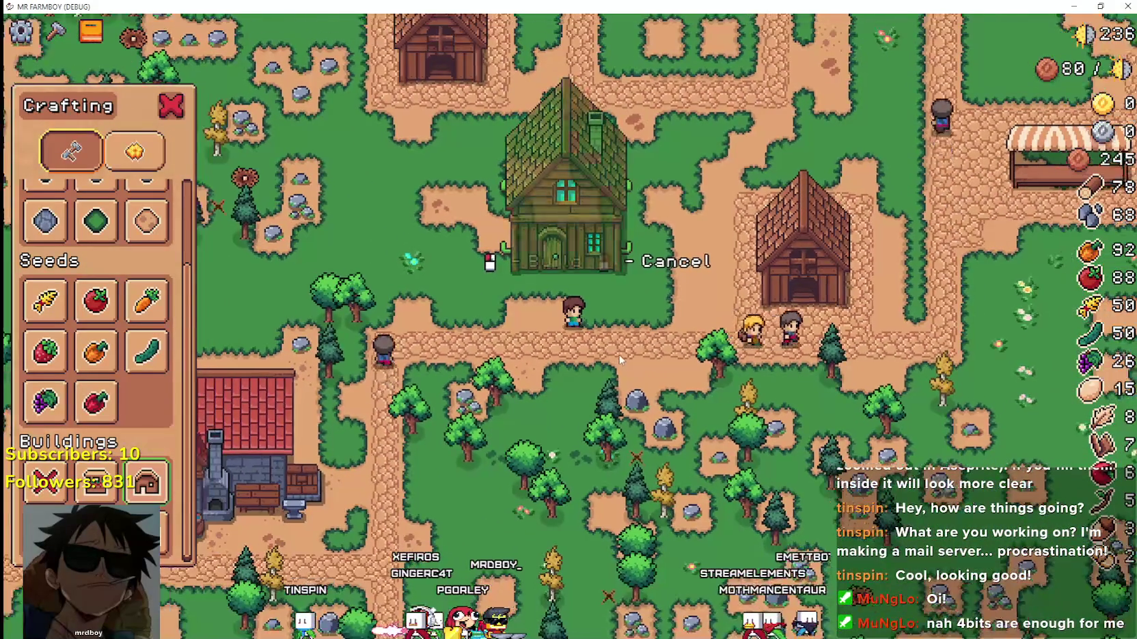
scroll(619, 360, up, 3)
scroll(620, 360, down, 3)
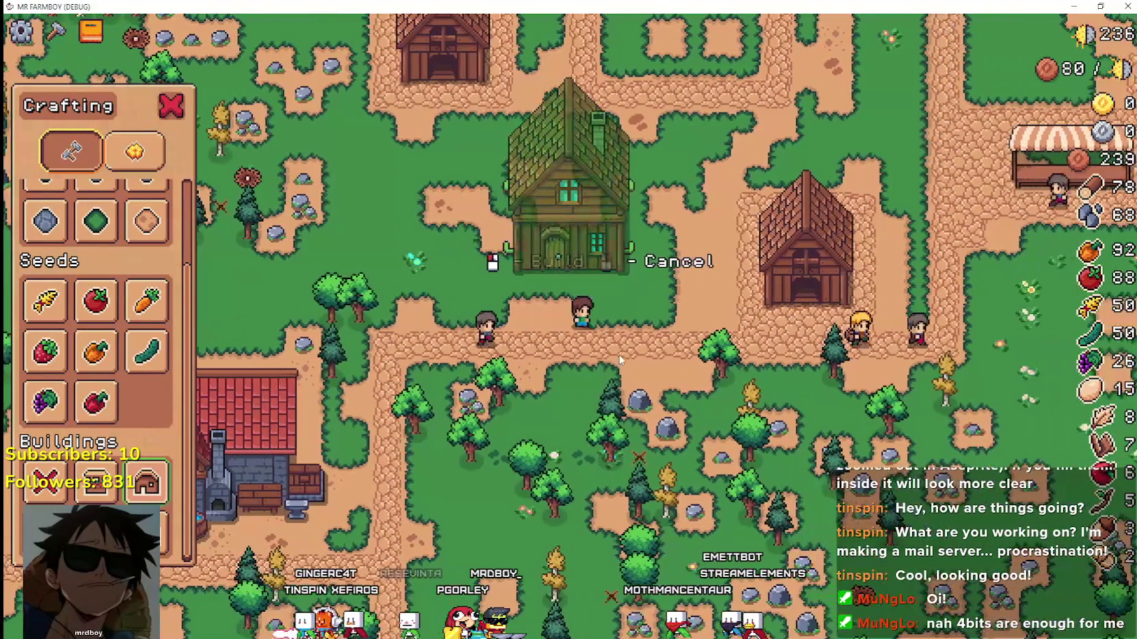
scroll(578, 257, up, 3)
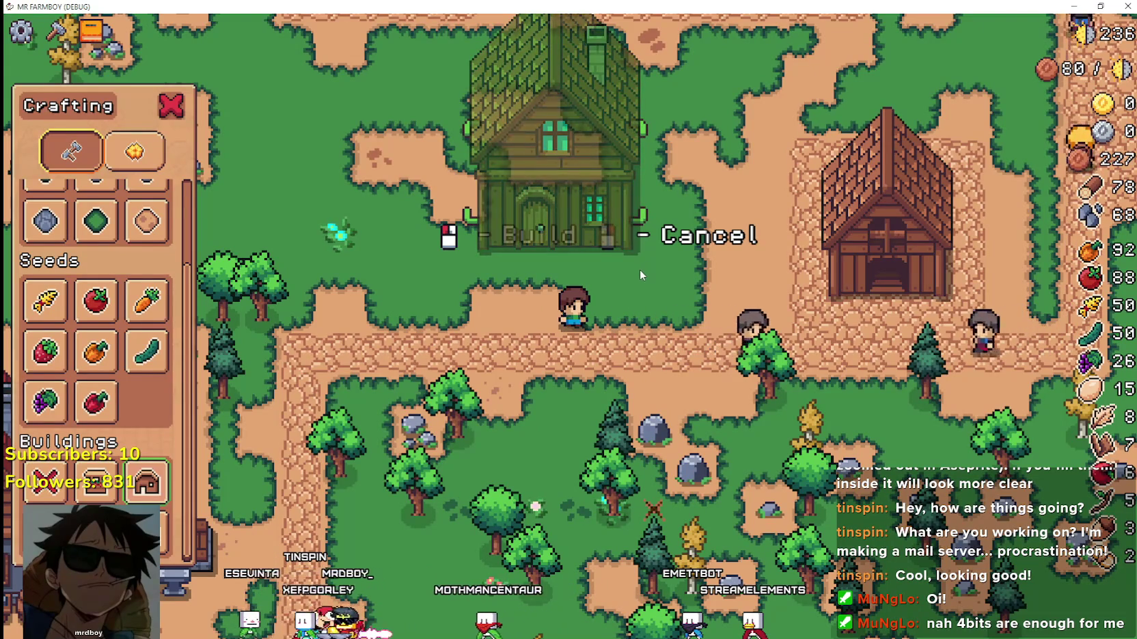
click(638, 312)
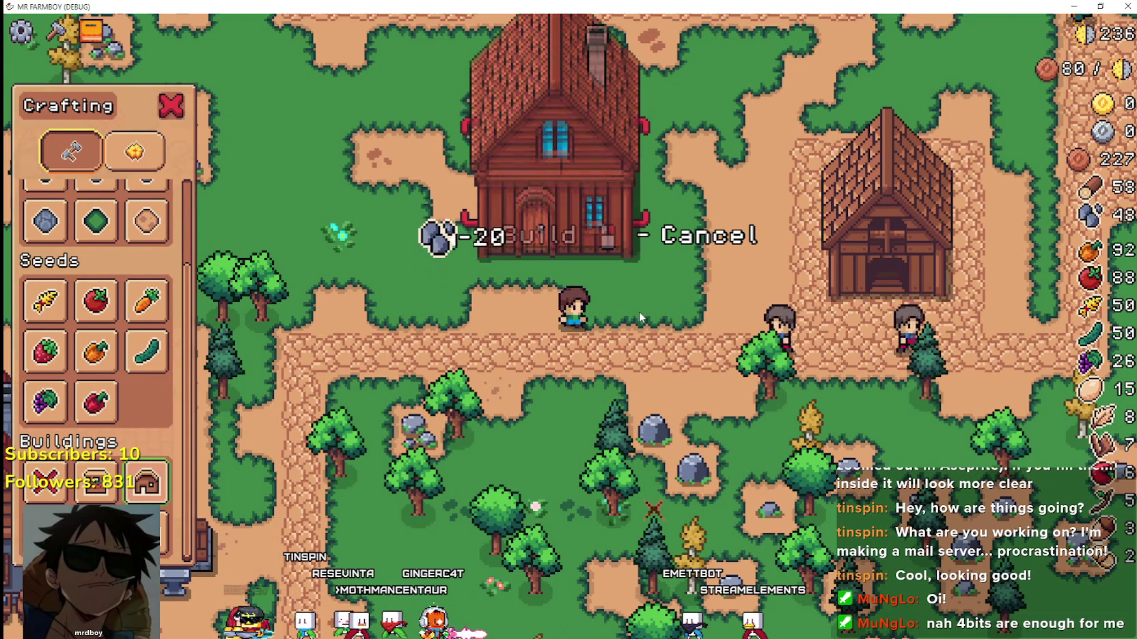
scroll(636, 305, down, 2)
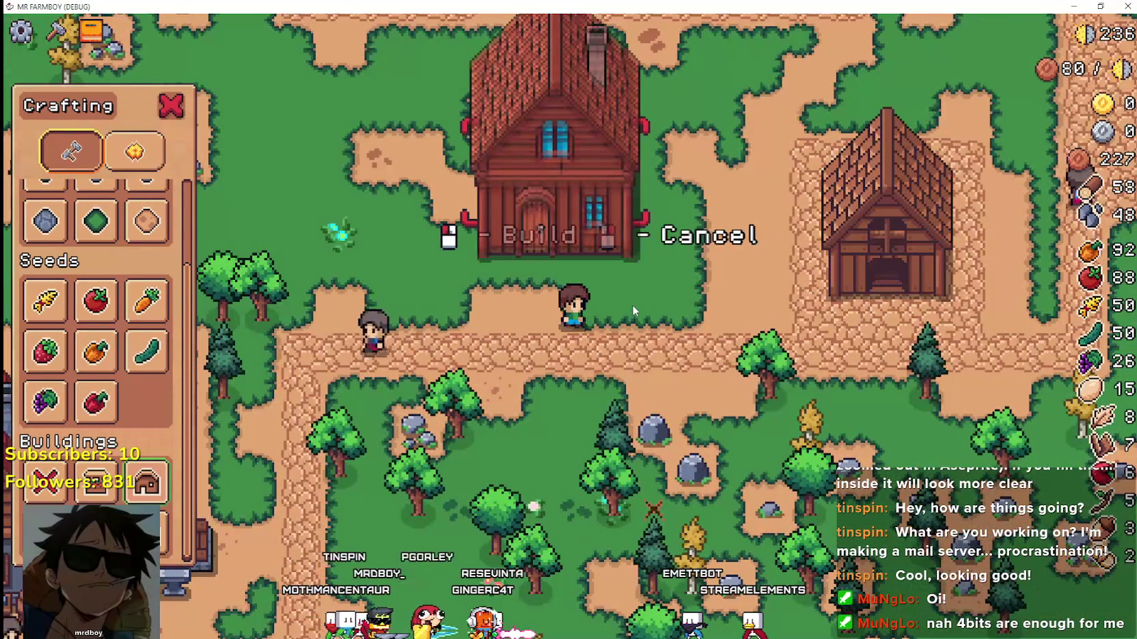
scroll(633, 305, down, 1)
scroll(632, 308, up, 3)
right_click(698, 328)
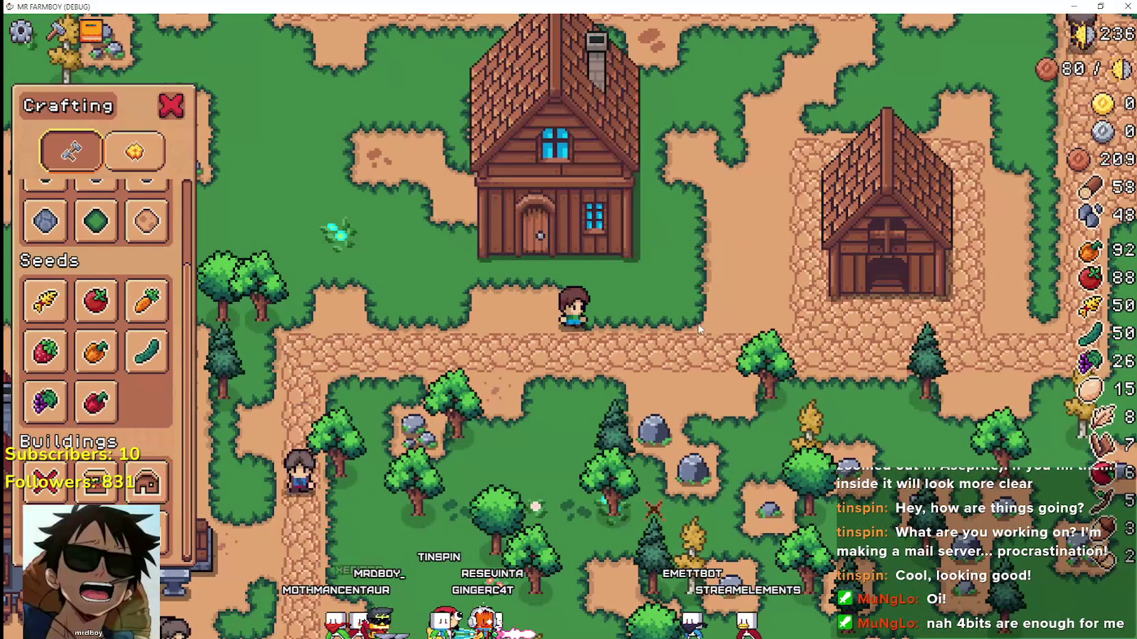
Remove the new house, then place a market stall and remove it too.
click(44, 481)
click(571, 157)
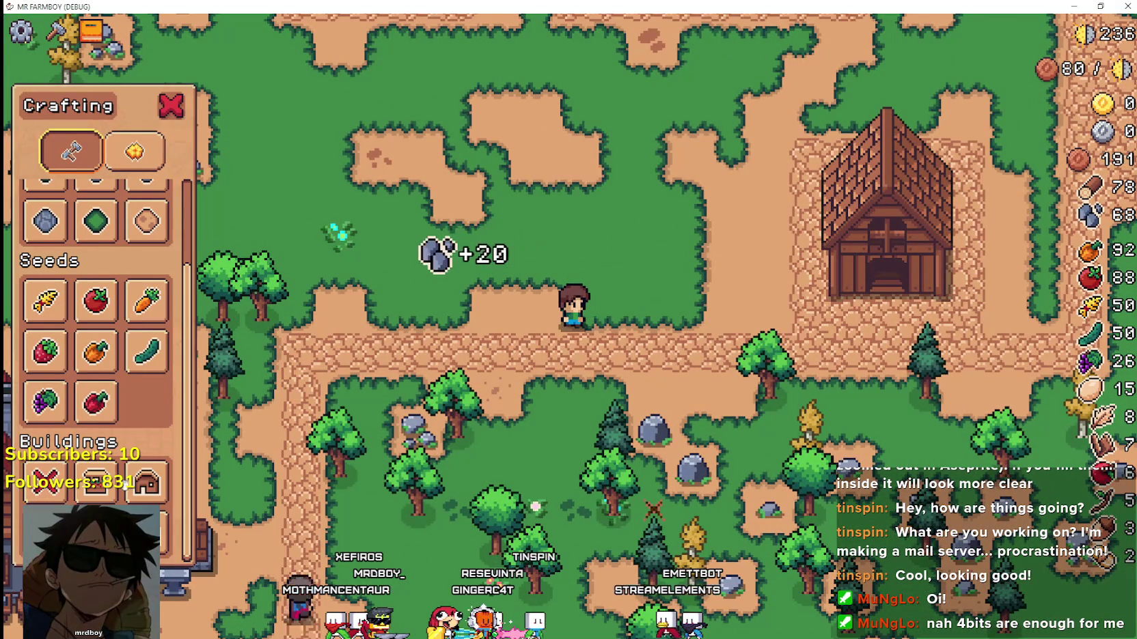
click(115, 494)
click(647, 431)
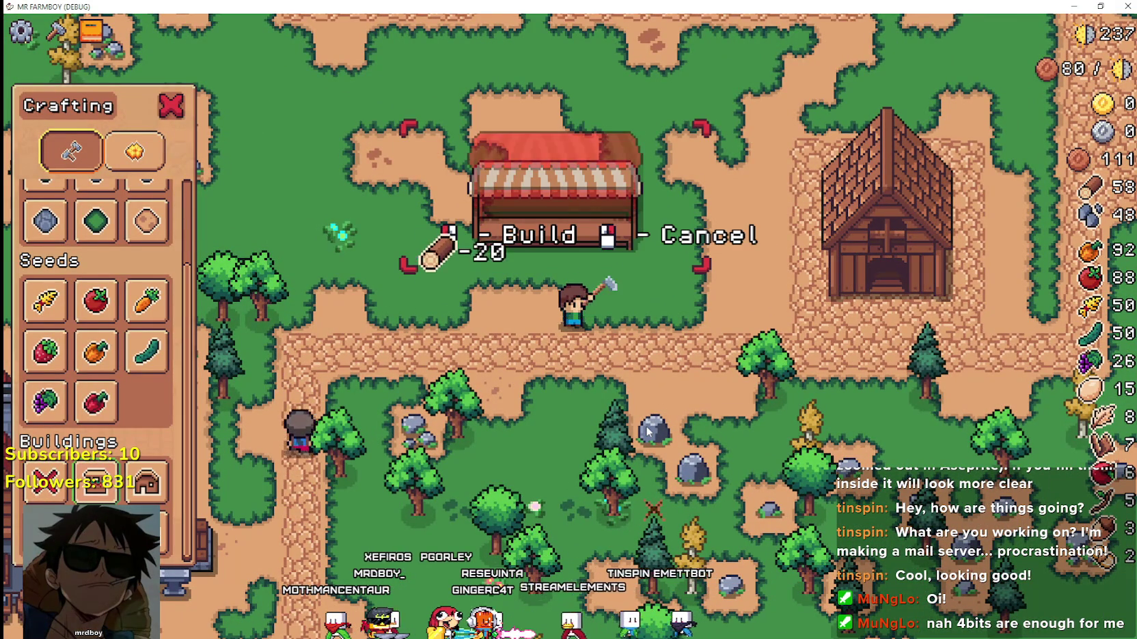
click(44, 482)
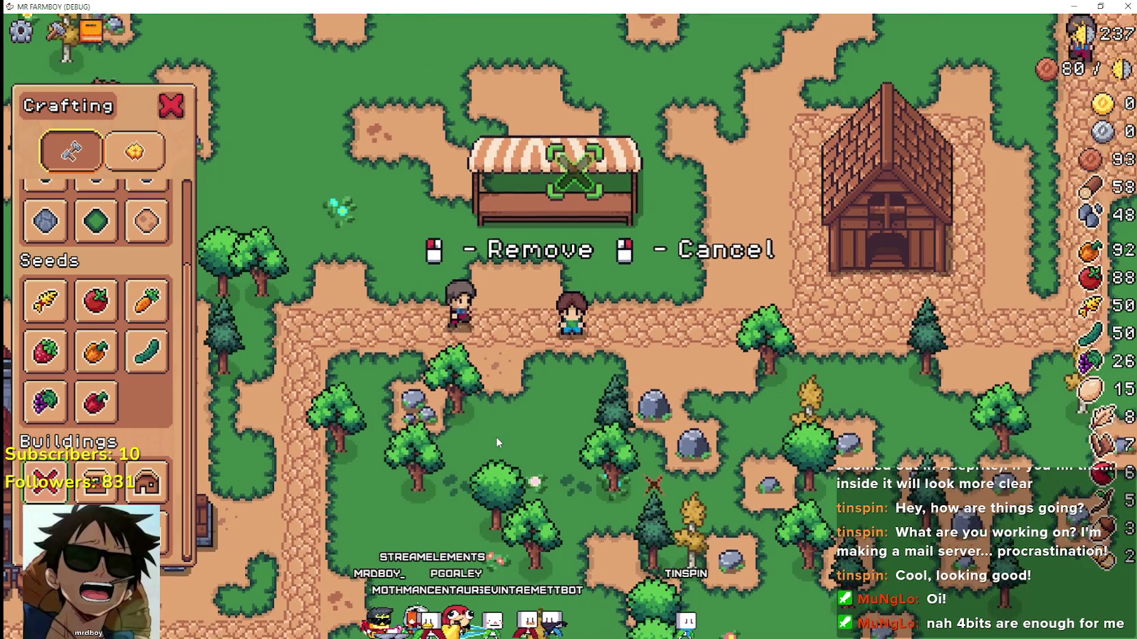
click(497, 435)
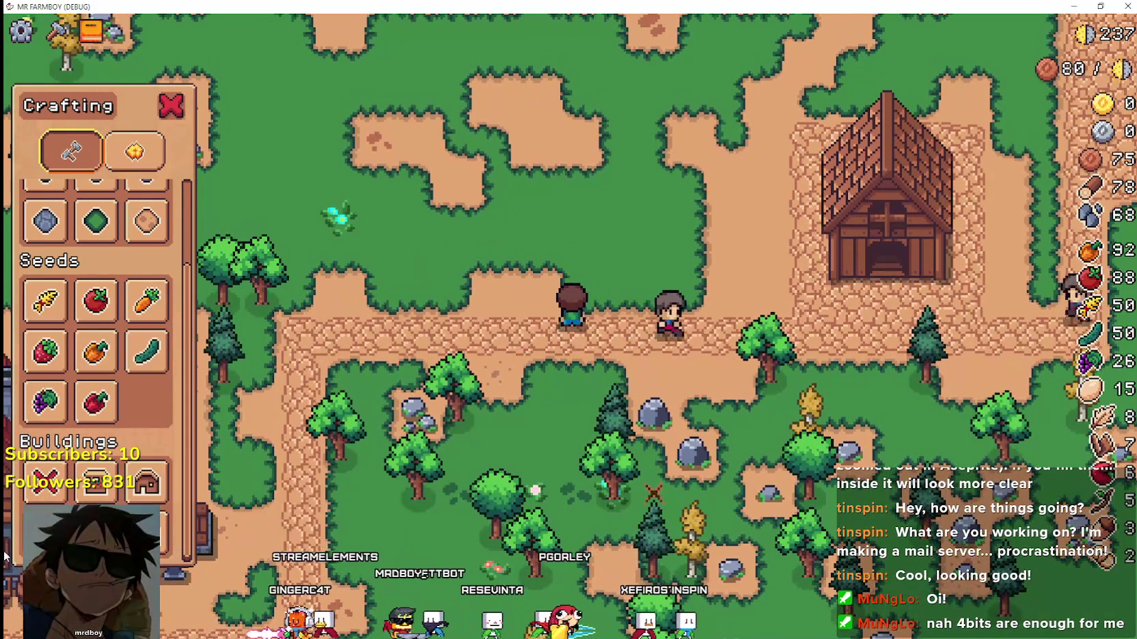
Build a House above the player, then remove it from north of the path.
click(142, 498)
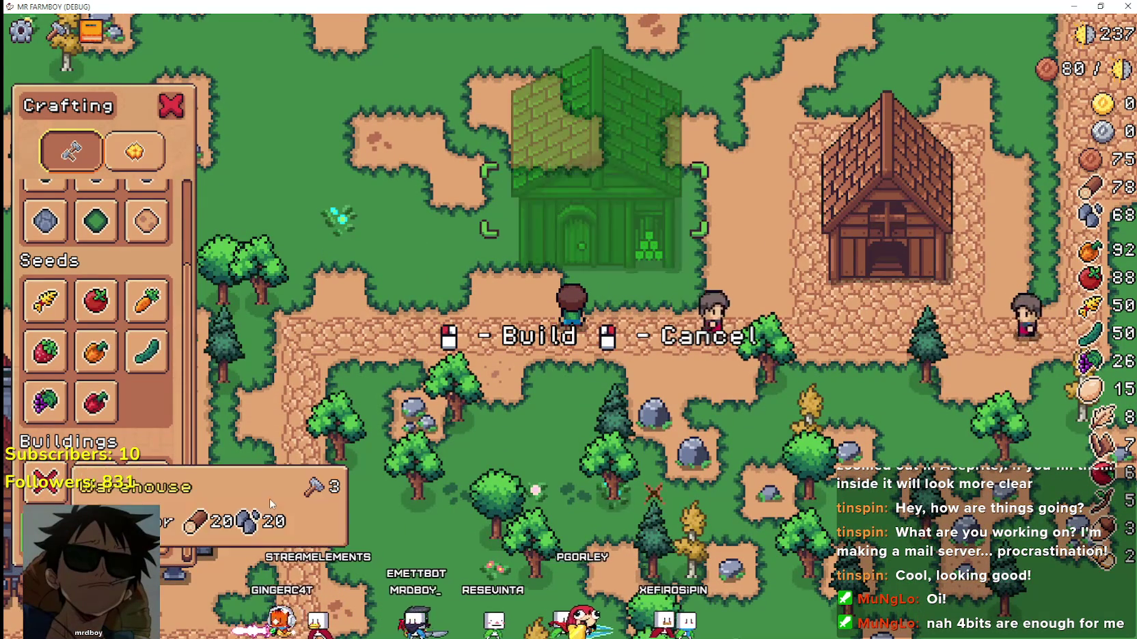
click(544, 402)
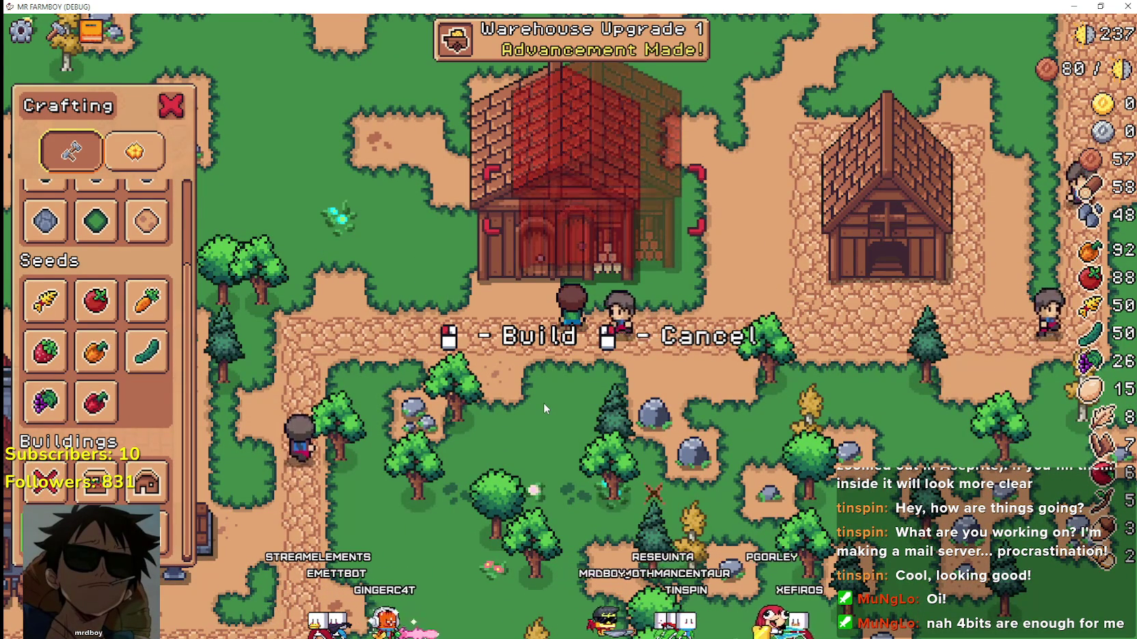
right_click(544, 402)
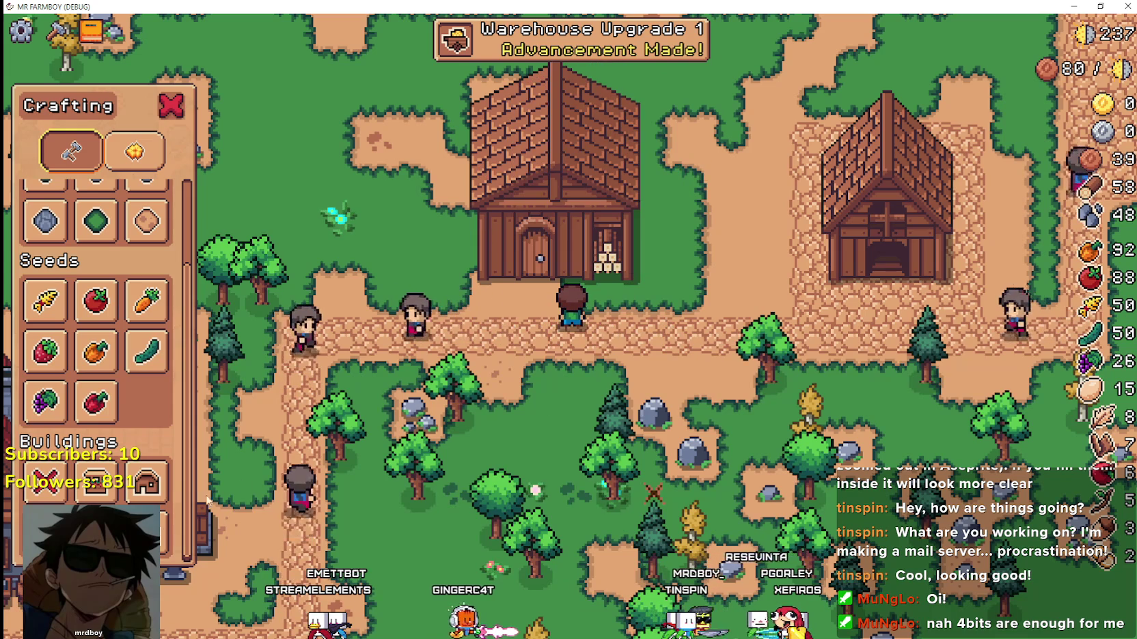
click(53, 497)
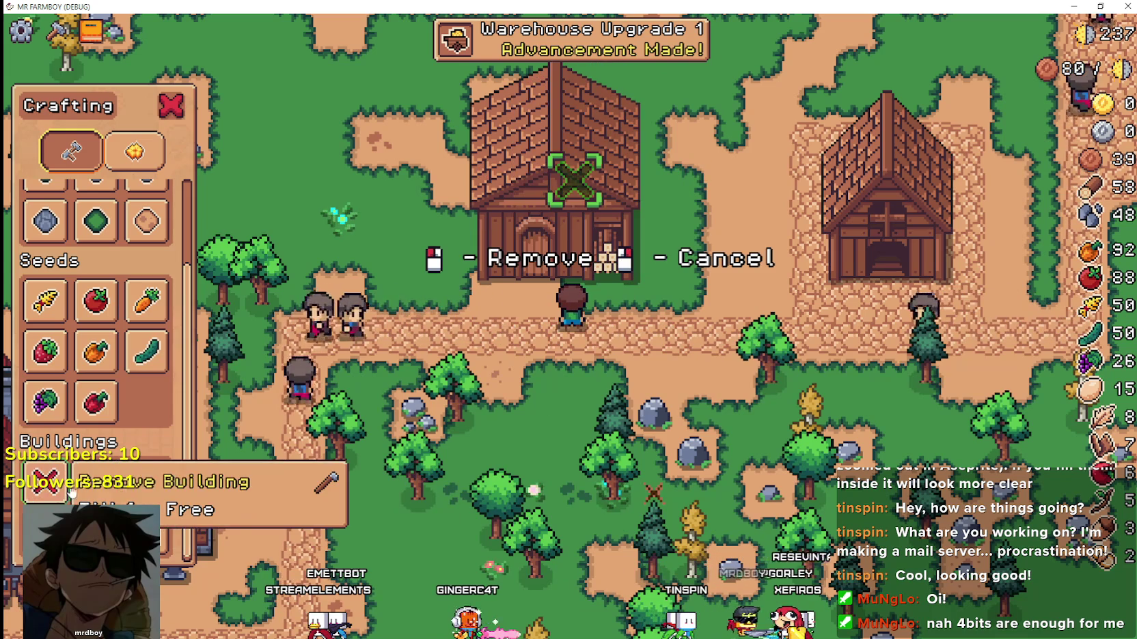
click(555, 423)
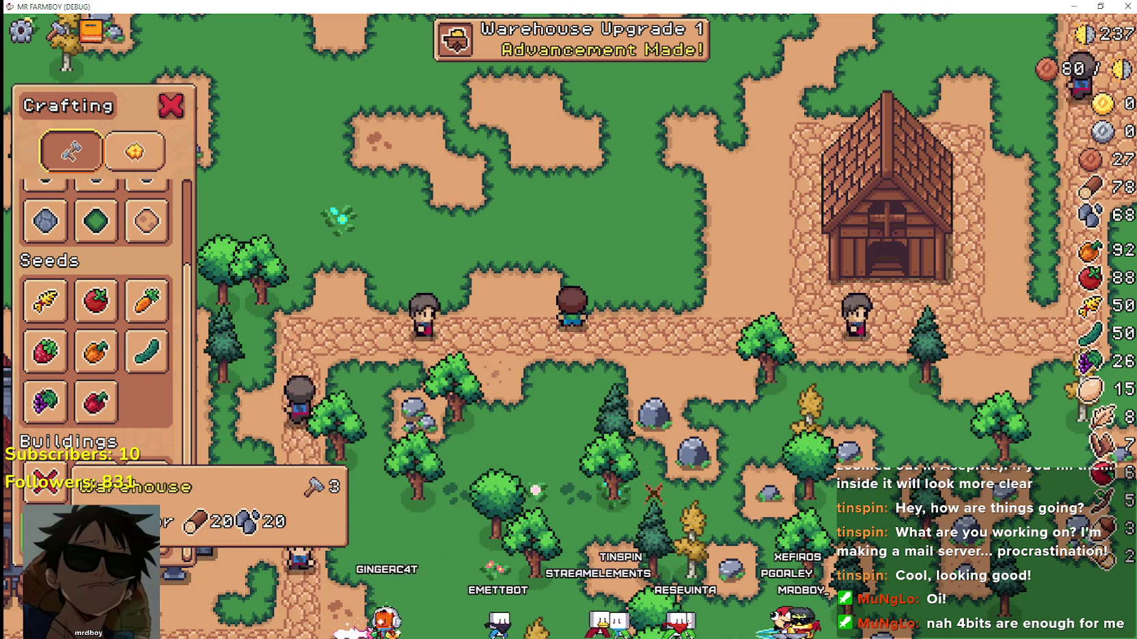
Place another House north of the path, remove it, and restore the game window to windowed.
click(107, 493)
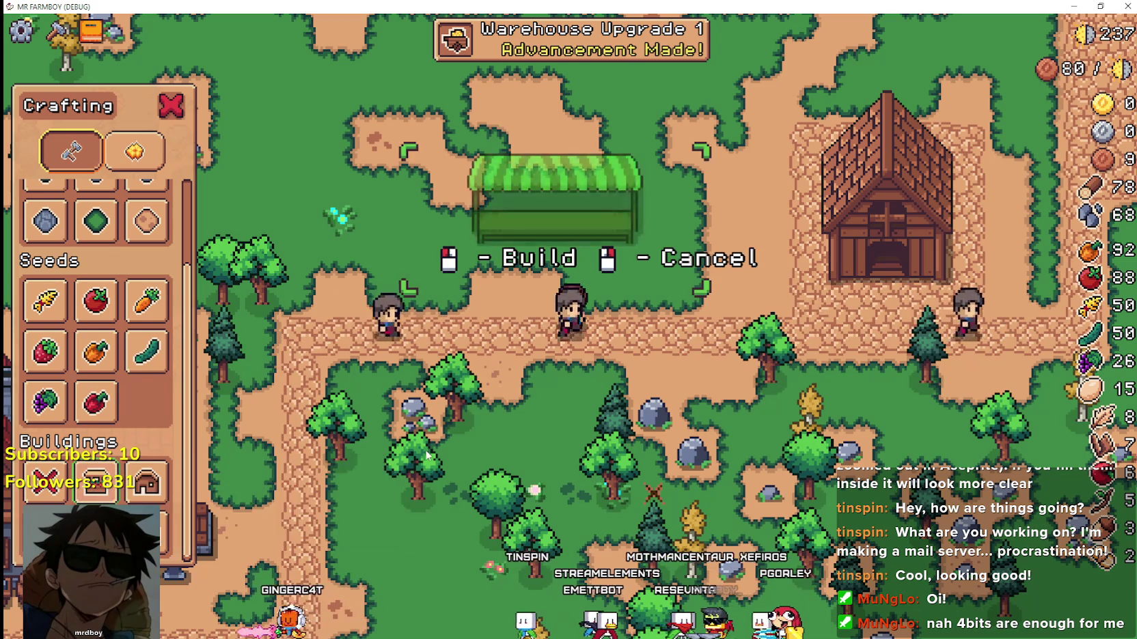
right_click(108, 493)
click(146, 482)
click(617, 439)
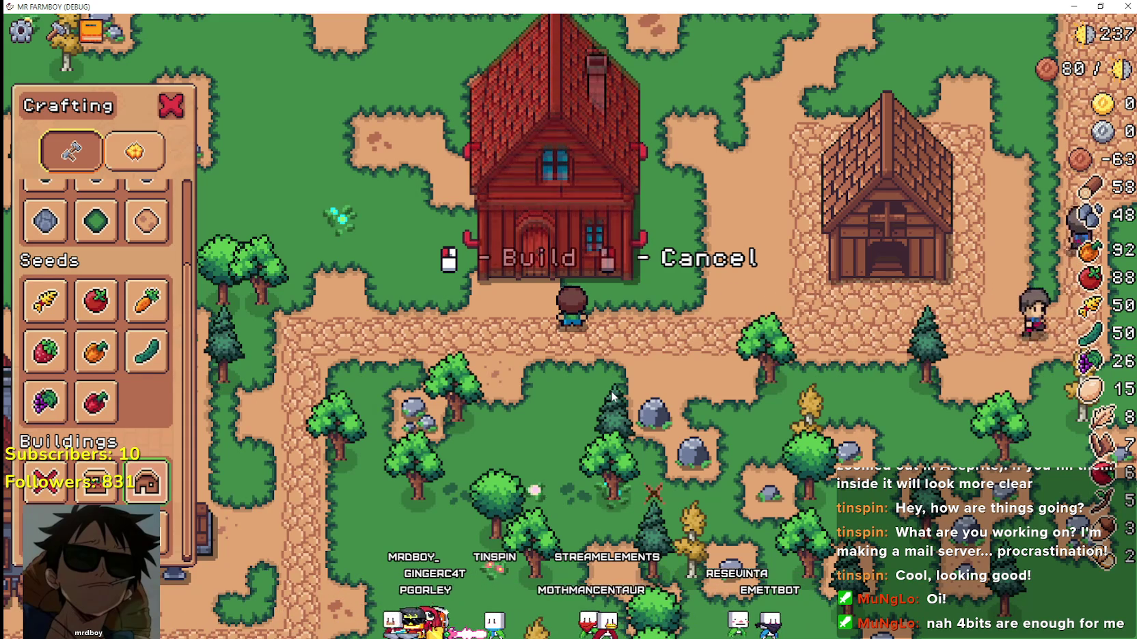
click(613, 397)
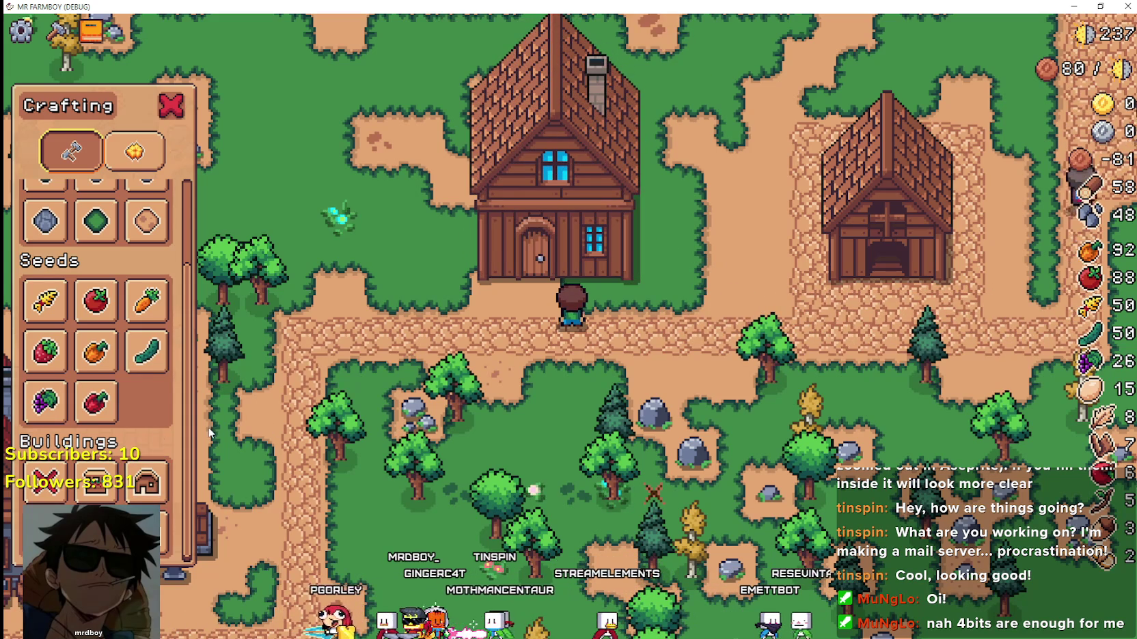
click(45, 481)
click(571, 177)
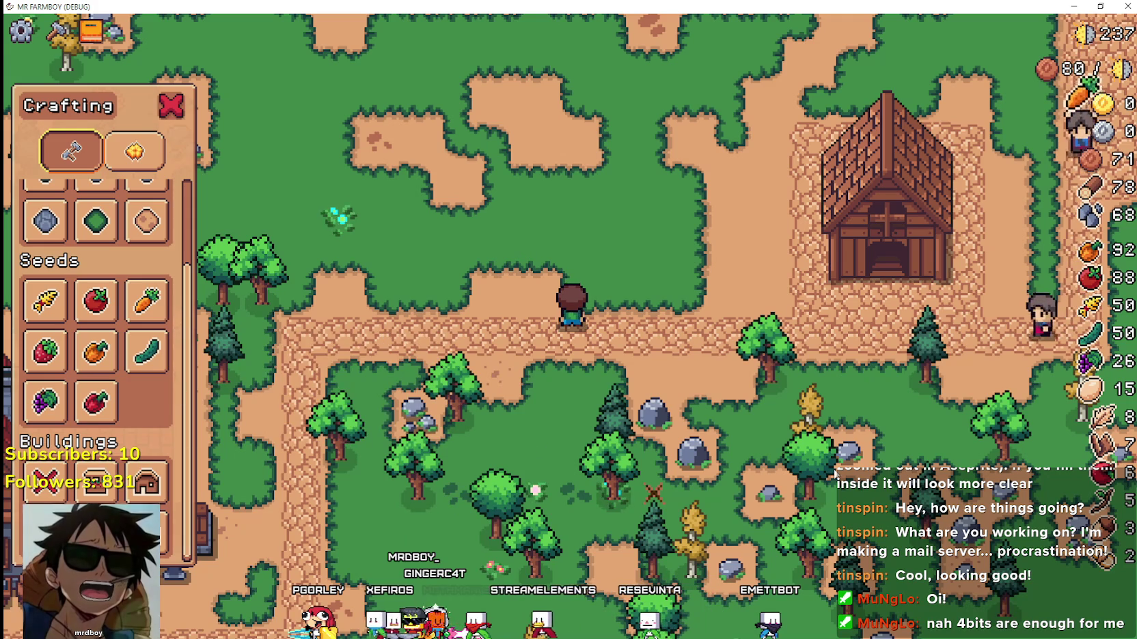
click(145, 481)
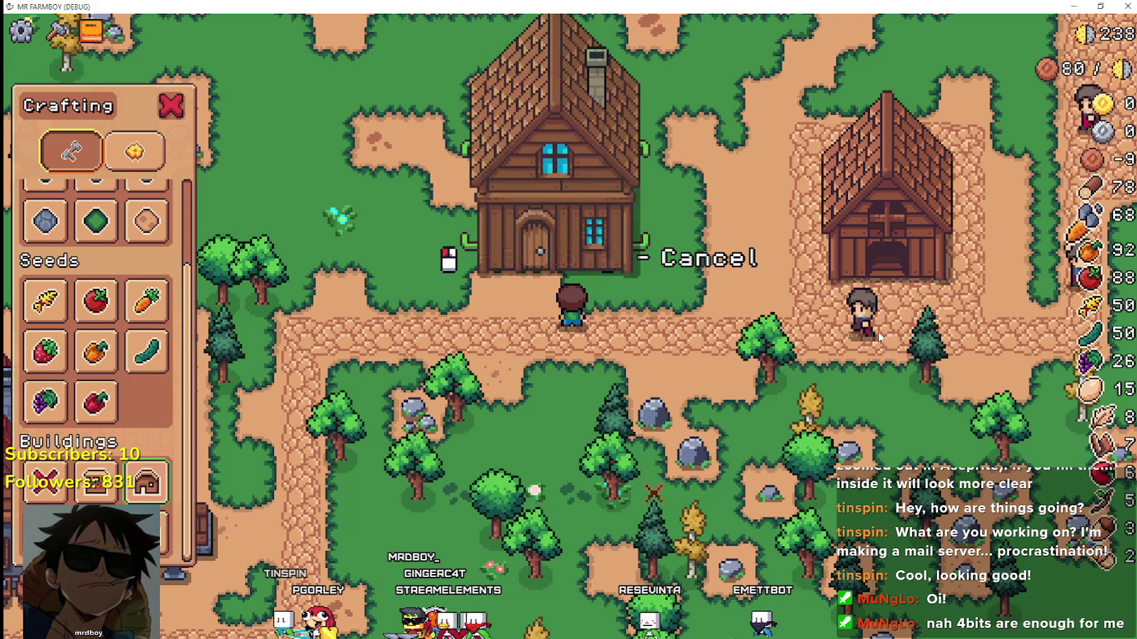
right_click(642, 306)
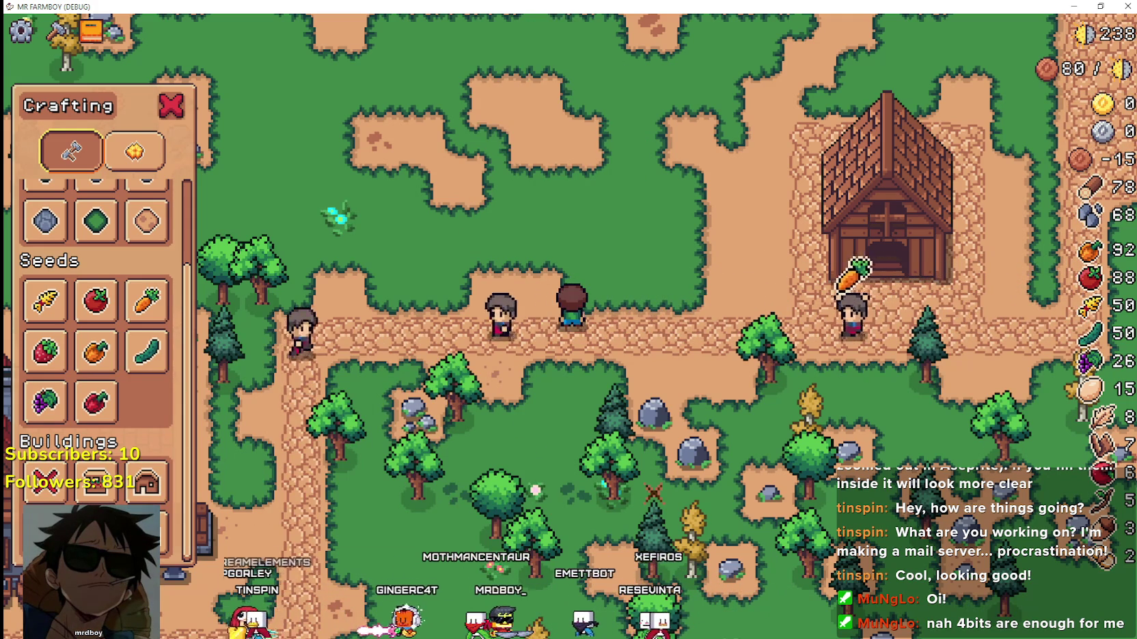
click(1100, 6)
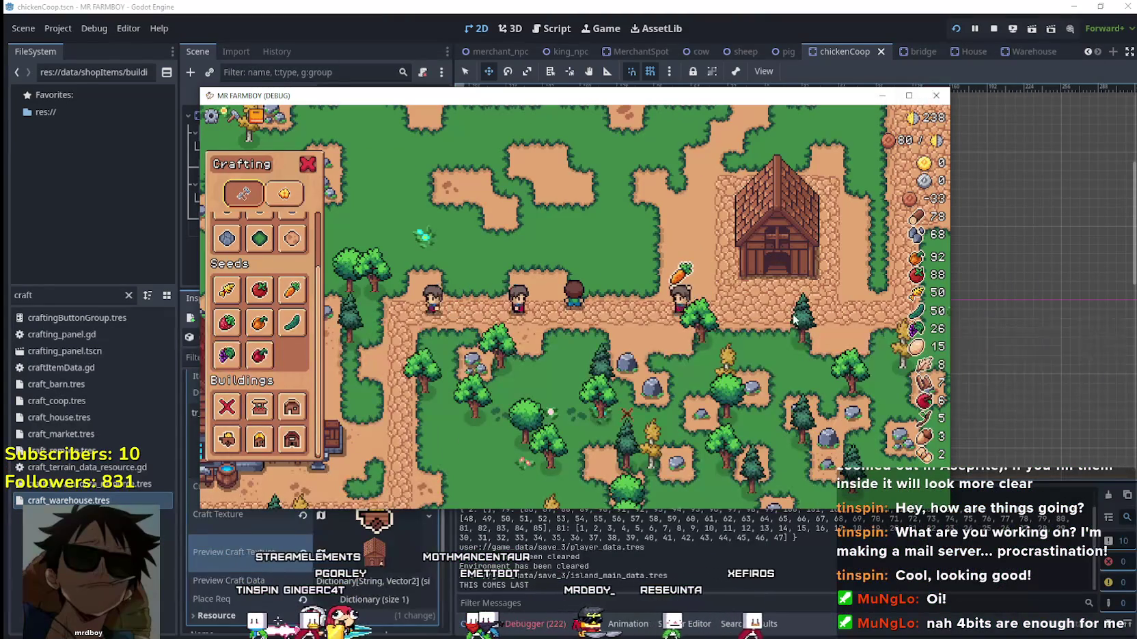
Stop the running game and look through the Debug menu without changes.
key(F8)
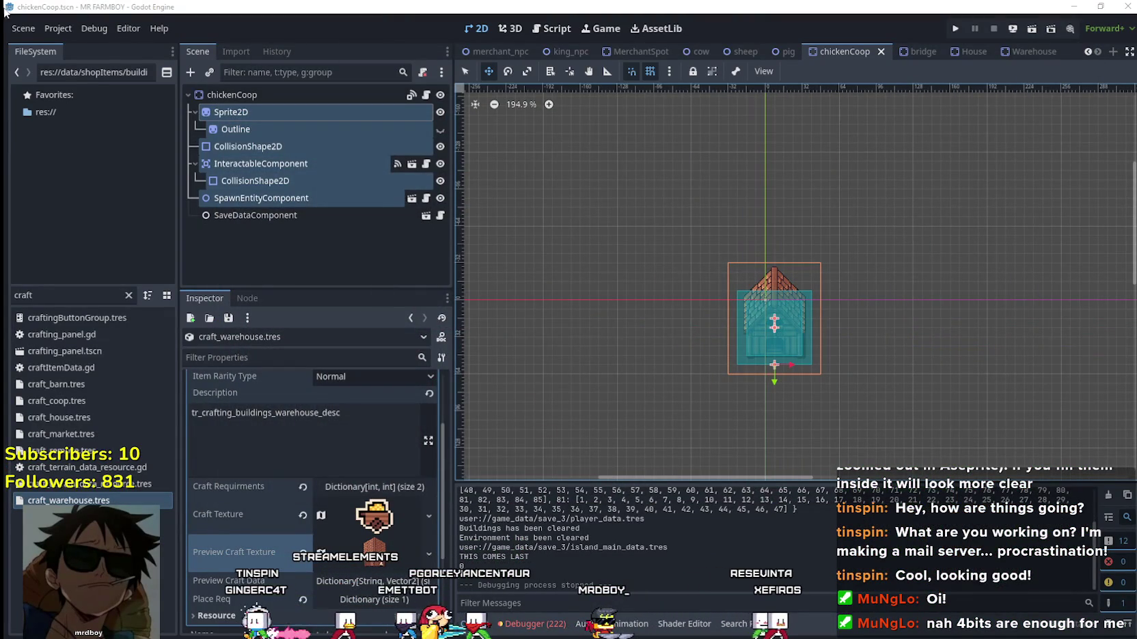
click(58, 28)
mouse_move(104, 26)
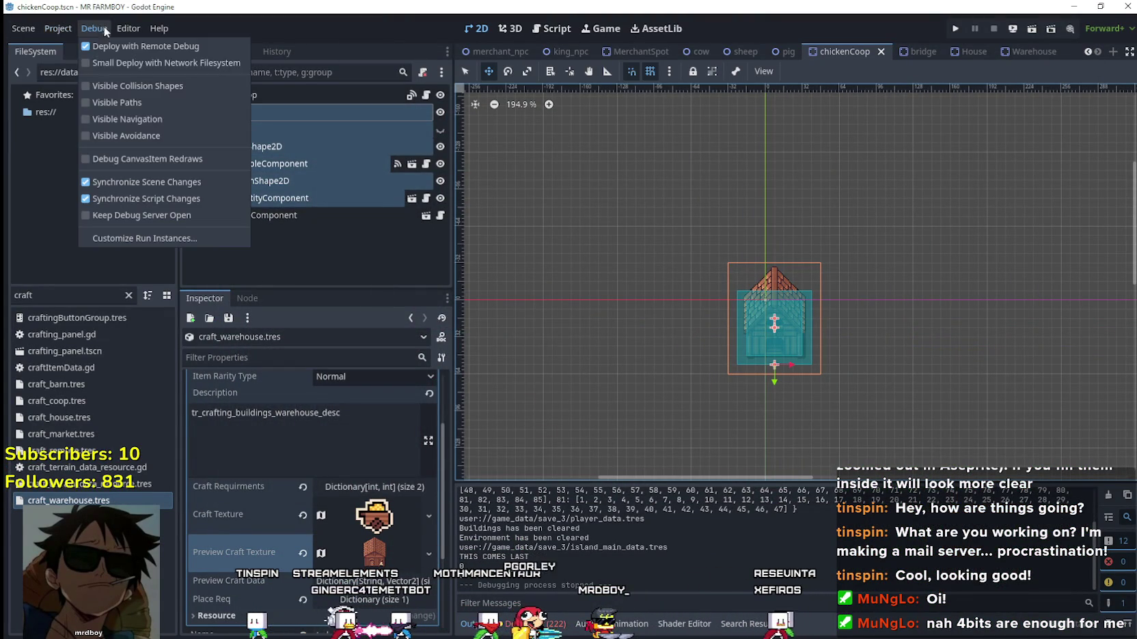
click(127, 298)
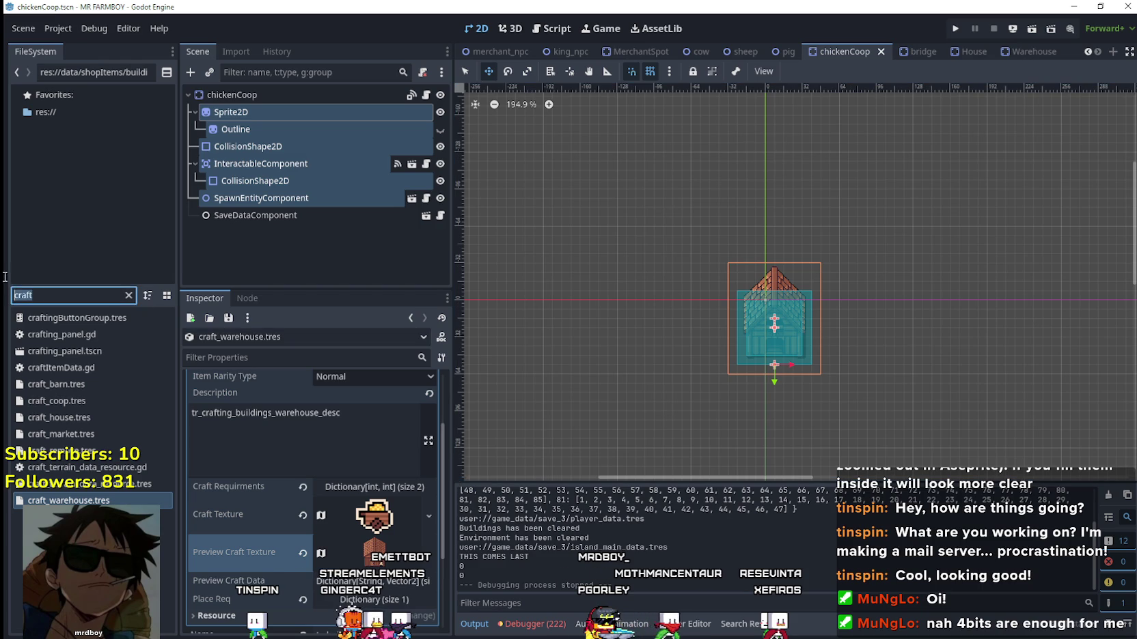
Open test_scene_everything.tscn via a 'test' filter and open GridHelper's script.
text(test)
double_click(86, 335)
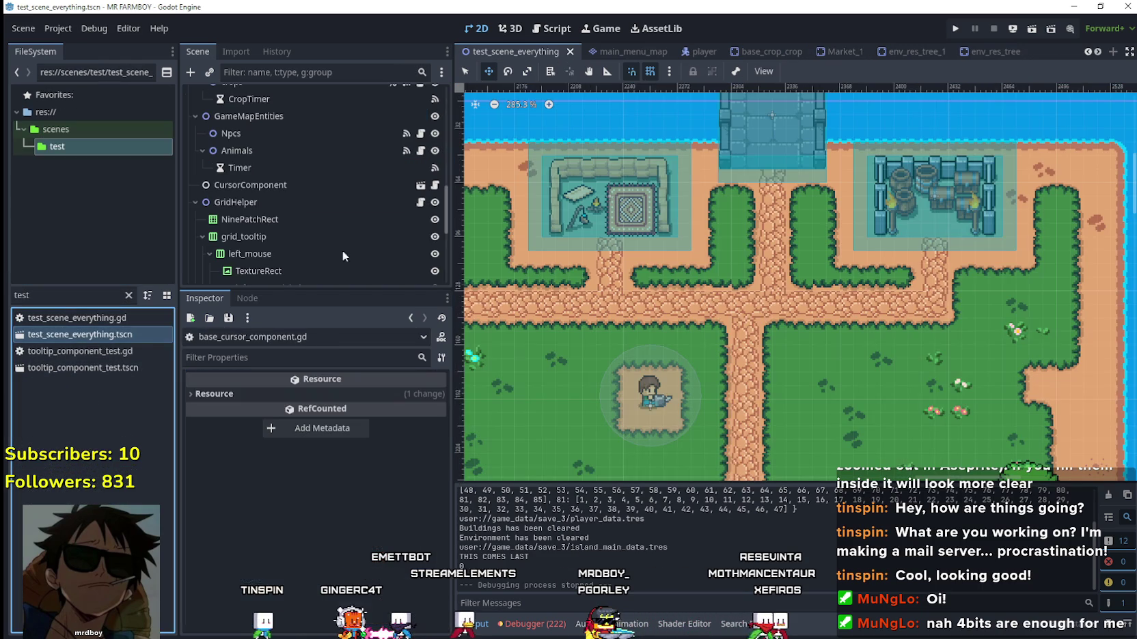
scroll(362, 196, up, 3)
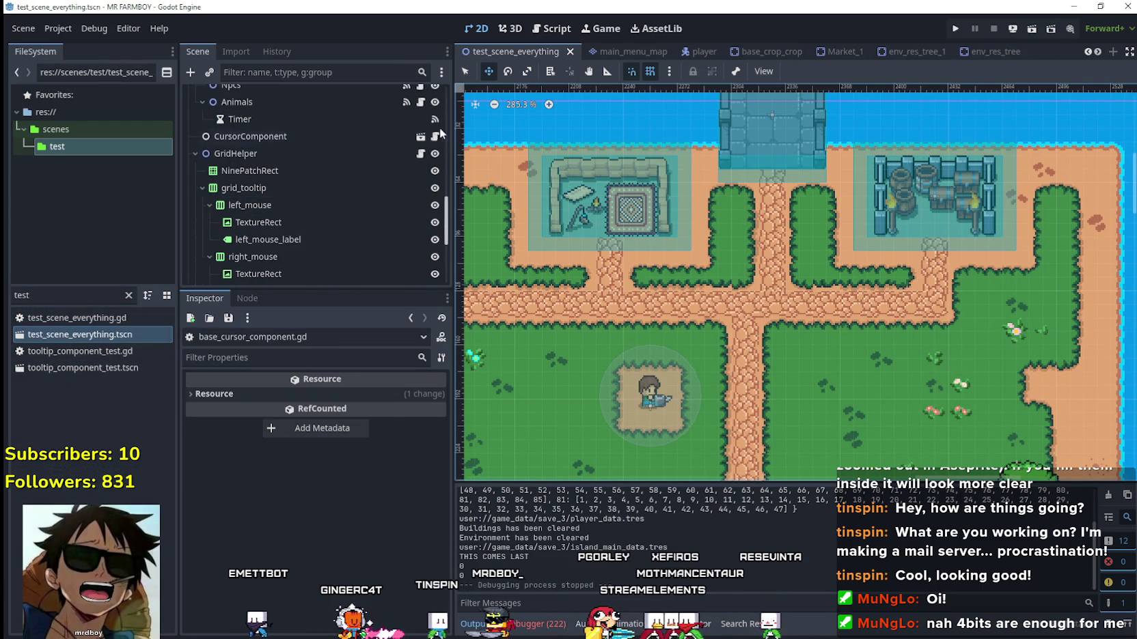
click(198, 153)
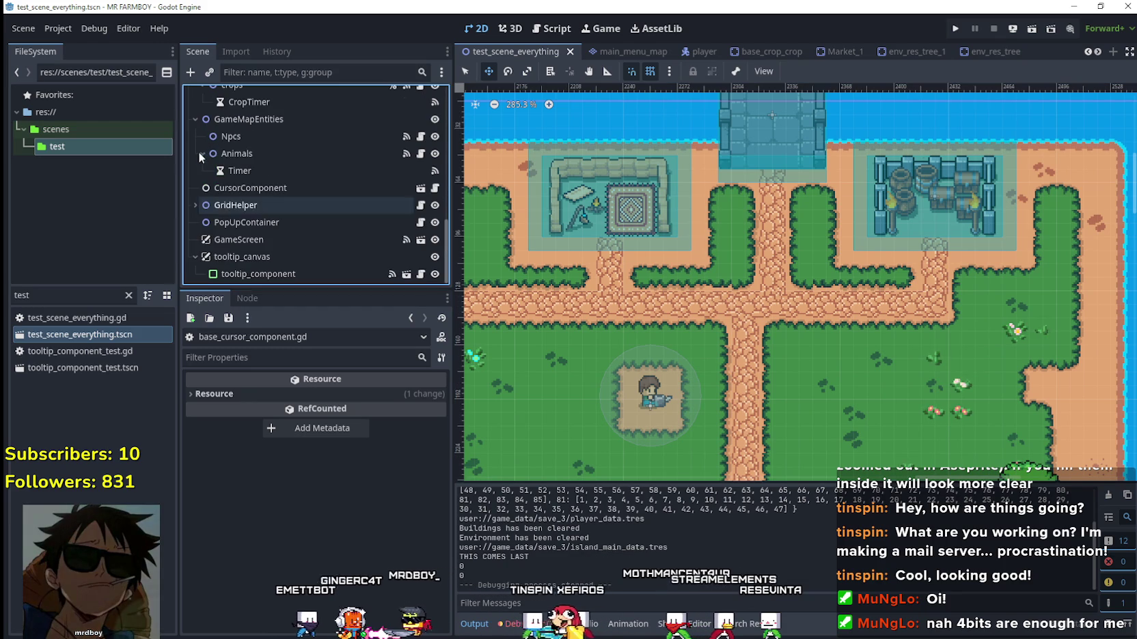
scroll(284, 230, up, 1)
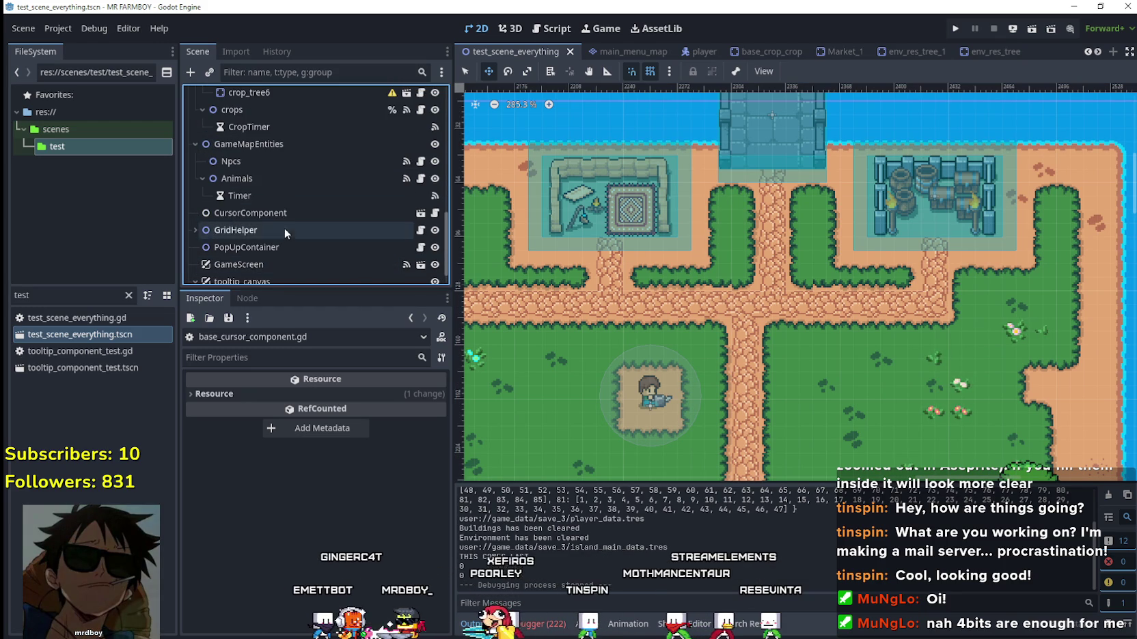
click(237, 233)
click(194, 229)
scroll(313, 234, down, 2)
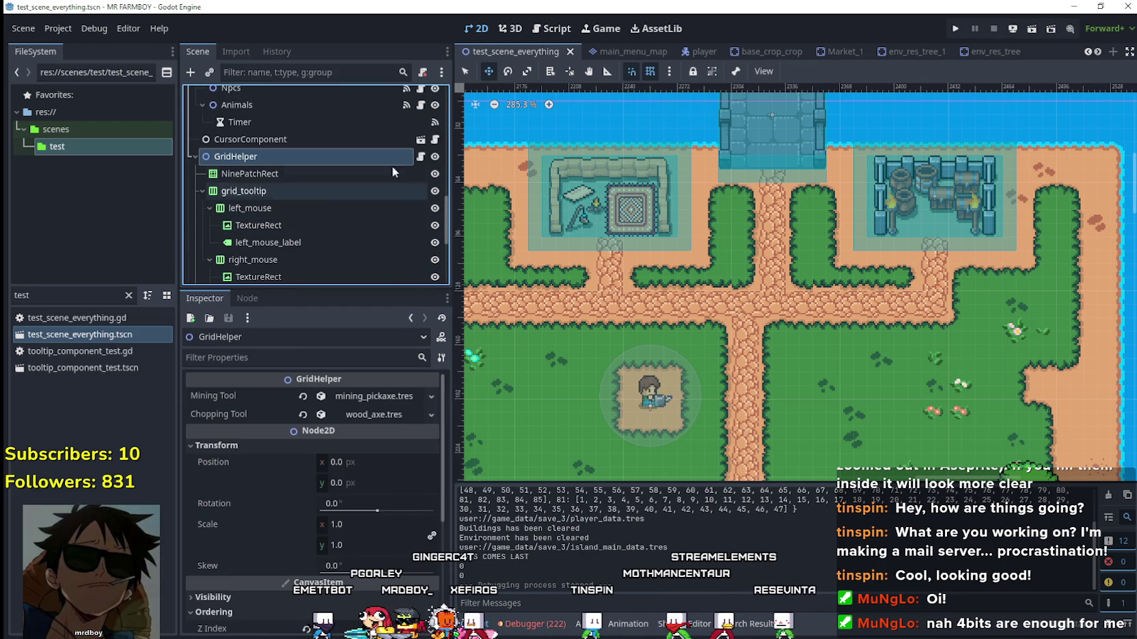
click(421, 157)
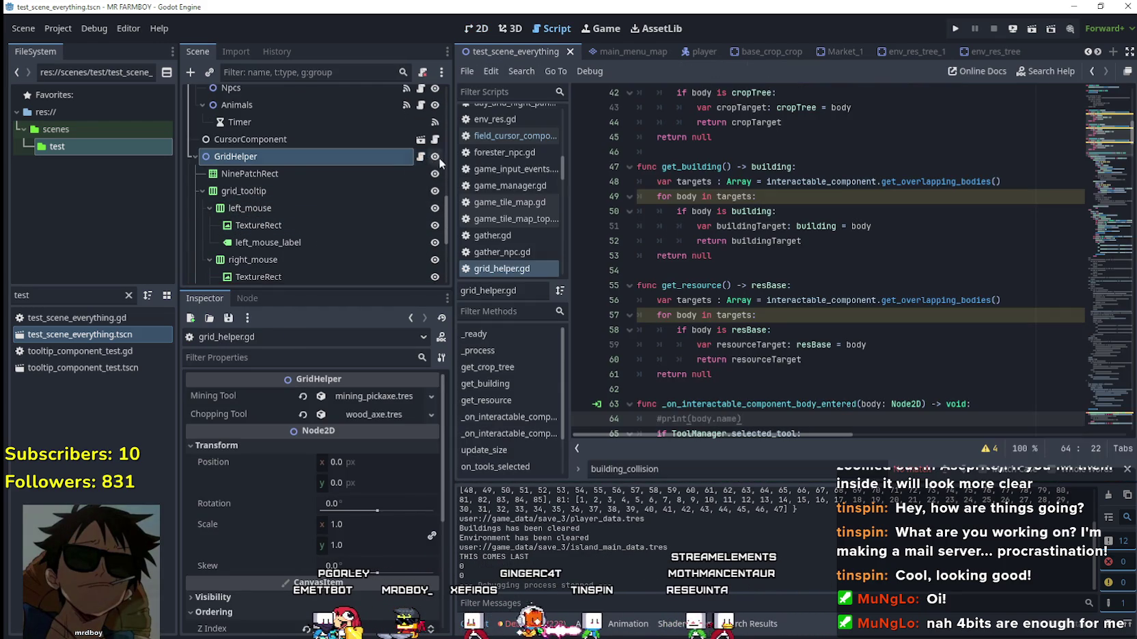
Open the CursorComponent script and jump to BaseCursorComponent's code.
mouse_move(1087, 136)
mouse_down()
mouse_move(1089, 85)
mouse_move(1078, 248)
mouse_move(1092, 351)
mouse_move(1093, 340)
mouse_up()
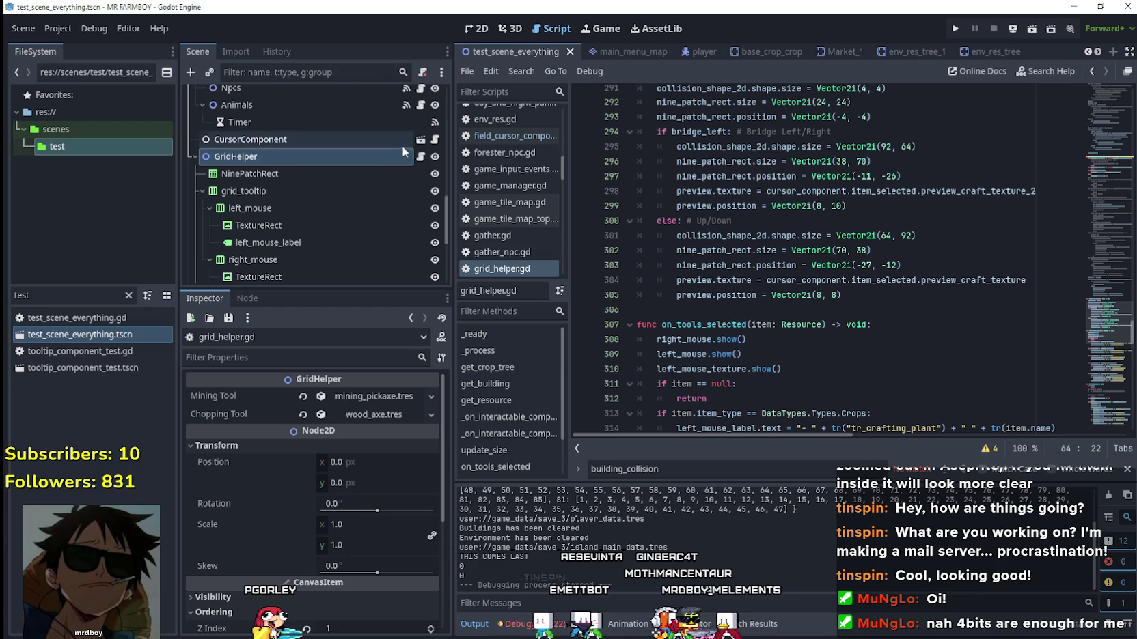
click(435, 140)
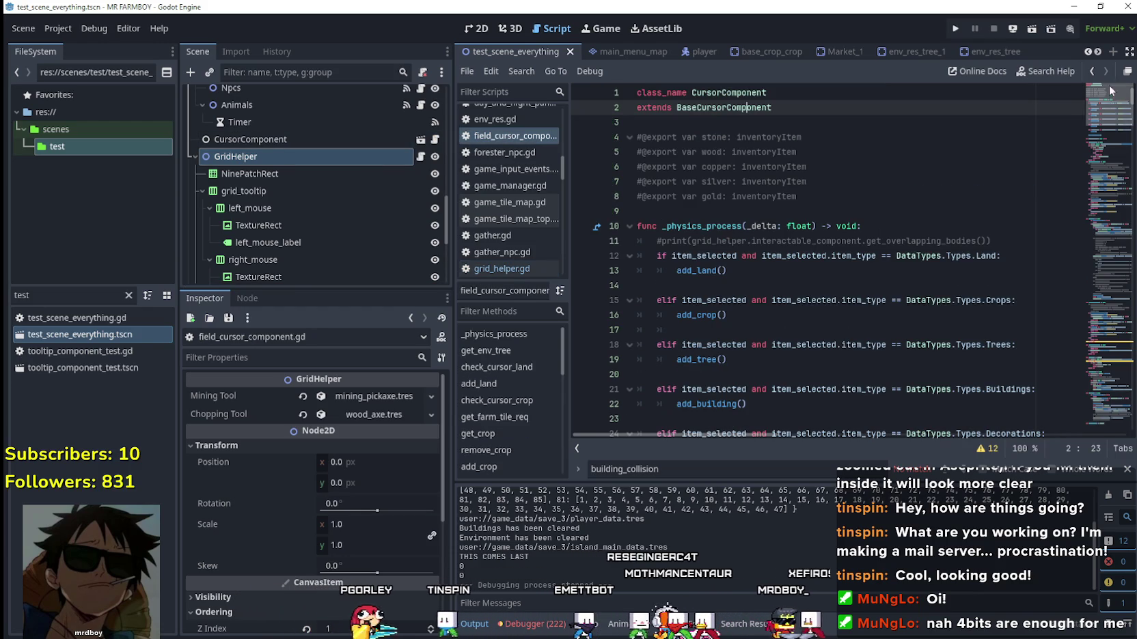
right_click(751, 112)
click(777, 334)
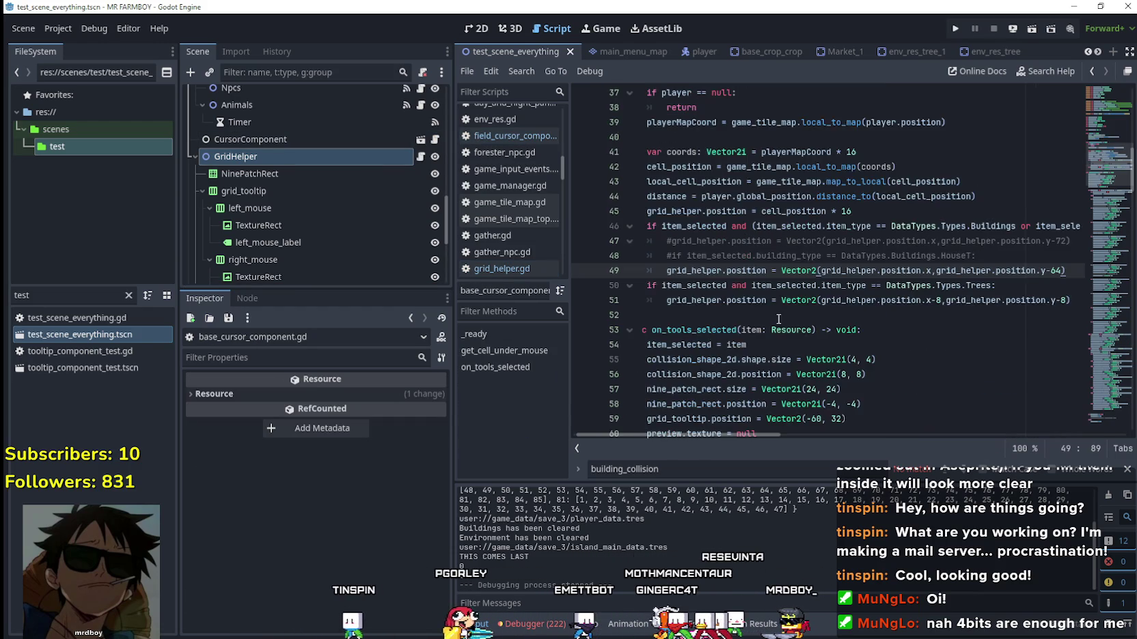
drag(844, 303, 605, 217)
click(864, 316)
Review the tools-selected function in base_cursor_component.gd.
scroll(868, 308, up, 1)
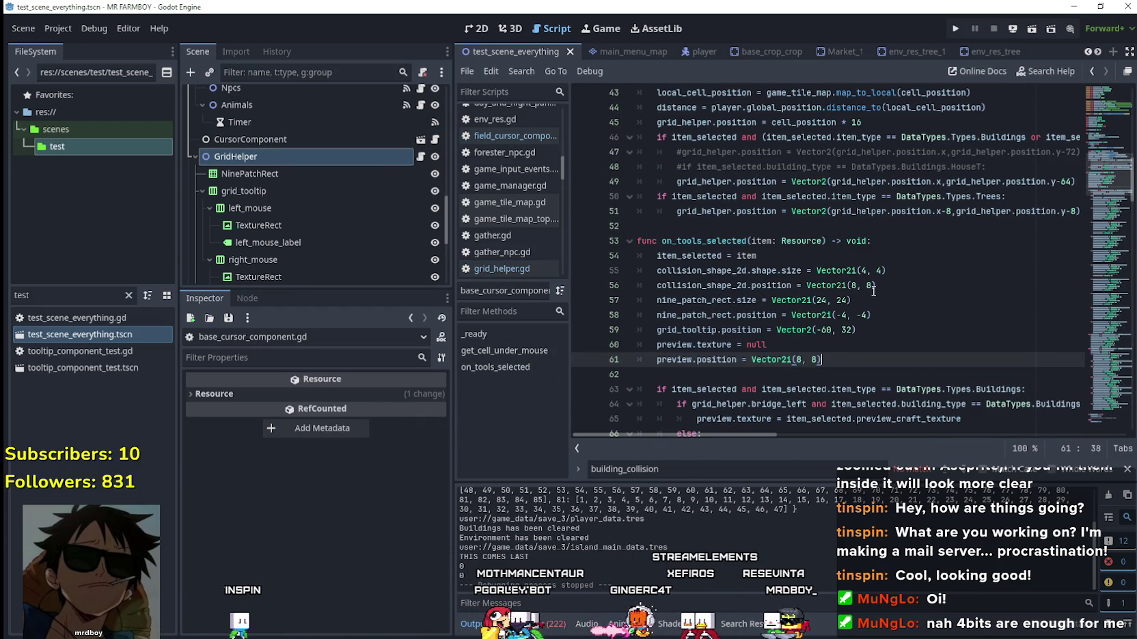
scroll(882, 271, down, 7)
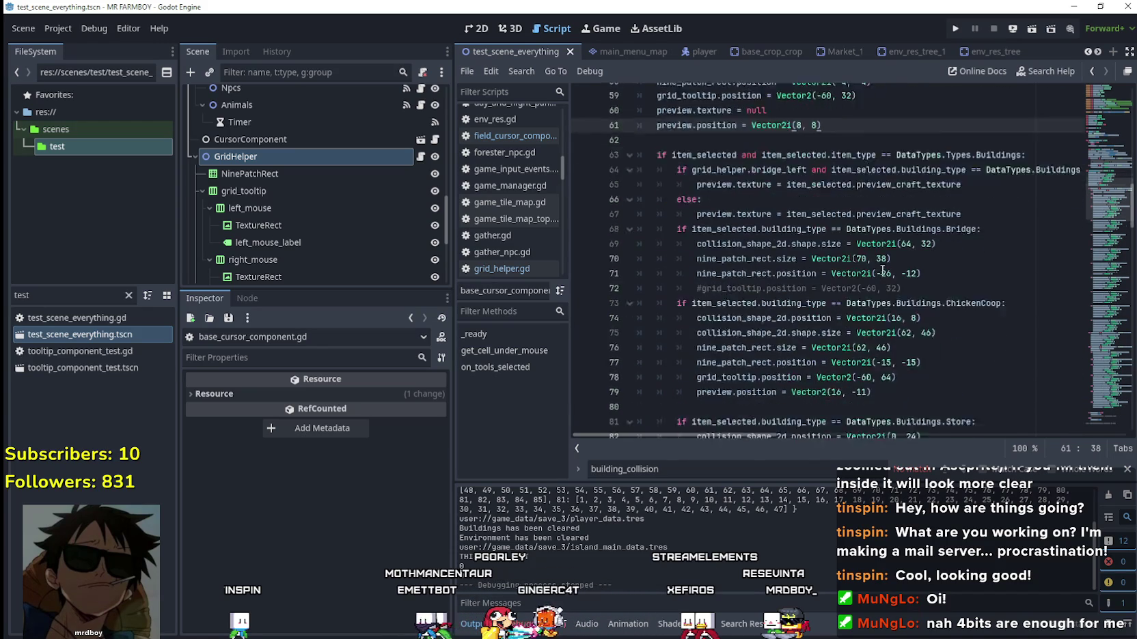
scroll(882, 269, up, 5)
scroll(882, 268, up, 5)
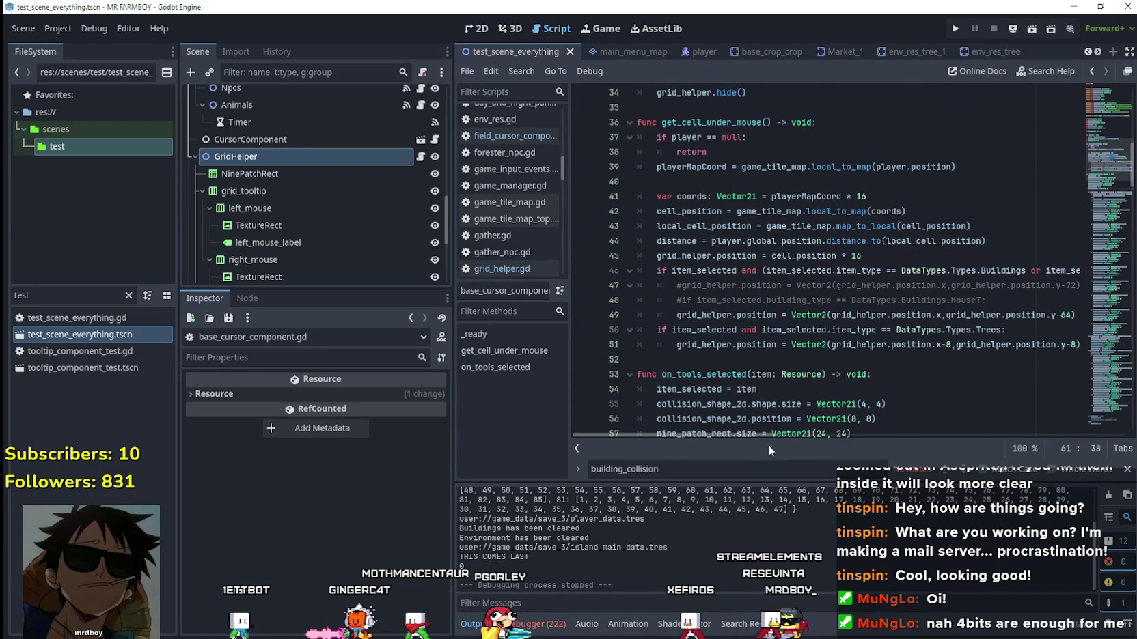
mouse_move(763, 440)
mouse_down()
mouse_move(872, 437)
mouse_move(749, 430)
mouse_up()
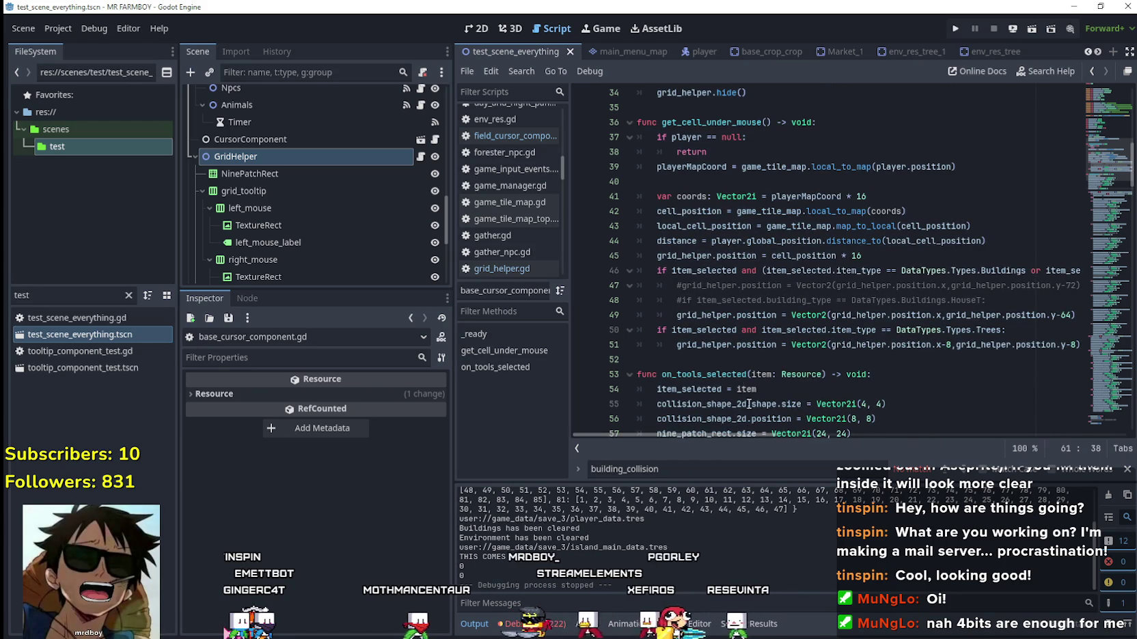
scroll(1042, 263, down, 1)
drag(1074, 271, 673, 270)
scroll(784, 309, down, 3)
scroll(784, 310, down, 3)
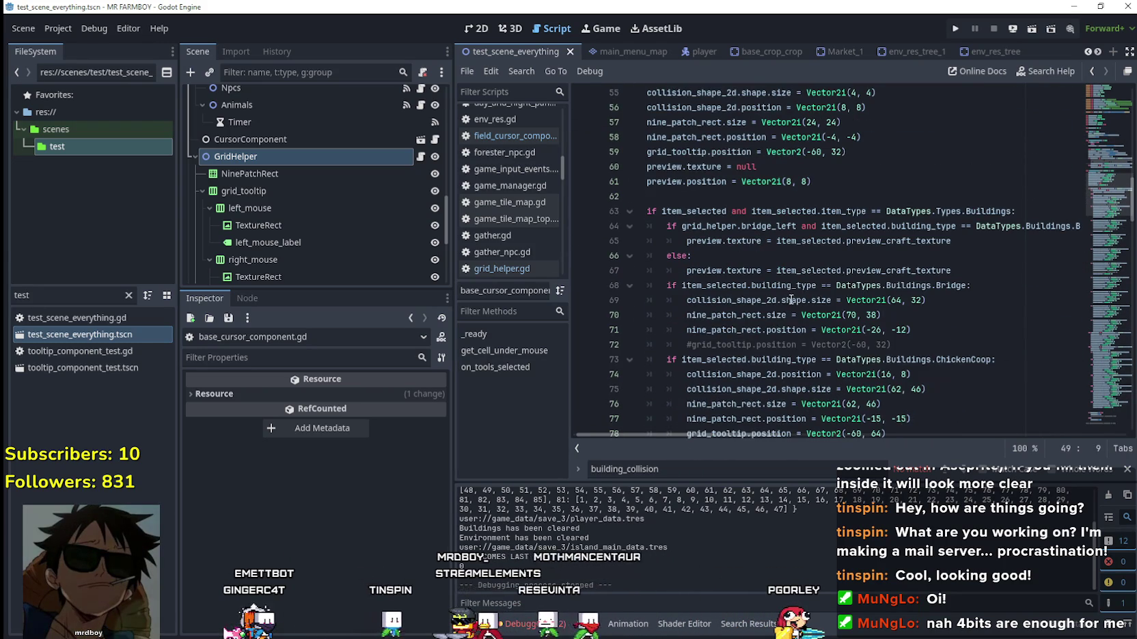
scroll(790, 302, down, 3)
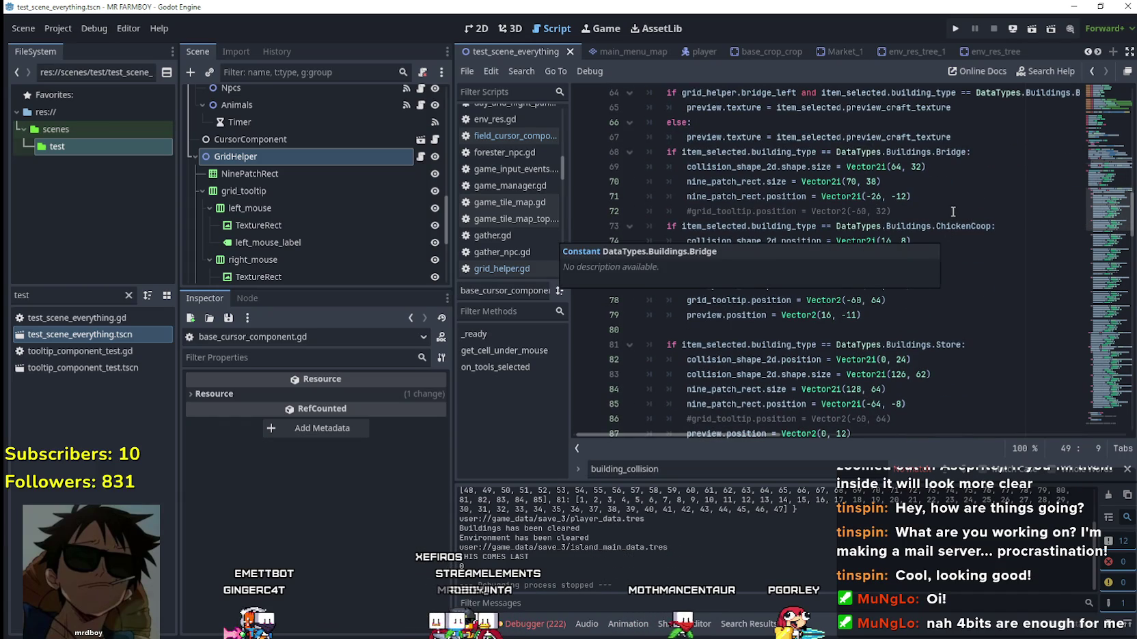
Check the building setup code around line 72, then run the project.
click(952, 212)
scroll(948, 287, down, 3)
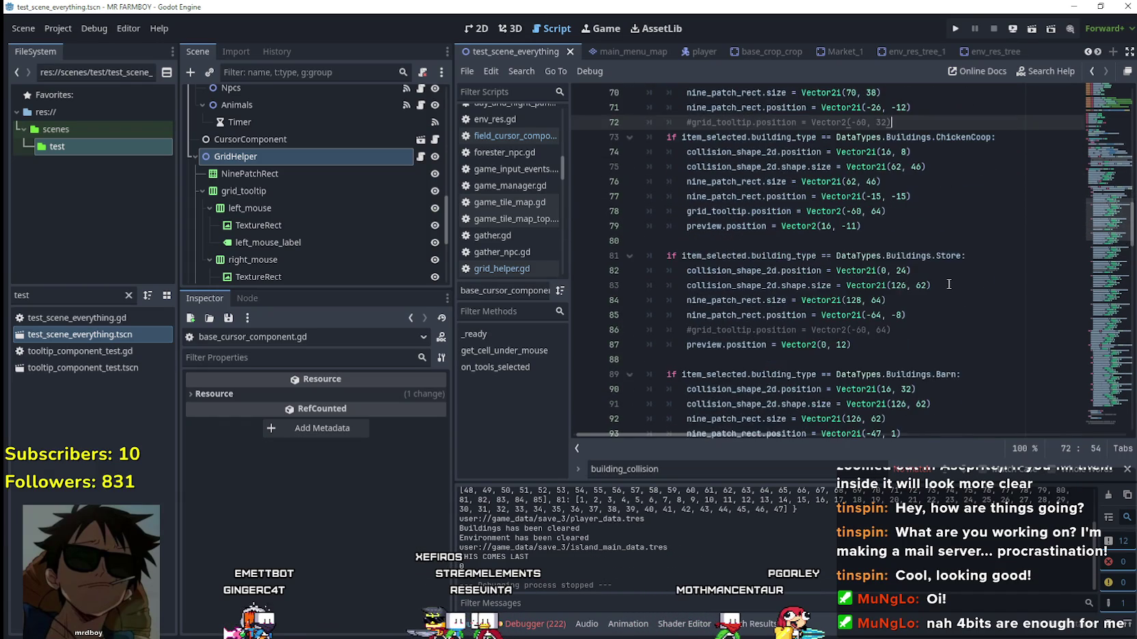
scroll(949, 285, up, 11)
scroll(949, 283, down, 2)
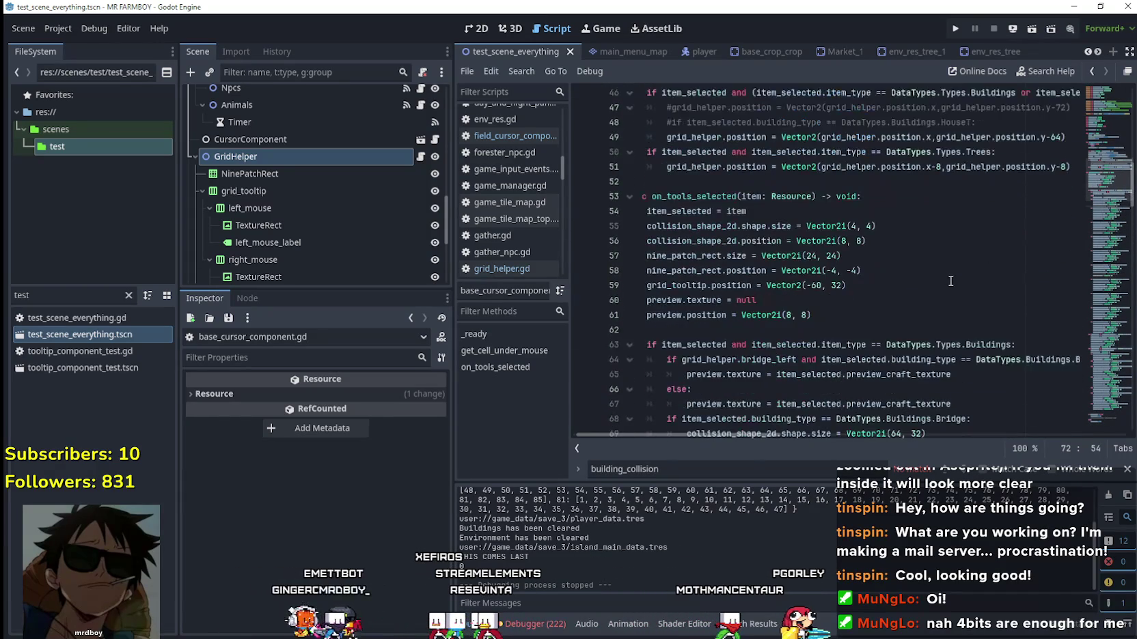
scroll(767, 287, down, 1)
click(767, 294)
scroll(767, 294, down, 3)
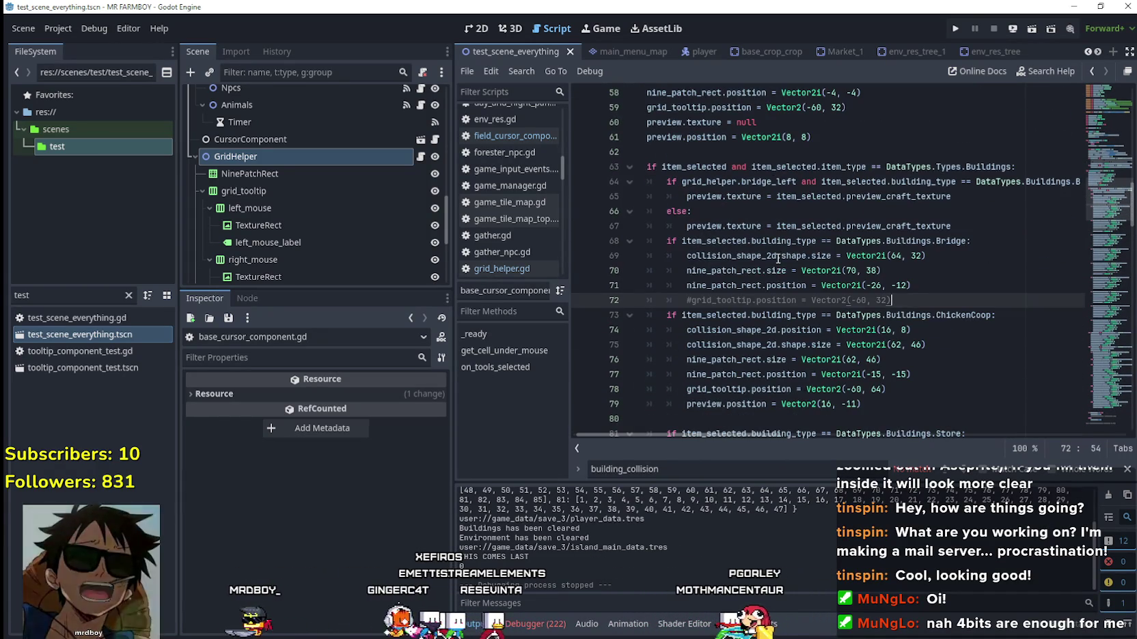
scroll(768, 294, up, 2)
click(955, 28)
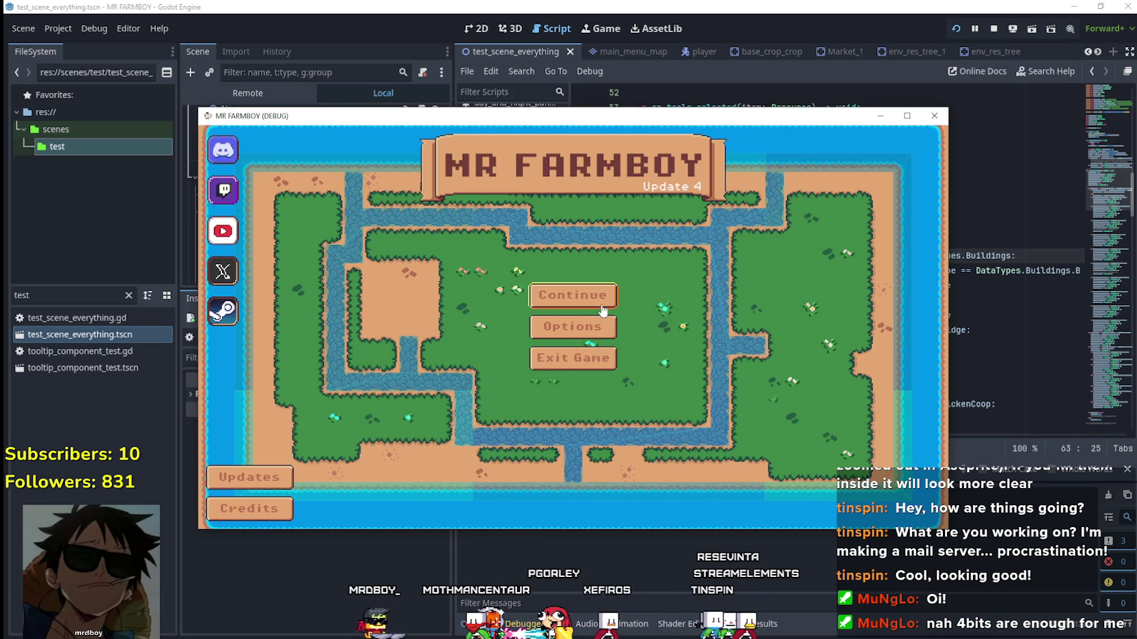
Load Save 3, select the House in Crafting, and go fullscreen.
click(601, 308)
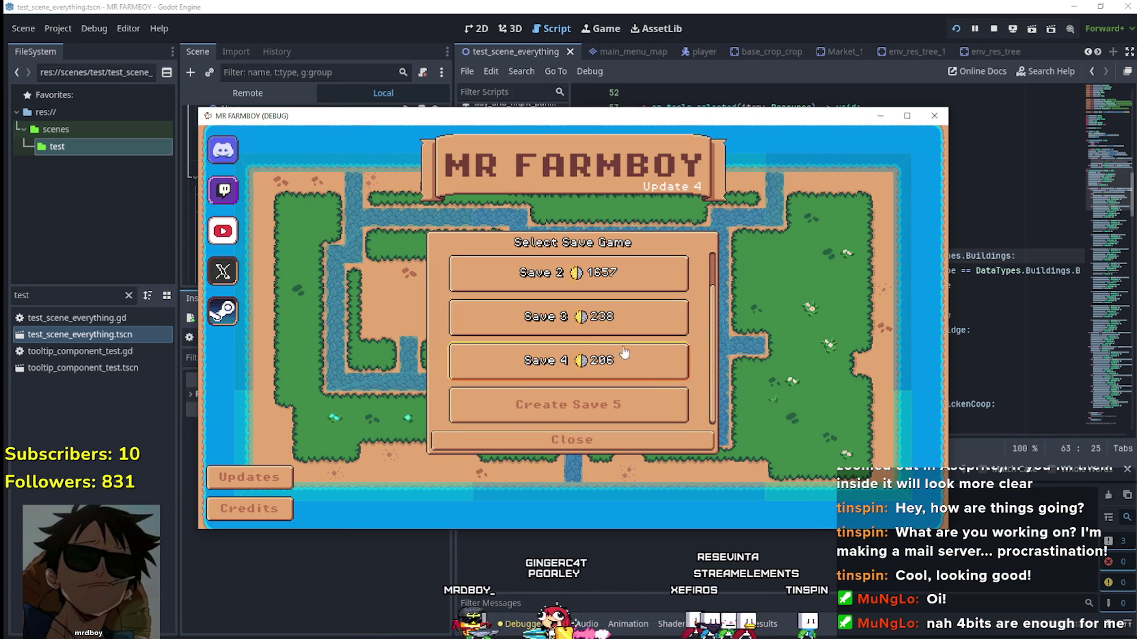
click(586, 320)
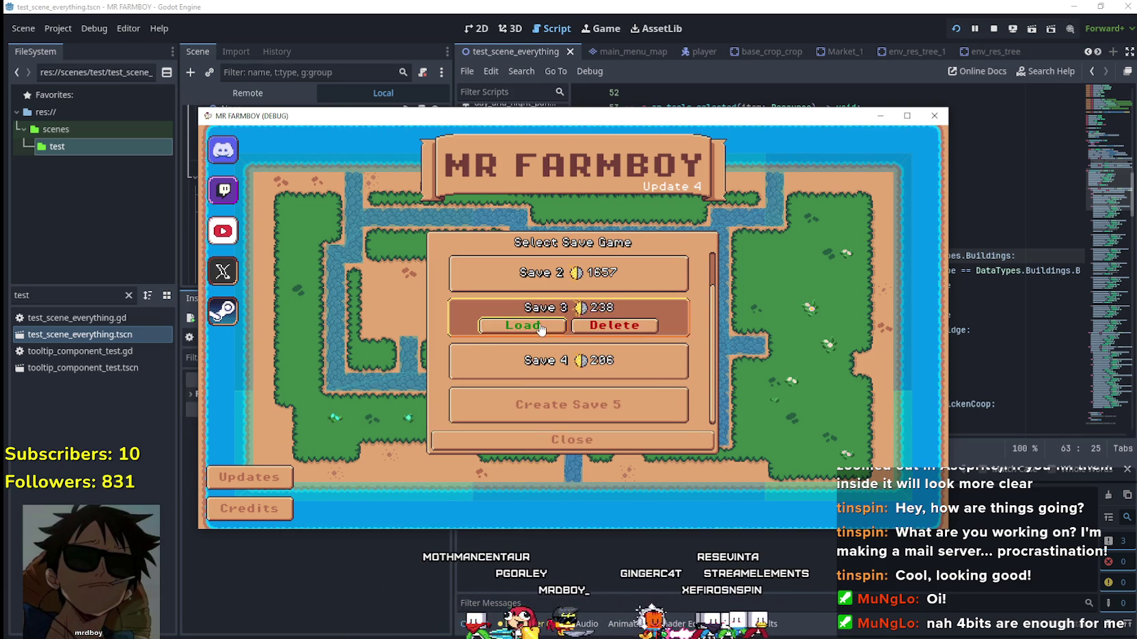
click(520, 327)
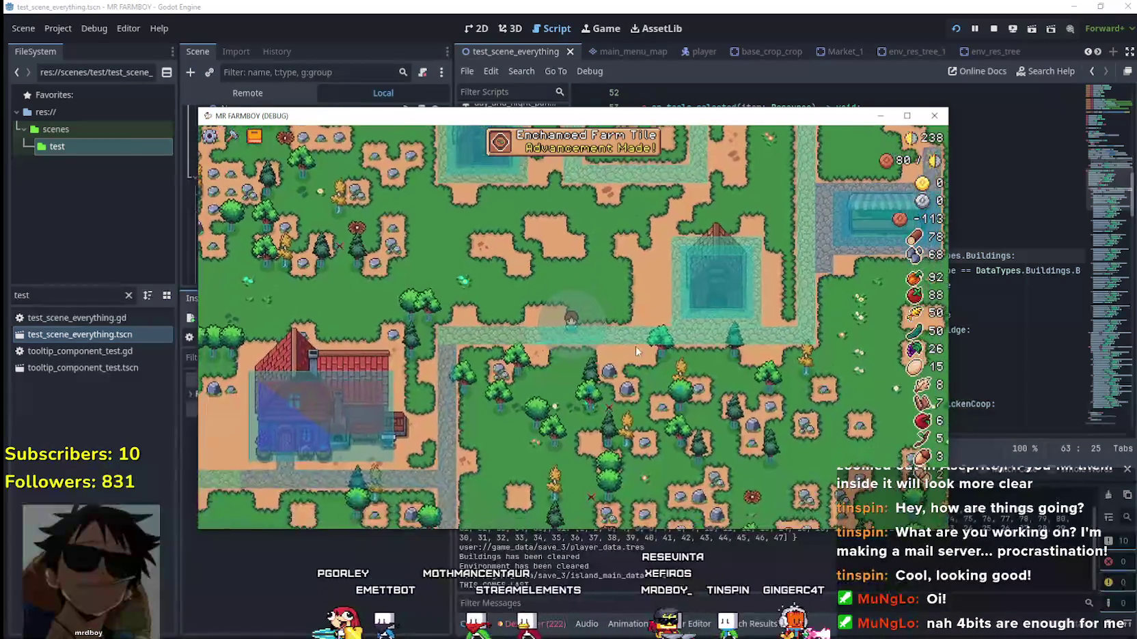
key(c)
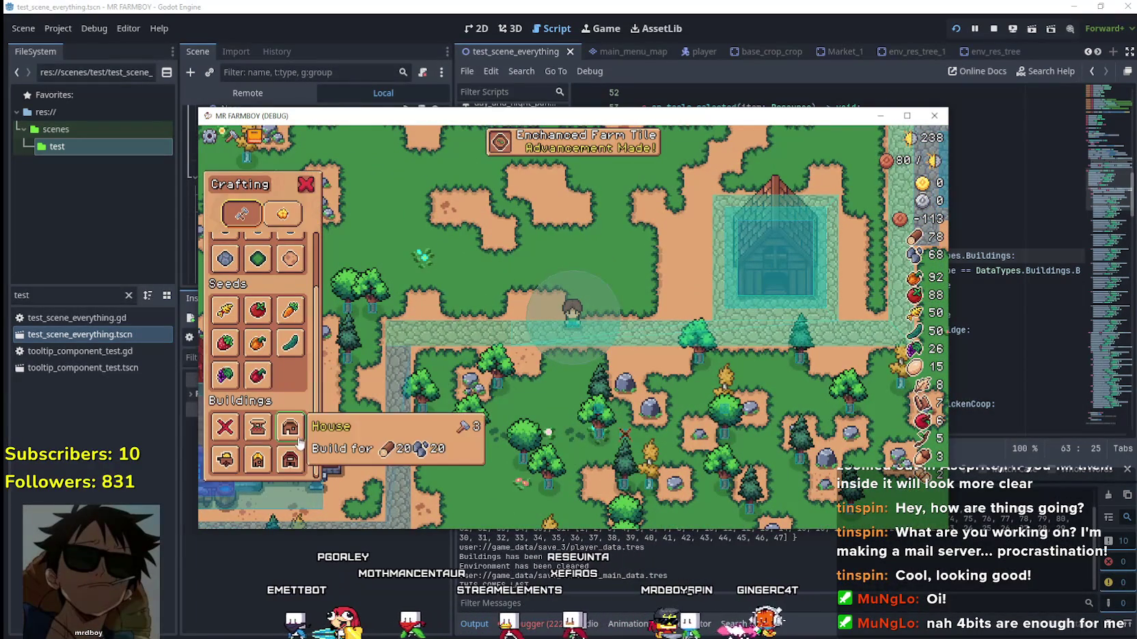
key(Return)
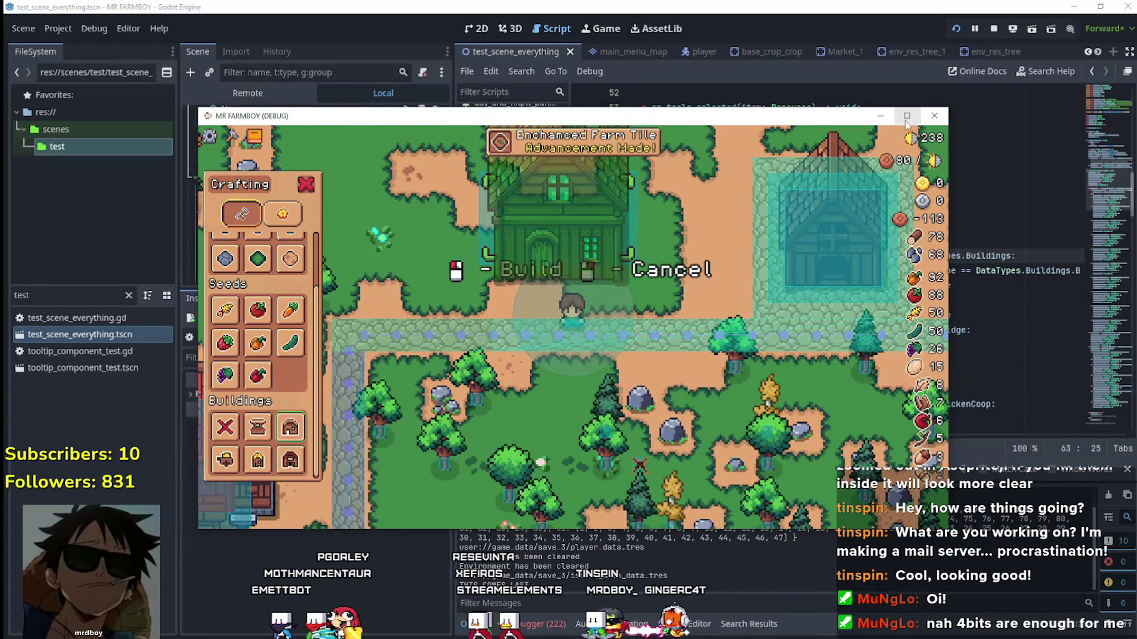
key(F11)
Build the House at the previewed spot, remove it, and stop the game.
scroll(580, 236, down, 2)
scroll(704, 250, up, 2)
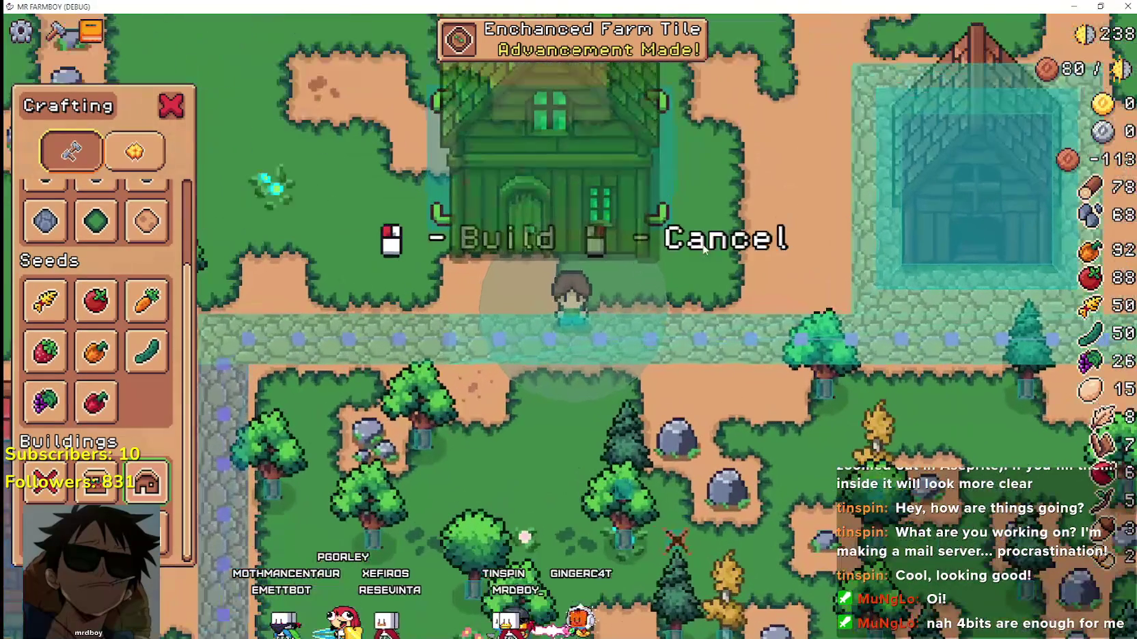
click(703, 248)
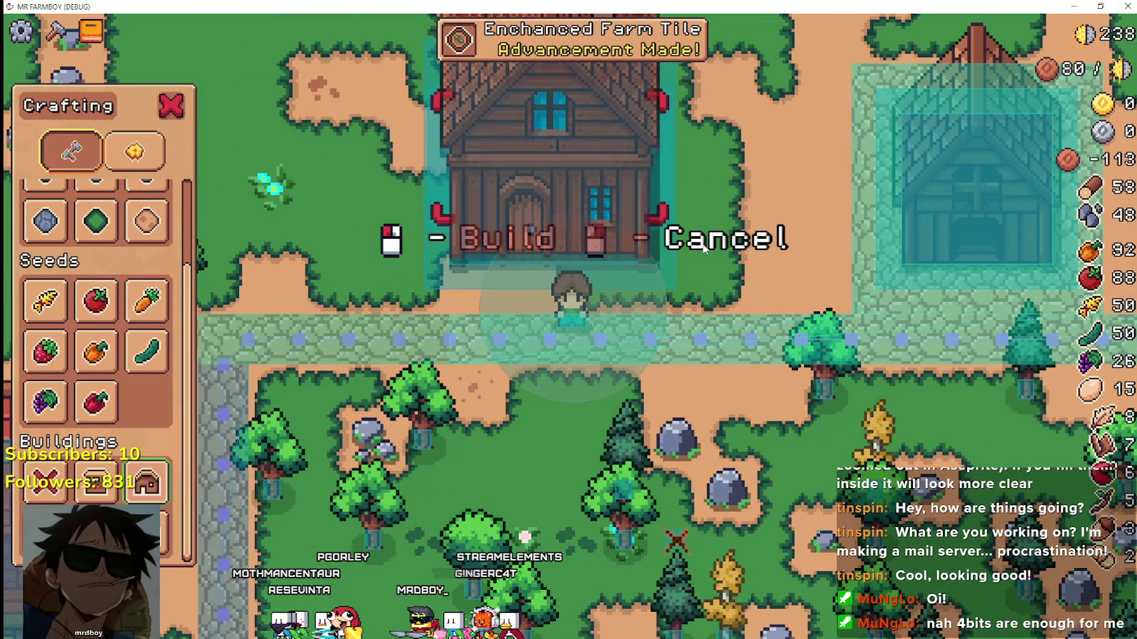
scroll(703, 248, down, 2)
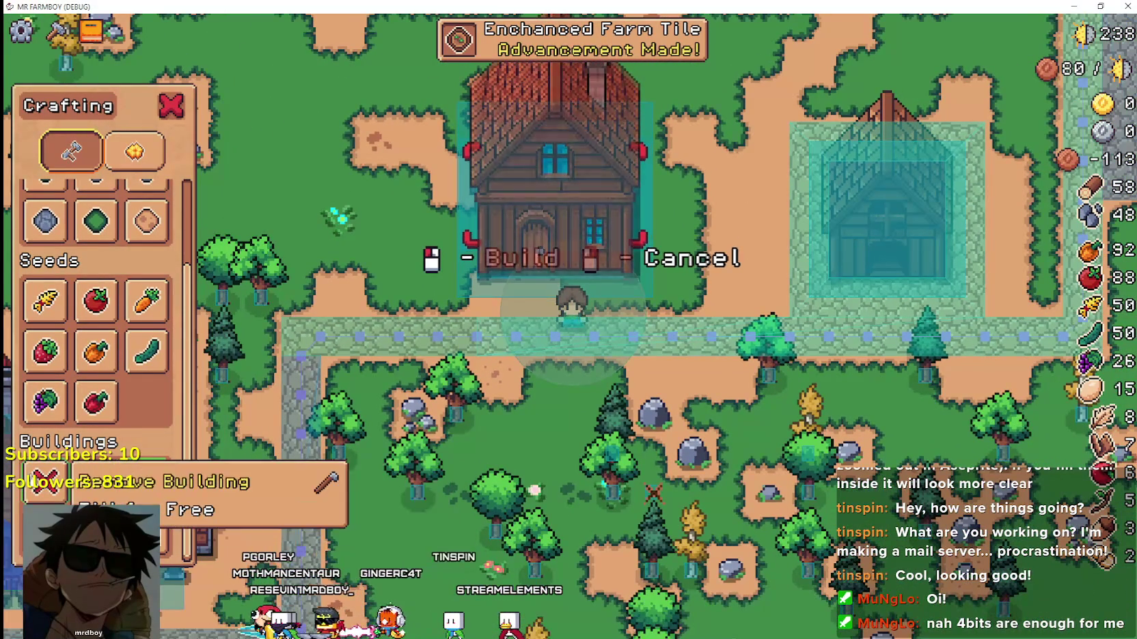
click(44, 482)
click(574, 179)
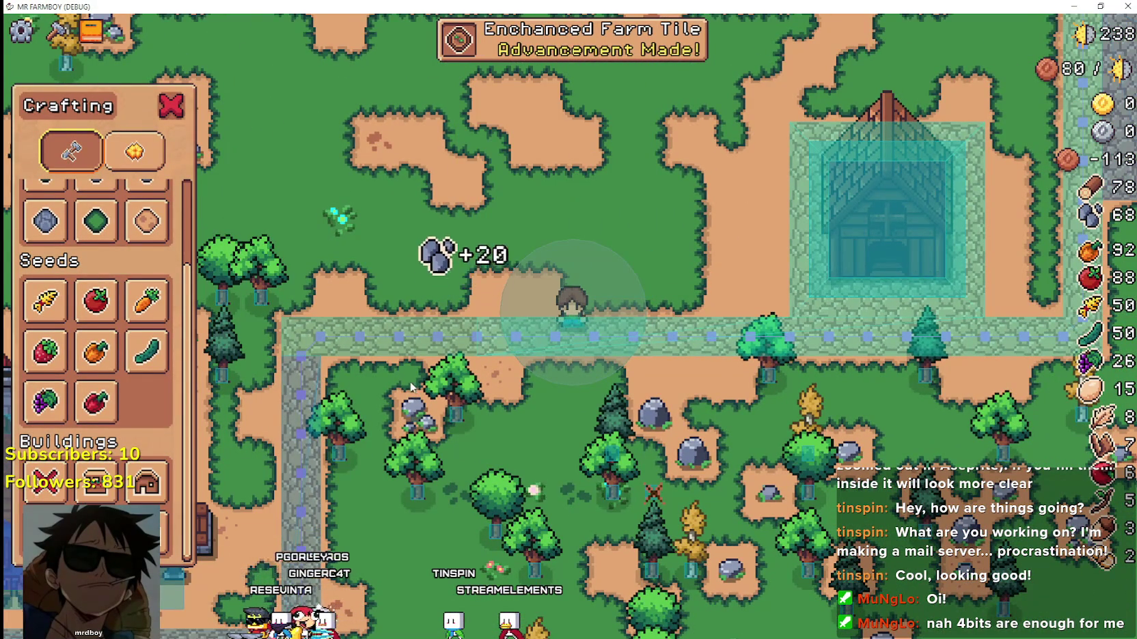
key(F8)
scroll(930, 309, down, 9)
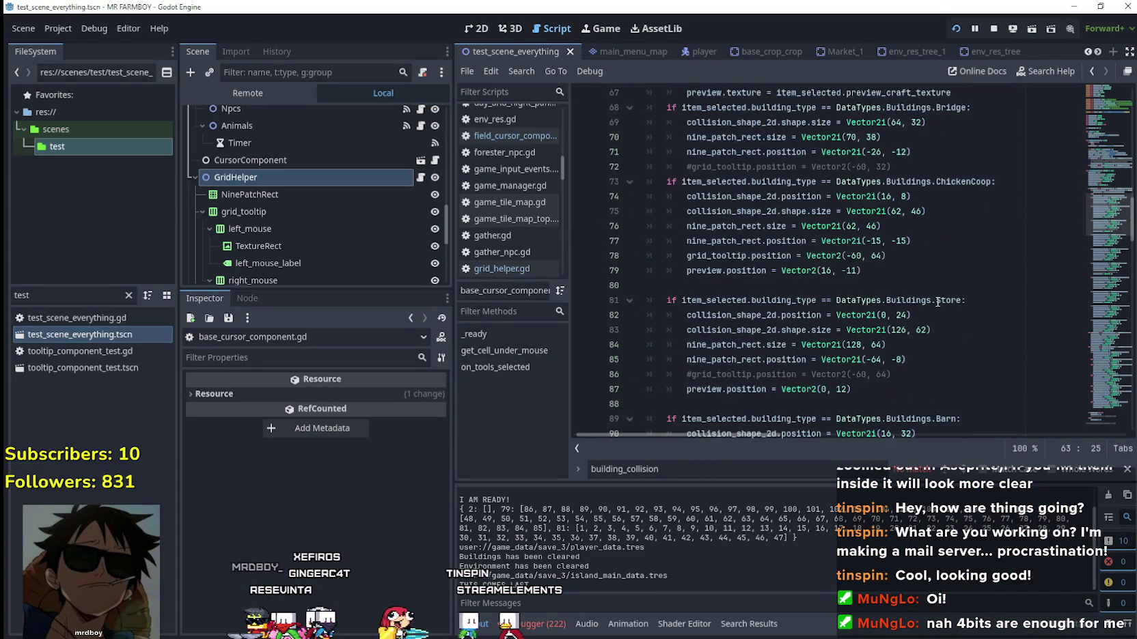
Set line 111's HouseT preview.position to Vector2(0, 0), save with Ctrl+S, and rerun with F6.
scroll(939, 285, down, 6)
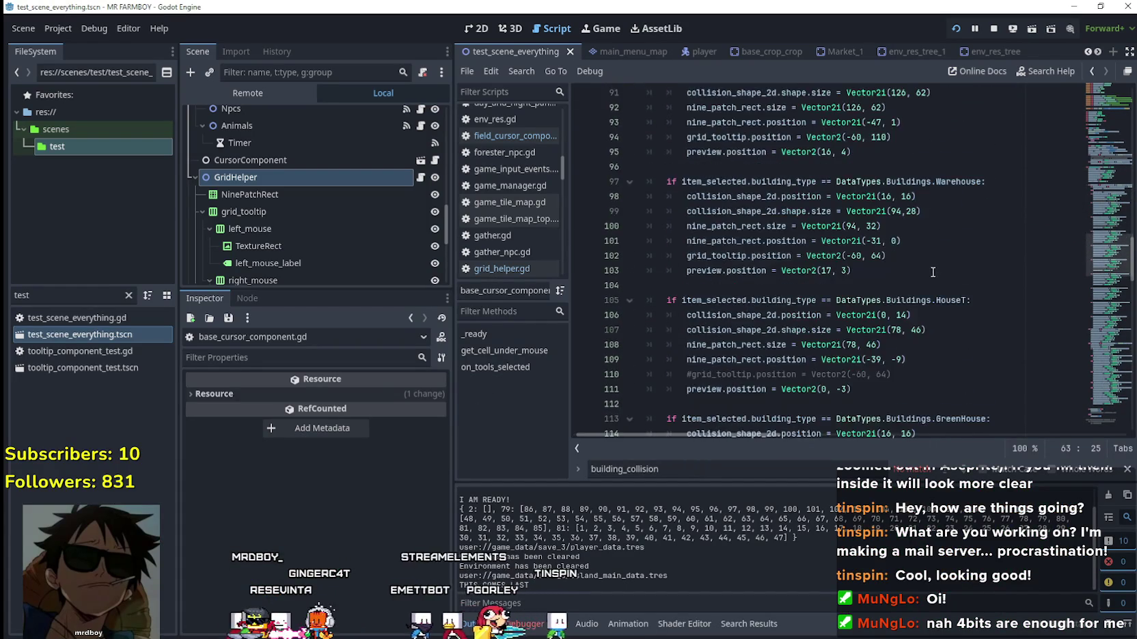
click(915, 302)
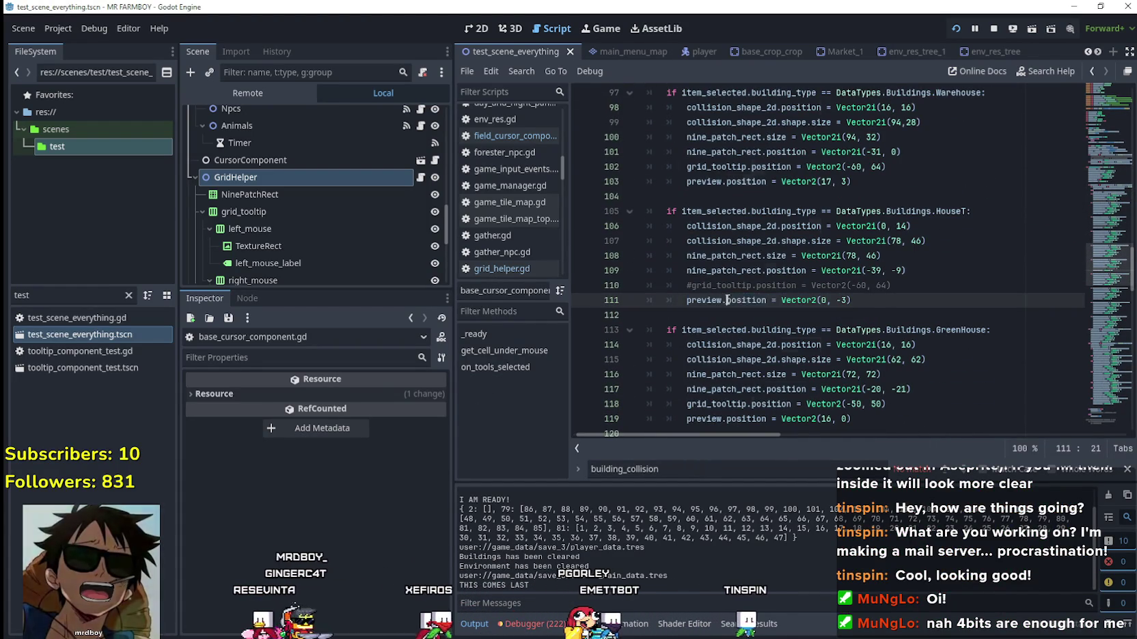
double_click(746, 300)
double_click(703, 300)
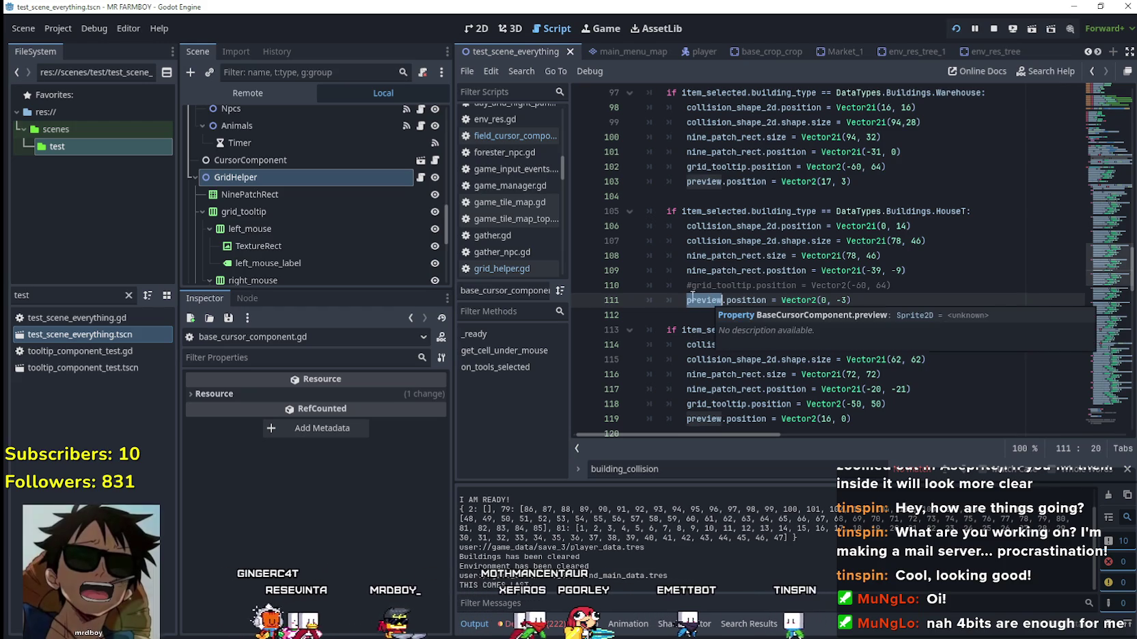
scroll(796, 226, up, 15)
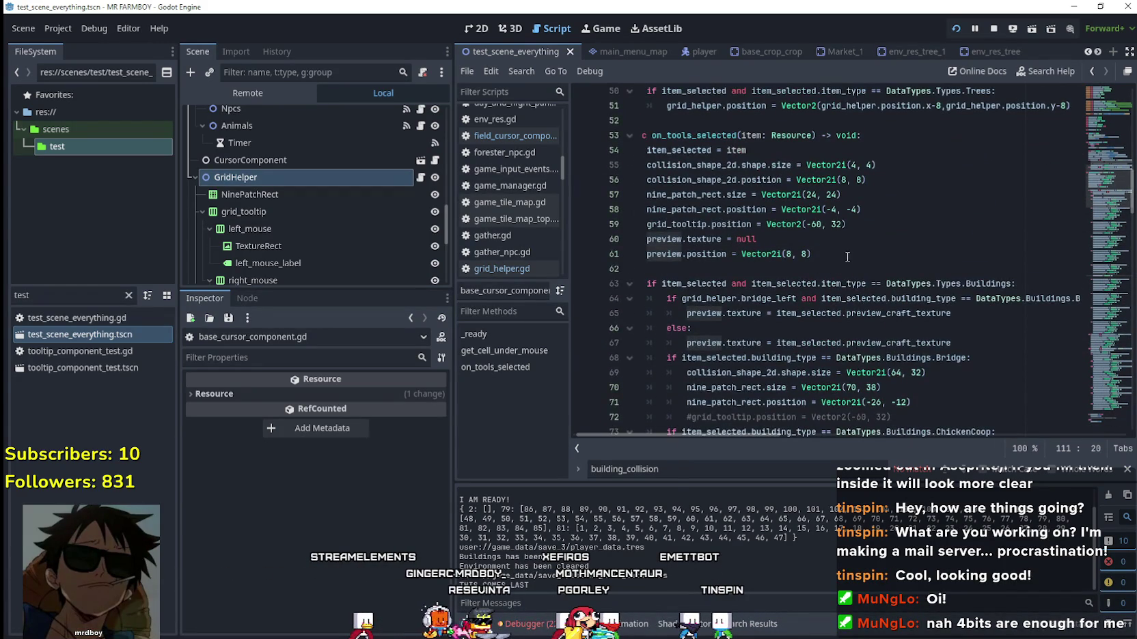
scroll(848, 257, down, 10)
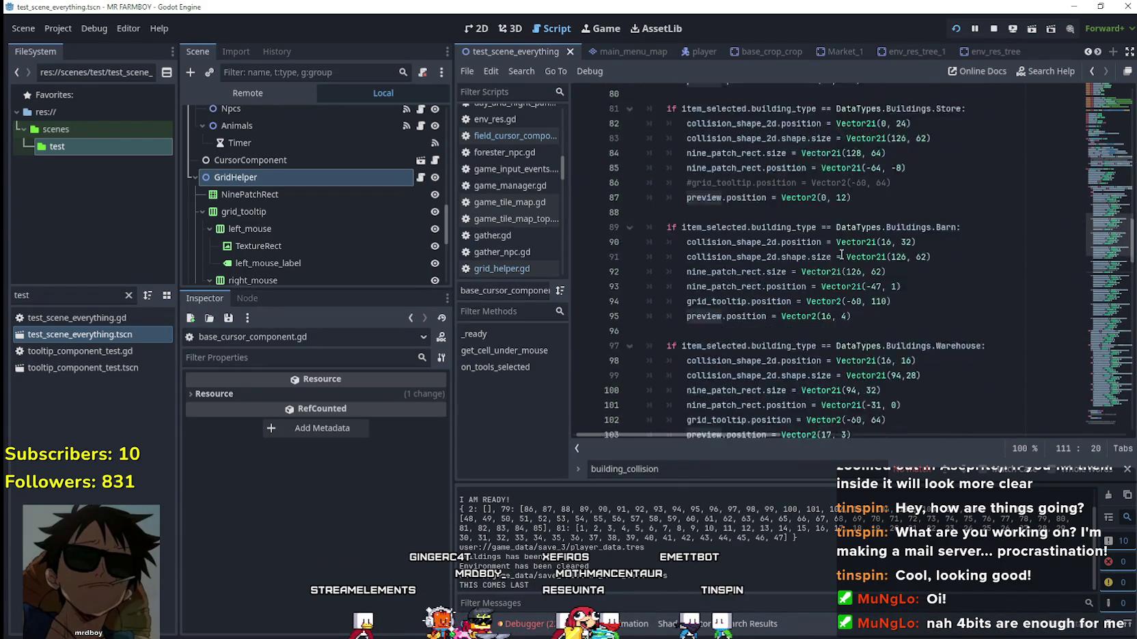
scroll(841, 254, down, 3)
scroll(864, 275, down, 2)
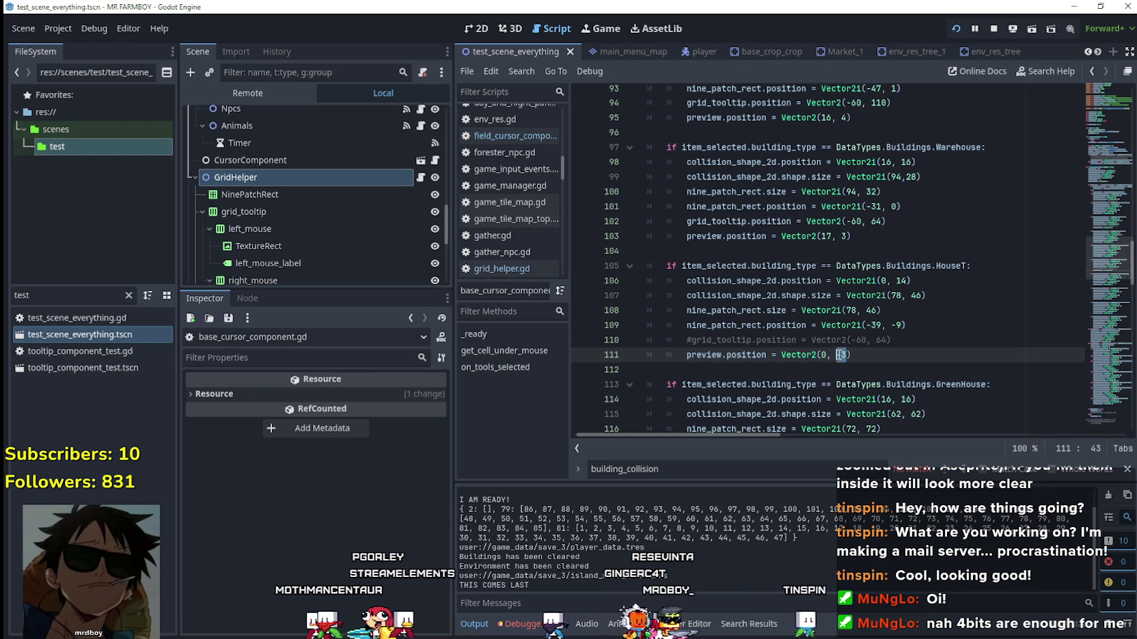
text(0)
key(End)
key(ctrl+s)
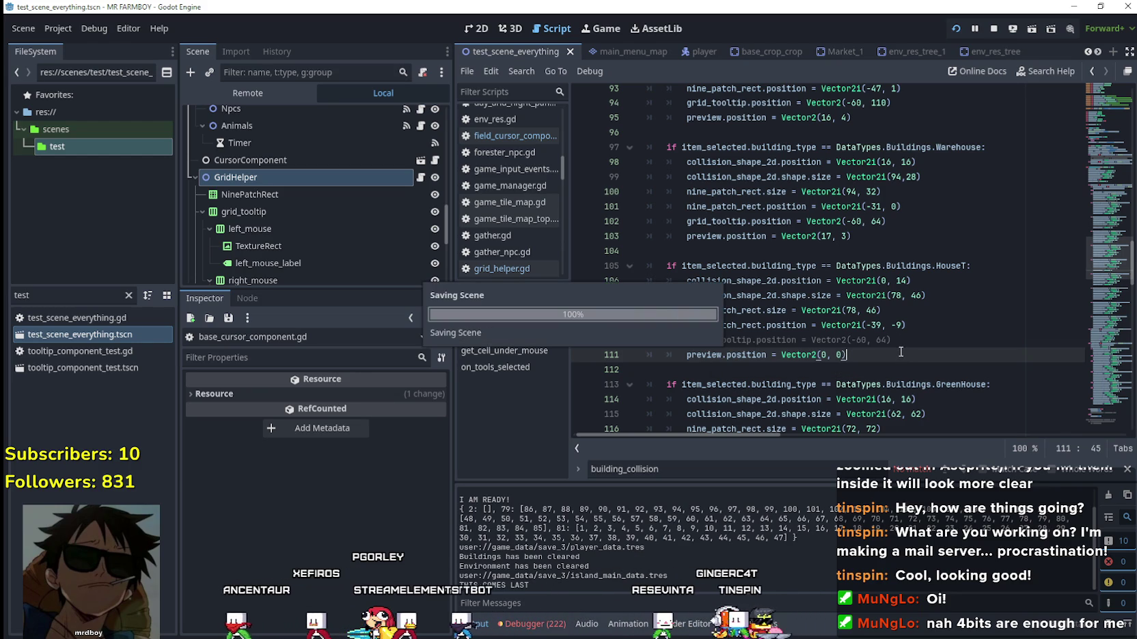
key(F6)
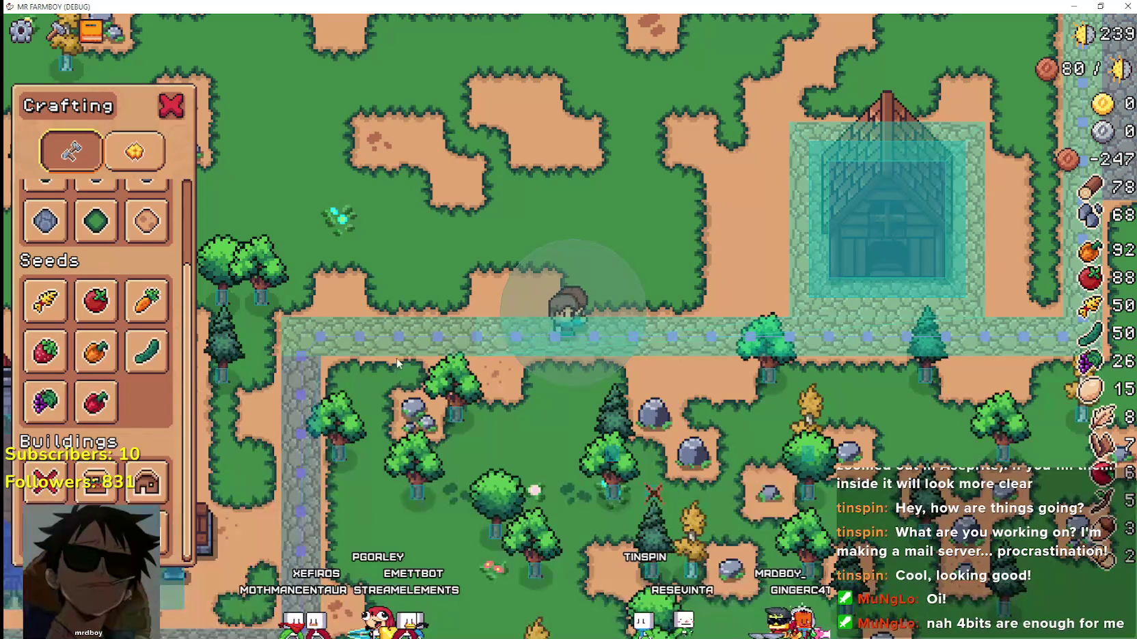
Check the House placement preview with the new offset, cancel it, and close the game.
click(146, 484)
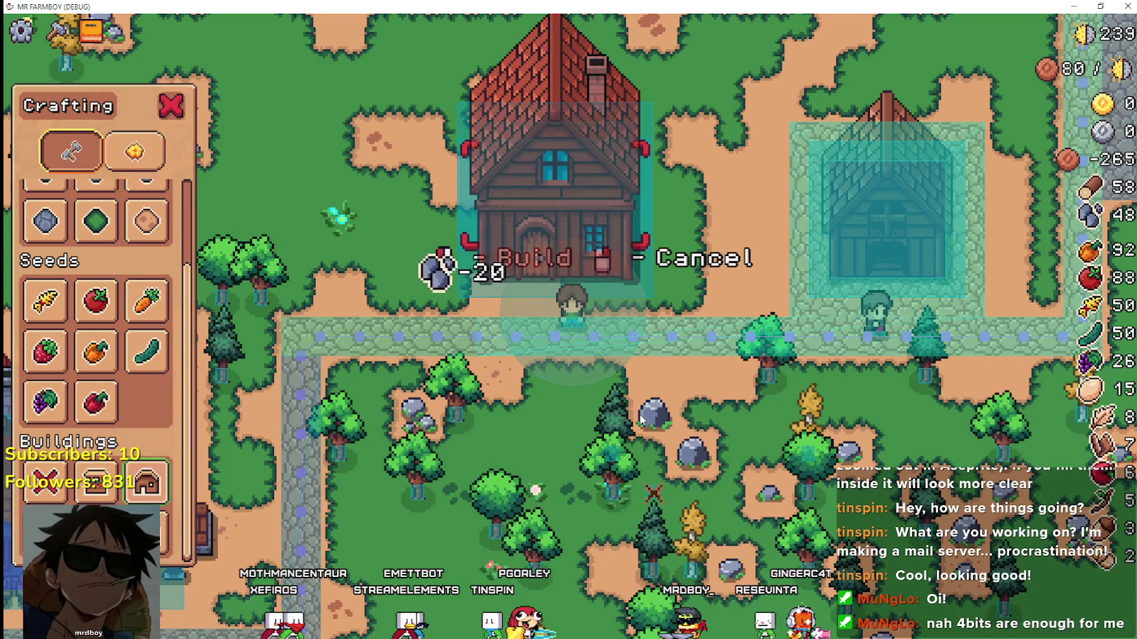
key(d)
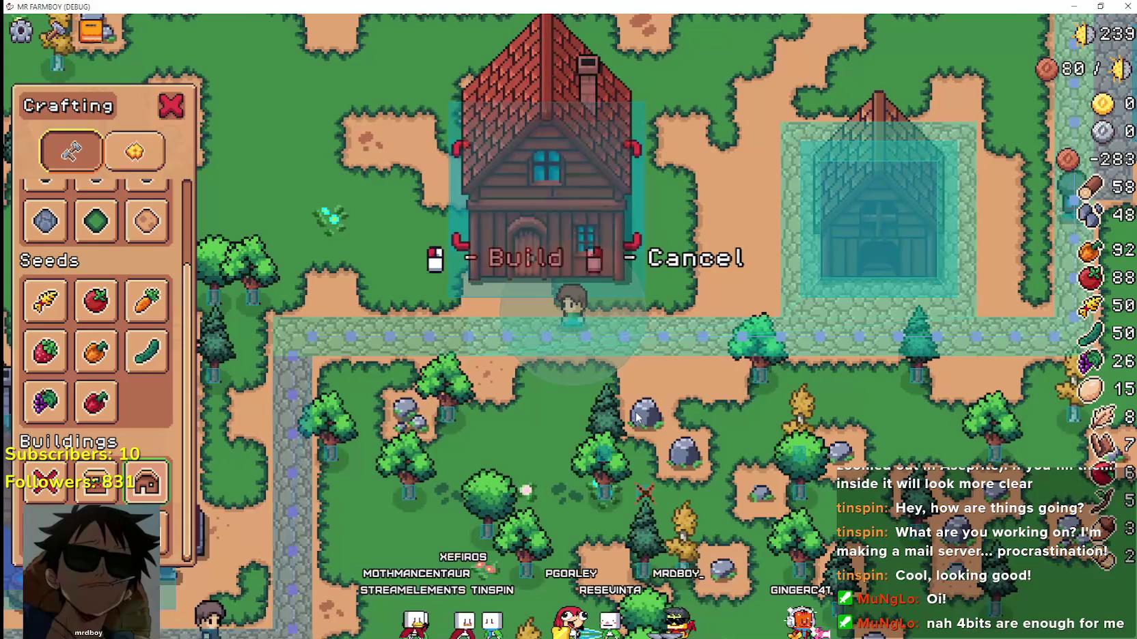
right_click(486, 422)
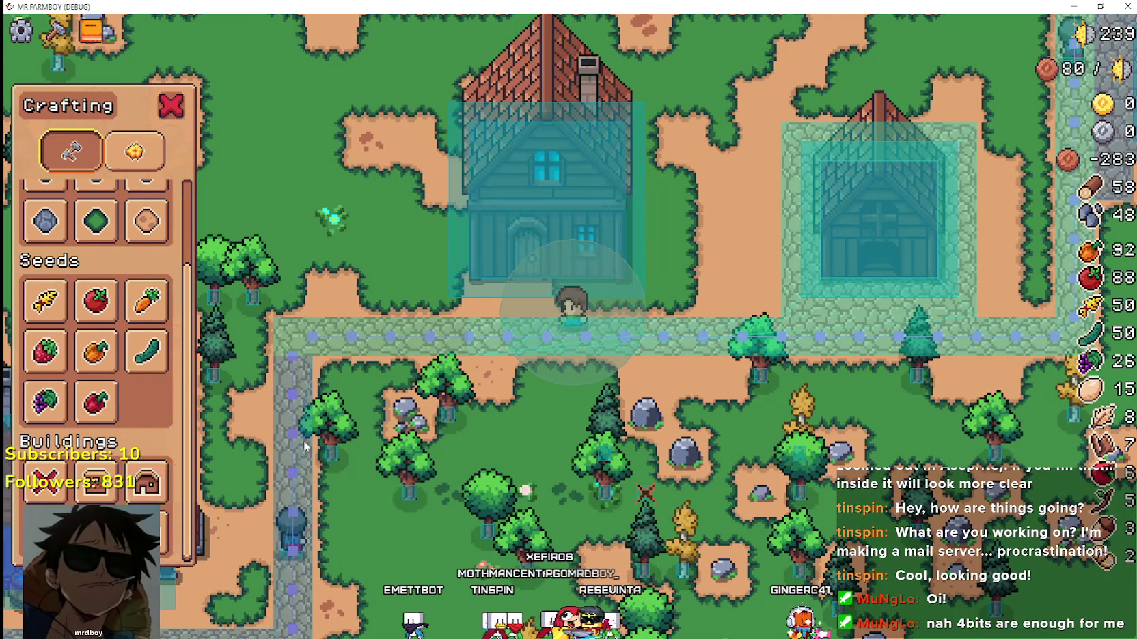
click(44, 482)
key(F8)
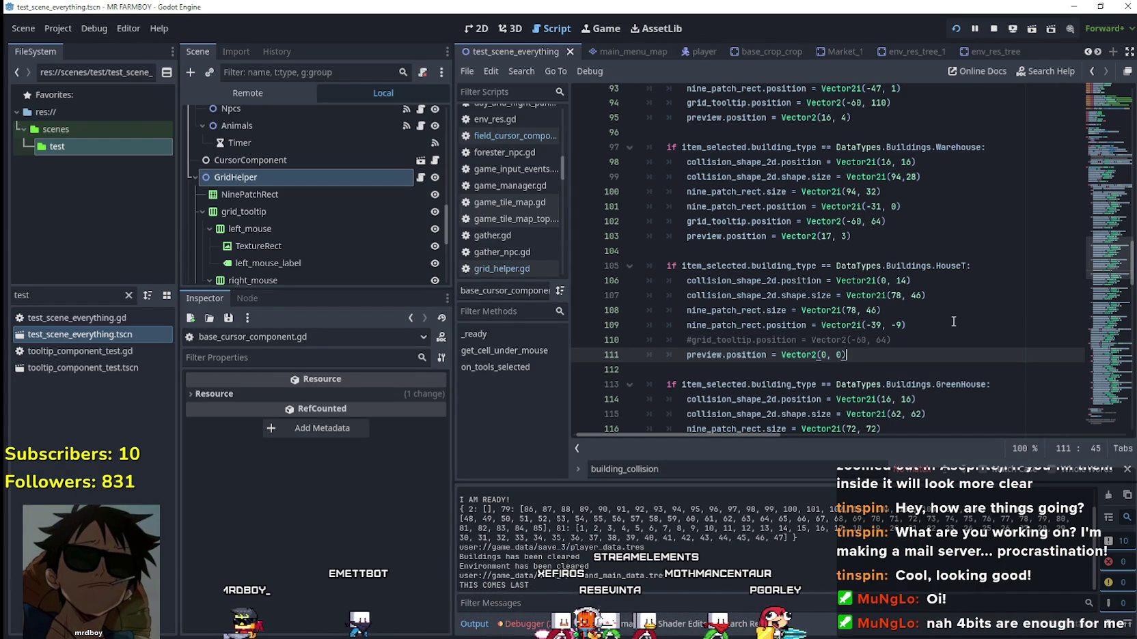
Select the 78 width in nine_patch_rect.size on line 108, then switch to Aseprite.
double_click(848, 311)
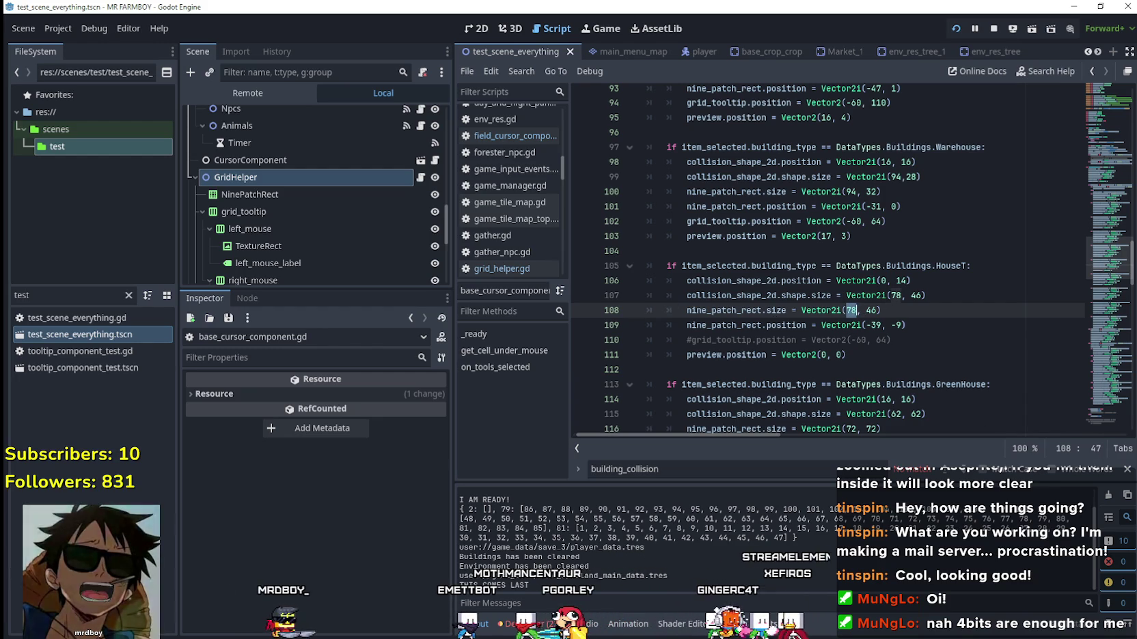
key(alt+Tab)
scroll(413, 349, down, 3)
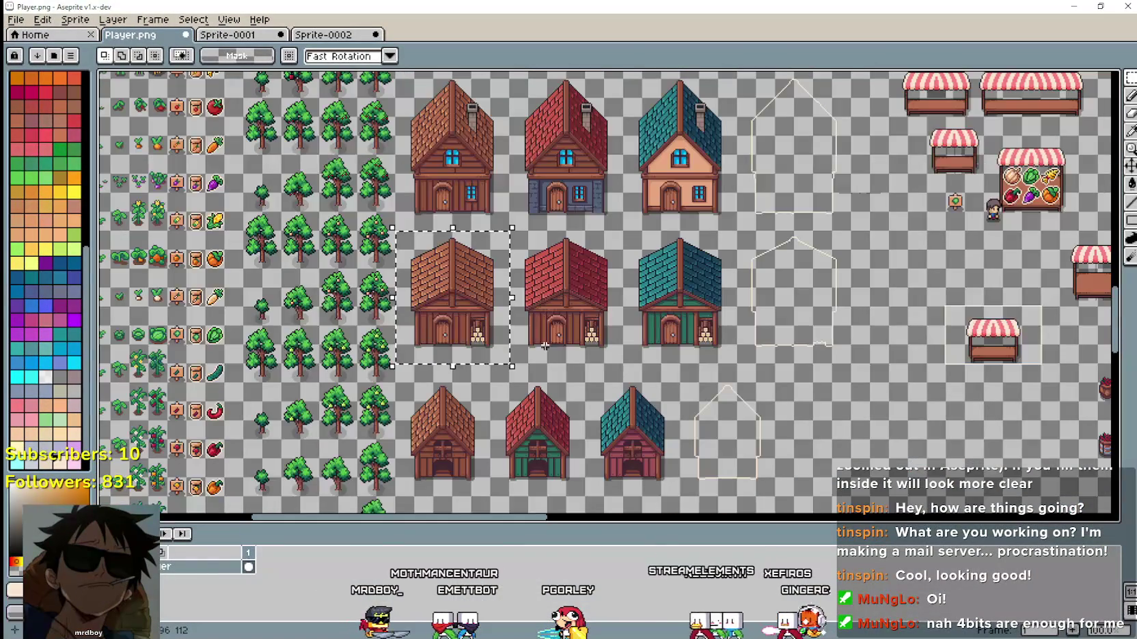
Marquee-select the whole front of the brown house, then return to the Godot script.
scroll(449, 256, up, 2)
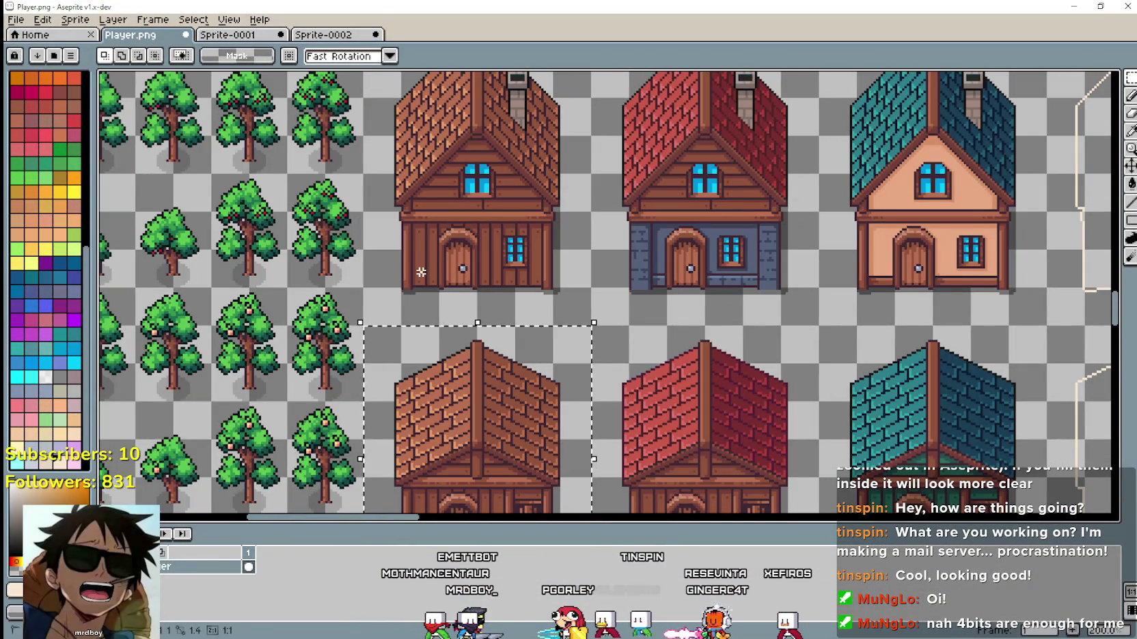
drag(514, 232, 555, 172)
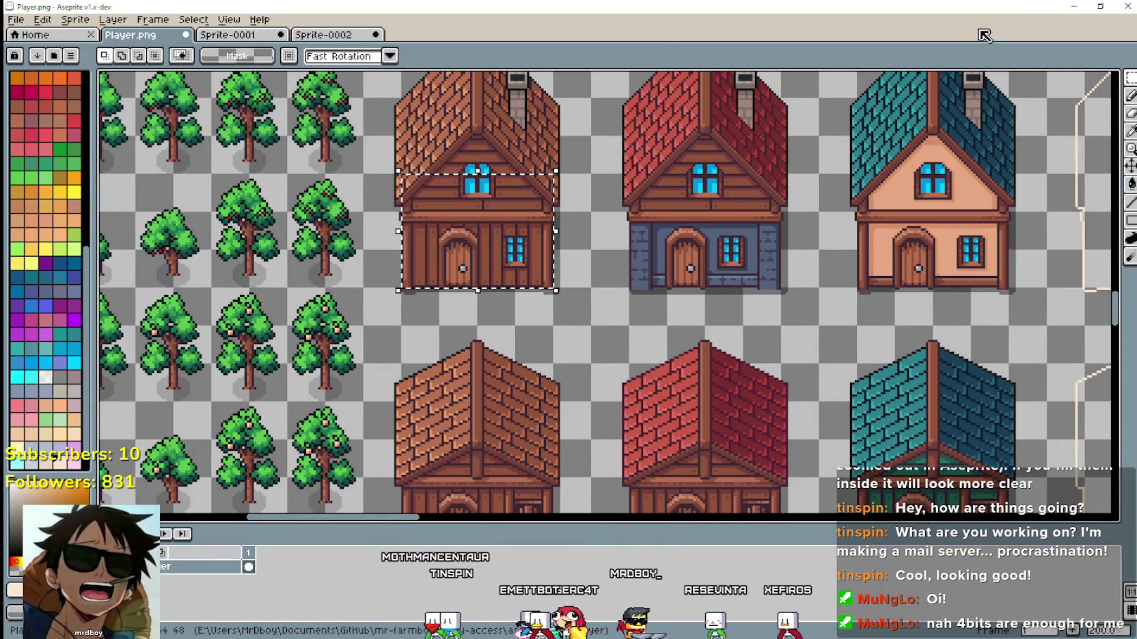
key(alt+Tab)
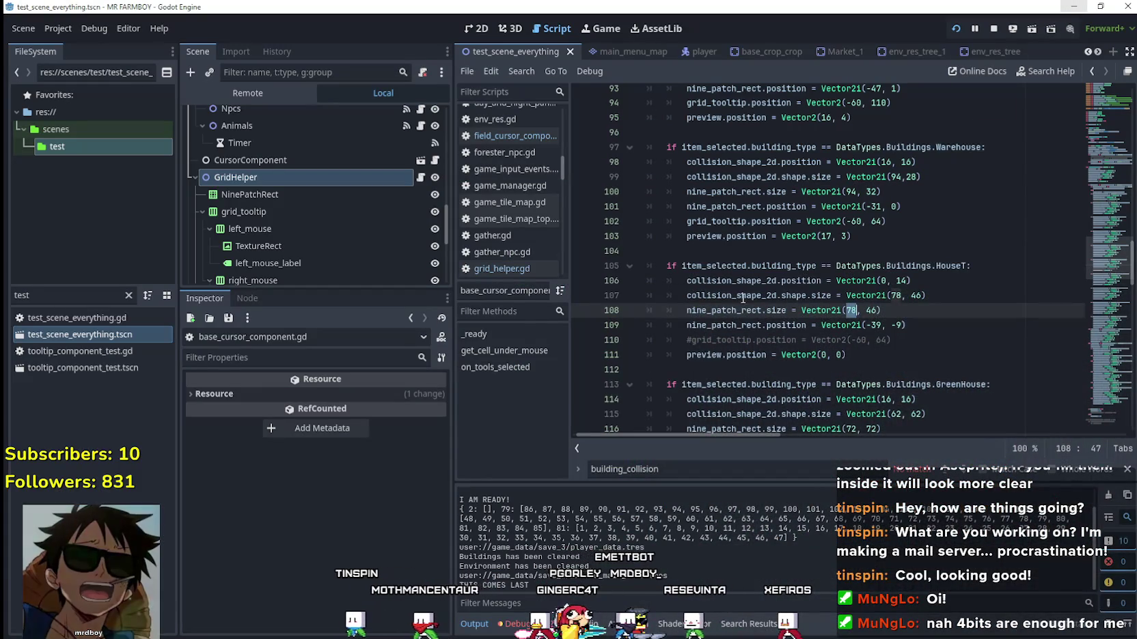
Change the House collision shape width to 64 on line 107.
mouse_move(687, 280)
mouse_down()
mouse_move(751, 266)
mouse_move(800, 276)
mouse_up()
click(884, 280)
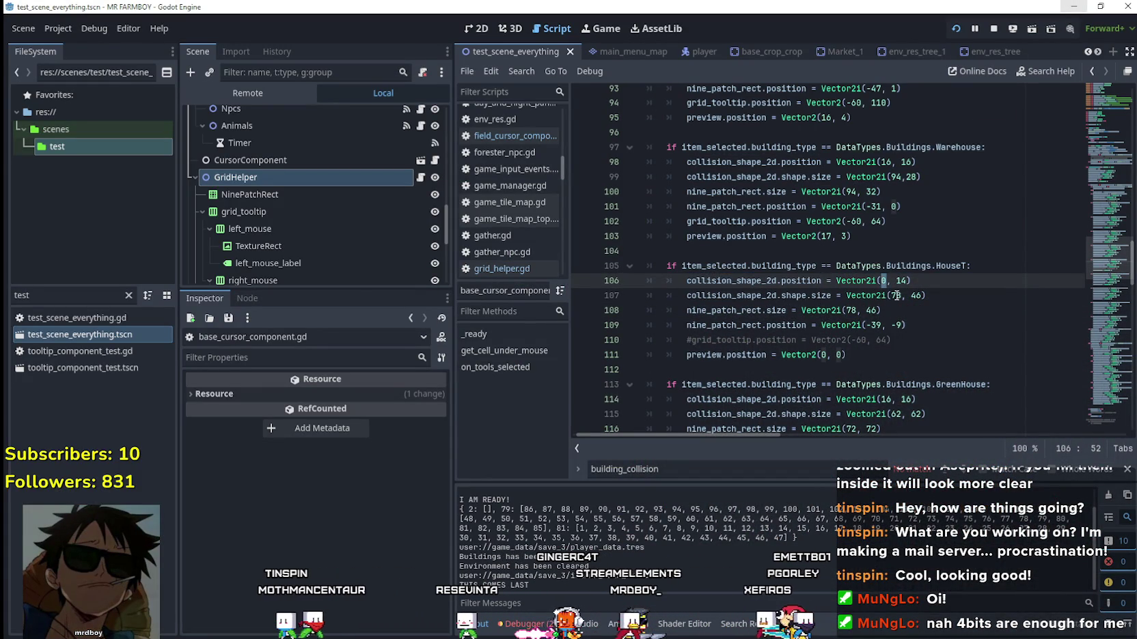
double_click(896, 295)
text(64)
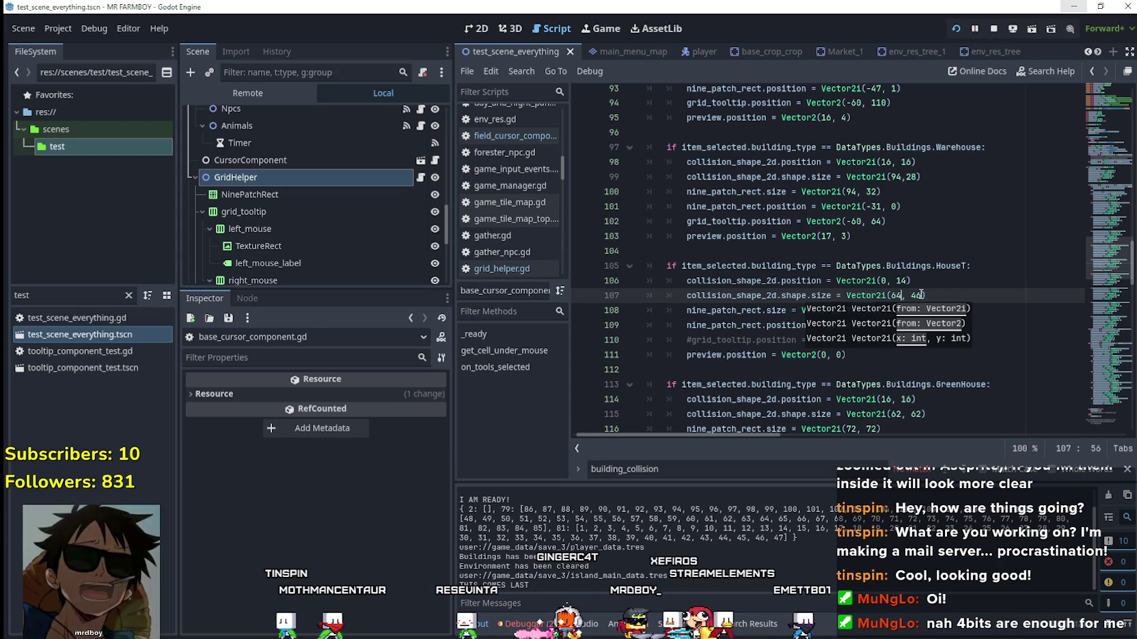
double_click(918, 295)
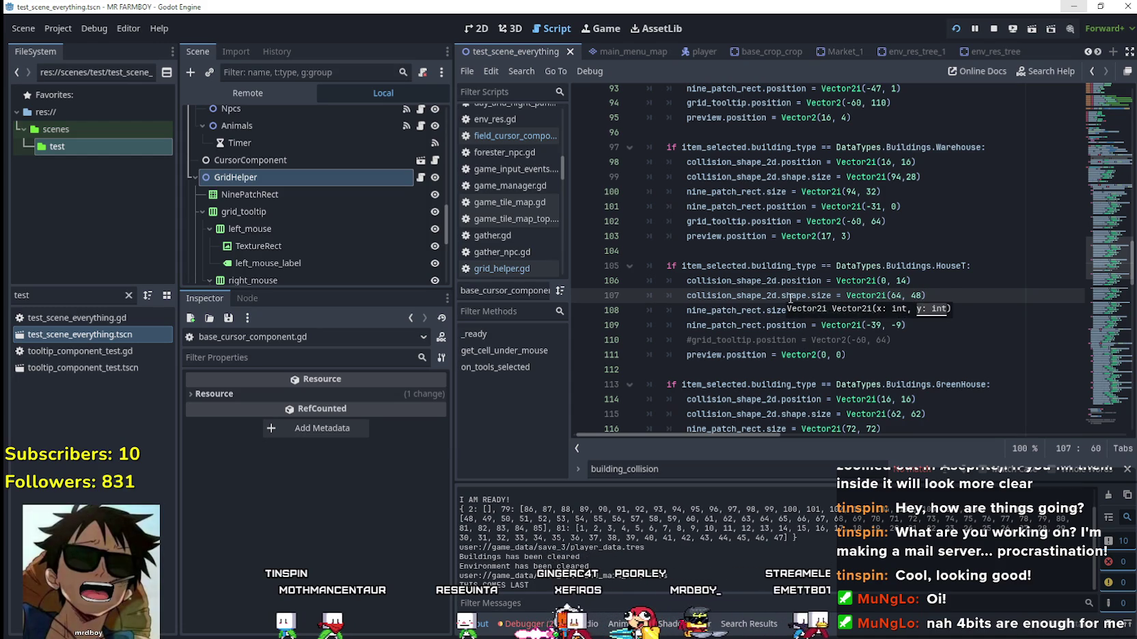
Set the nine-patch outline size on line 108 to Vector2i(68, 52).
click(738, 310)
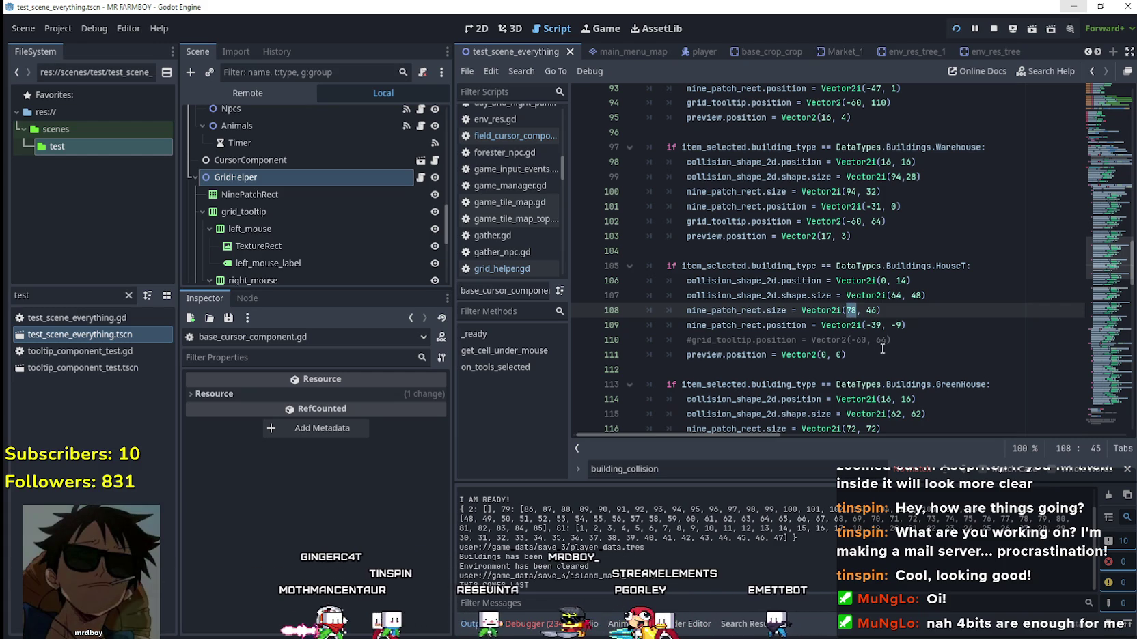
text(68)
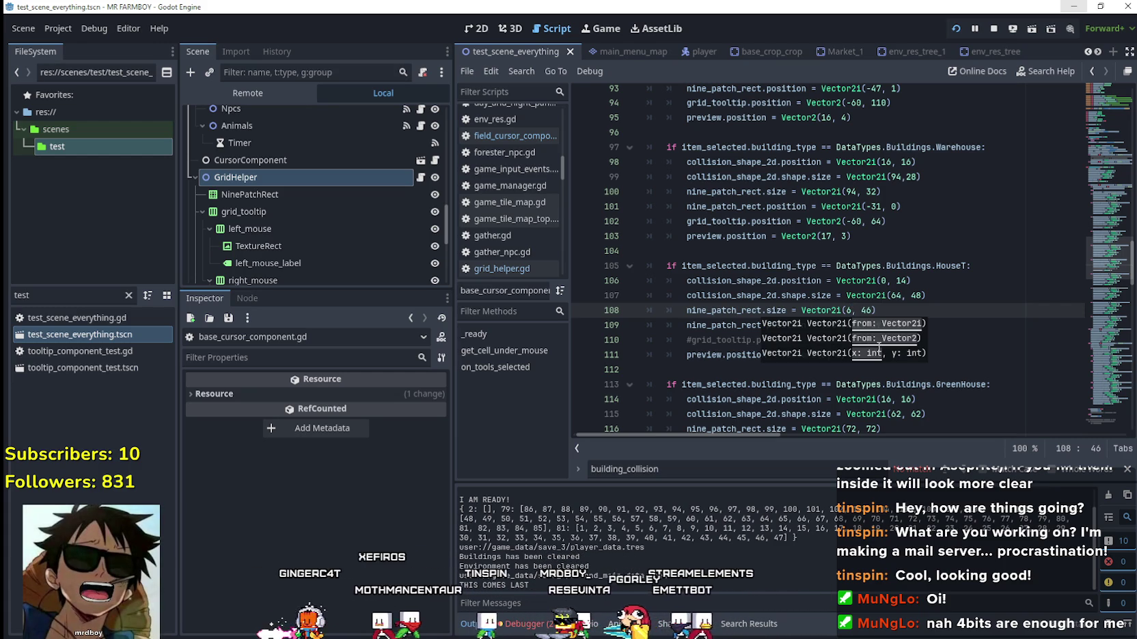
click(873, 311)
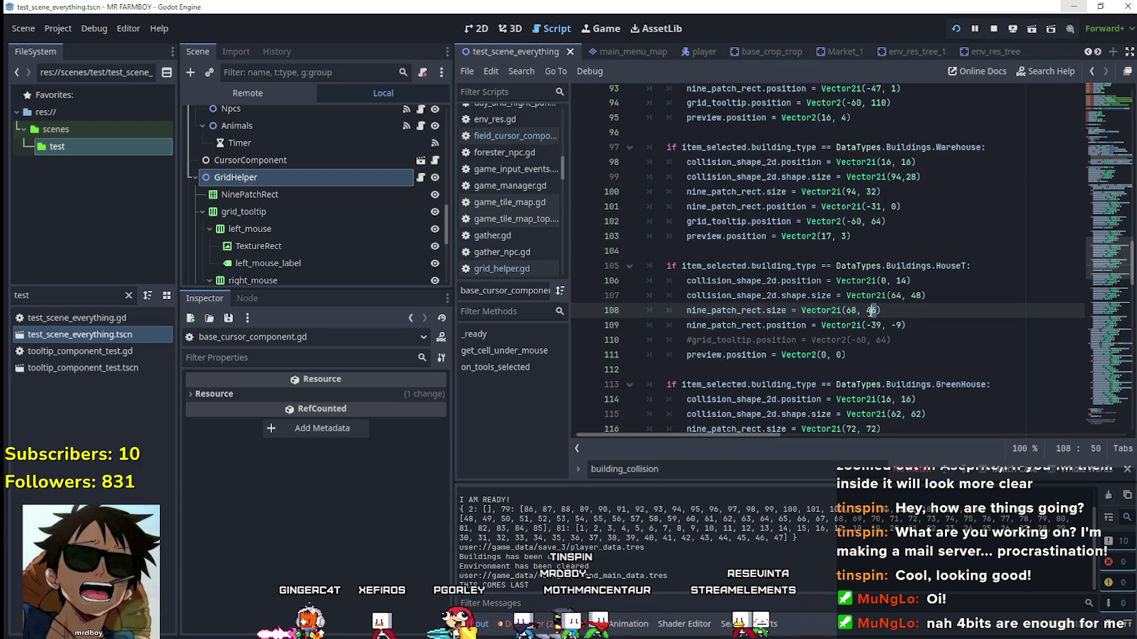
key(Delete)
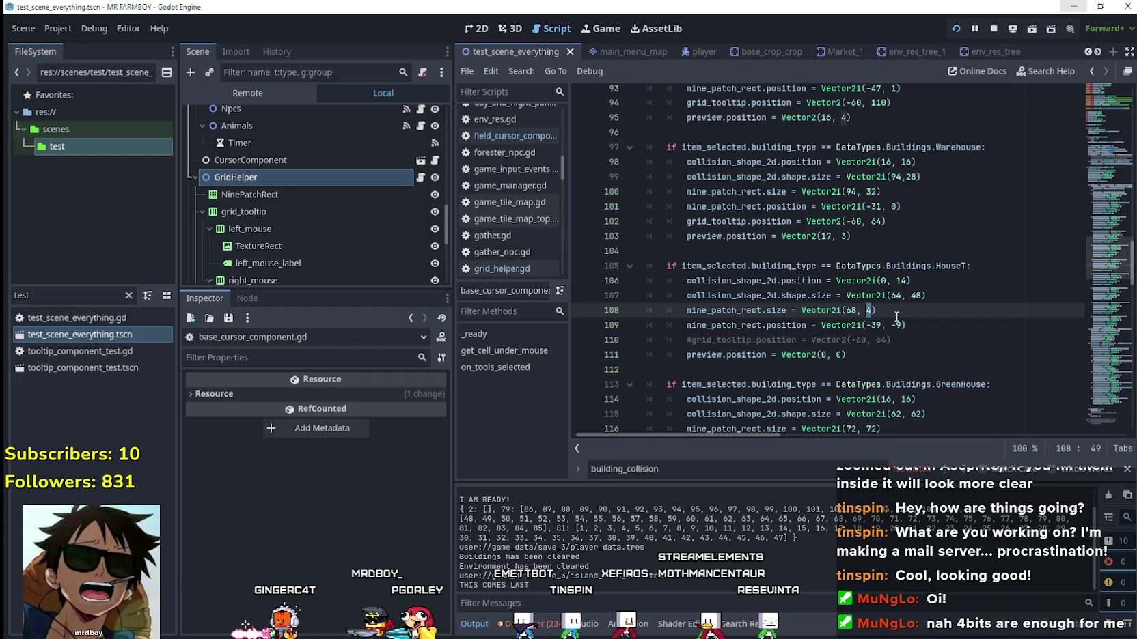
click(922, 296)
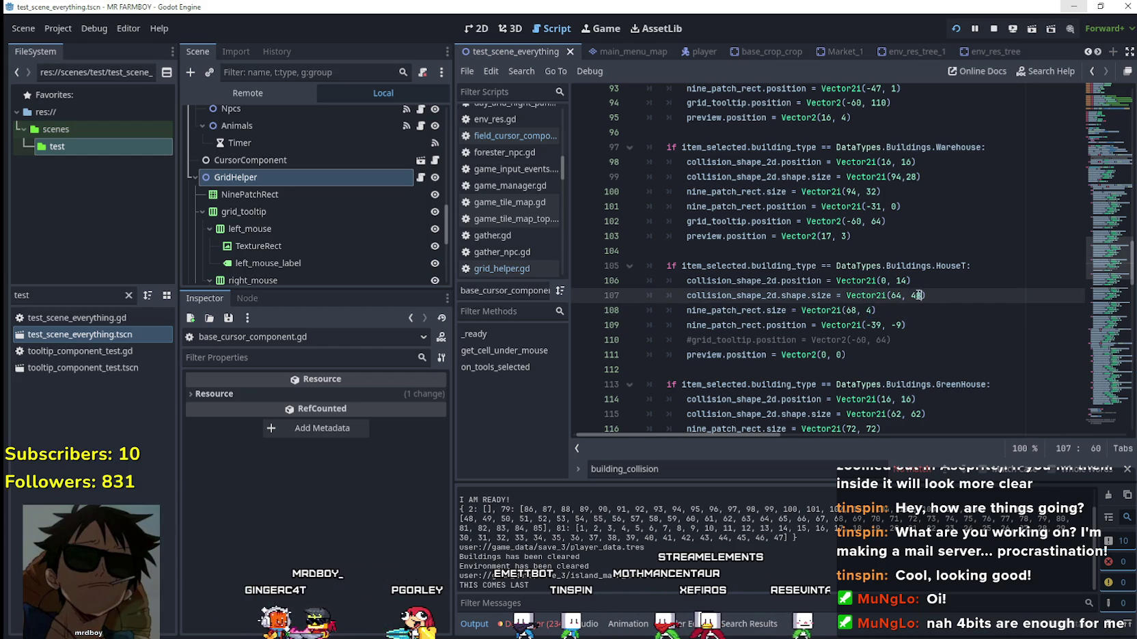
double_click(870, 311)
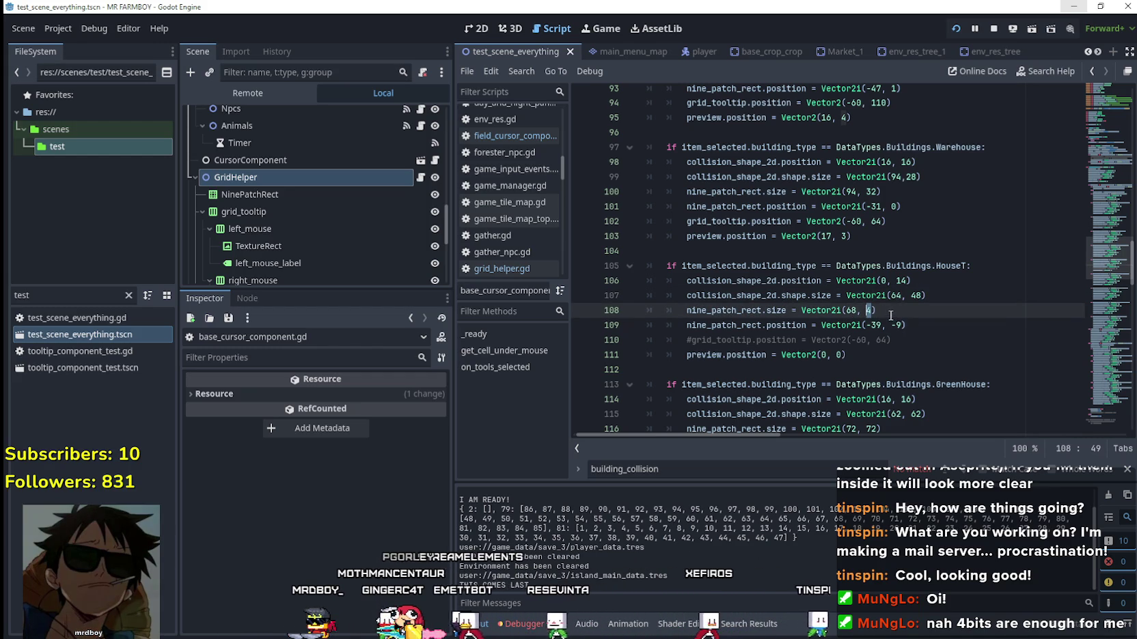
text(52))
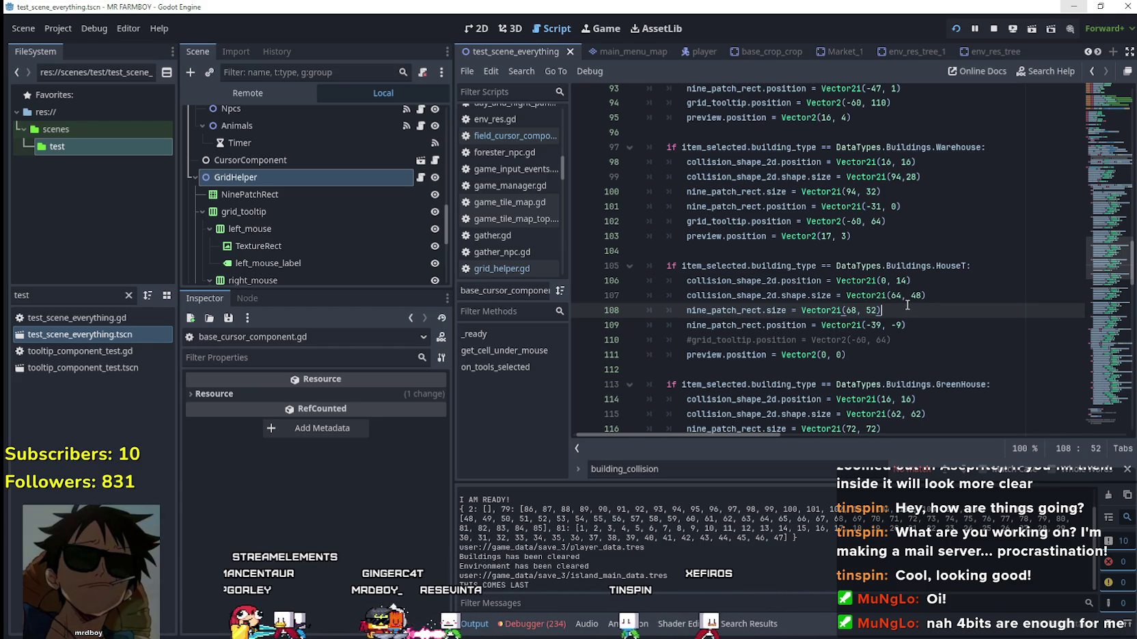
click(907, 325)
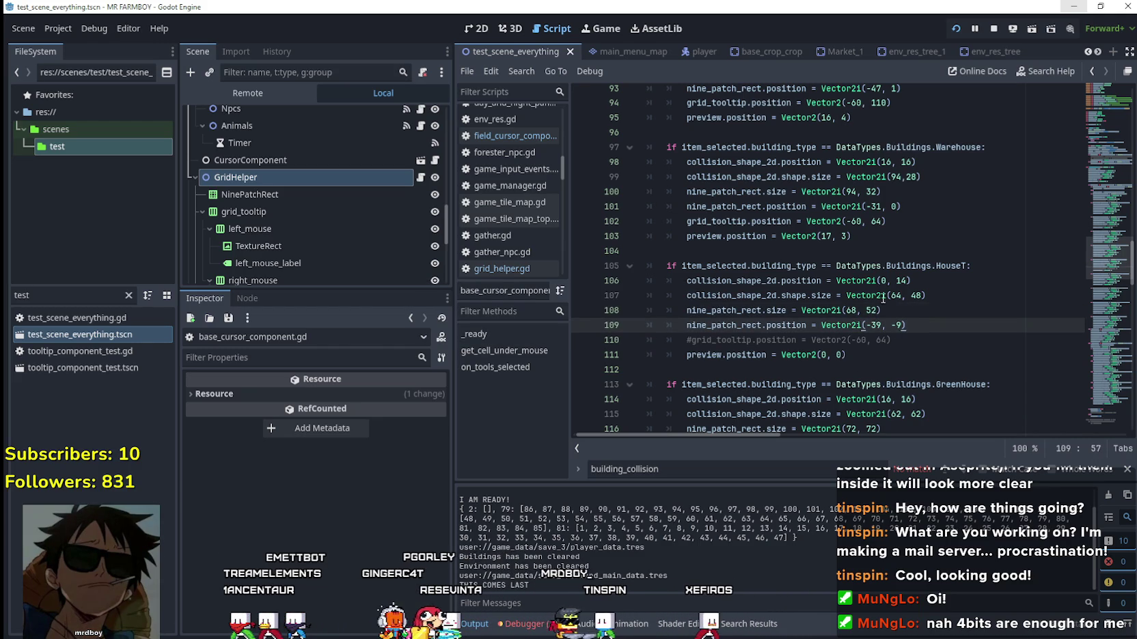
key(alt+Tab)
key(alt+Tab)
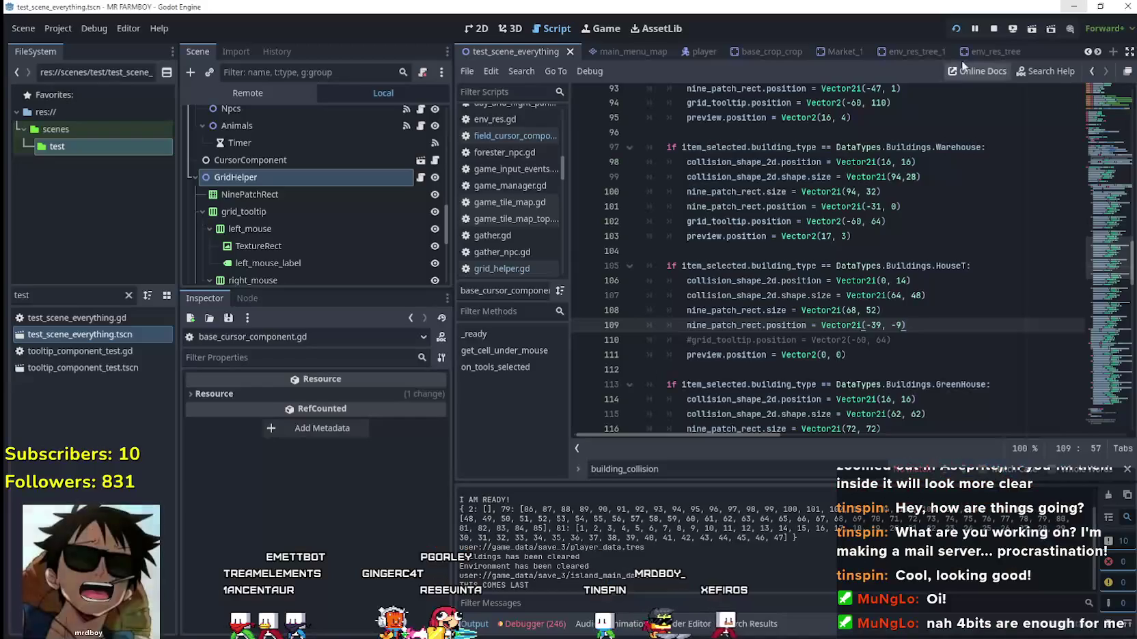
key(alt+Tab)
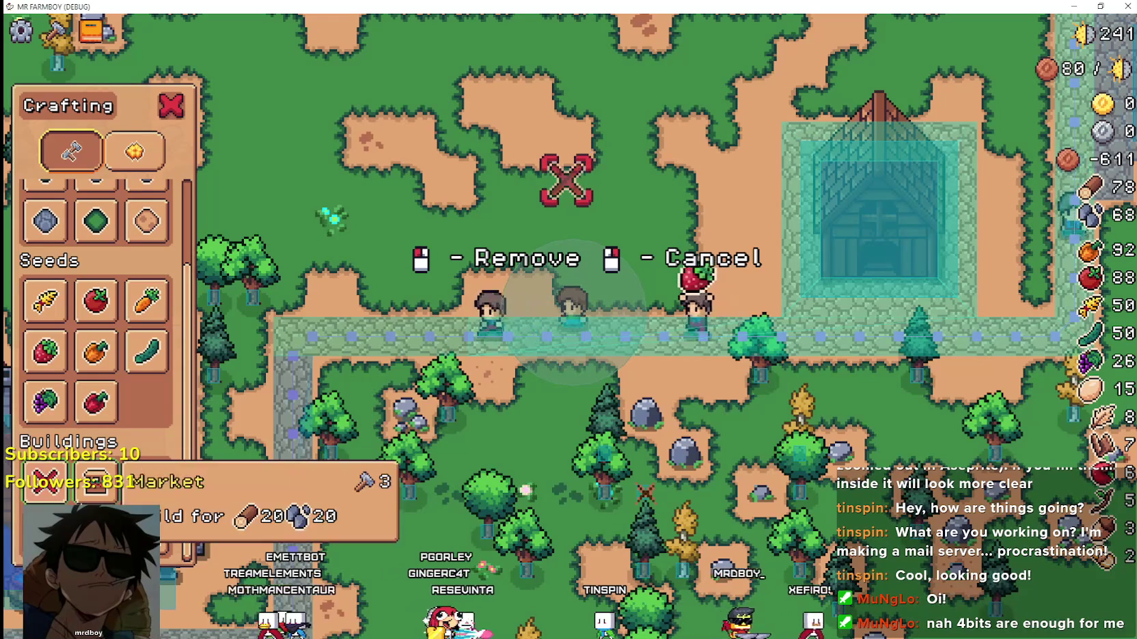
click(145, 482)
click(445, 322)
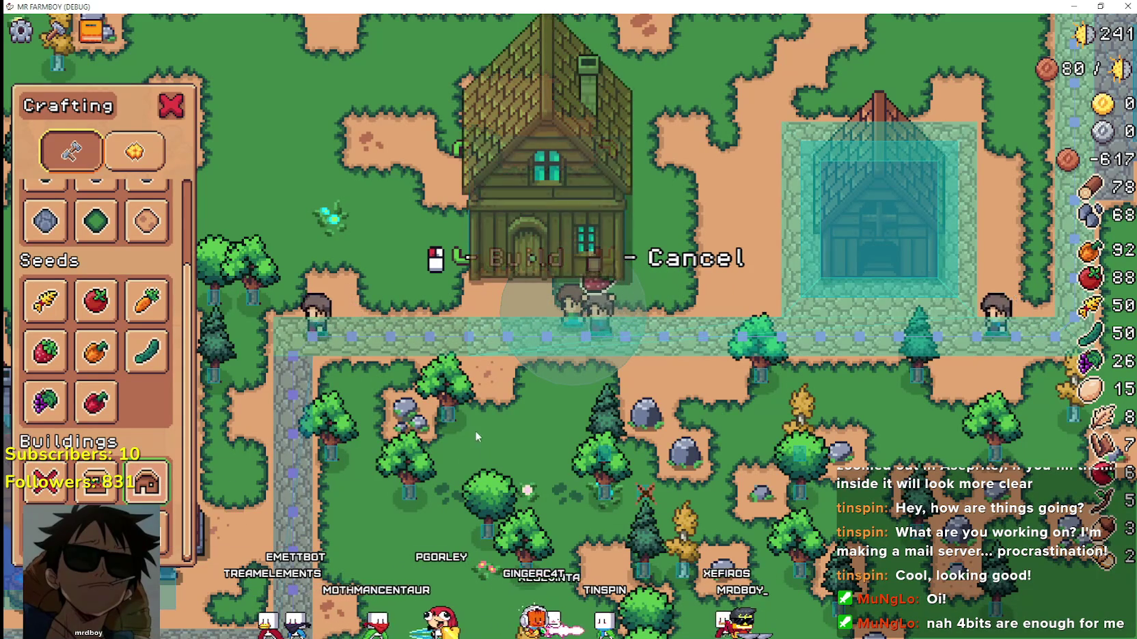
scroll(446, 322, up, 1)
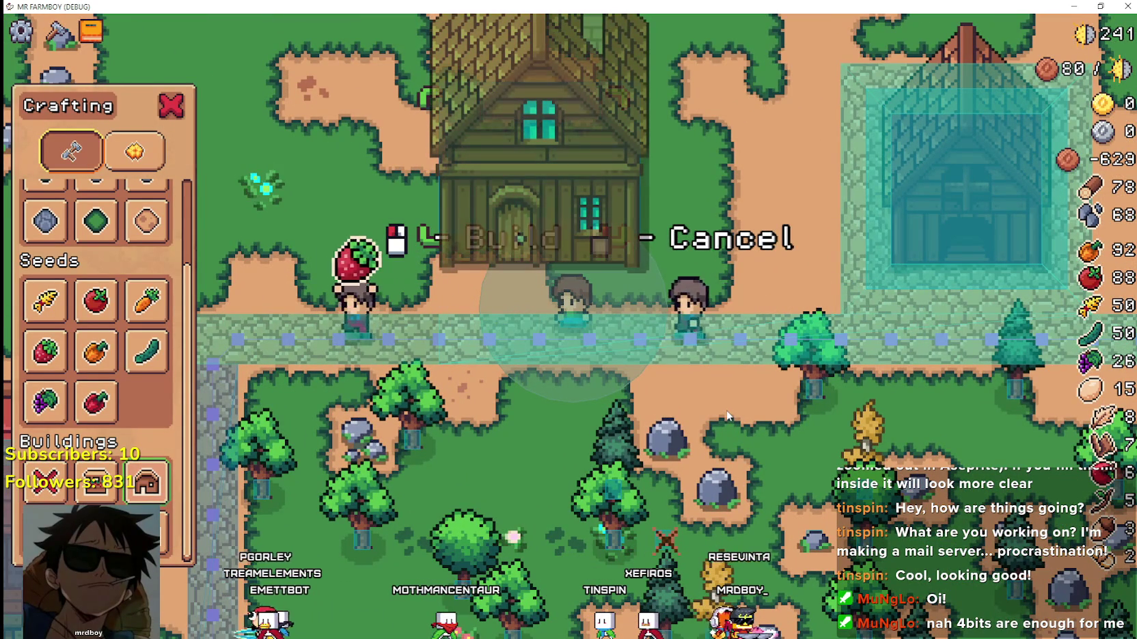
scroll(728, 414, down, 1)
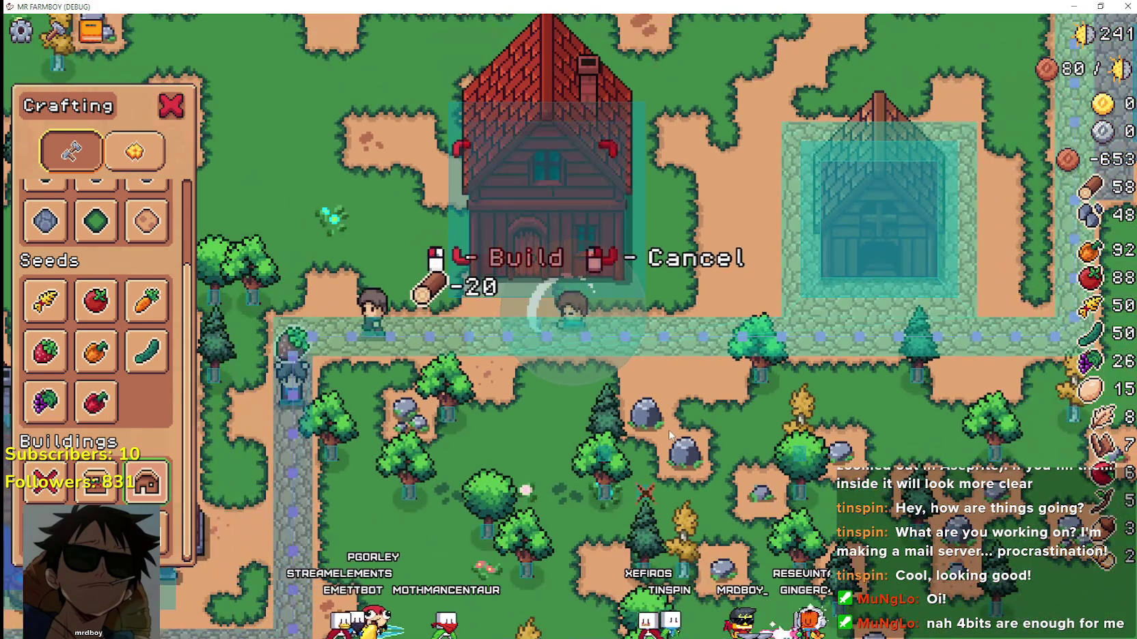
click(671, 427)
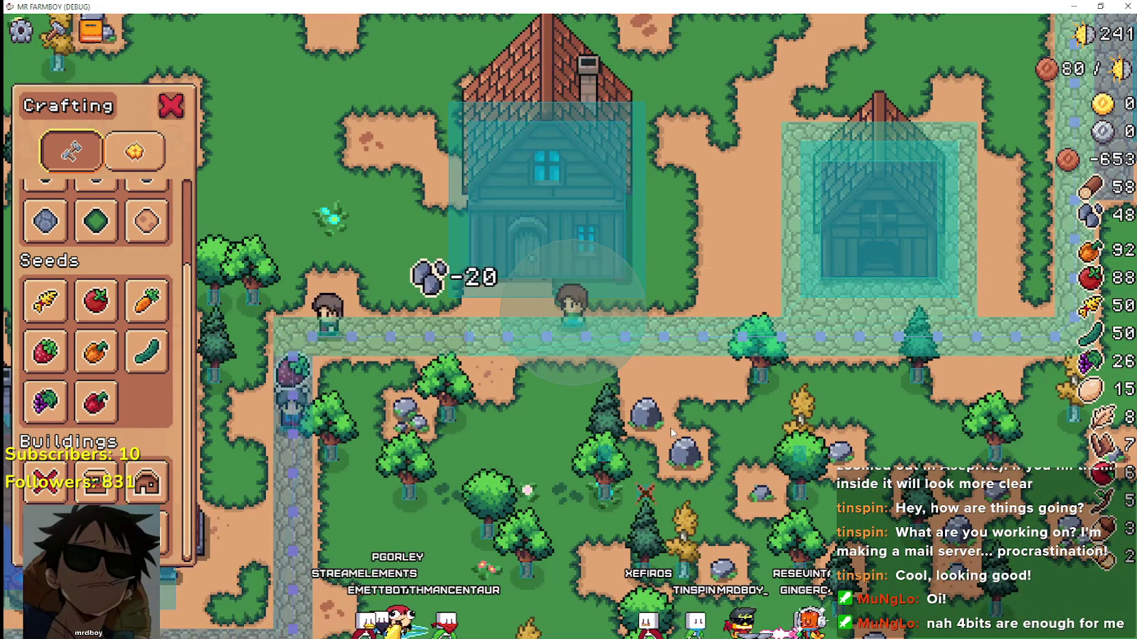
click(563, 172)
click(562, 173)
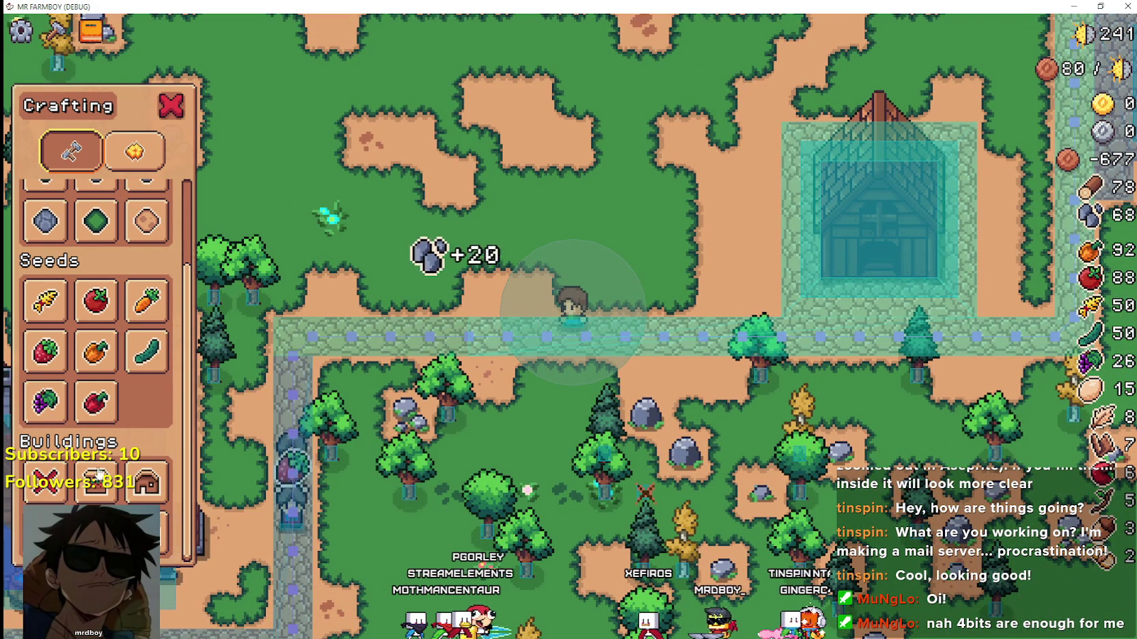
click(146, 491)
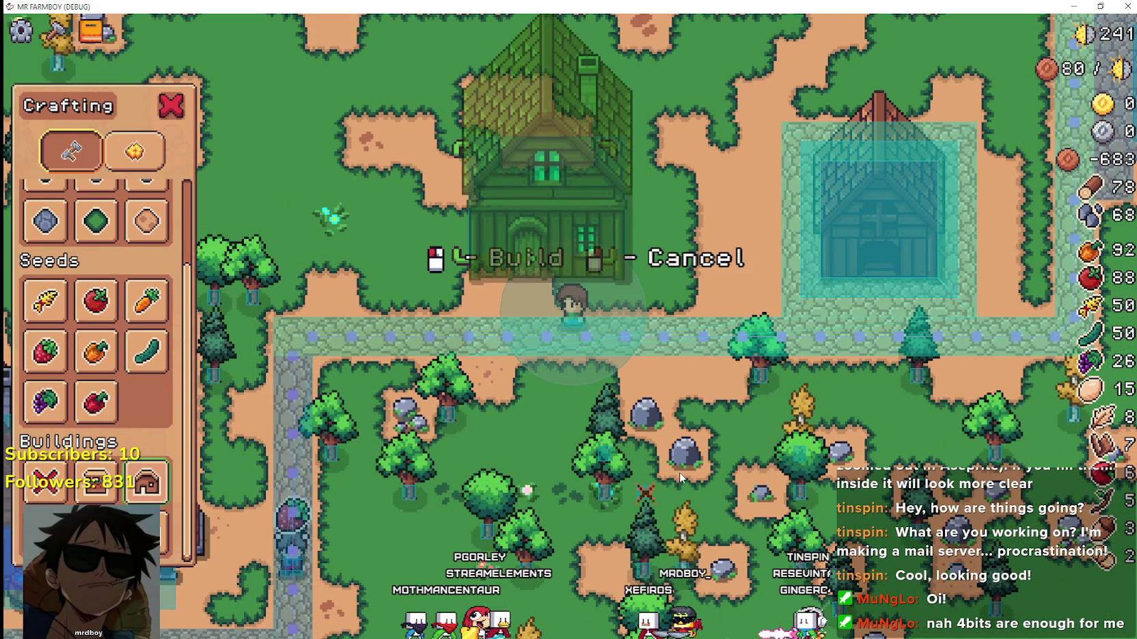
click(646, 398)
key(alt+Tab)
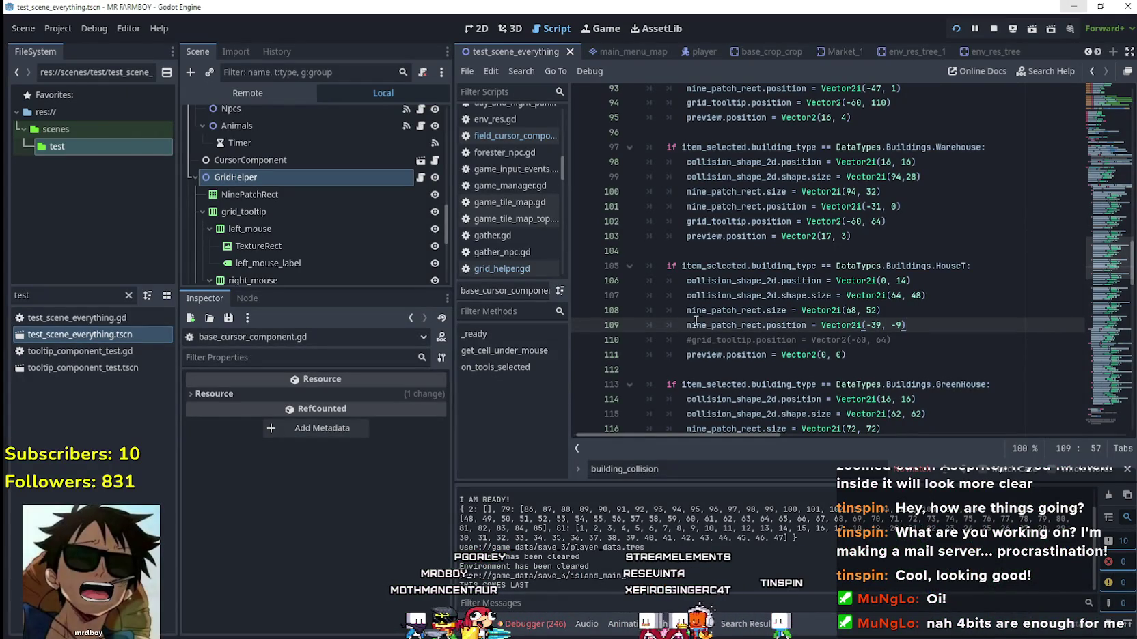
Zero the HouseT nine-patch position to (0, 0) and preview House placement in the game.
shift+click(868, 324)
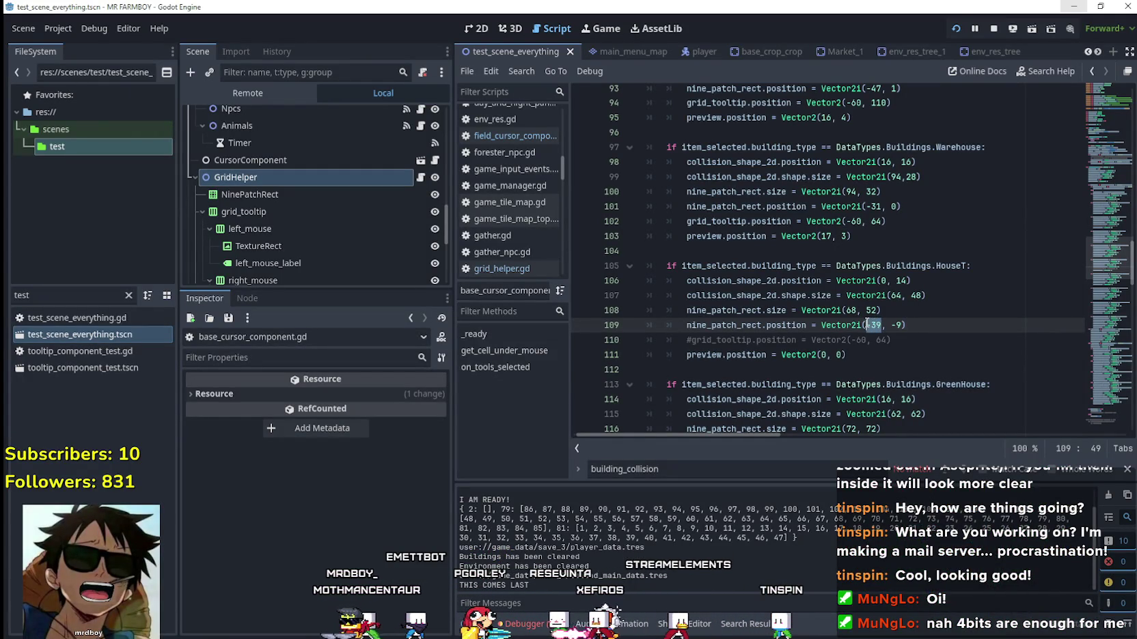
text(0)
drag(894, 324, 886, 325)
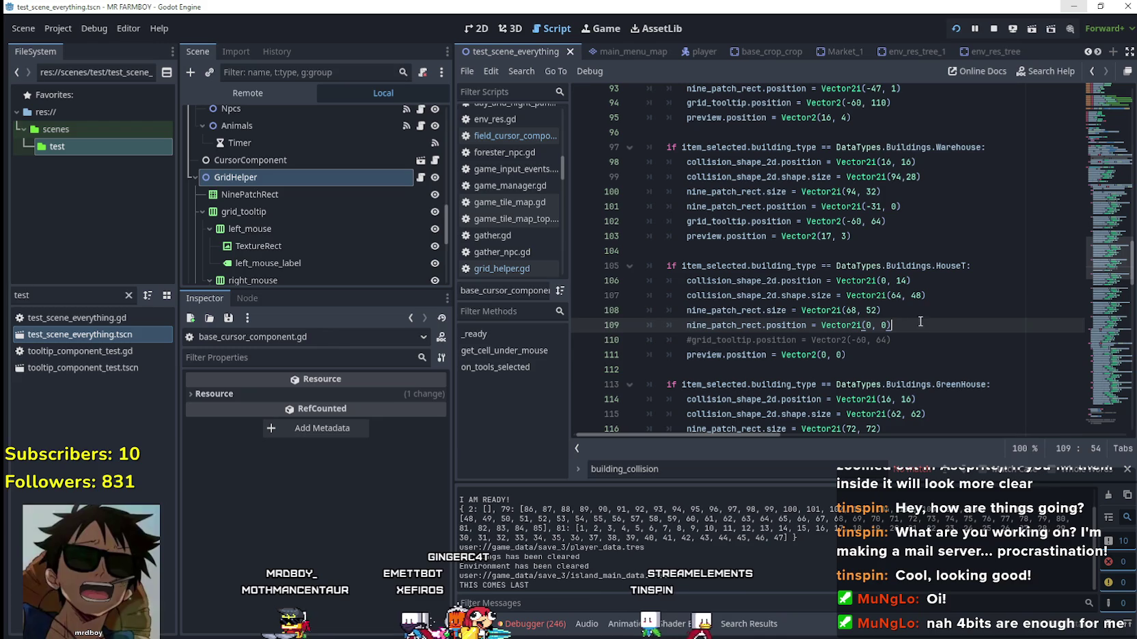
text(0)
click(916, 324)
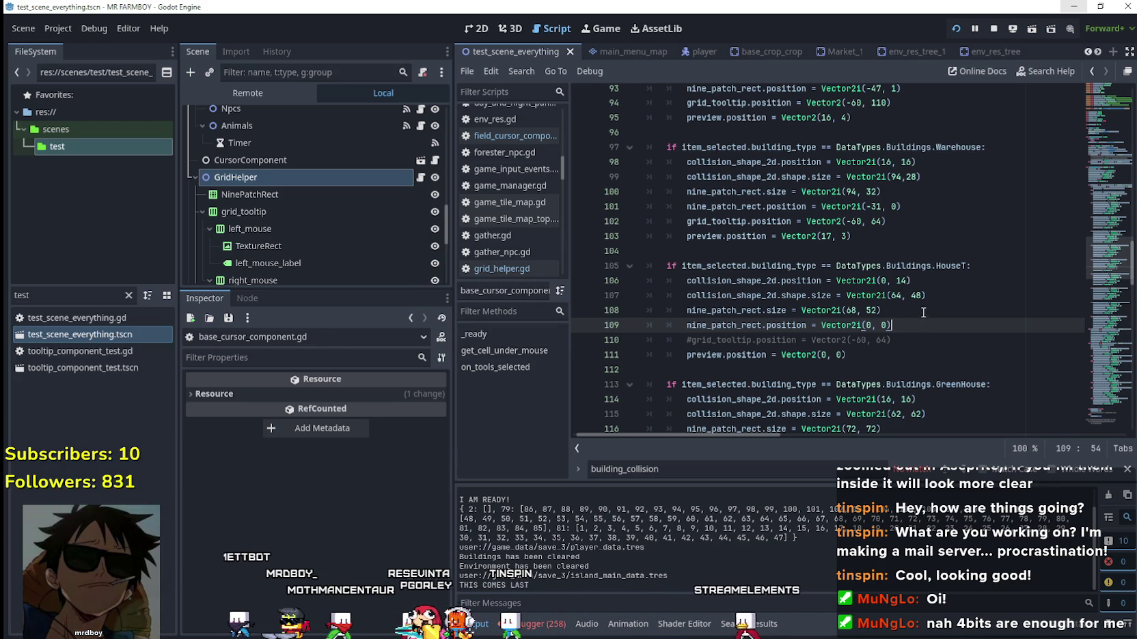
key(F6)
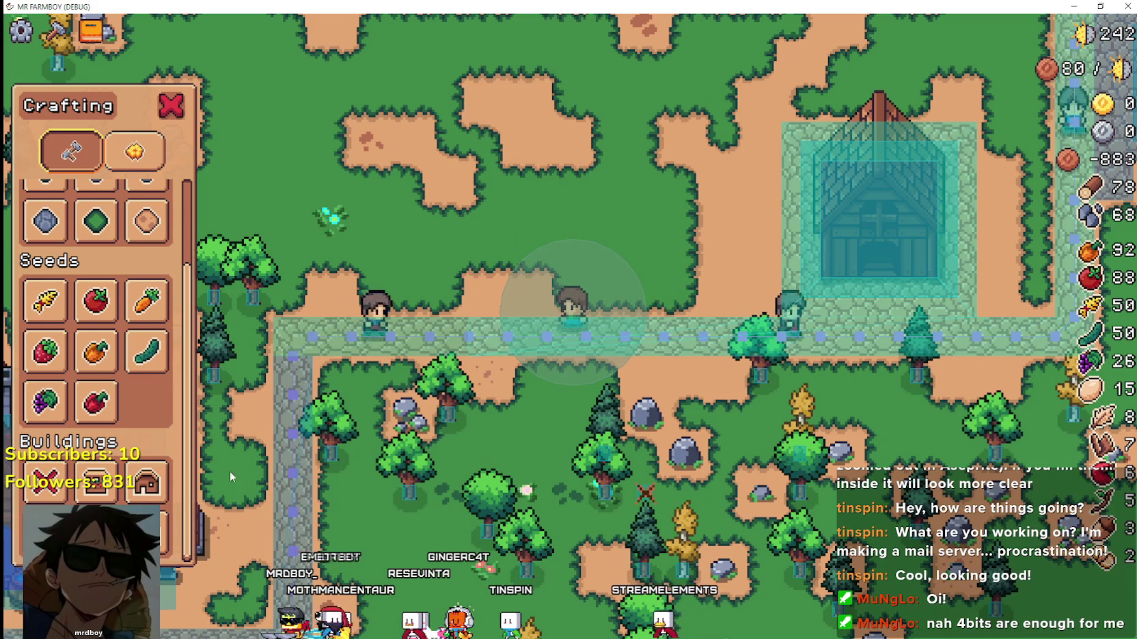
click(167, 480)
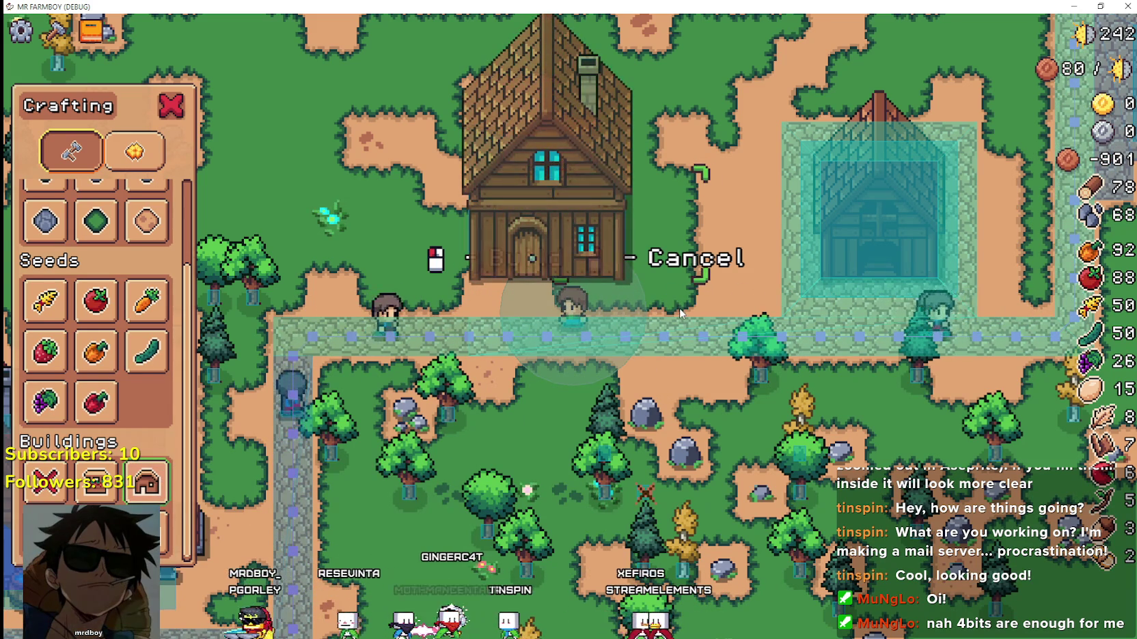
Set the nine-patch x offset to 32, save, and place a house to check its outline.
key(alt+Tab)
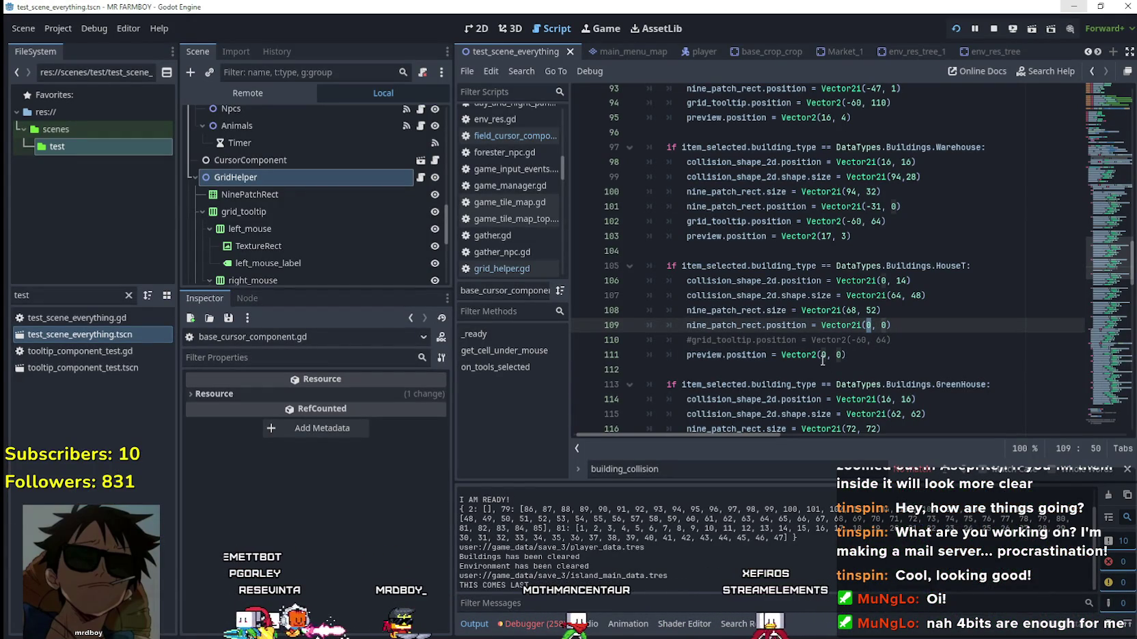
text(2)
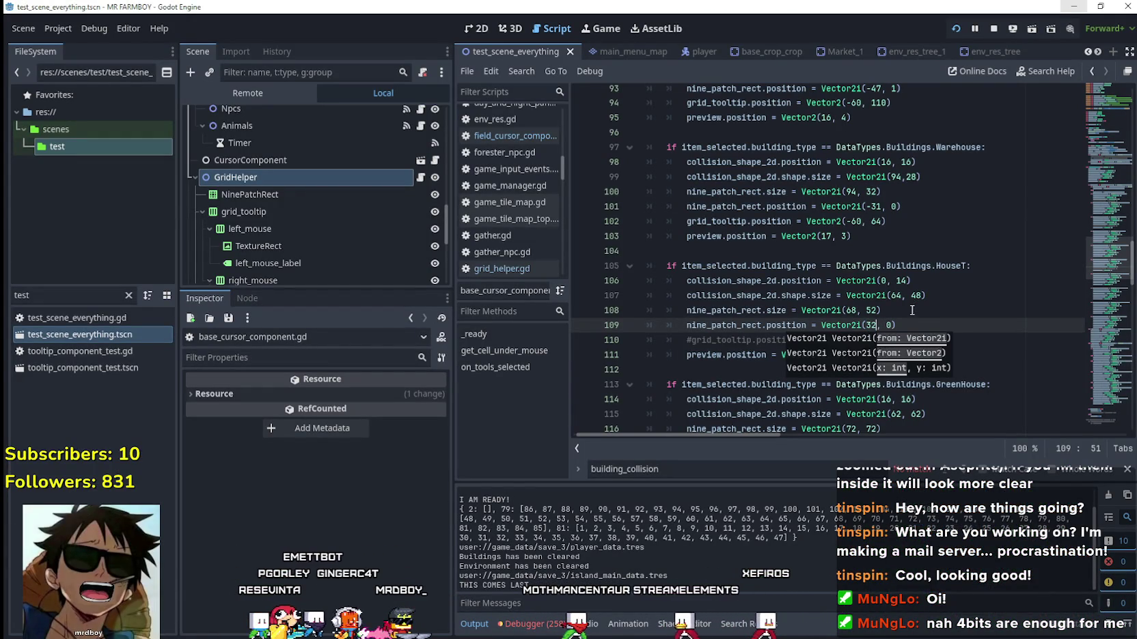
click(912, 324)
key(ctrl+s)
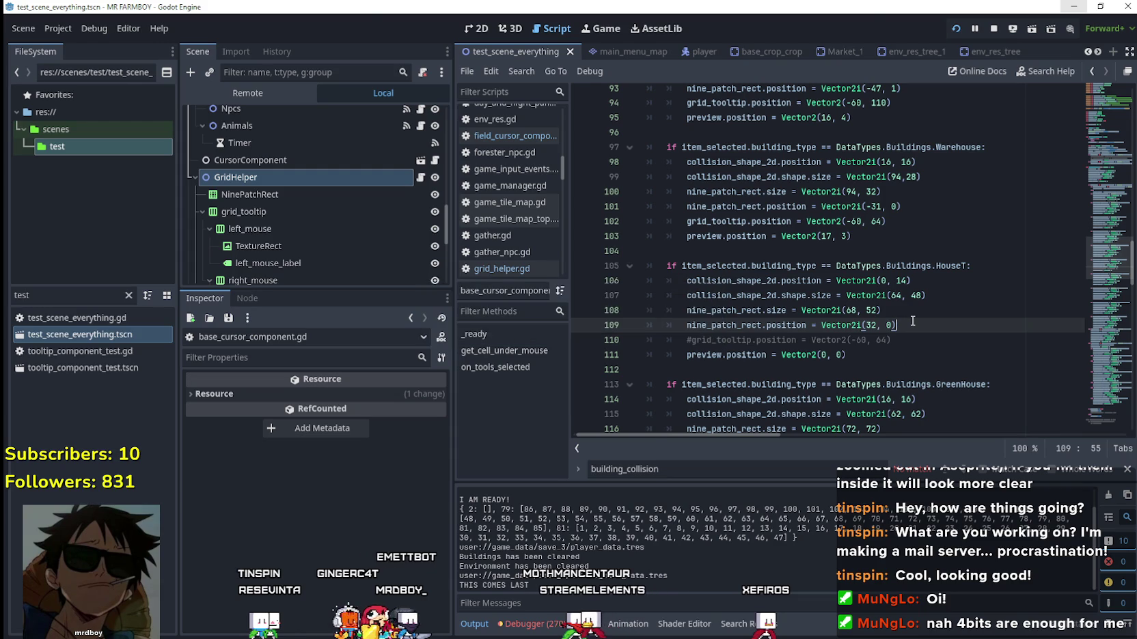
key(alt+Tab)
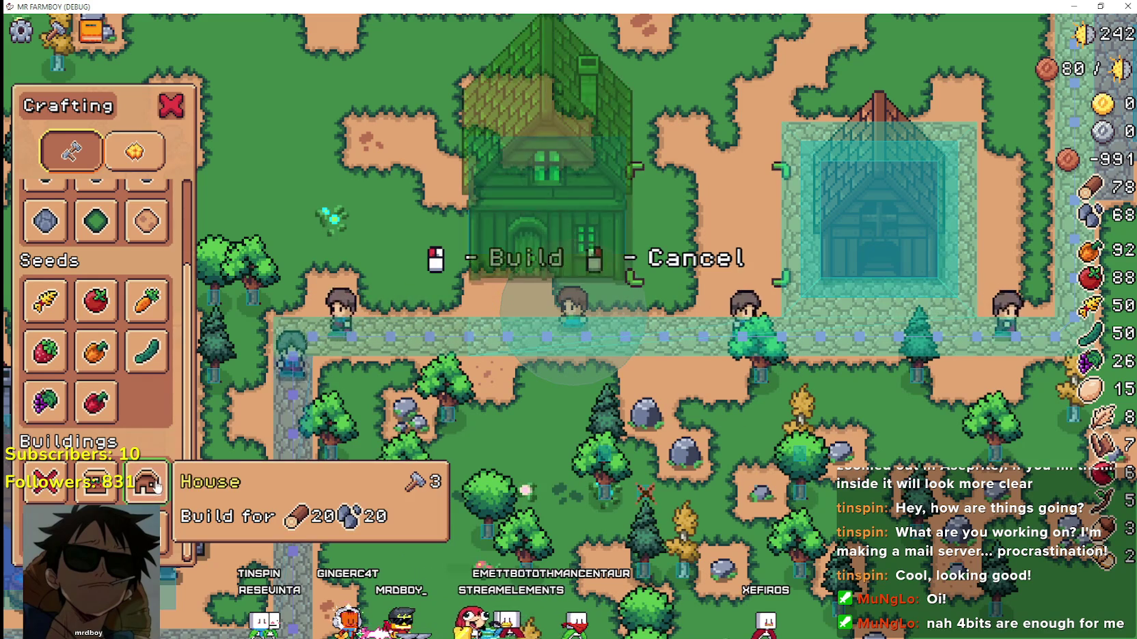
key(alt+Tab)
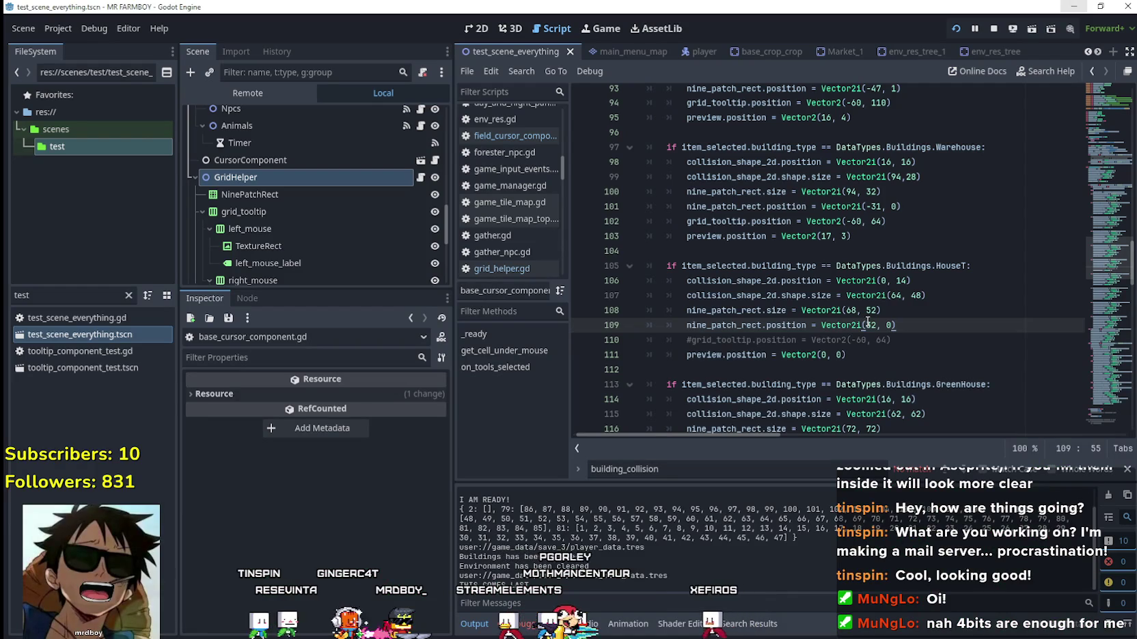
key(ctrl+s)
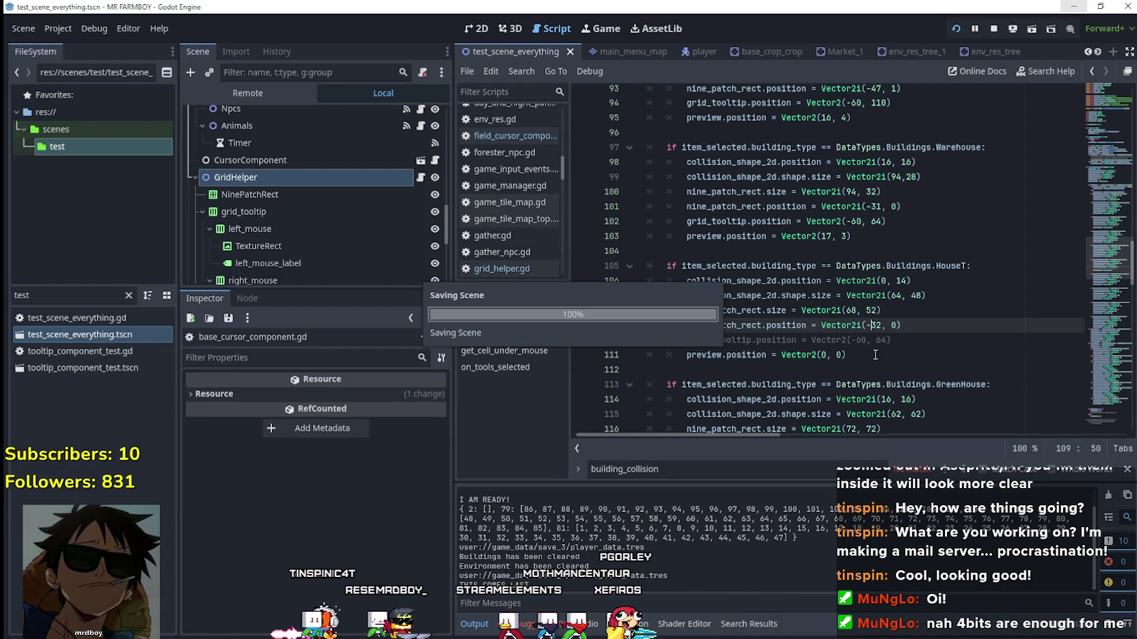
key(alt+Tab)
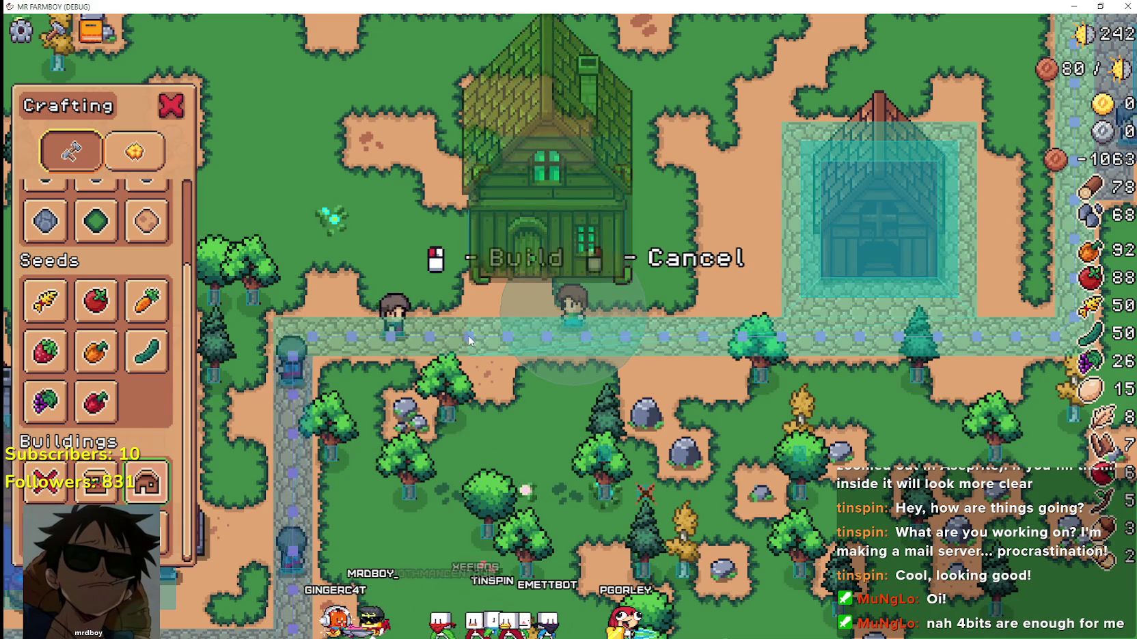
click(580, 345)
key(Right)
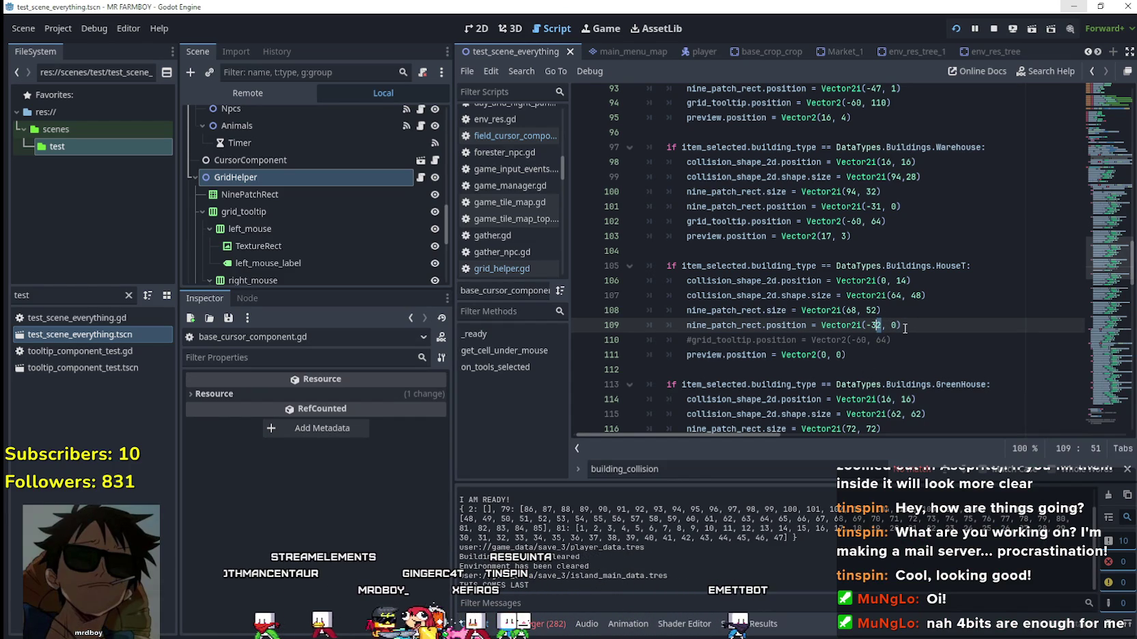
Rerun the game, re-pick House and walk left to inspect the placement preview.
key(F6)
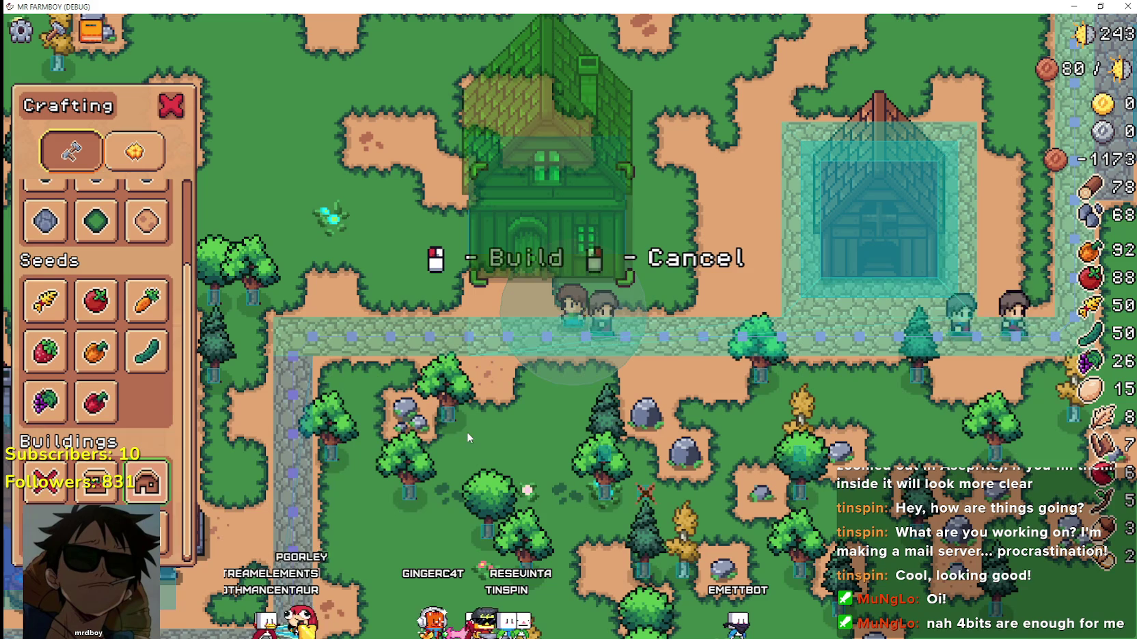
right_click(472, 437)
click(145, 482)
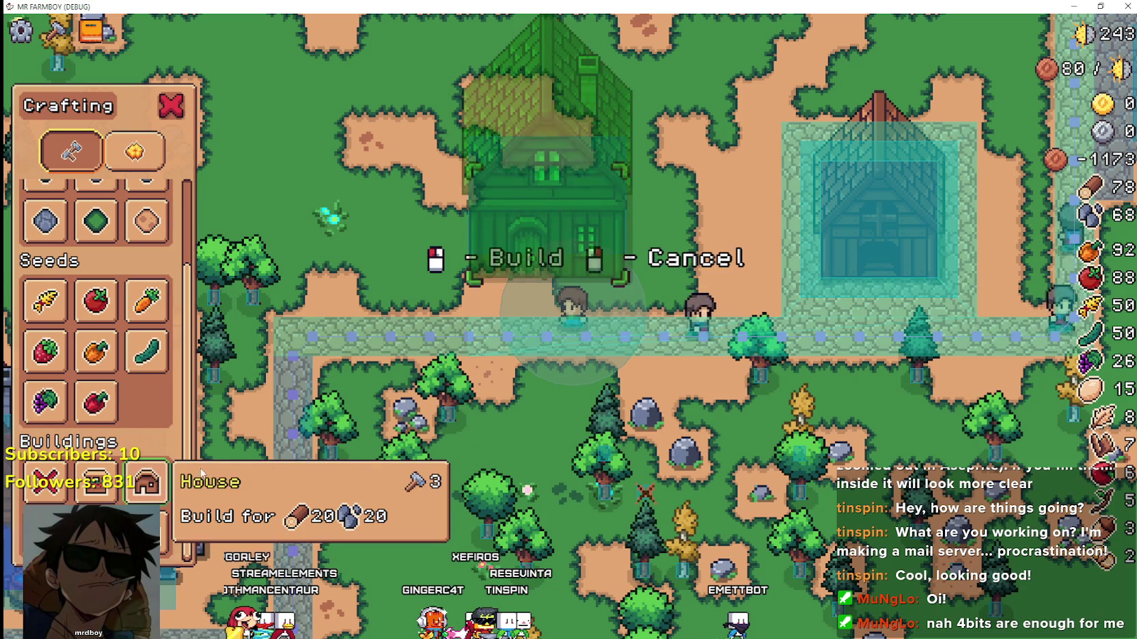
scroll(488, 337, up, 2)
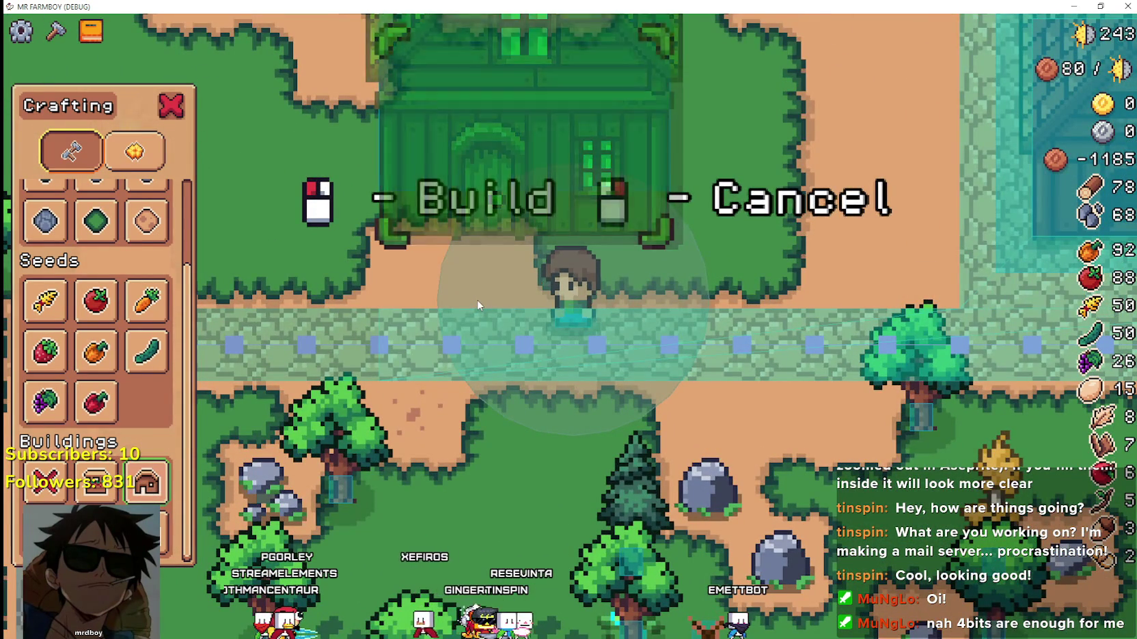
scroll(642, 370, down, 2)
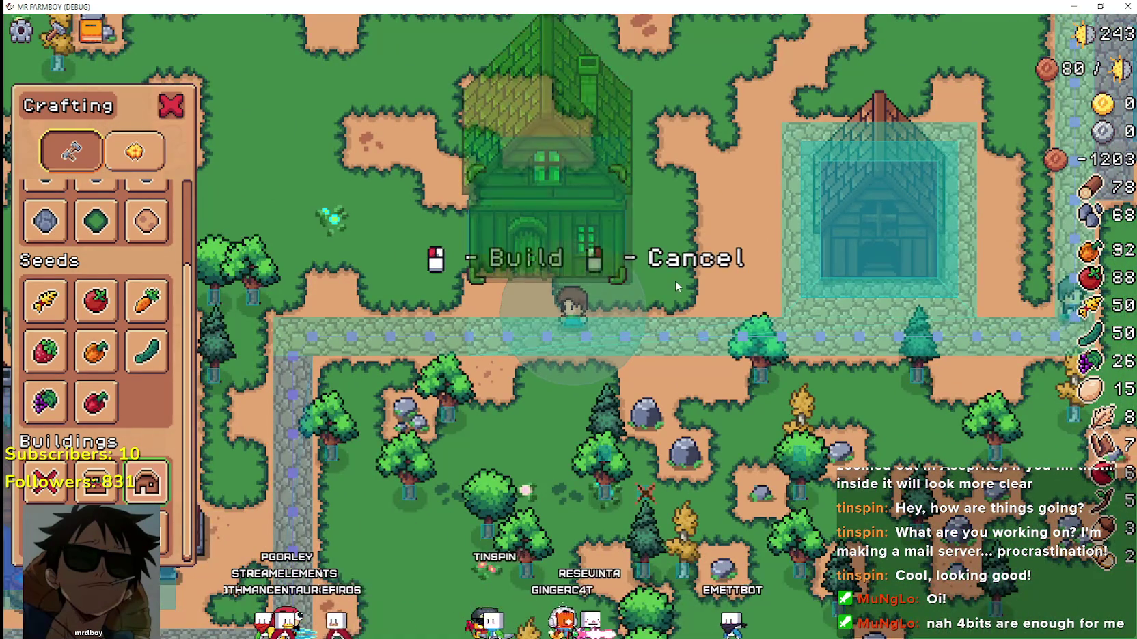
scroll(675, 280, up, 1)
key(a)
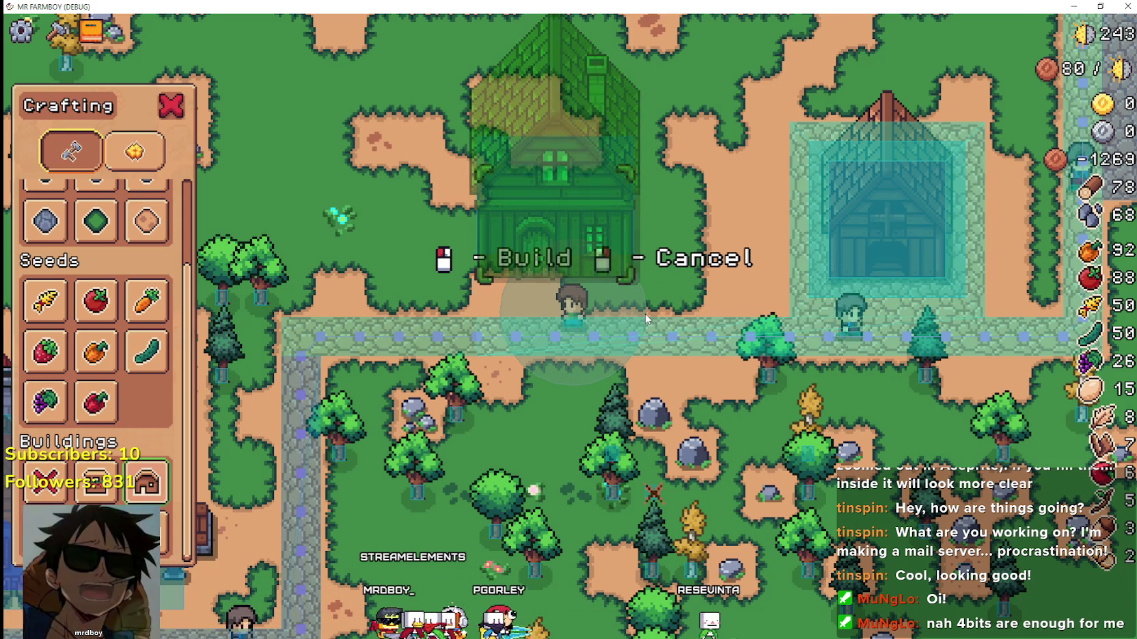
scroll(687, 80, up, 2)
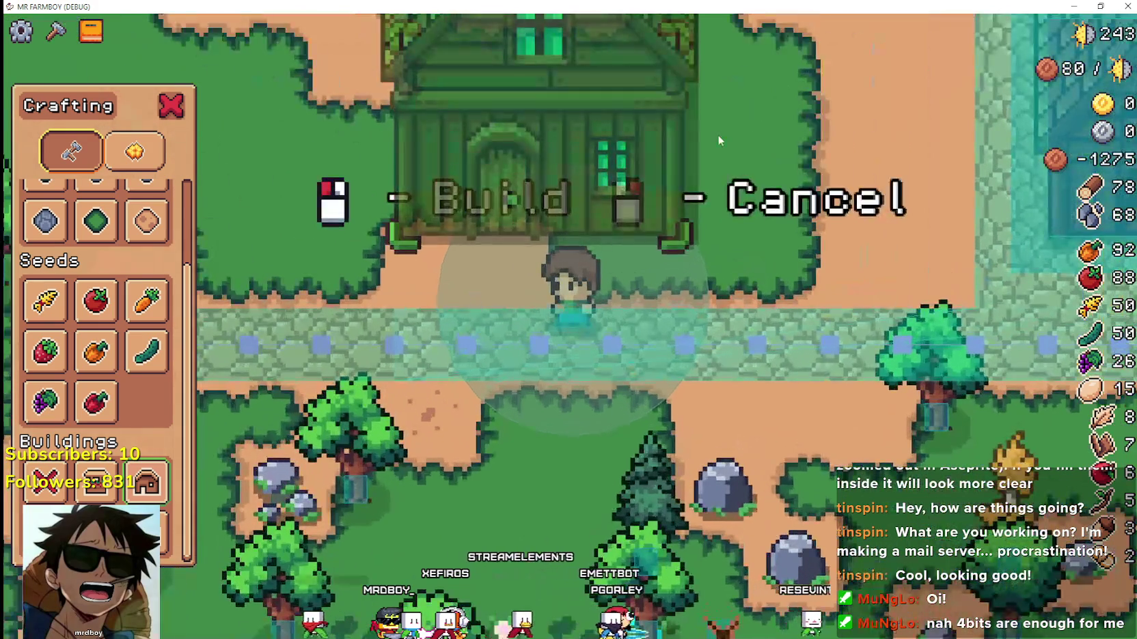
scroll(717, 136, down, 1)
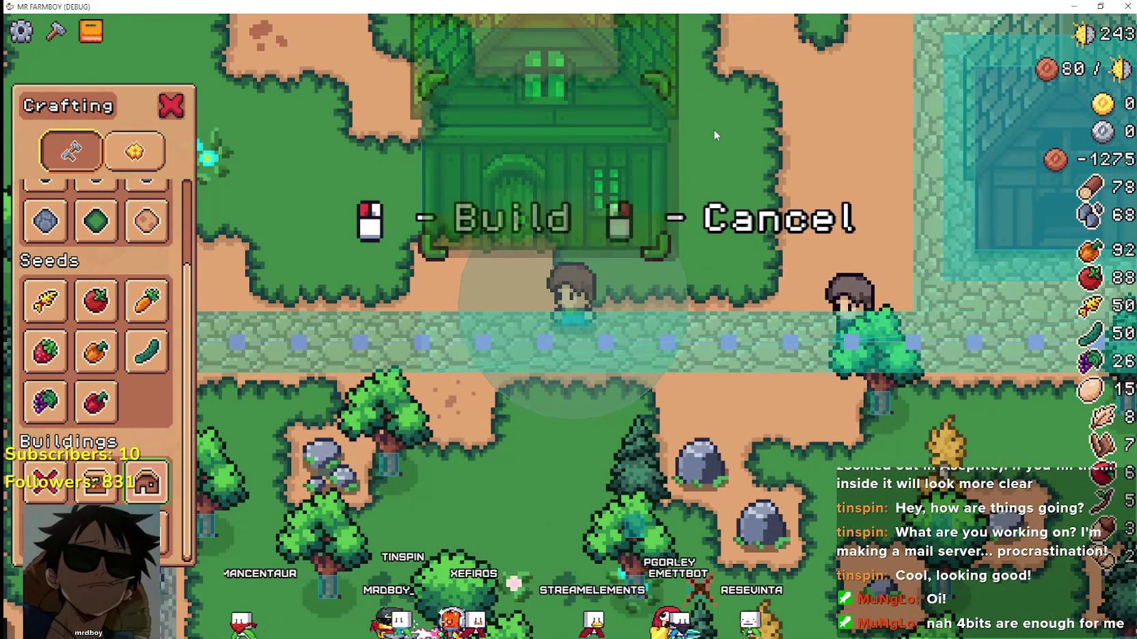
Build a test house at the previewed spot above the path, then remove it.
key(alt+Tab)
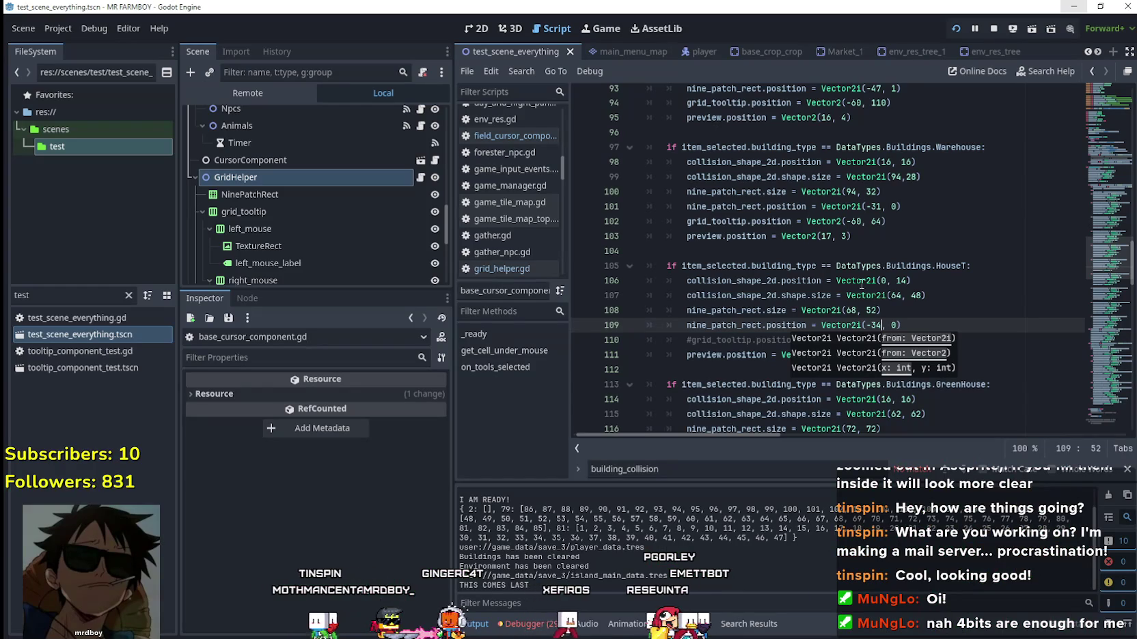
click(915, 295)
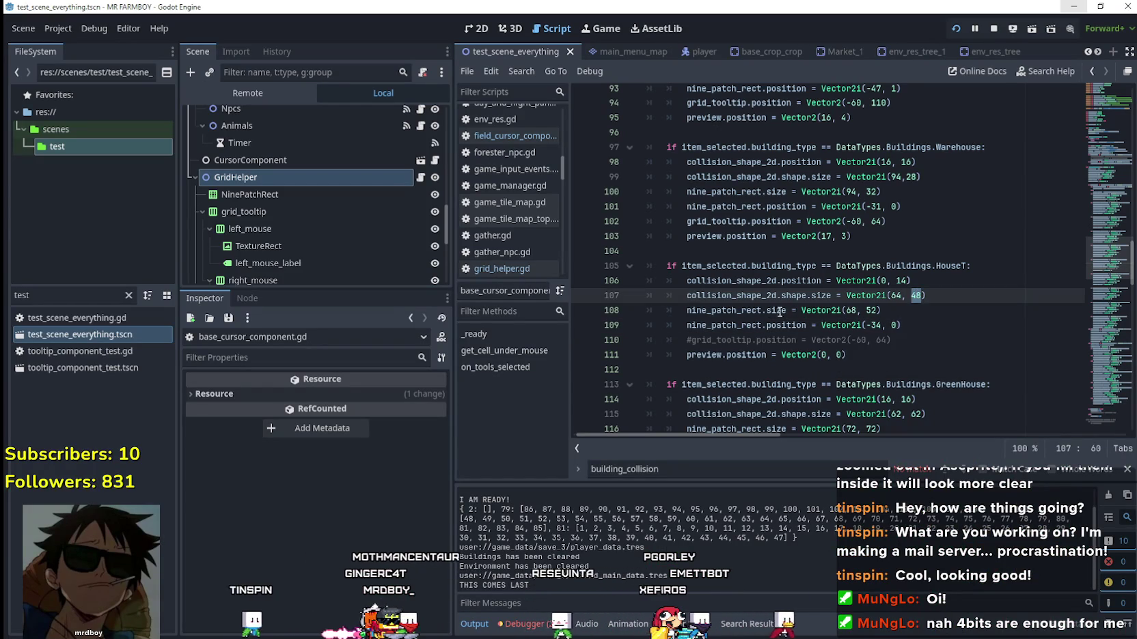
double_click(724, 311)
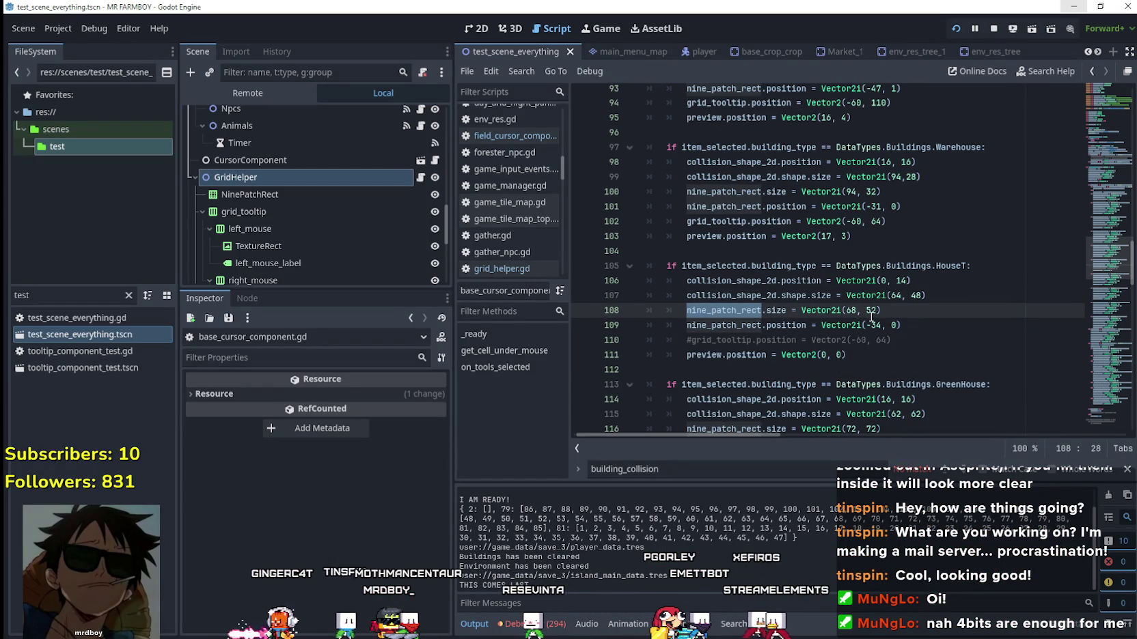
key(alt+Tab)
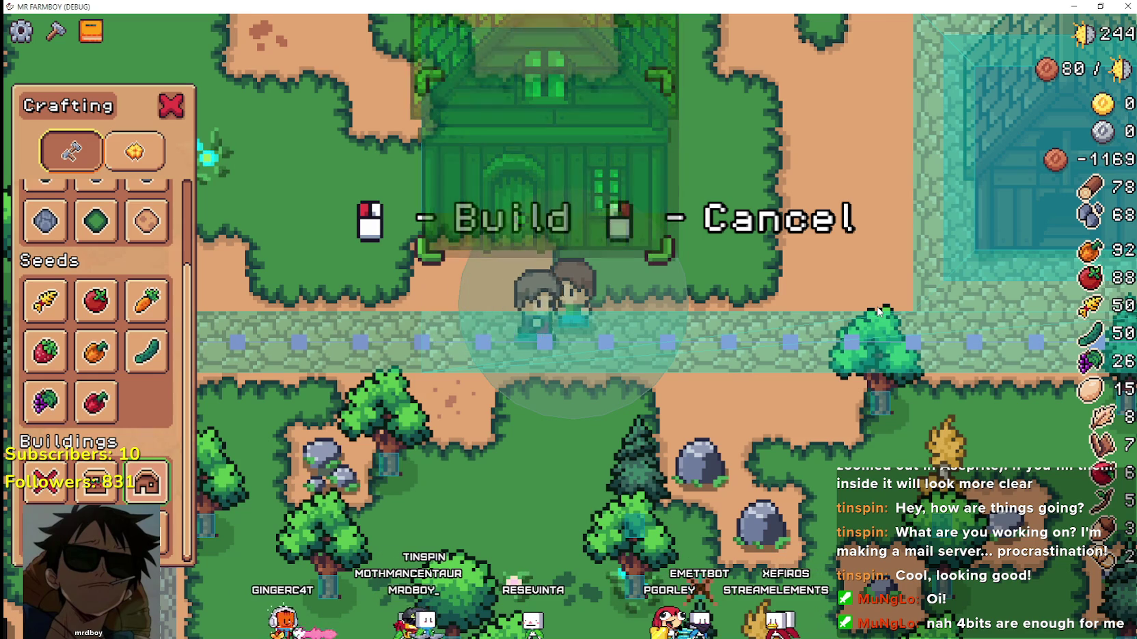
scroll(876, 305, down, 2)
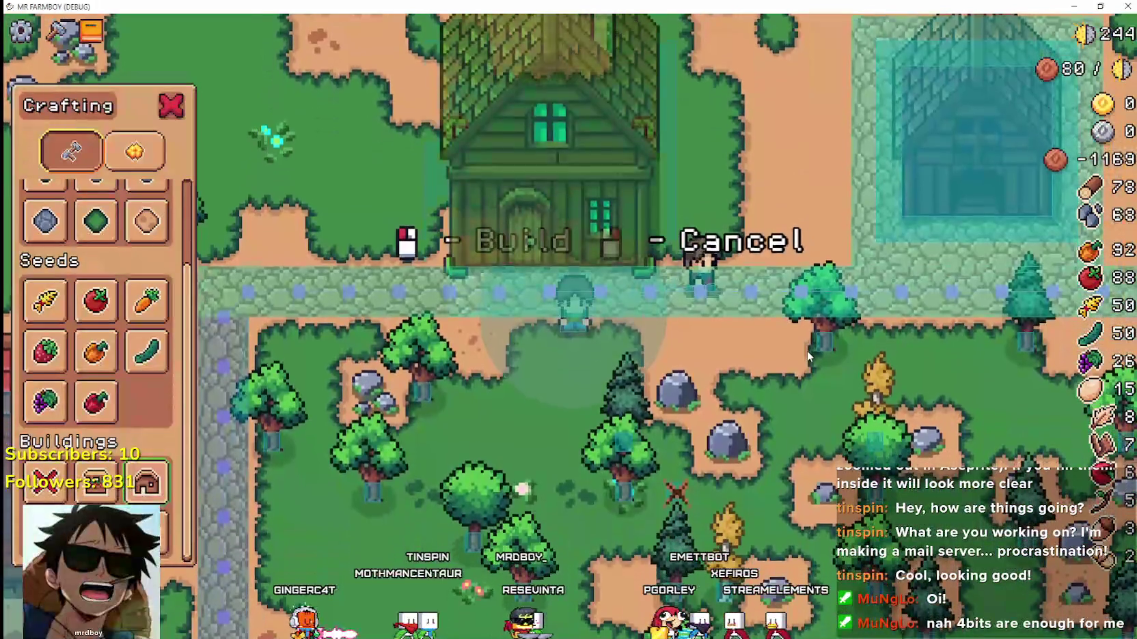
click(808, 350)
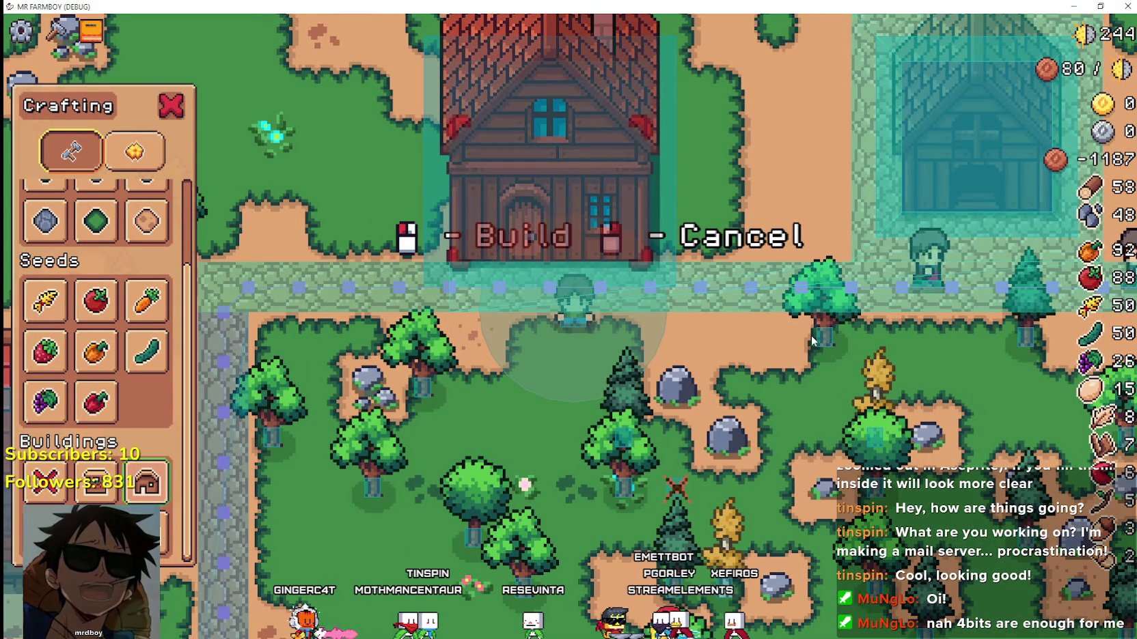
click(813, 342)
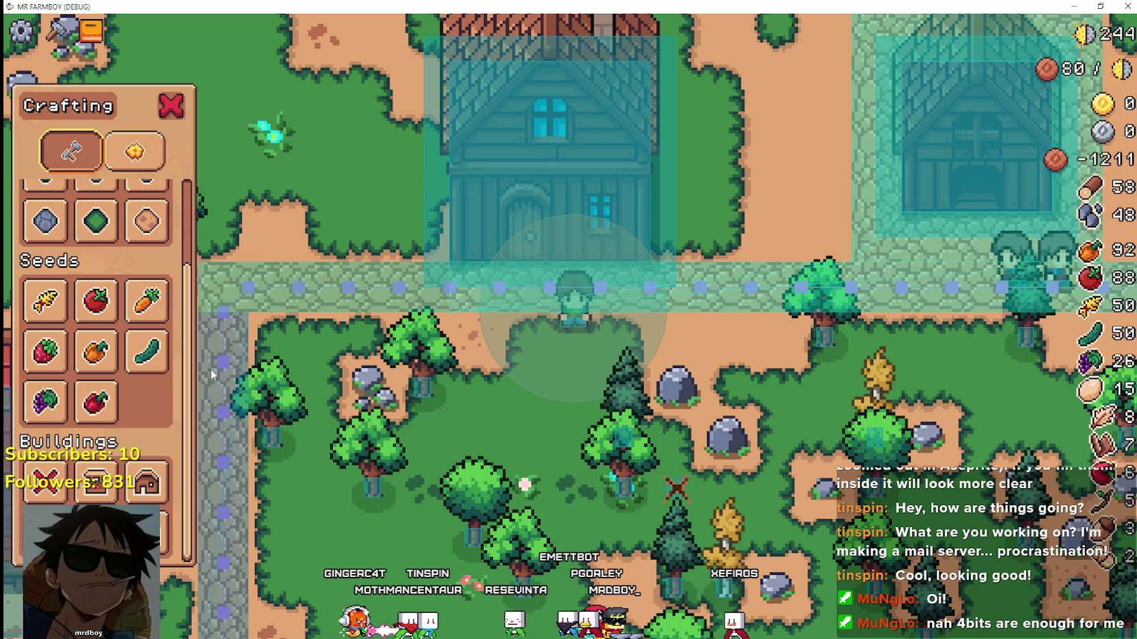
click(45, 481)
Review the nine-patch settings on line 108 of the cursor script.
click(576, 135)
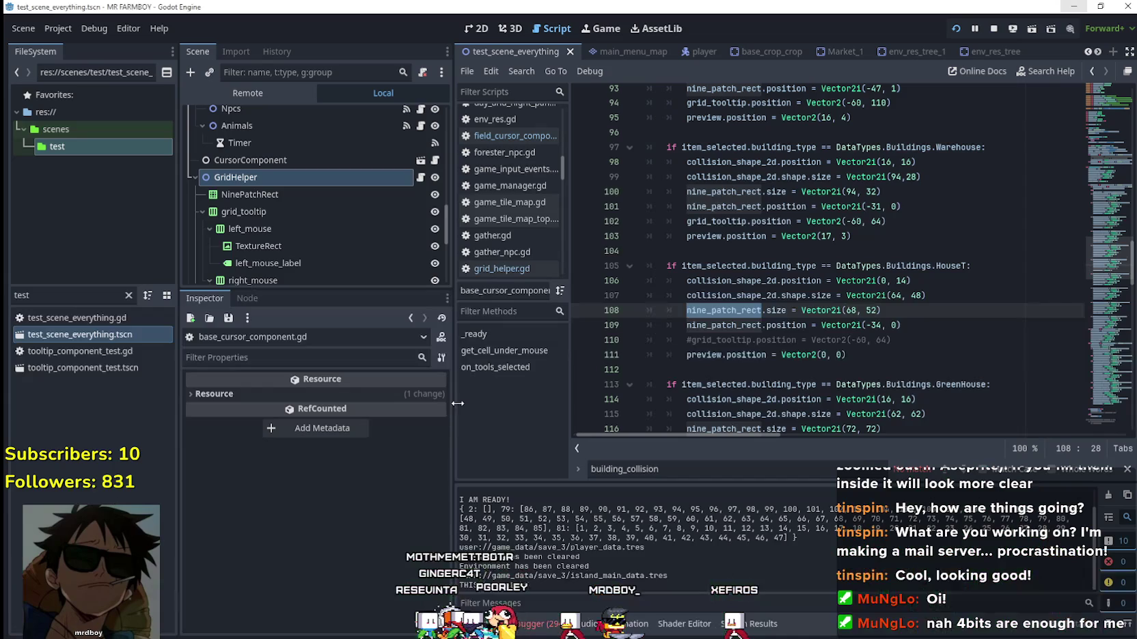
click(749, 311)
double_click(750, 311)
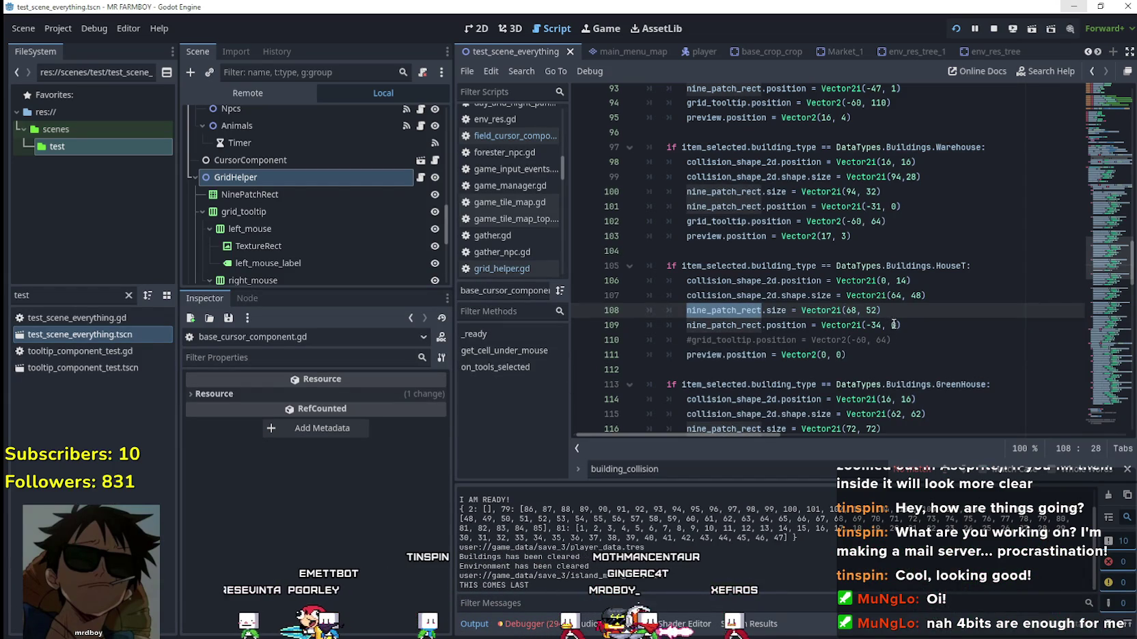
click(871, 309)
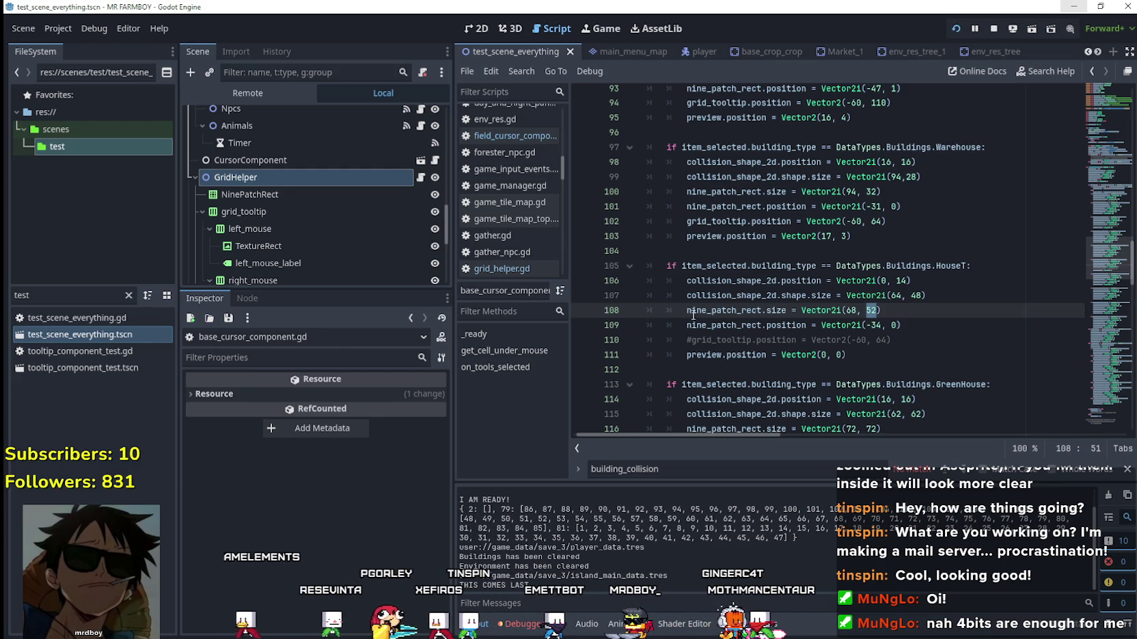
double_click(748, 310)
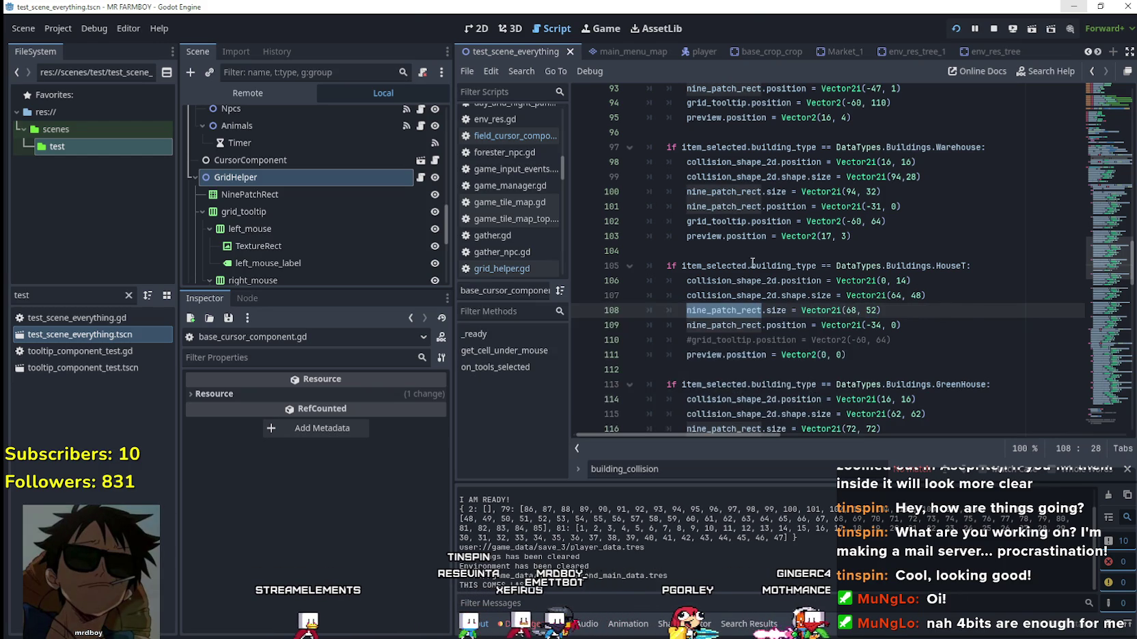
Pick House in the running game and walk up to check the placement frame.
key(alt+Tab)
click(146, 482)
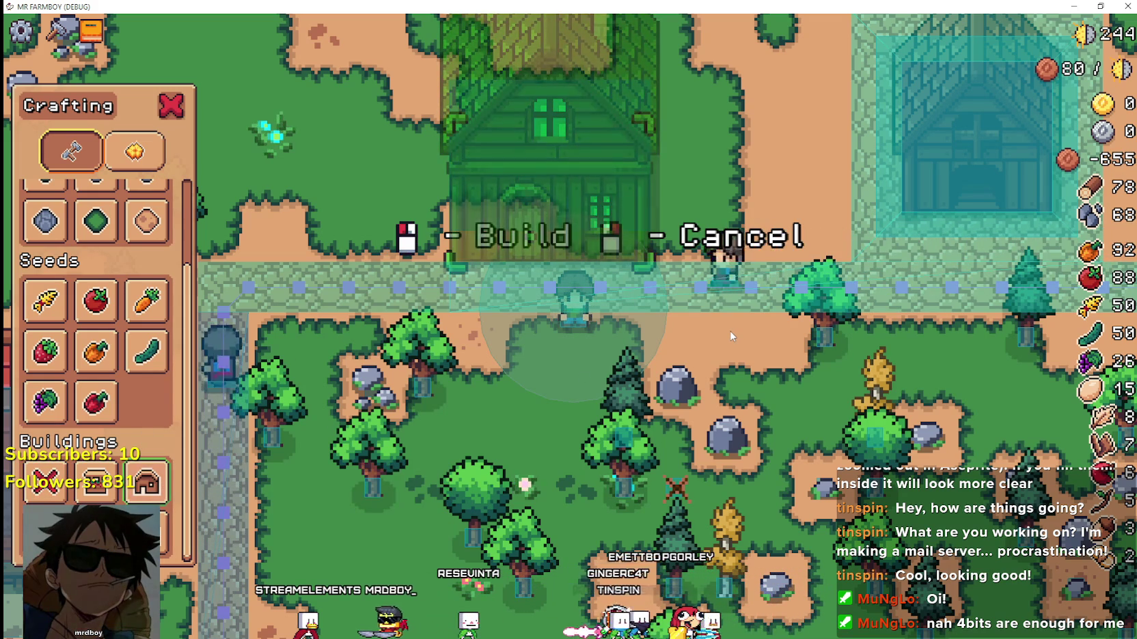
key(w)
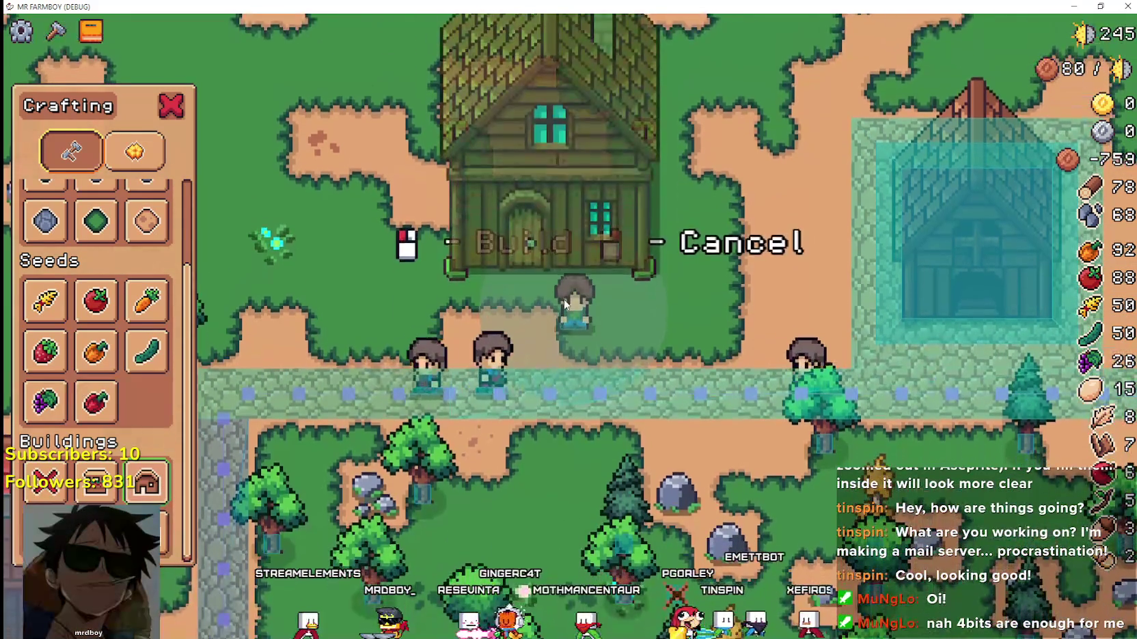
key(alt+Tab)
Select the GridHelper node in the Scene dock, then rerun the game and walk up and down.
click(291, 183)
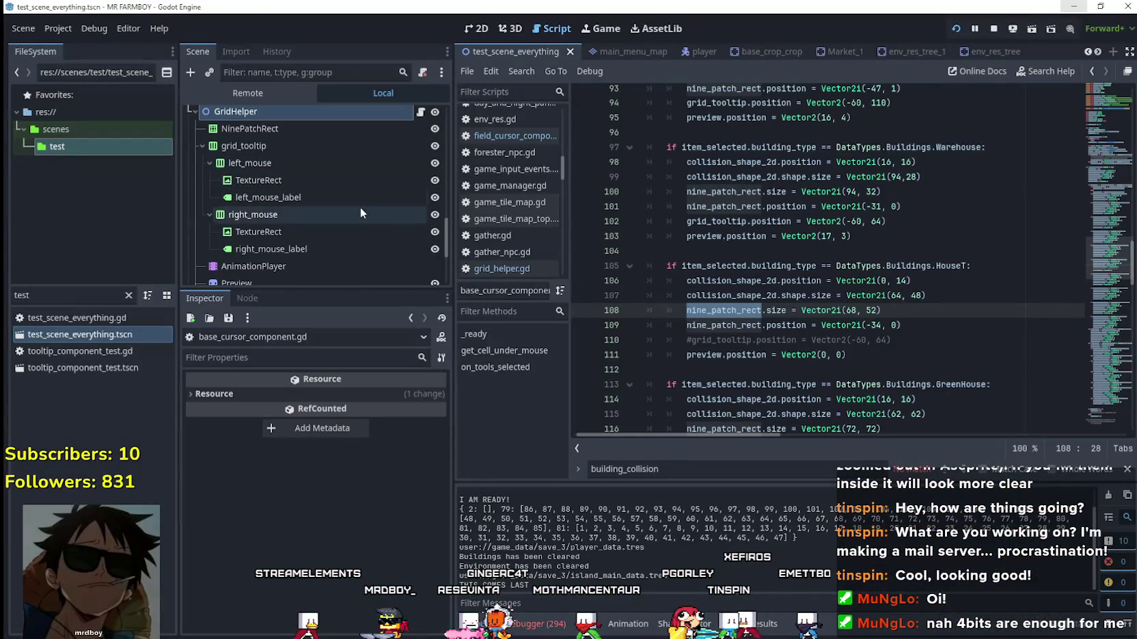
scroll(405, 232, up, 1)
scroll(401, 194, down, 2)
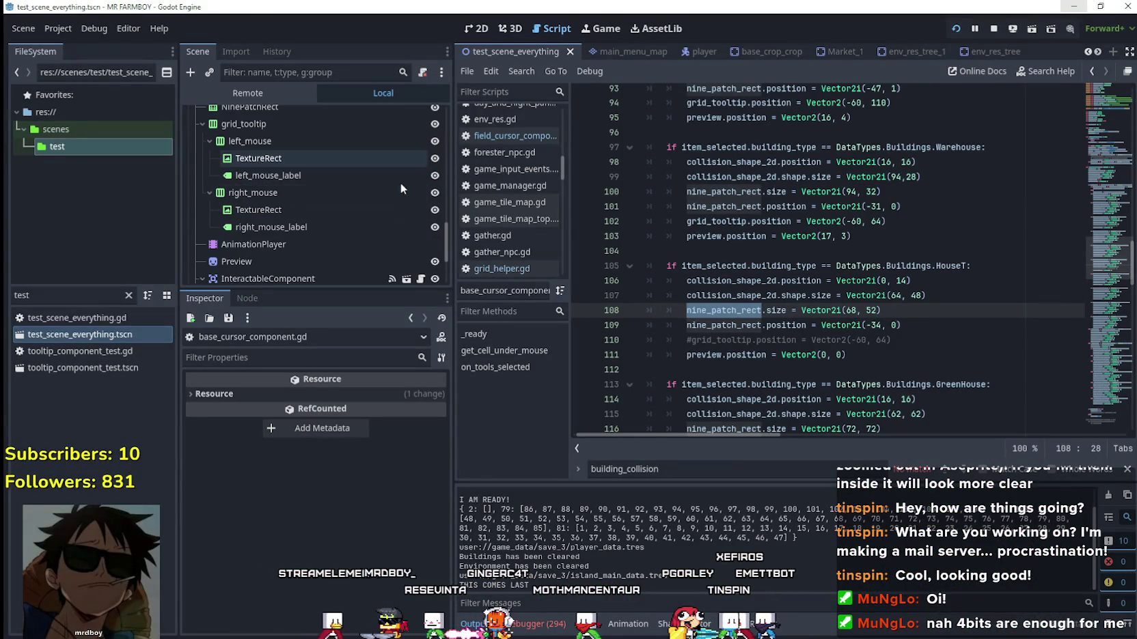
scroll(407, 211, up, 2)
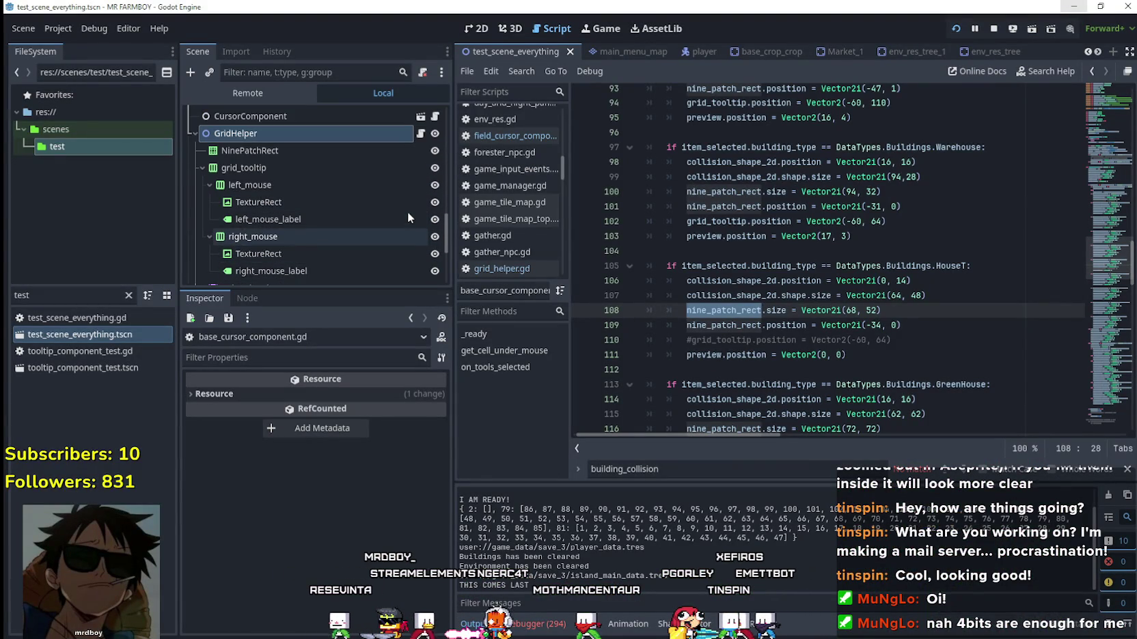
scroll(359, 133, down, 3)
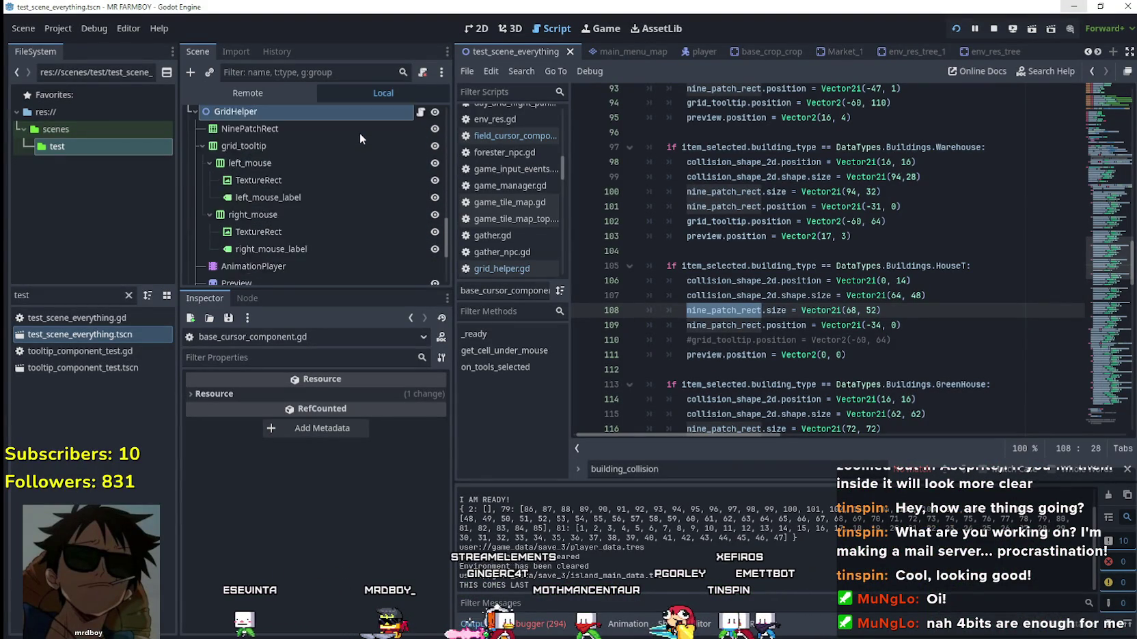
key(F6)
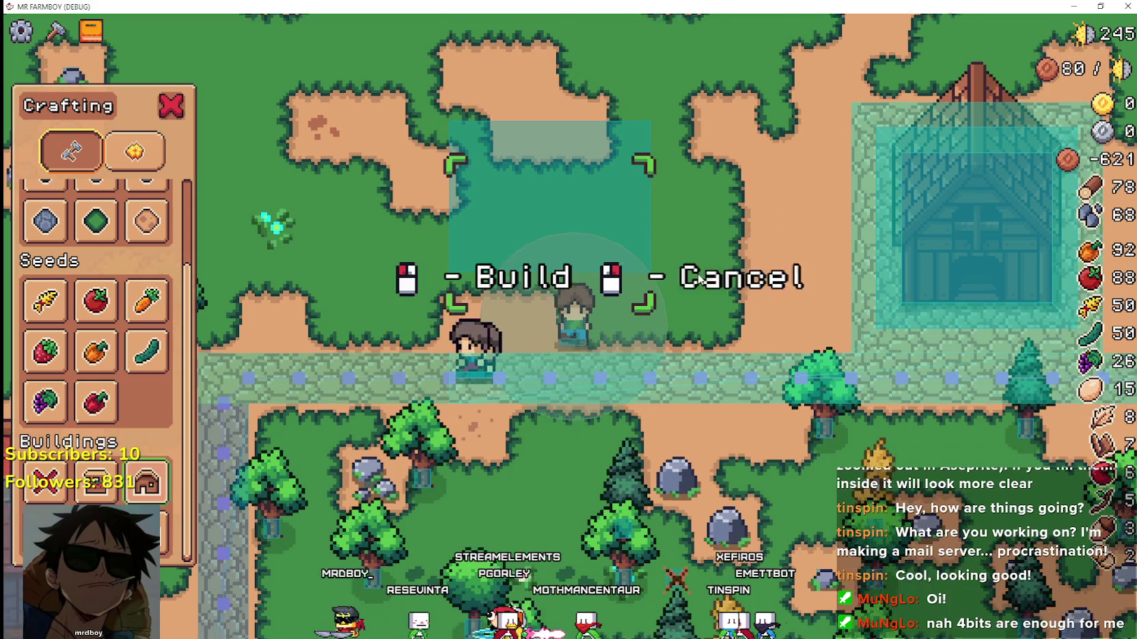
key(s)
key(w)
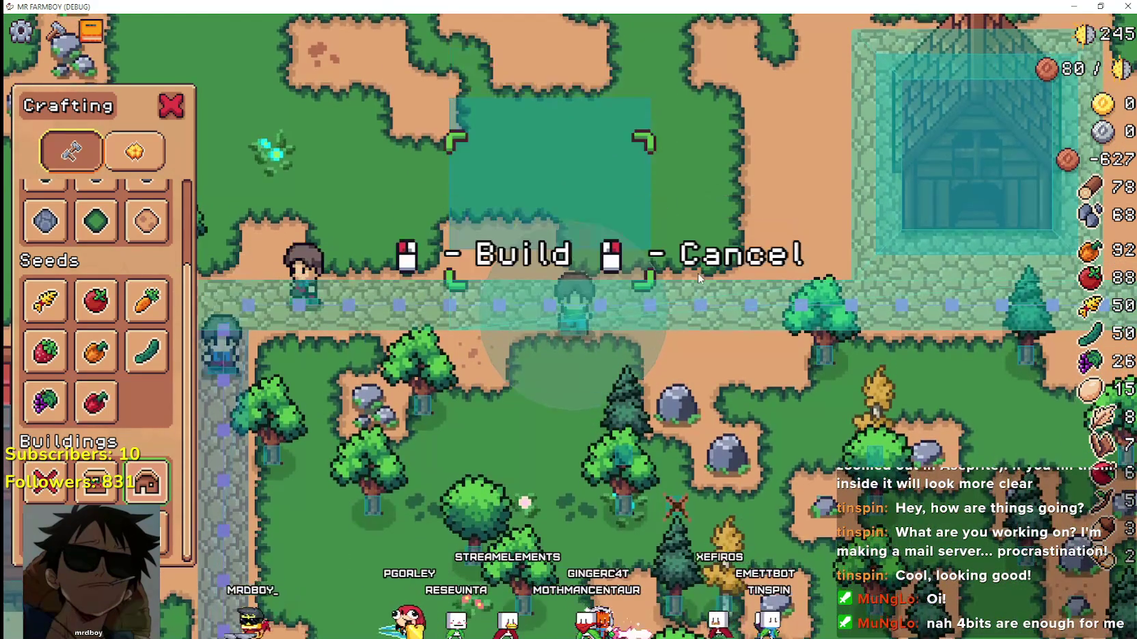
key(s)
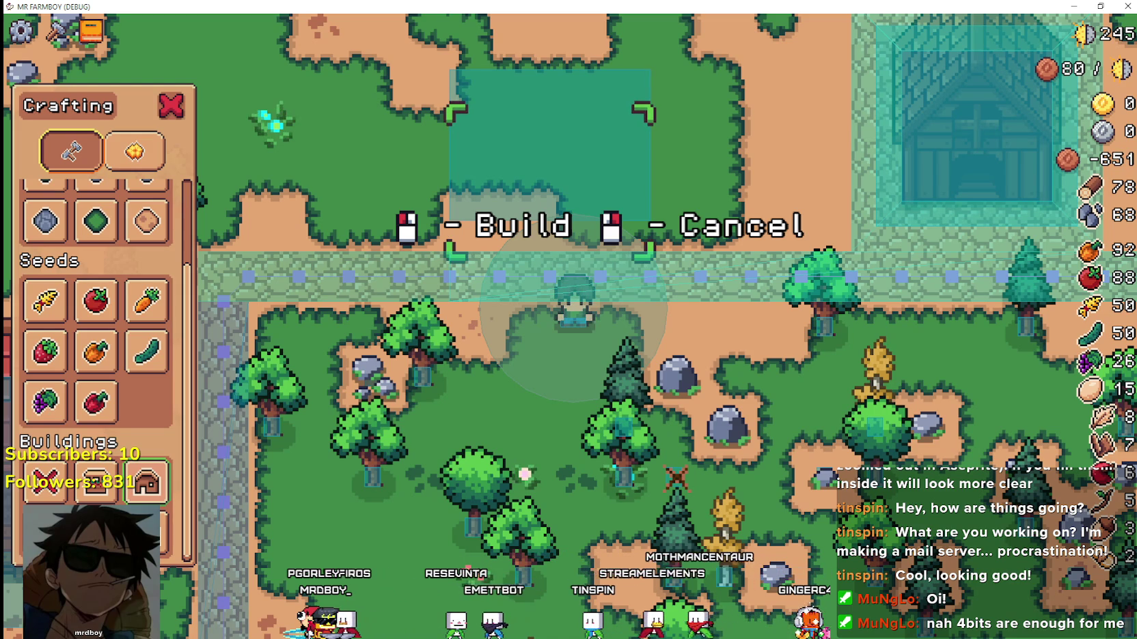
key(alt+Tab)
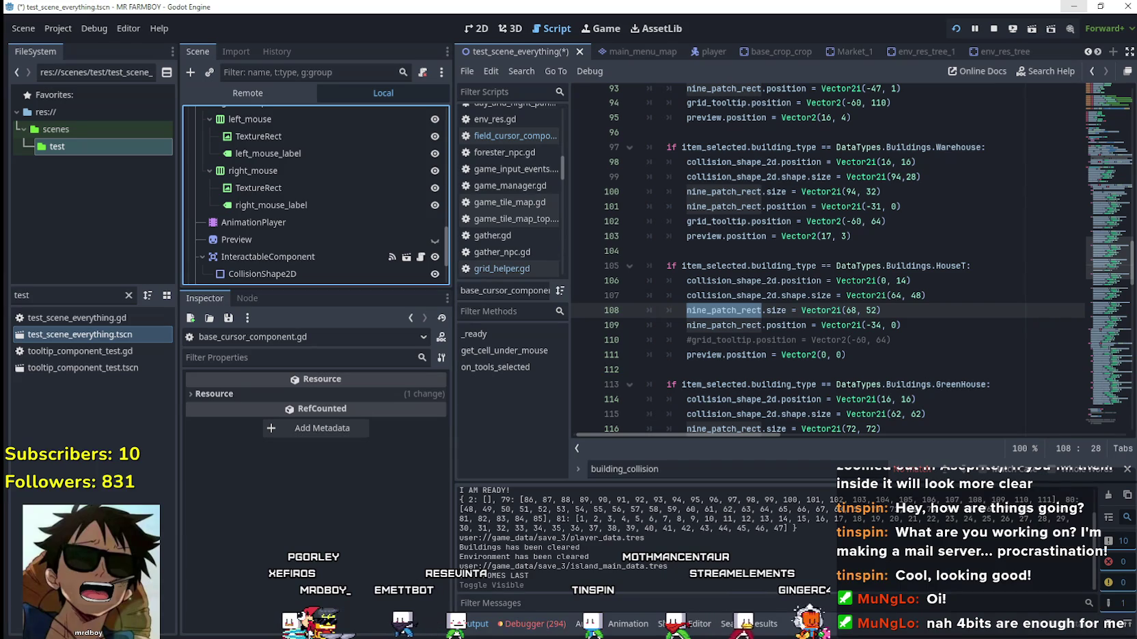
Replace the collision y offset 14 with 0, save, and preview House placement in game.
click(915, 308)
key(alt+Tab)
key(alt+Tab)
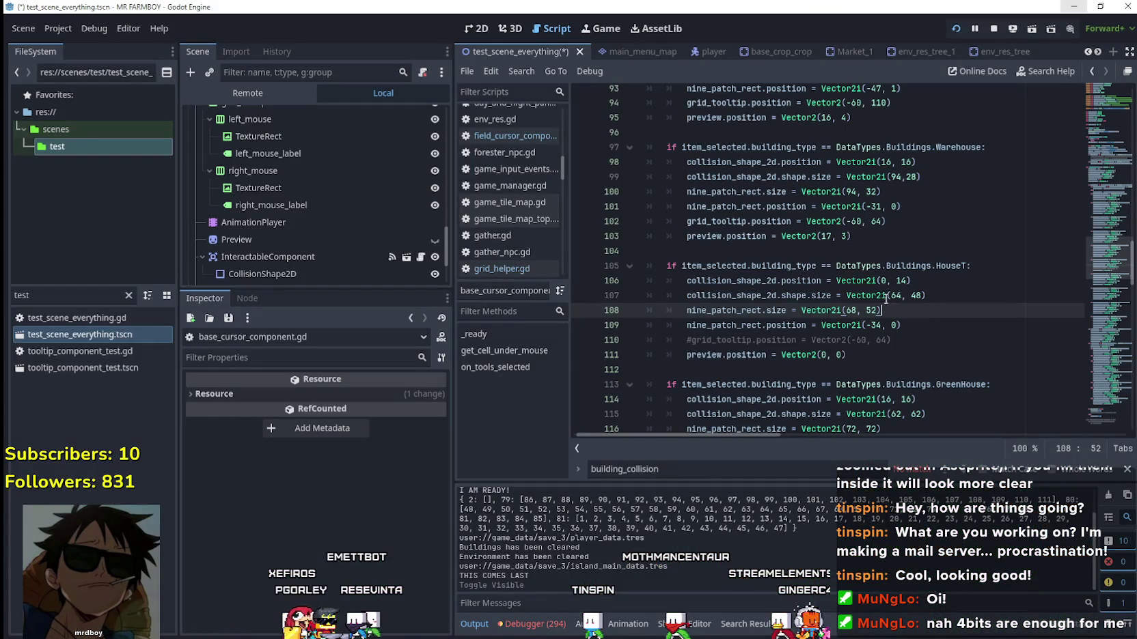
double_click(901, 280)
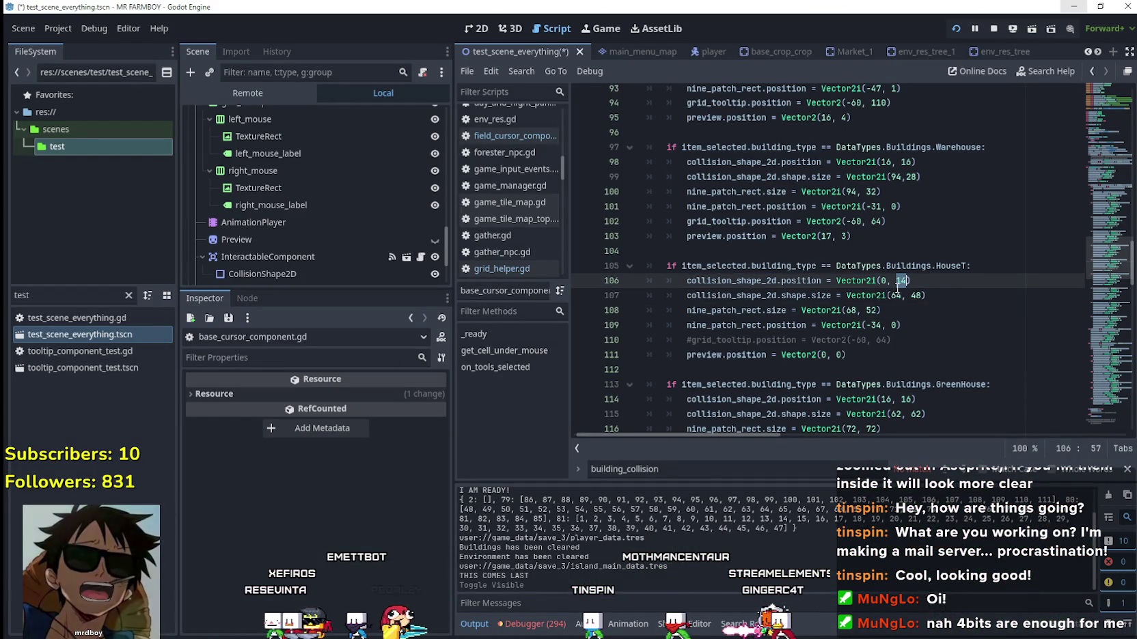
text(0)
click(945, 316)
key(ctrl+s)
key(F6)
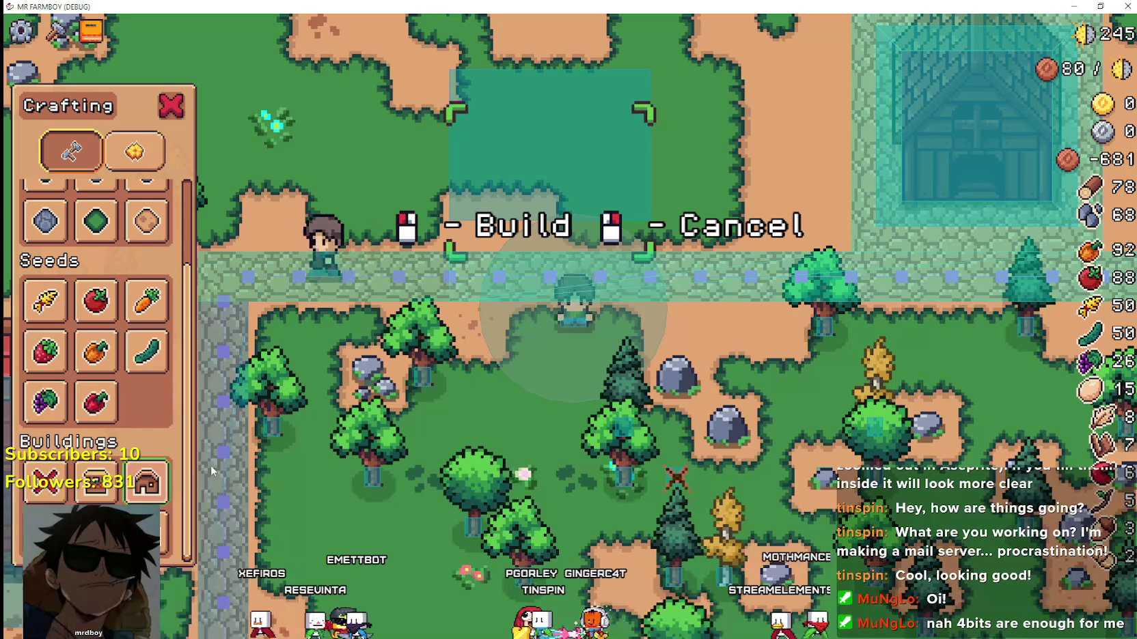
click(137, 476)
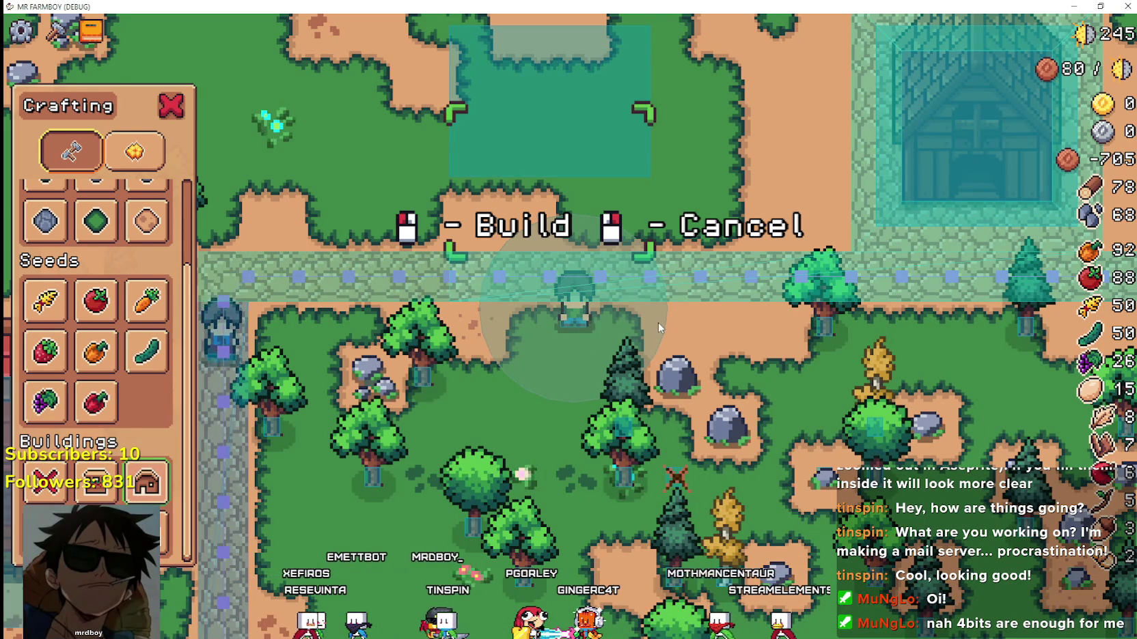
key(F8)
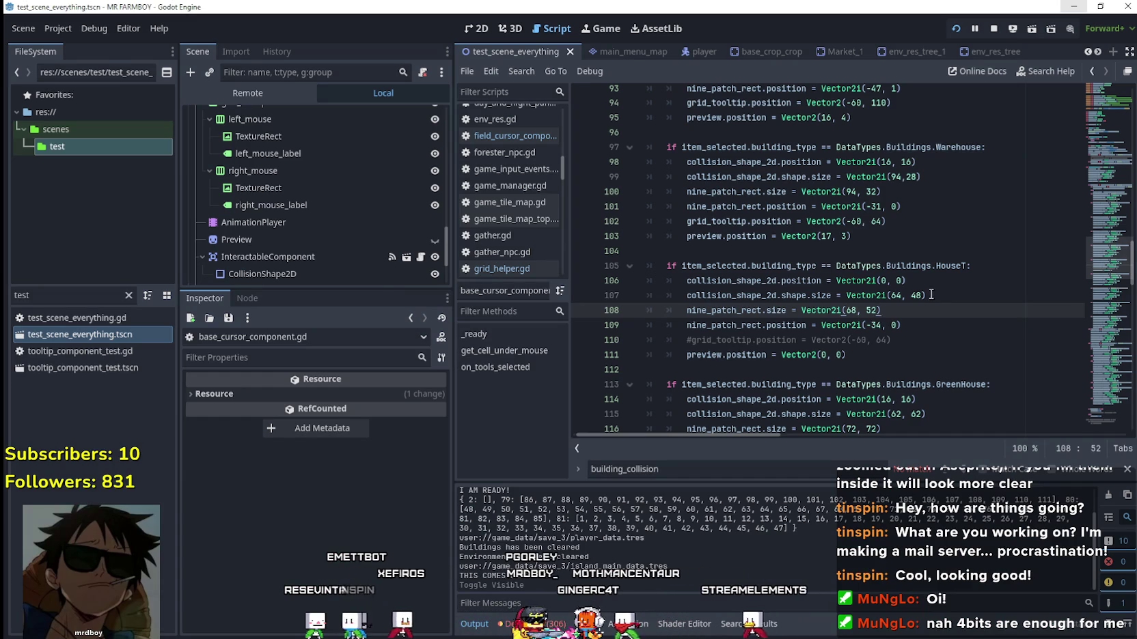
Change the collision y offset to 32, save, and test House placement again.
click(897, 280)
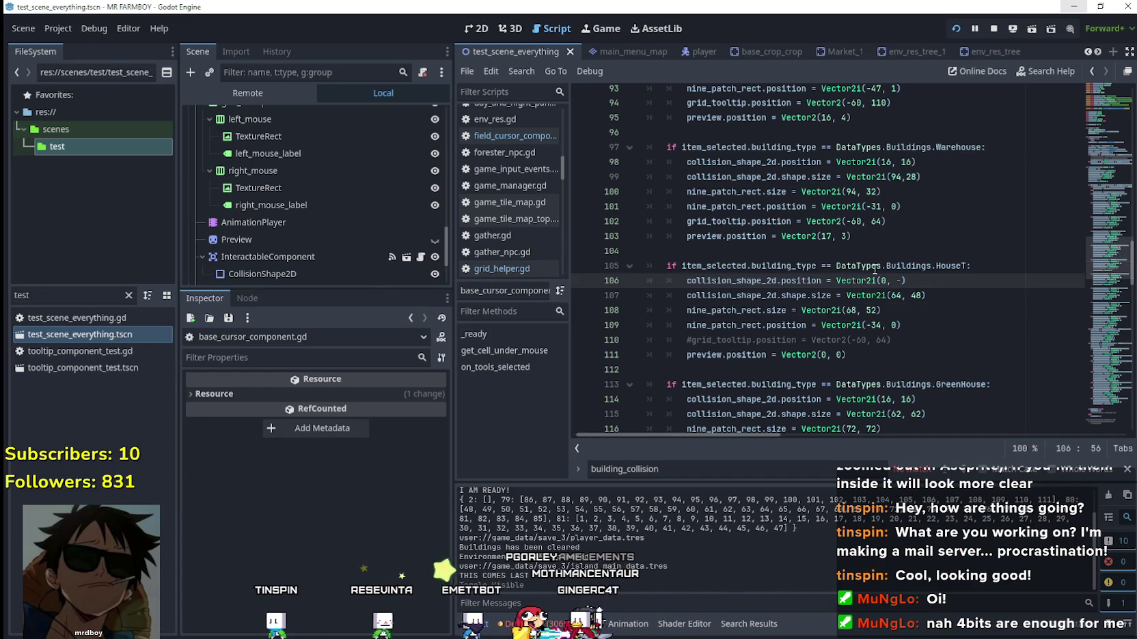
text(32)
key(ctrl+s)
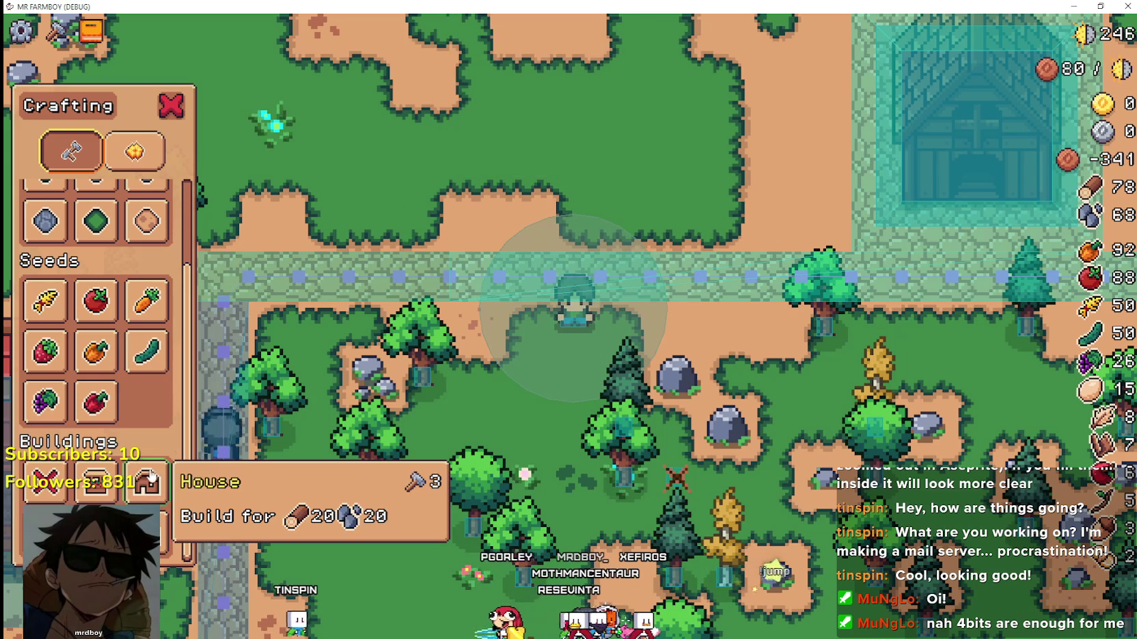
click(151, 475)
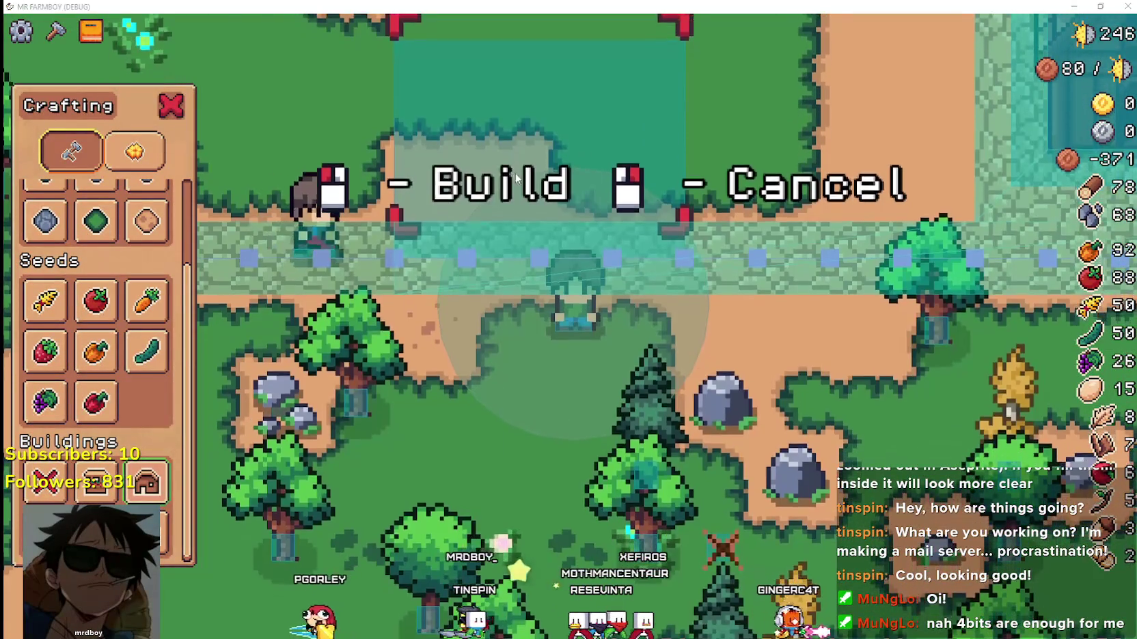
key(alt+Tab)
Rerun the game and walk the House preview up and down past the path.
drag(908, 280, 897, 281)
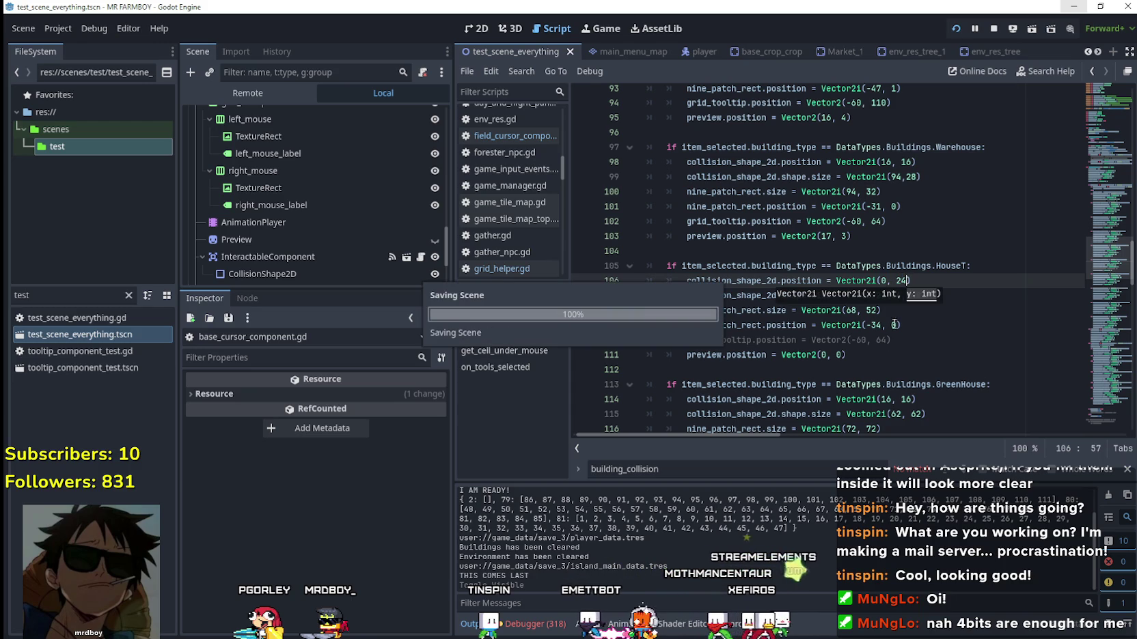
key(F6)
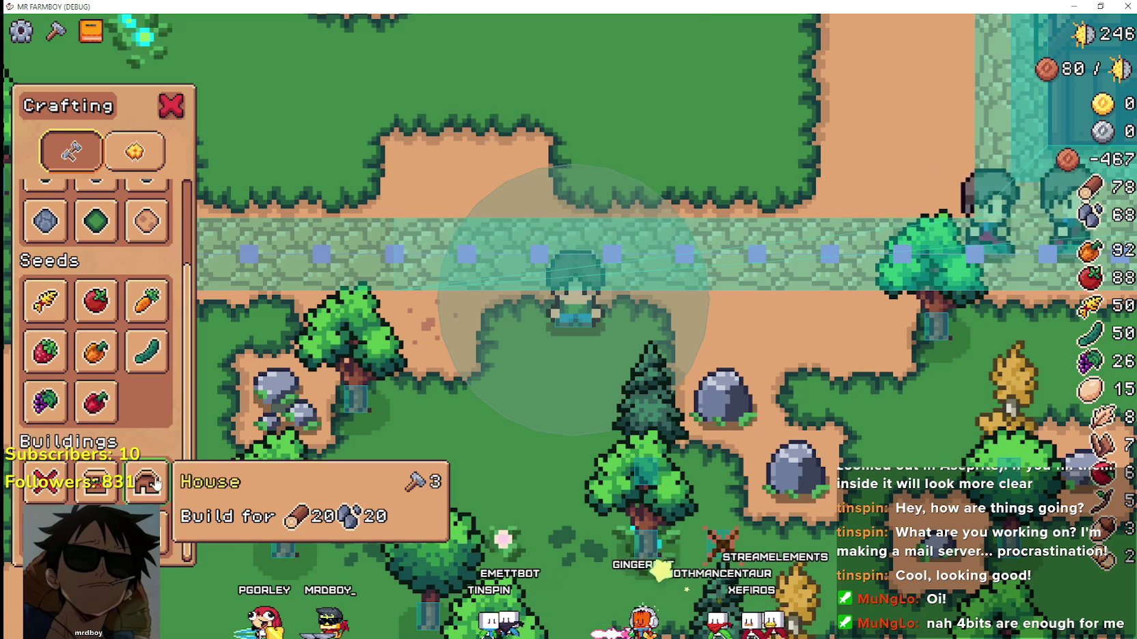
click(146, 482)
scroll(734, 431, down, 2)
key(w)
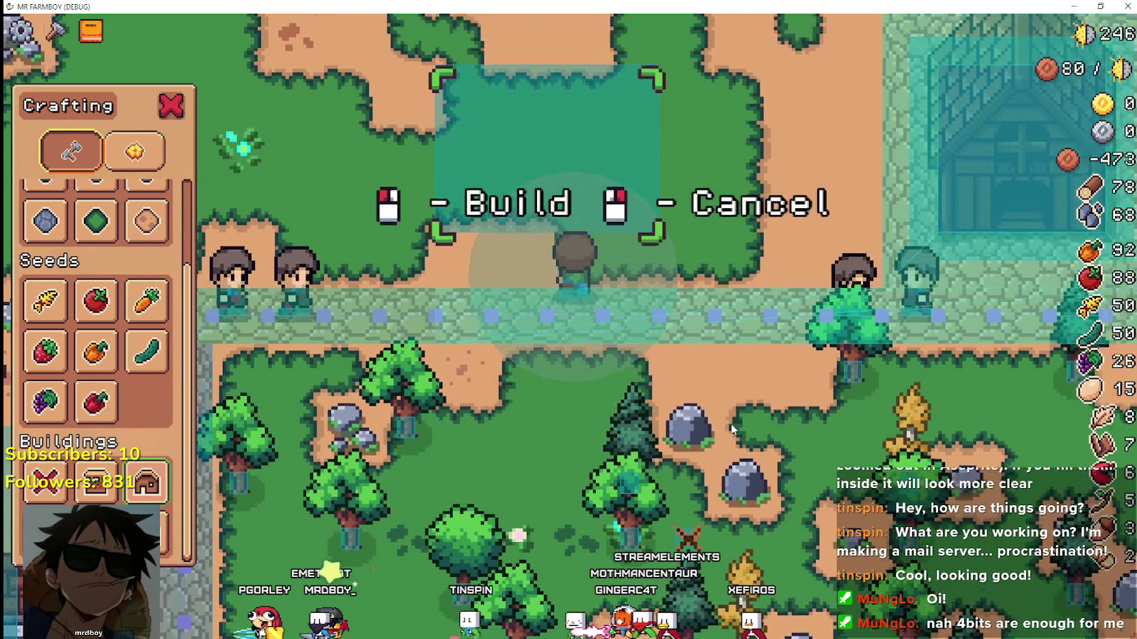
scroll(731, 423, up, 1)
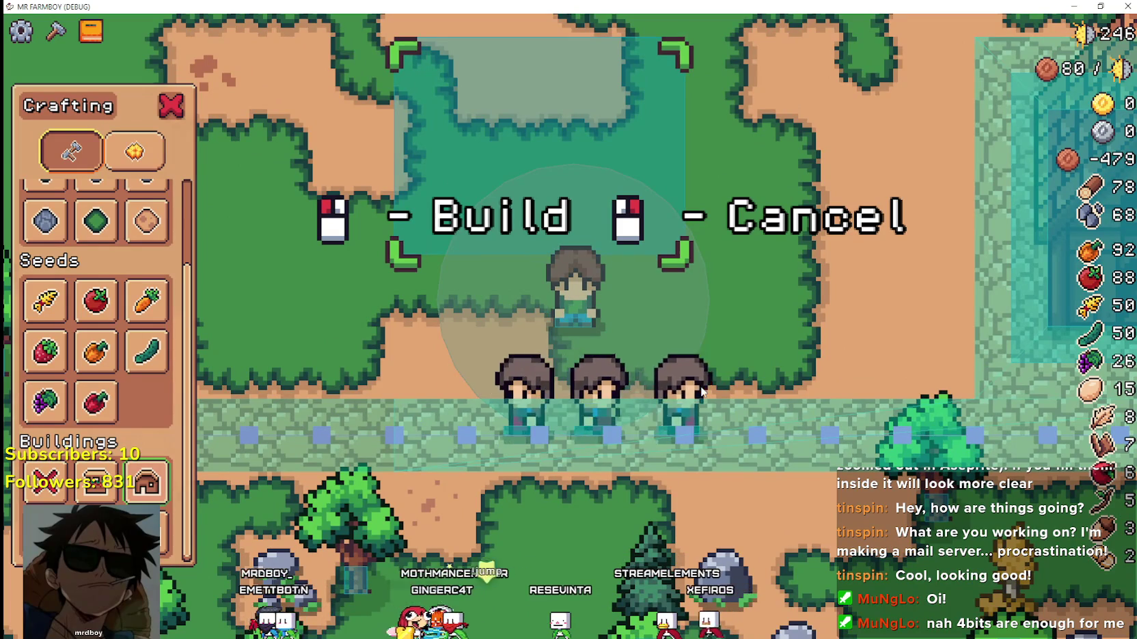
key(s)
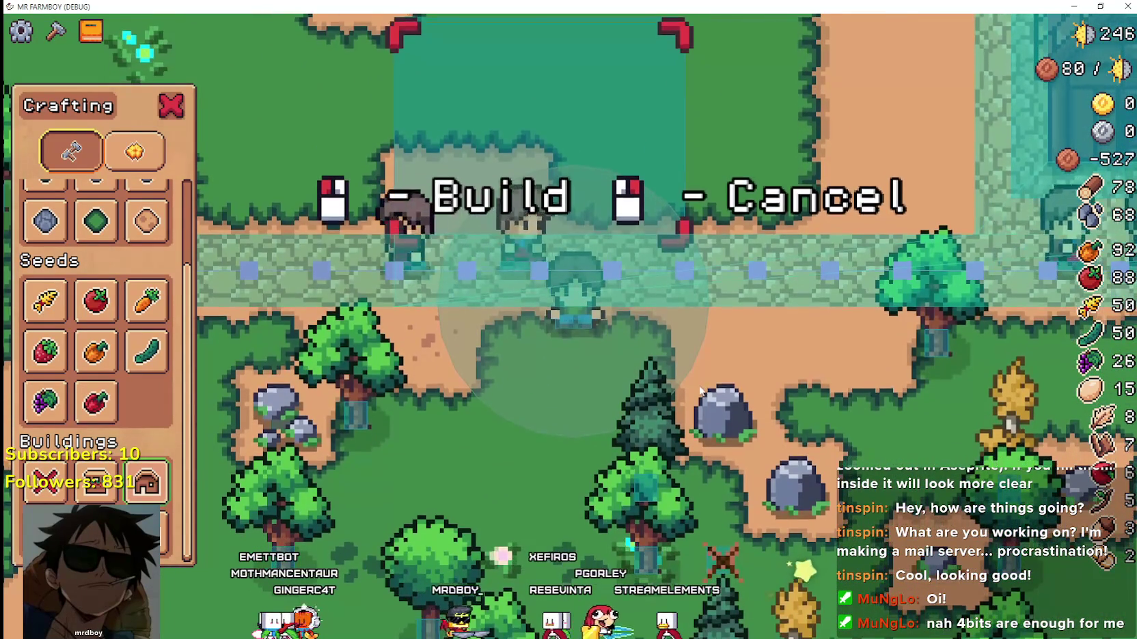
scroll(701, 391, down, 1)
key(w)
key(s)
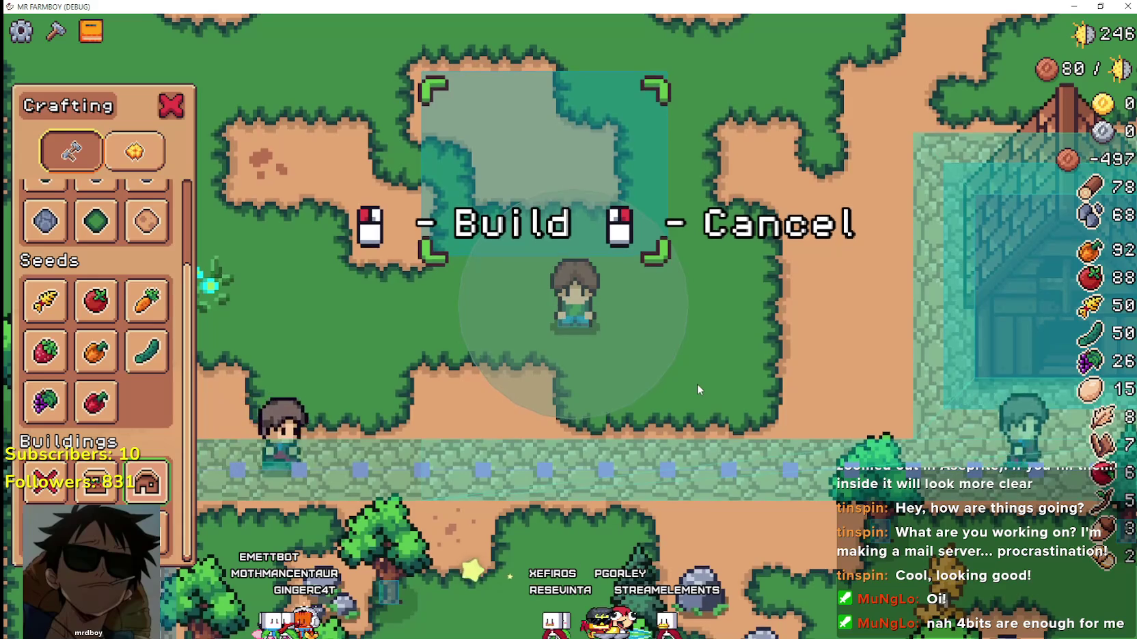
scroll(694, 385, up, 1)
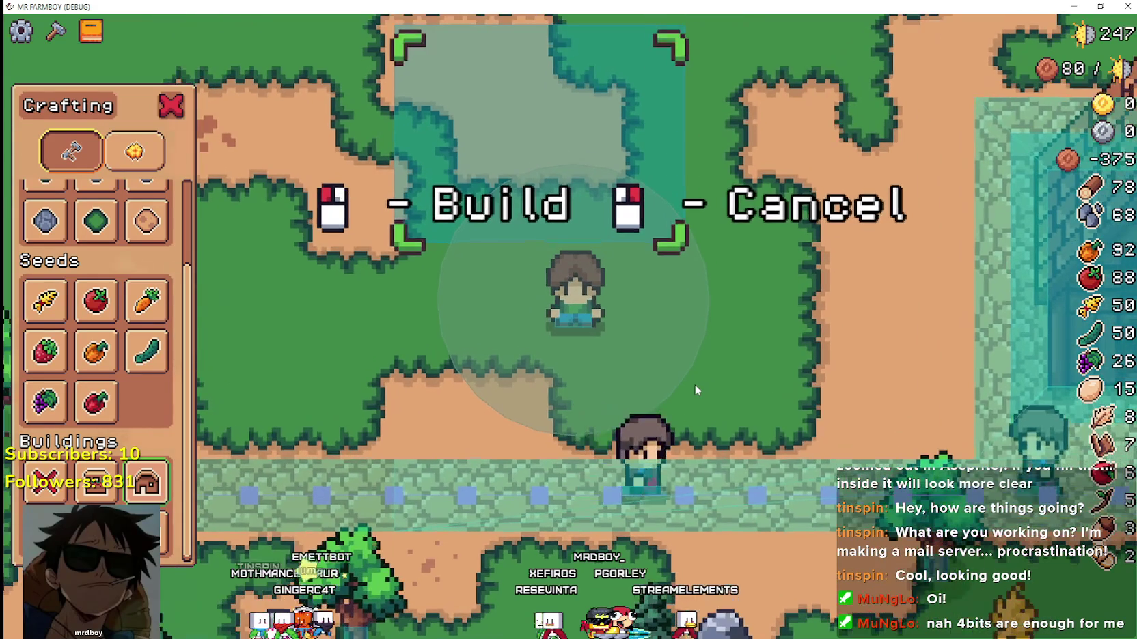
key(alt+Tab)
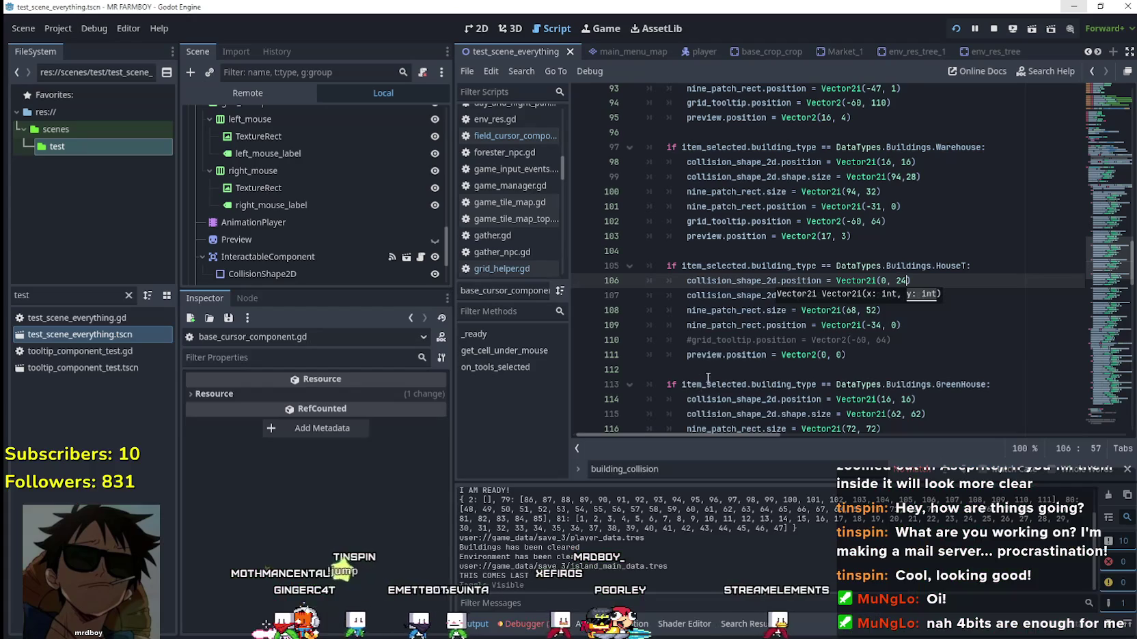
click(774, 326)
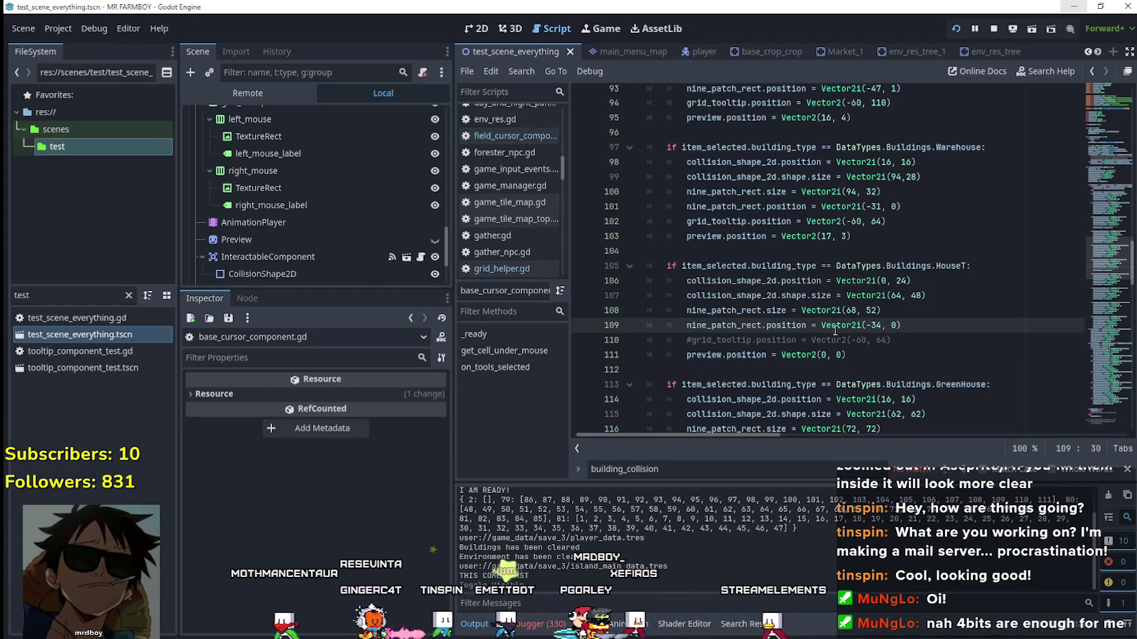
Set the House collision shape size to Vector2i(62, 48) and save, checking the sprite sheet.
click(821, 298)
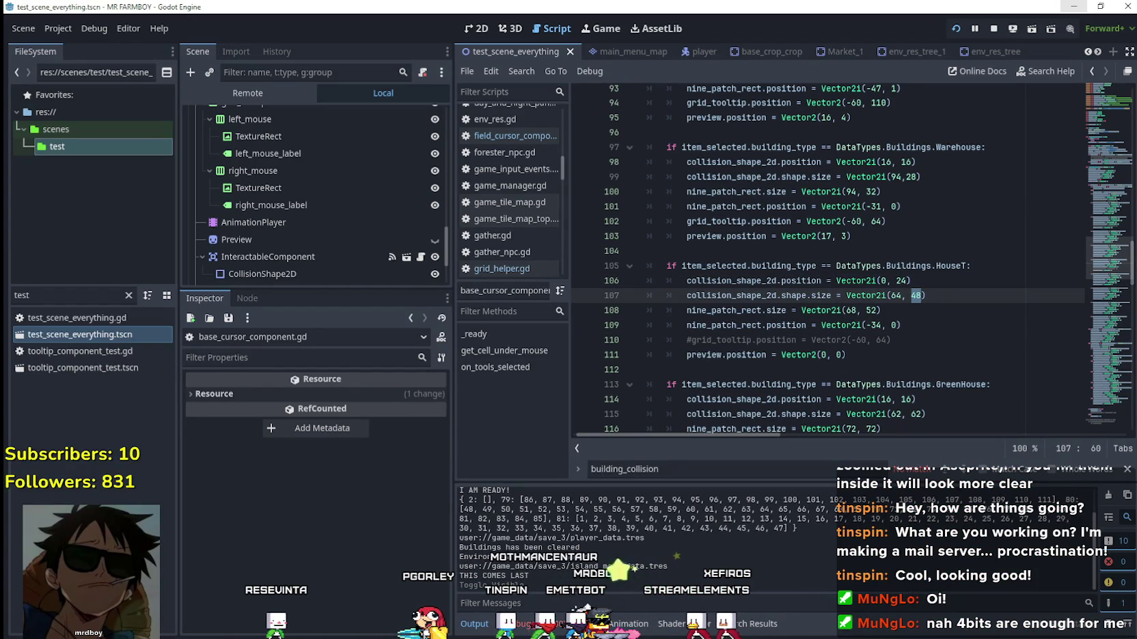
key(alt+Tab)
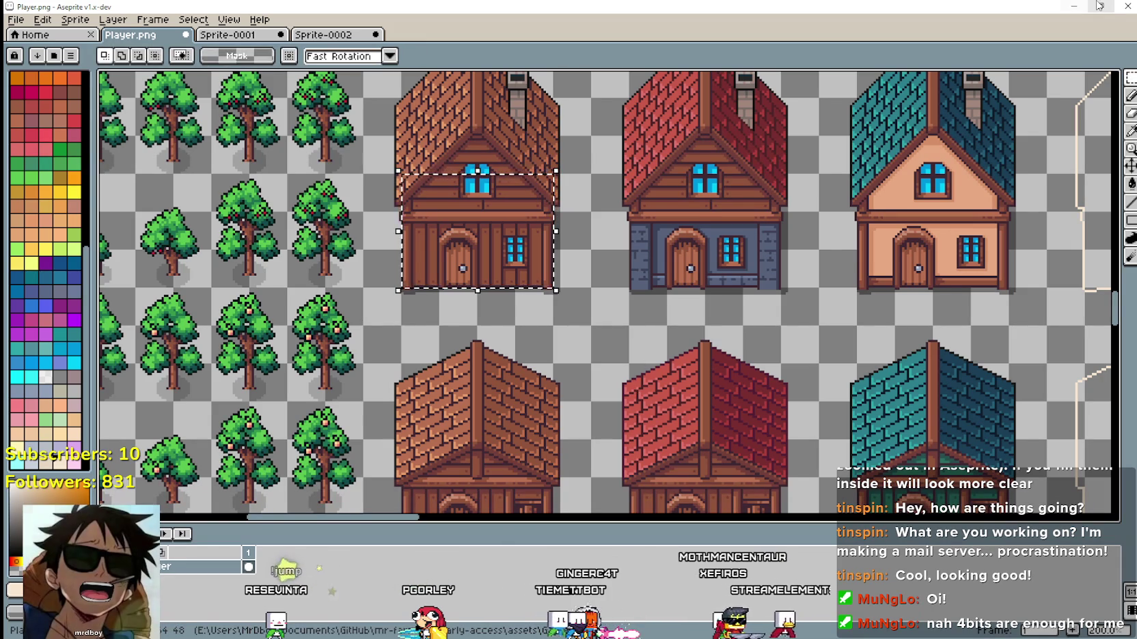
click(1074, 7)
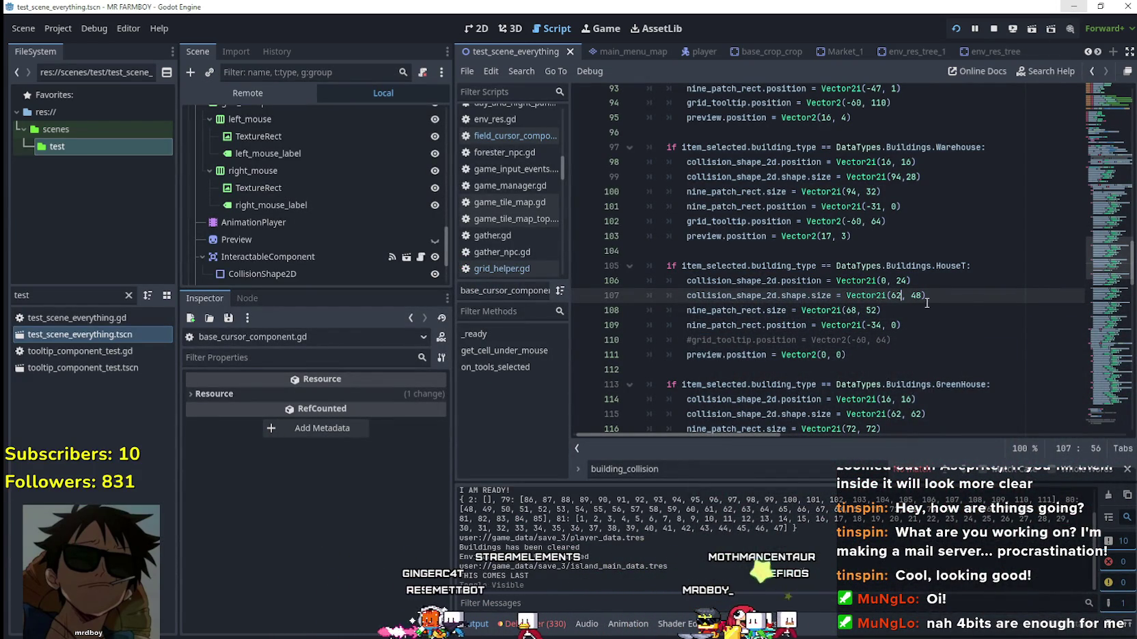
click(923, 295)
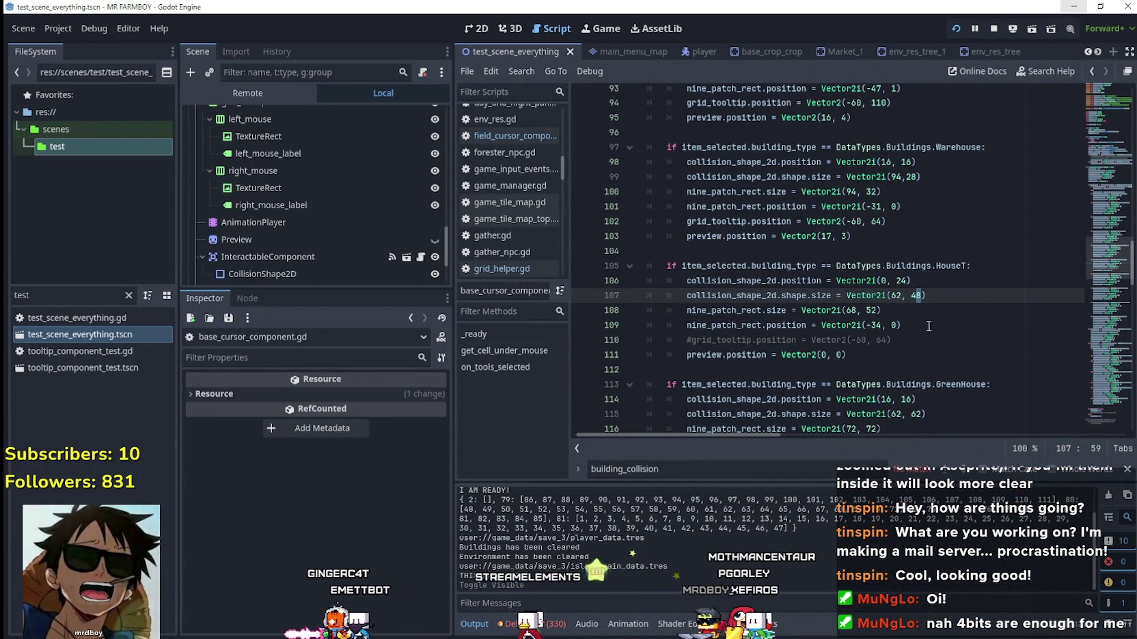
text(0)
text(6)
key(ctrl+s)
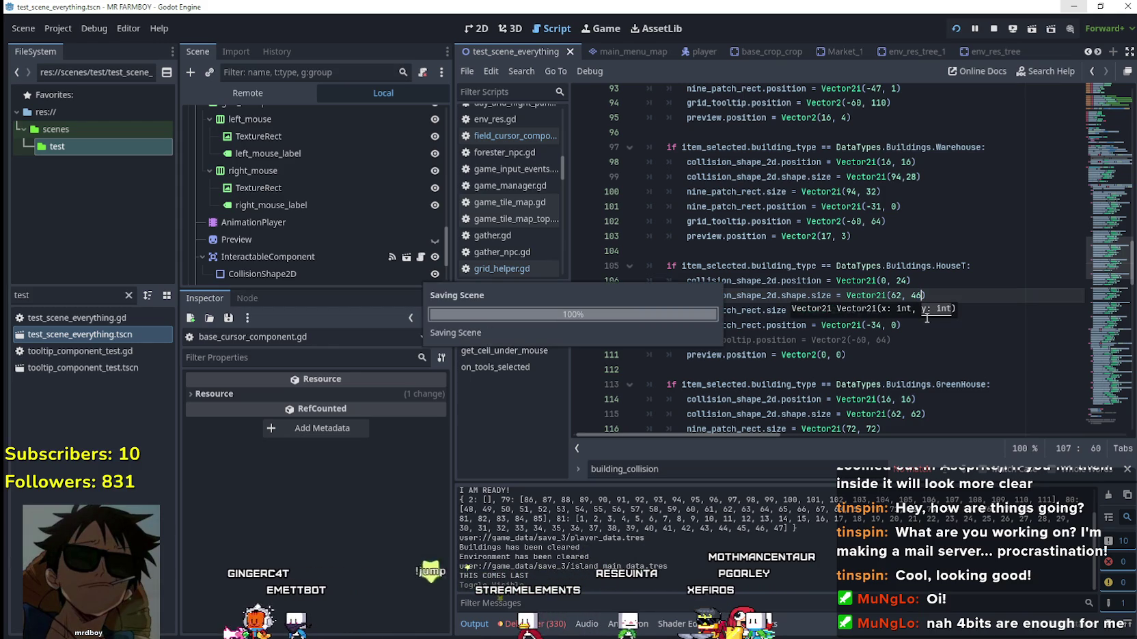
Compare with the house sprite and walk south in the game to test placement.
key(alt+Tab)
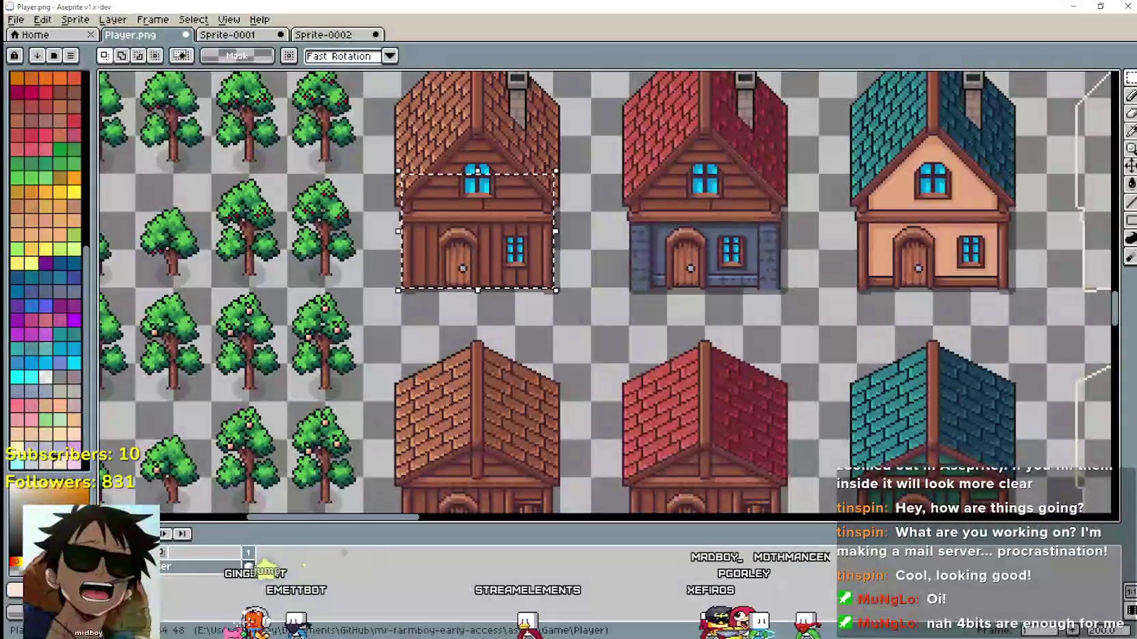
key(alt+Tab)
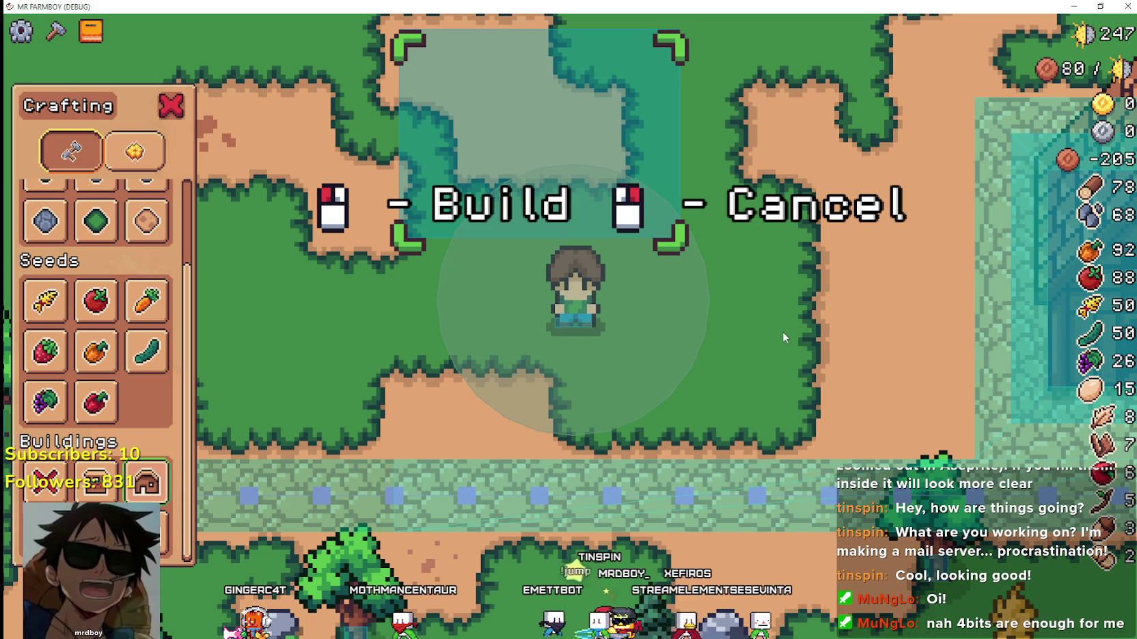
key(s)
key(s)
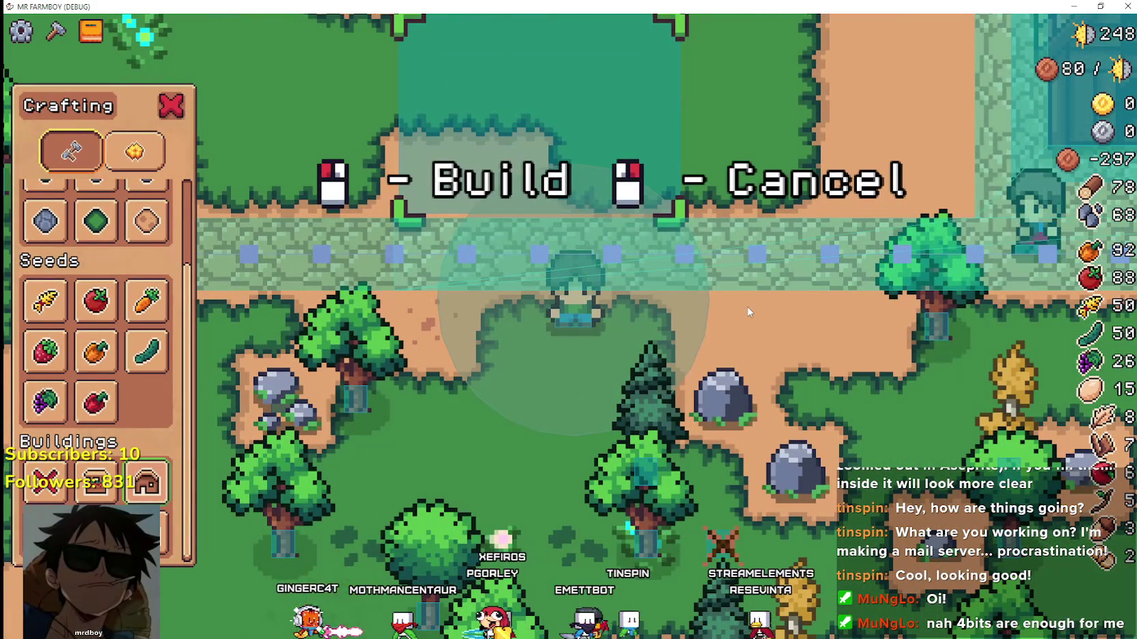
scroll(667, 187, up, 1)
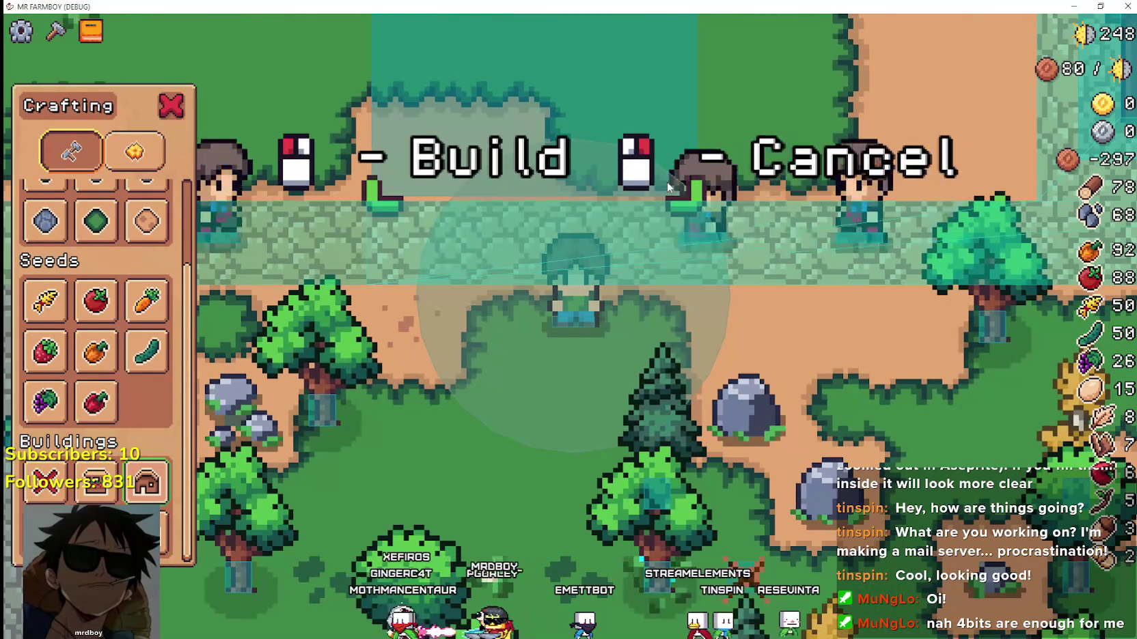
key(alt+Tab)
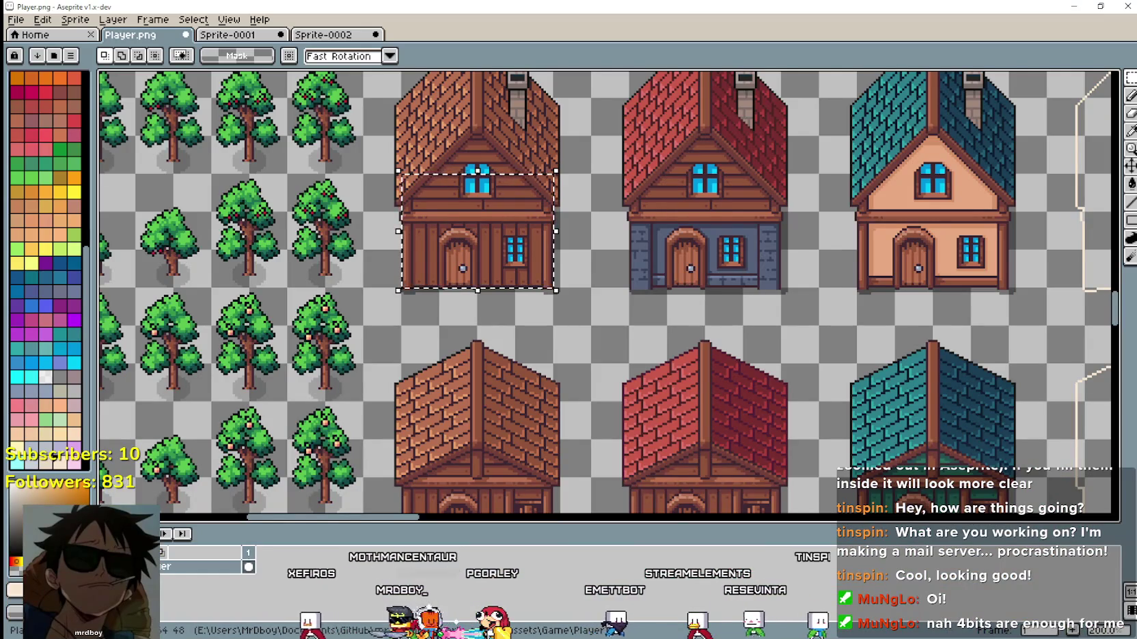
key(alt+Tab)
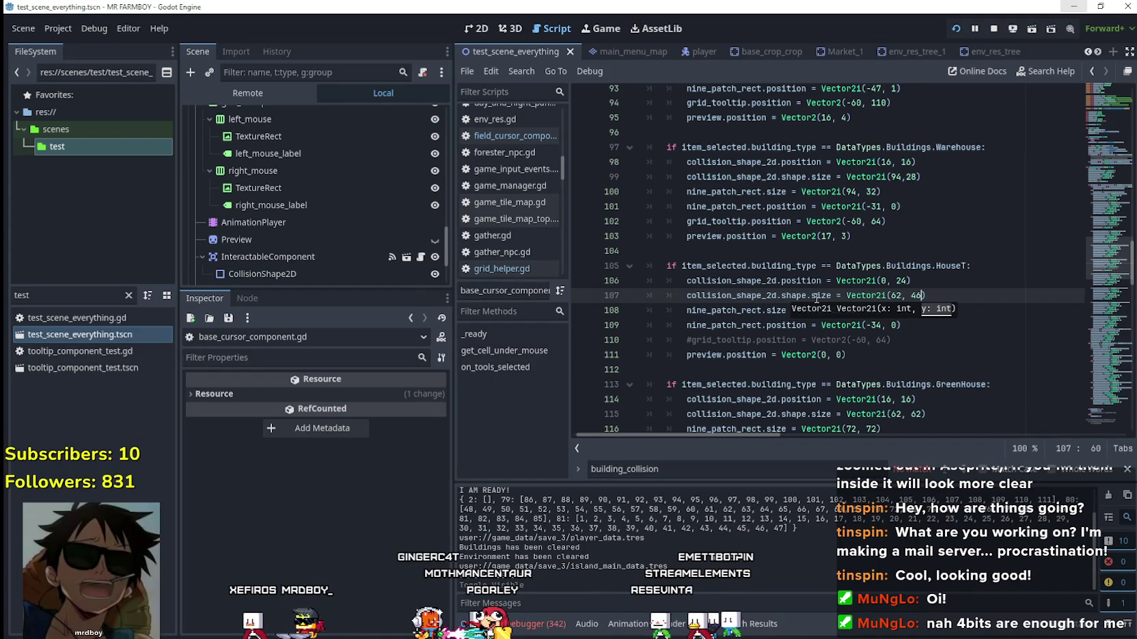
Save the current collision offset and pick House in the game to test placement.
click(803, 295)
click(906, 280)
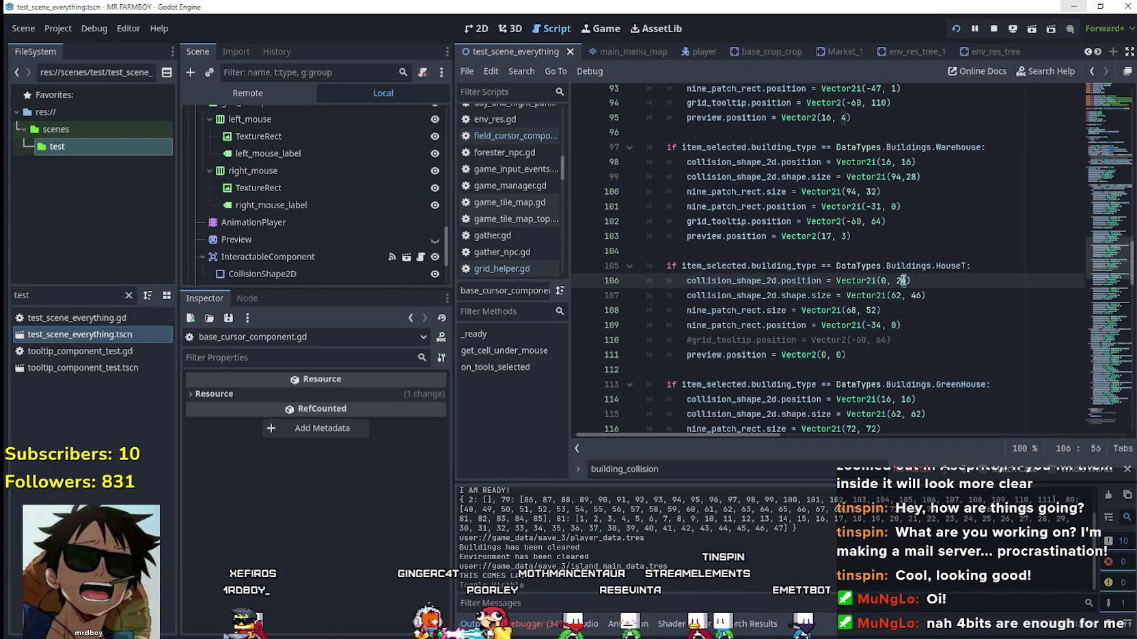
text(8)
key(ctrl+s)
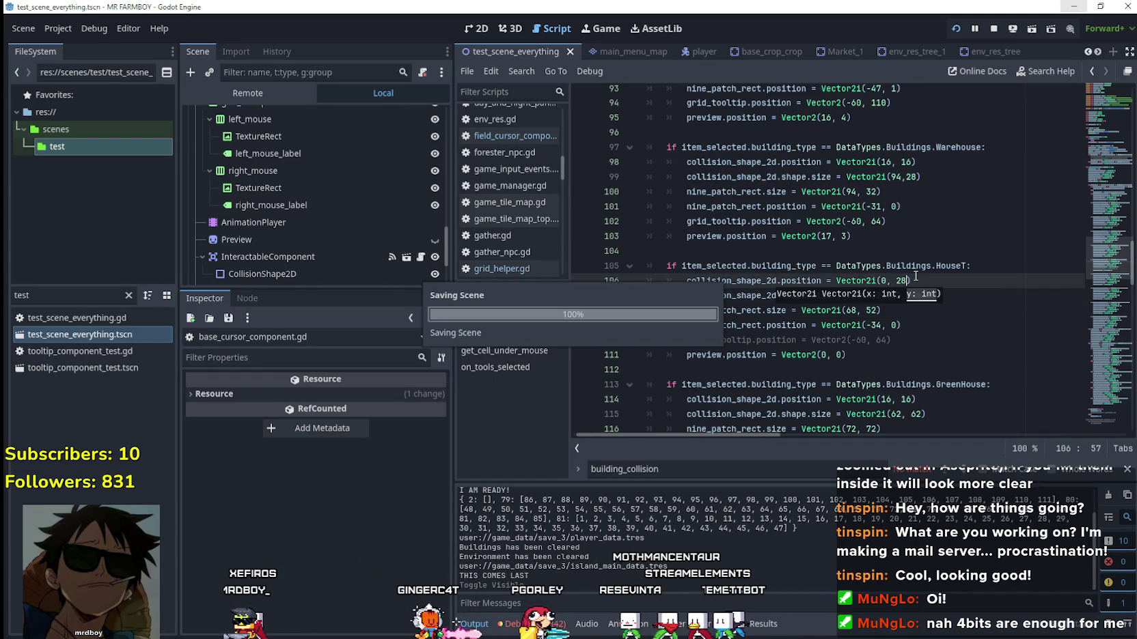
key(alt+Tab)
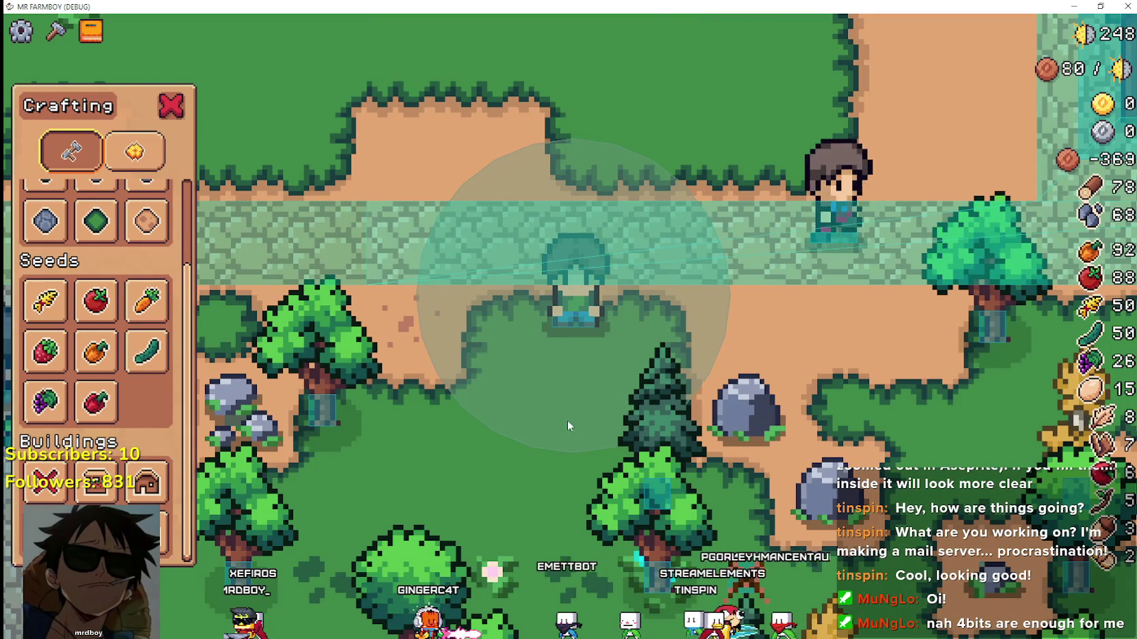
click(146, 482)
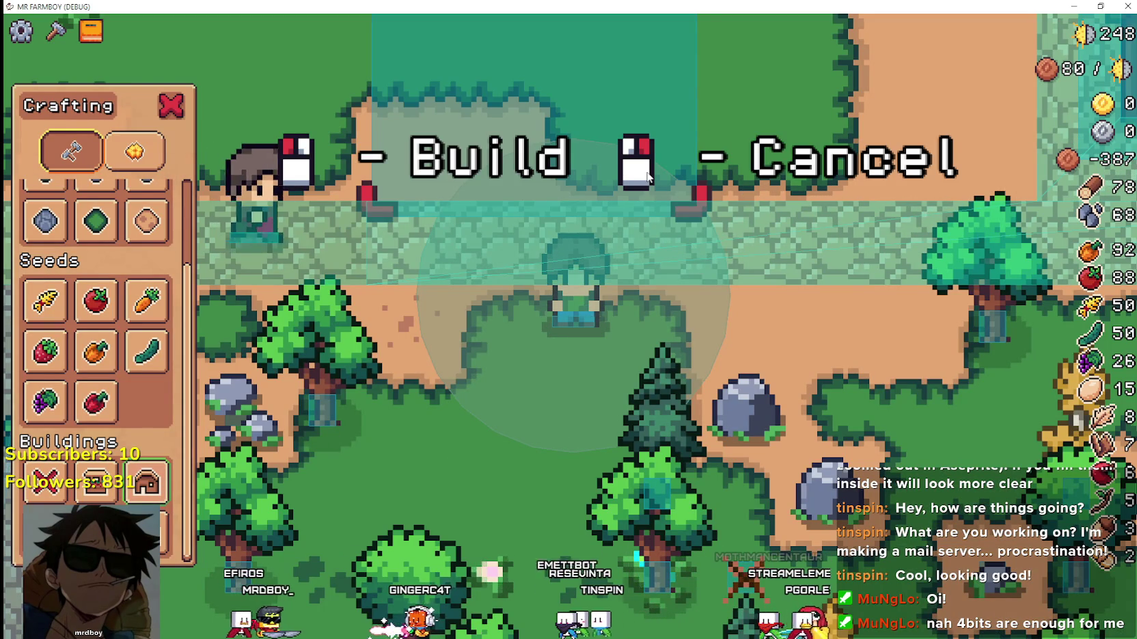
key(alt+Tab)
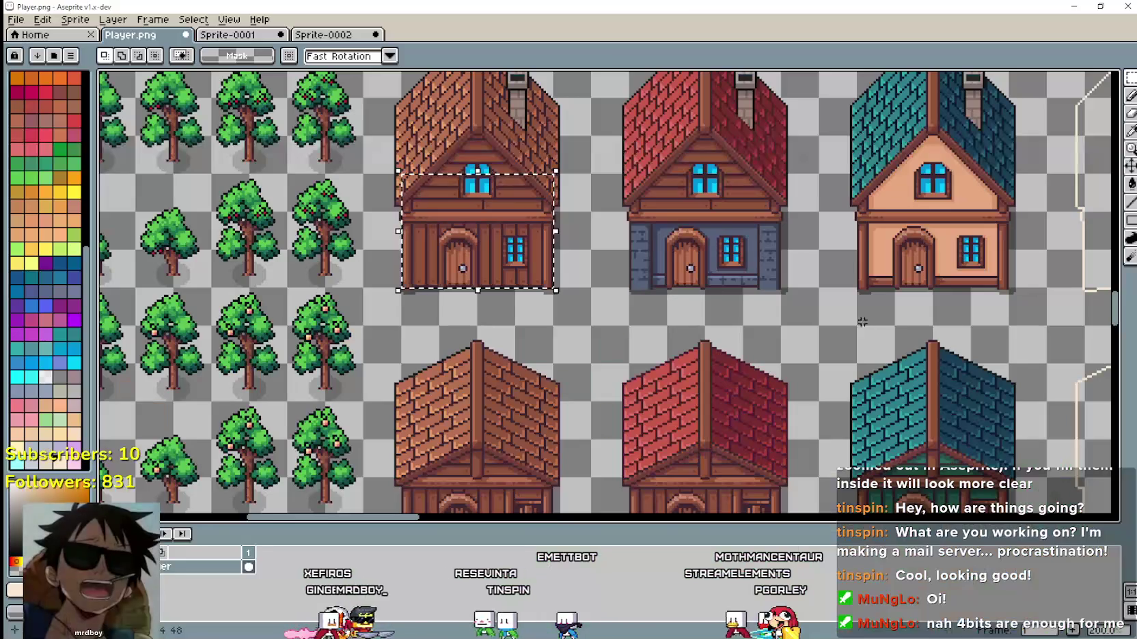
key(alt+Tab)
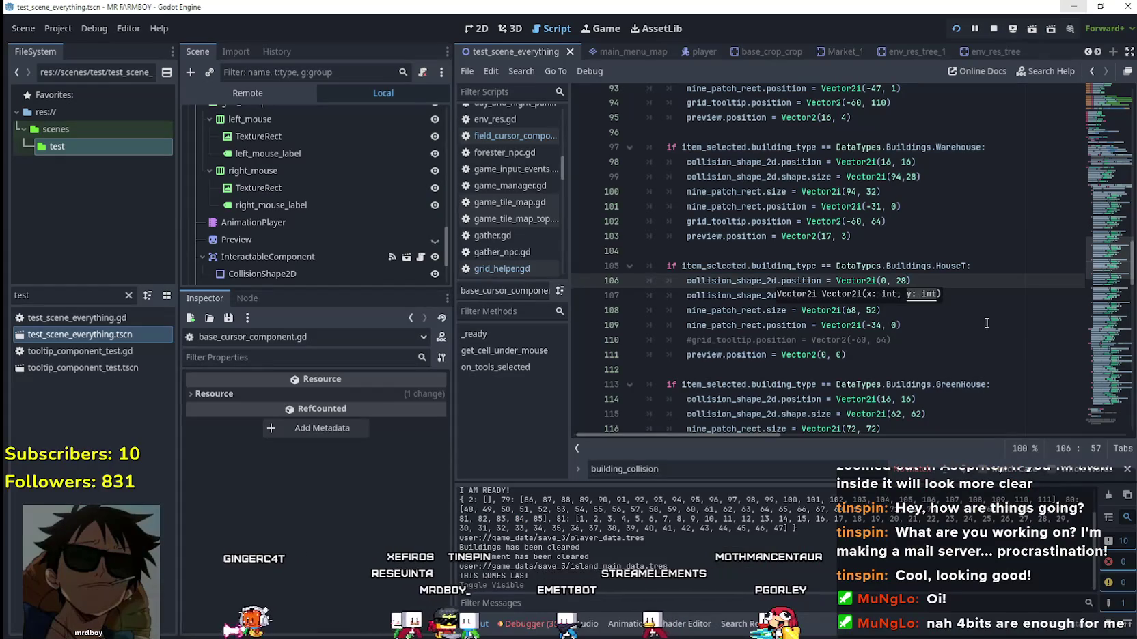
Resave the collision position line and compare the preview against the sprite sheet and game.
click(901, 281)
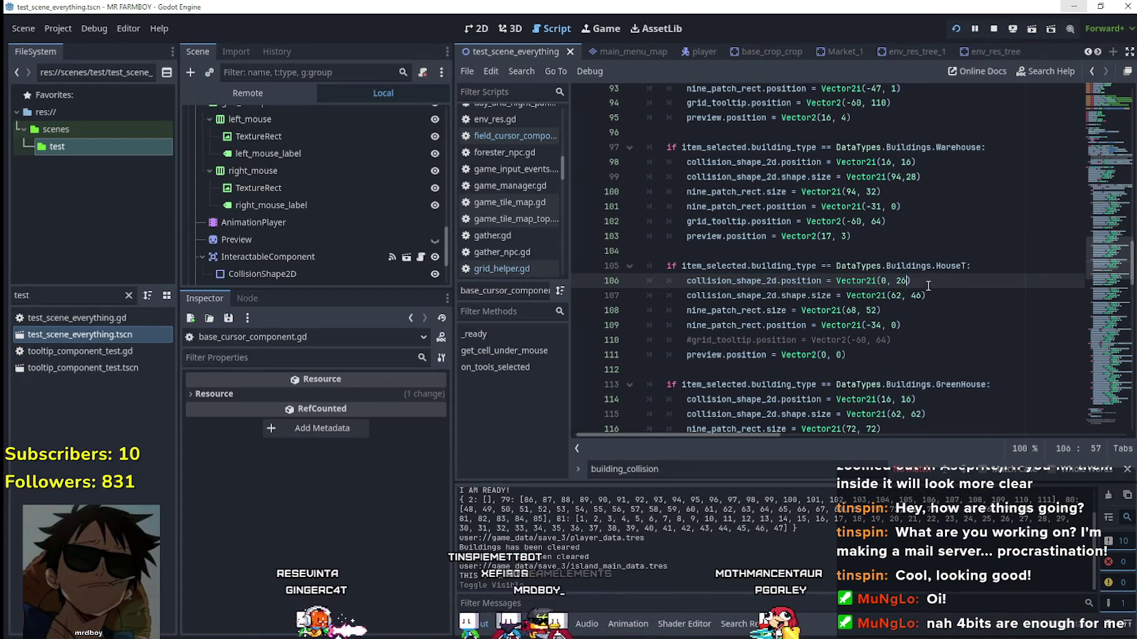
click(927, 281)
key(ctrl+s)
key(alt+Tab)
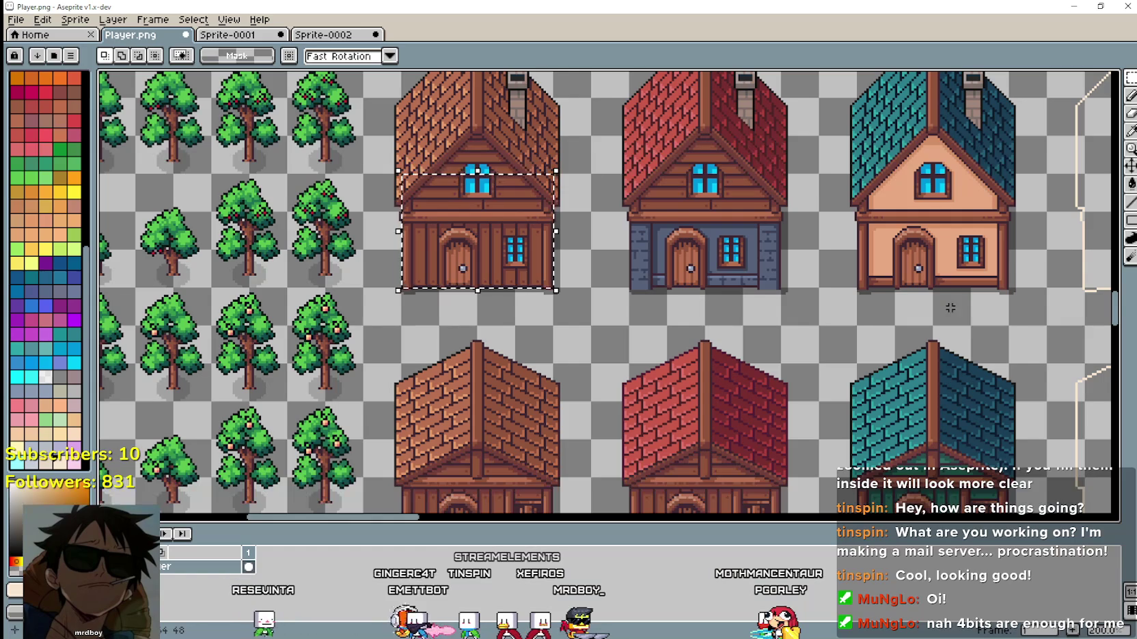
key(alt+Tab)
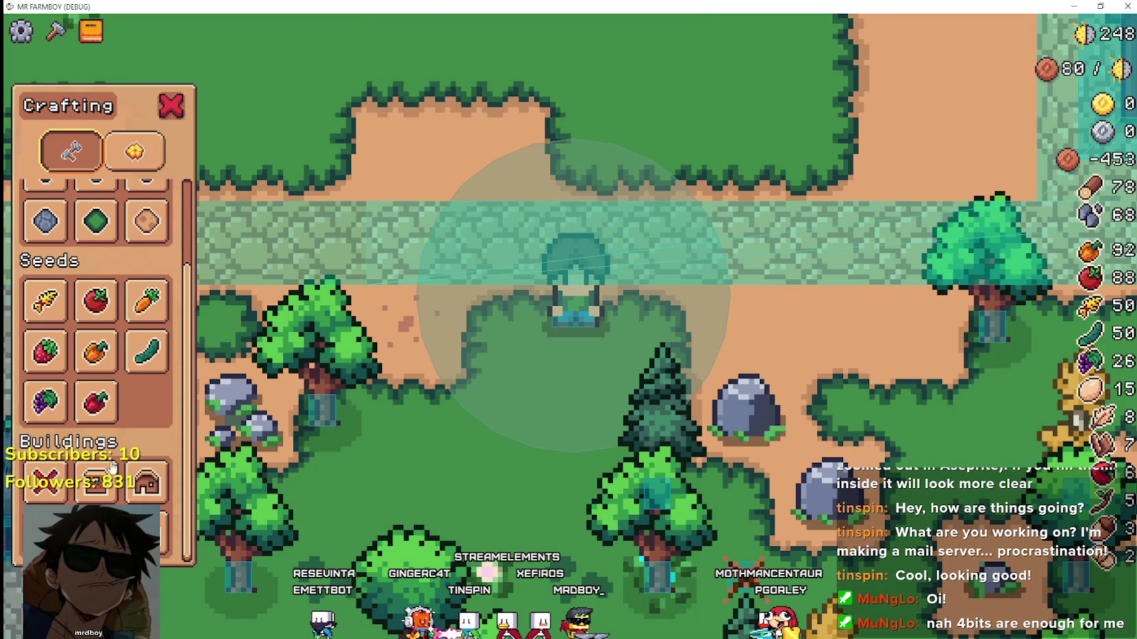
scroll(481, 277, down, 3)
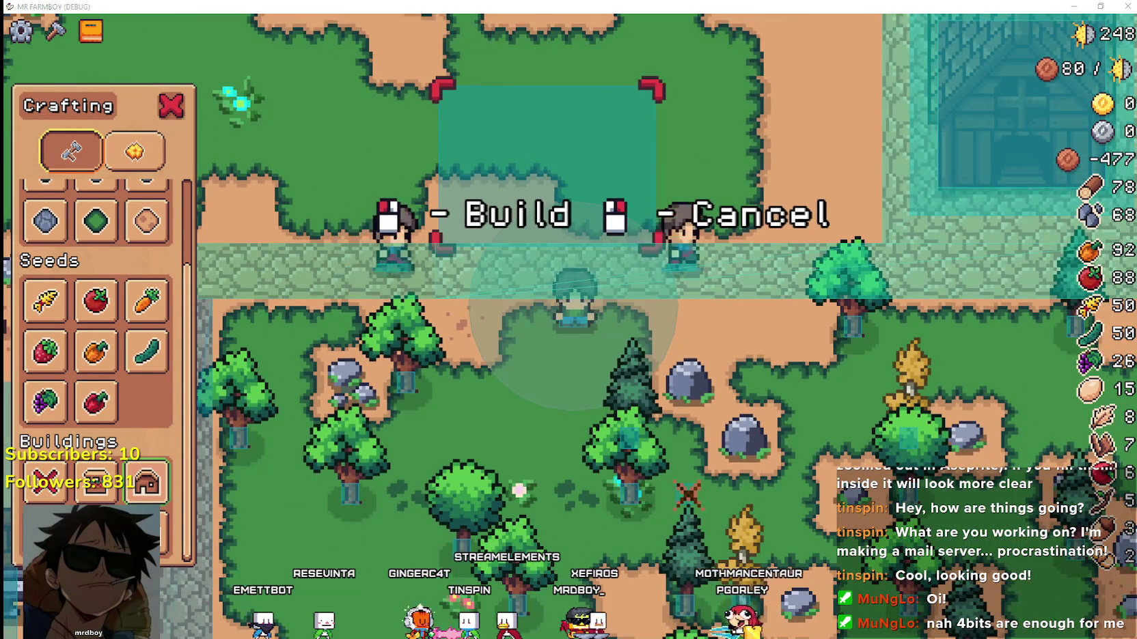
key(alt+Tab)
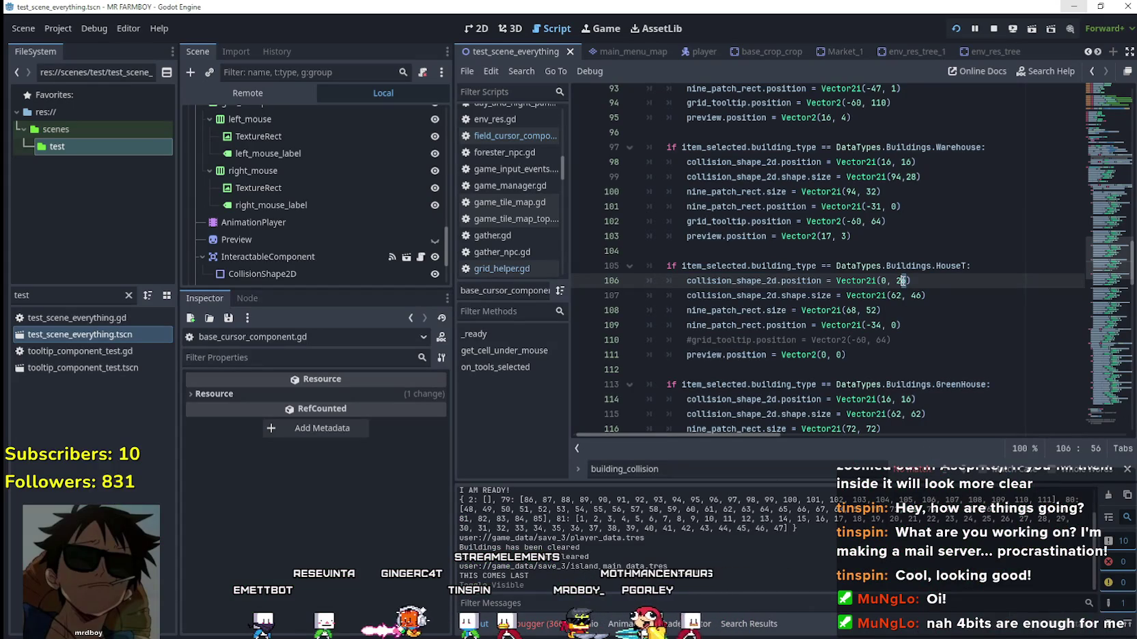
Try a collision y offset of 28, save, and check the House preview in game.
key(Delete)
text(8)
click(927, 281)
key(ctrl+s)
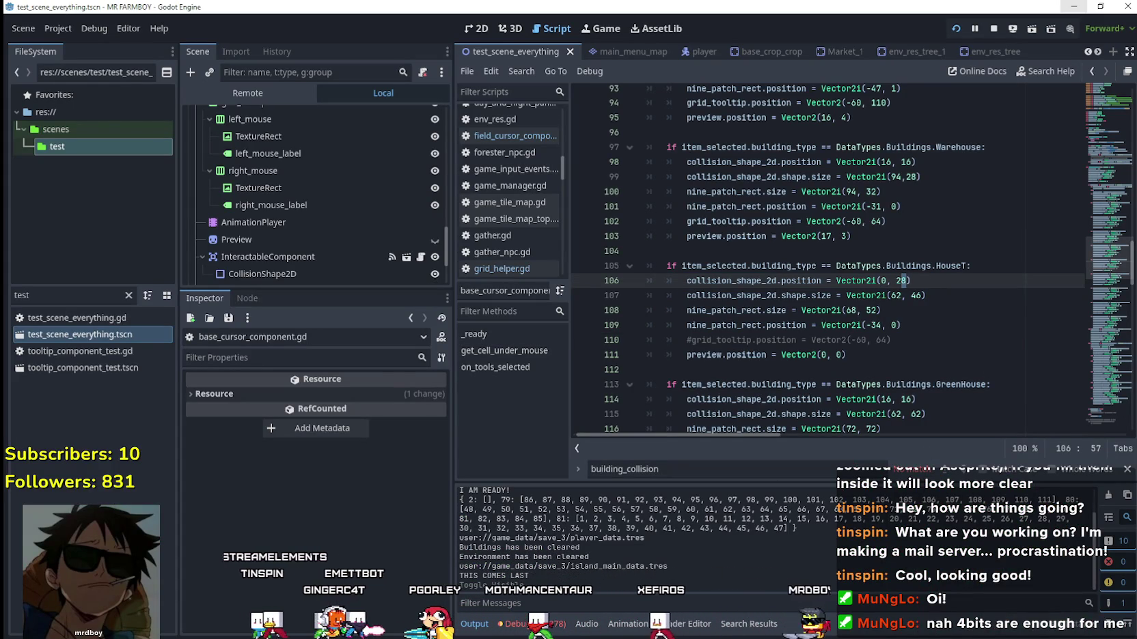
key(alt+Tab)
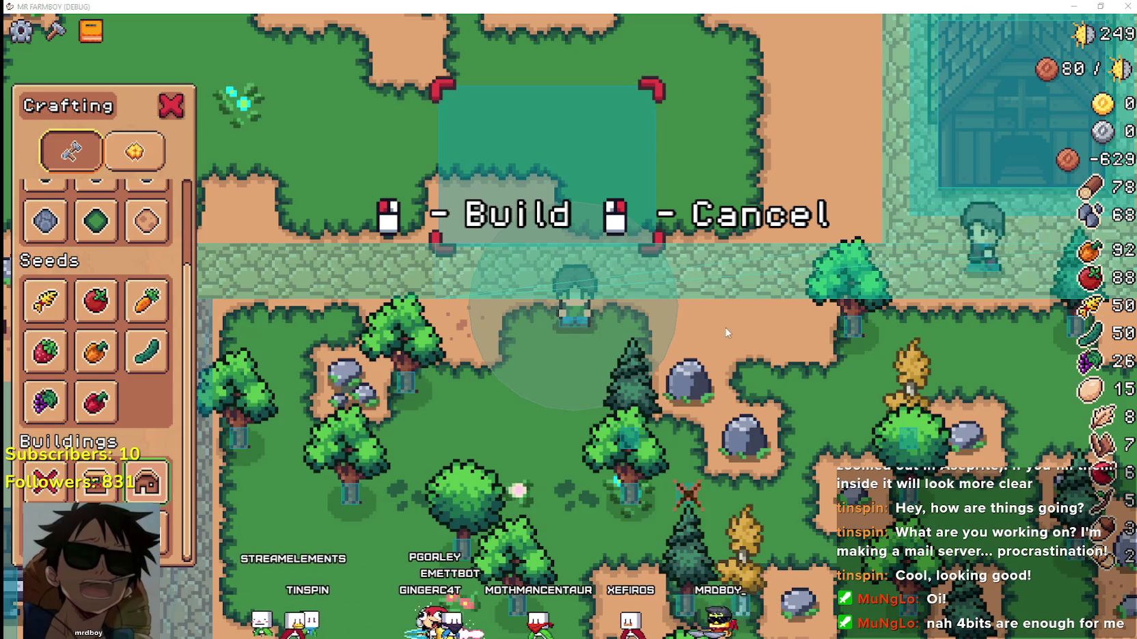
key(alt+Tab)
Change the collision y offset to 24, save, and test House placement in the game.
key(BackSpace)
text(4)
key(ctrl+s)
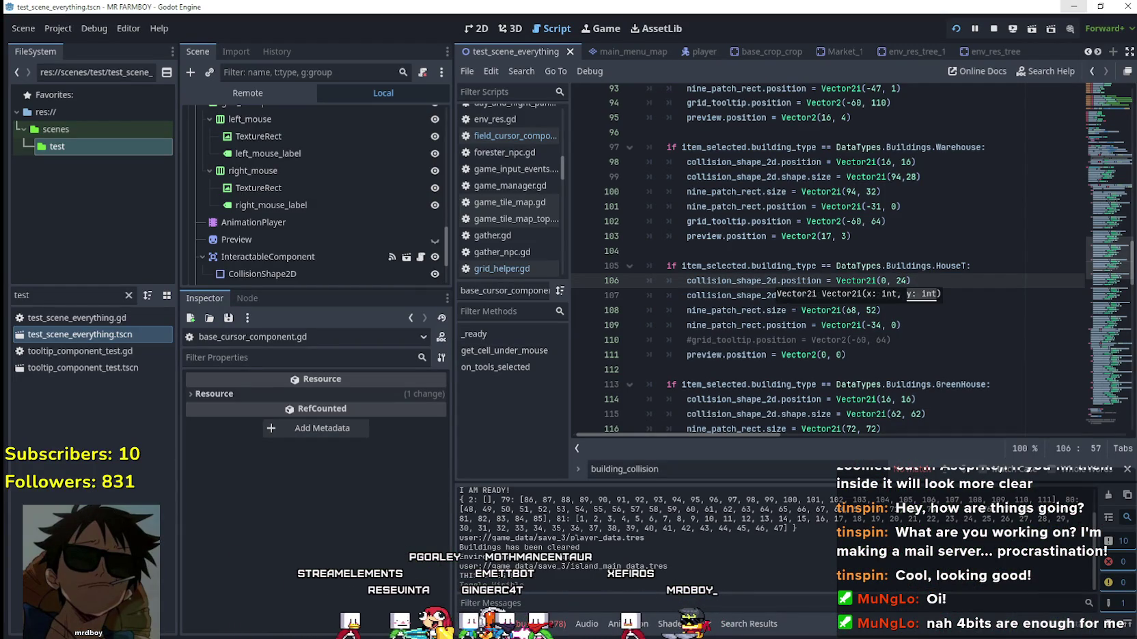
key(alt+Tab)
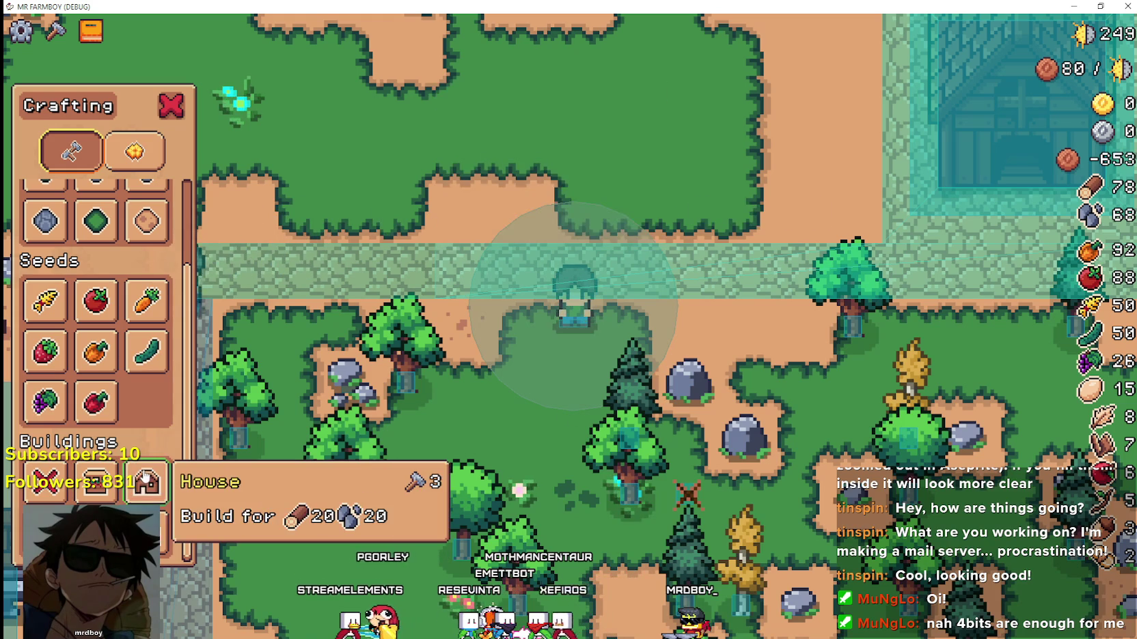
click(145, 470)
scroll(317, 97, up, 3)
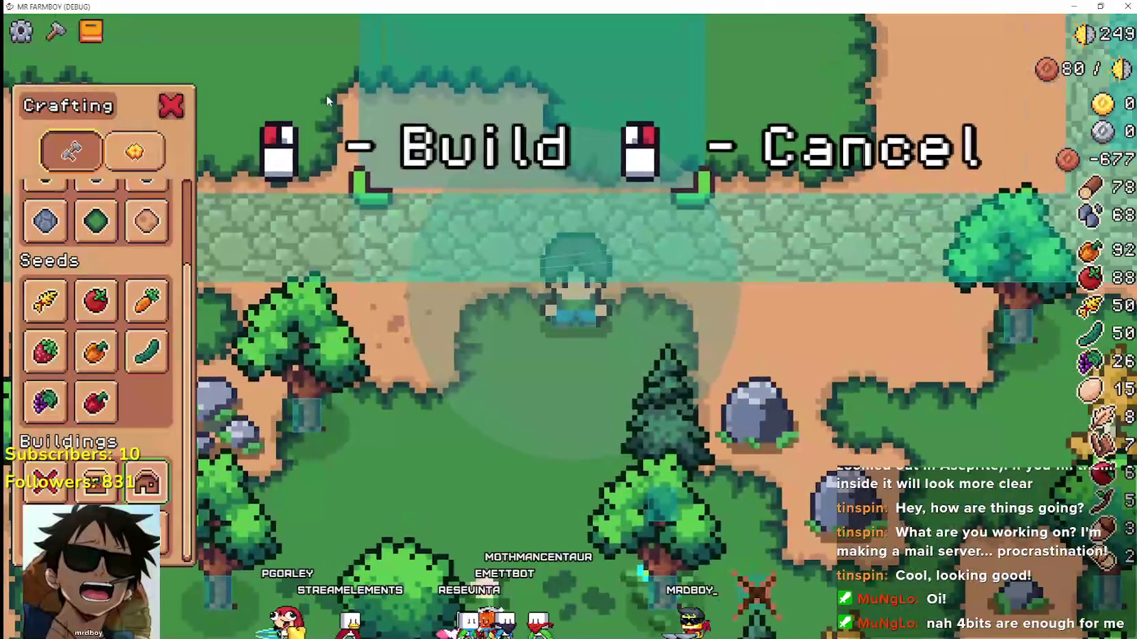
scroll(327, 100, down, 3)
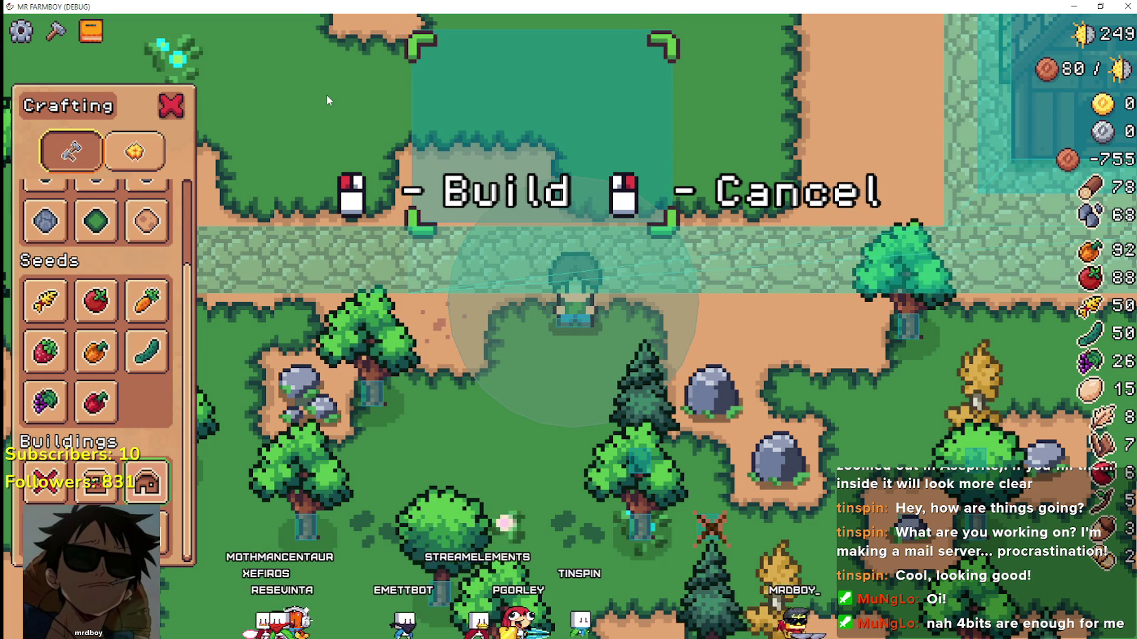
key(alt+Tab)
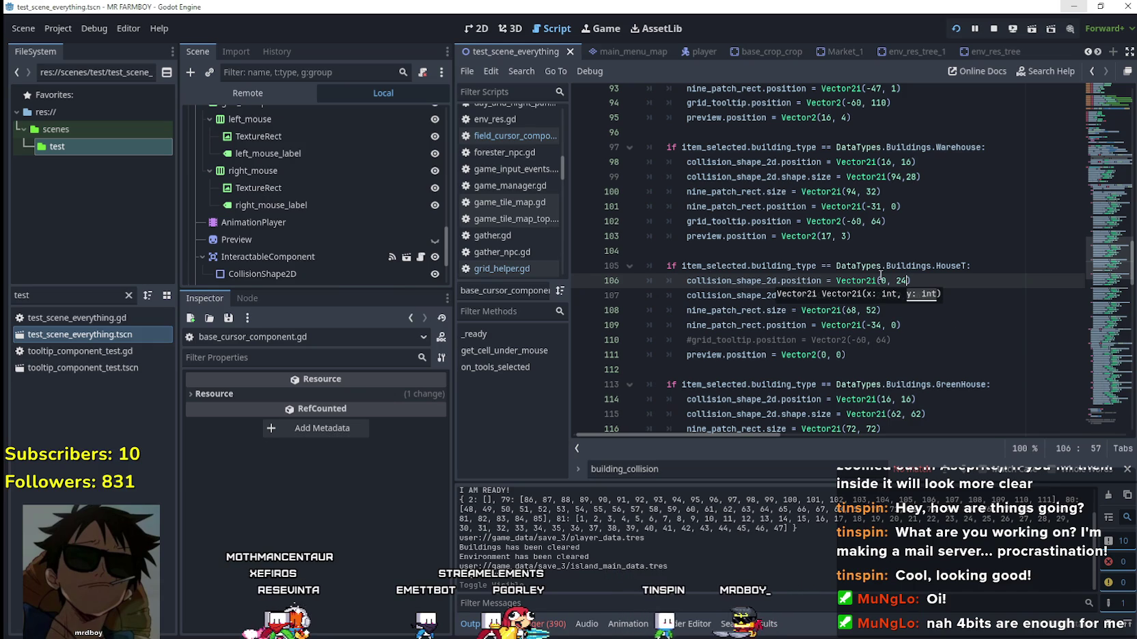
Set the line 109 nine_patch_rect.position to Vector2i(-34, -2) and save the script.
click(885, 280)
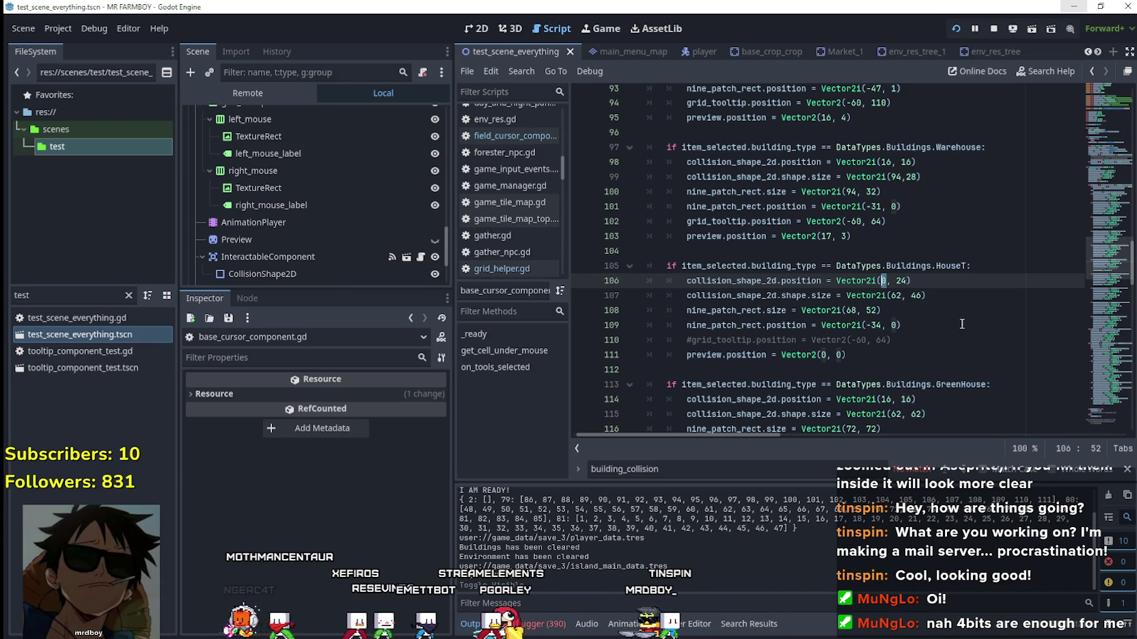
key(alt+Tab)
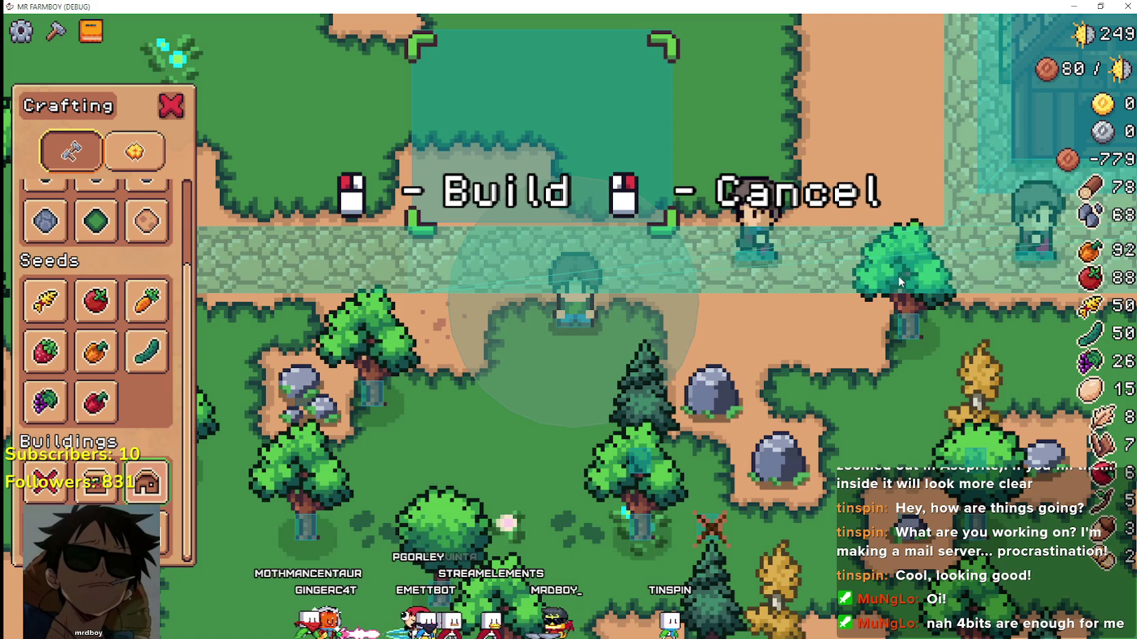
key(alt+Tab)
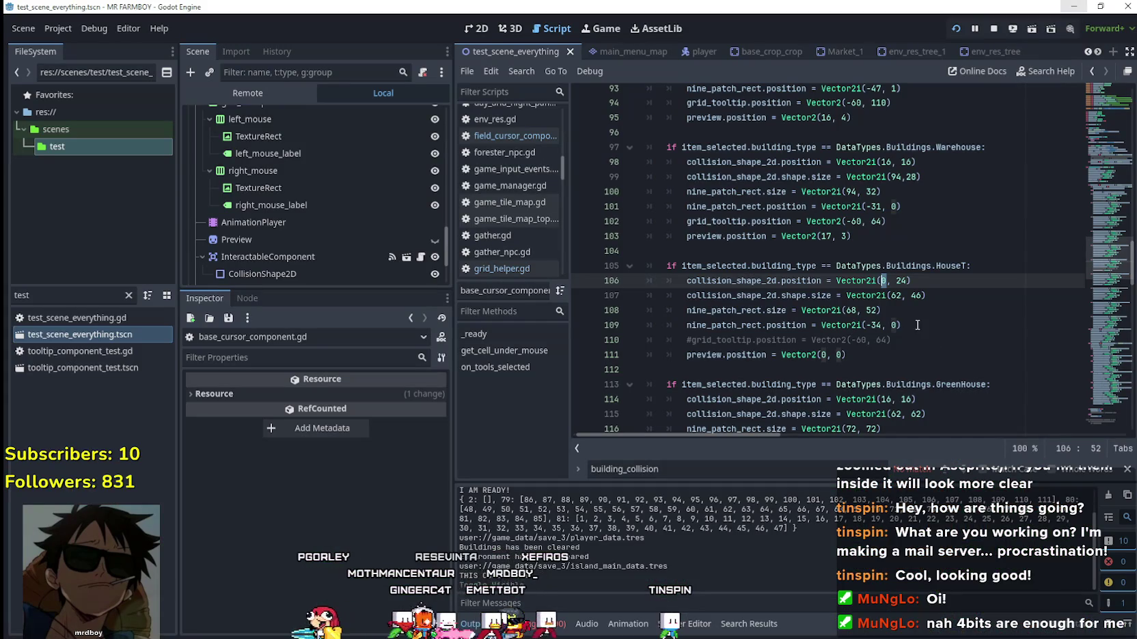
key(Down)
key(Down)
key(Down)
key(End)
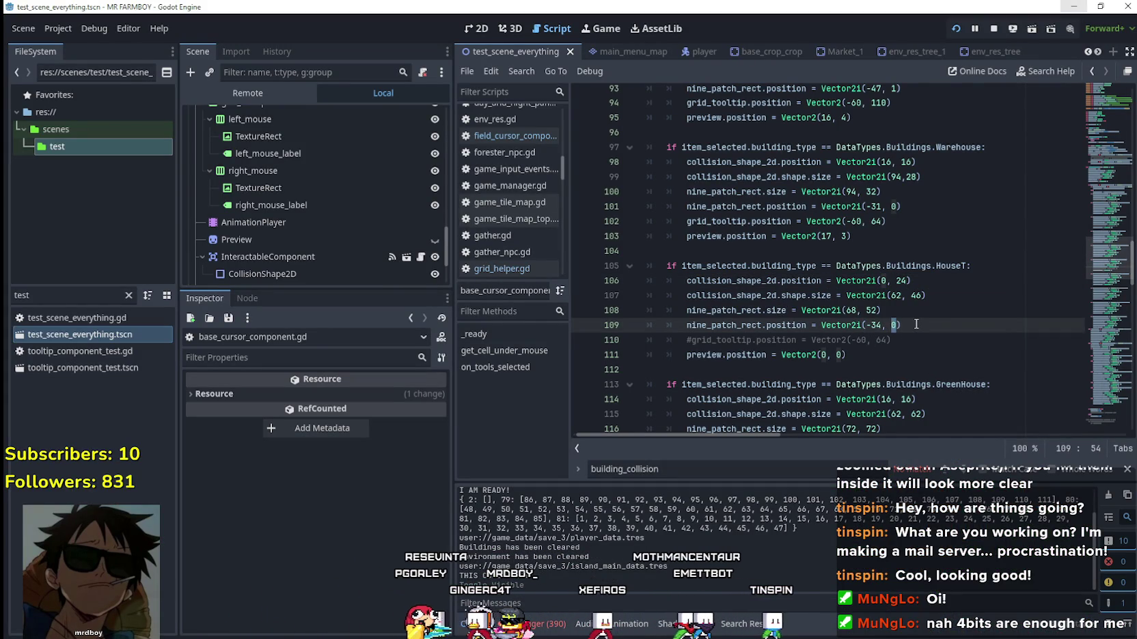
key(ctrl+s)
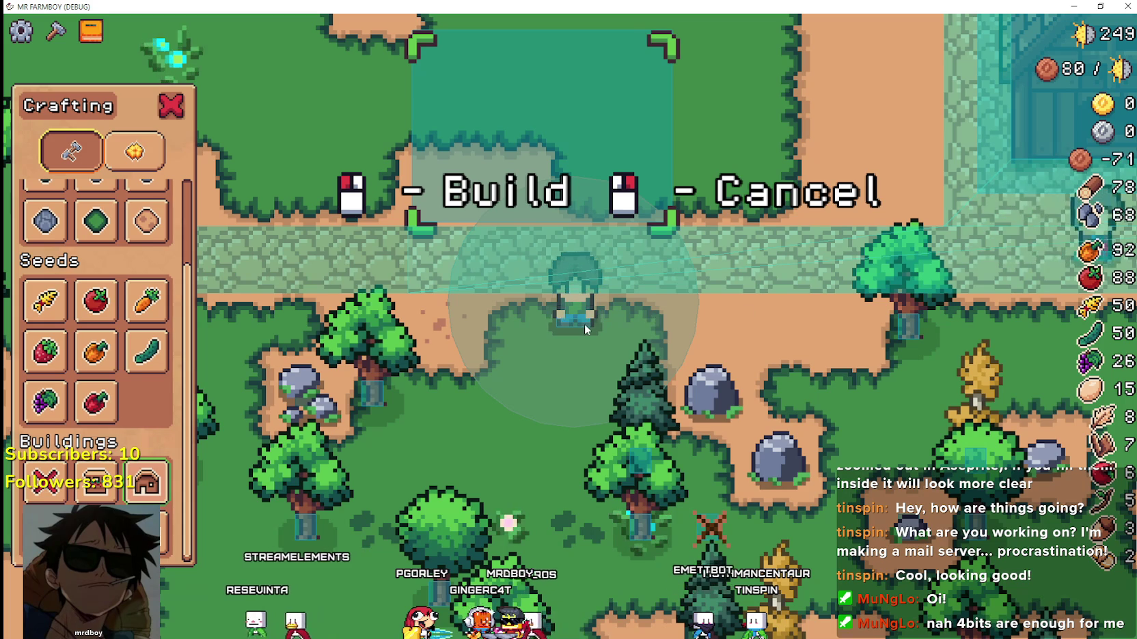
In the running game, reselect House and build a red-roofed house above the path.
right_click(579, 324)
click(146, 483)
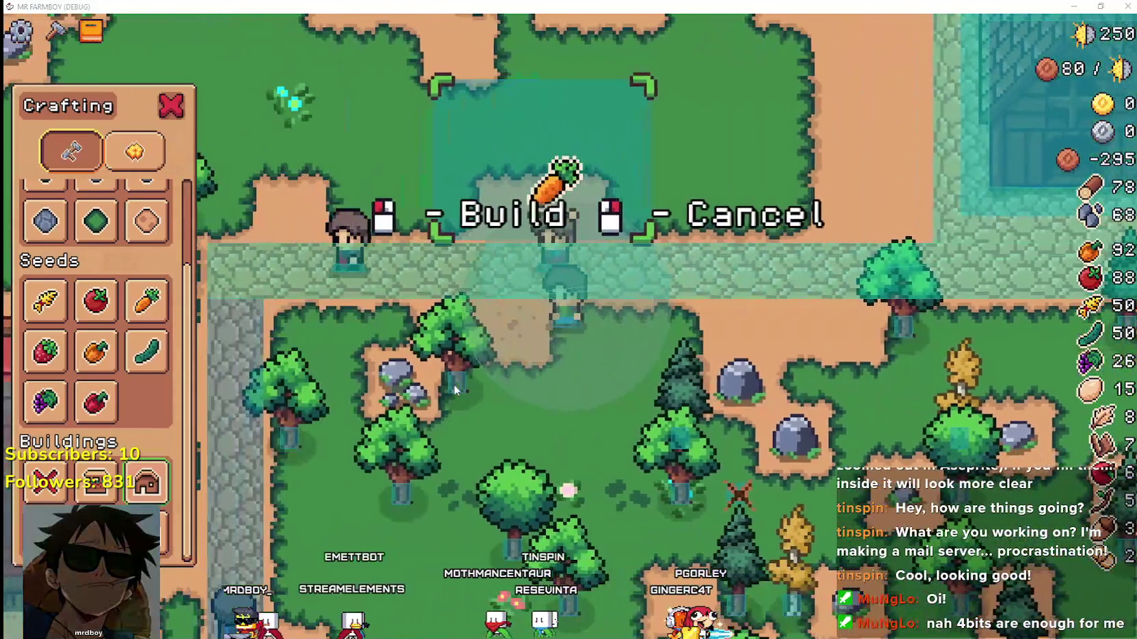
key(alt+Tab)
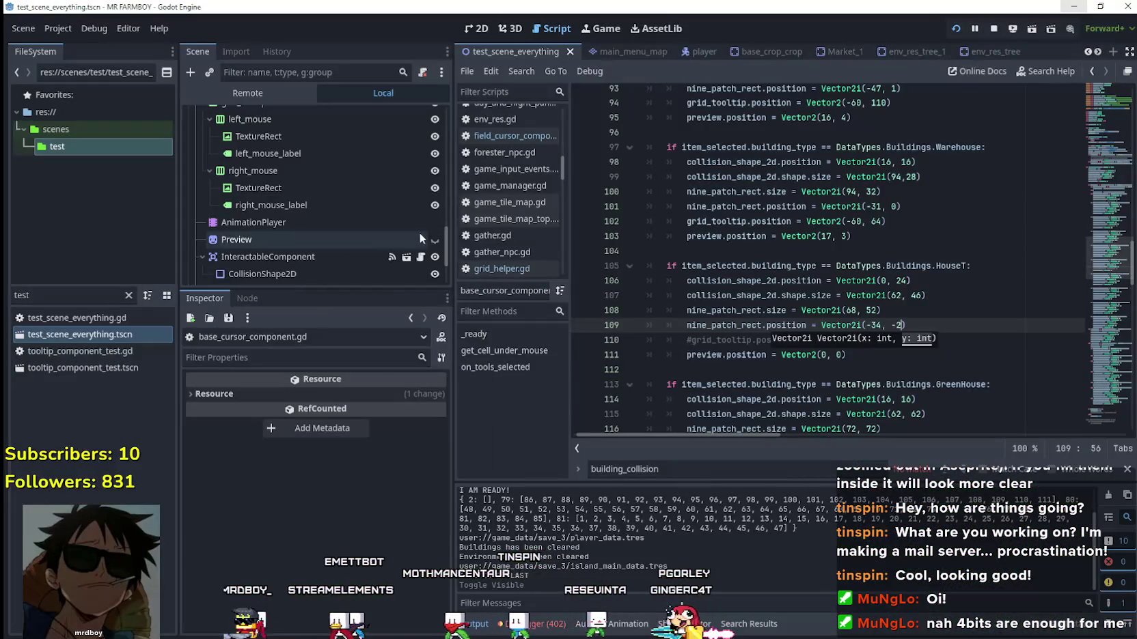
key(alt+Tab)
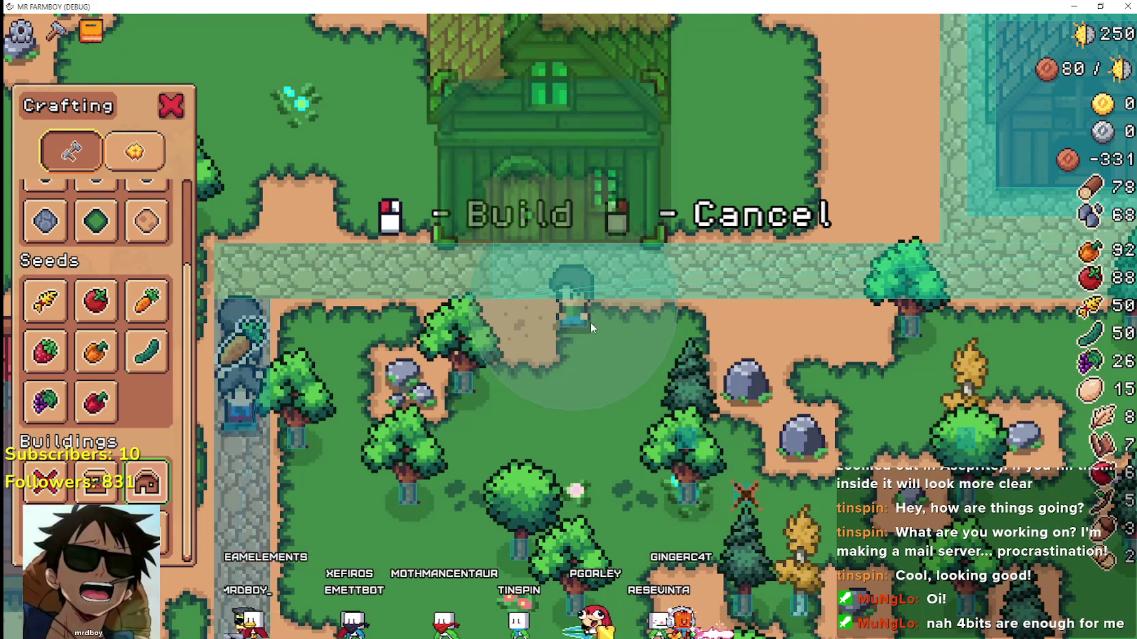
scroll(590, 322, down, 3)
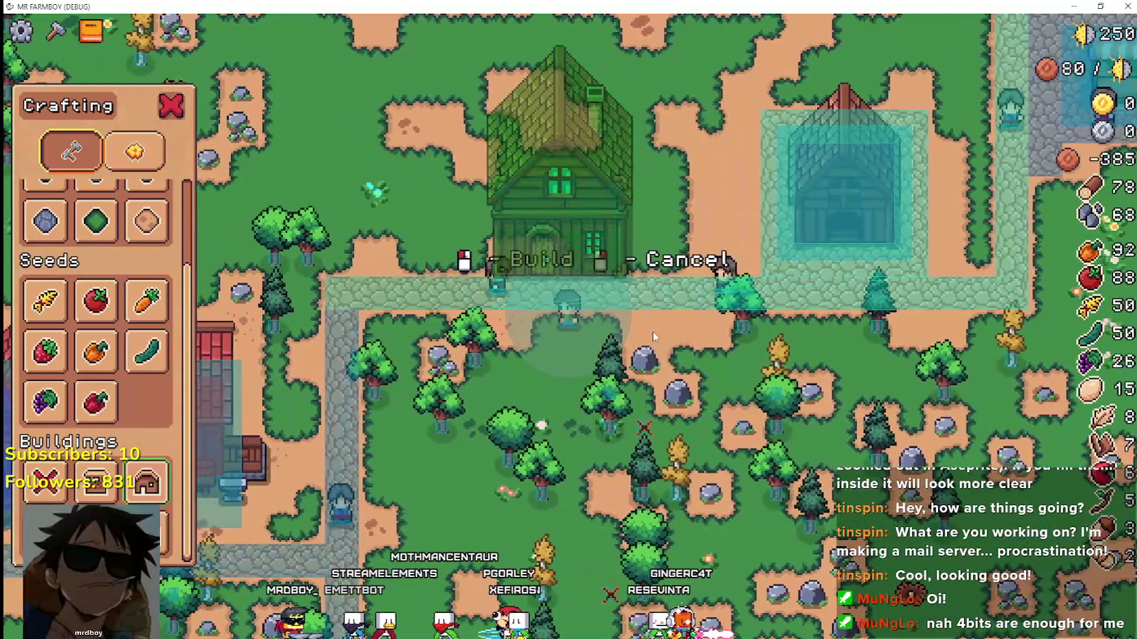
click(653, 332)
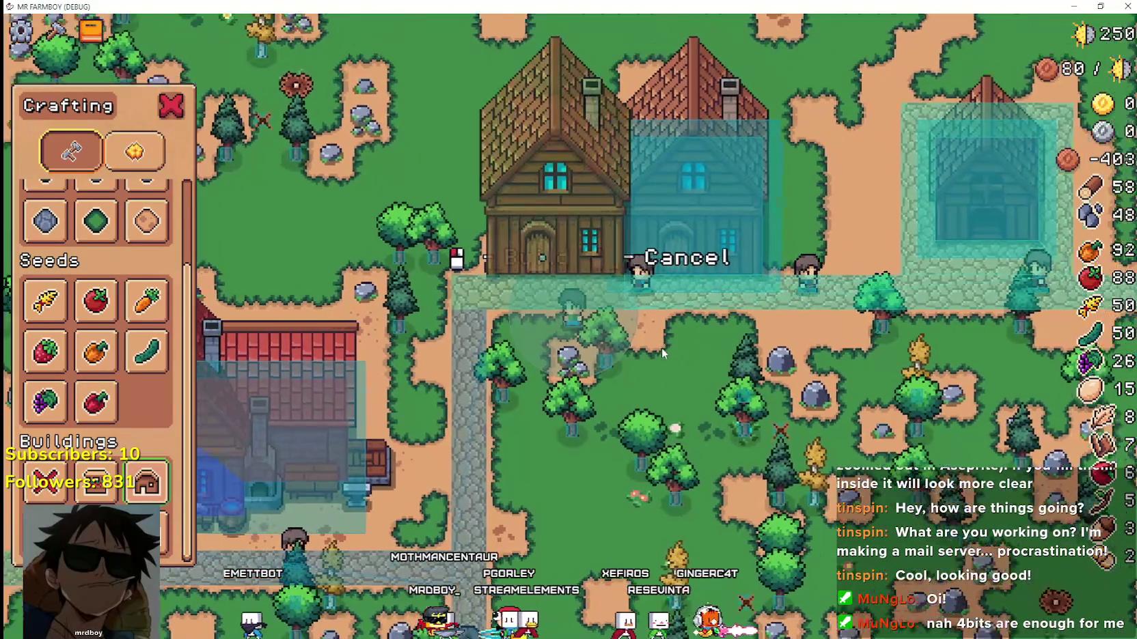
scroll(661, 348, up, 2)
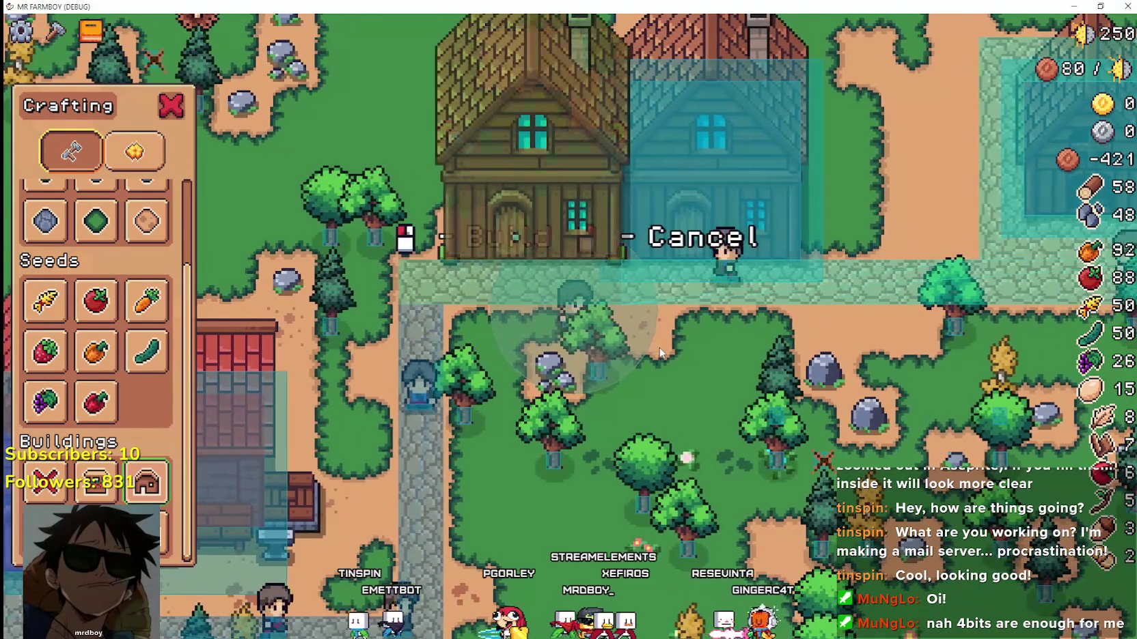
scroll(657, 346, up, 1)
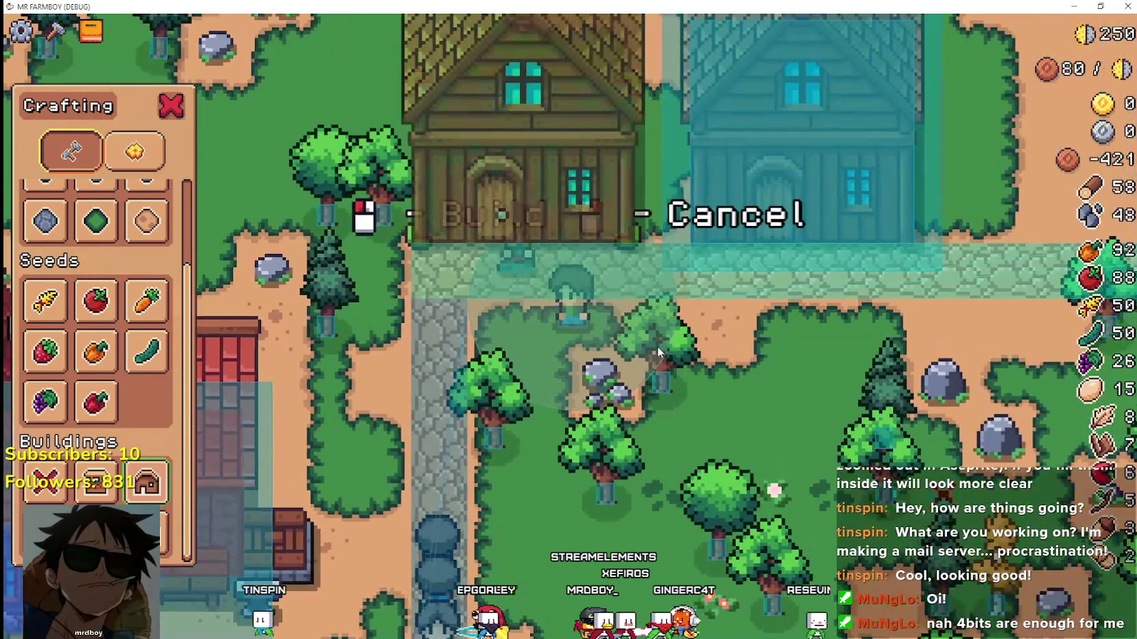
scroll(657, 346, up, 1)
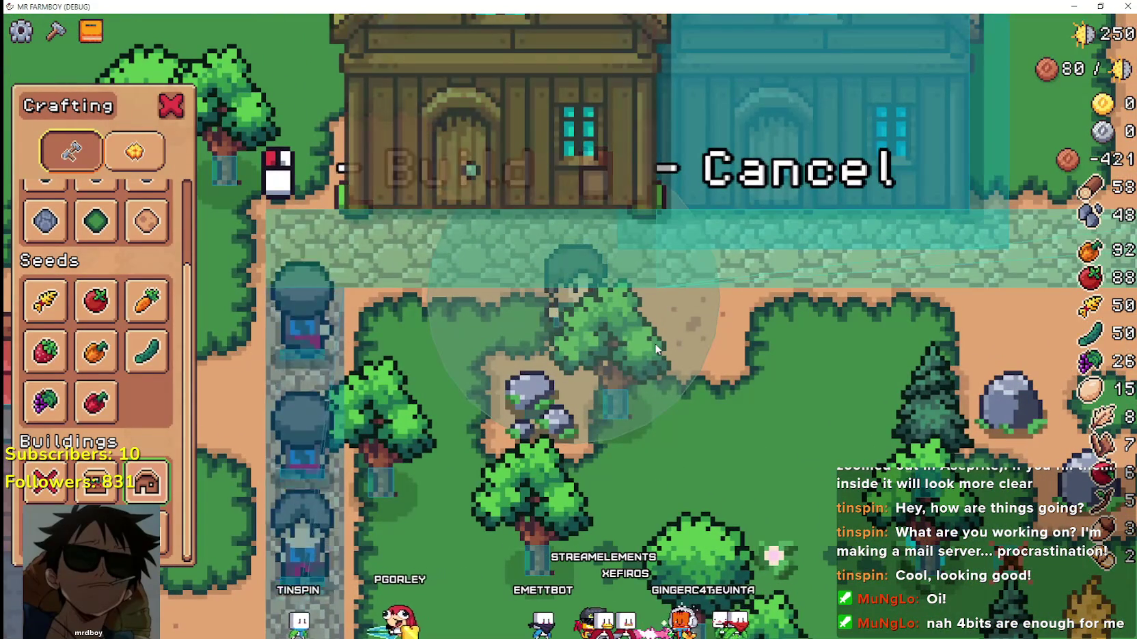
scroll(654, 343, down, 2)
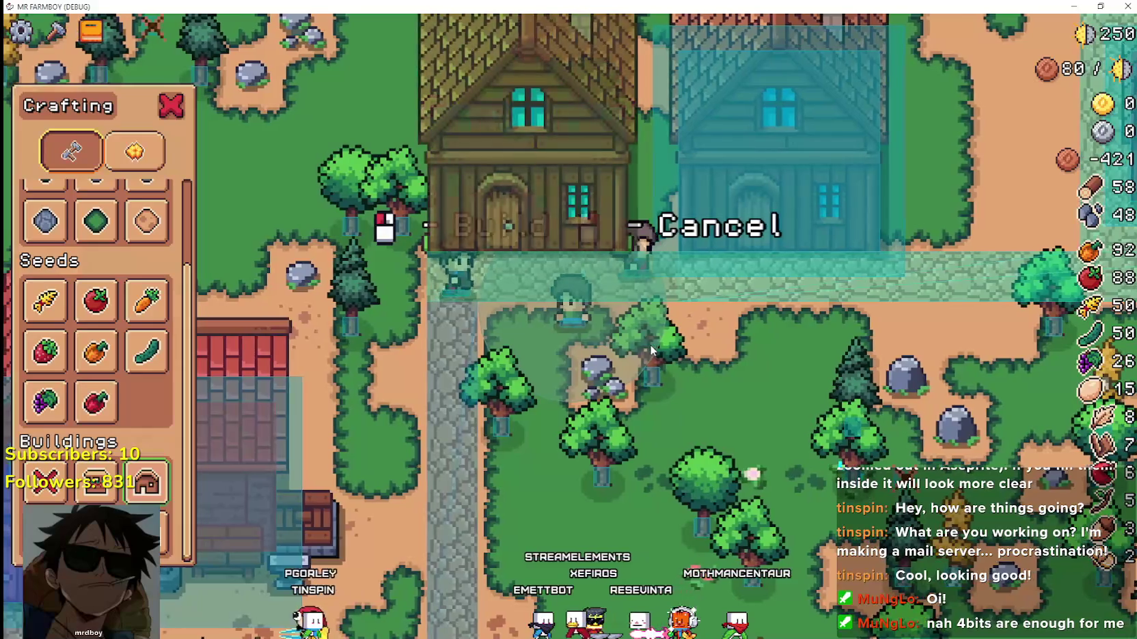
scroll(650, 344, down, 1)
scroll(650, 344, up, 2)
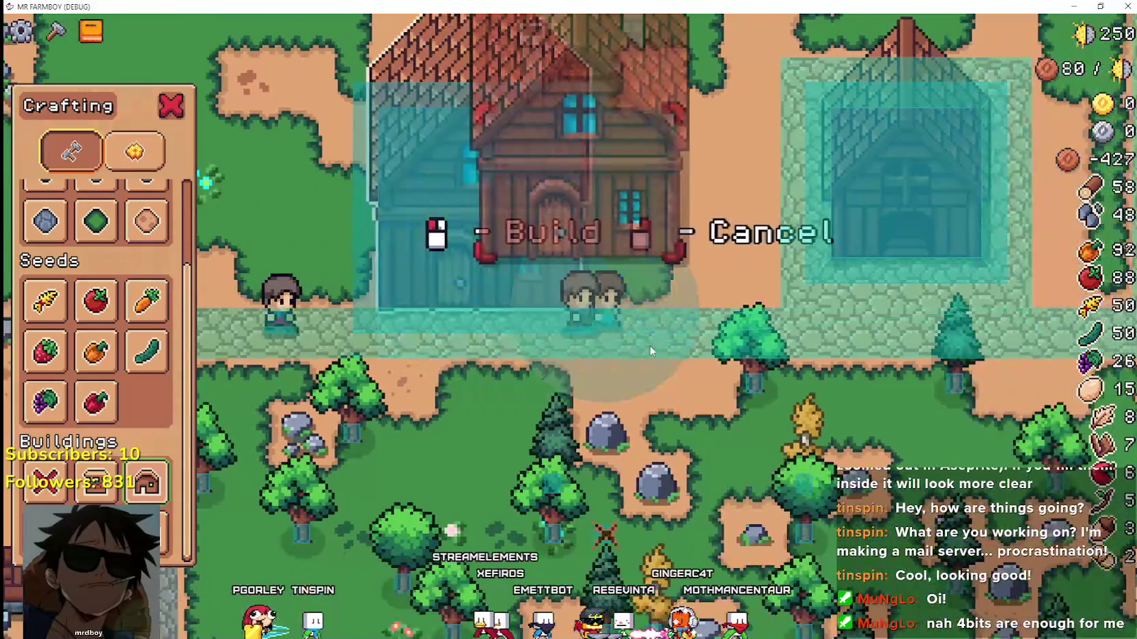